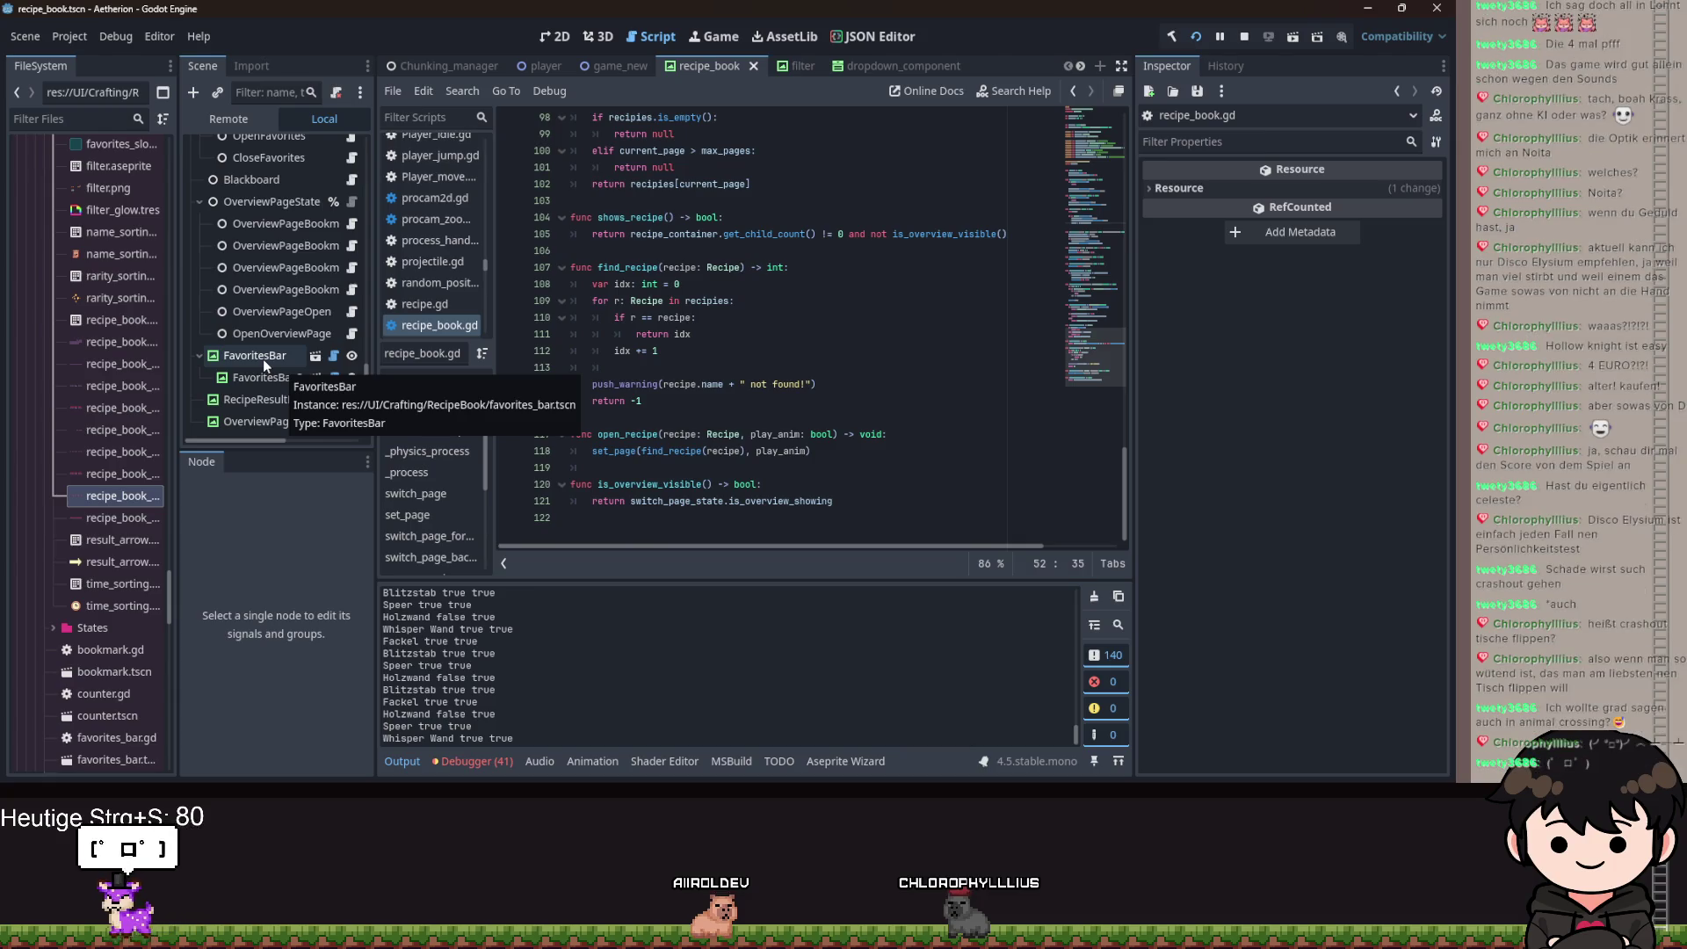
# Save the recipe_book scene and recipe_book.gd with Ctrl+S.
pyautogui.click(862, 436)
pyautogui.hotkey('ctrl', 's')
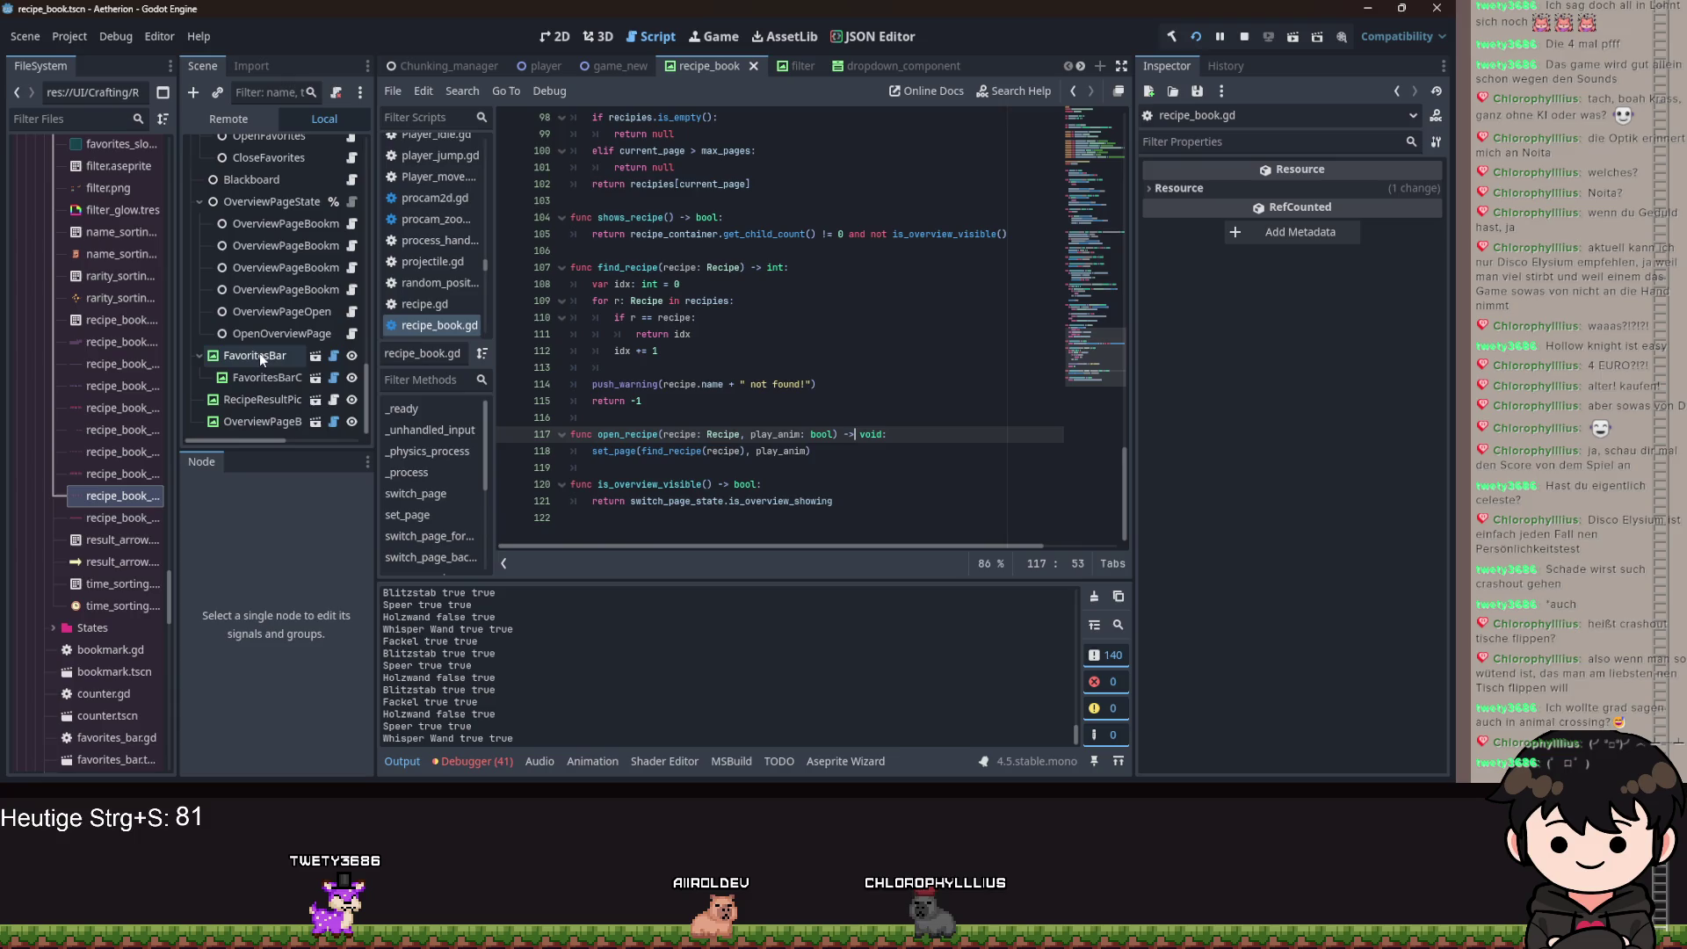
pyautogui.scroll(5, 260, 354)
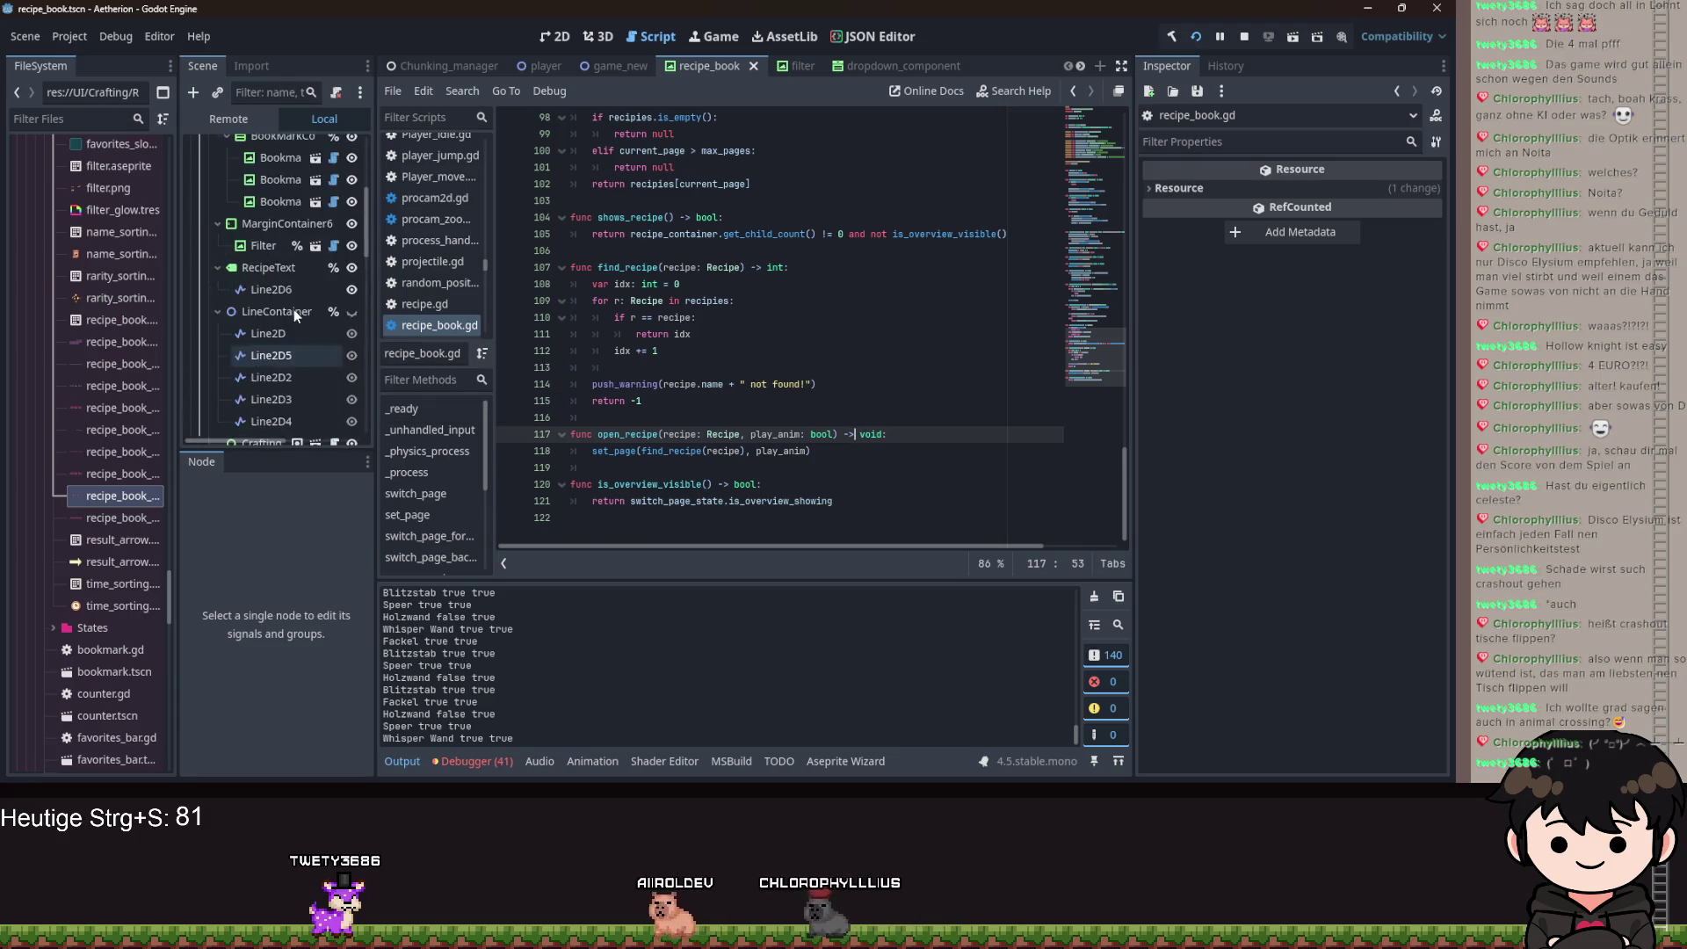
pyautogui.scroll(5, 297, 302)
# Select the BrowseArrowBack page-arrow node in the Scene tree.
pyautogui.click(339, 148)
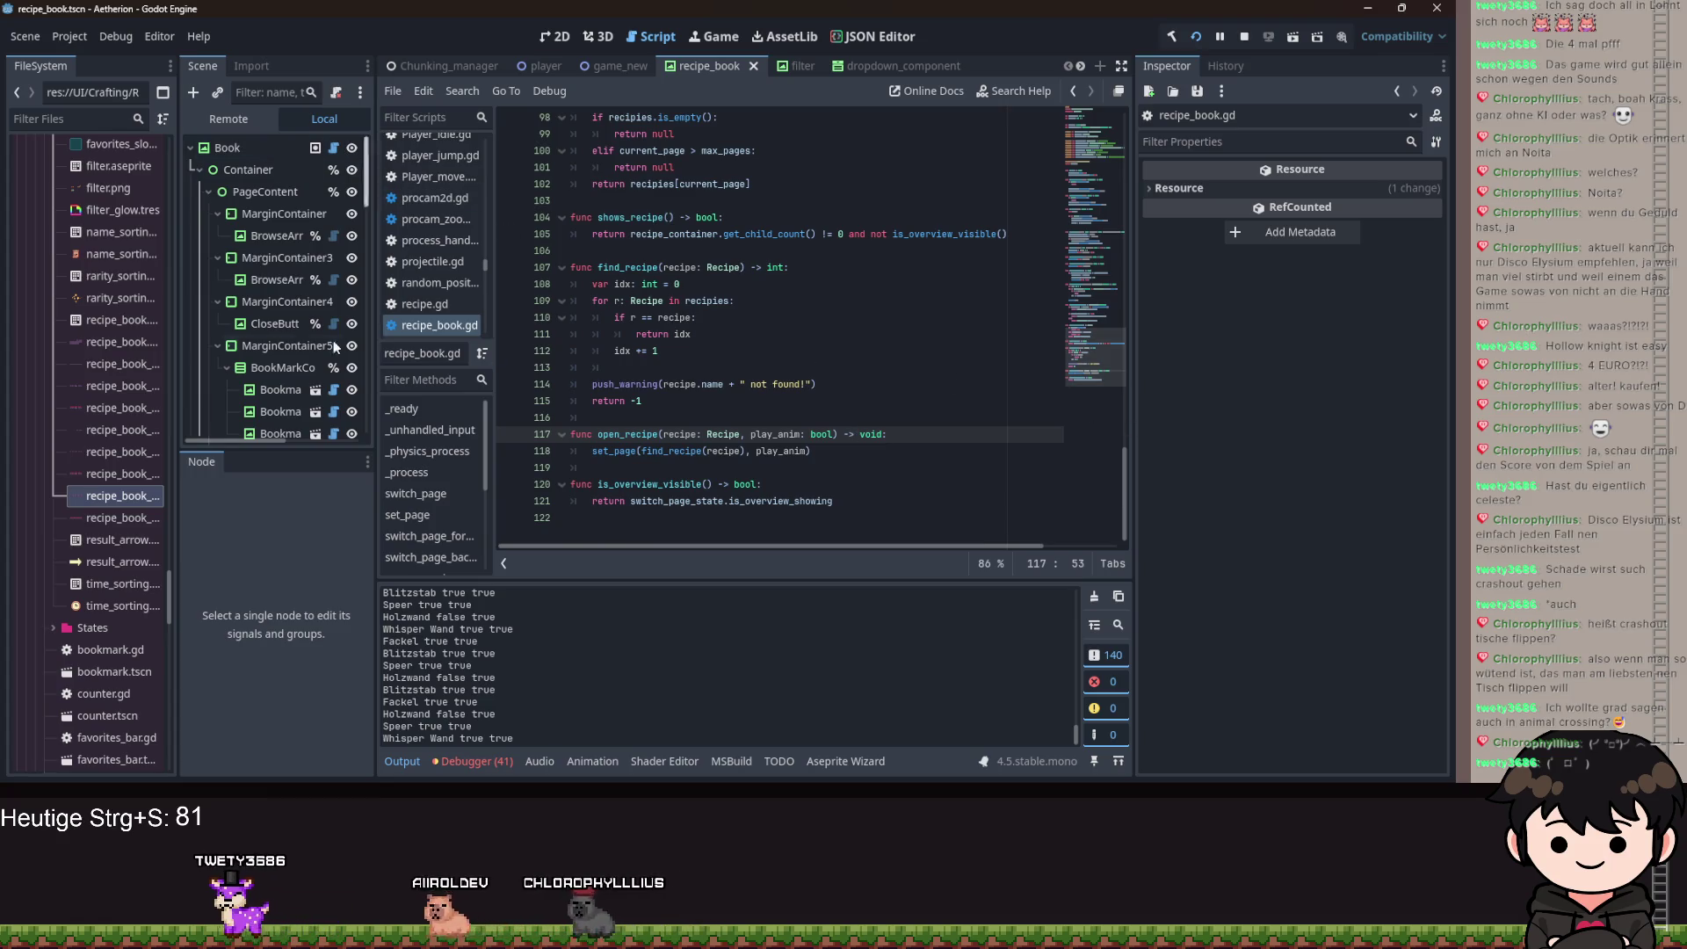
pyautogui.press('Up')
pyautogui.press('Up')
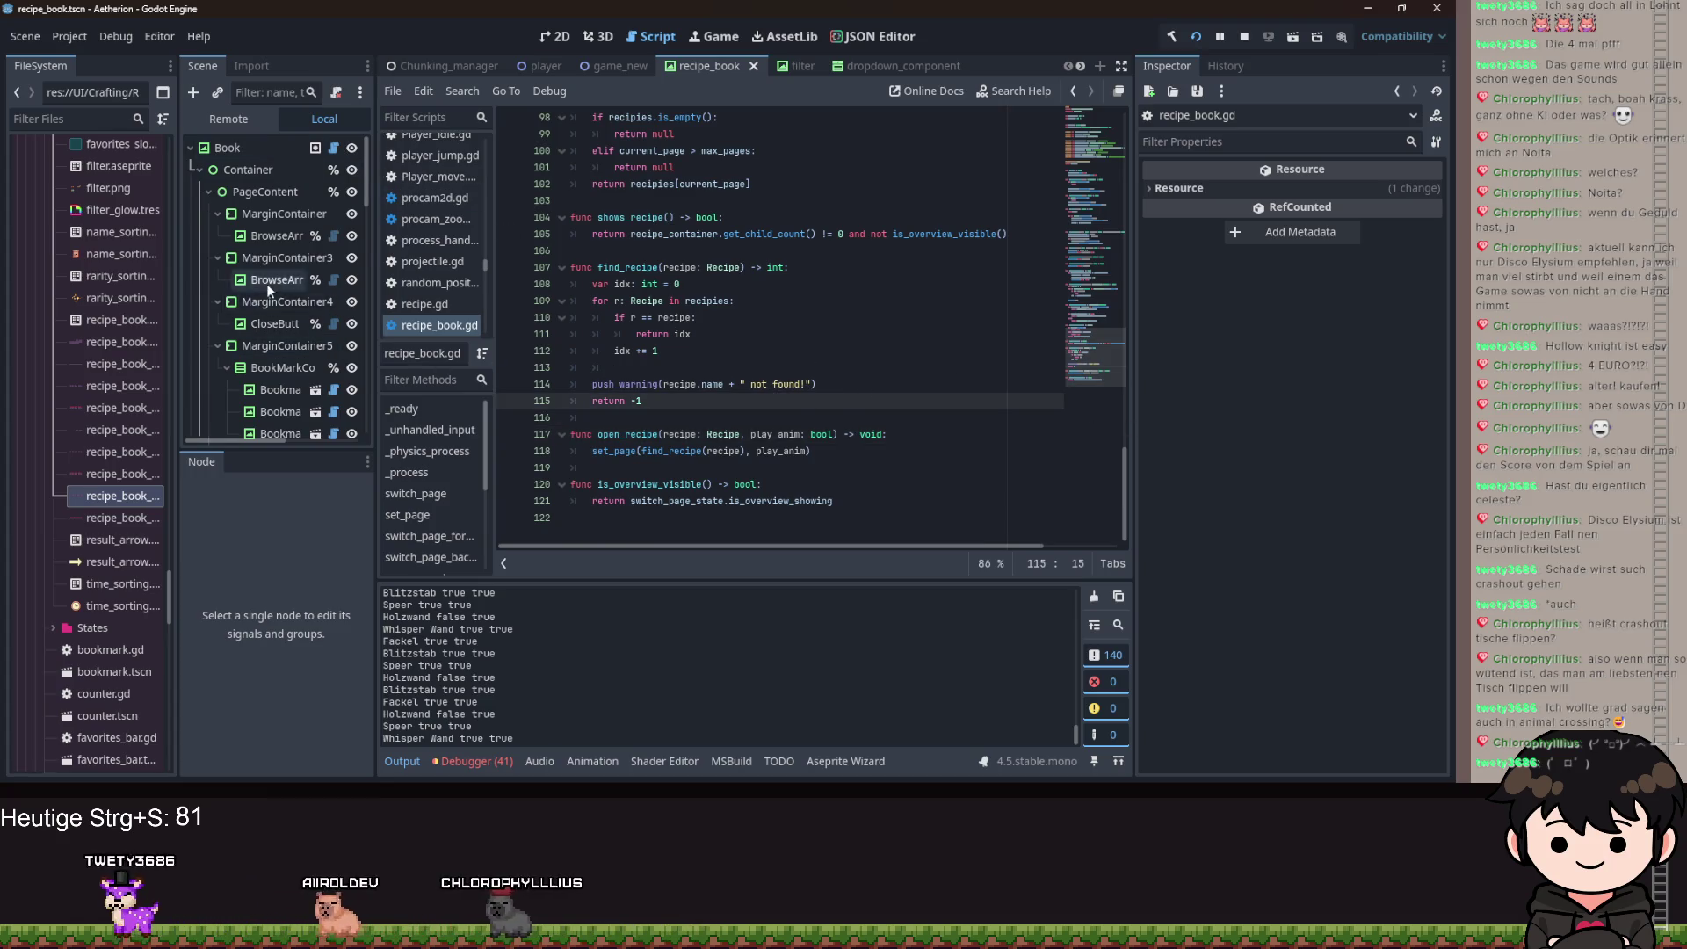
pyautogui.scroll(-3, 297, 297)
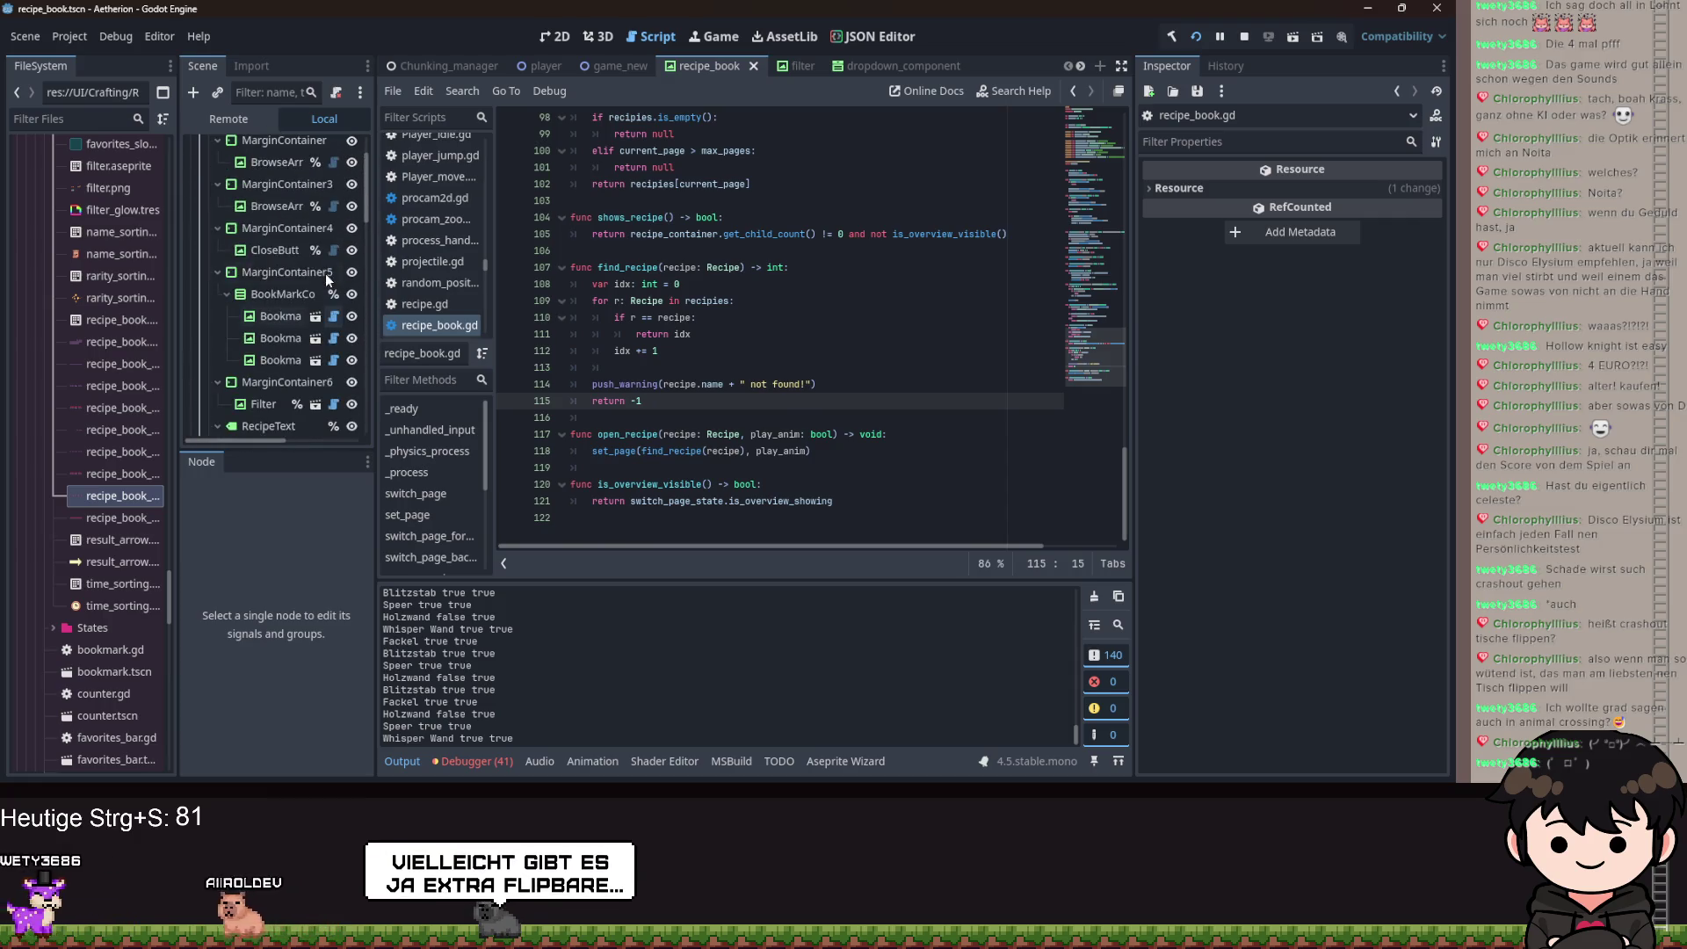
pyautogui.click(276, 204)
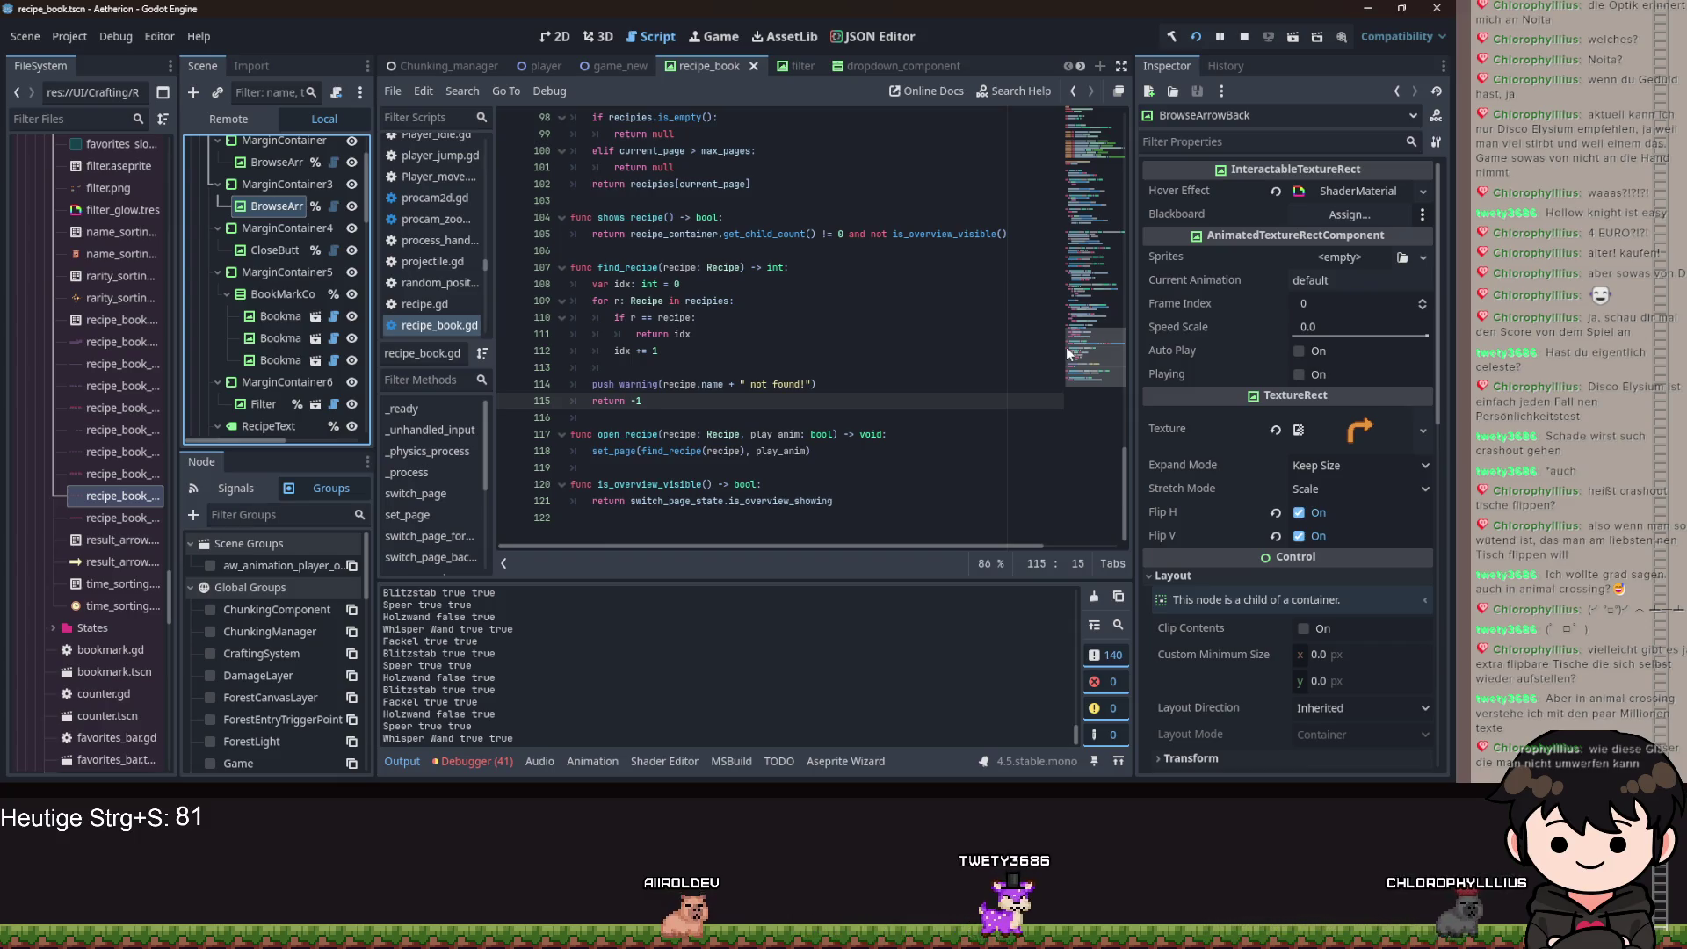
# Review BrowseArrowBack's properties in the Inspector, then run the Aetherion game with F5.
pyautogui.scroll(-2, 306, 353)
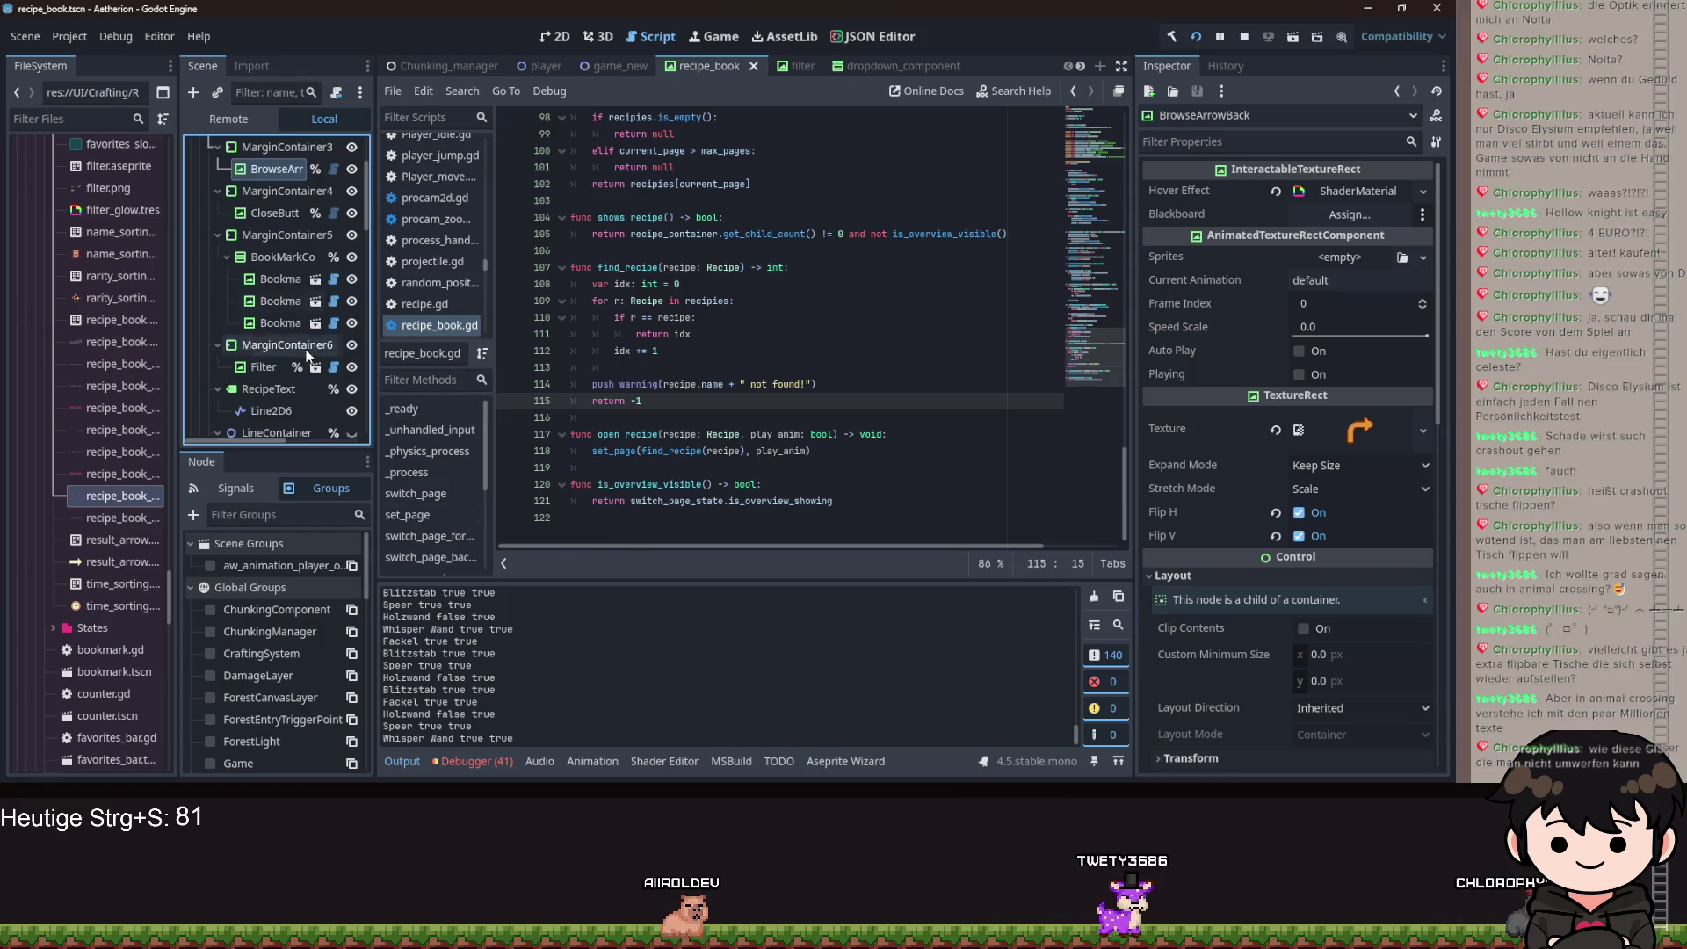
pyautogui.scroll(-6, 275, 352)
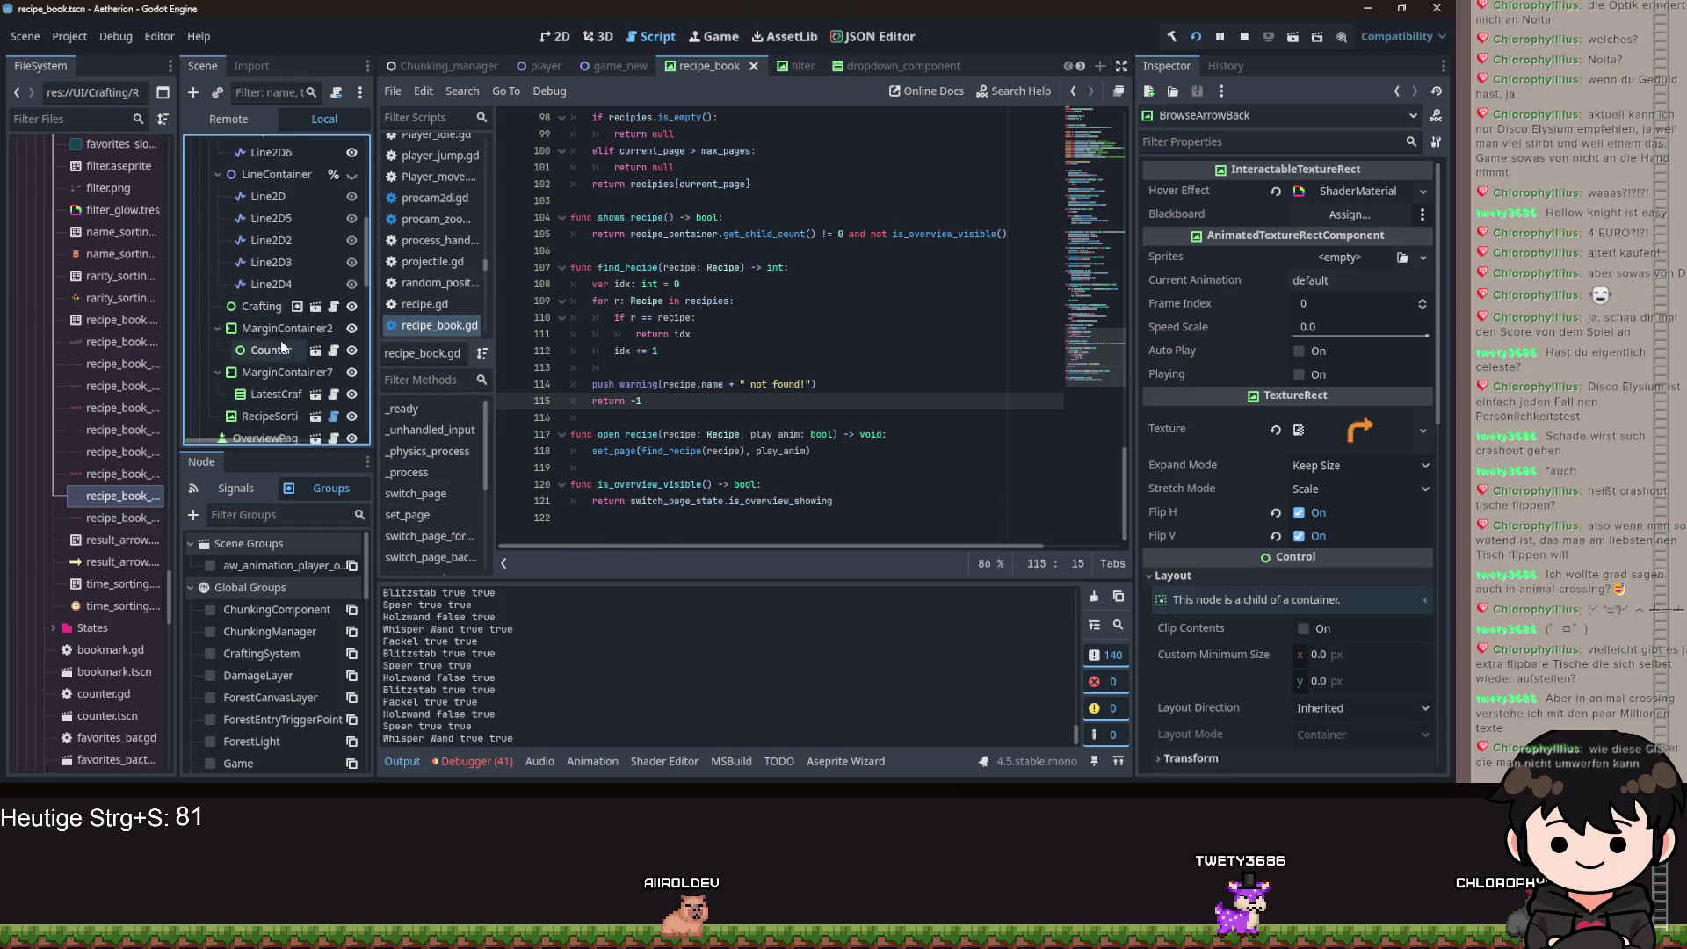
pyautogui.scroll(-2, 306, 370)
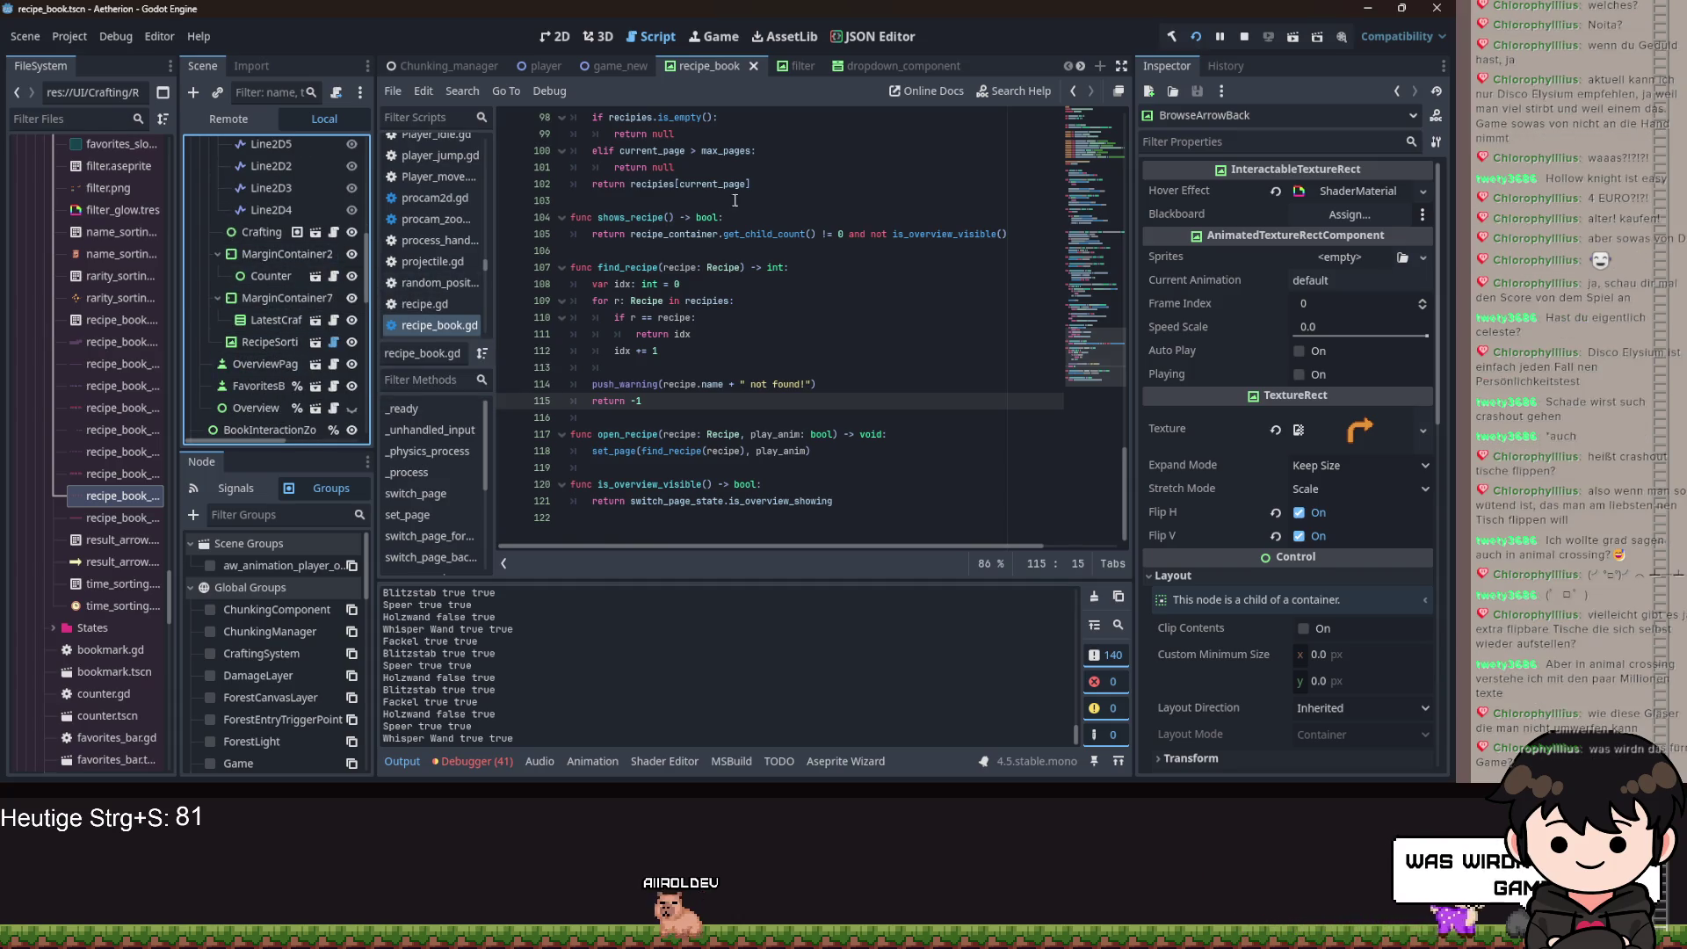
pyautogui.press('F5')
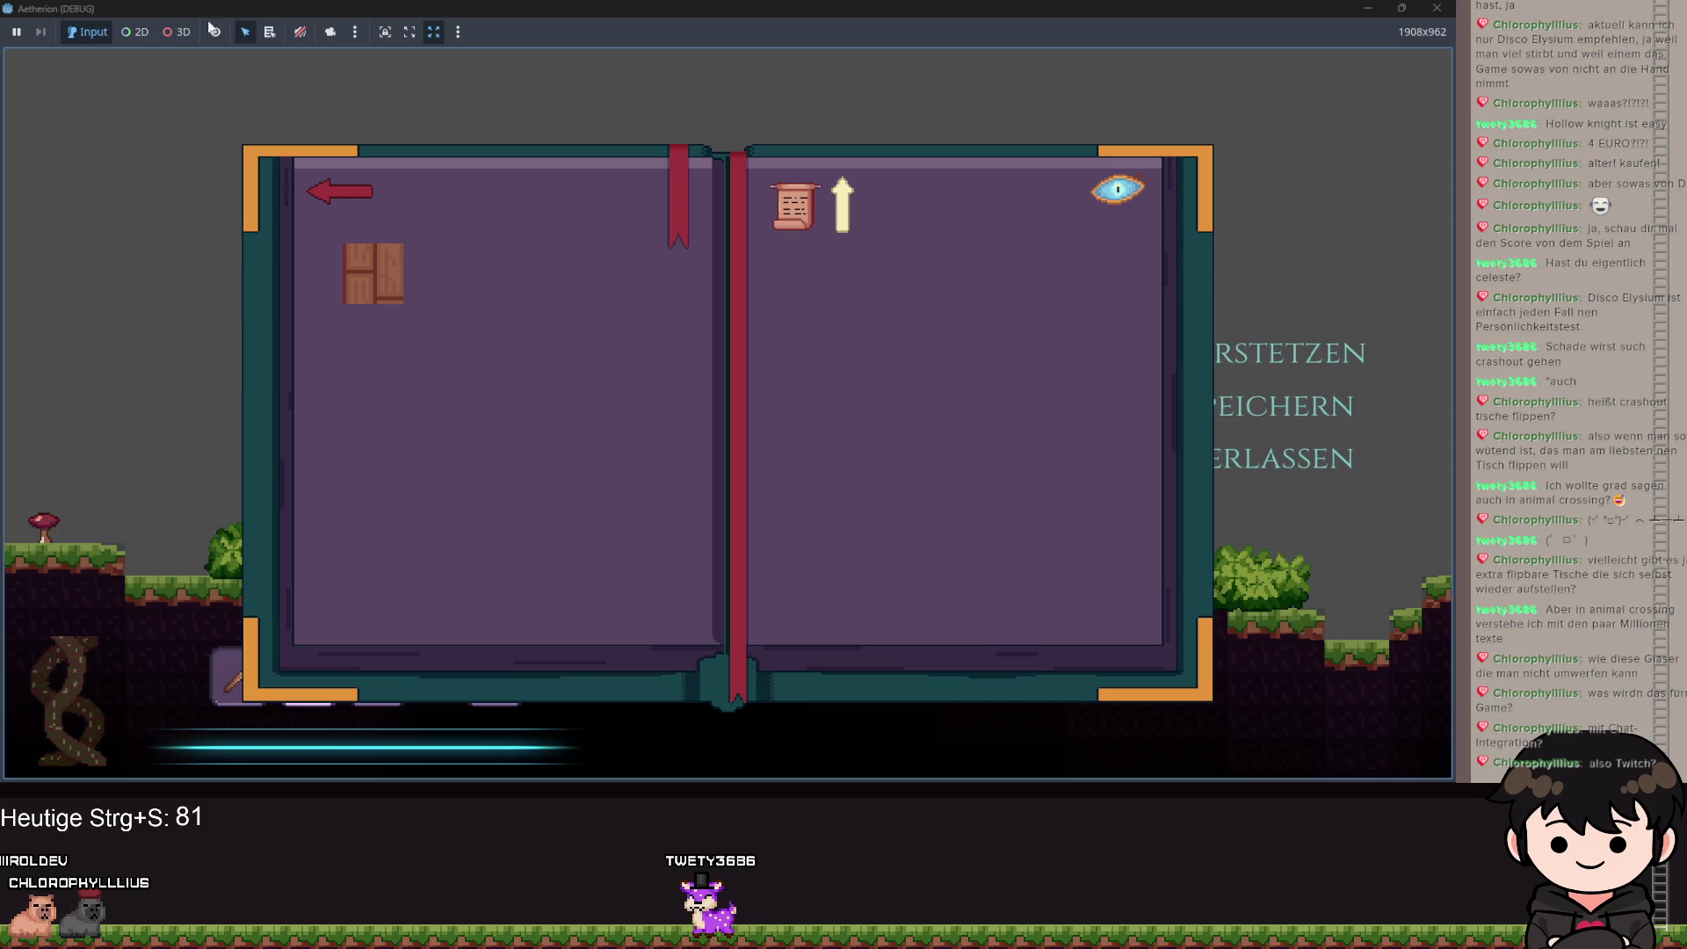
# Close the Aetherion debug window after checking the recipe book page arrow.
pyautogui.click(1437, 8)
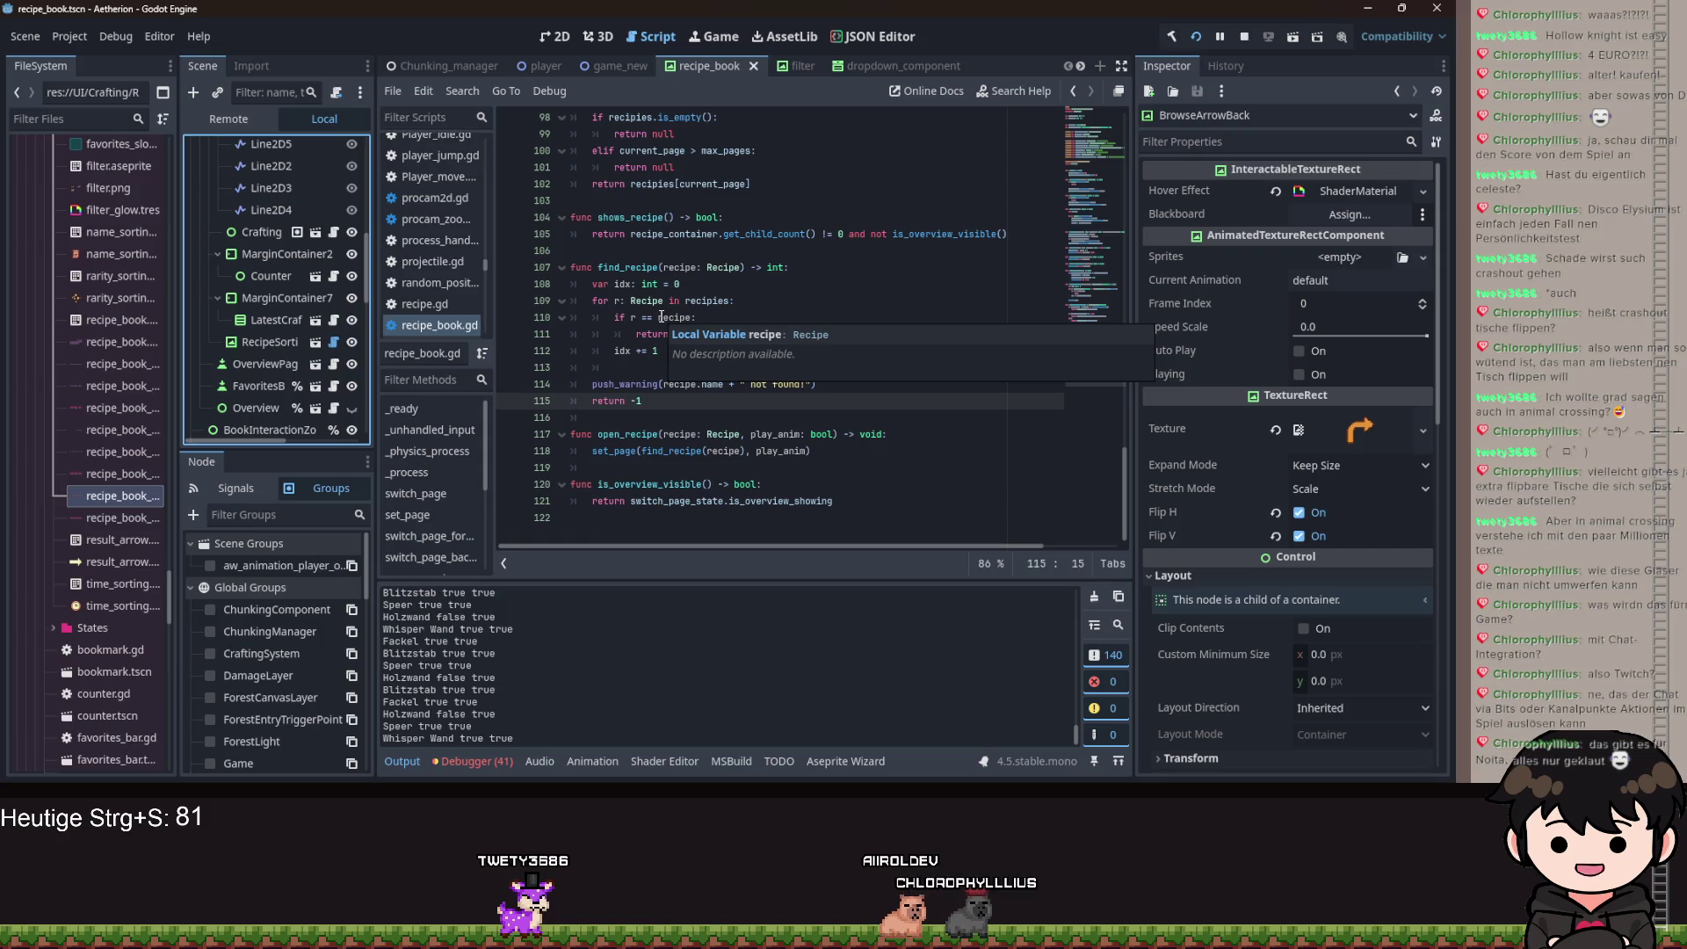
pyautogui.scroll(-5, 283, 357)
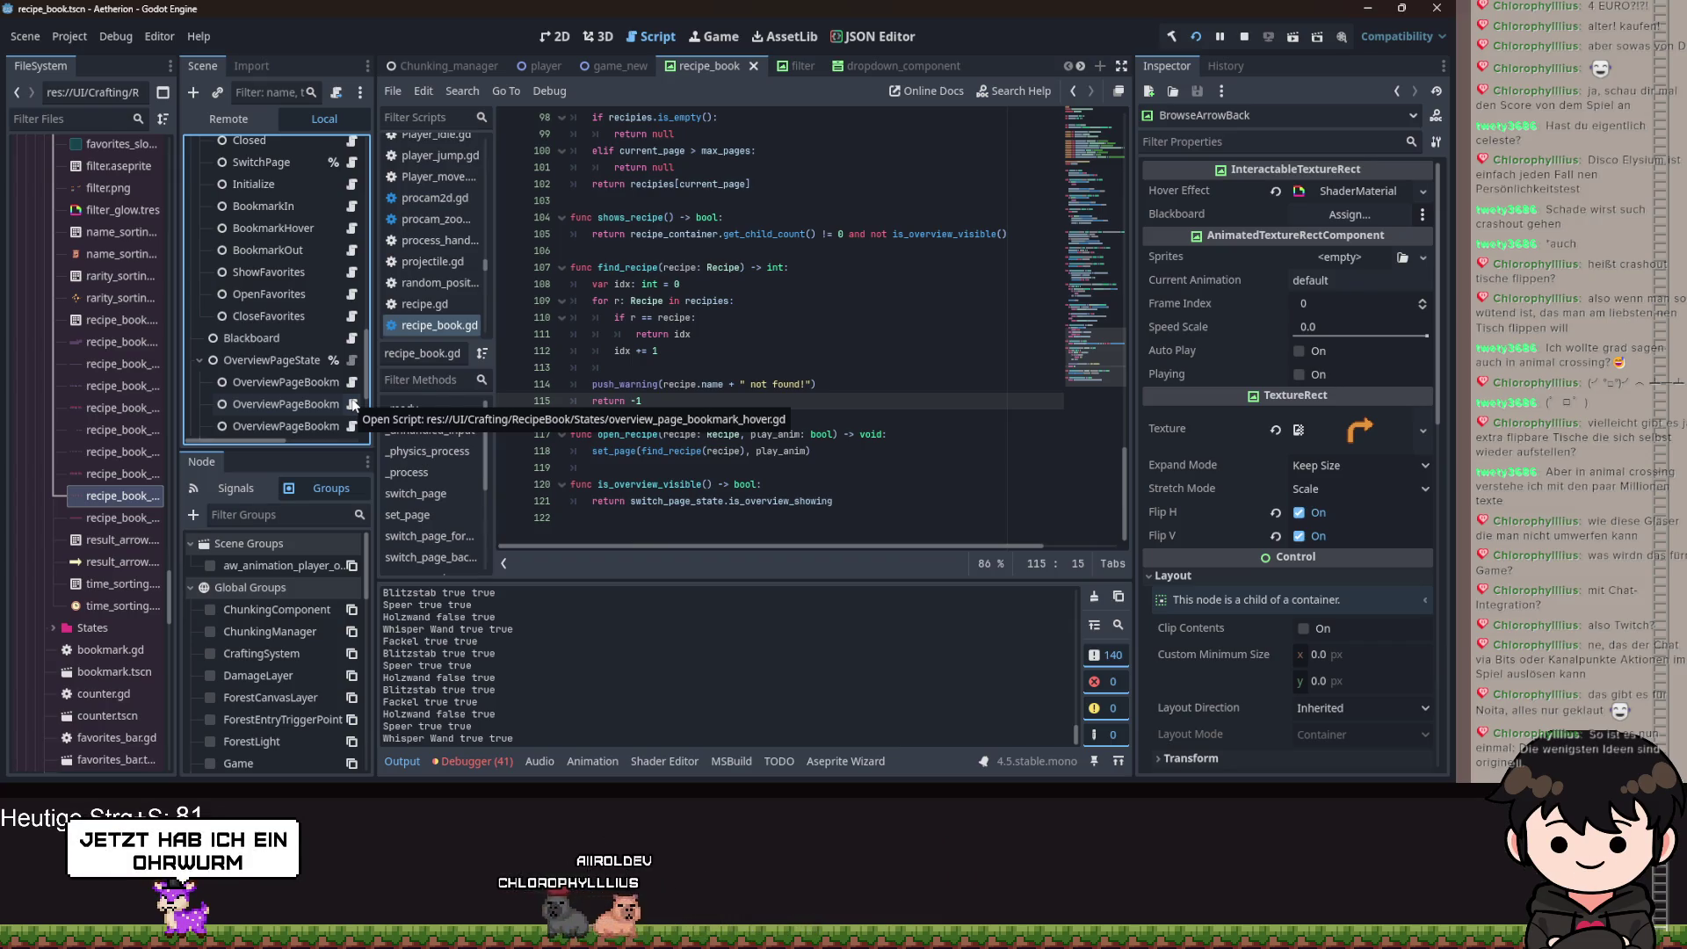
# Open recipe_book_blackboard.gd from the StateMachine node's script icon.
pyautogui.scroll(3, 319, 372)
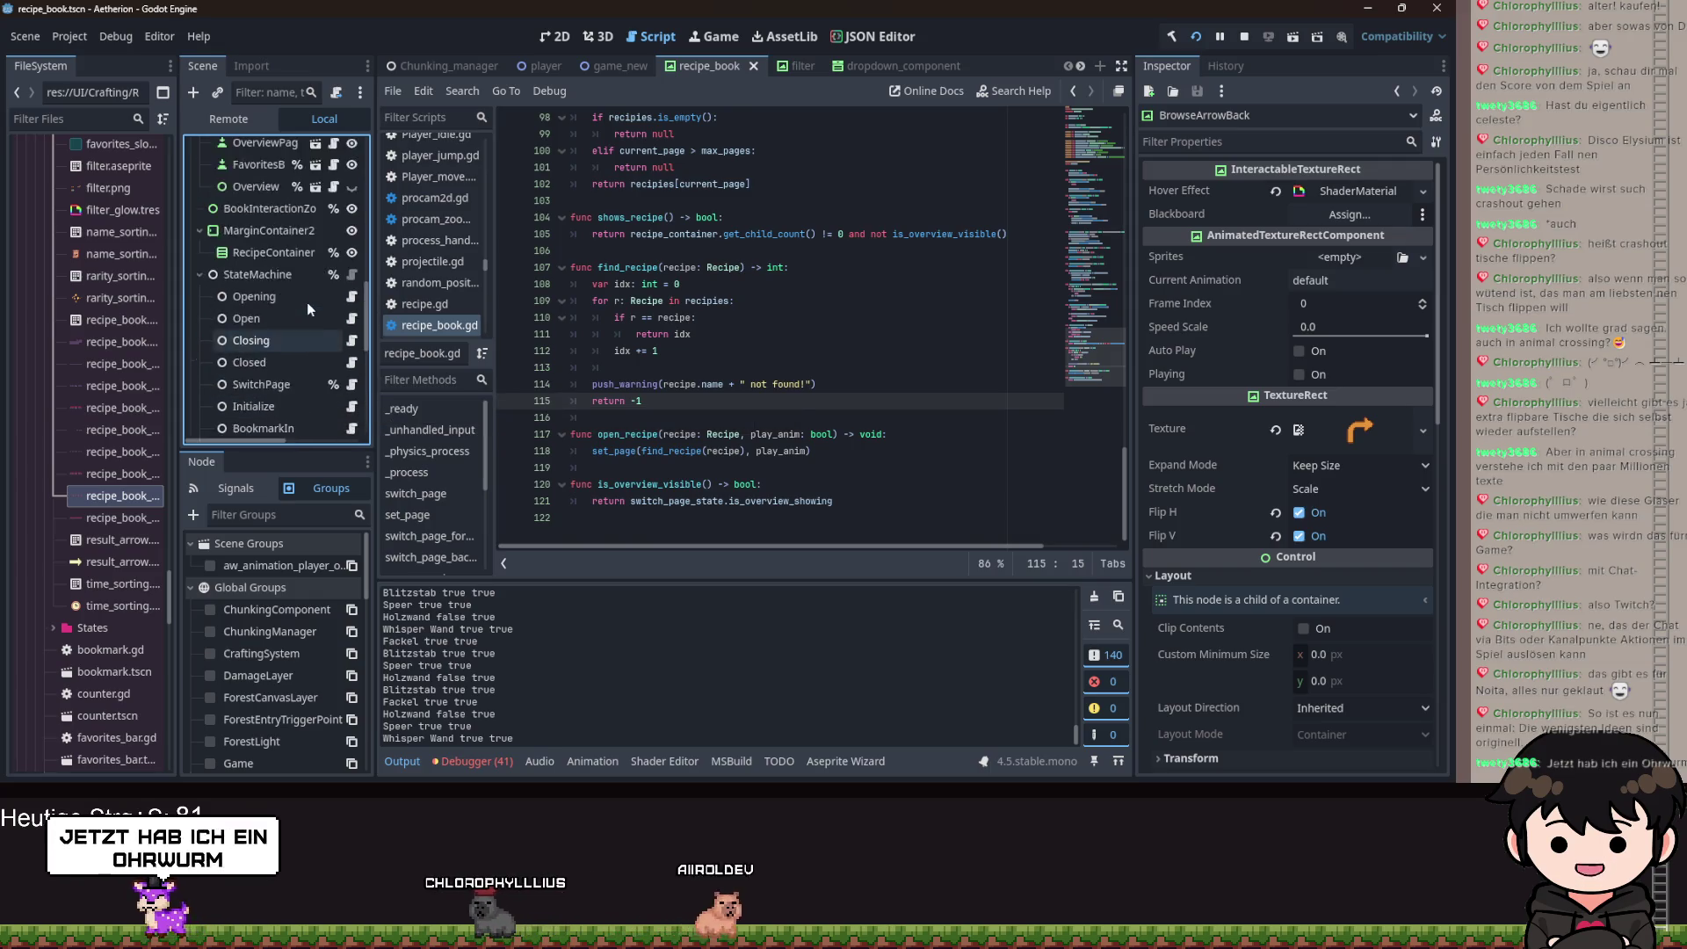
pyautogui.scroll(-2, 322, 307)
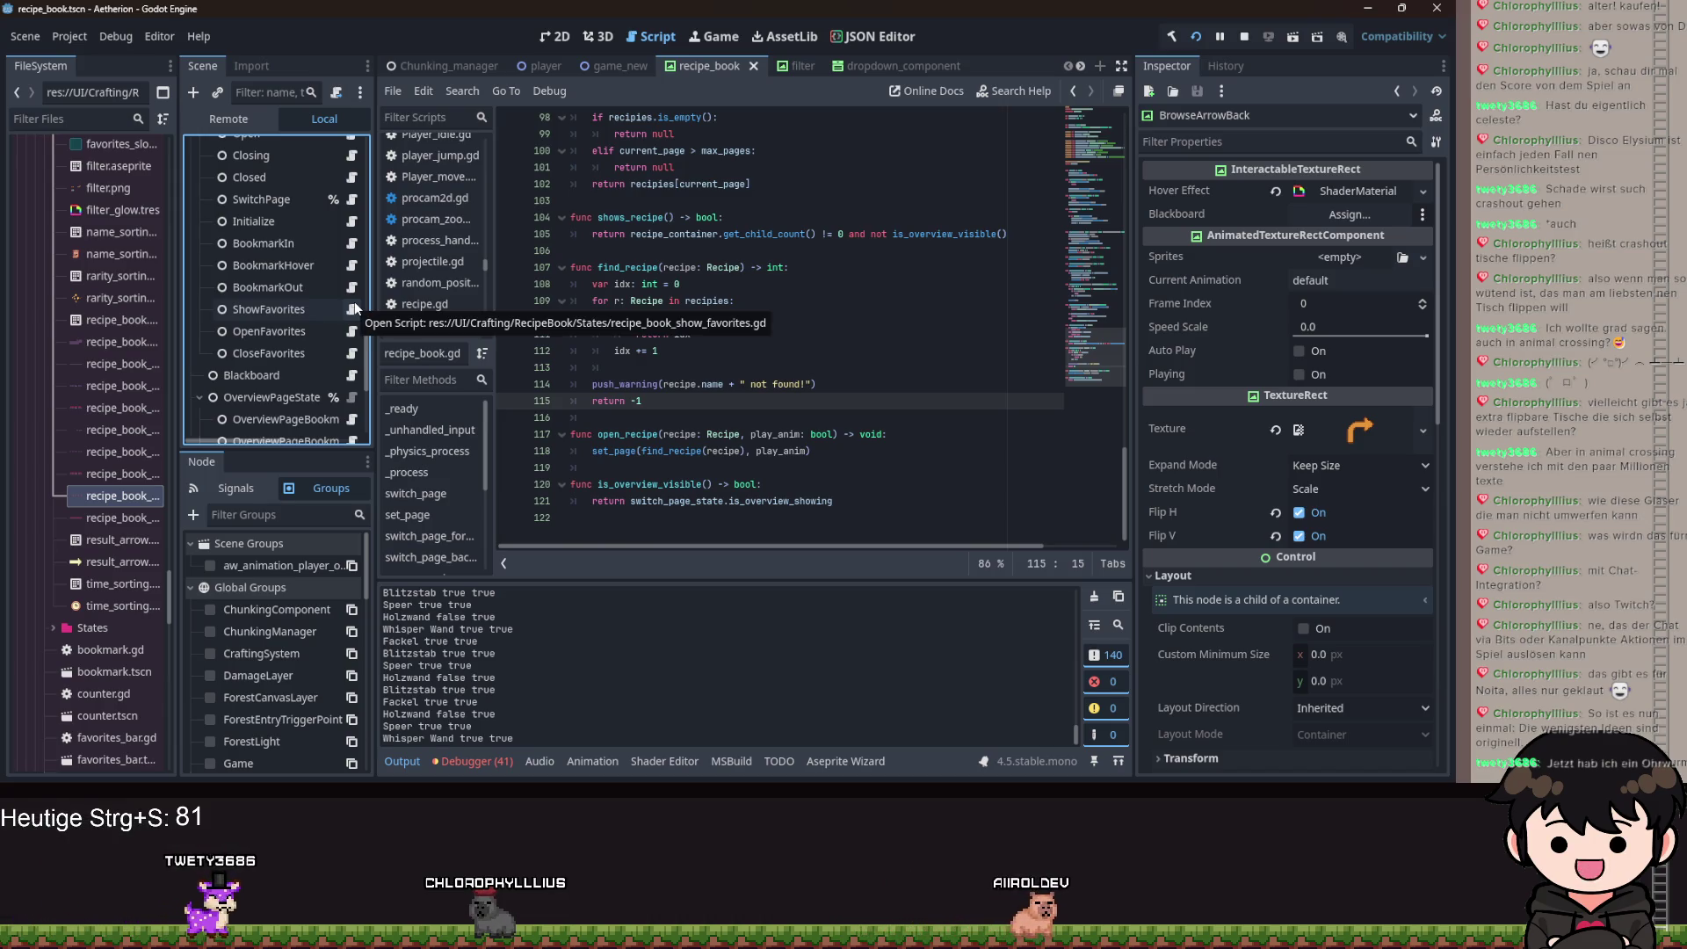
pyautogui.scroll(1, 316, 298)
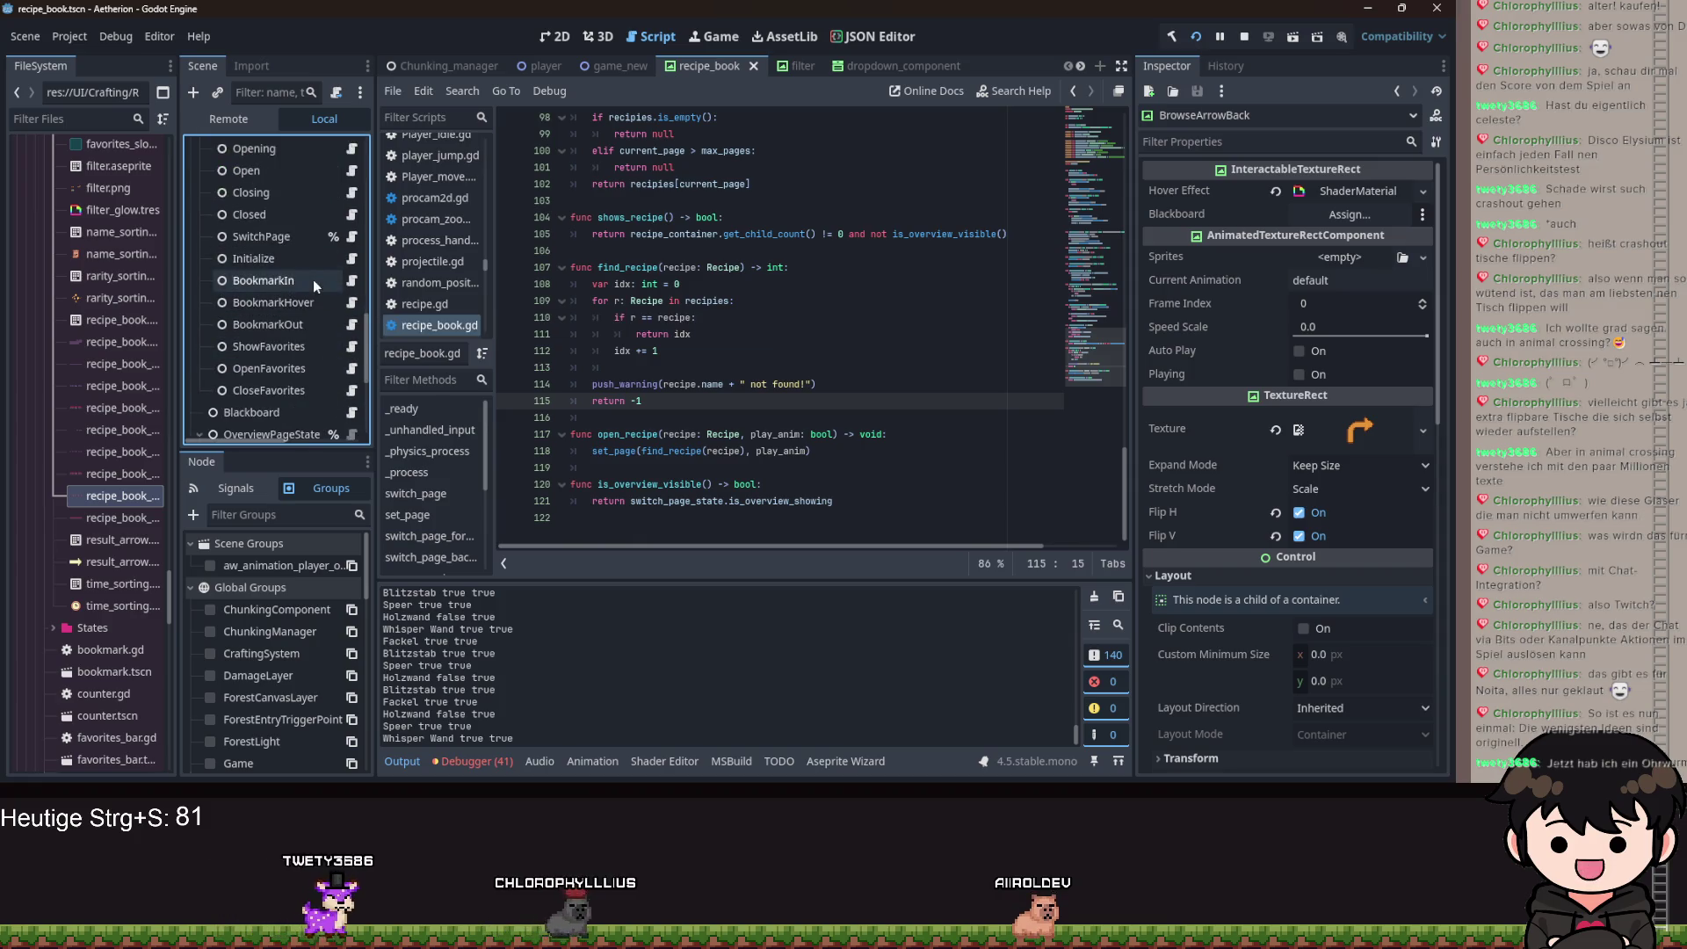
pyautogui.click(353, 280)
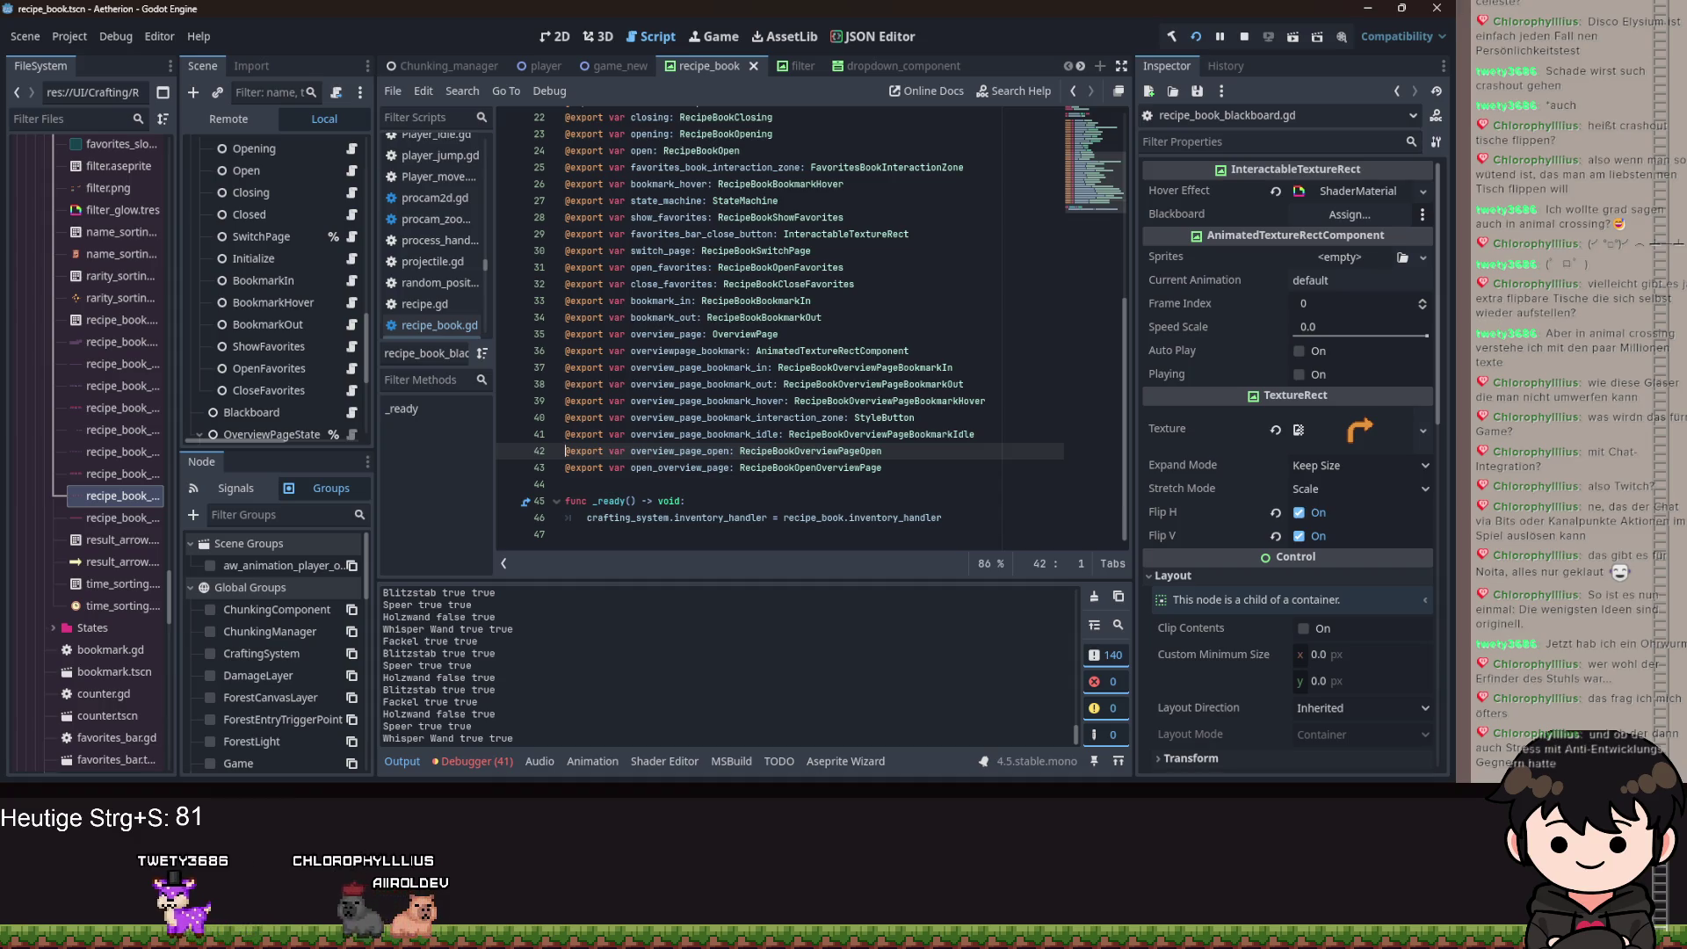
# Open recipe_book_filter.gd from the Filter node under MarginContainer6.
pyautogui.scroll(5, 237, 385)
pyautogui.scroll(5, 281, 364)
pyautogui.scroll(5, 298, 360)
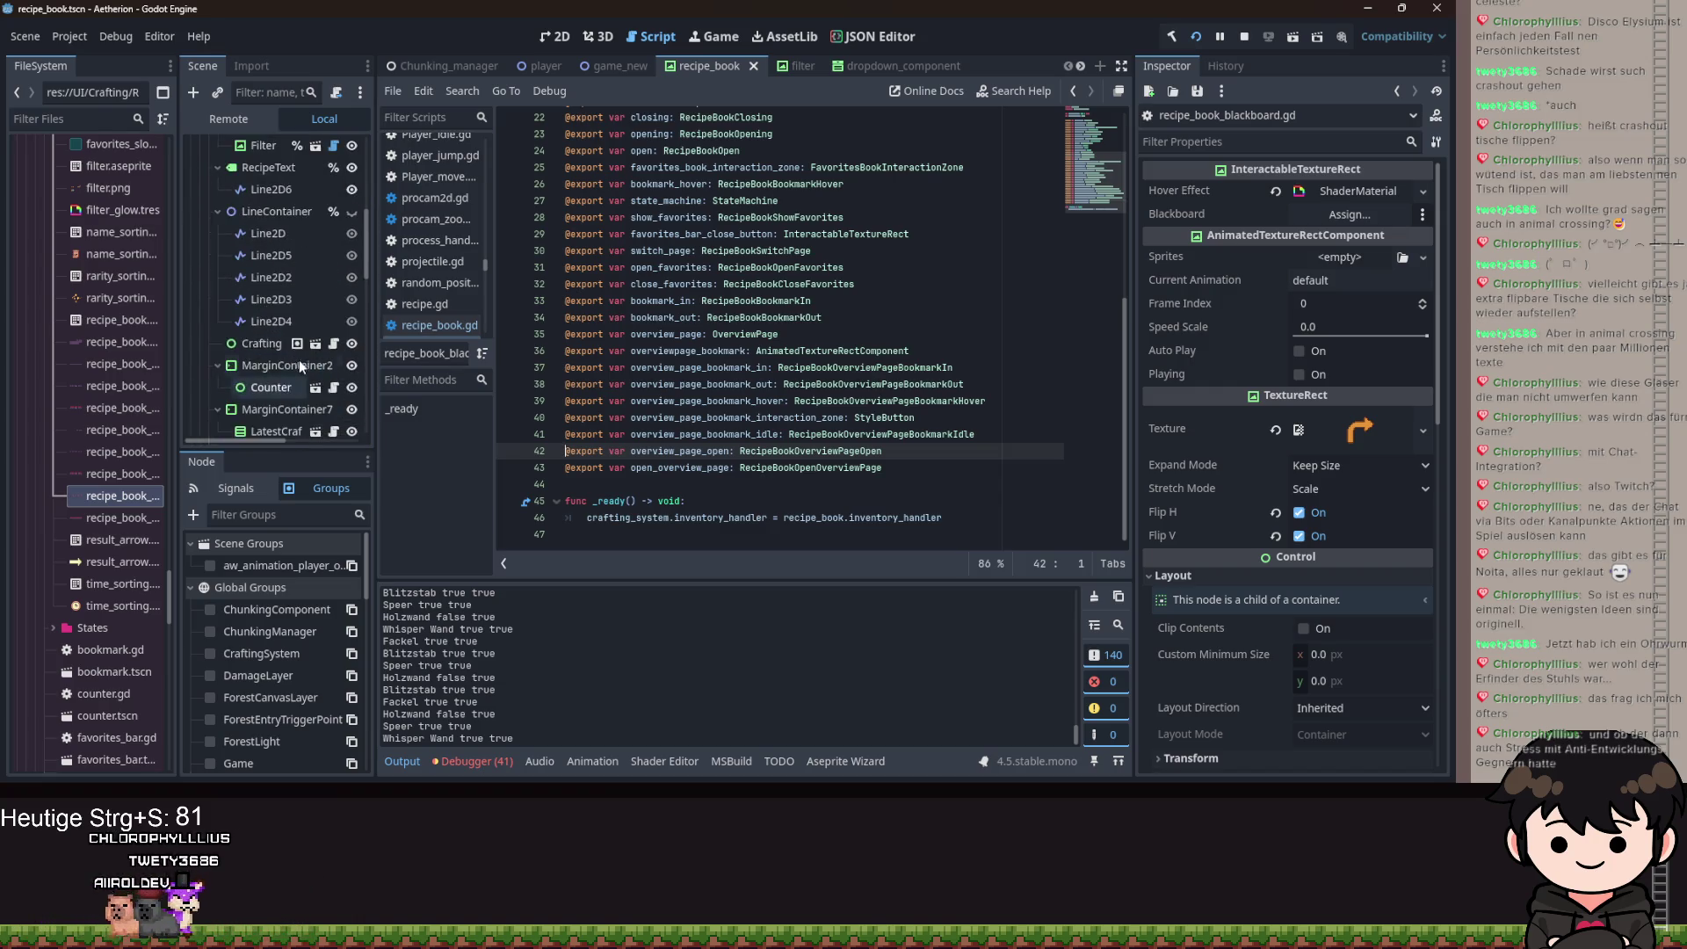
pyautogui.scroll(2, 306, 339)
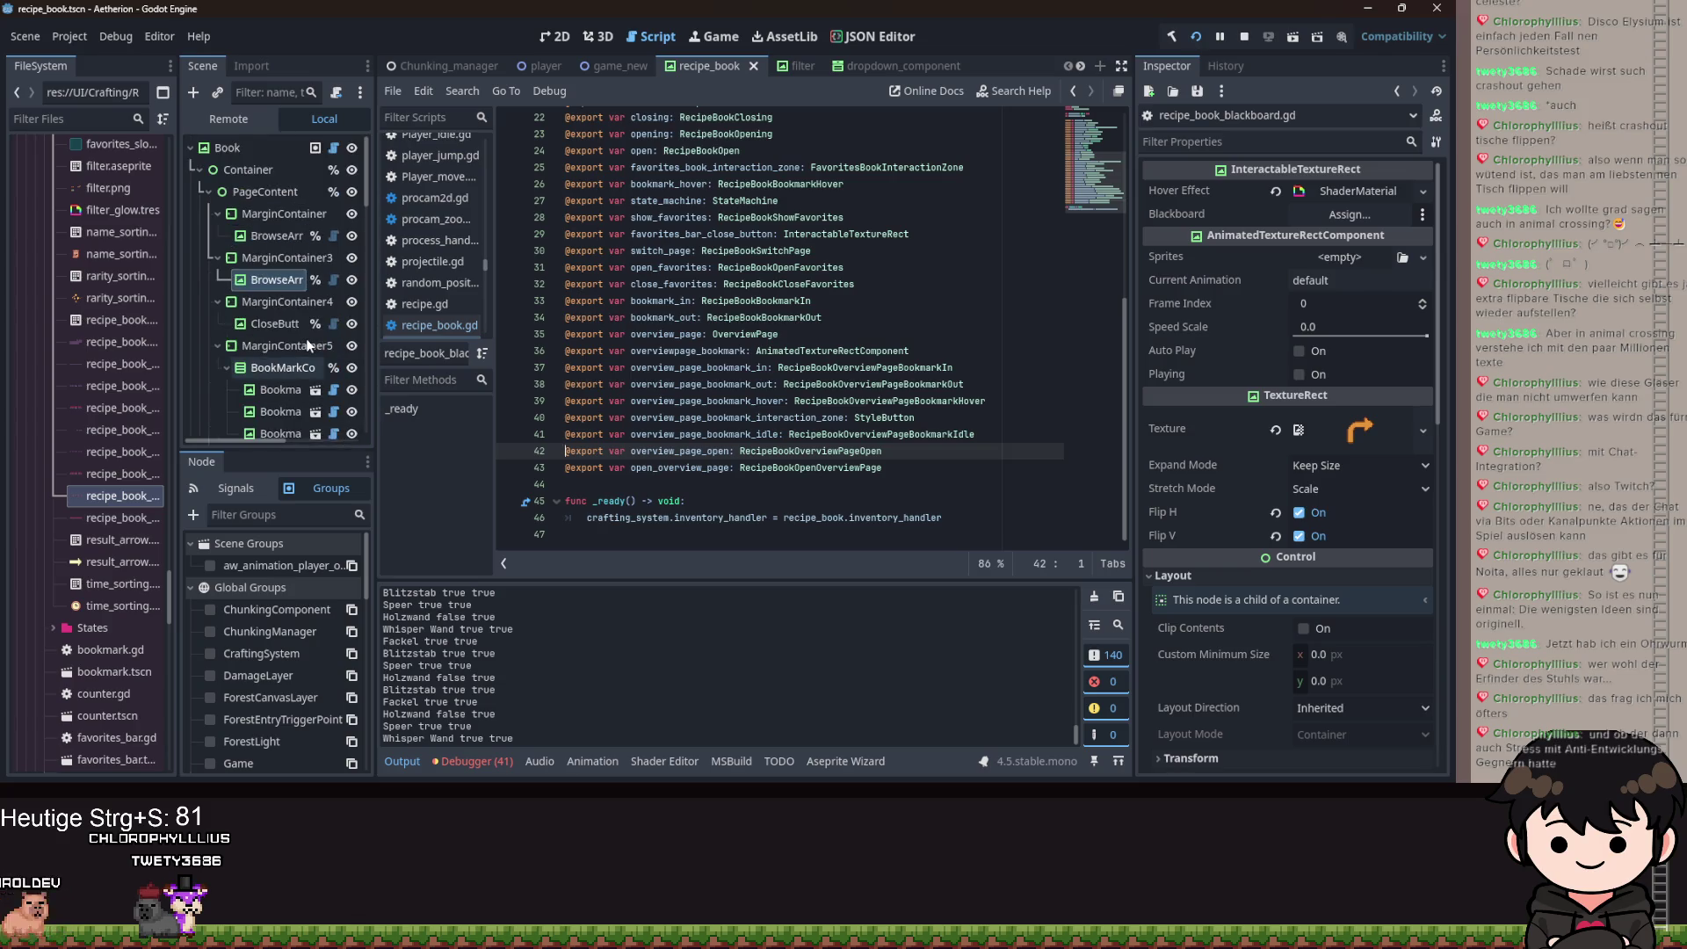
pyautogui.scroll(-6, 302, 290)
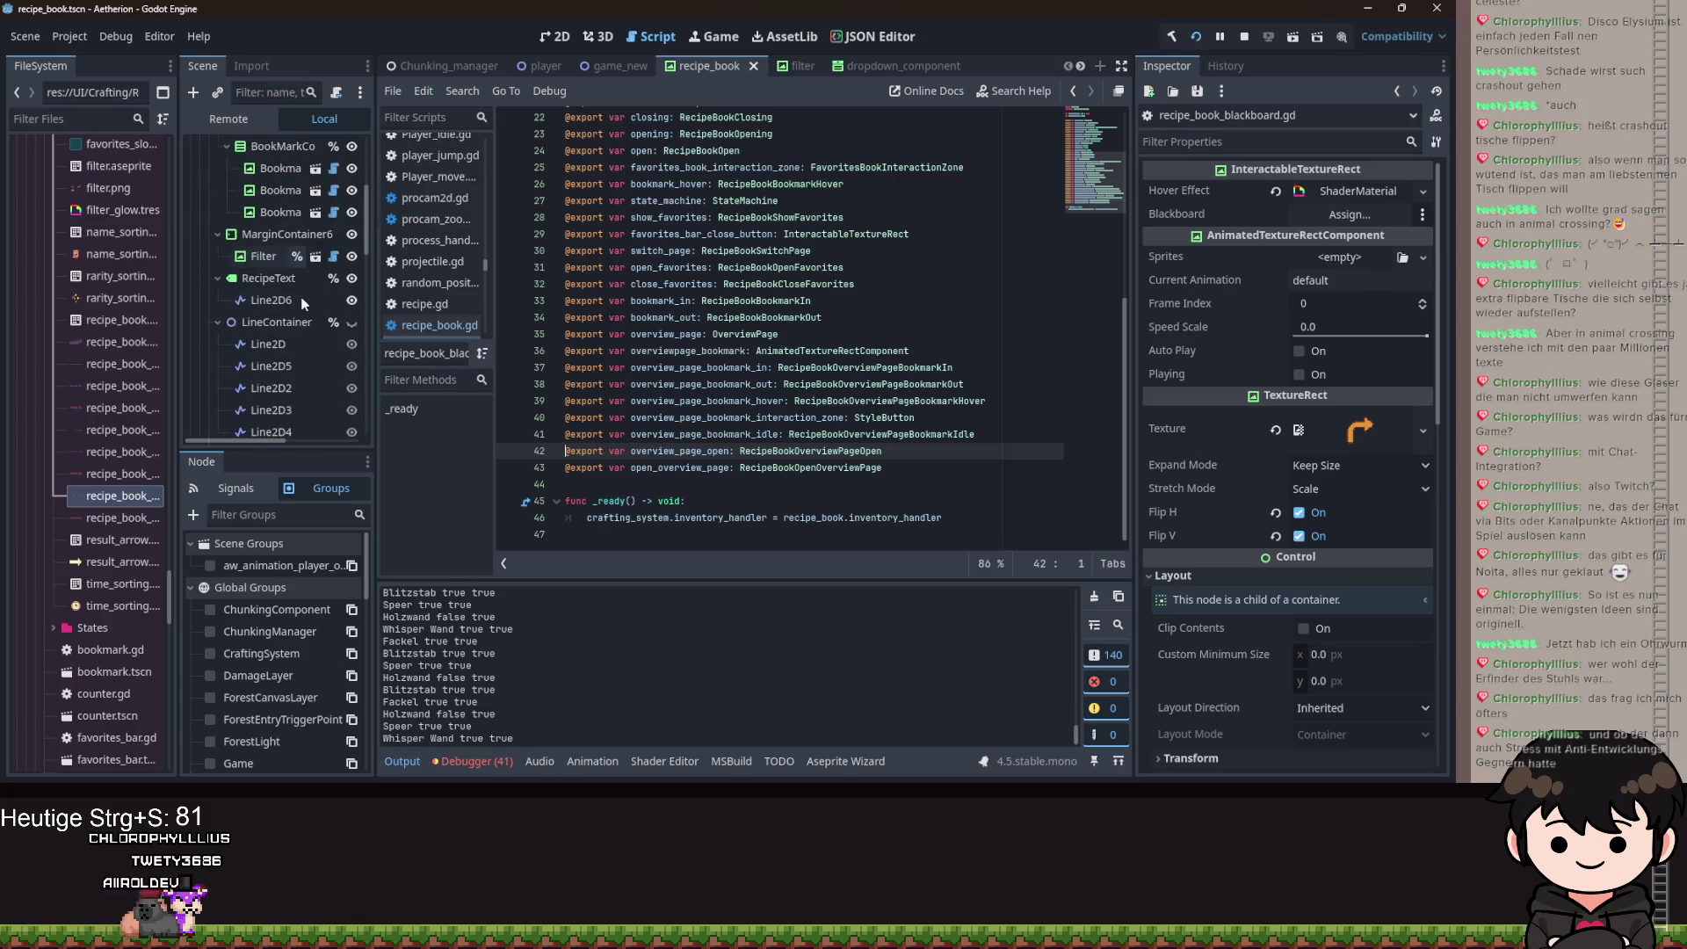
pyautogui.click(328, 260)
pyautogui.scroll(-10, 681, 389)
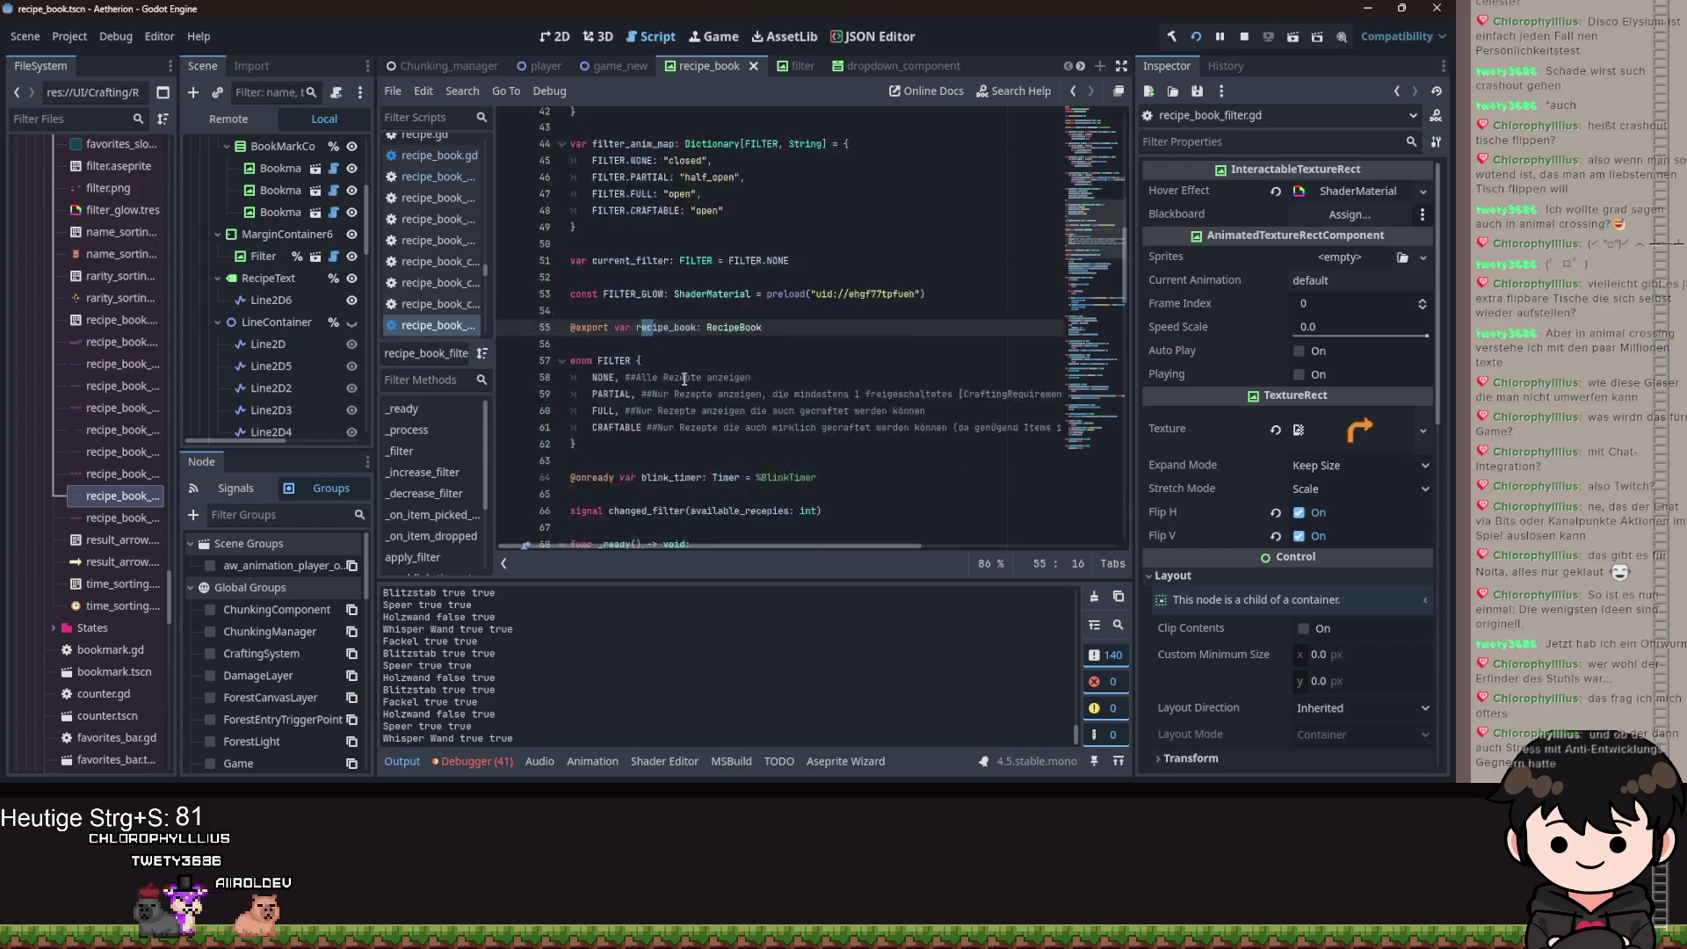
pyautogui.scroll(-12, 680, 390)
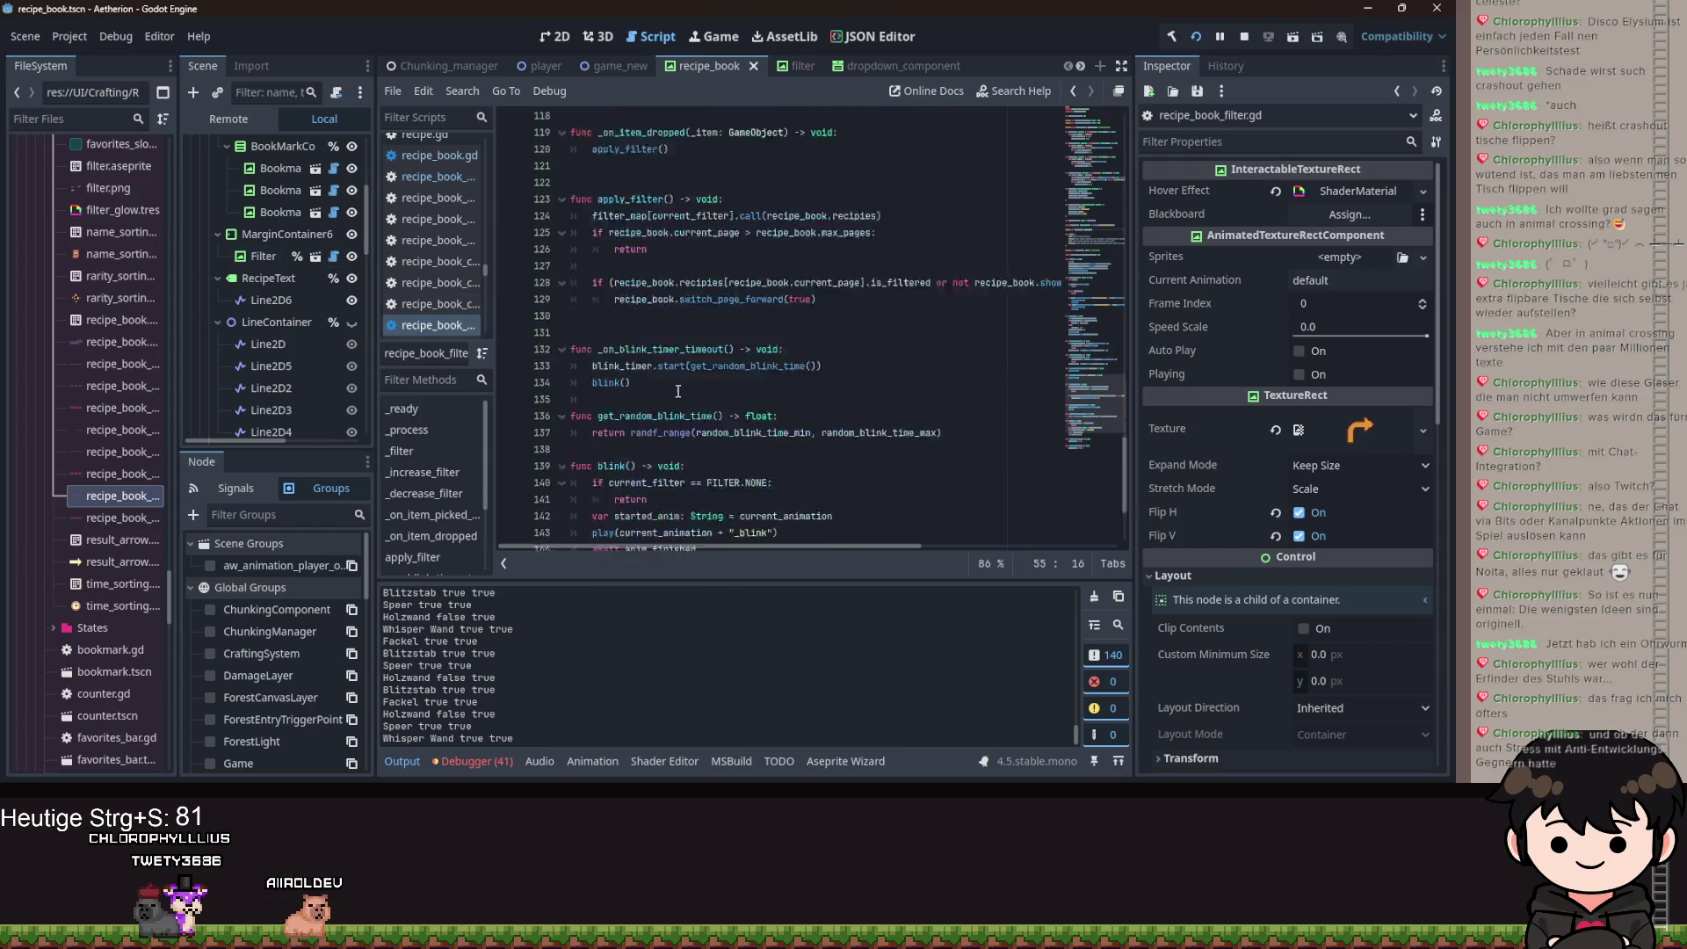
pyautogui.scroll(-8, 287, 332)
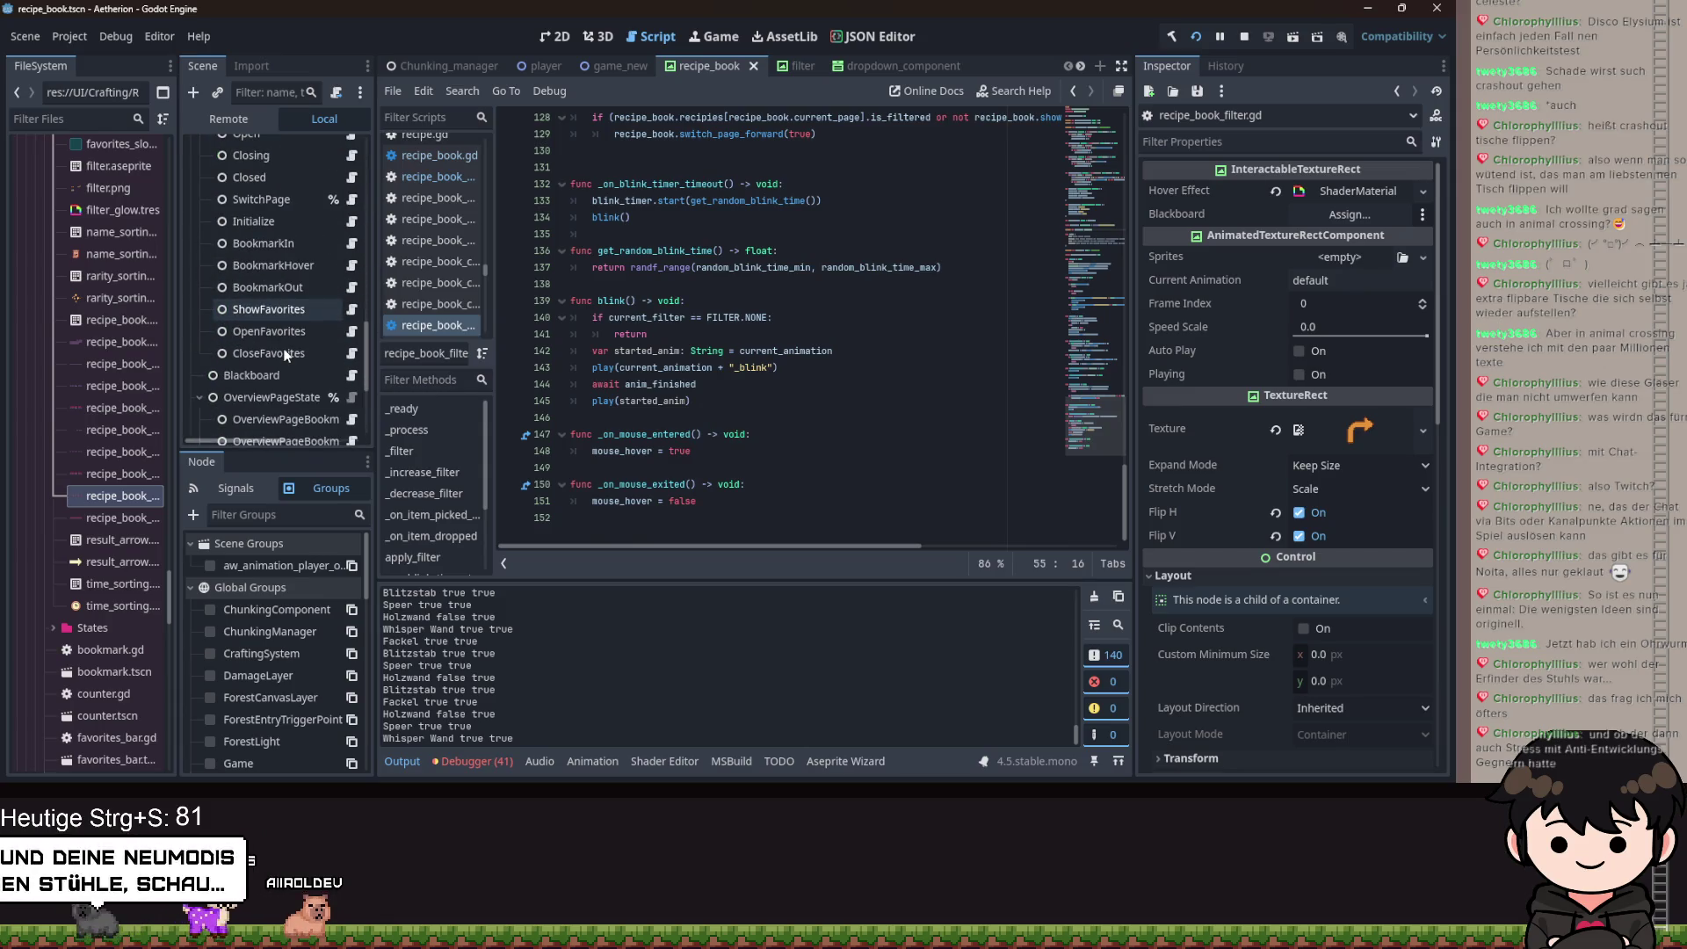
pyautogui.scroll(-3, 282, 347)
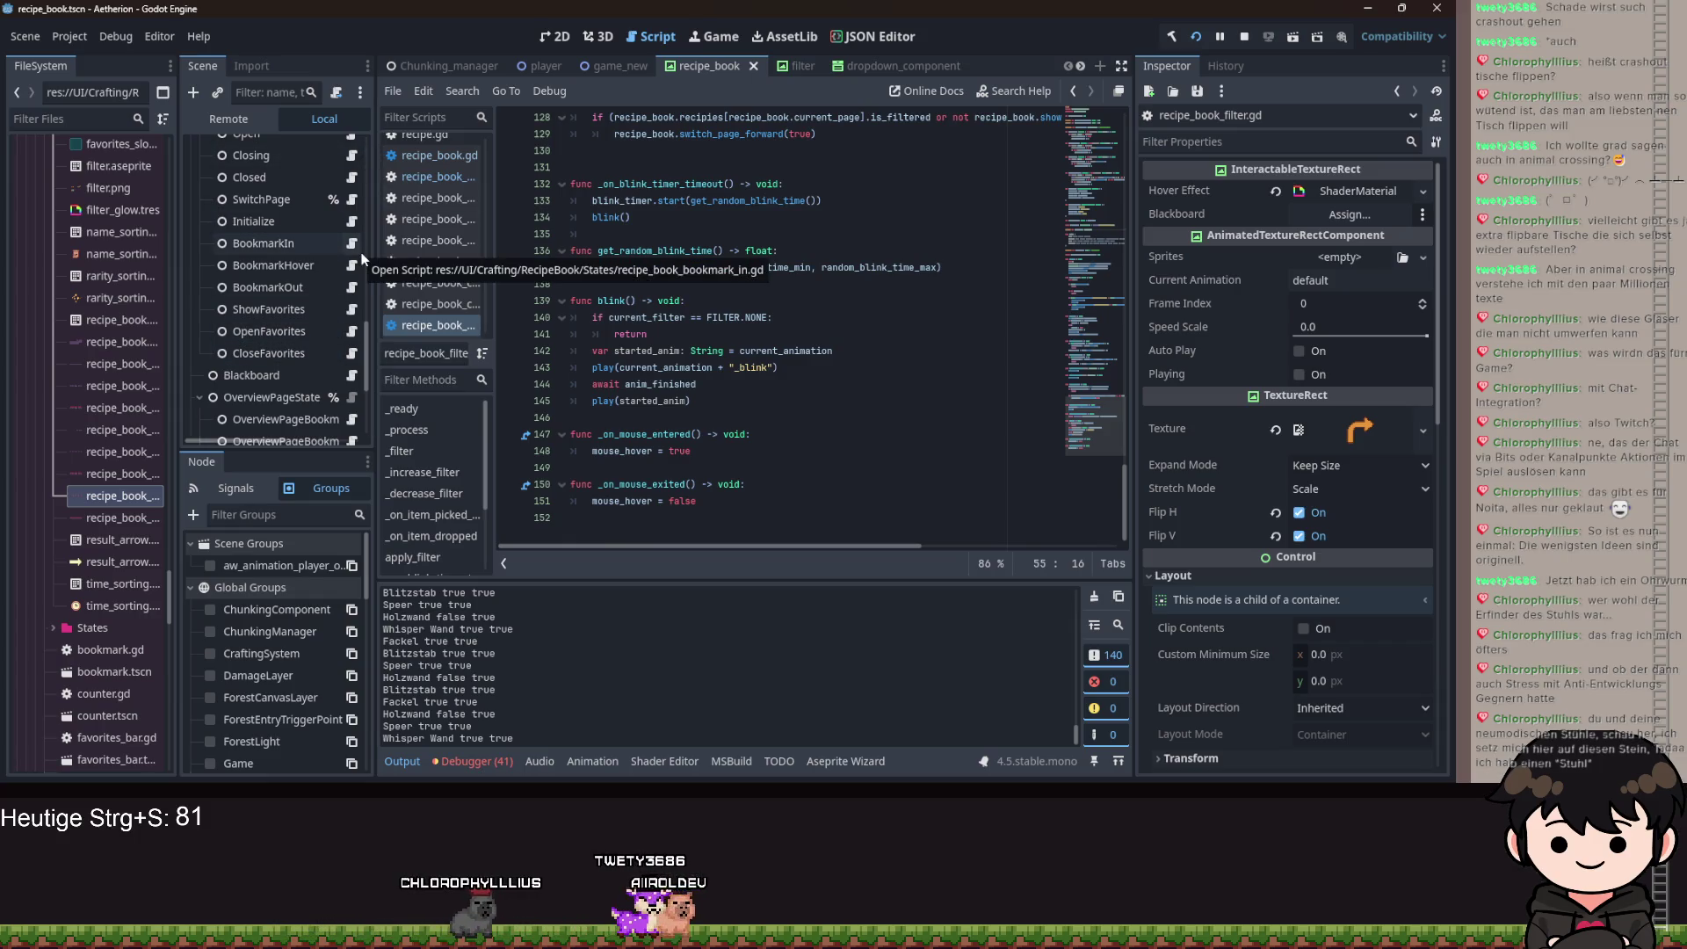
pyautogui.scroll(-5, 320, 378)
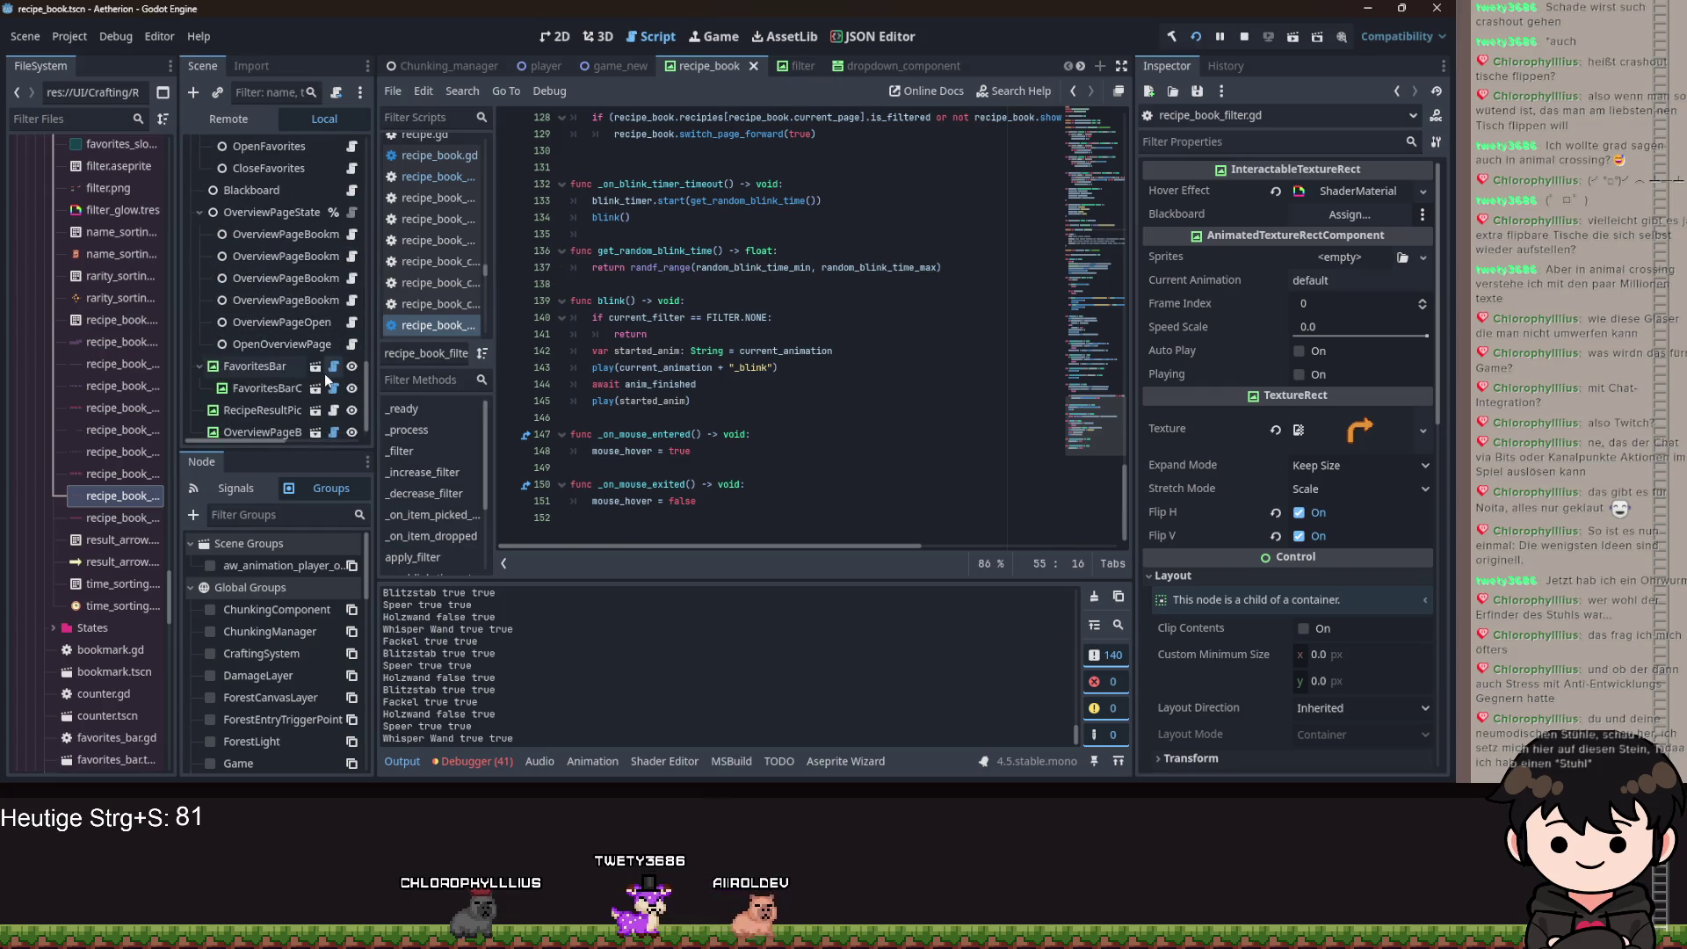
pyautogui.scroll(3, 318, 308)
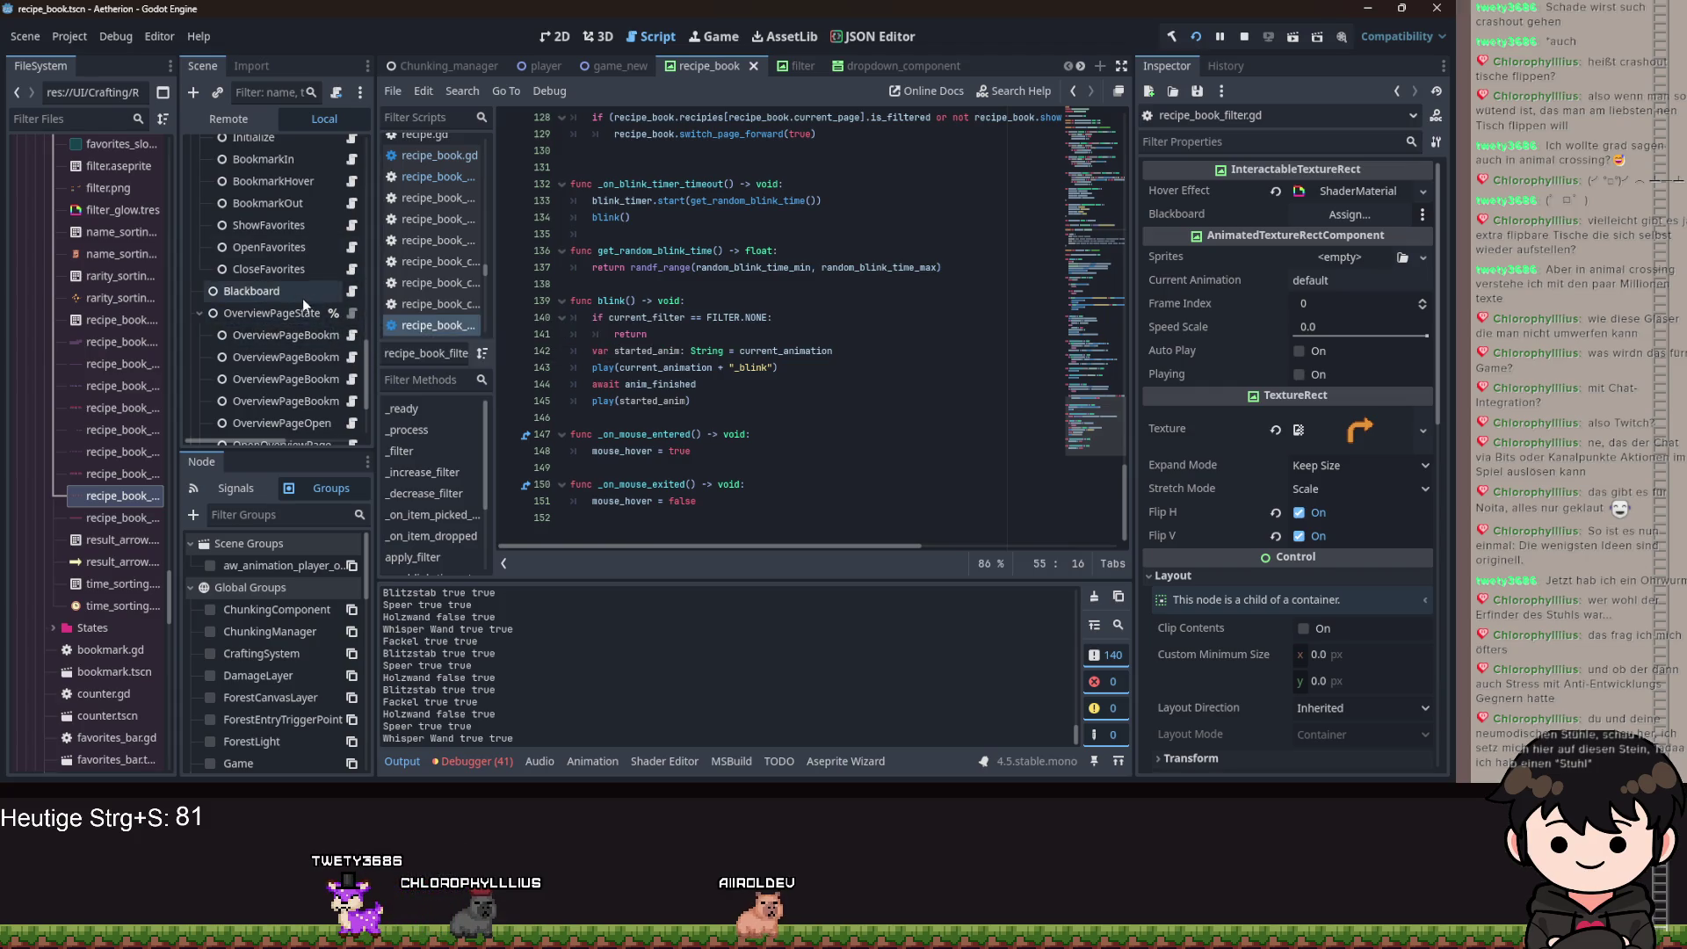
pyautogui.scroll(5, 342, 302)
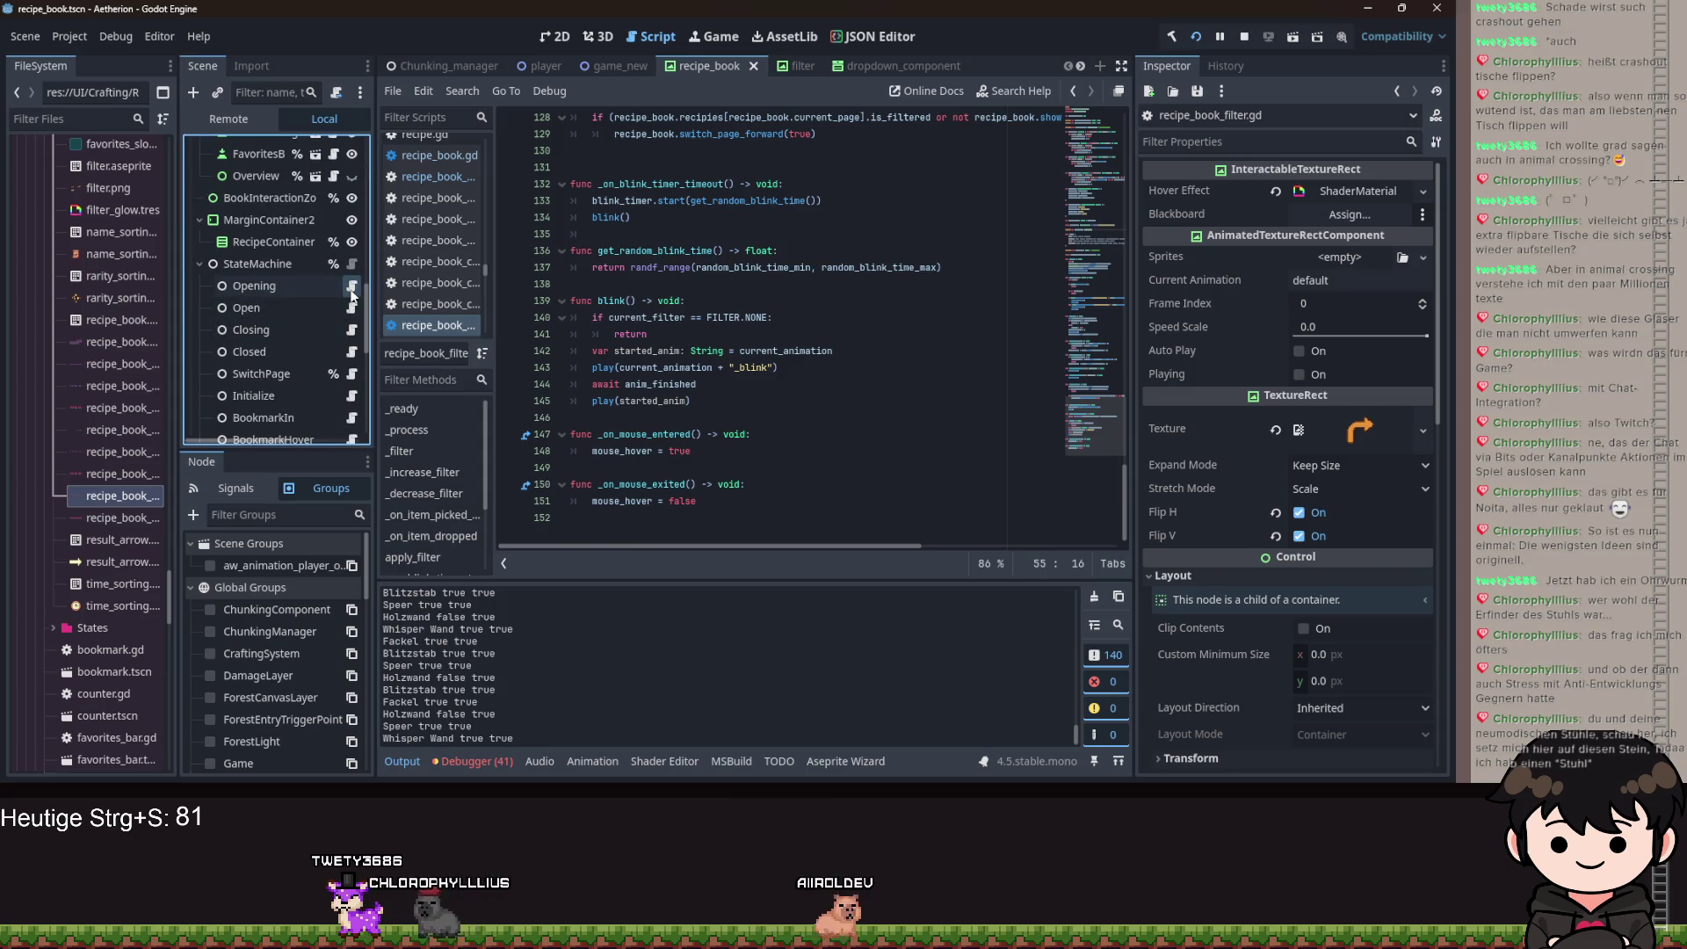
pyautogui.click(352, 287)
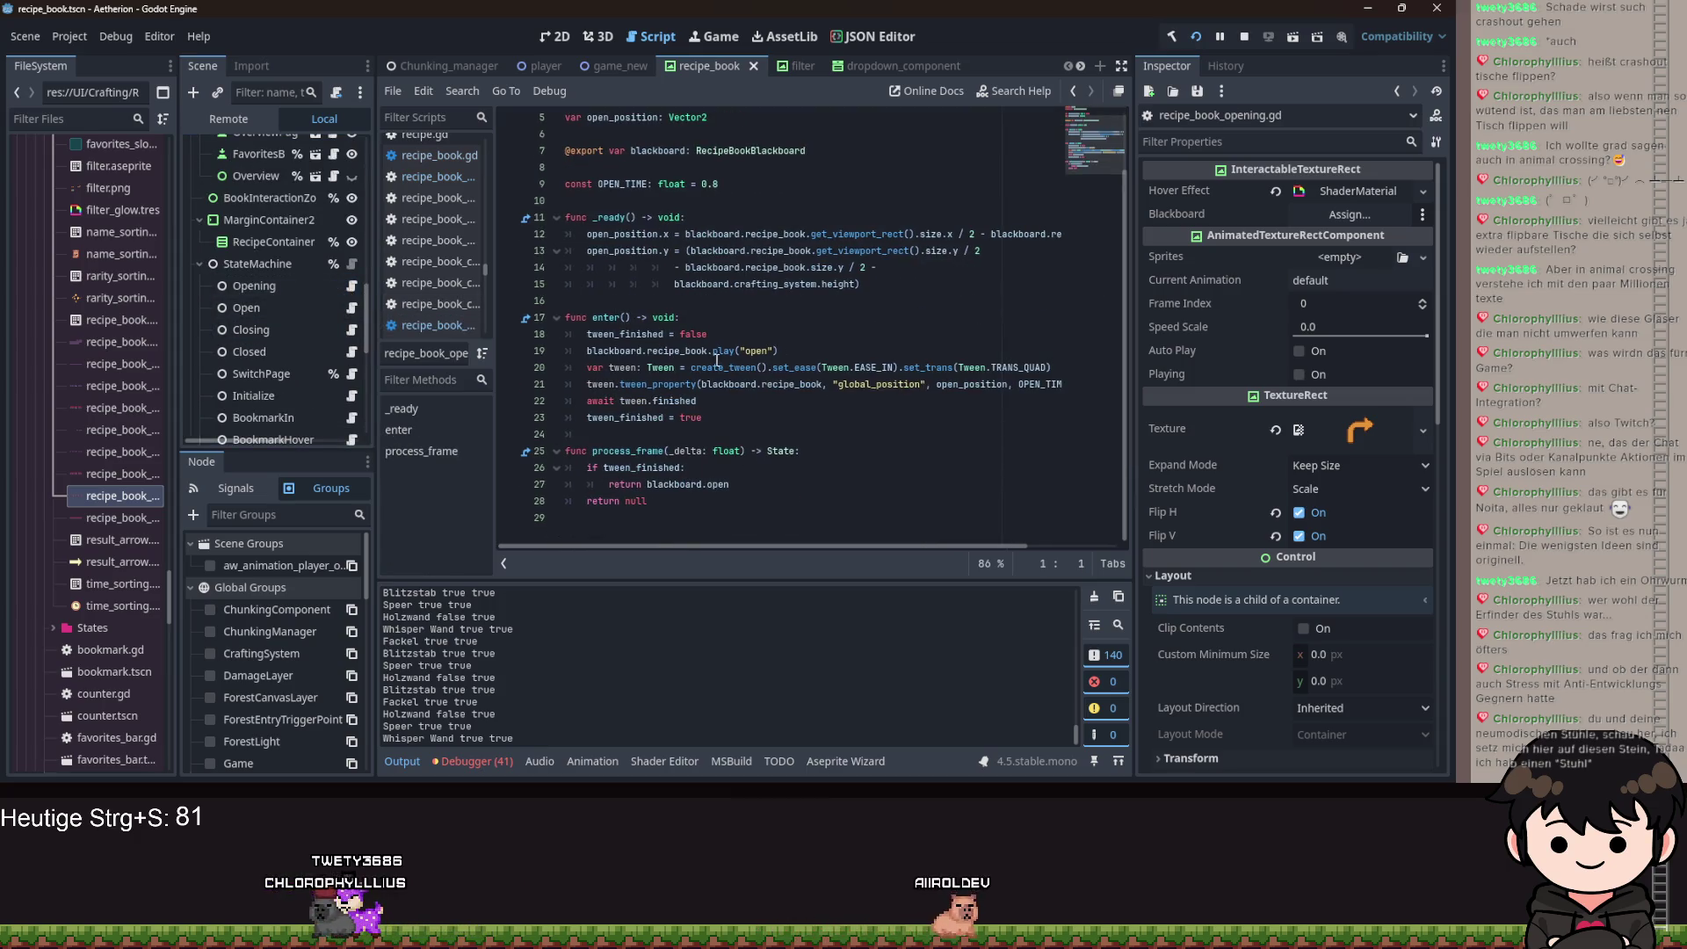
# Open the Overview, favorites interaction zone, RecipeSorting and Filter node scripts in turn.
pyautogui.scroll(3, 347, 317)
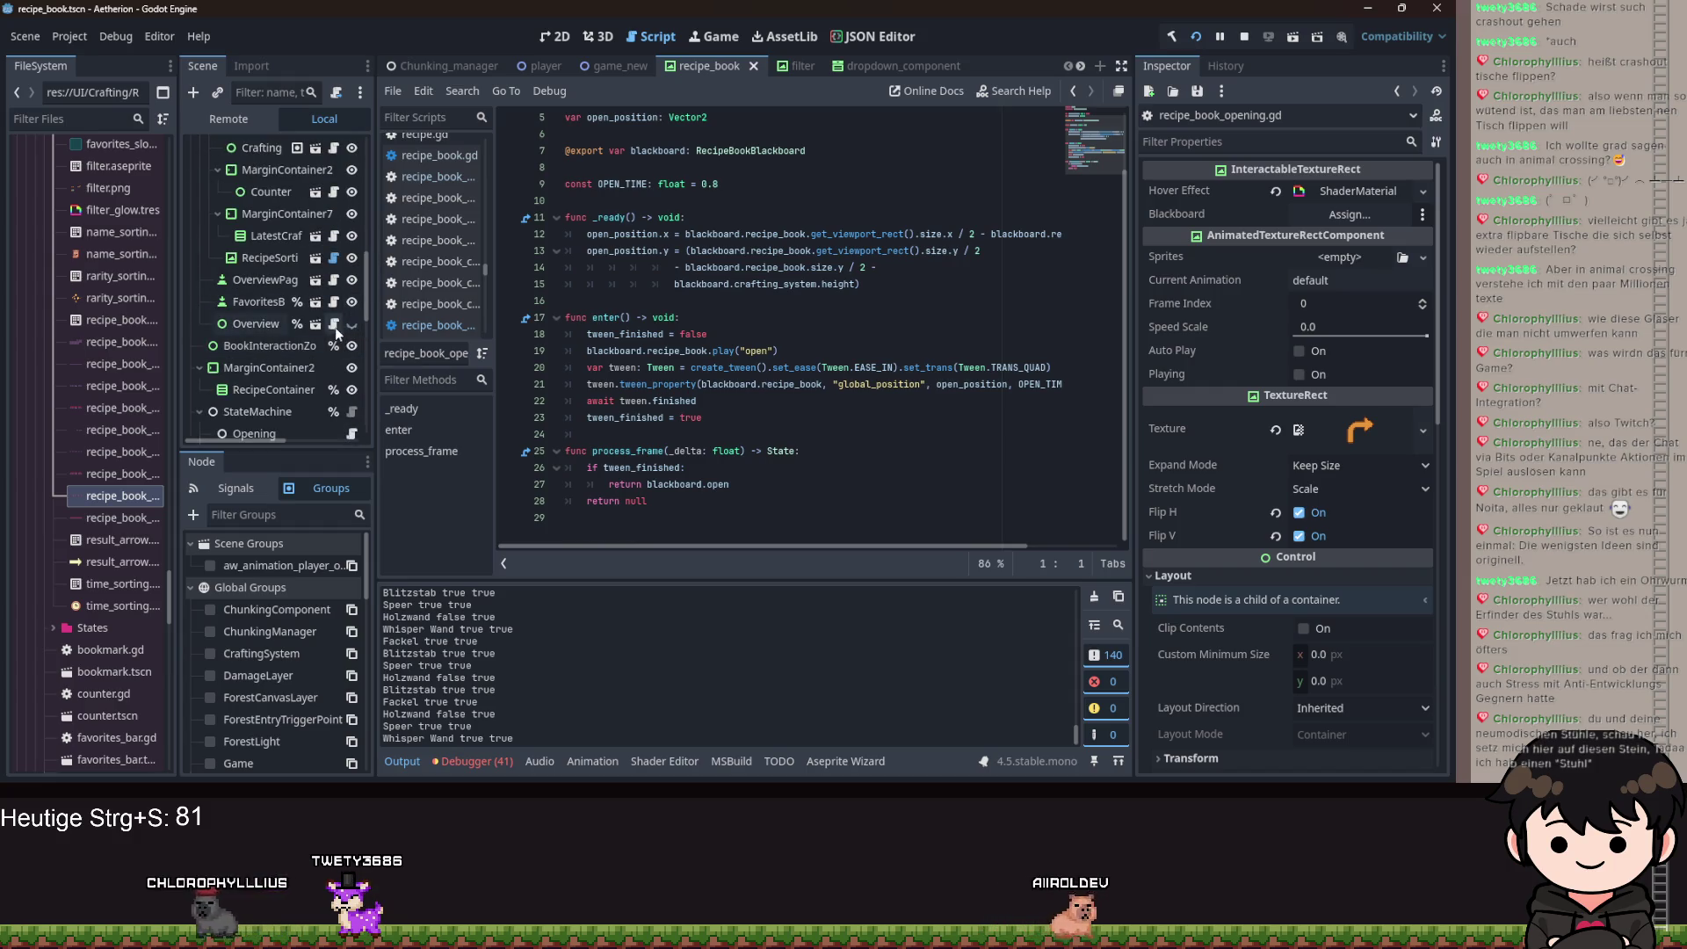
pyautogui.click(335, 324)
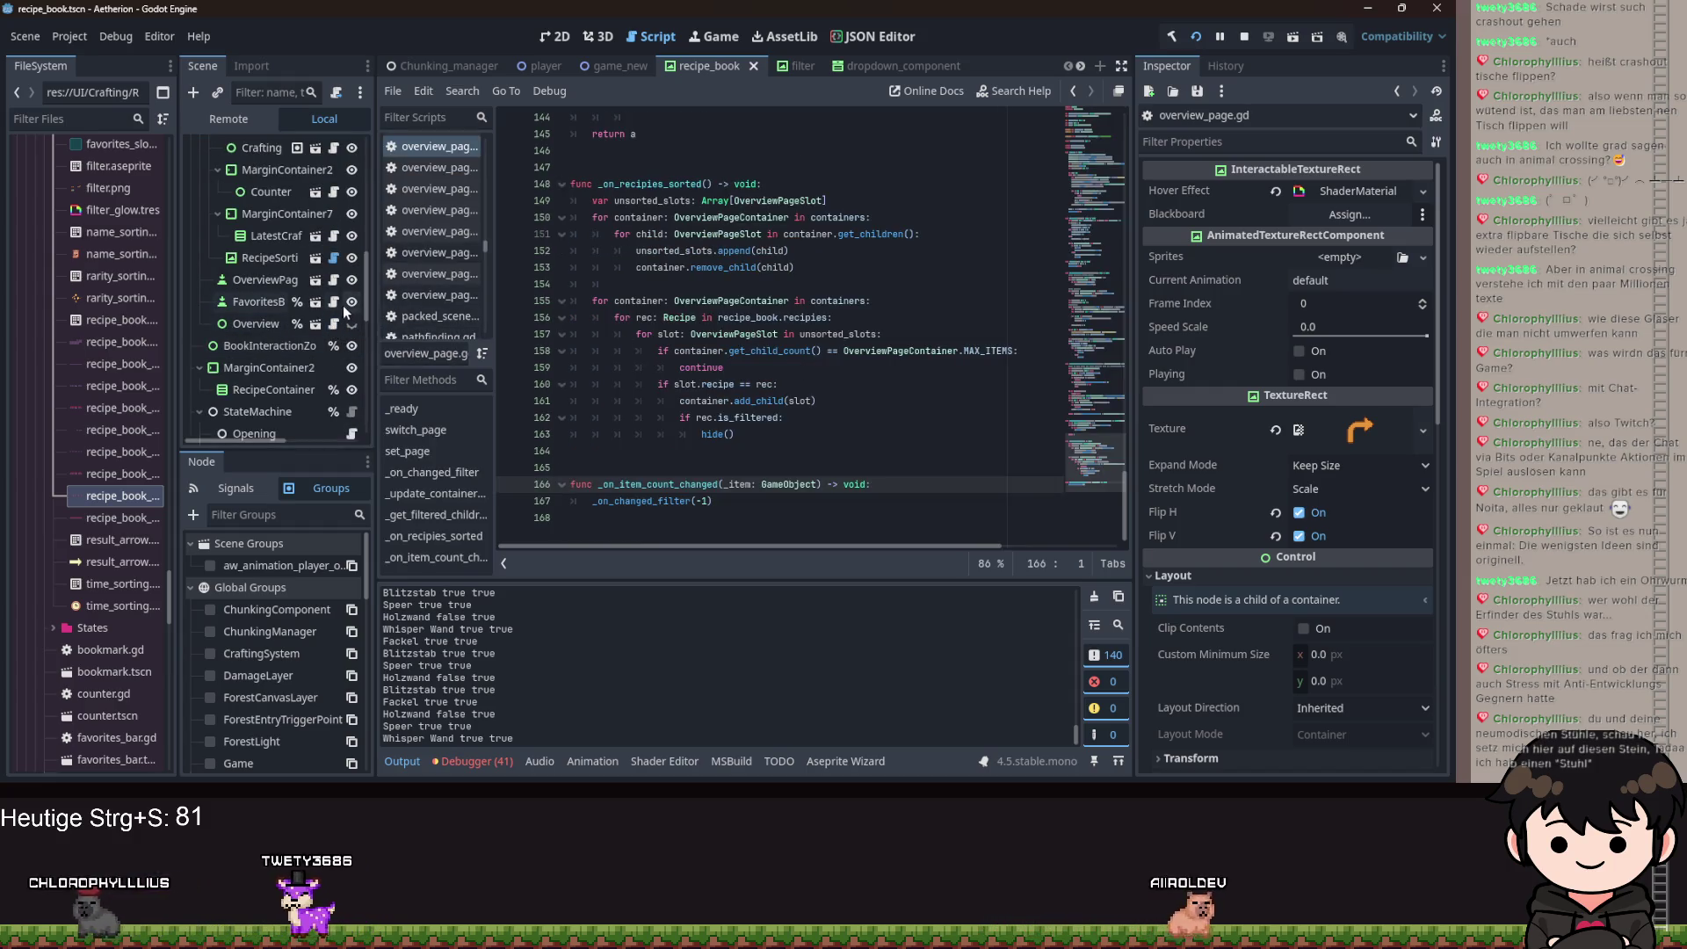
pyautogui.click(335, 302)
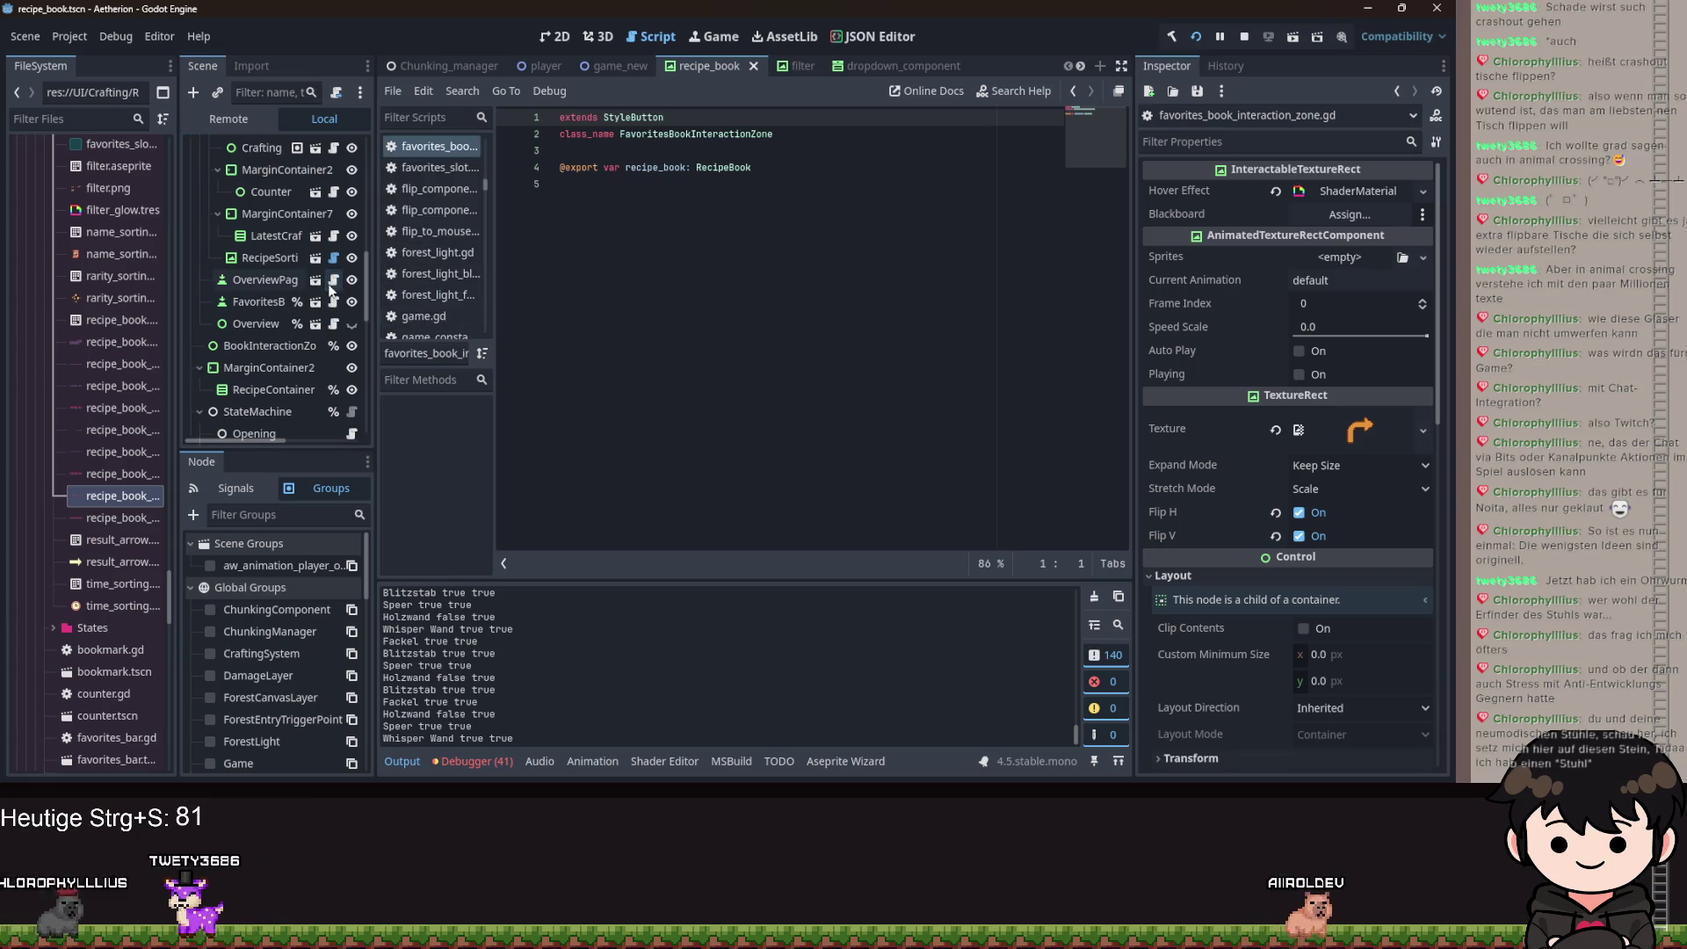
pyautogui.scroll(1, 331, 294)
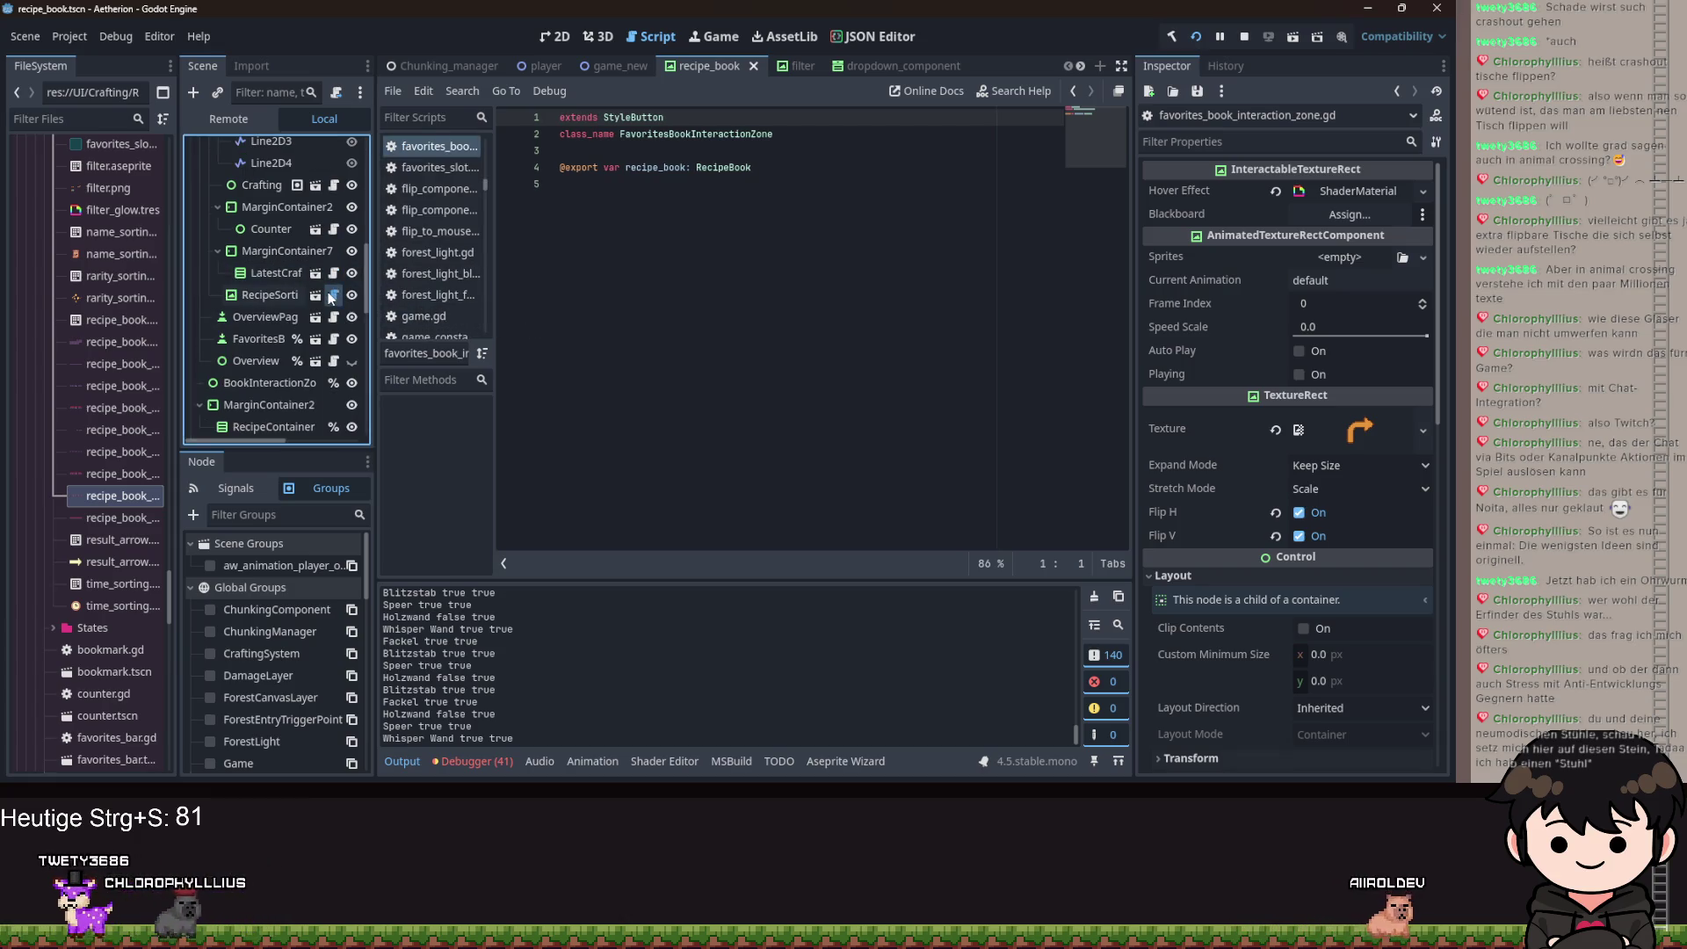
pyautogui.click(333, 295)
pyautogui.scroll(-10, 852, 418)
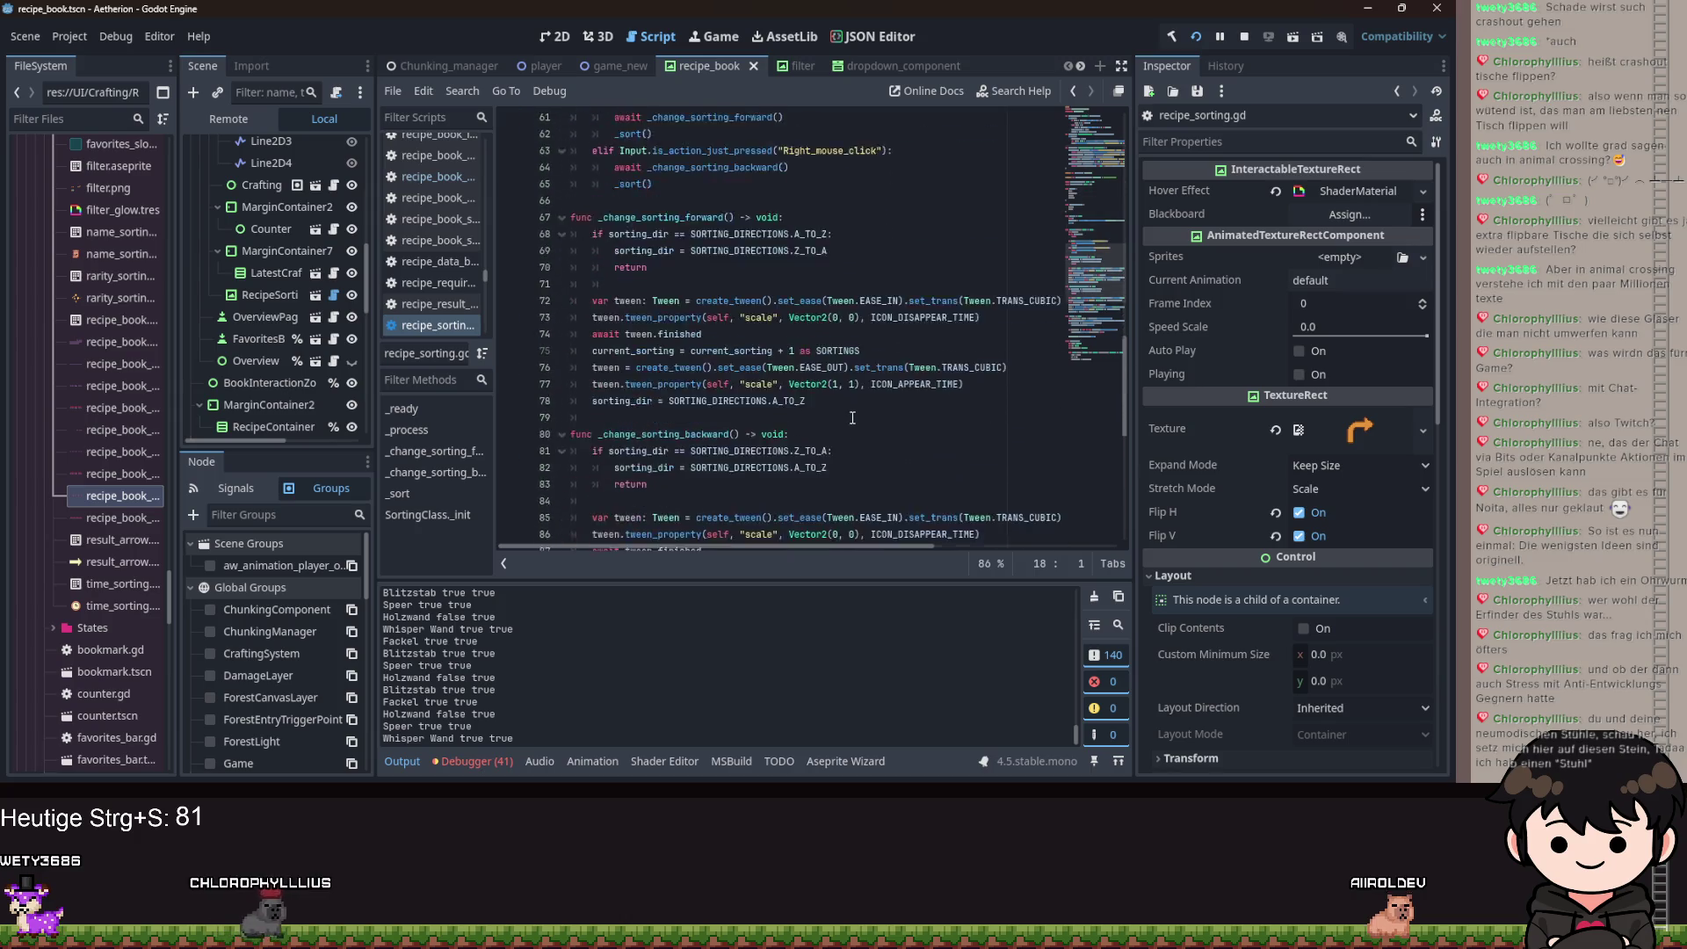
pyautogui.scroll(-9, 851, 417)
pyautogui.scroll(6, 307, 309)
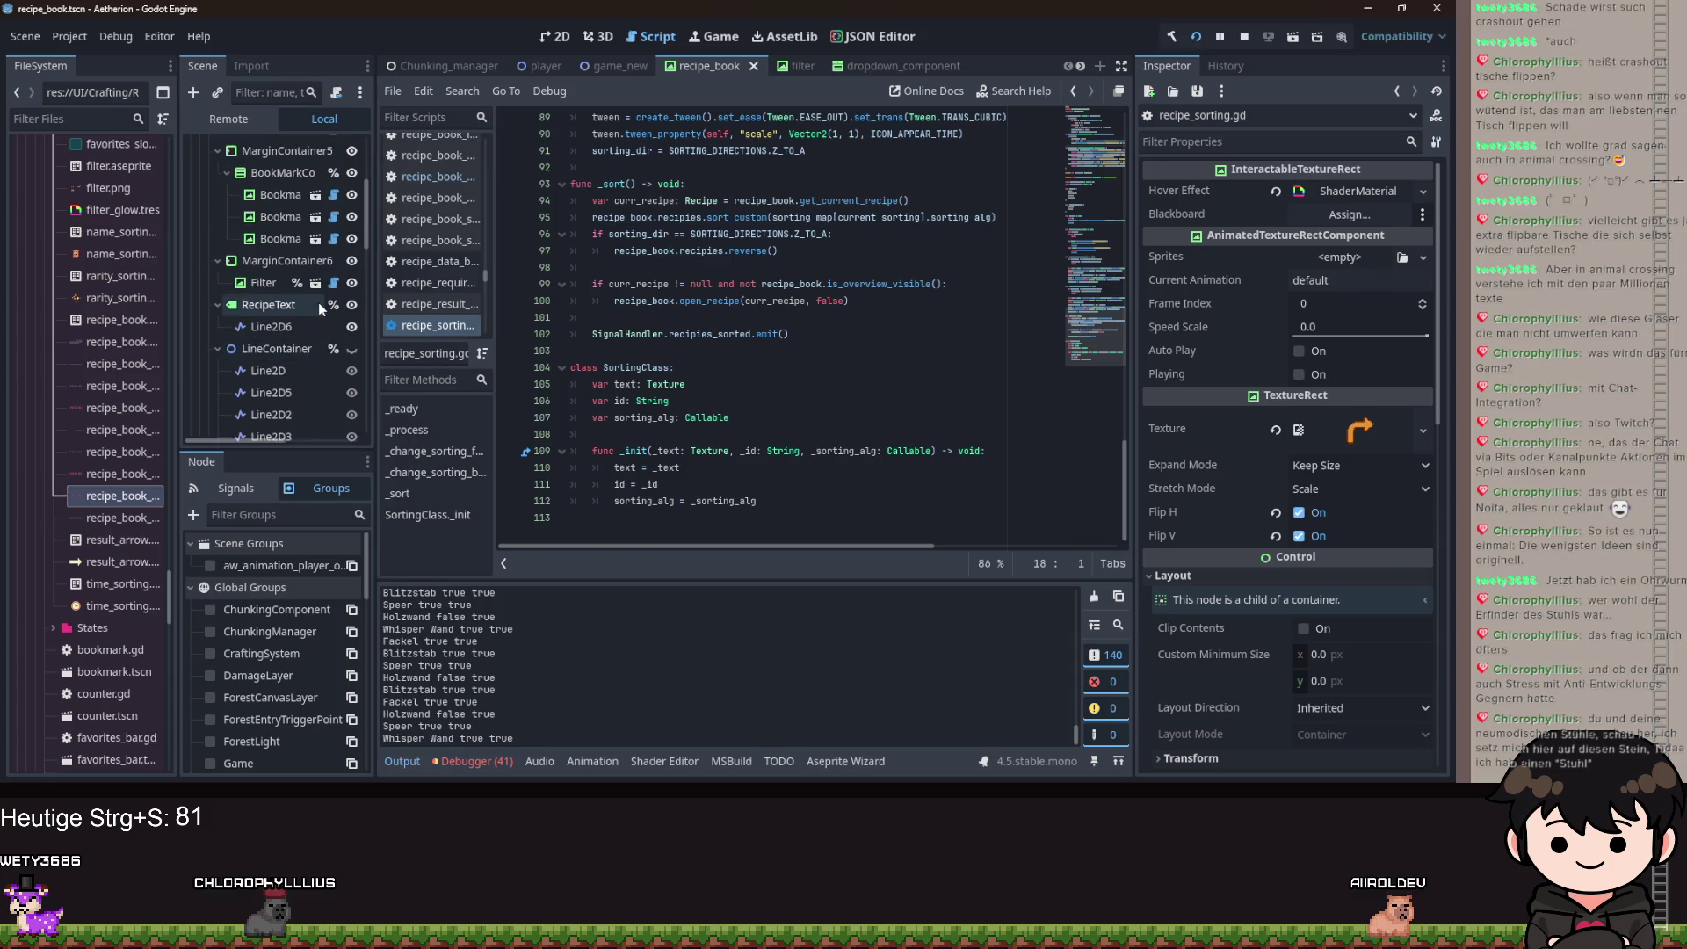
pyautogui.click(333, 282)
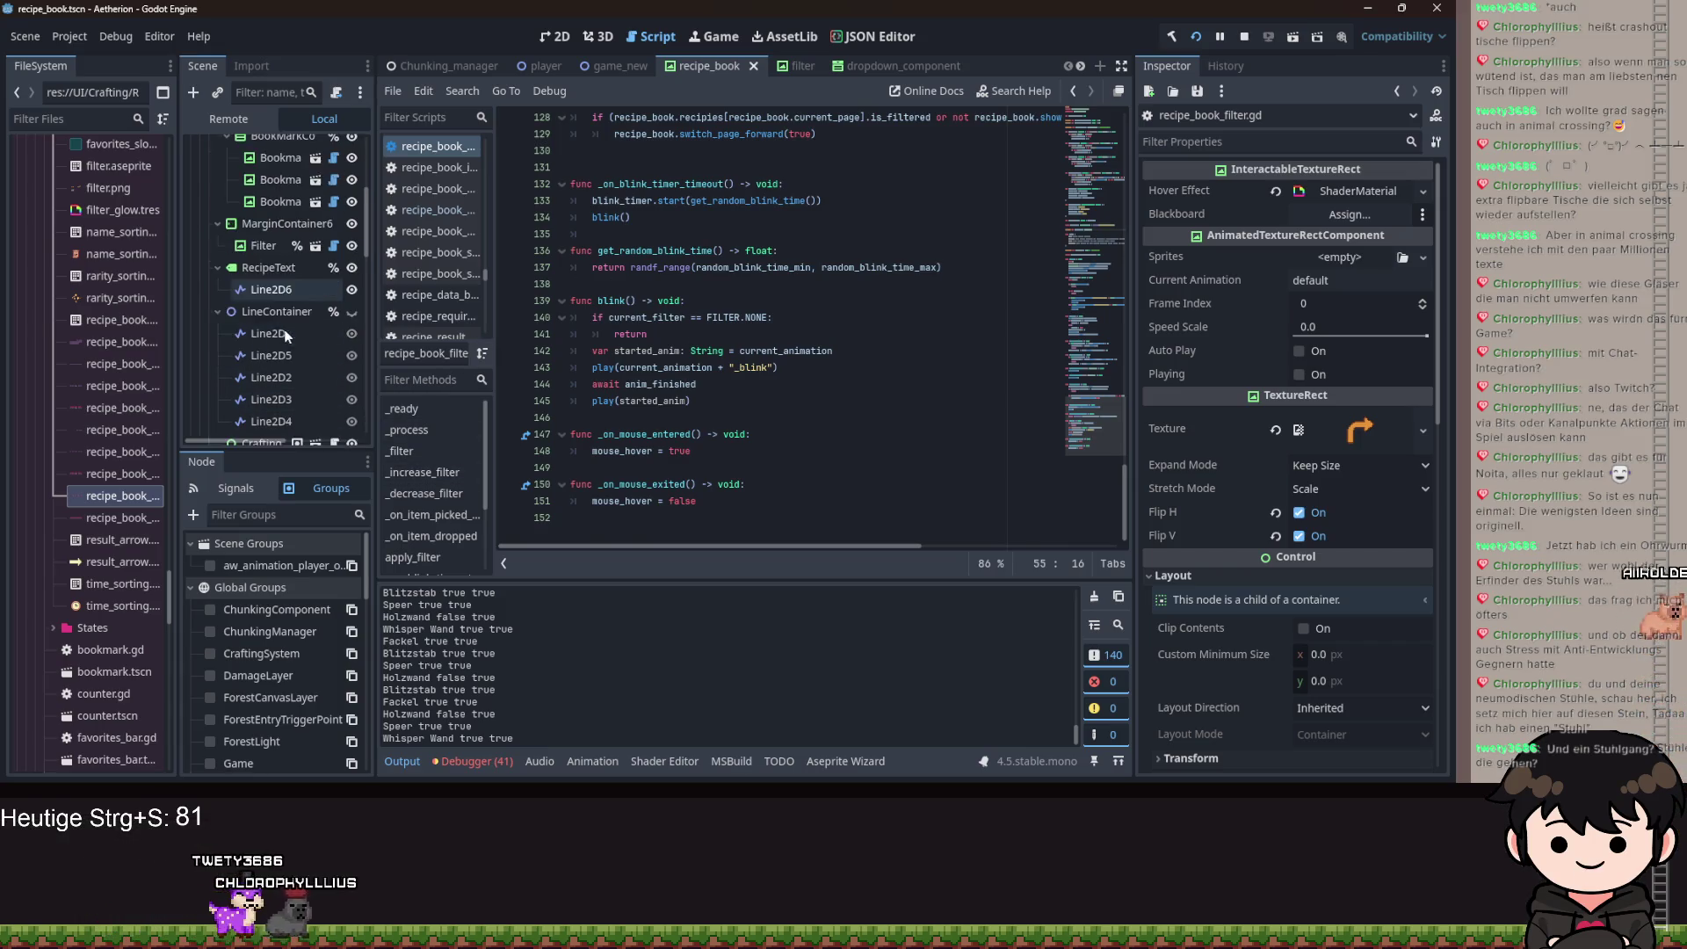
# Open the recipe book's main script, then the SwitchPage state's script.
pyautogui.scroll(3, 279, 304)
pyautogui.scroll(3, 323, 264)
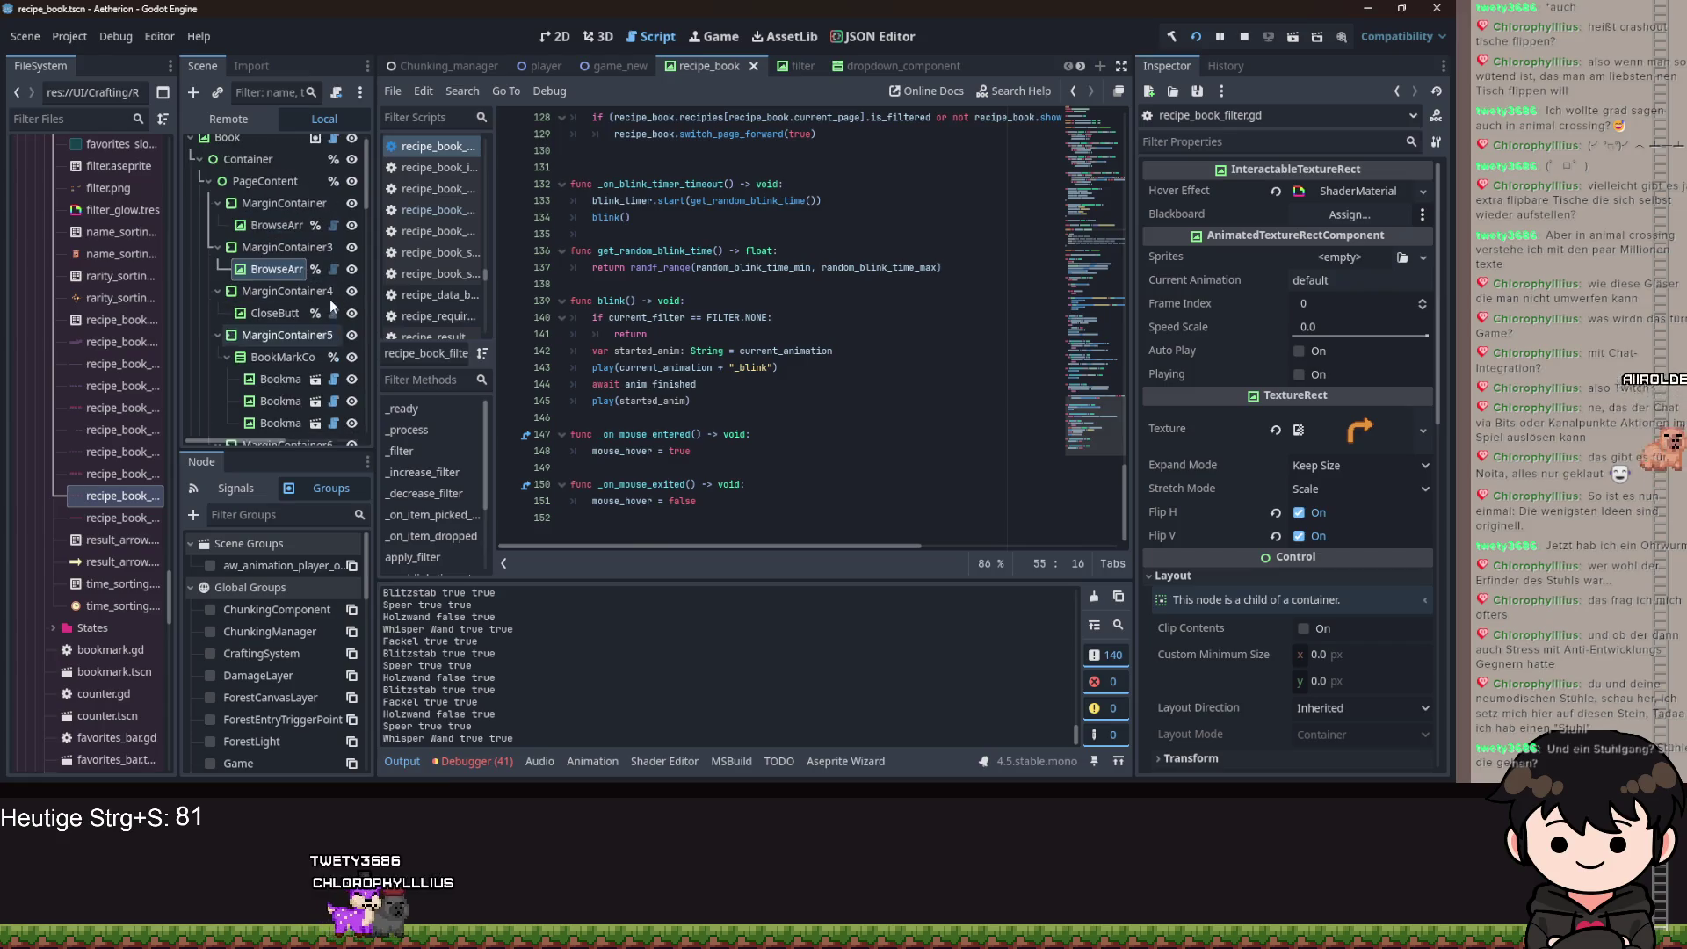
pyautogui.click(334, 147)
pyautogui.scroll(14, 762, 371)
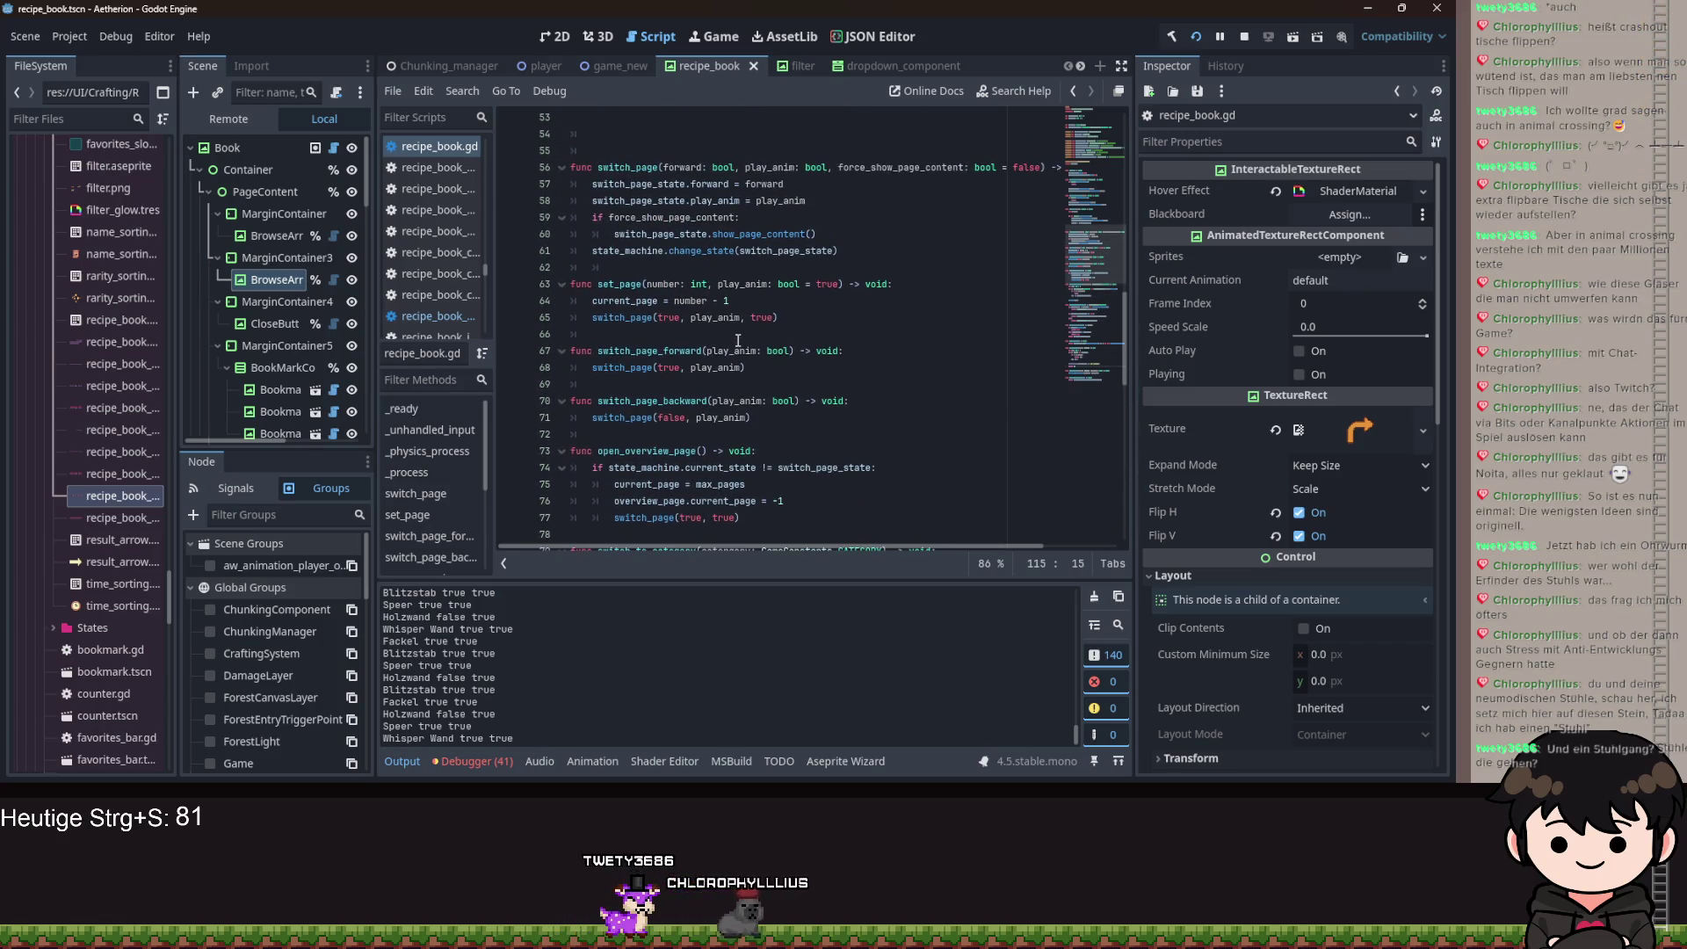
pyautogui.scroll(6, 740, 339)
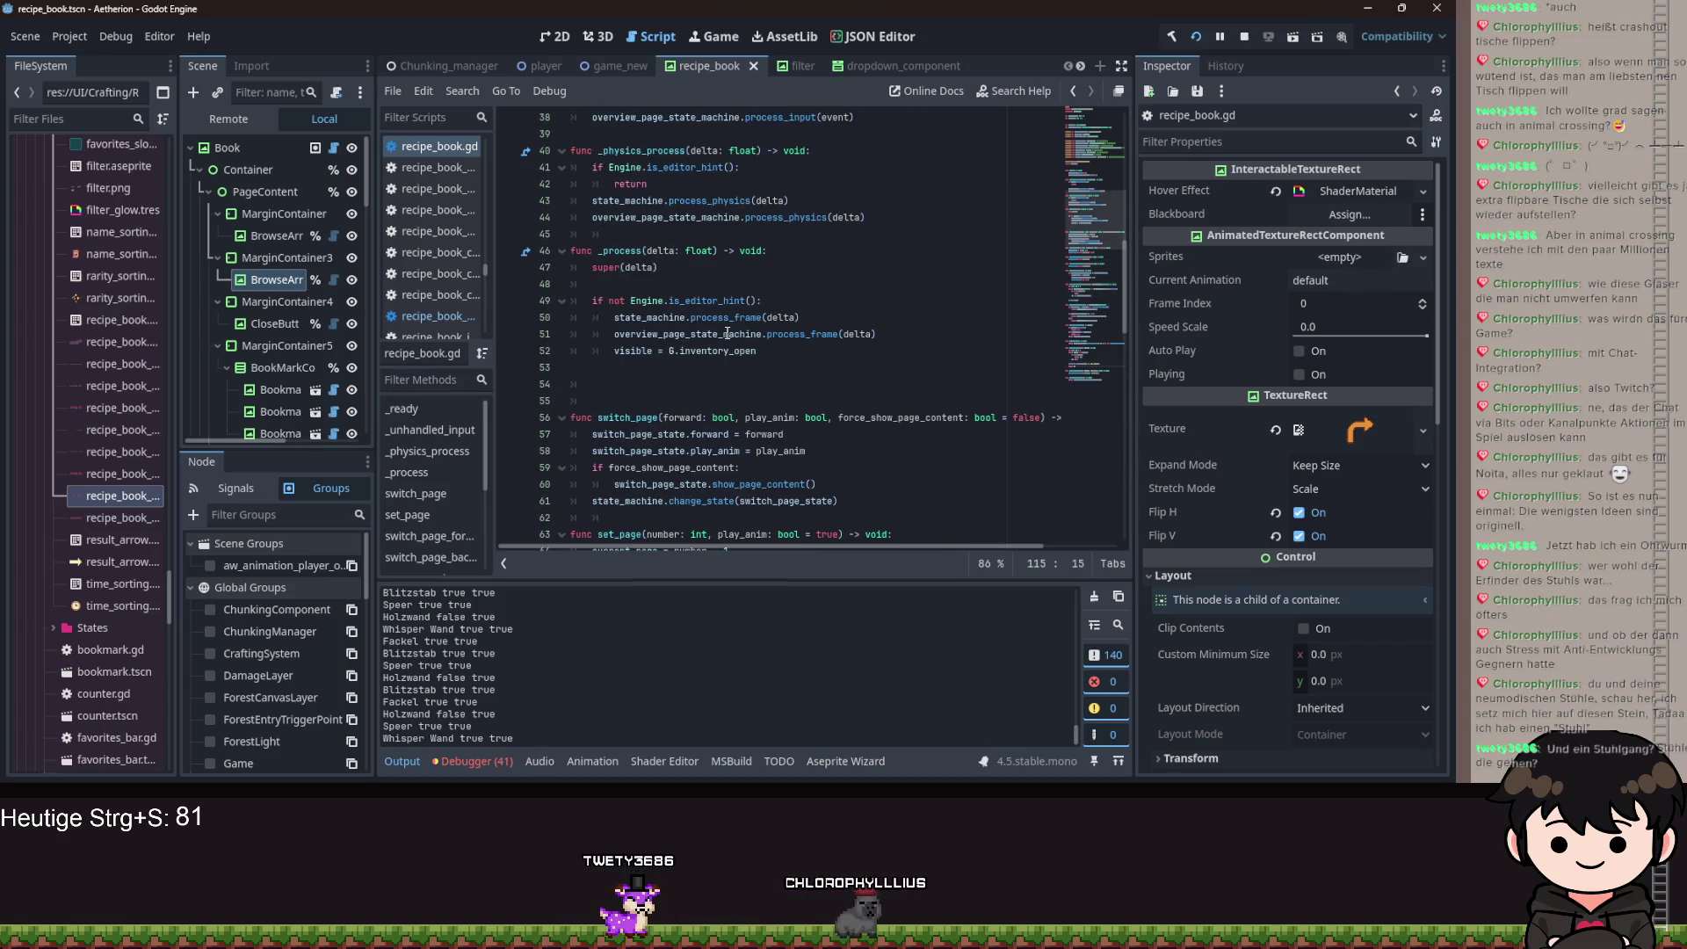
pyautogui.scroll(-6, 727, 334)
pyautogui.scroll(-1, 314, 335)
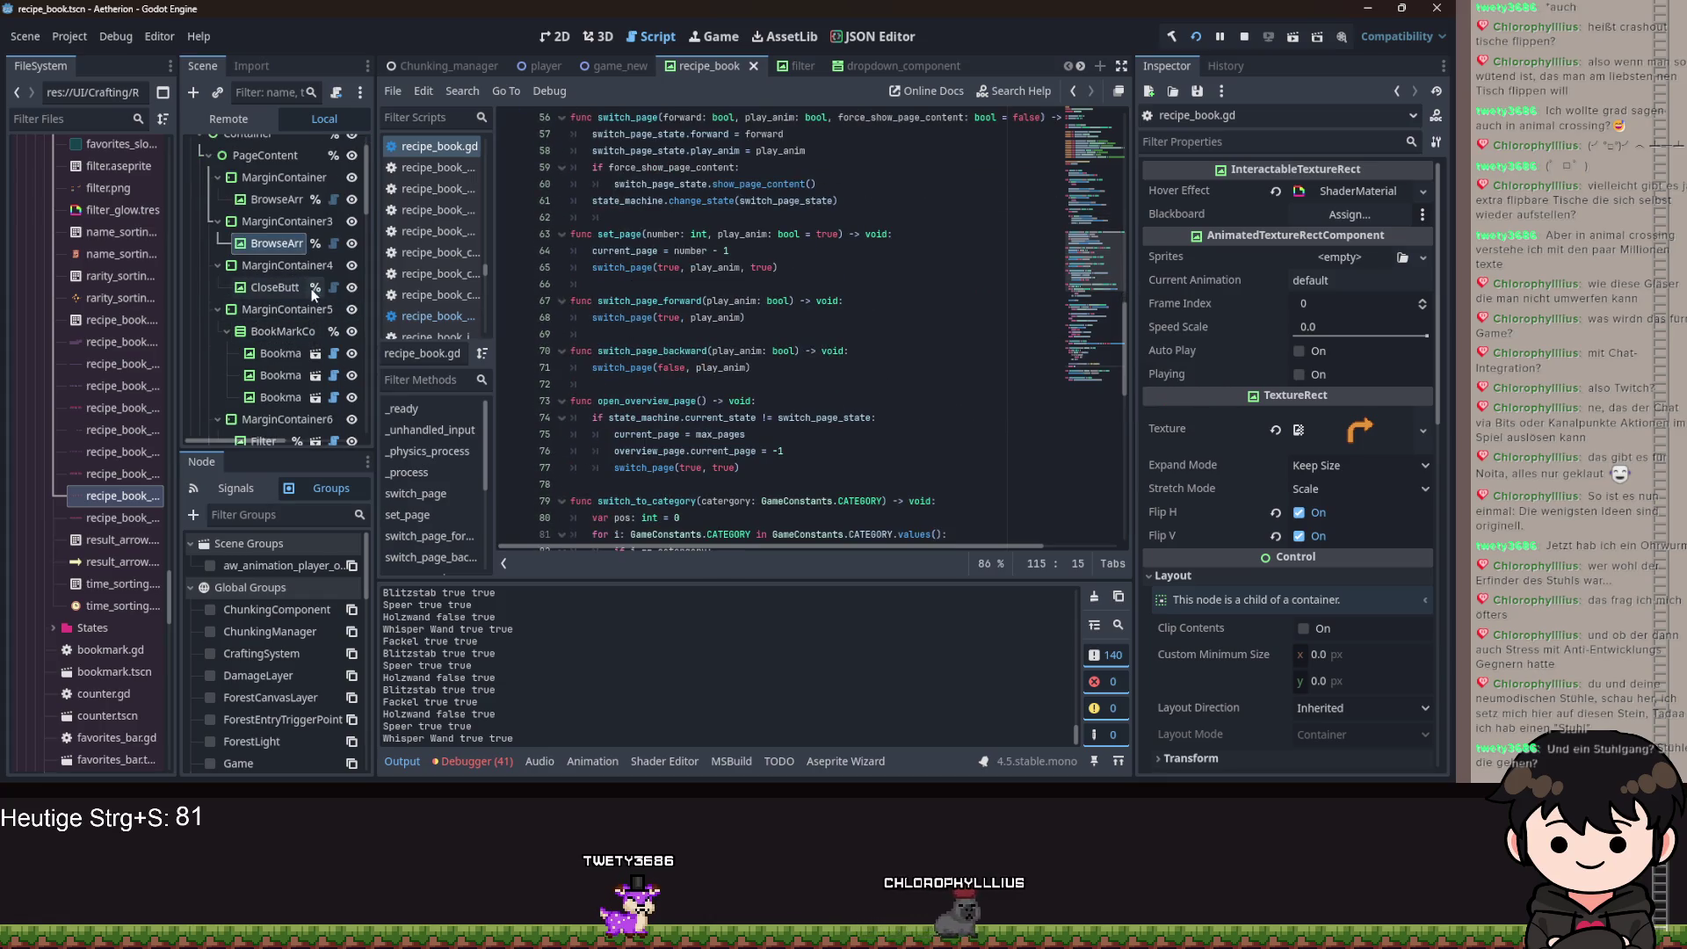
pyautogui.scroll(-5, 270, 304)
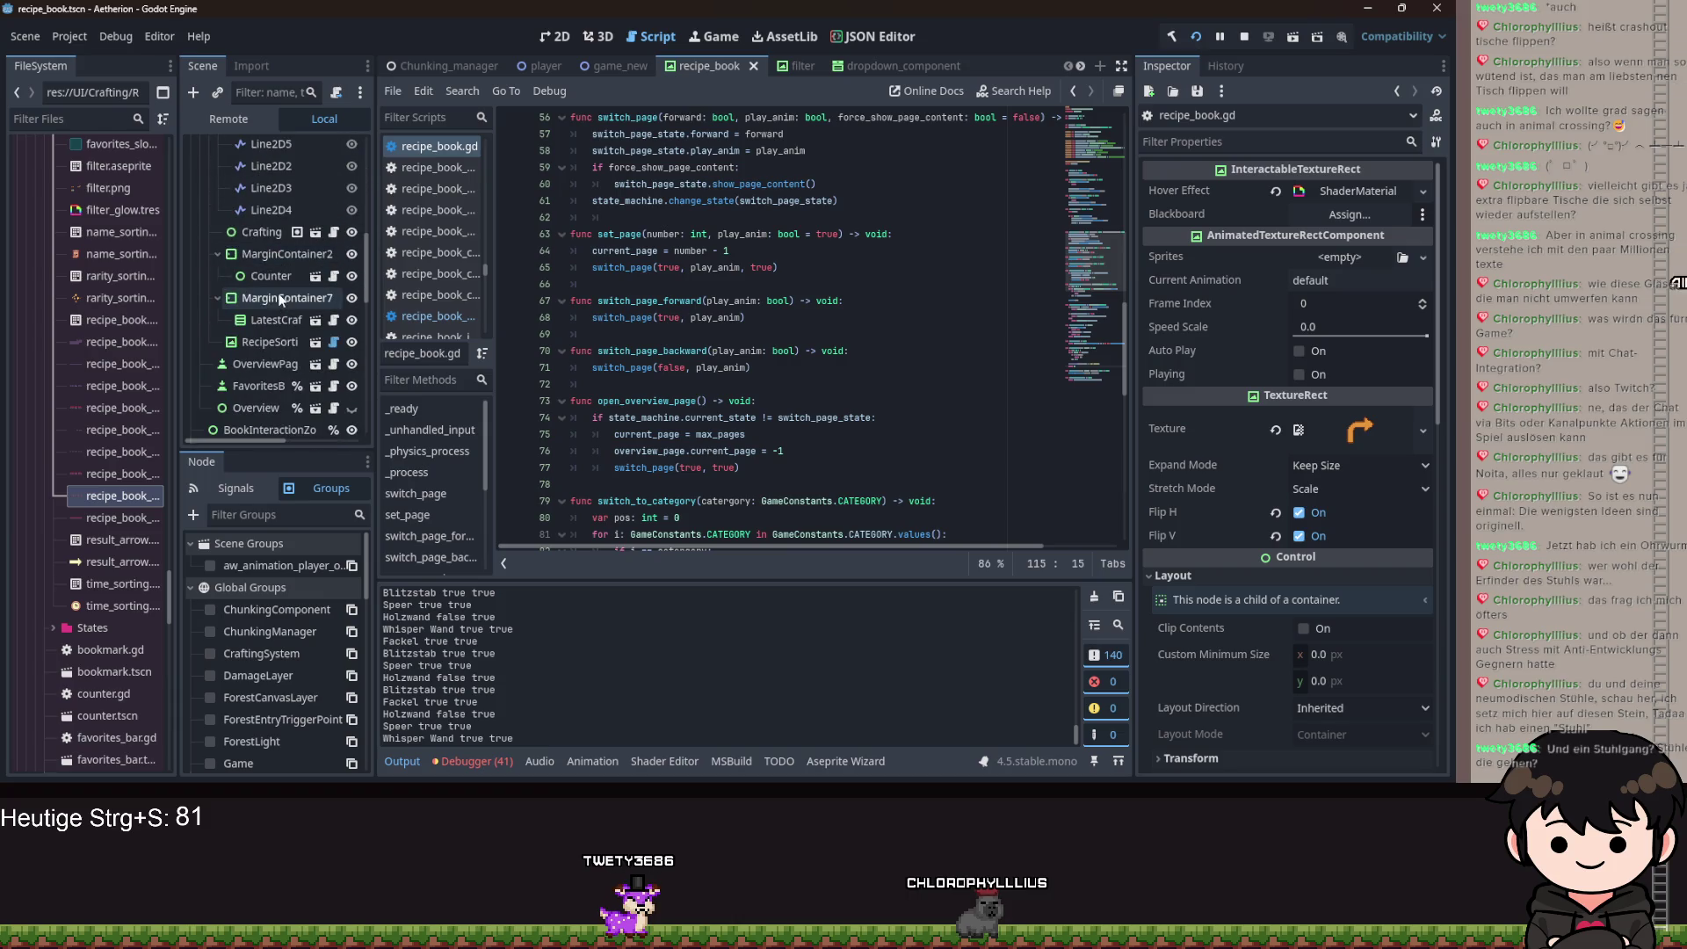
pyautogui.scroll(-3, 277, 299)
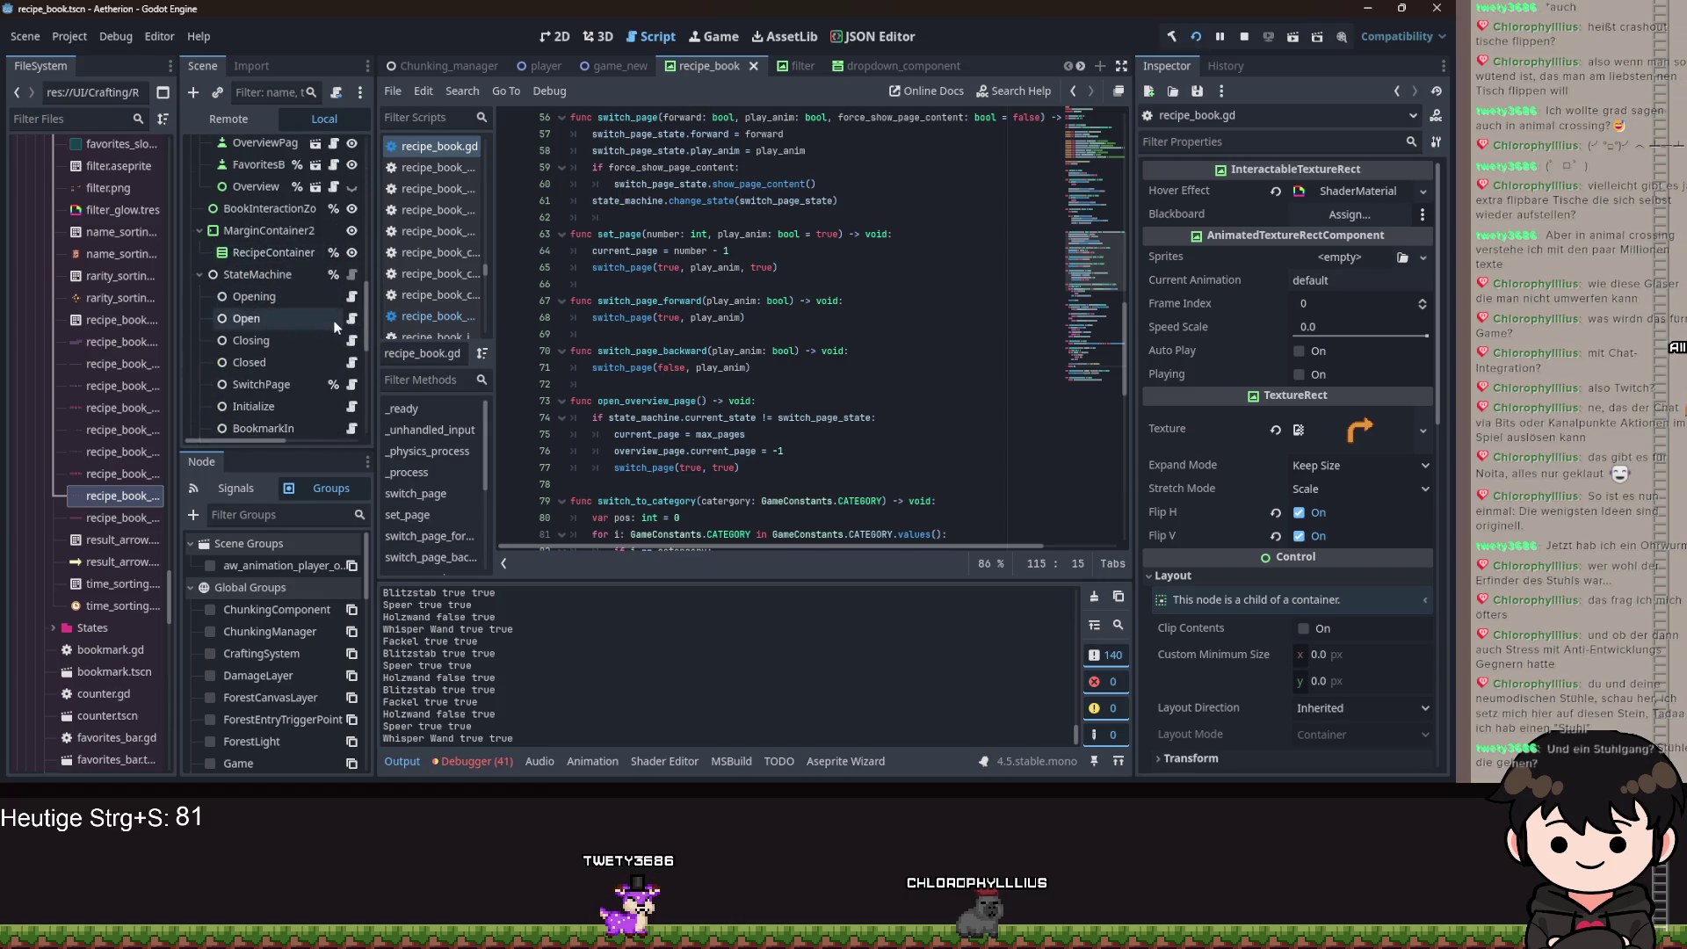
pyautogui.scroll(-5, 341, 316)
pyautogui.click(352, 311)
# Read recipe_book_switch_page.gd's page-flip, filter-skip and overview logic, then open interactable_texture_rect.gd.
pyautogui.scroll(-8, 753, 370)
pyautogui.scroll(-20, 753, 370)
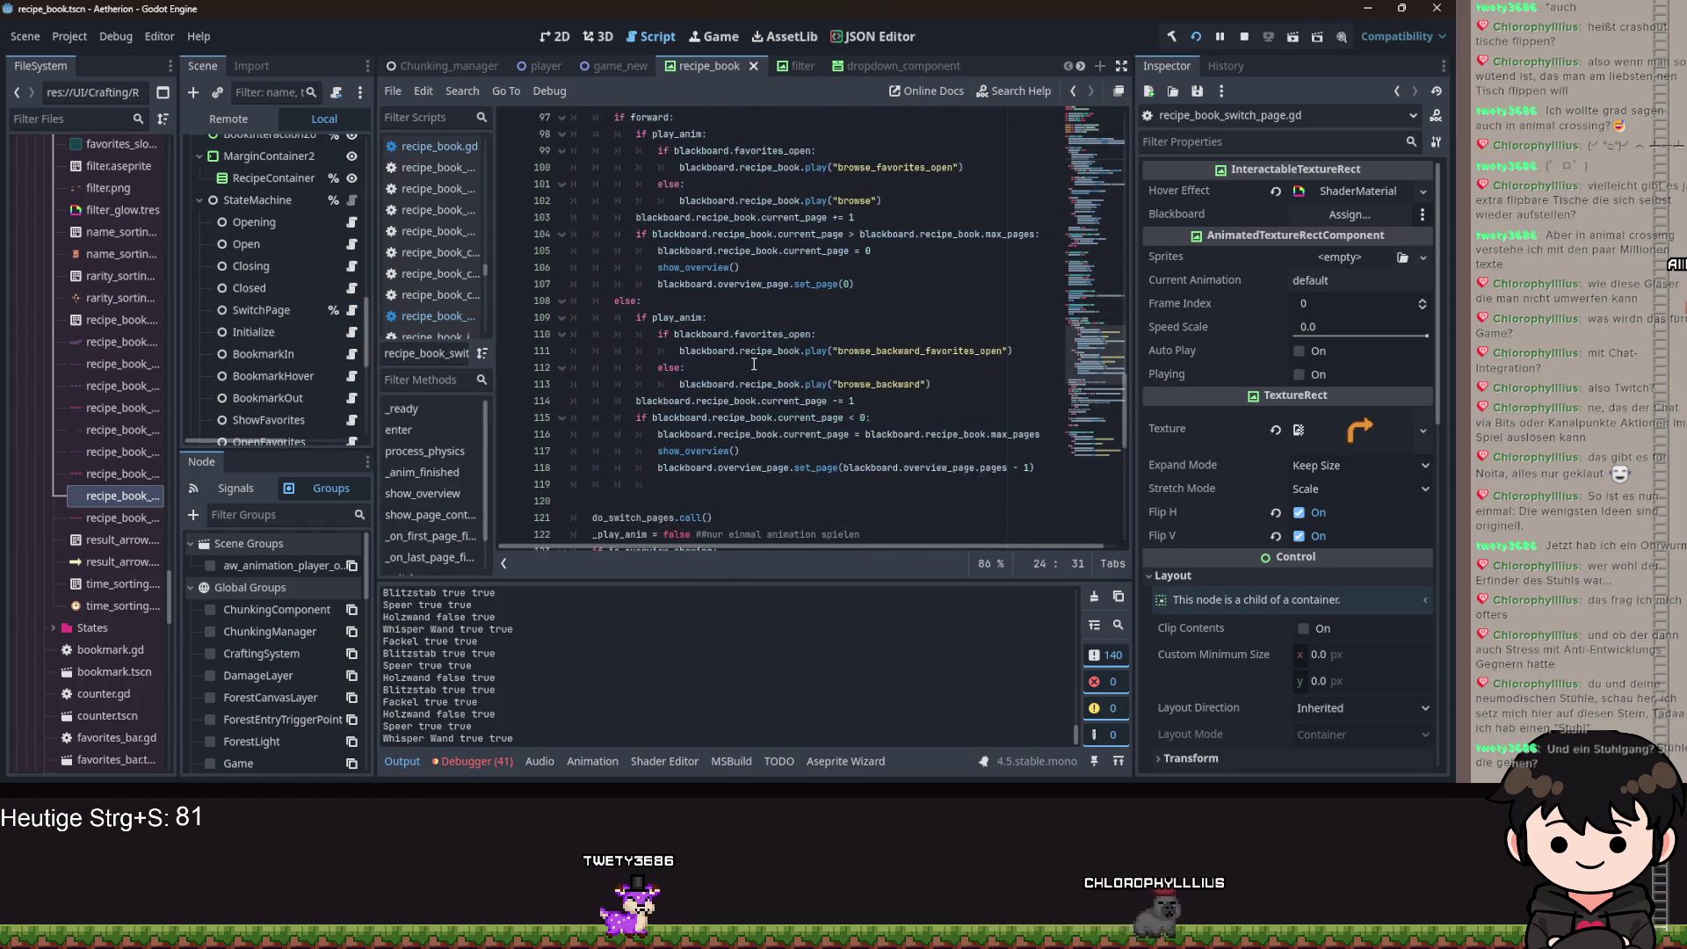
pyautogui.scroll(-6, 757, 376)
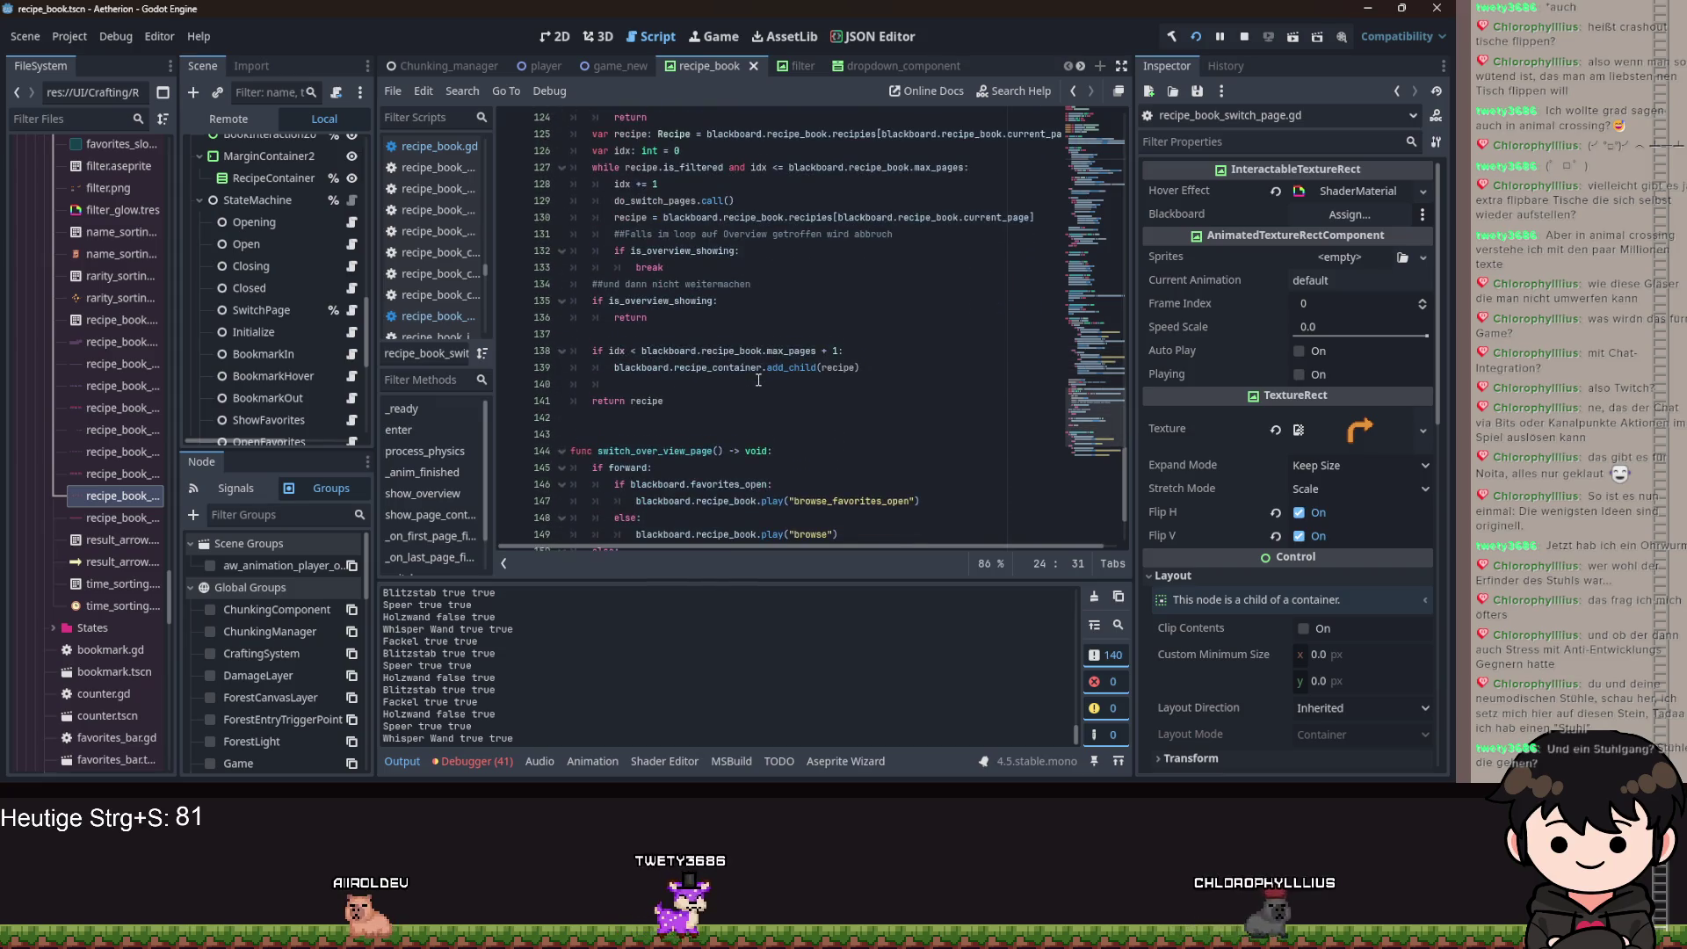
pyautogui.scroll(2, 767, 379)
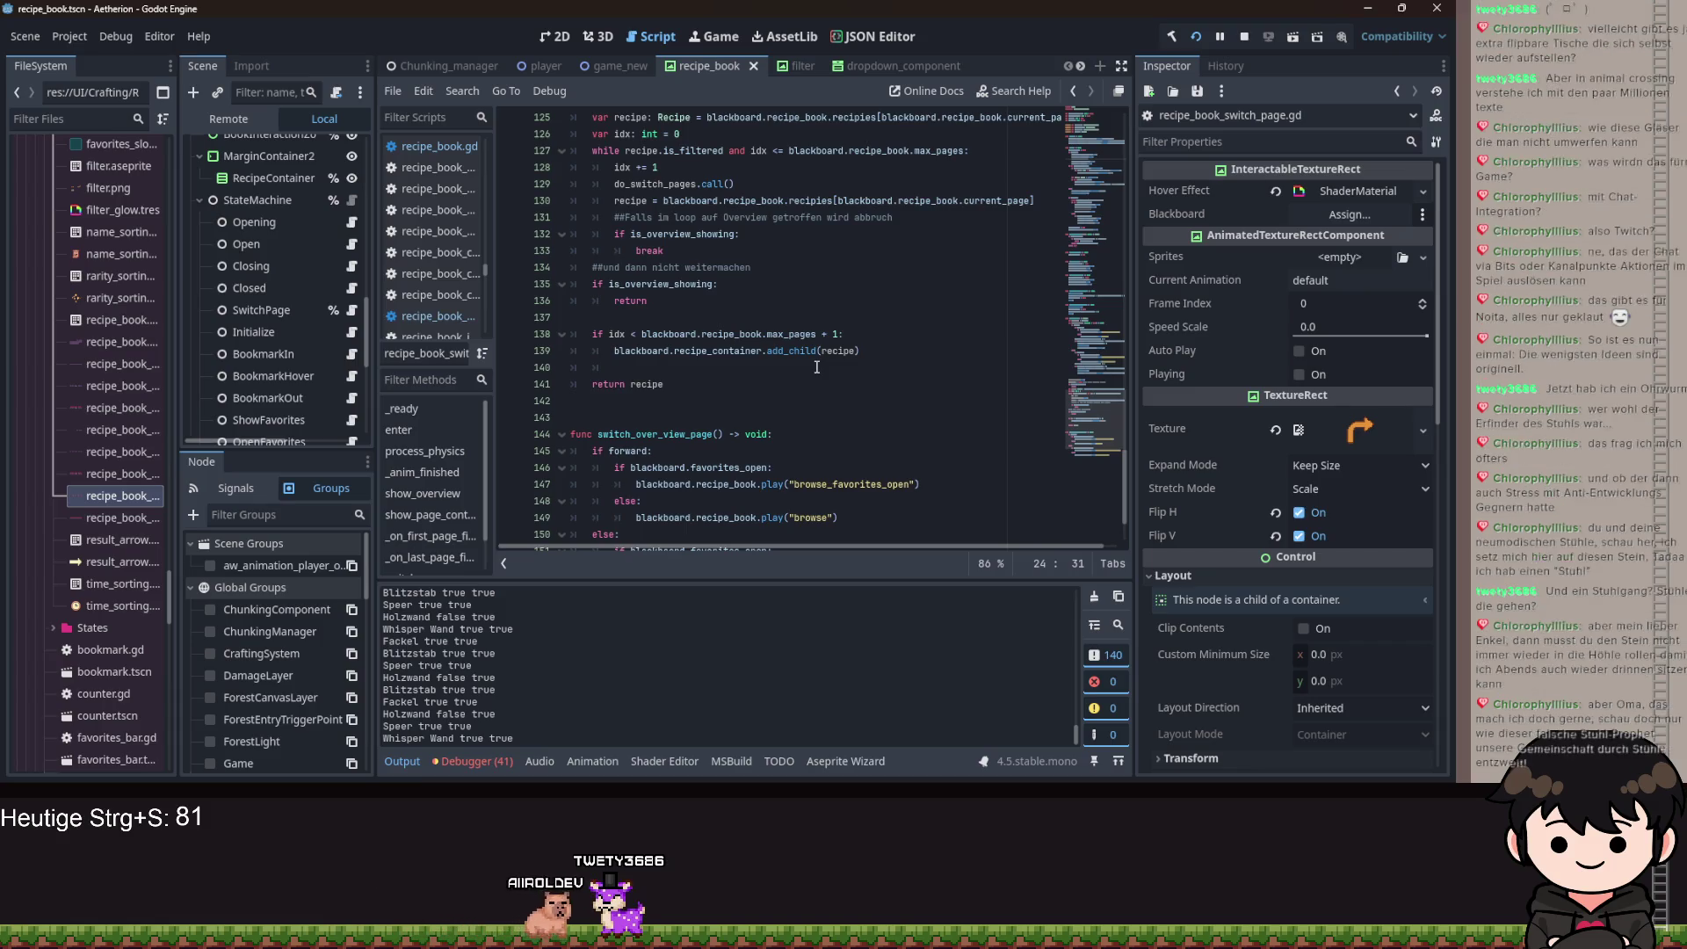
pyautogui.scroll(15, 816, 367)
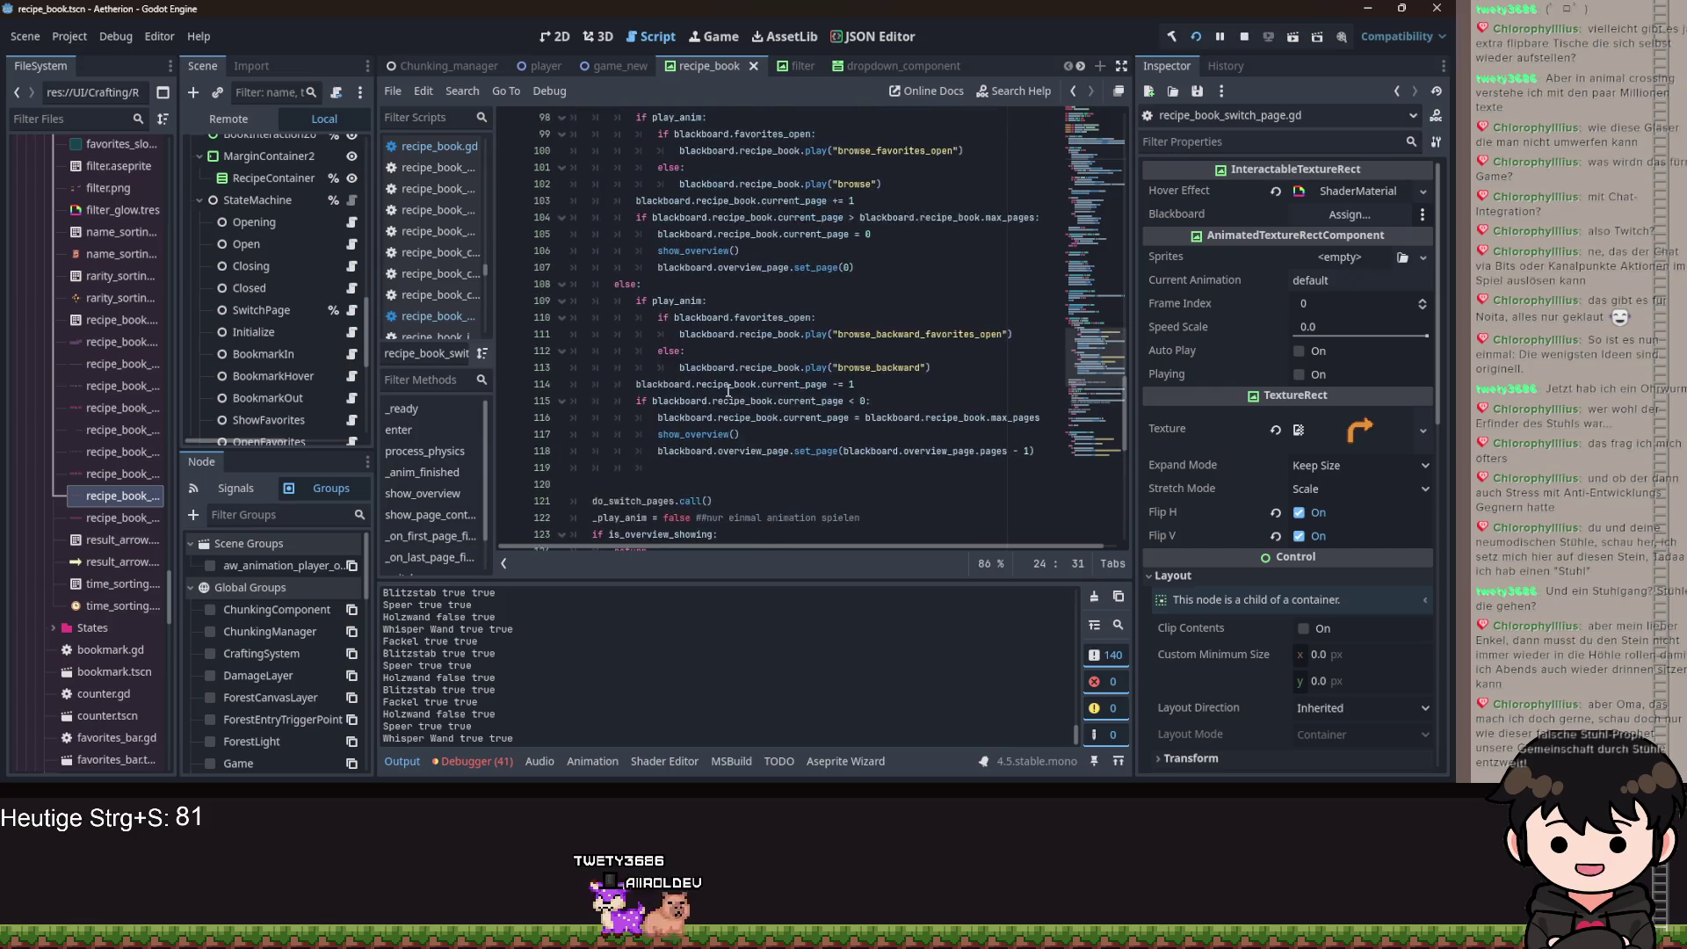
pyautogui.scroll(1, 715, 385)
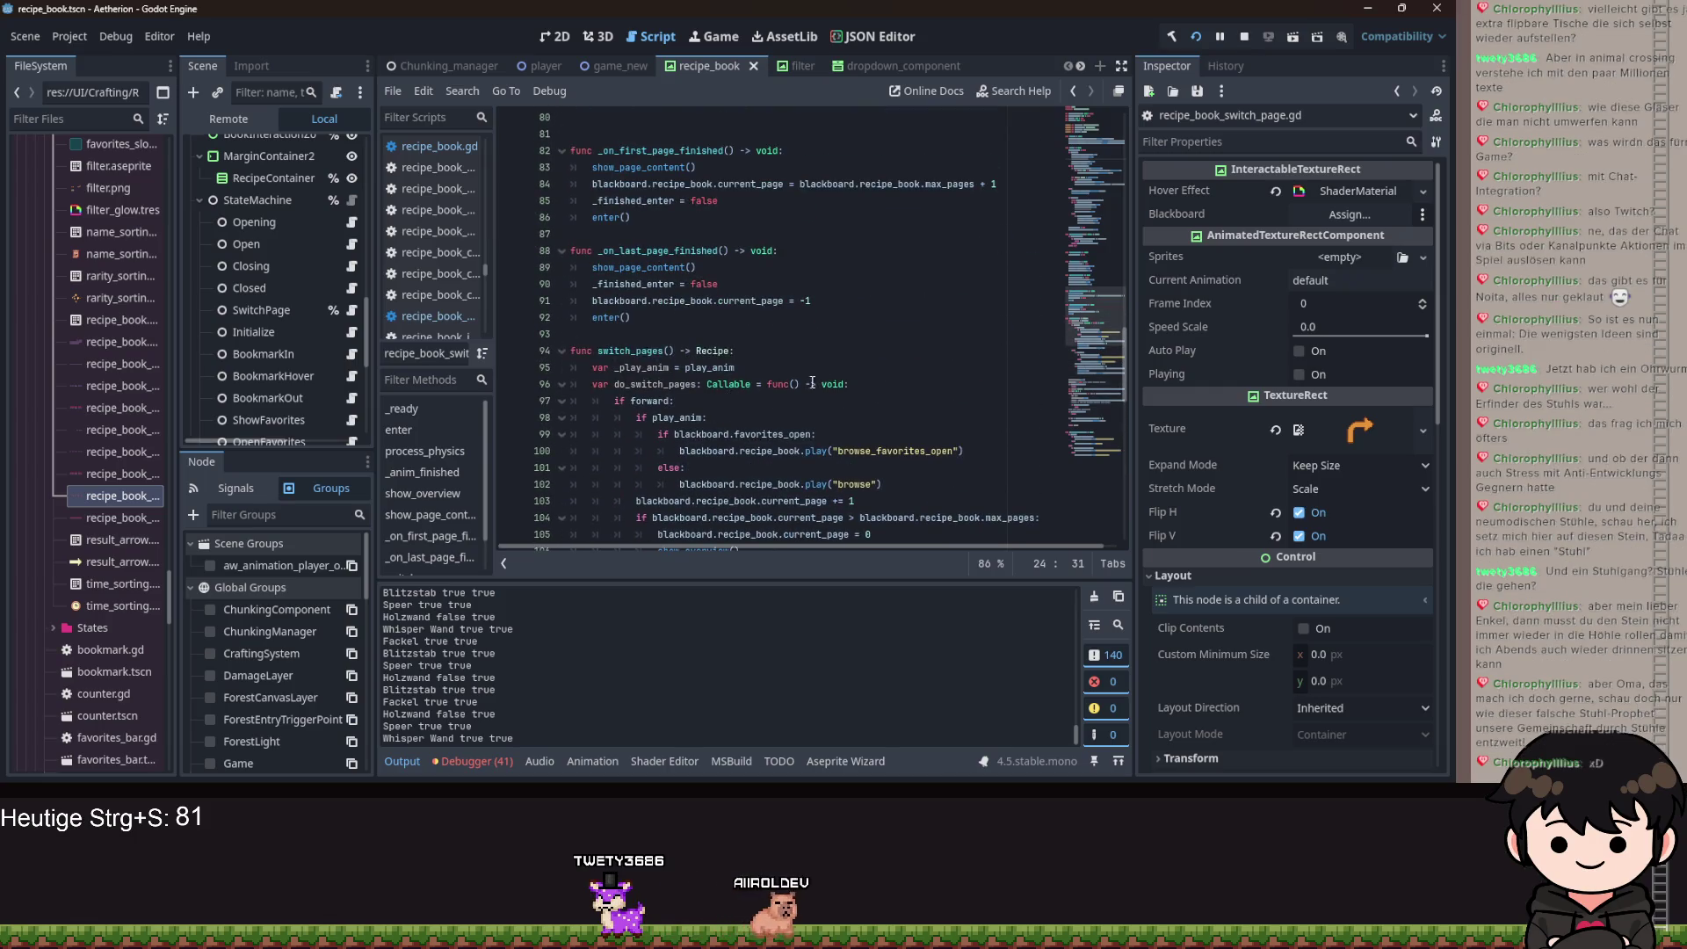
pyautogui.scroll(8, 797, 387)
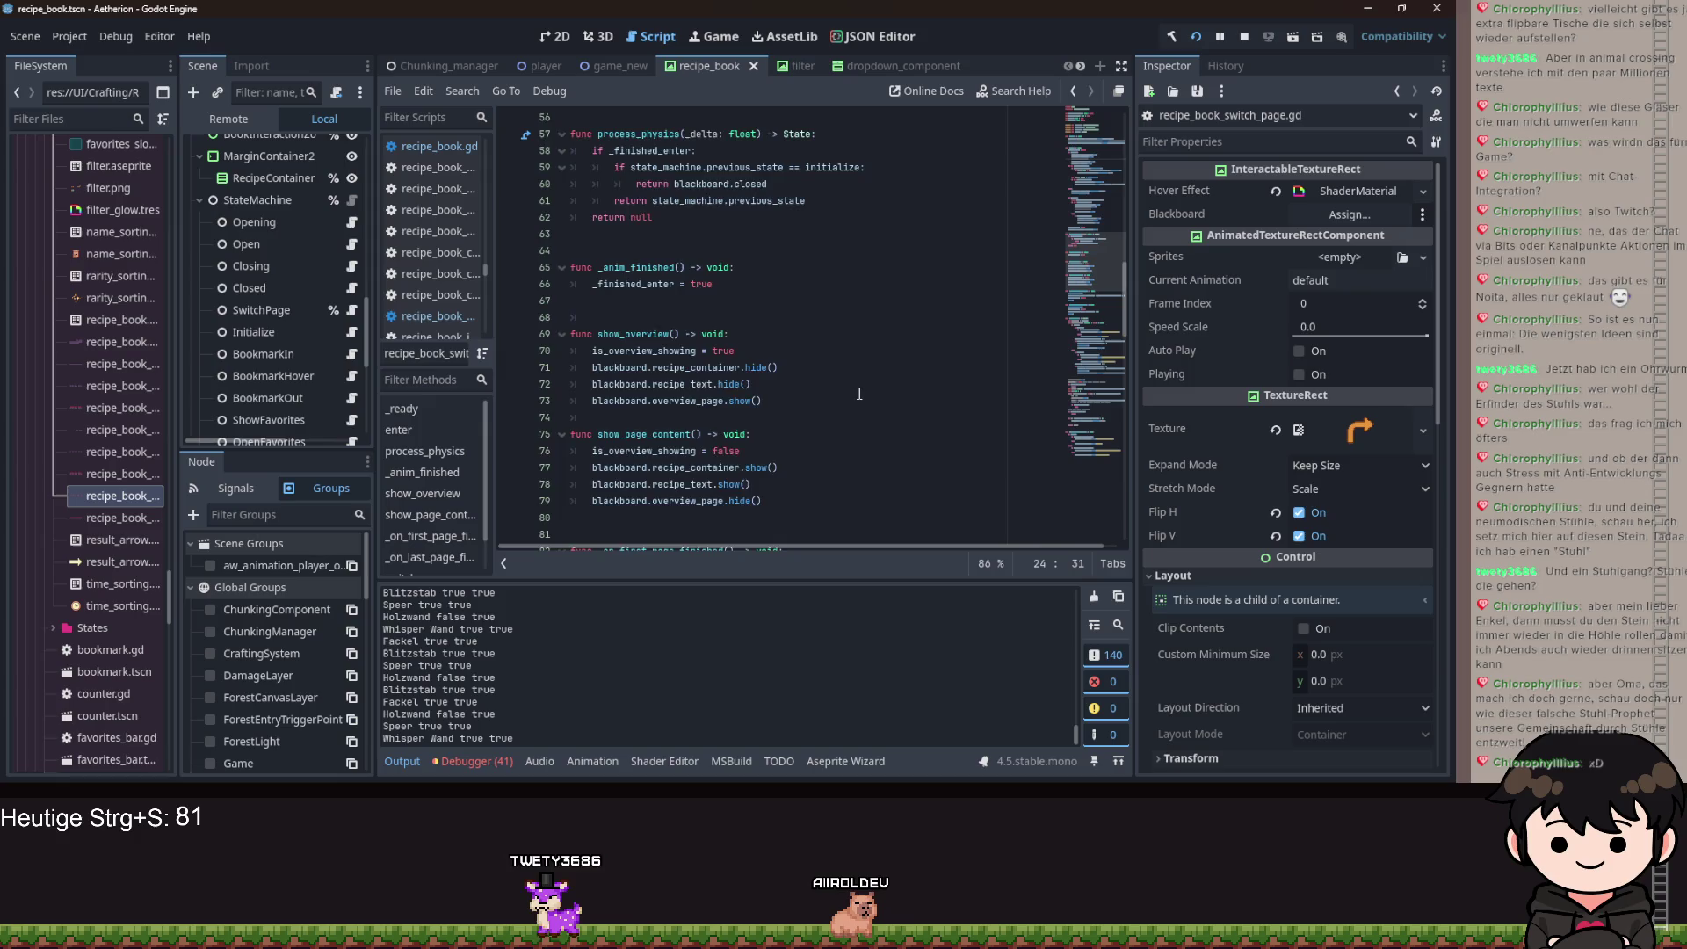
pyautogui.scroll(7, 859, 393)
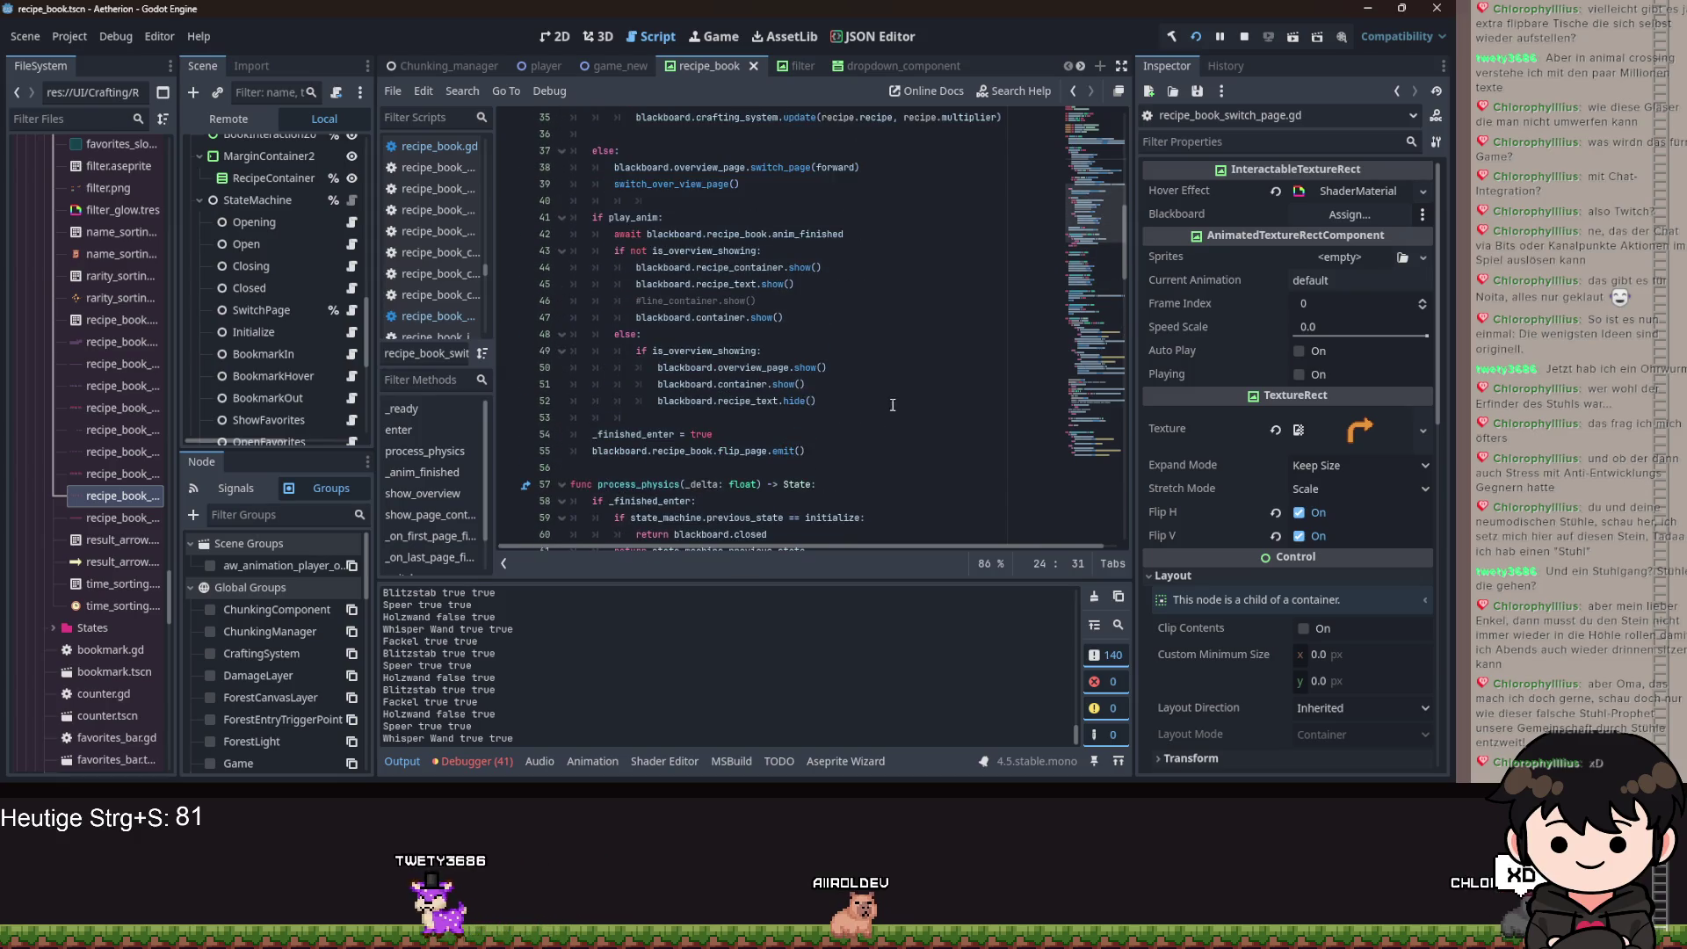
pyautogui.scroll(7, 879, 334)
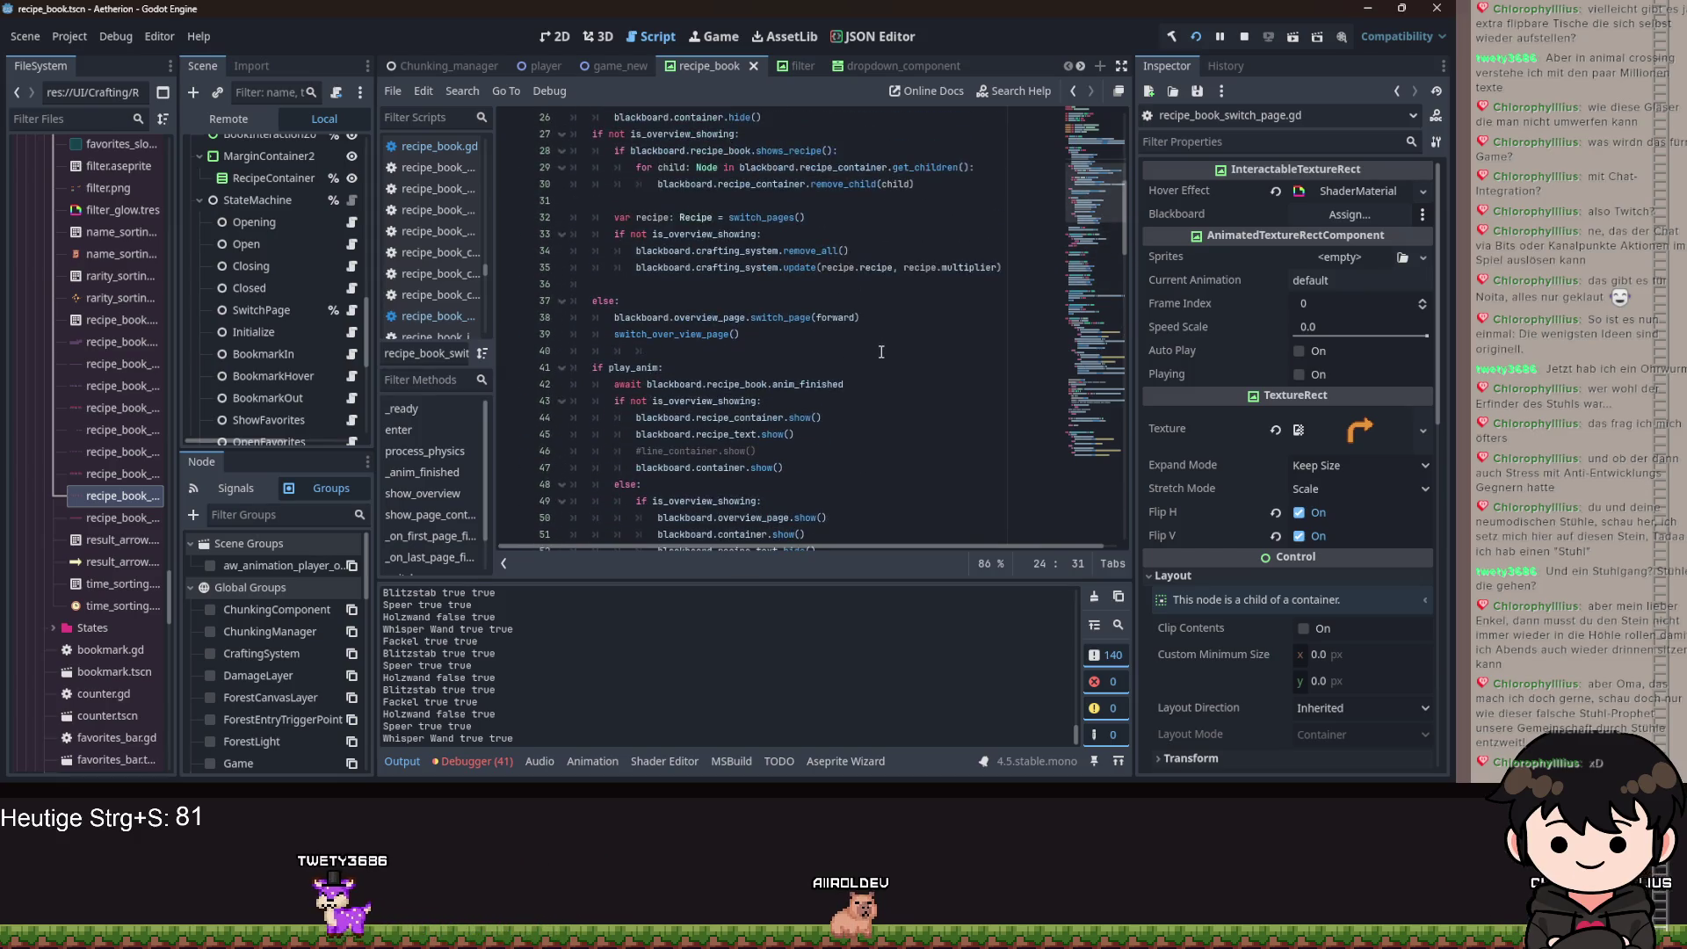
pyautogui.scroll(-4, 867, 358)
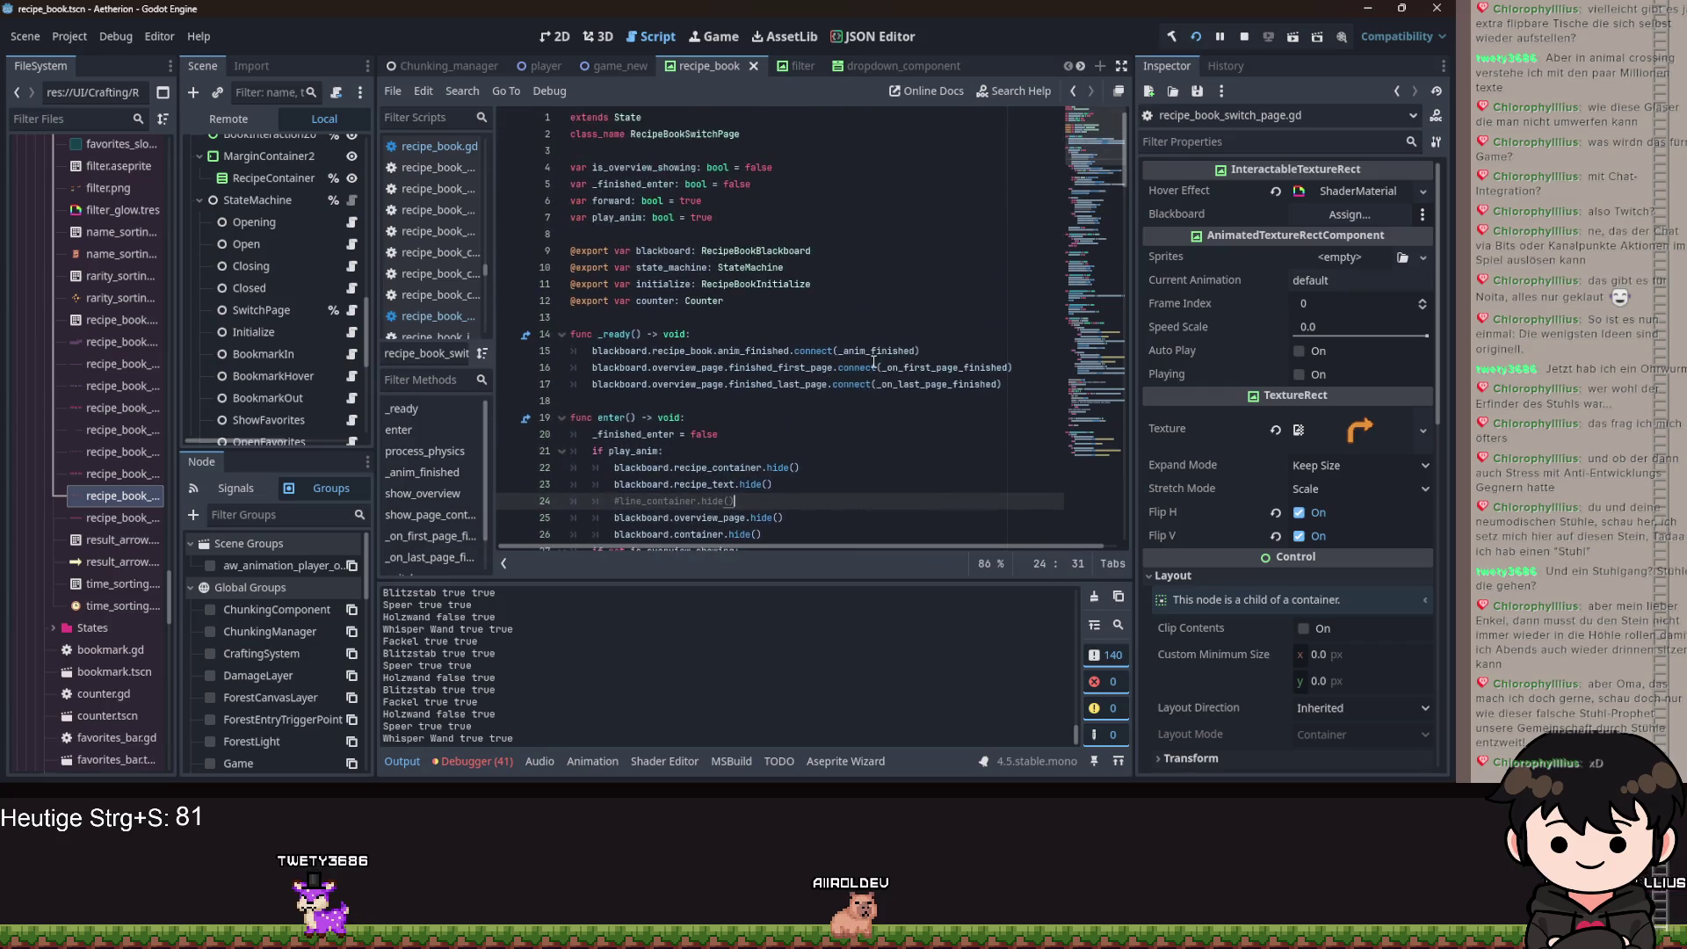
pyautogui.scroll(-15, 866, 375)
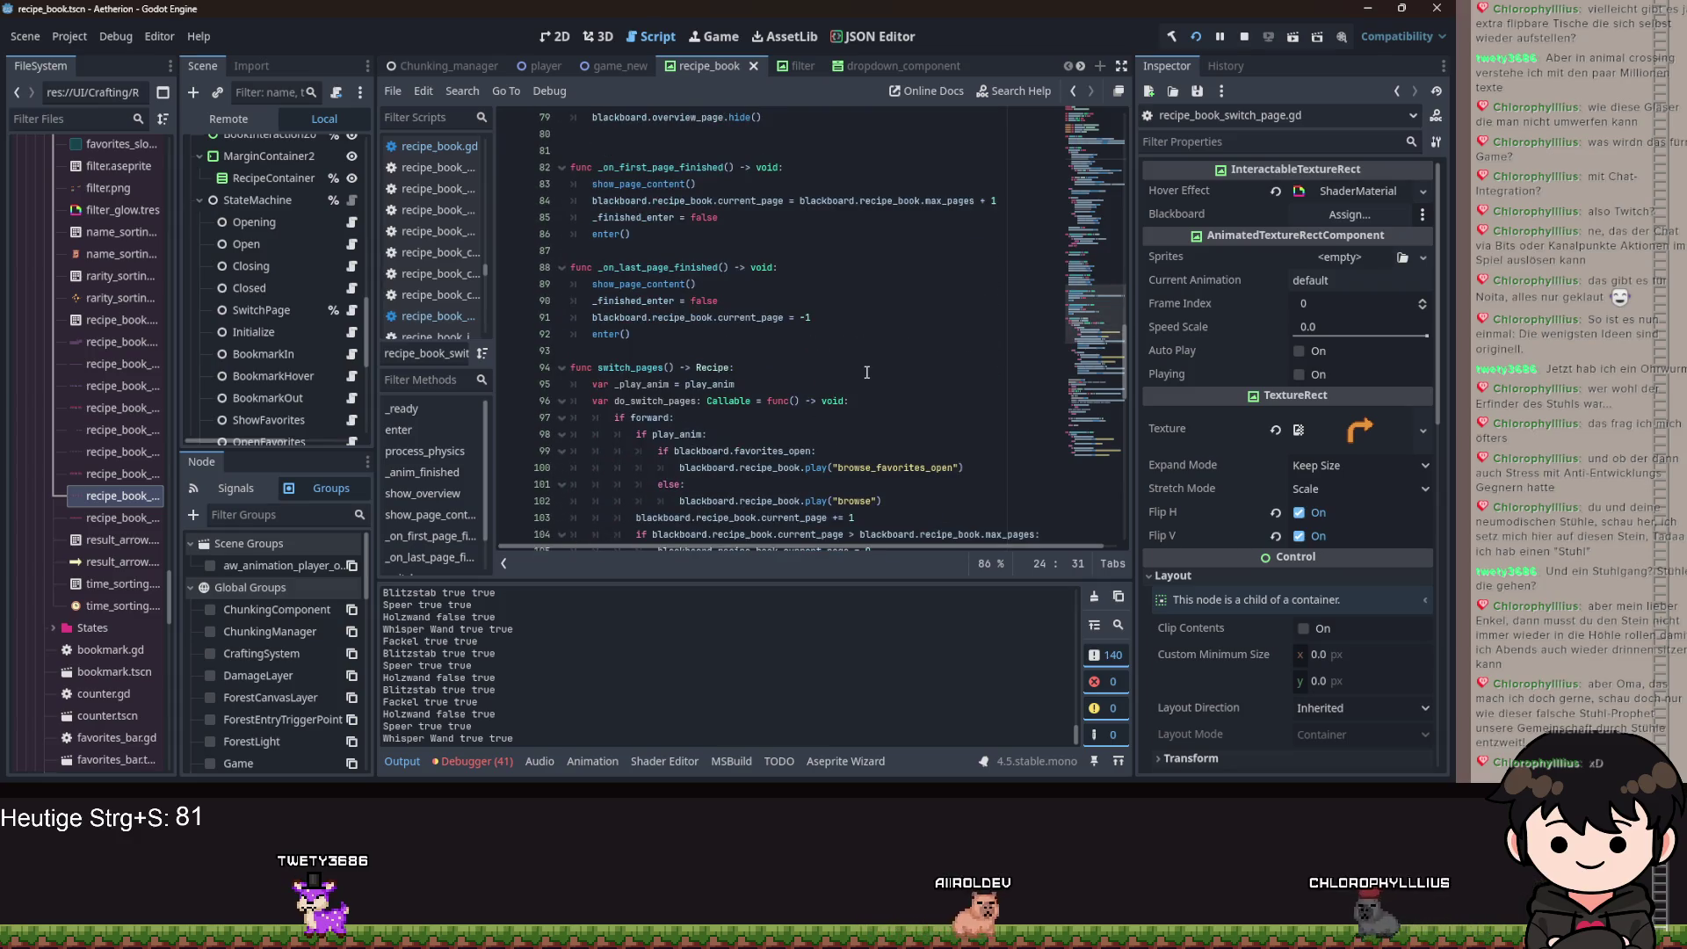
pyautogui.scroll(-6, 867, 374)
pyautogui.scroll(-10, 865, 377)
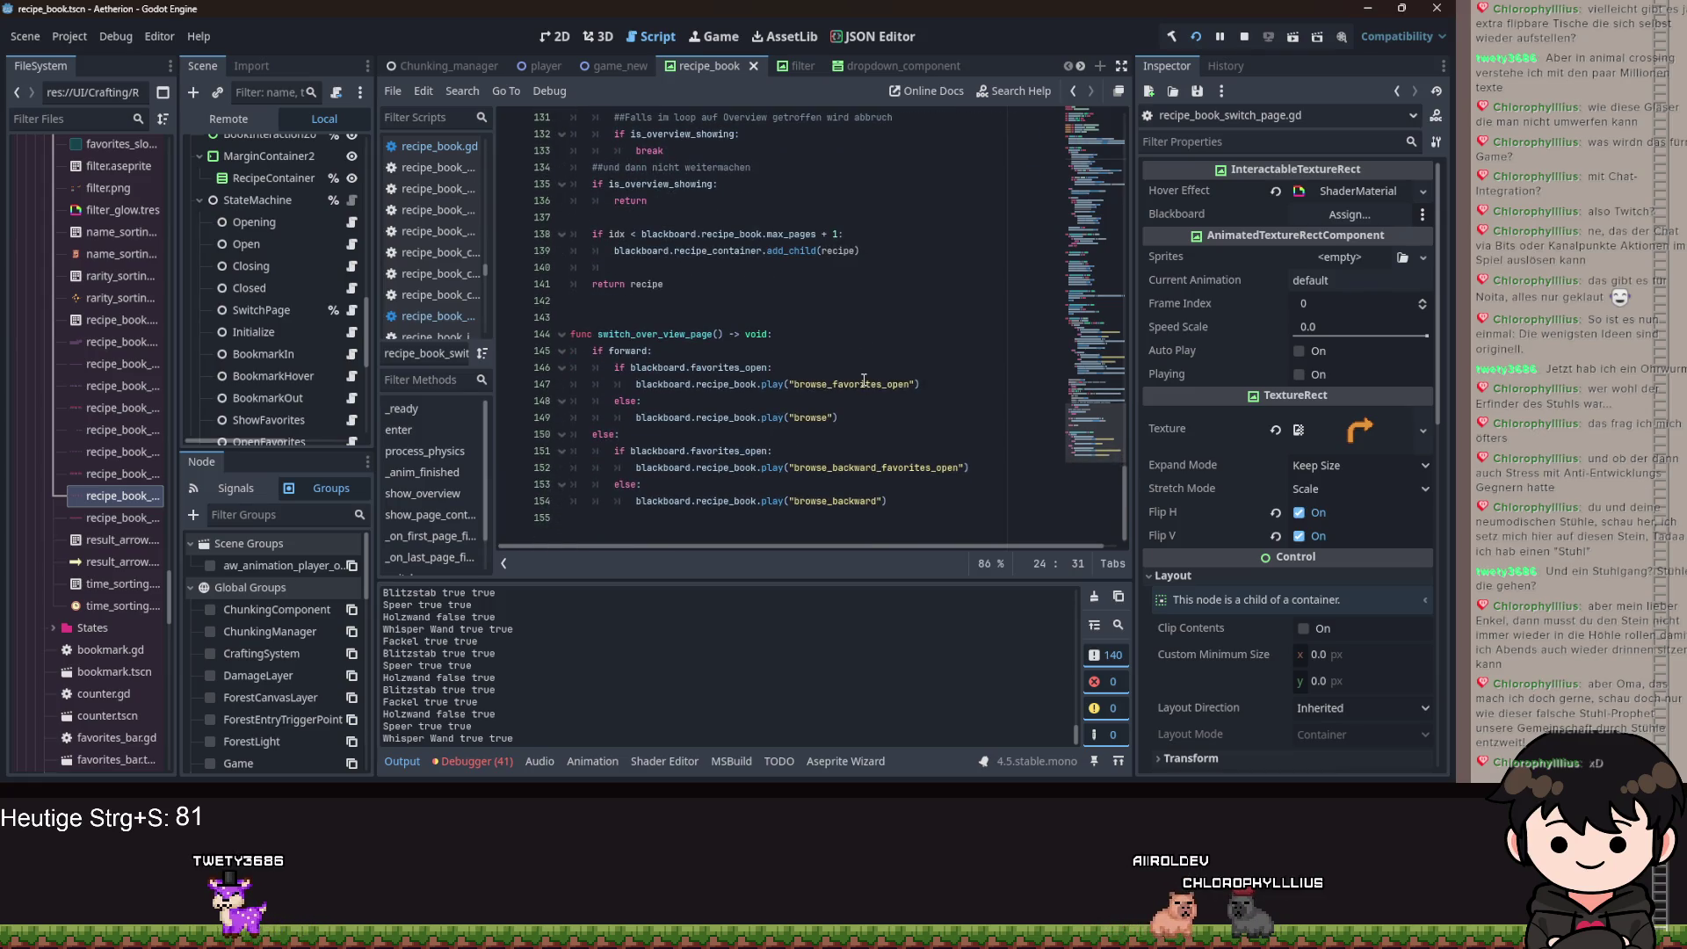
pyautogui.scroll(1, 864, 380)
pyautogui.scroll(-5, 290, 338)
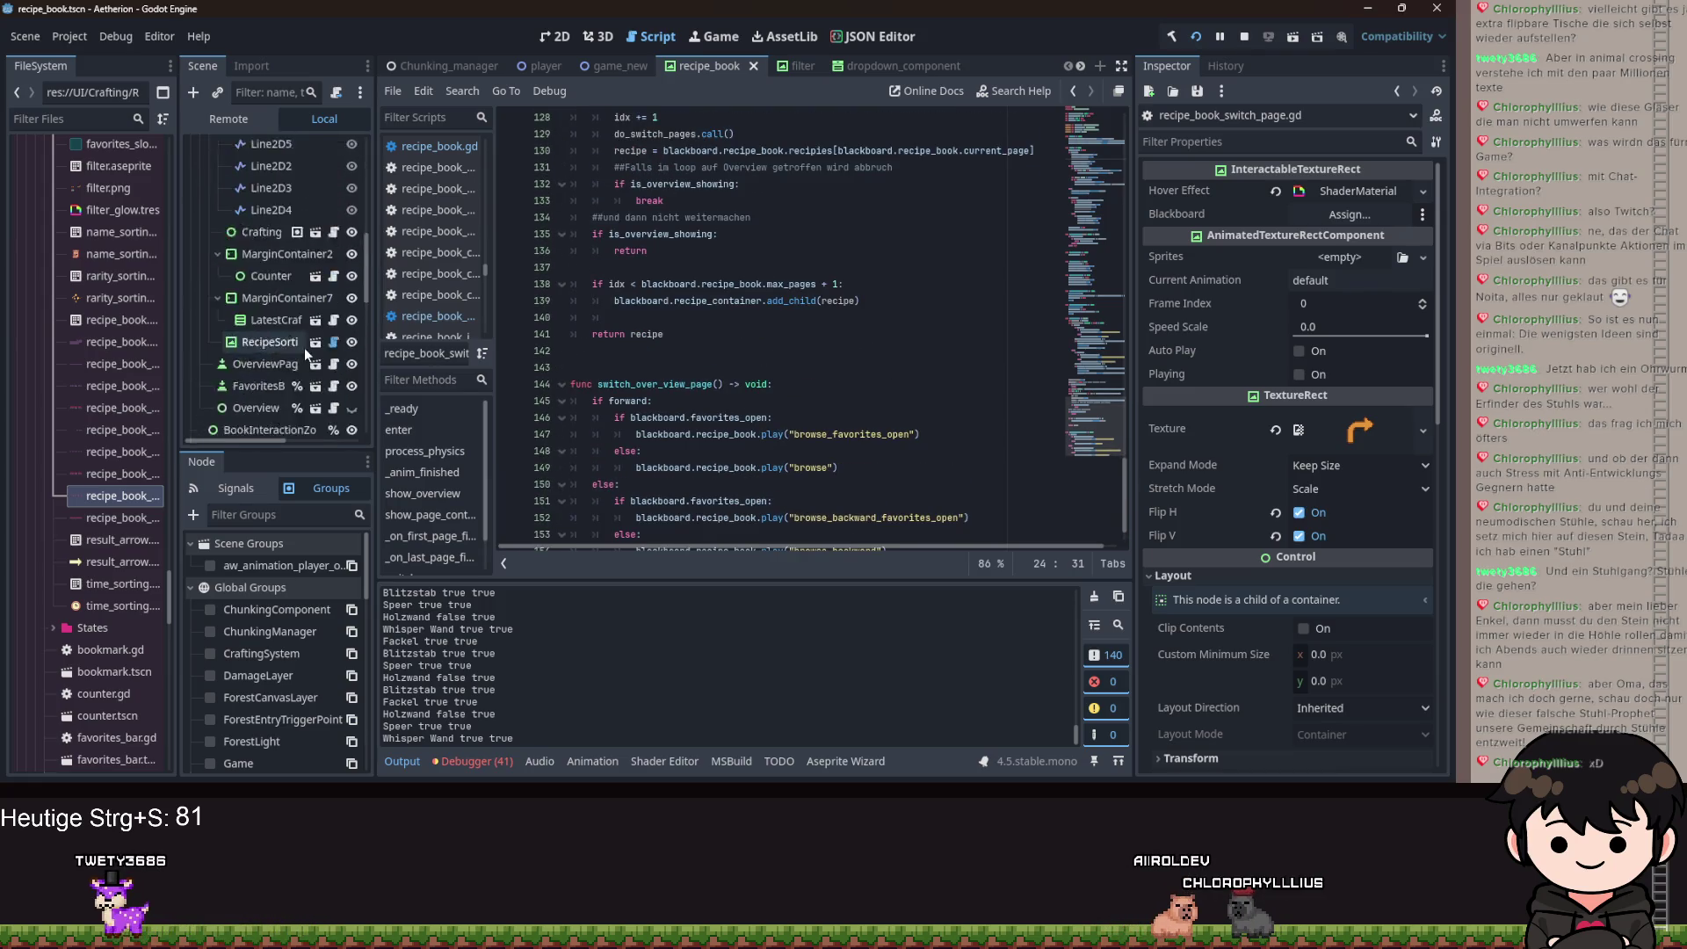
pyautogui.scroll(5, 272, 288)
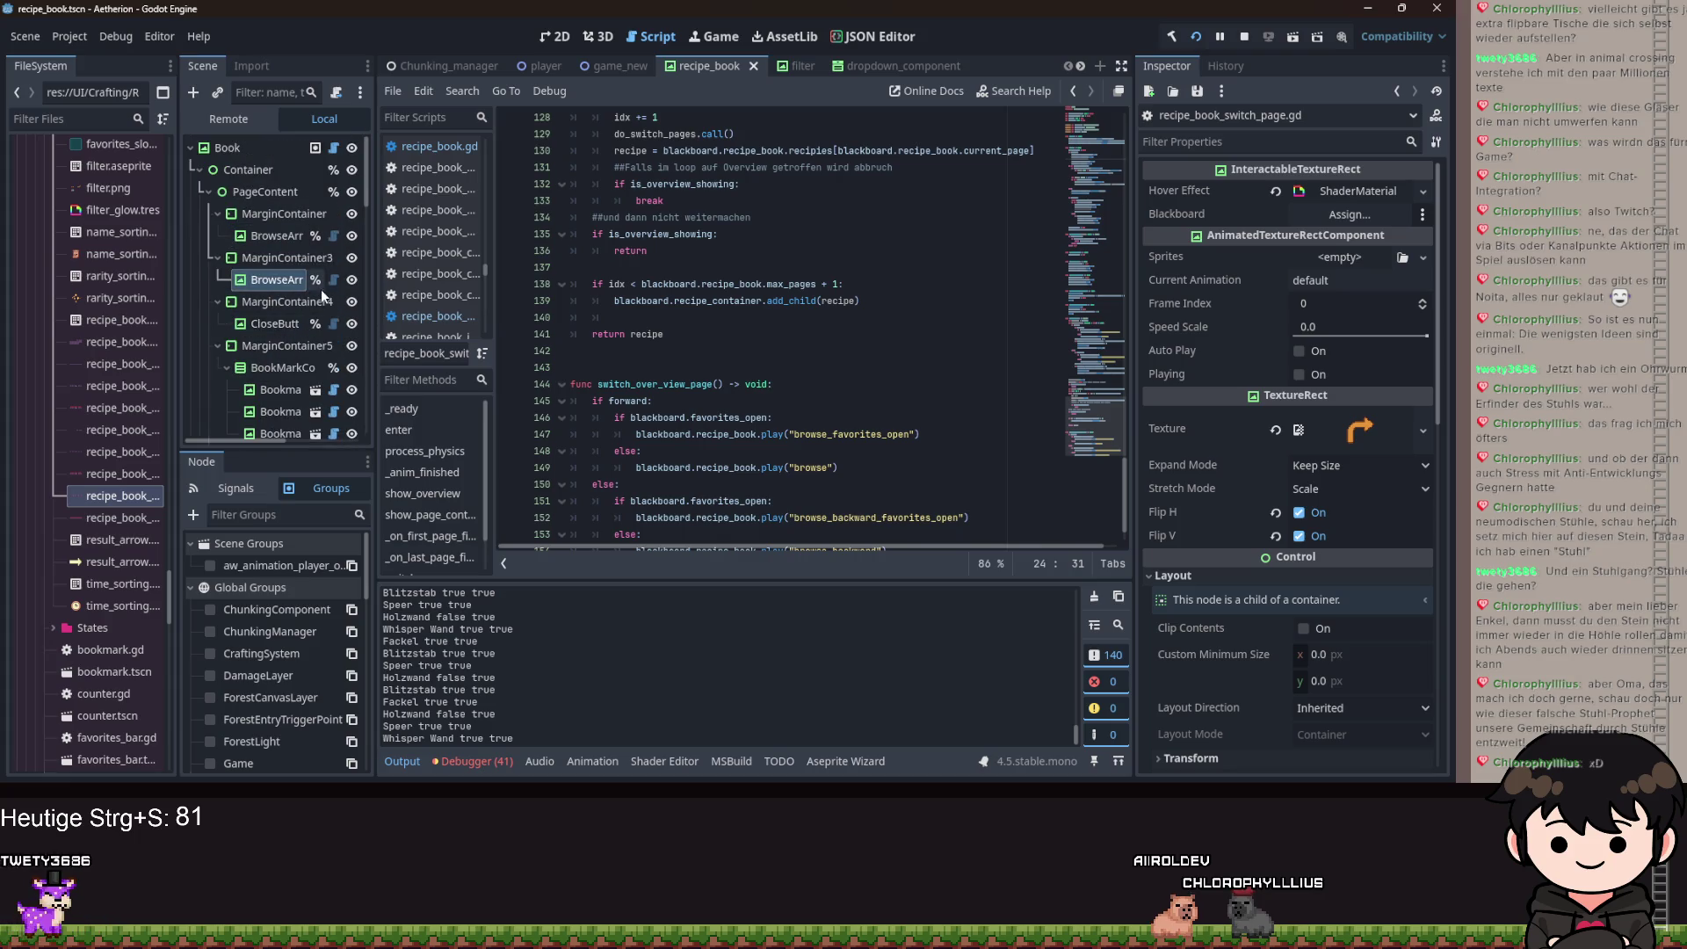
pyautogui.click(334, 280)
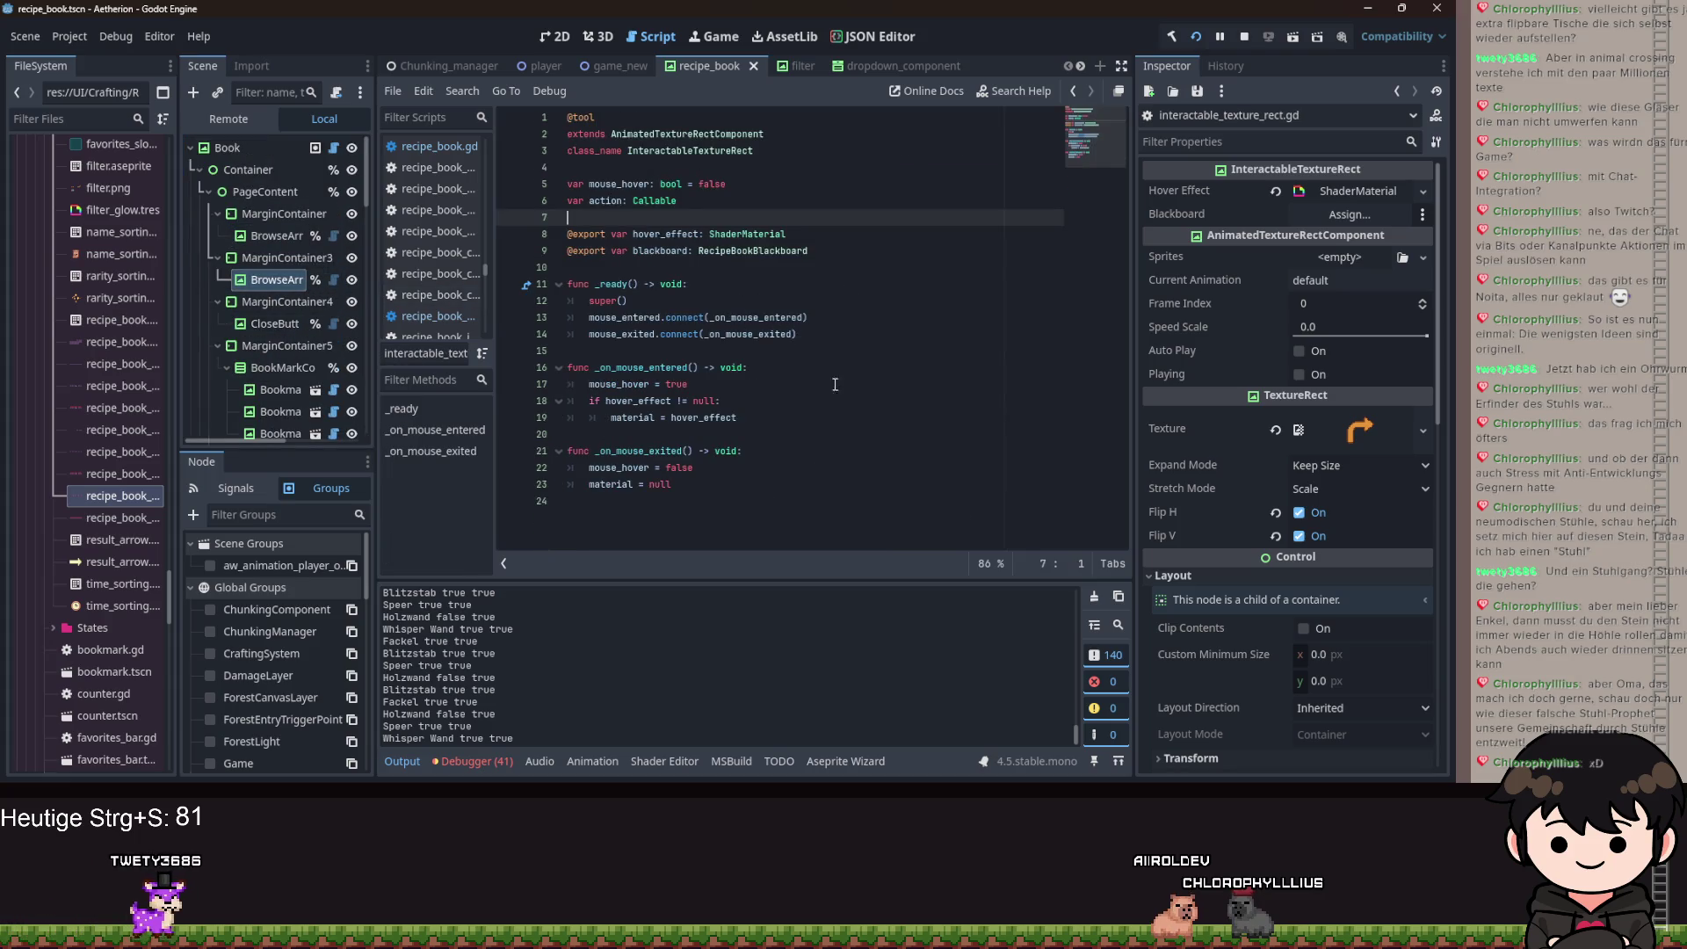
# Check the close button's script and read interactable_texture_rect.gd's hover_effect and blackboard exports.
pyautogui.click(334, 325)
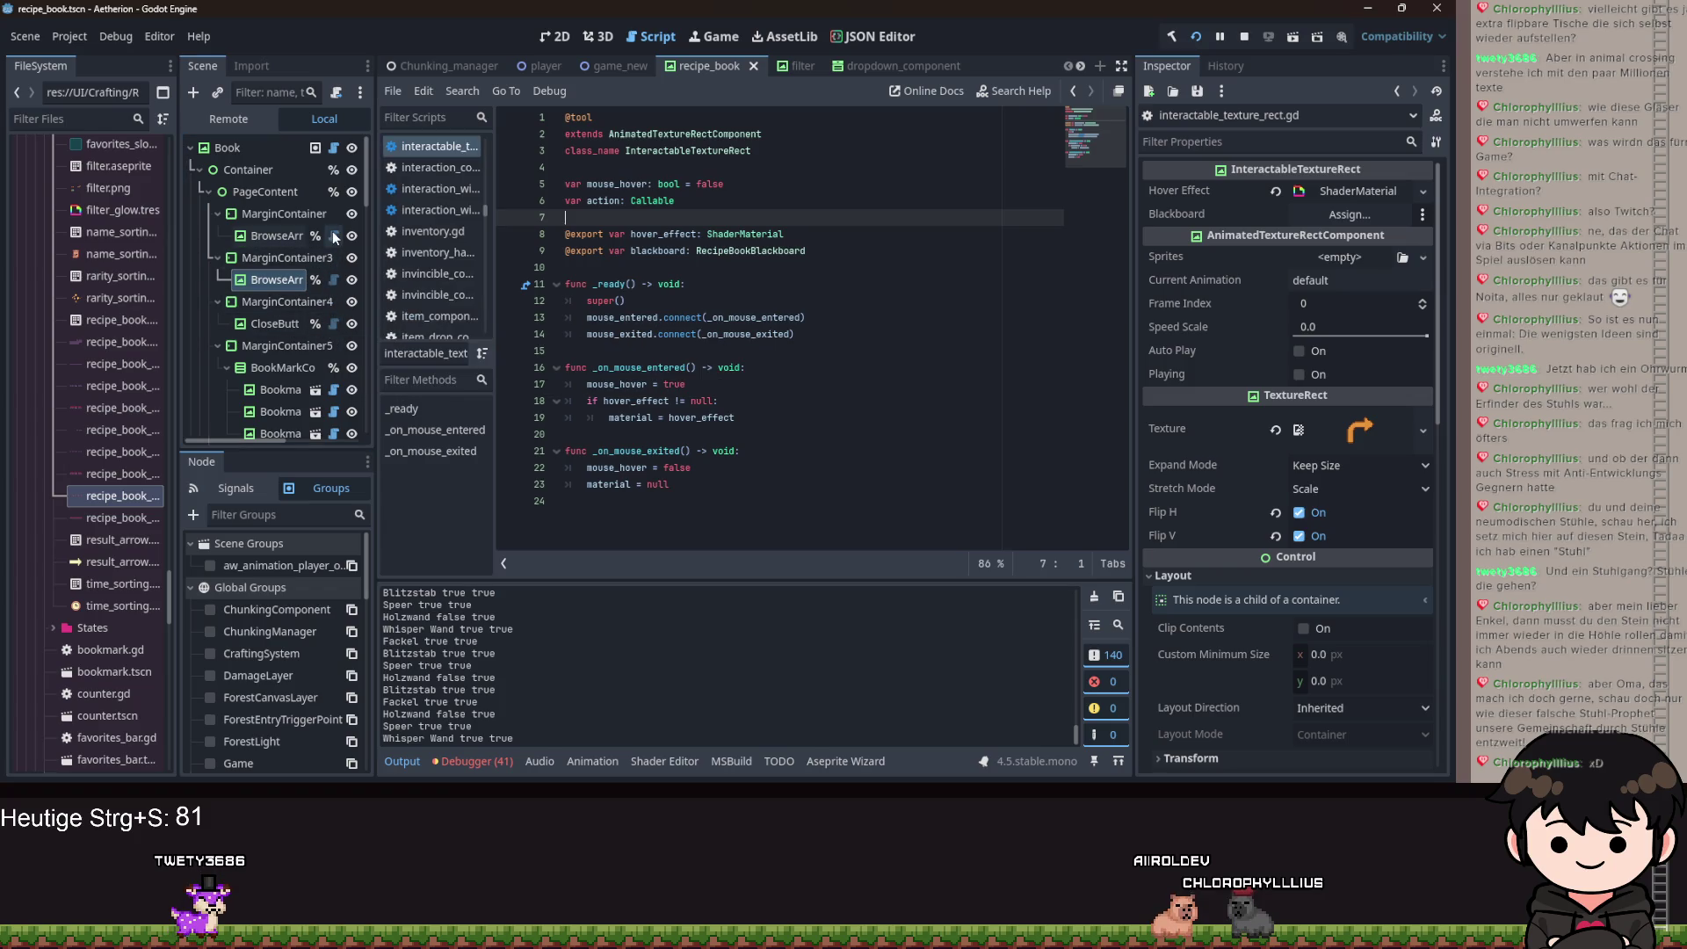
pyautogui.scroll(-2, 294, 314)
pyautogui.scroll(-2, 294, 314)
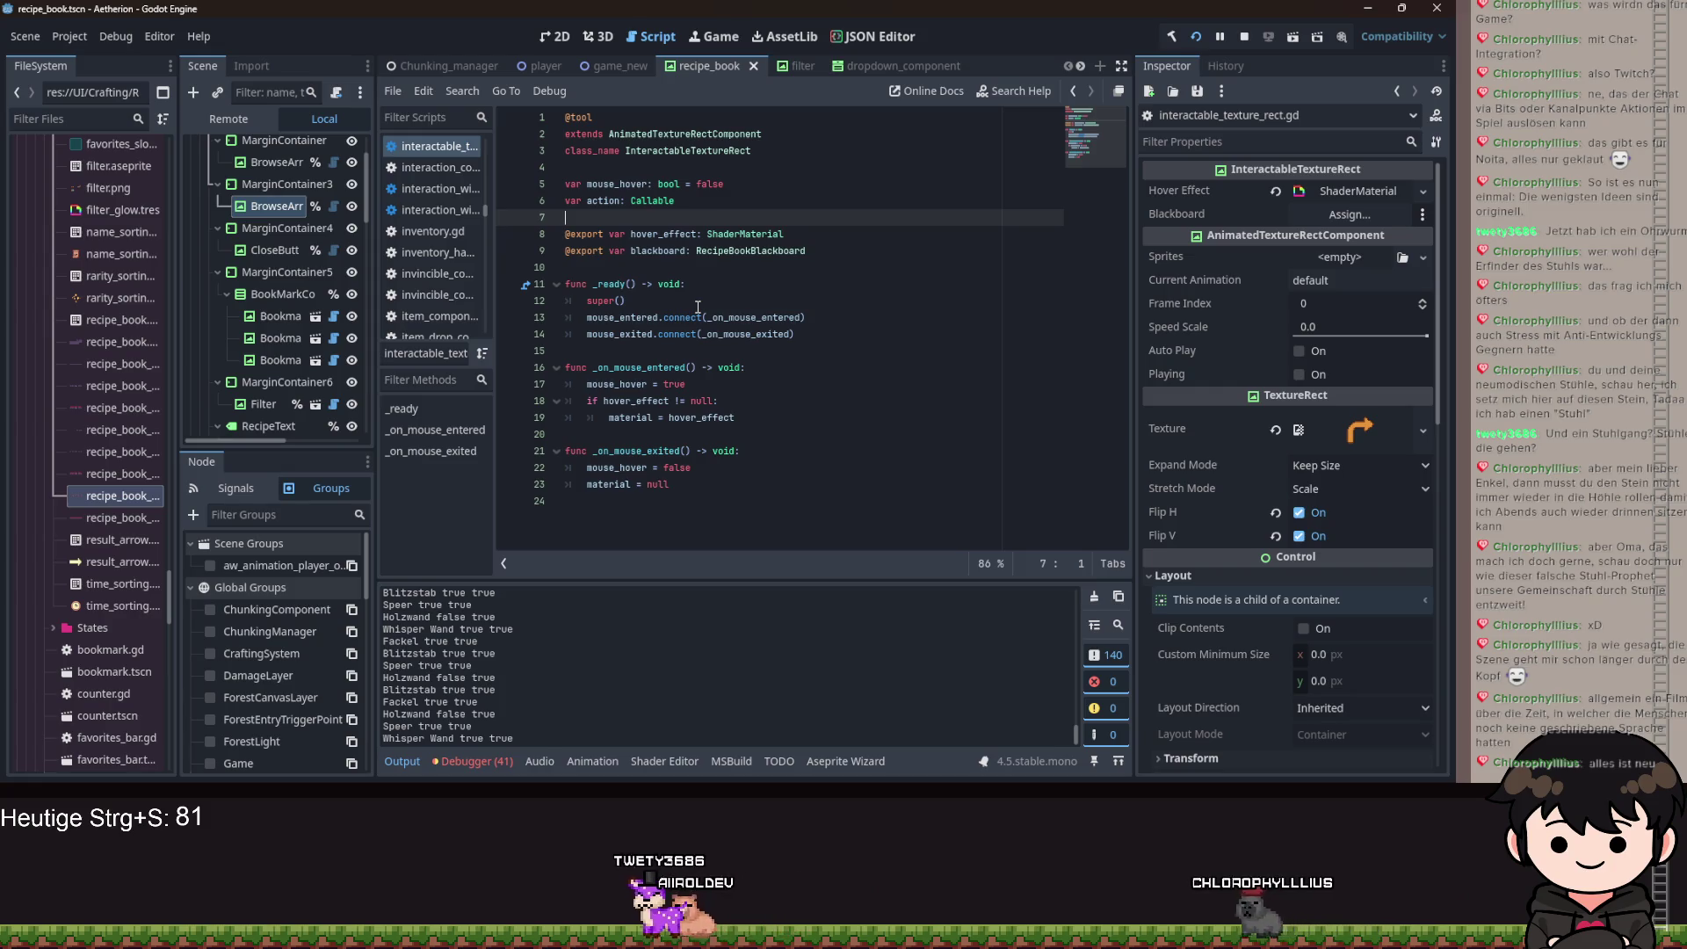
pyautogui.scroll(3, 298, 318)
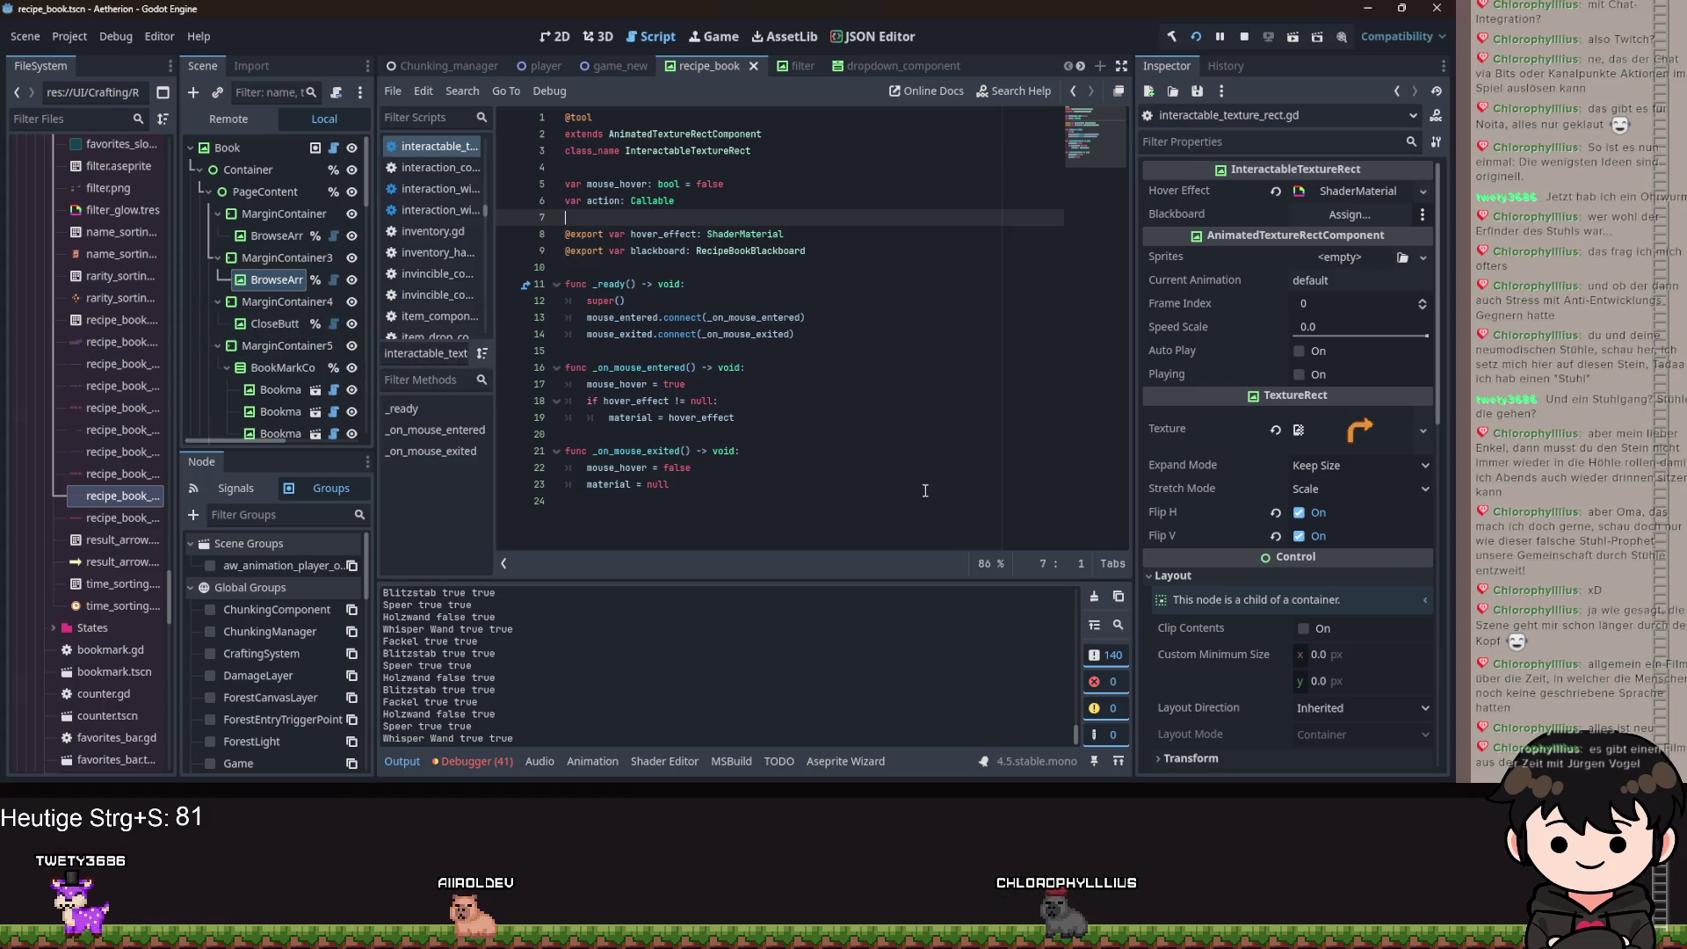
pyautogui.scroll(-5, 360, 298)
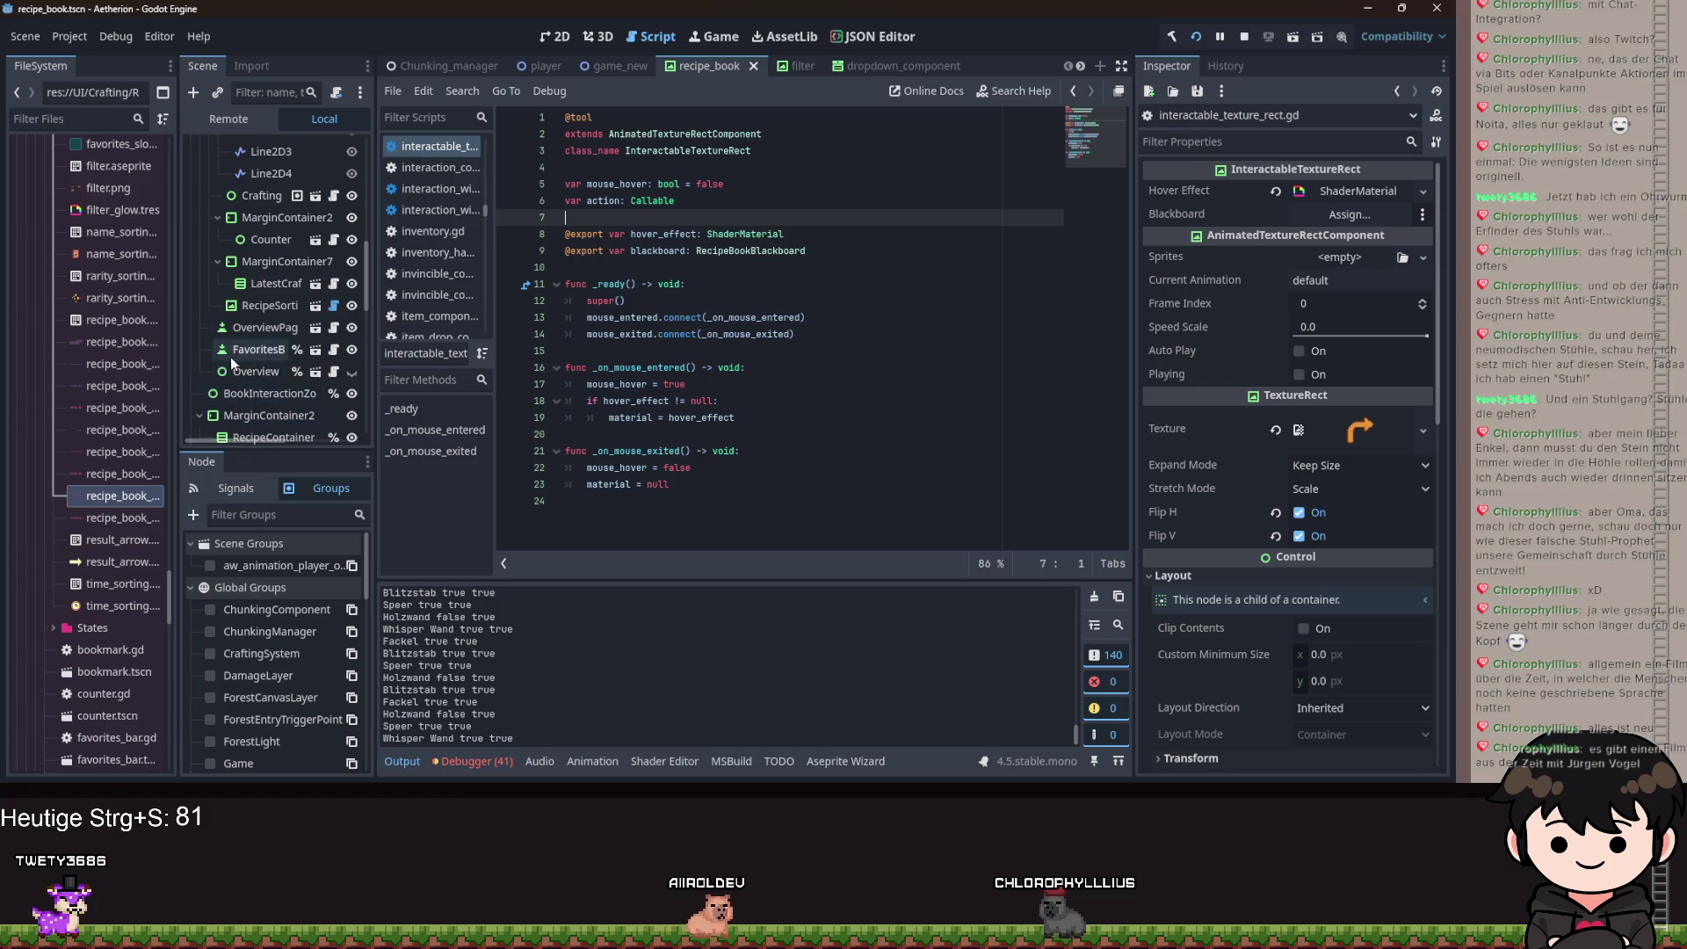
pyautogui.scroll(5, 255, 343)
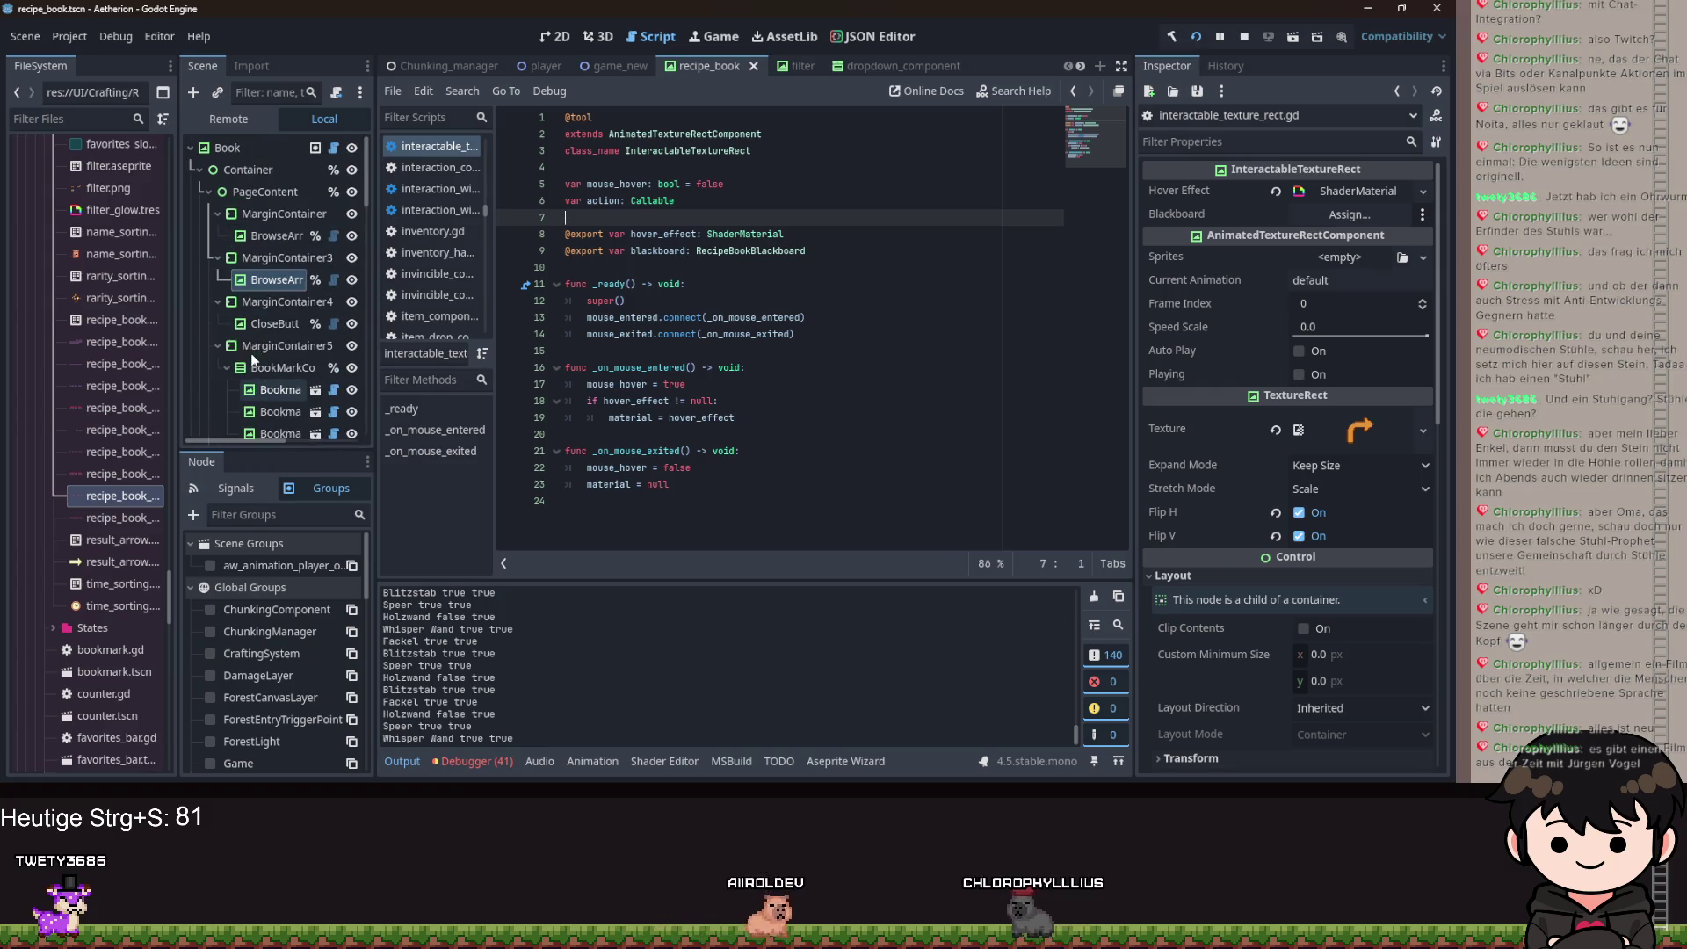
# Reopen recipe_book.gd and toggle the Overview node's visibility off and back on.
pyautogui.click(334, 147)
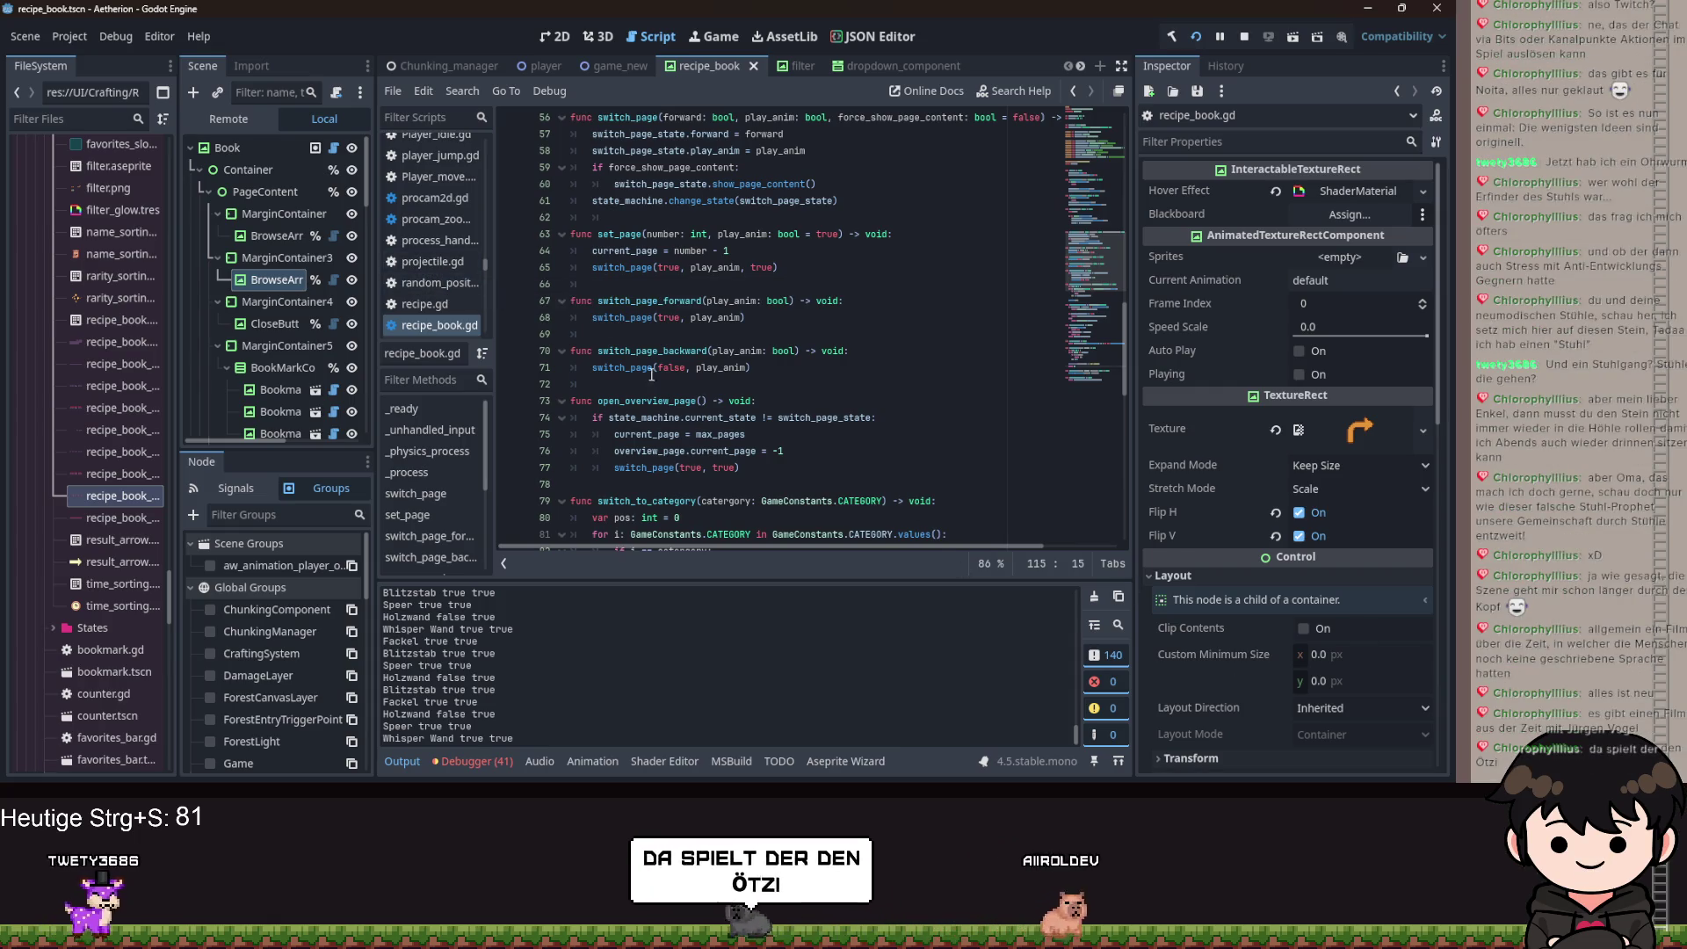
pyautogui.scroll(-14, 674, 391)
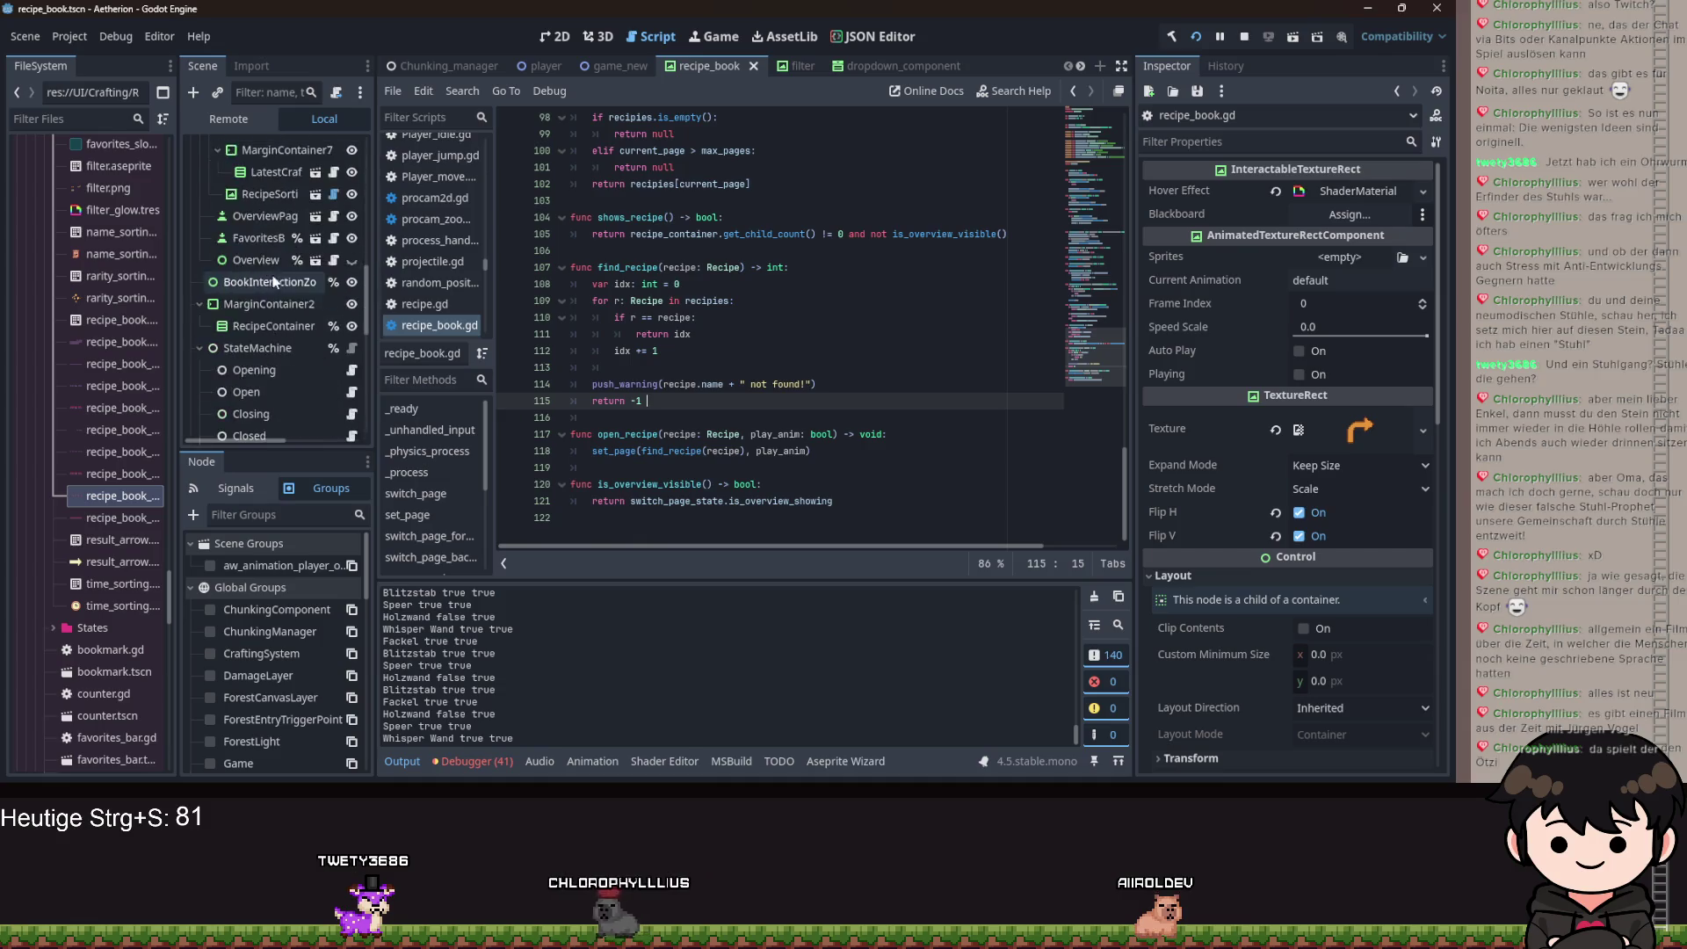
pyautogui.scroll(-5, 308, 309)
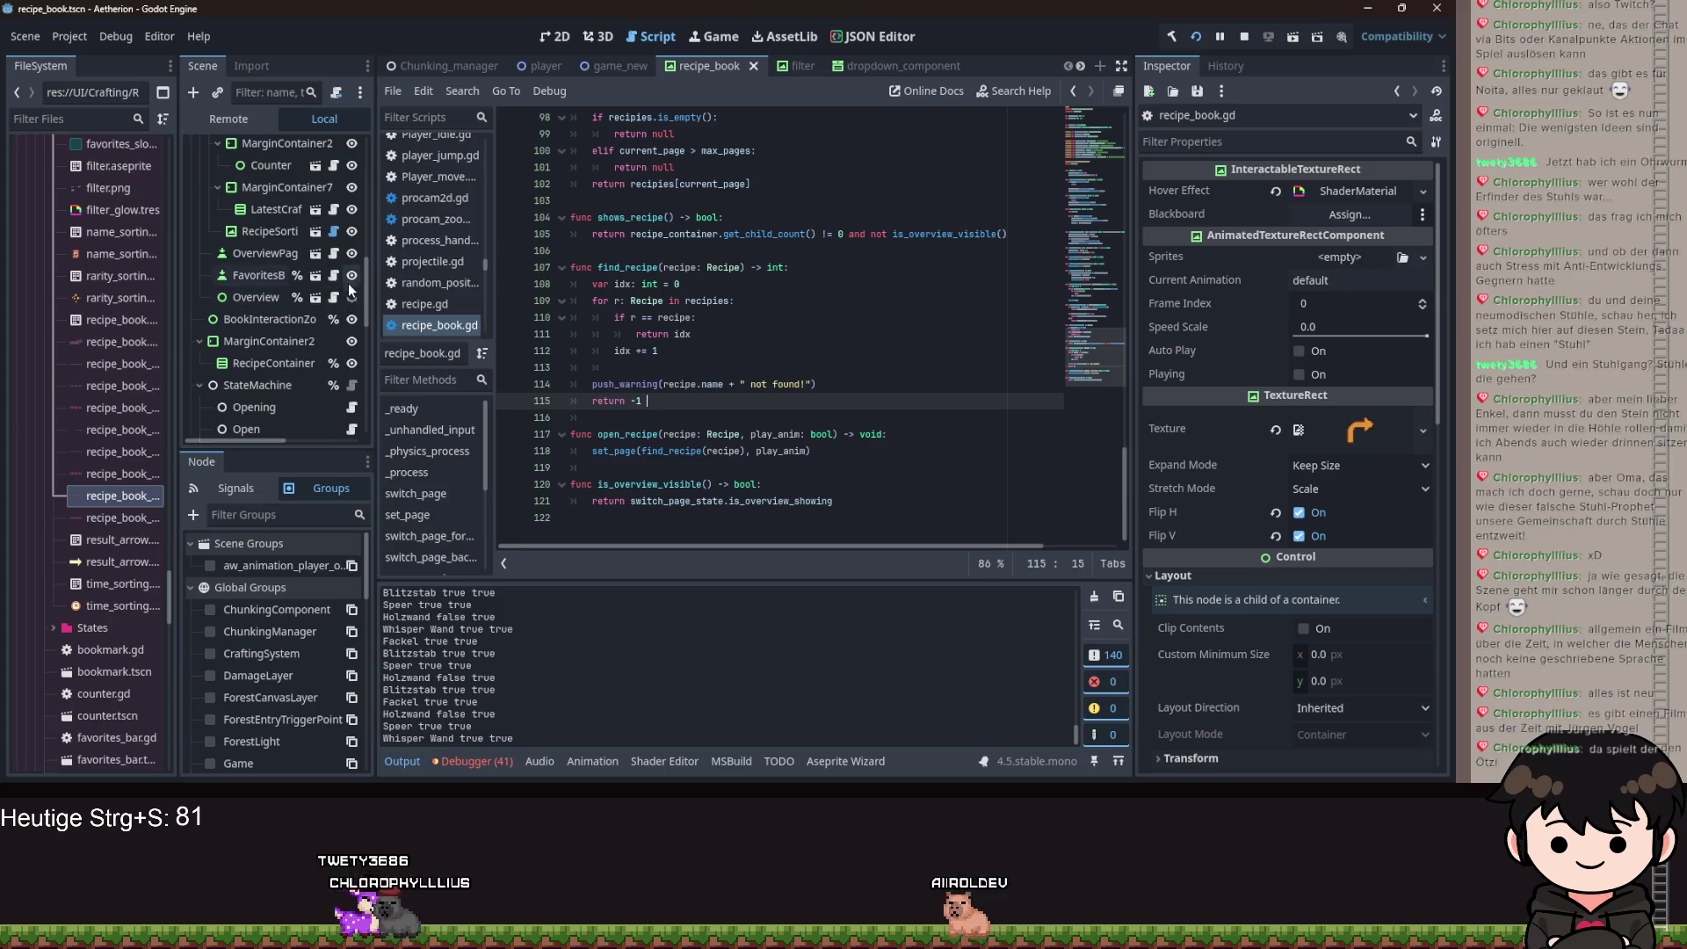
pyautogui.doubleClick(351, 319)
pyautogui.click(255, 297)
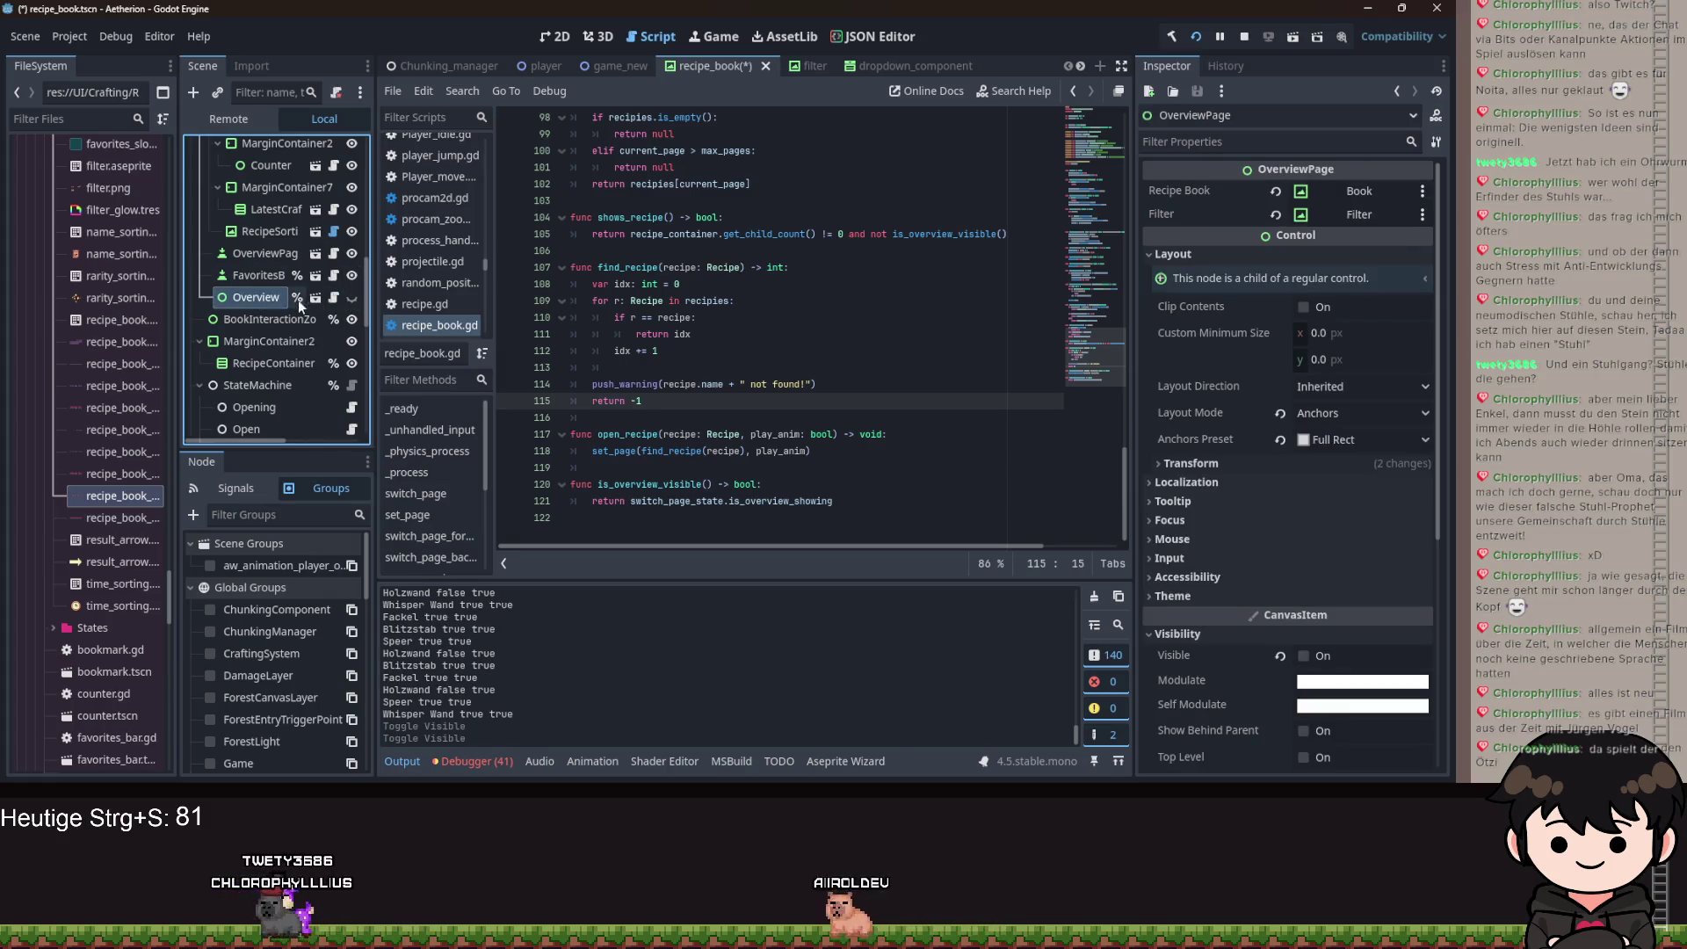
pyautogui.click(334, 298)
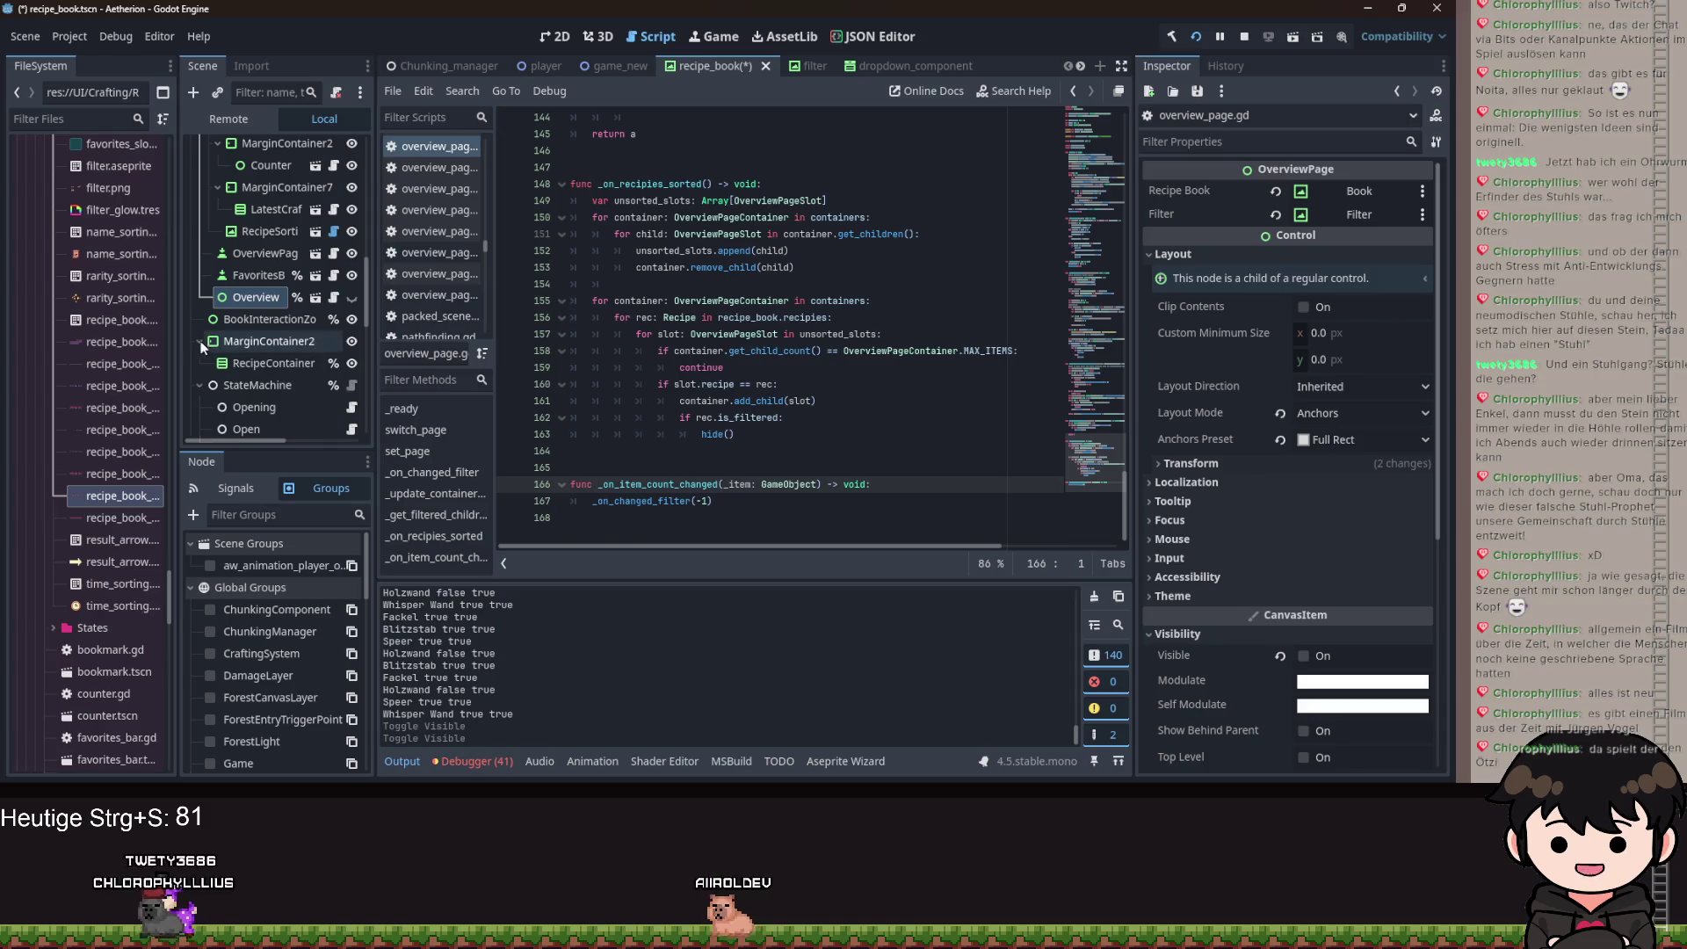
pyautogui.scroll(10, 263, 303)
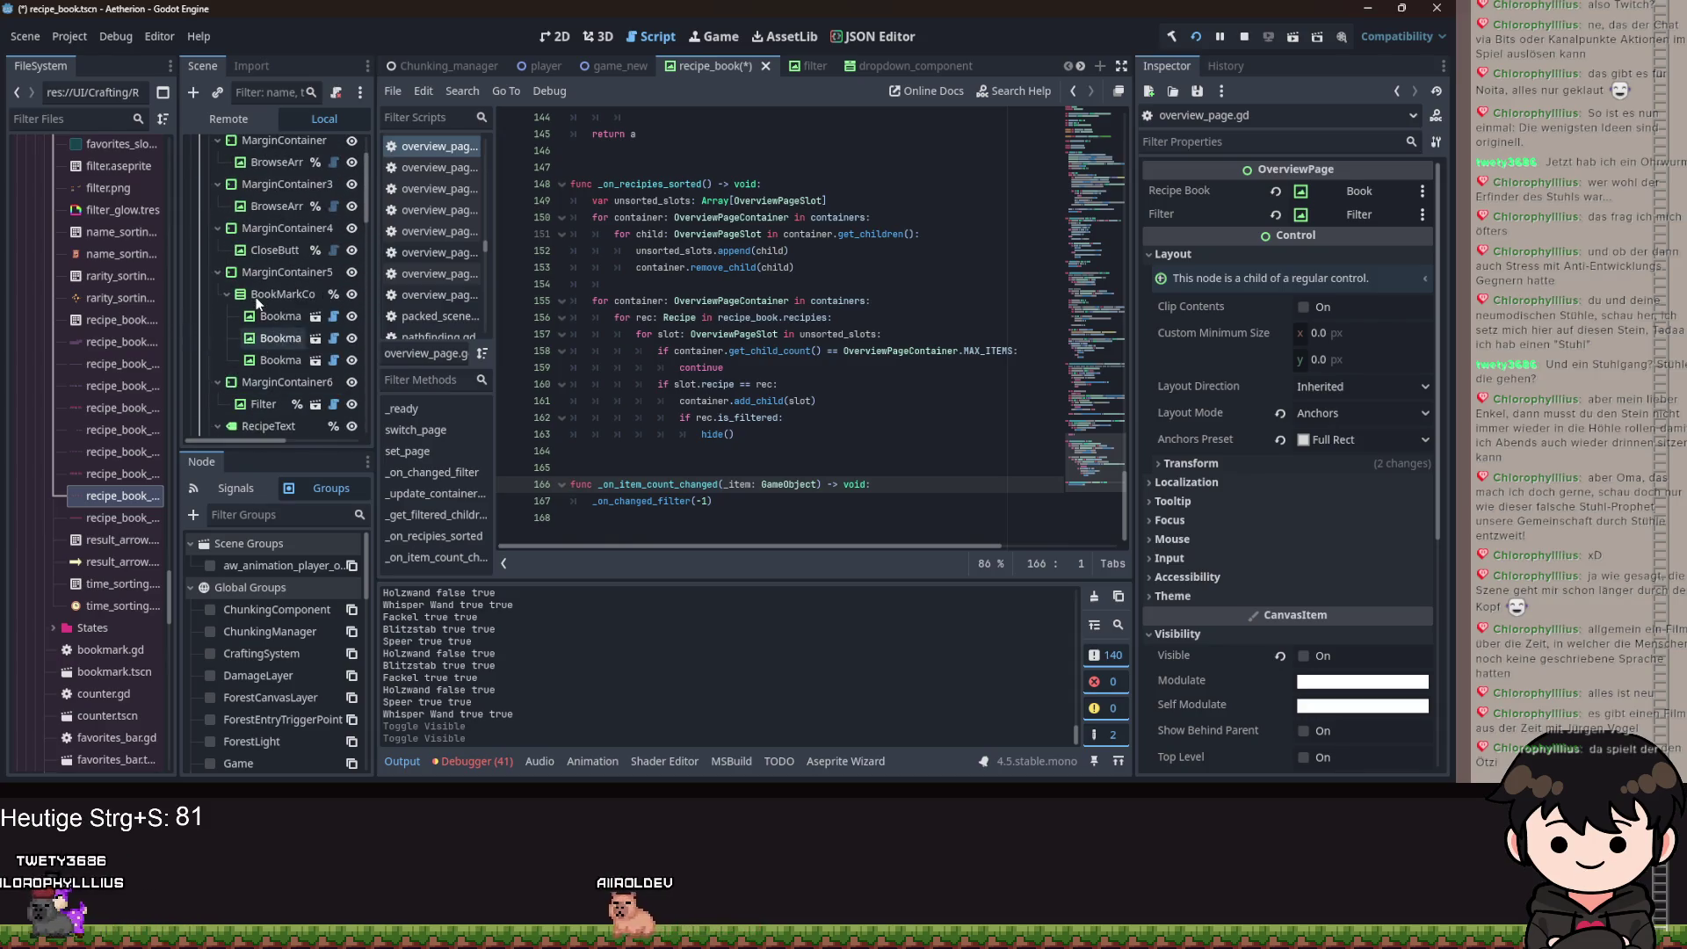
pyautogui.click(341, 148)
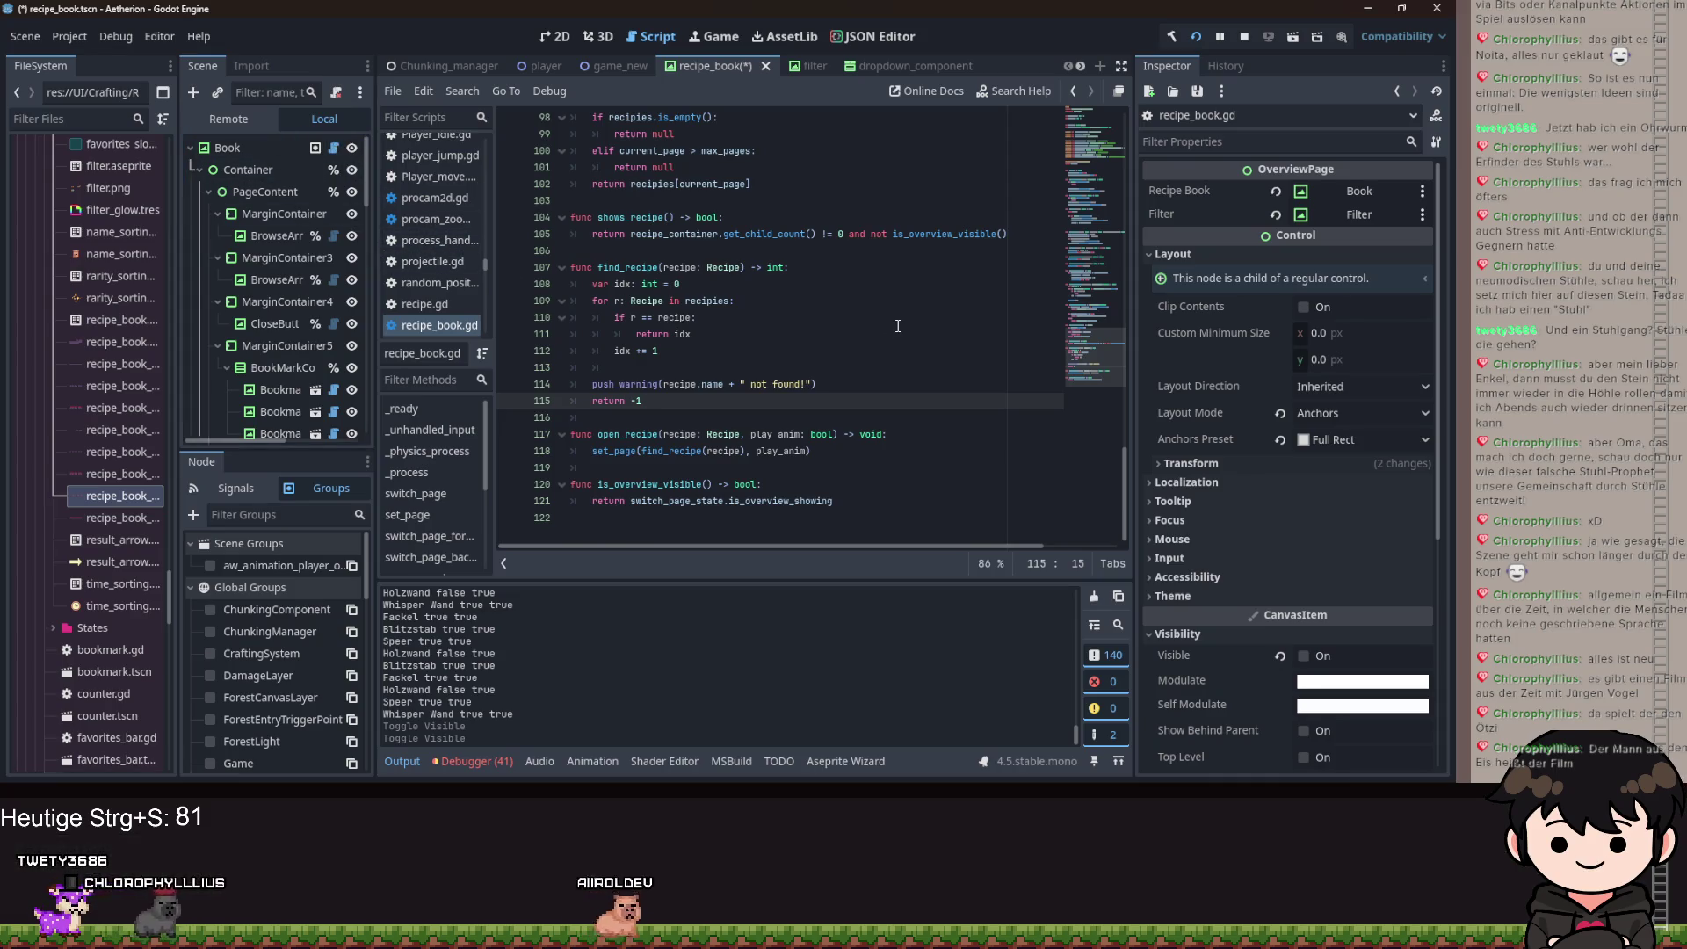
pyautogui.scroll(18, 880, 351)
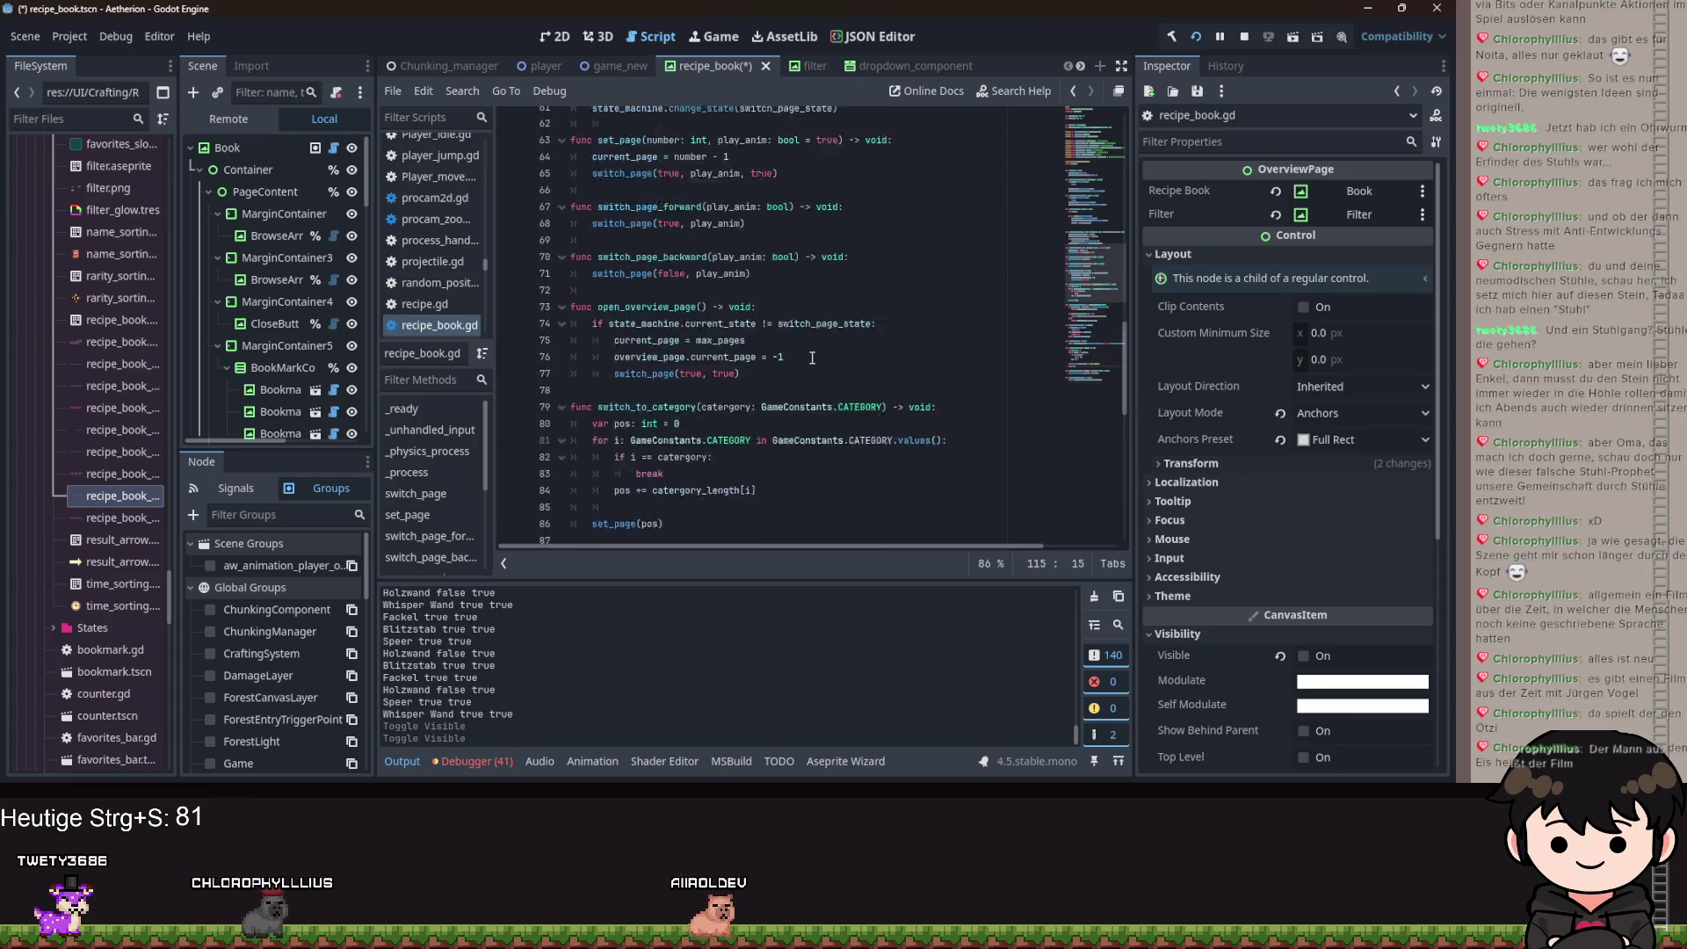
pyautogui.scroll(5, 828, 359)
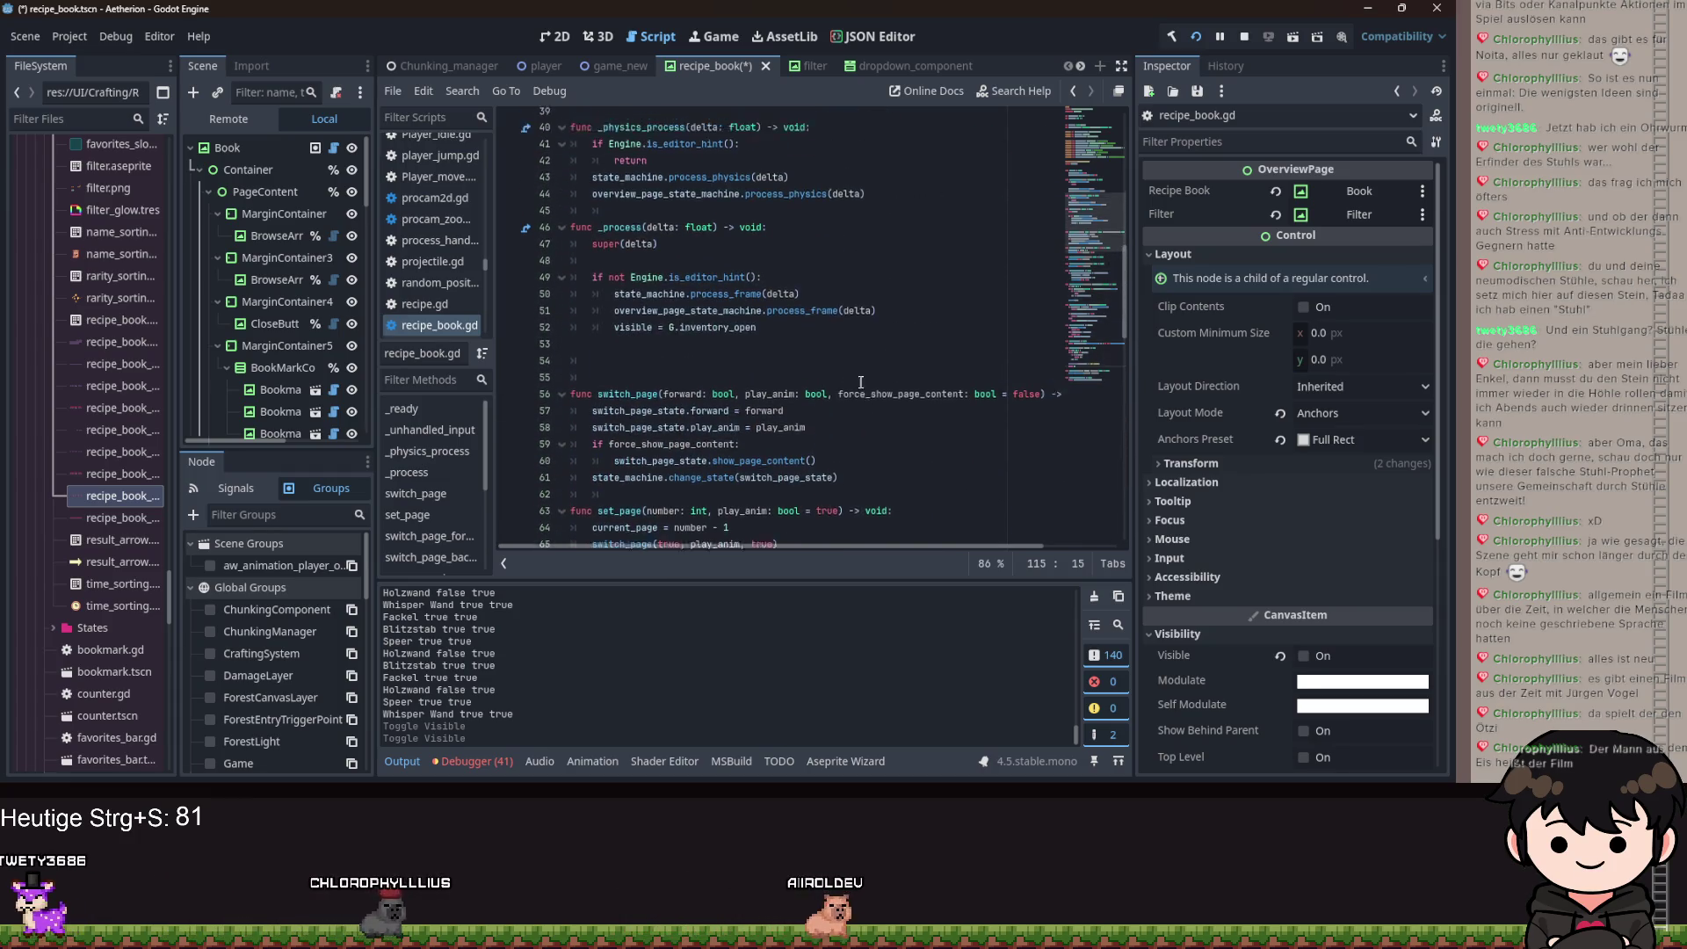
pyautogui.scroll(8, 853, 373)
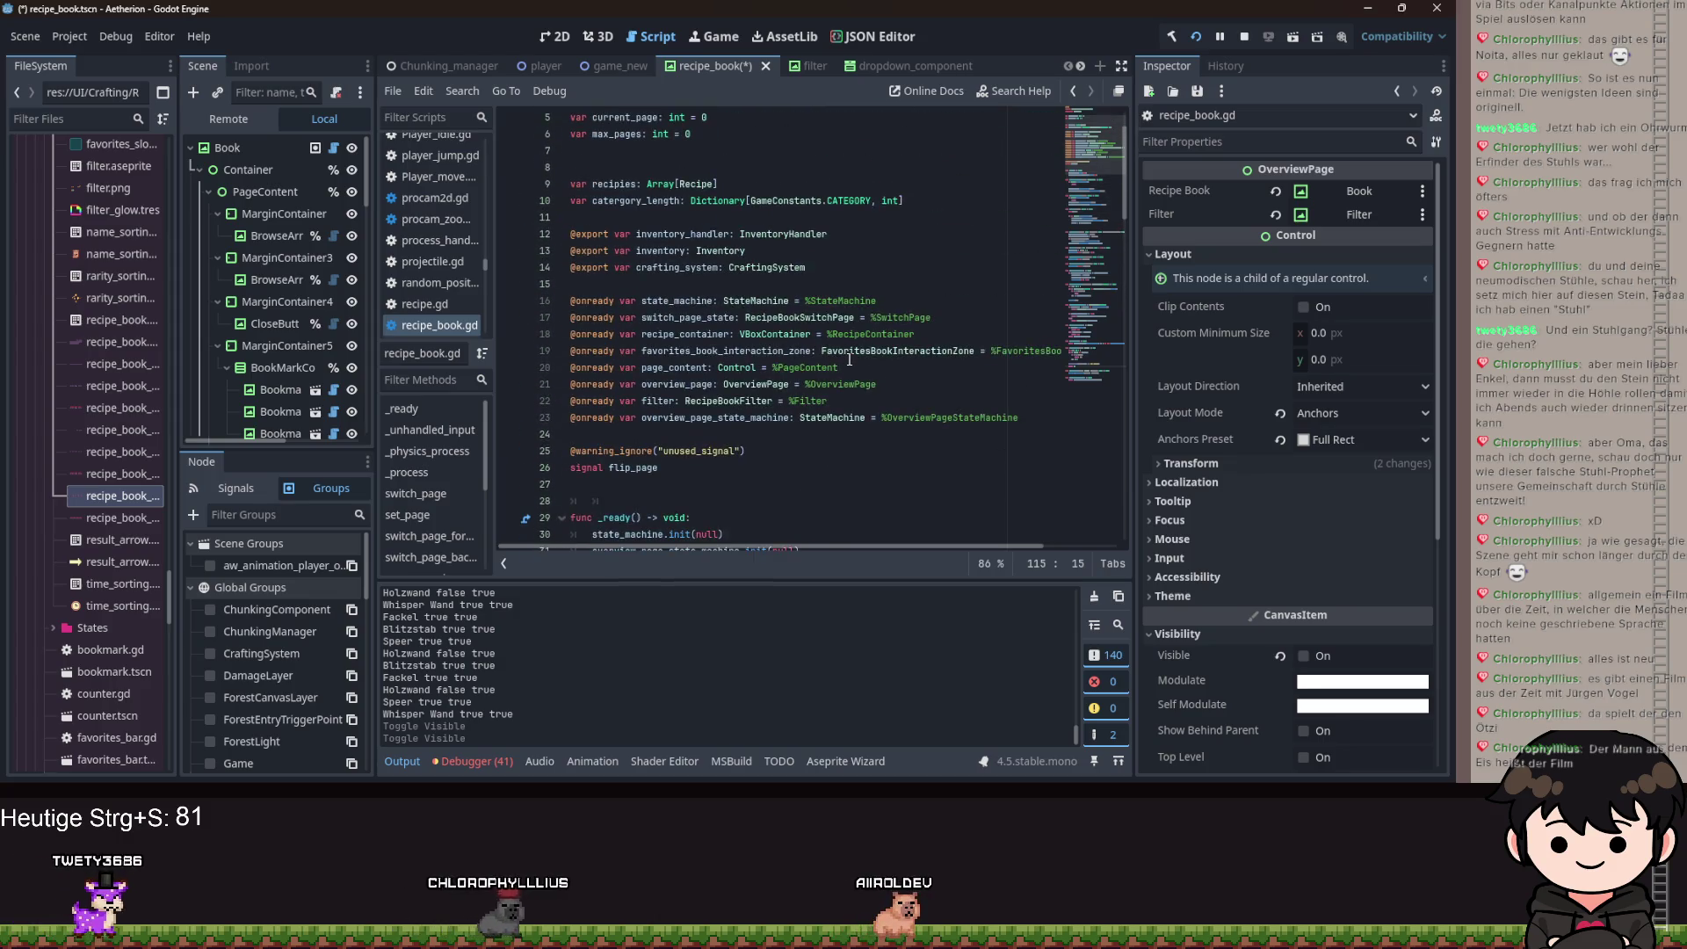
pyautogui.scroll(-1, 321, 351)
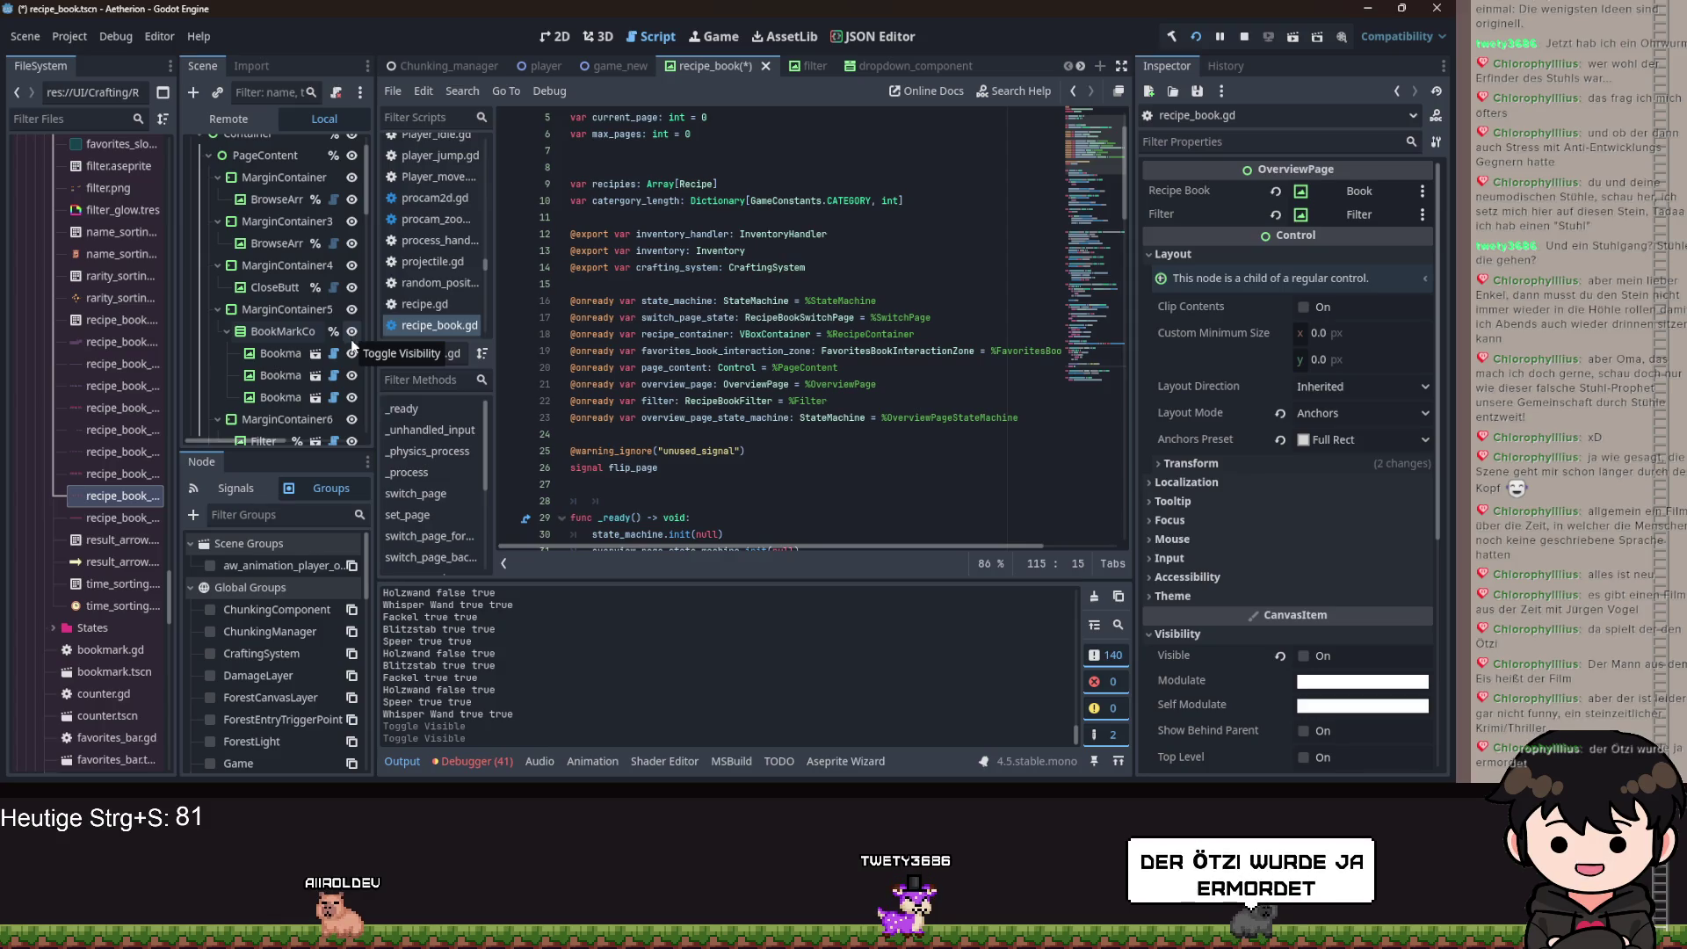
pyautogui.scroll(-5, 301, 287)
pyautogui.scroll(-8, 302, 297)
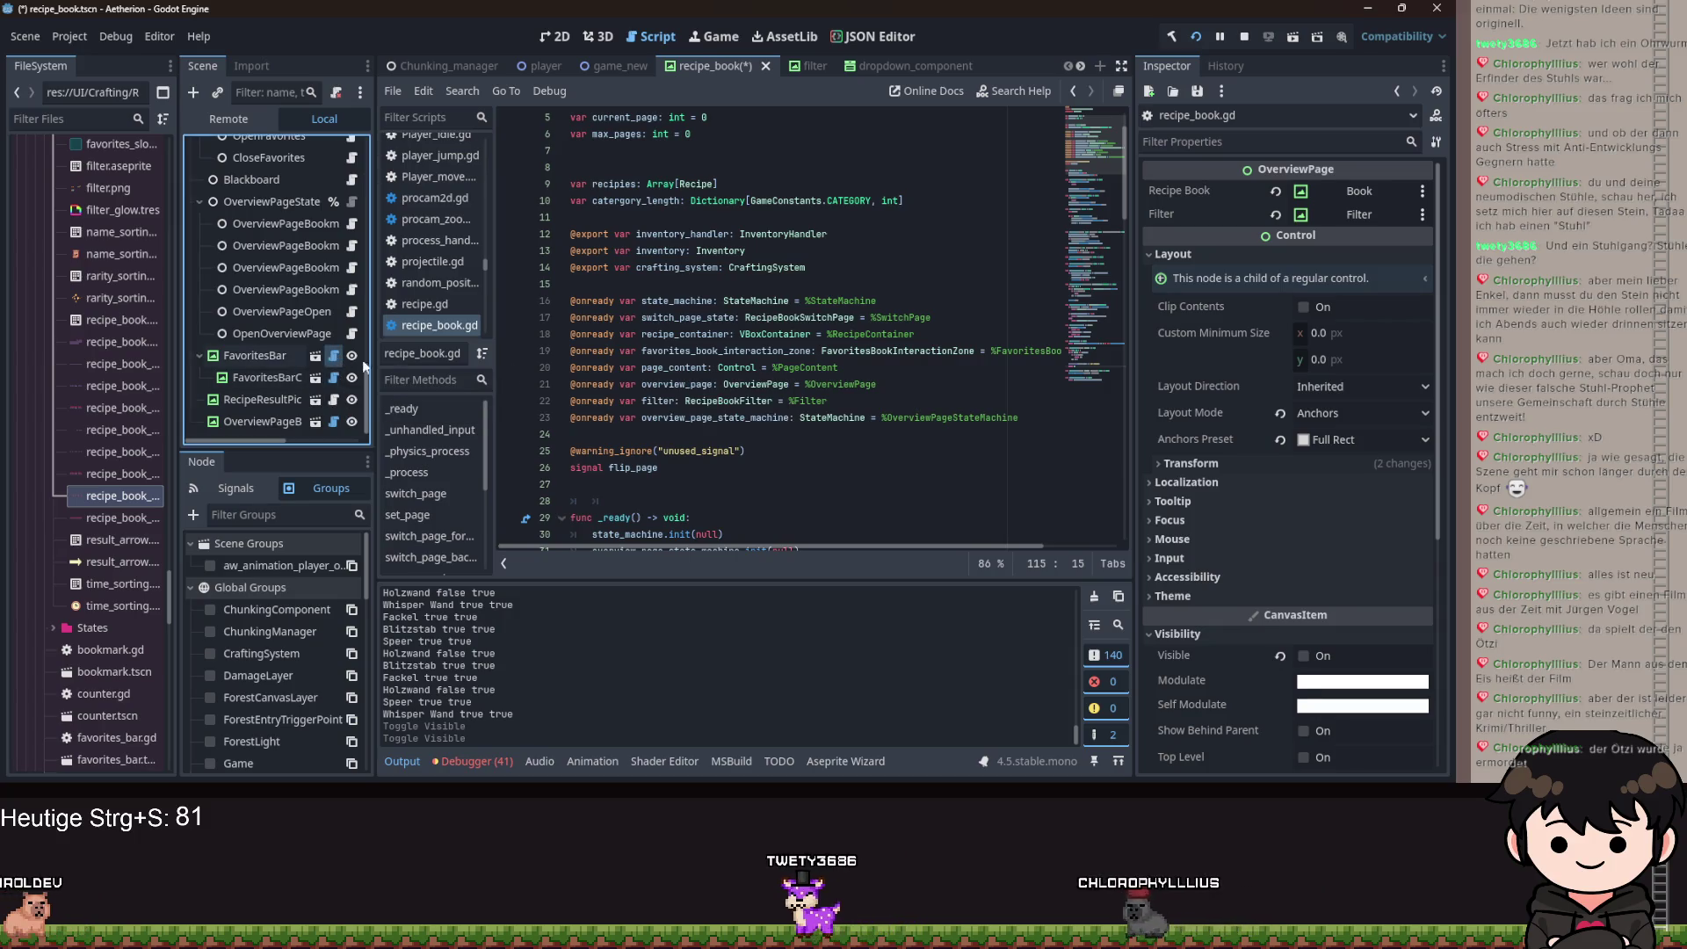
pyautogui.click(334, 356)
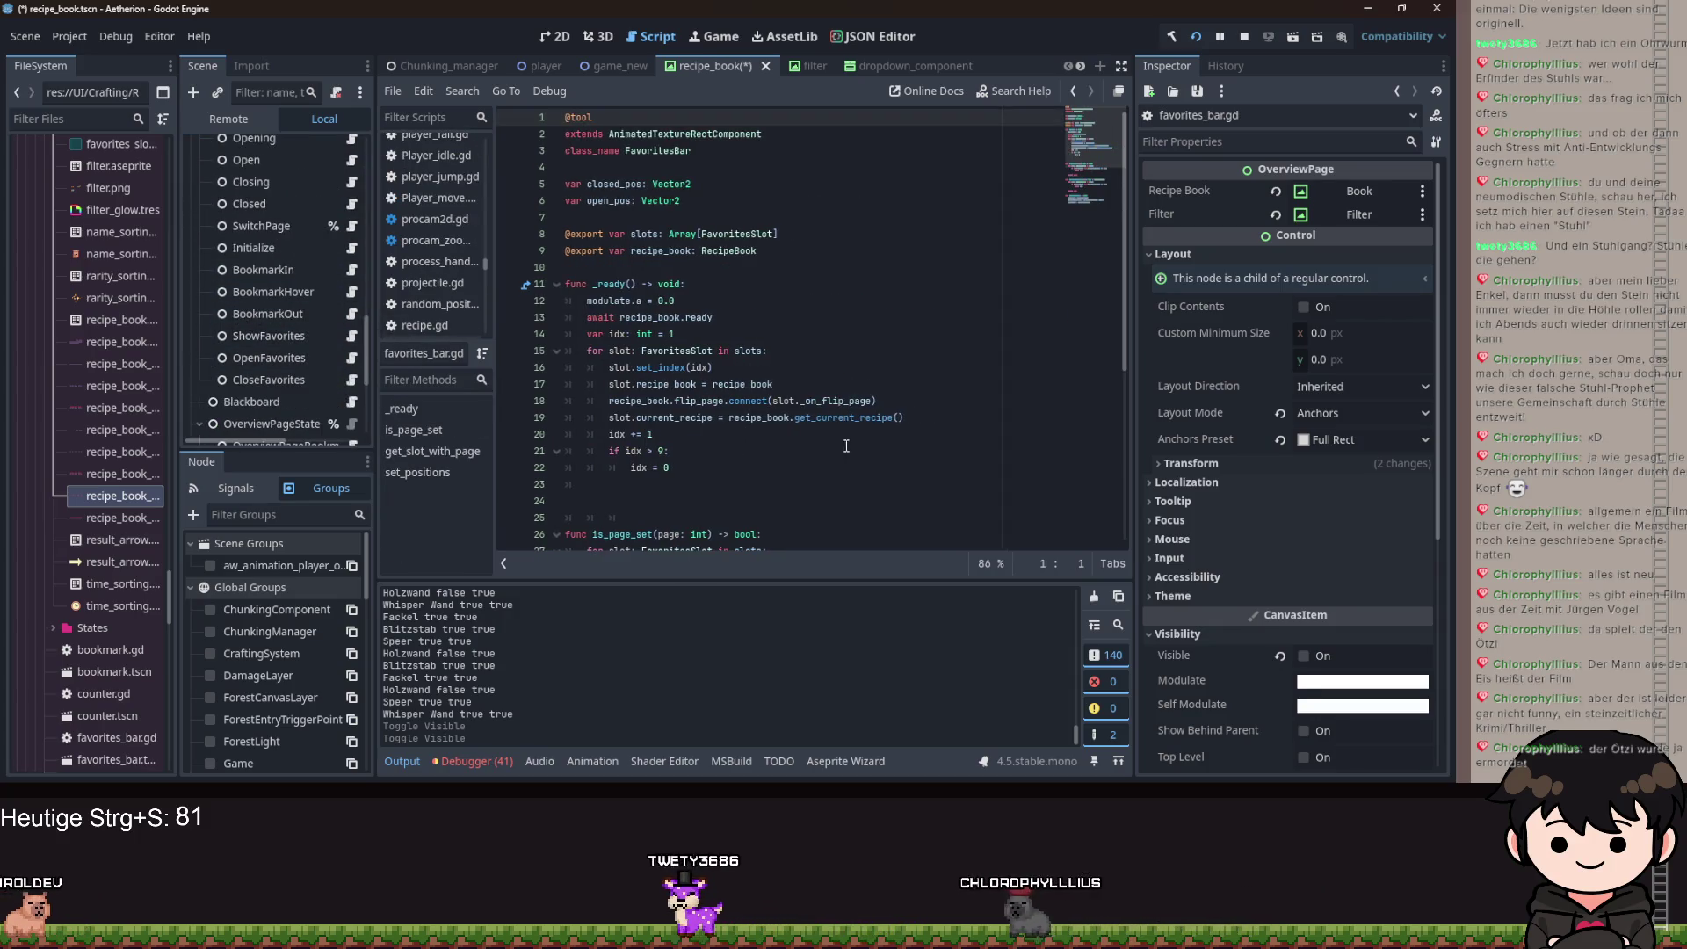
pyautogui.click(854, 418)
pyautogui.scroll(-3, 853, 417)
pyautogui.scroll(-3, 854, 417)
pyautogui.scroll(5, 301, 278)
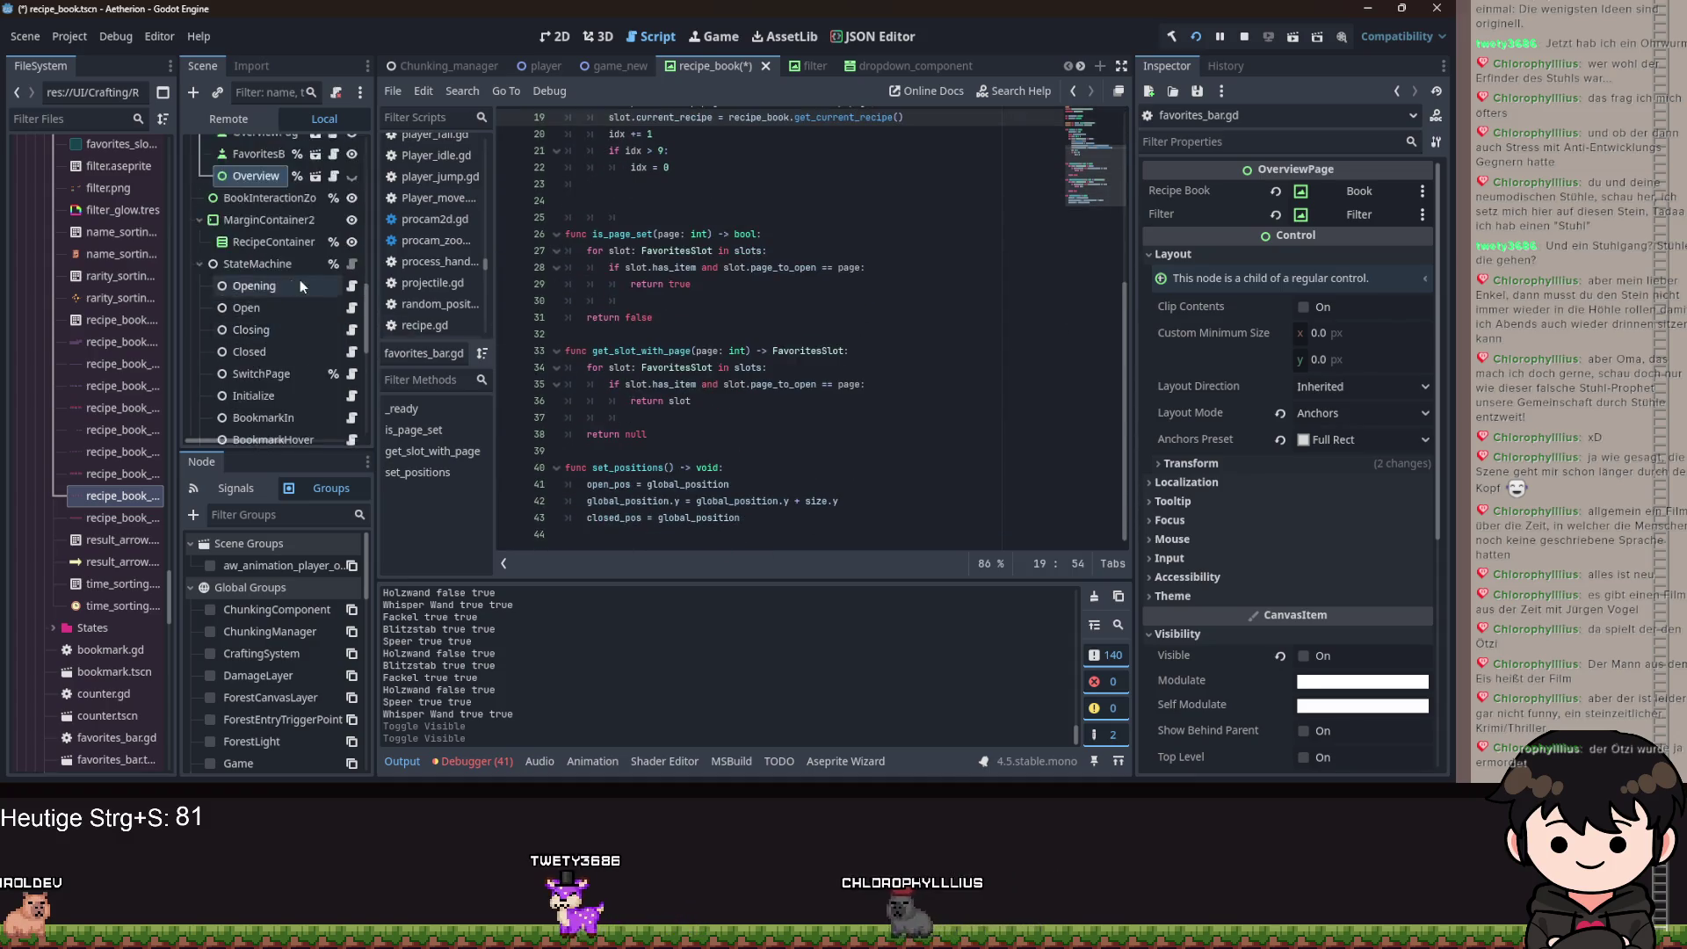
pyautogui.scroll(3, 302, 255)
pyautogui.click(332, 148)
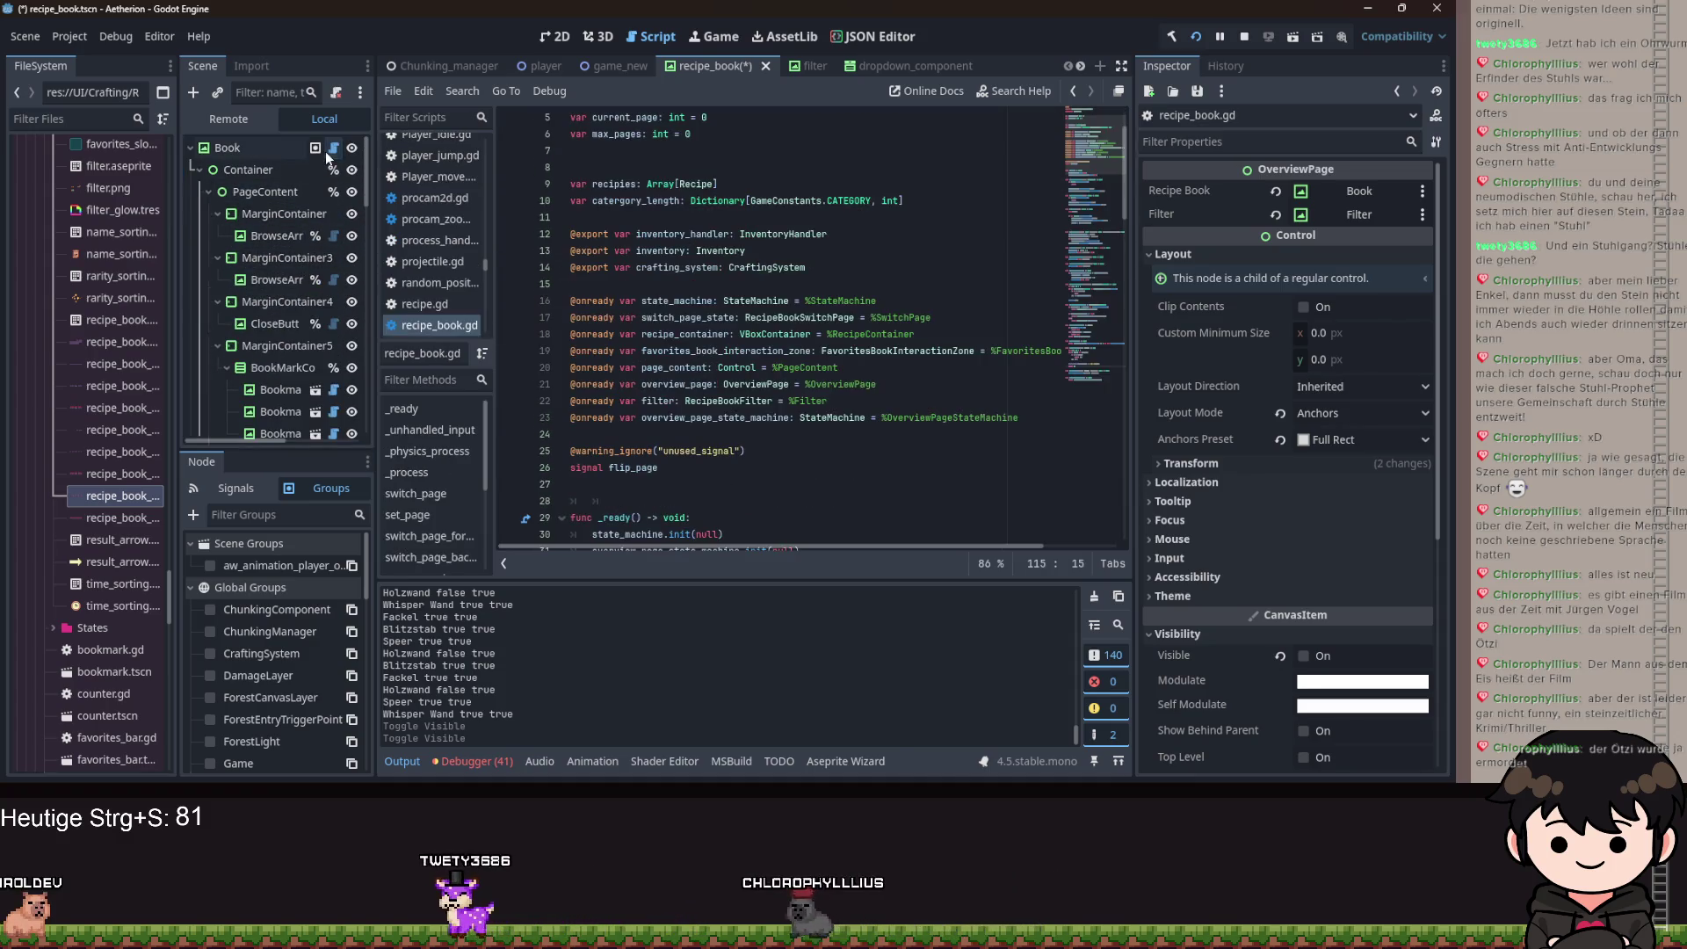
# Delete empty line 54 below _process in recipe_book.gd.
pyautogui.scroll(-15, 754, 348)
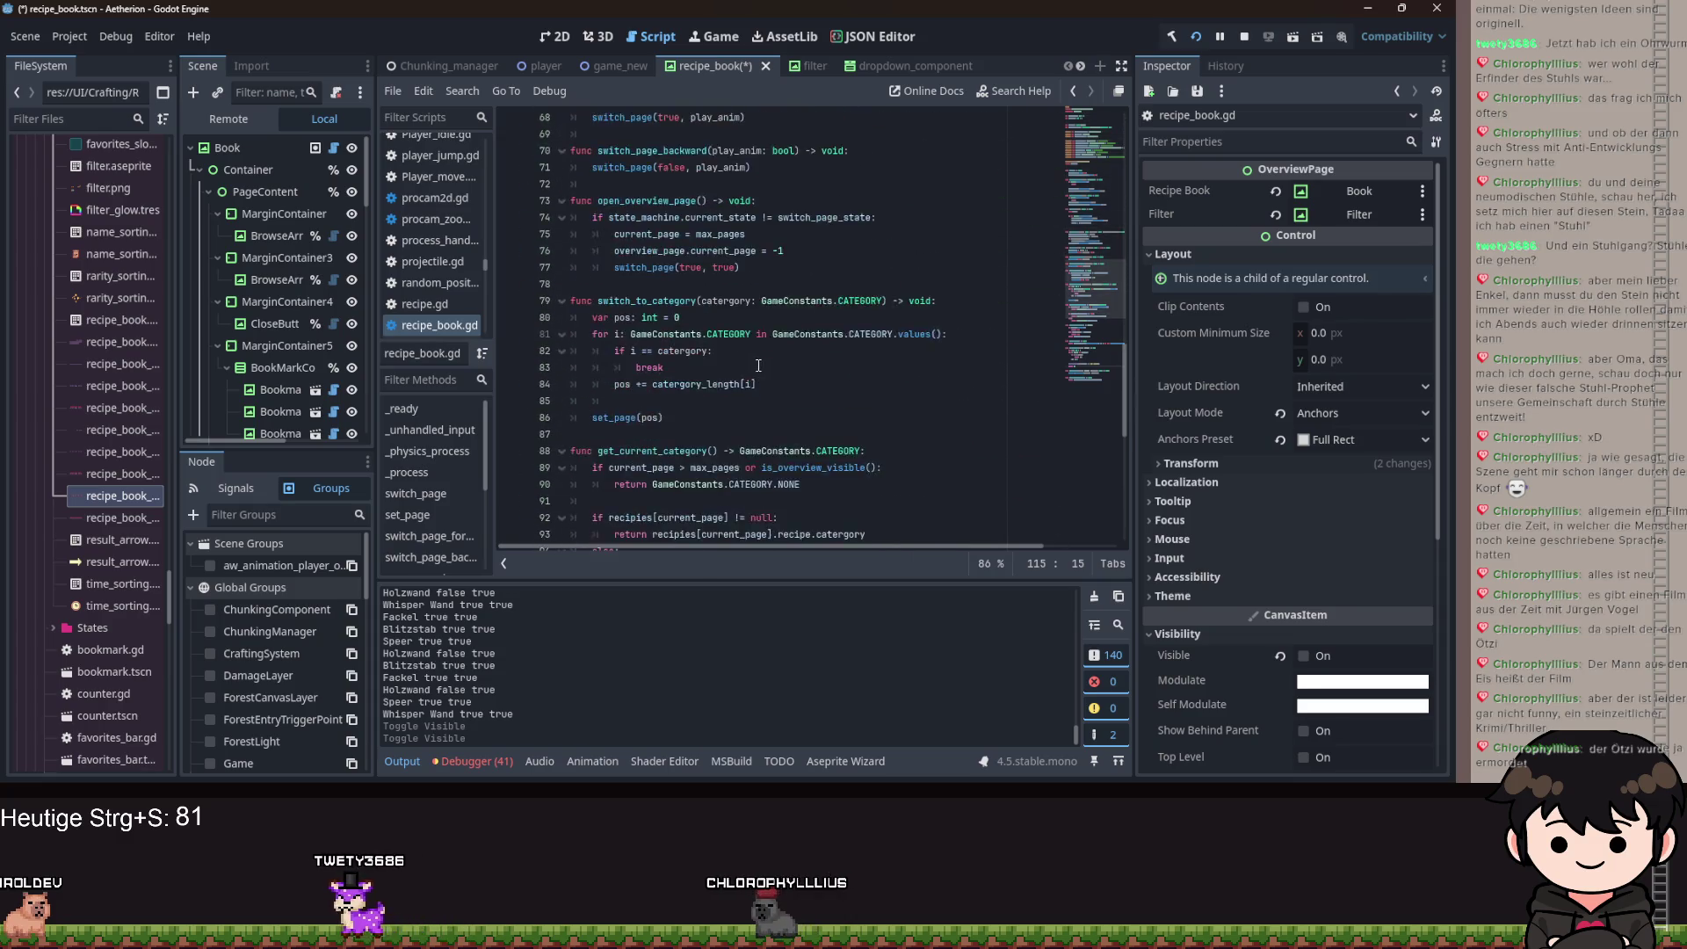
pyautogui.scroll(1, 758, 365)
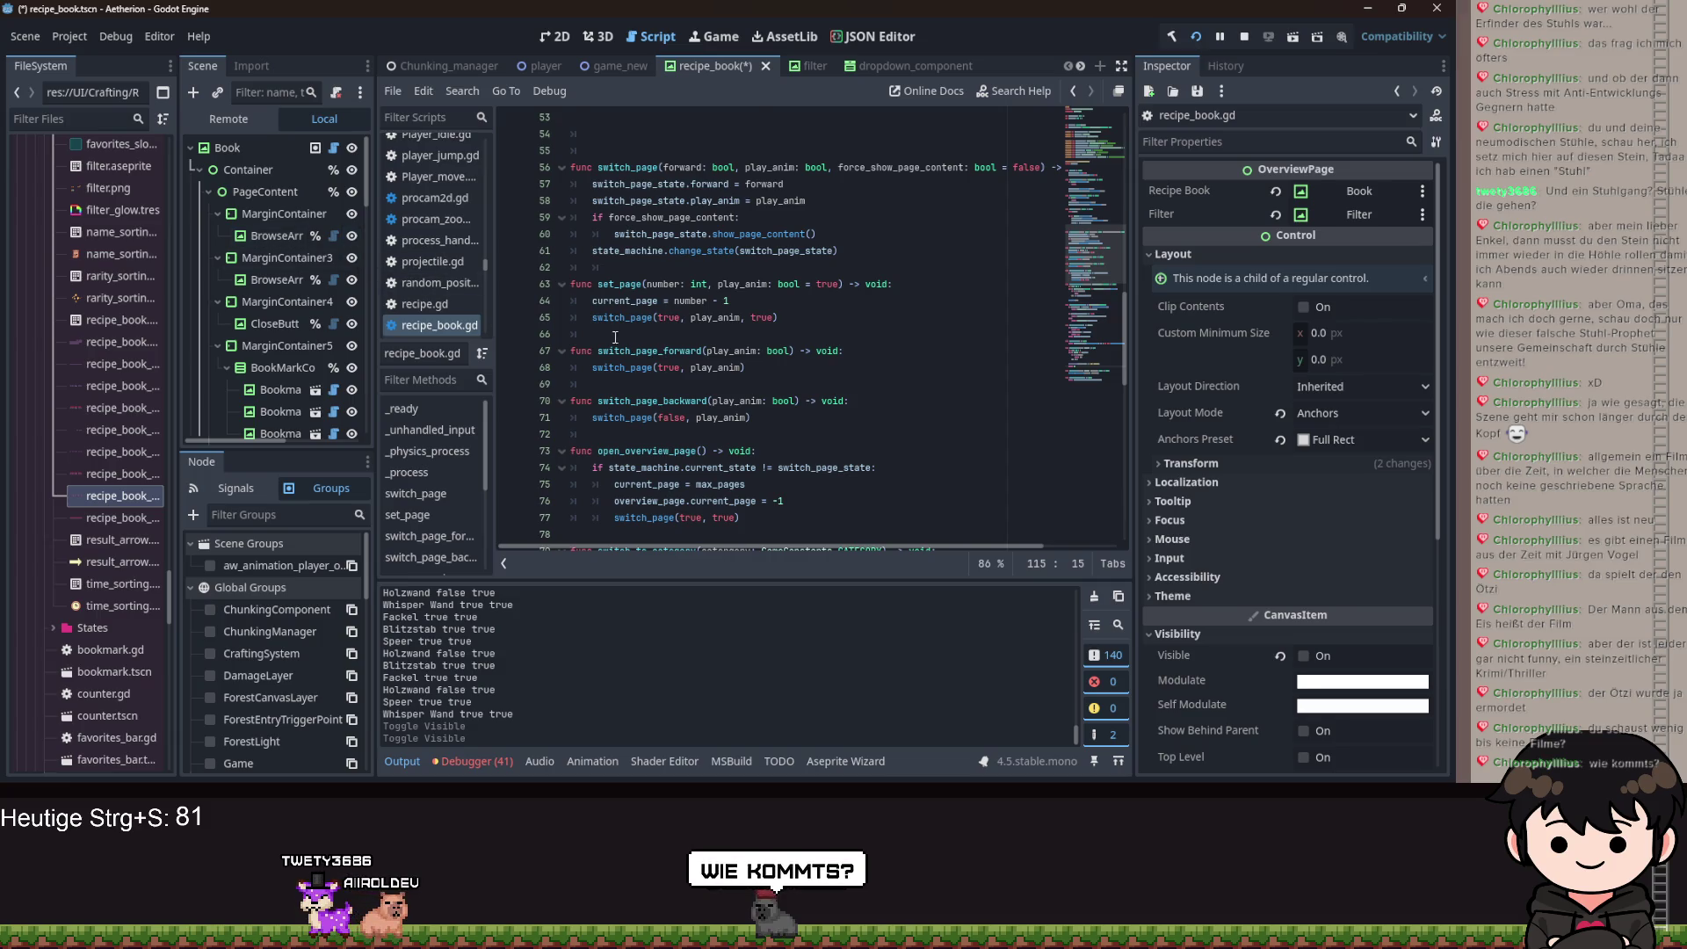
pyautogui.scroll(4, 732, 343)
pyautogui.click(578, 320)
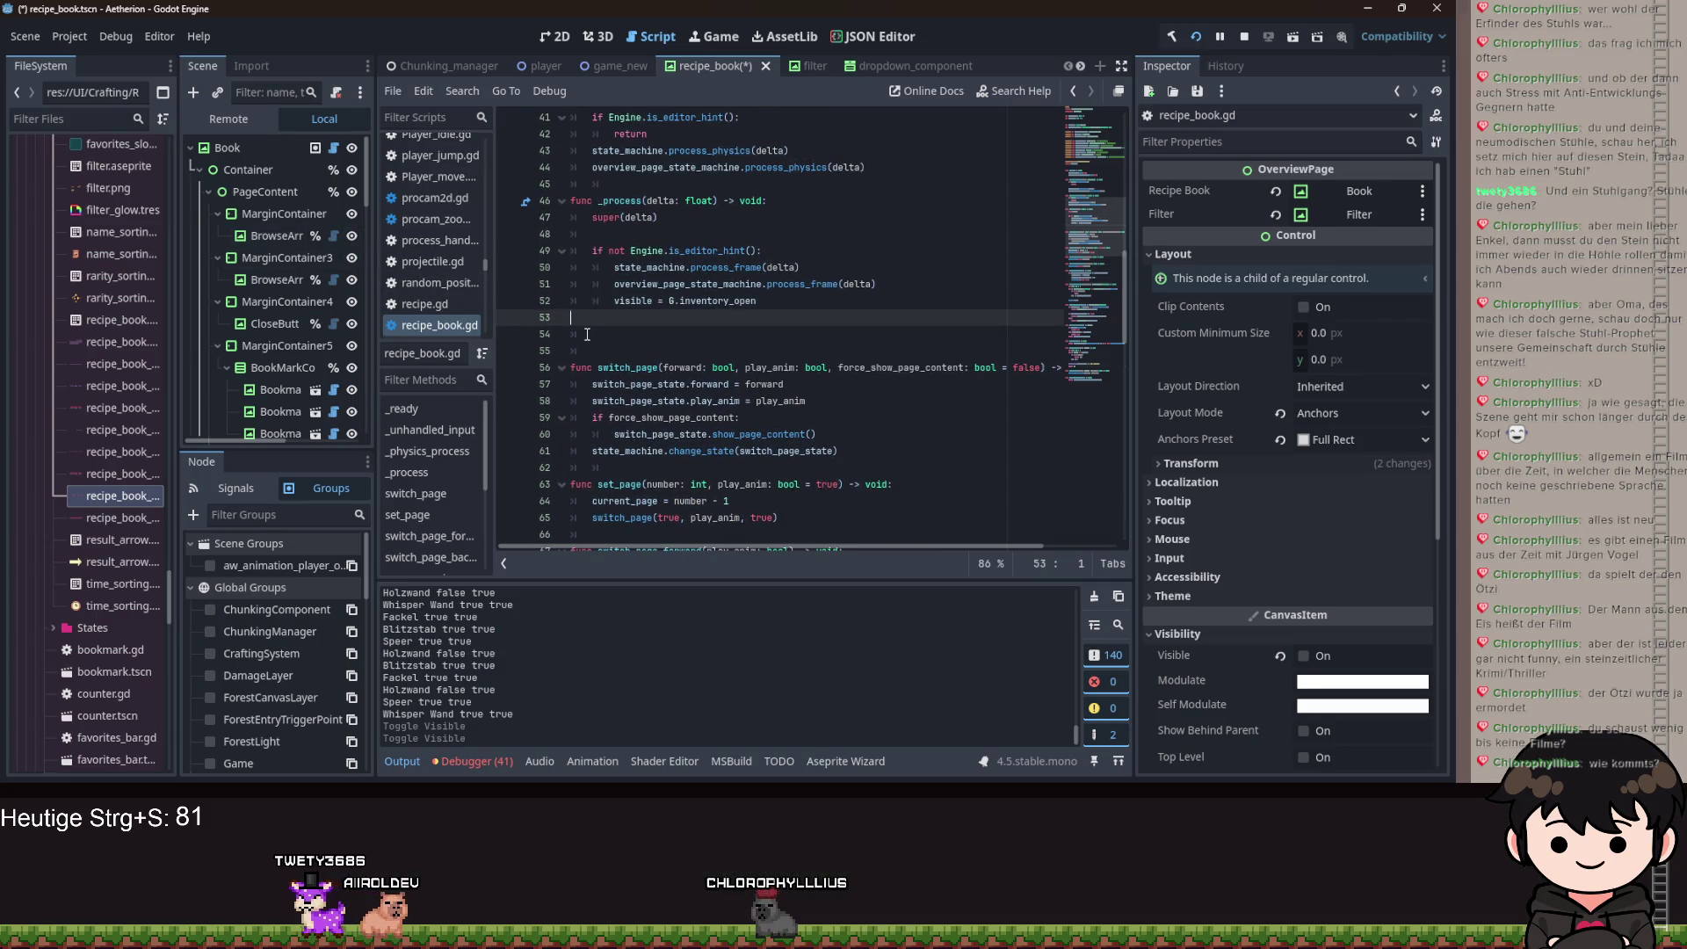
pyautogui.click(587, 334)
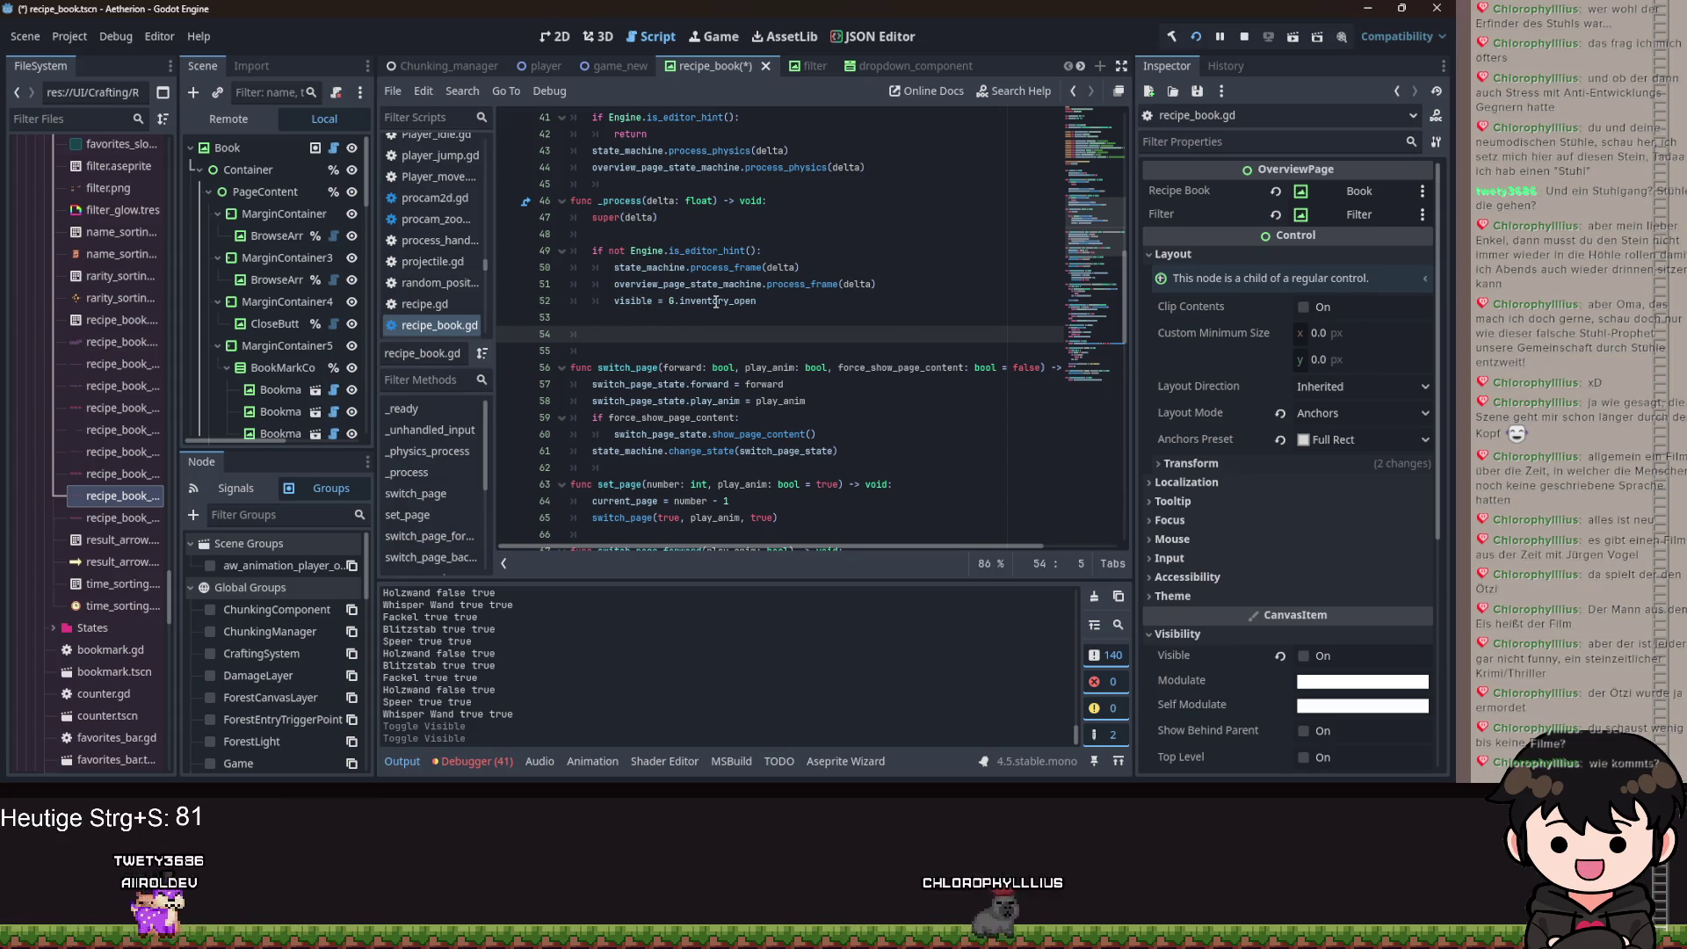
pyautogui.moveTo(716, 301)
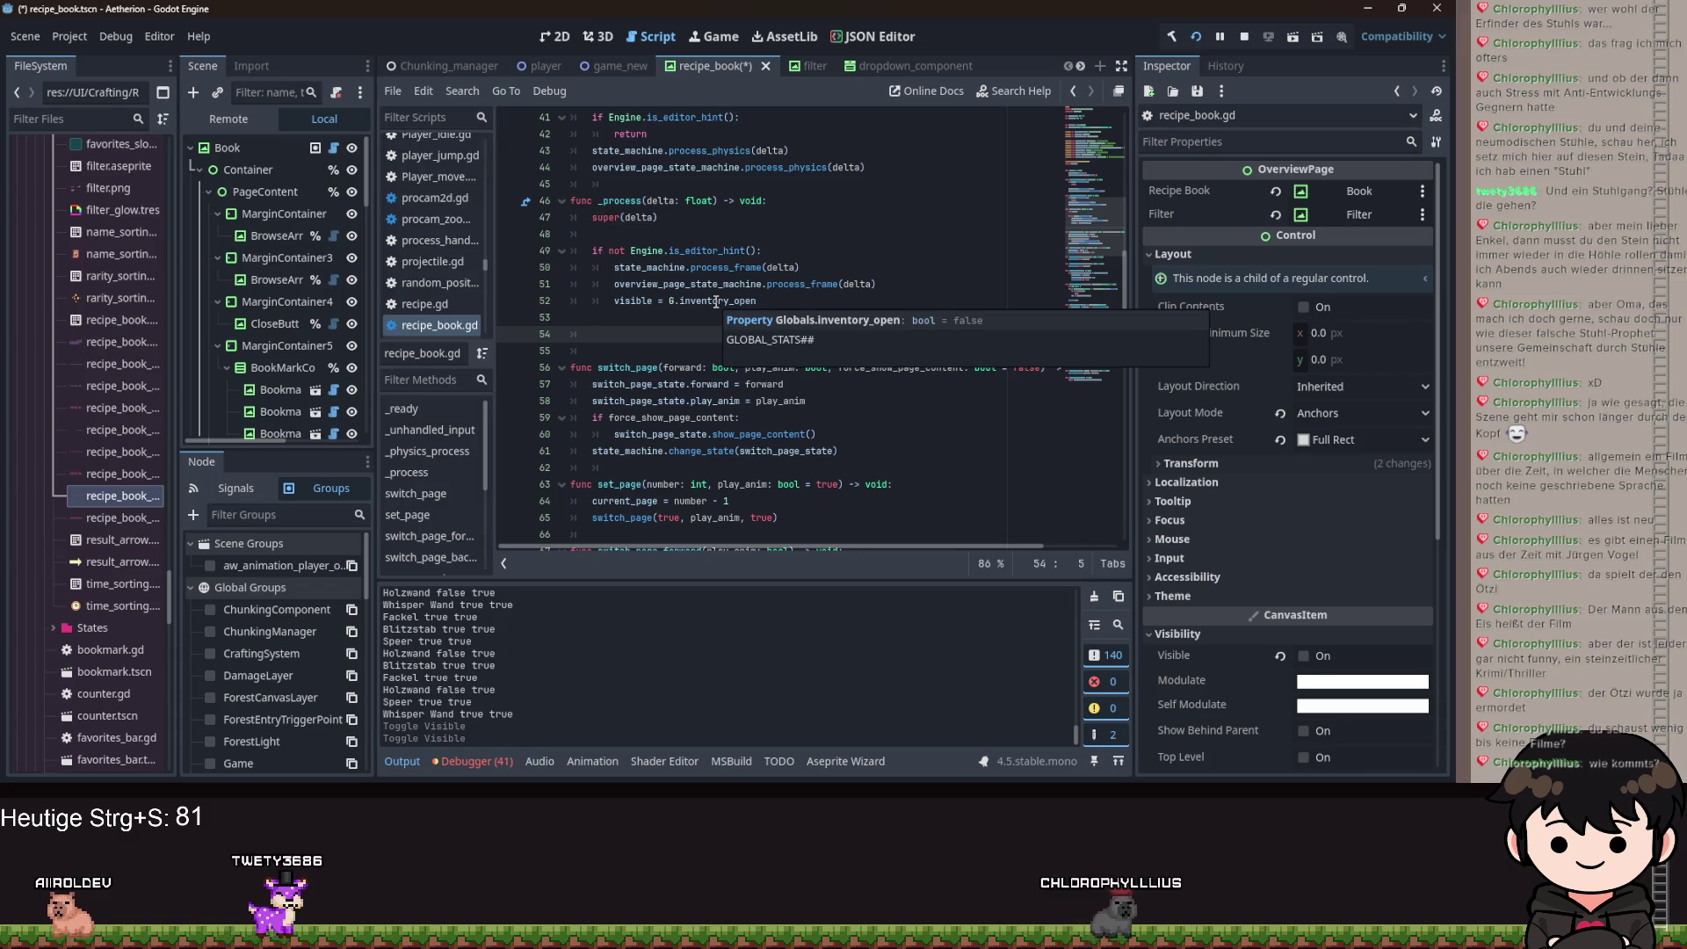
pyautogui.press('BackSpace')
pyautogui.press('BackSpace')
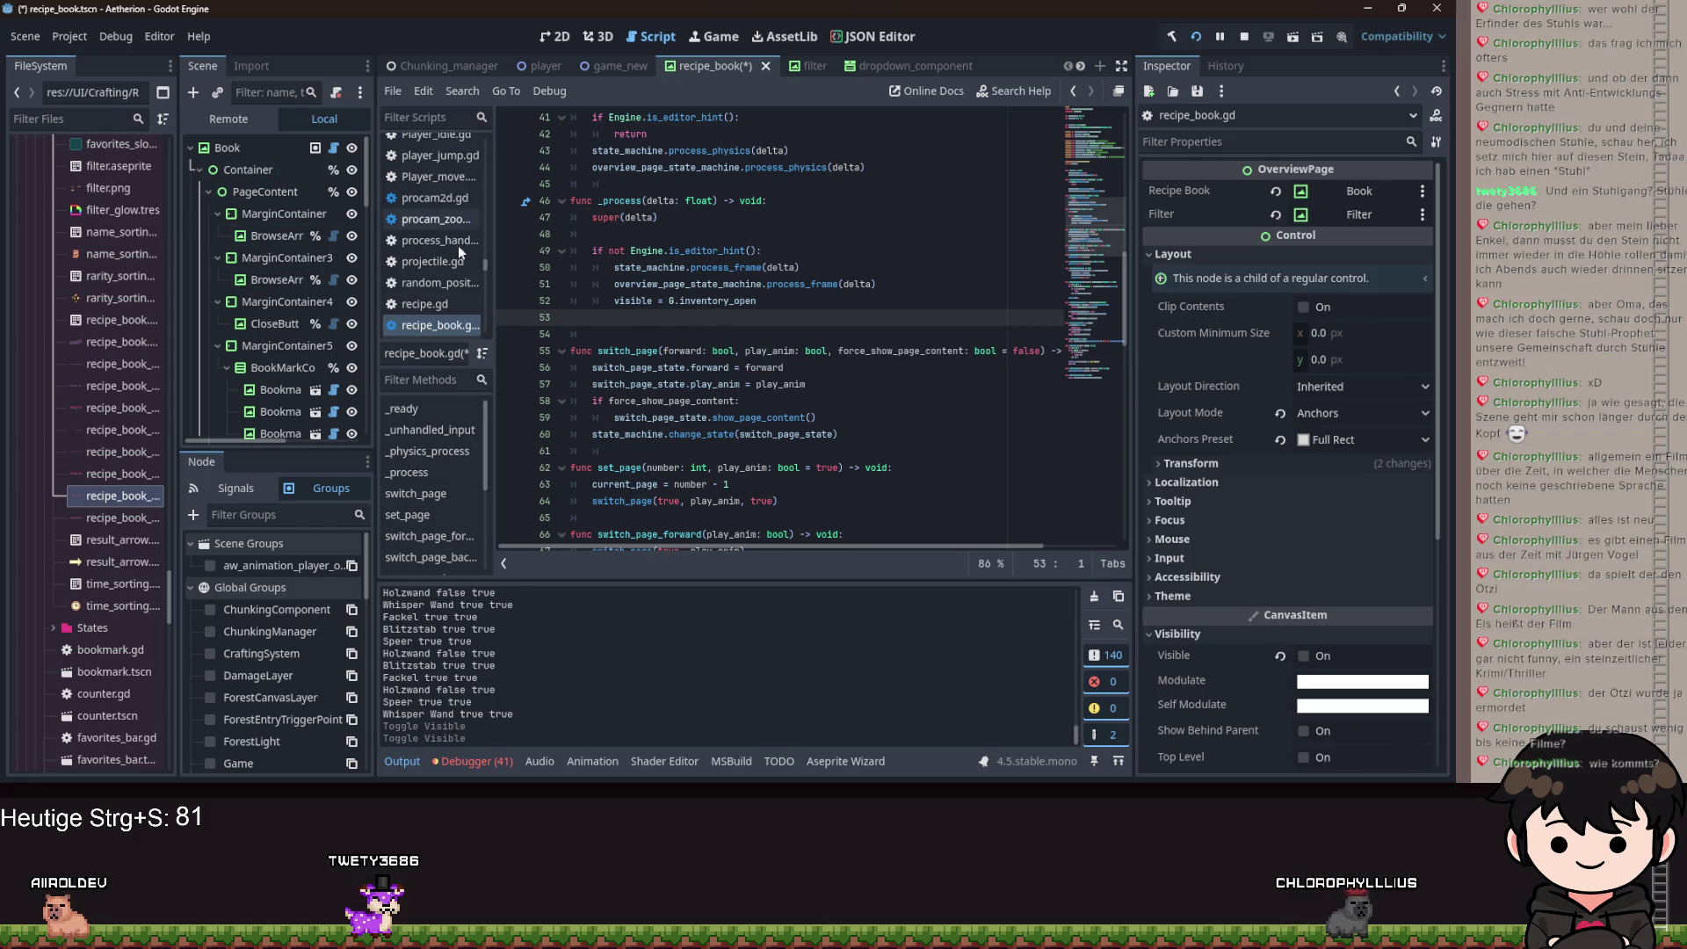
pyautogui.scroll(-3, 678, 375)
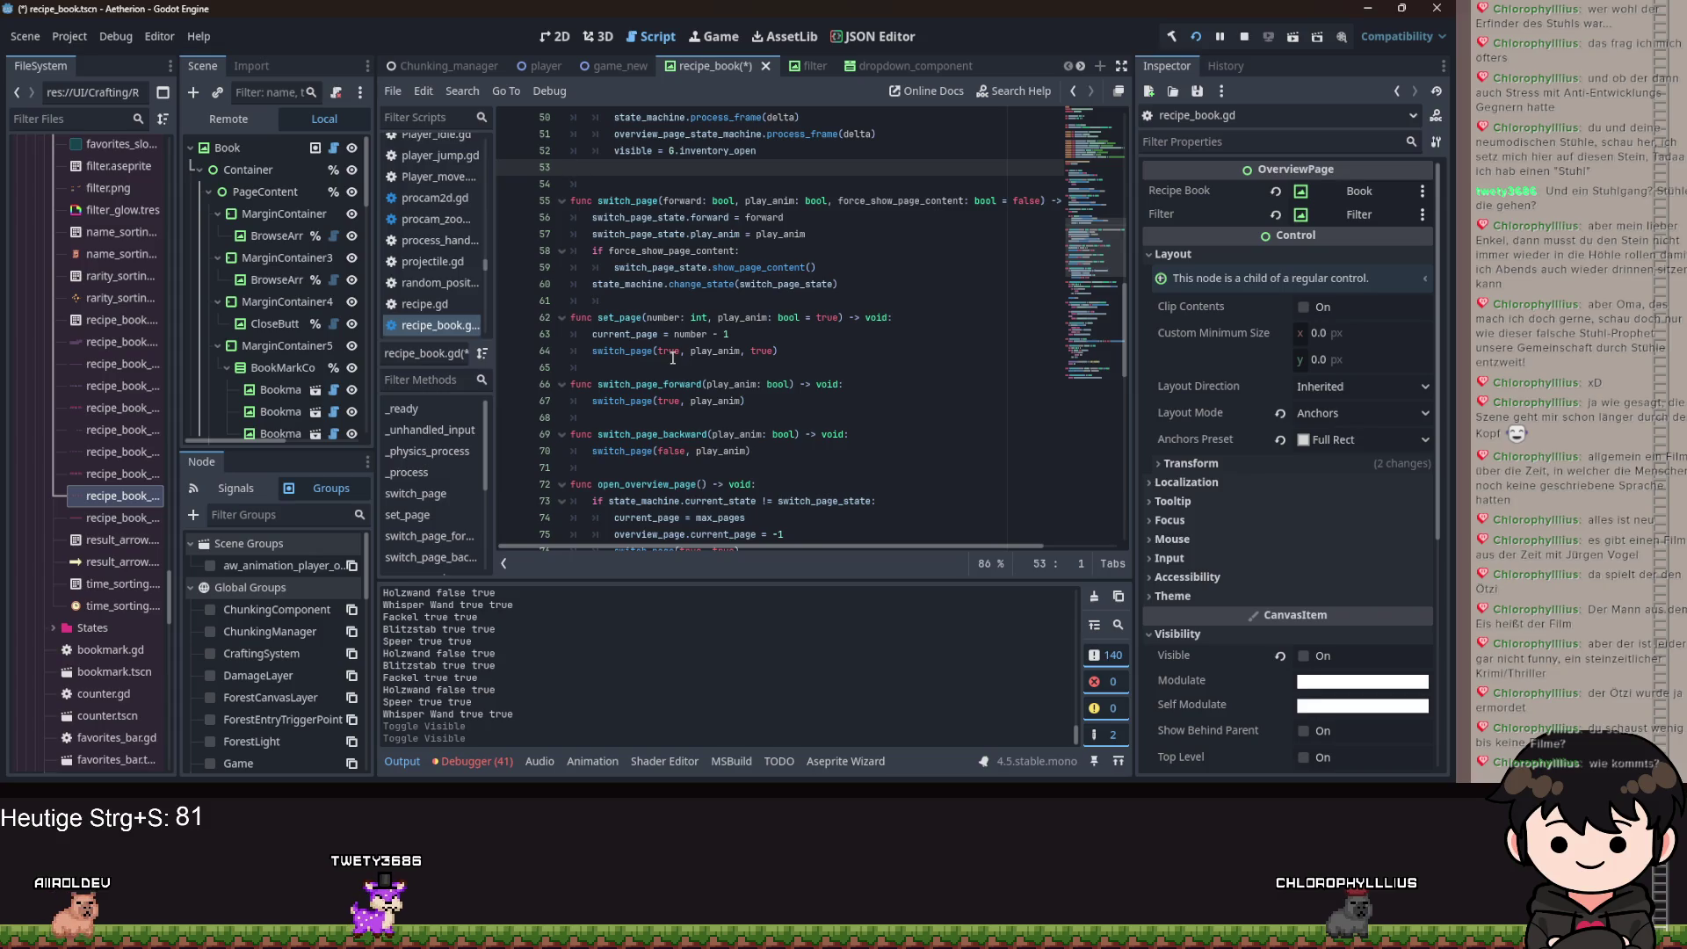
pyautogui.scroll(-15, 668, 343)
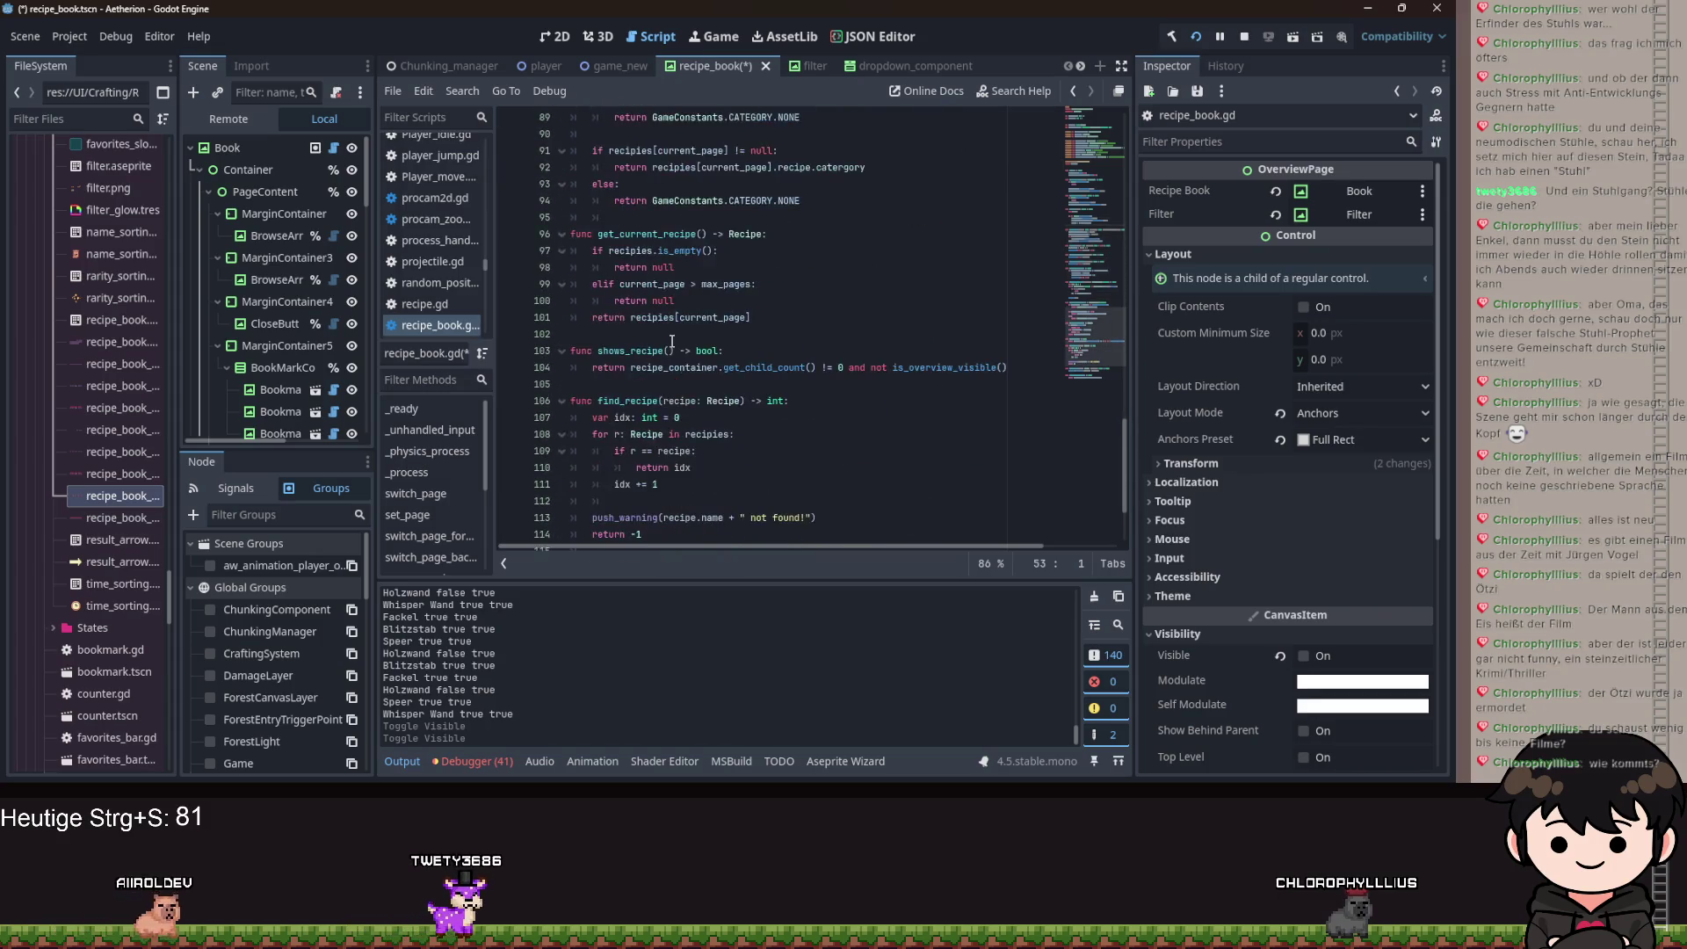
pyautogui.write('=')
pyautogui.moveTo(626, 369)
pyautogui.mouseDown()
pyautogui.moveTo(641, 362)
pyautogui.moveTo(615, 294)
pyautogui.mouseUp()
# Scroll the Scene dock down to the Crafting node and open its crafting_system.gd script.
pyautogui.click(756, 354)
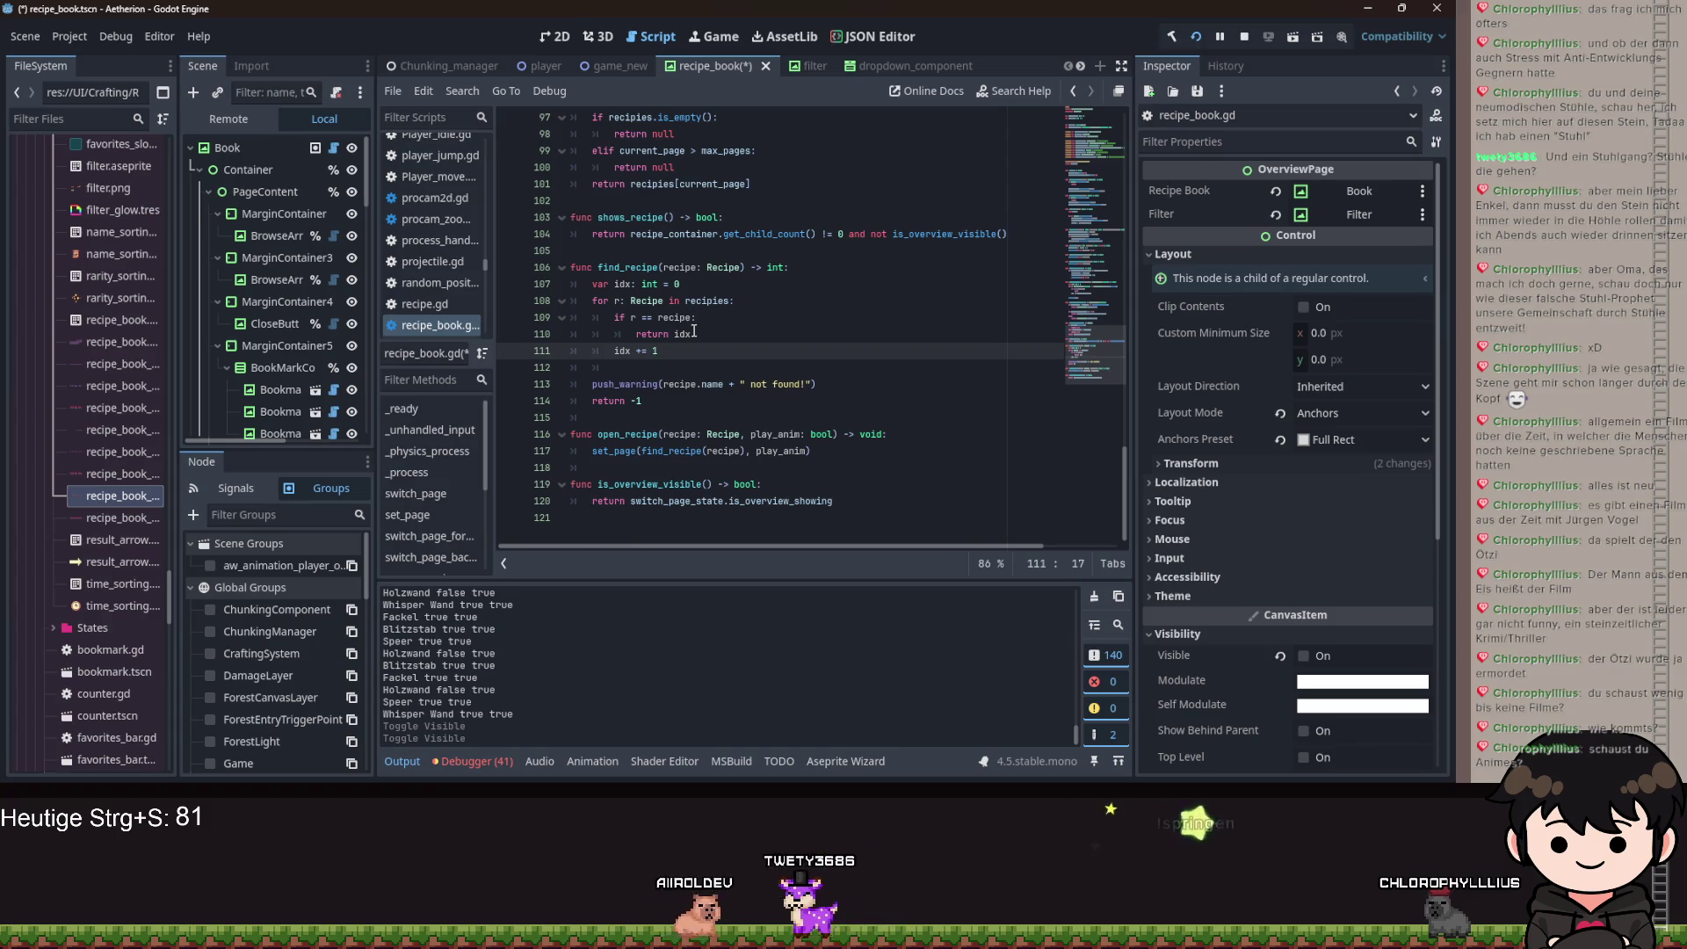
pyautogui.moveTo(689, 327)
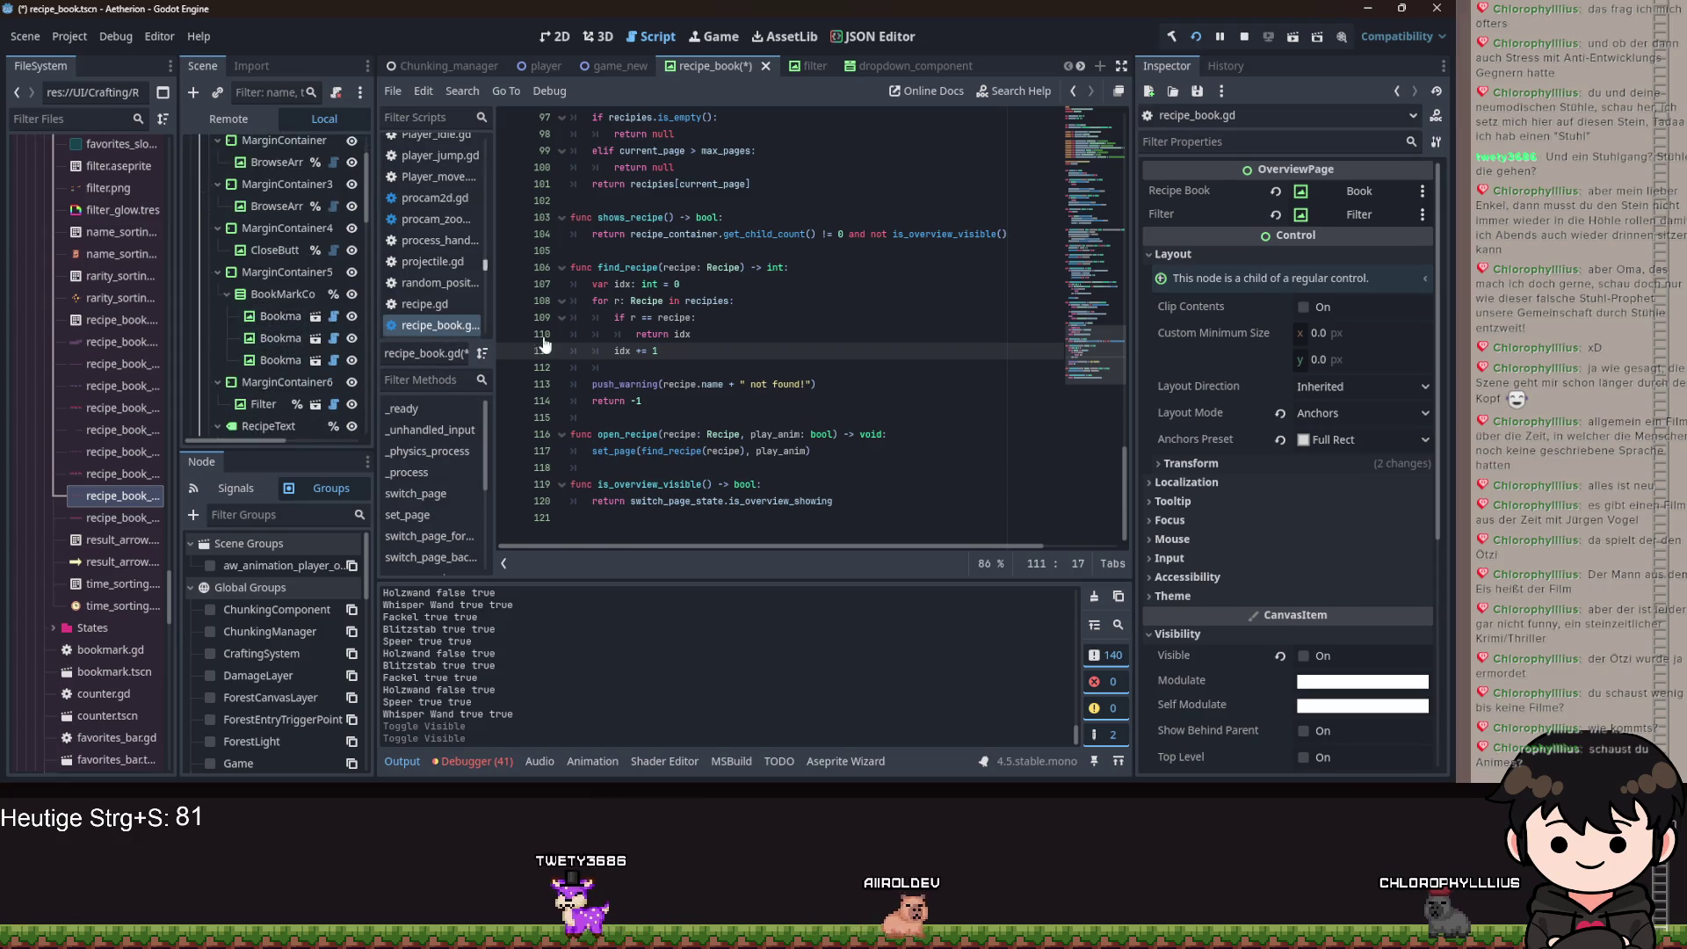
pyautogui.scroll(-5, 282, 329)
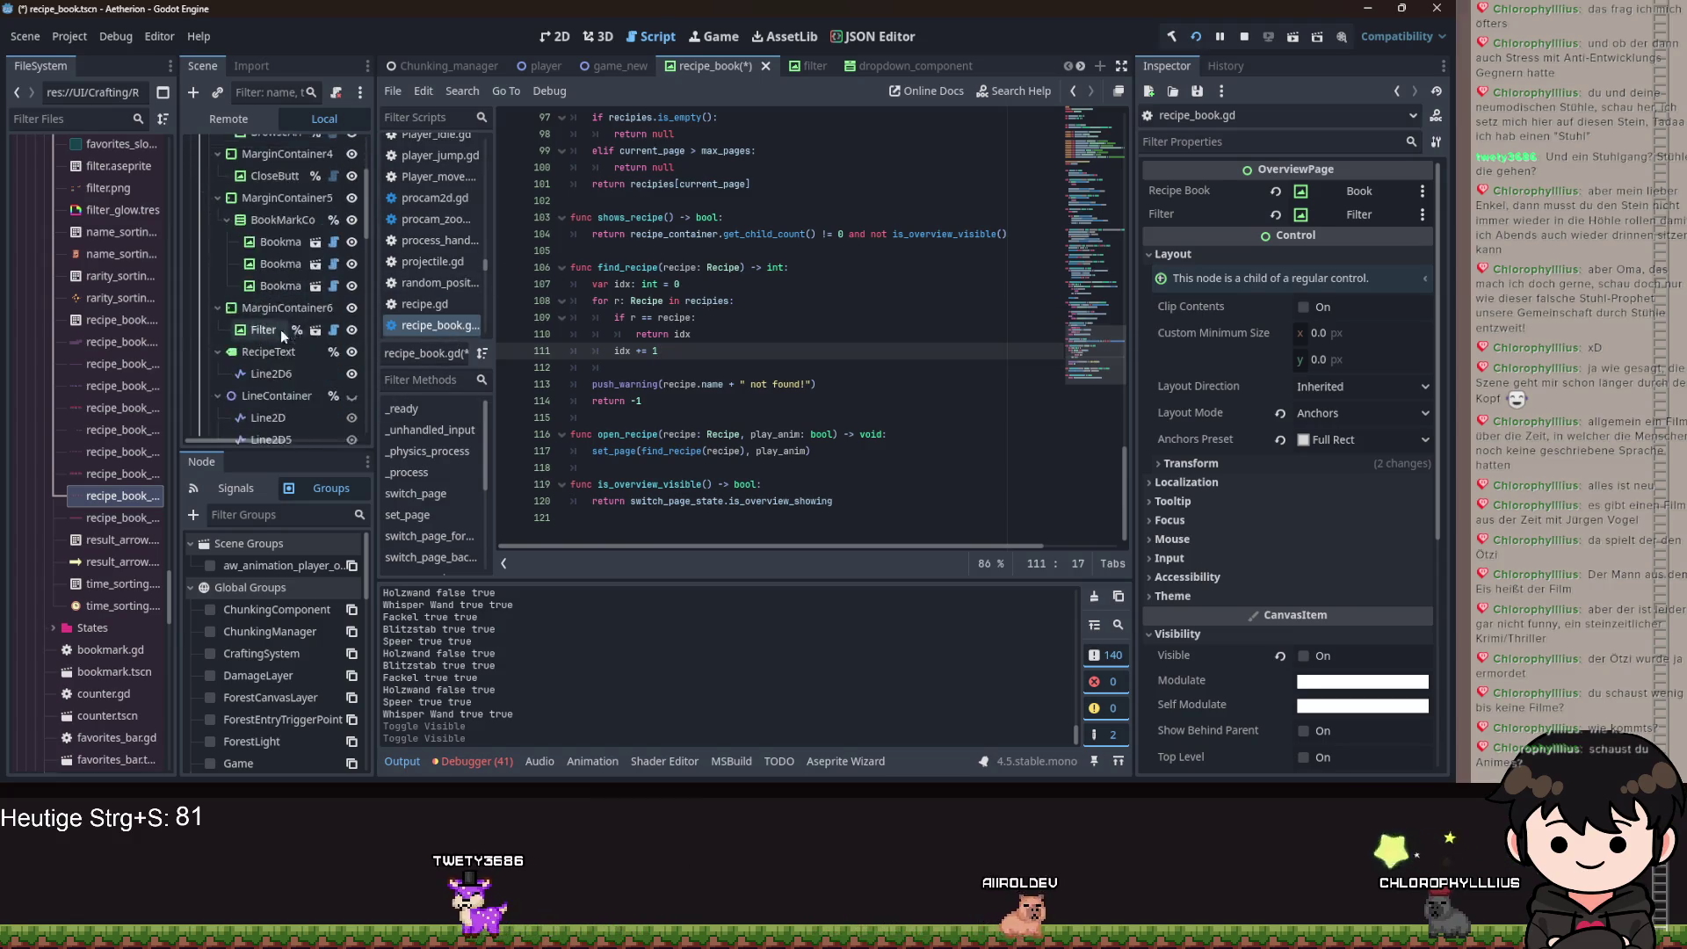
pyautogui.scroll(-3, 282, 283)
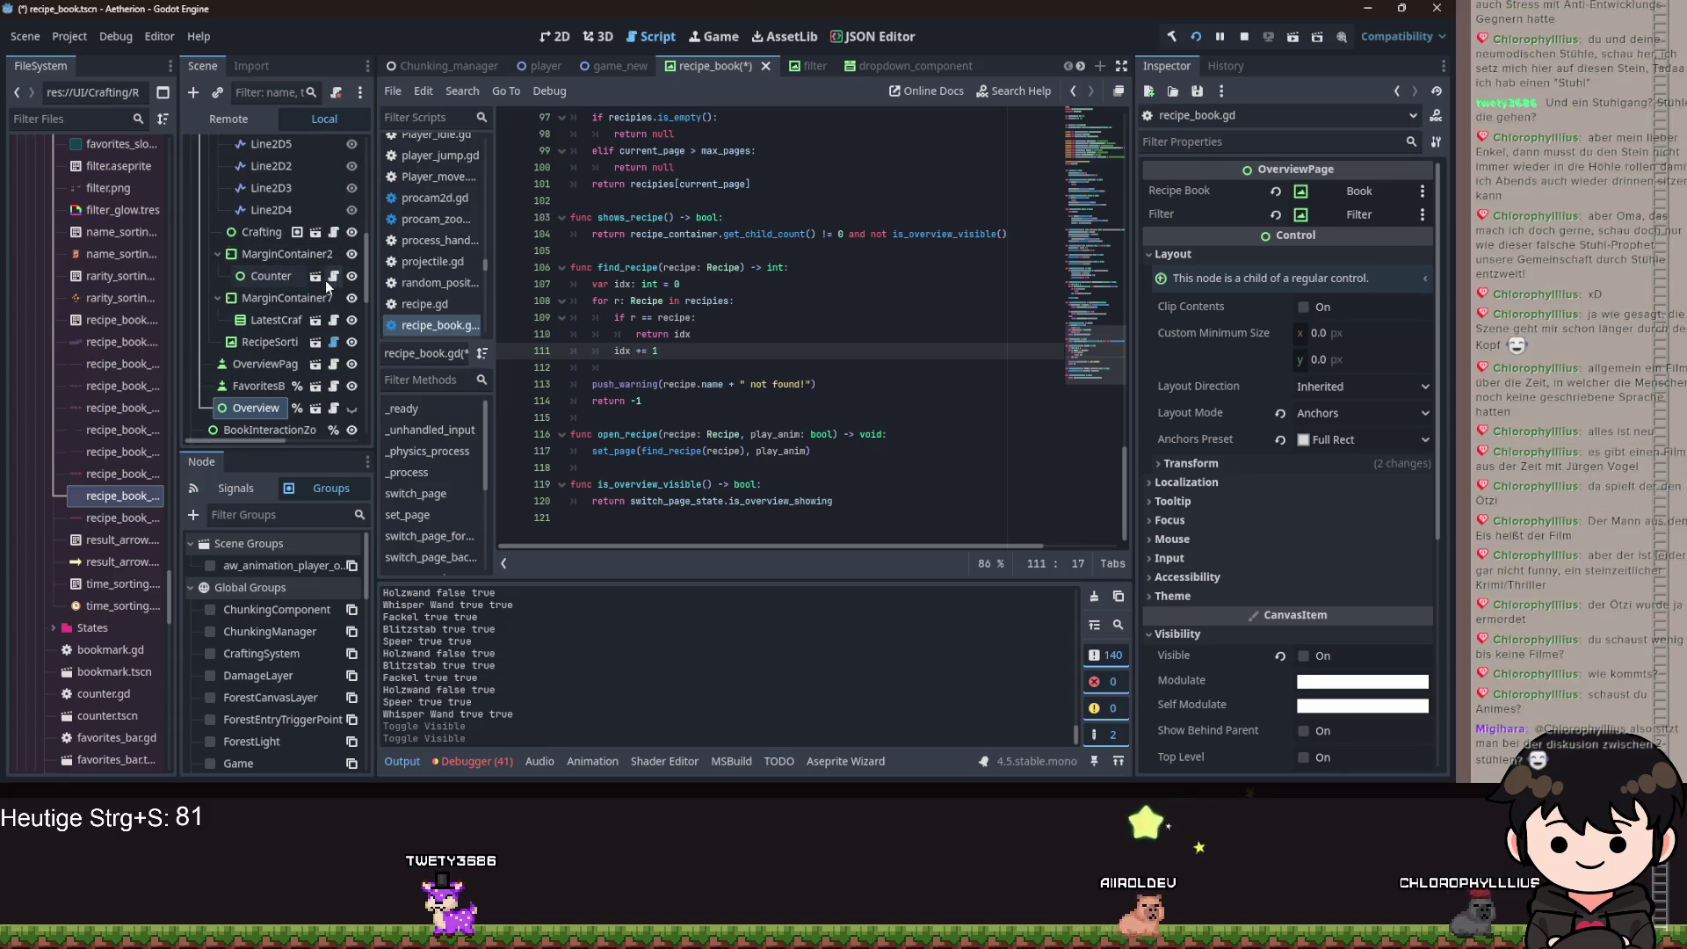
pyautogui.click(334, 232)
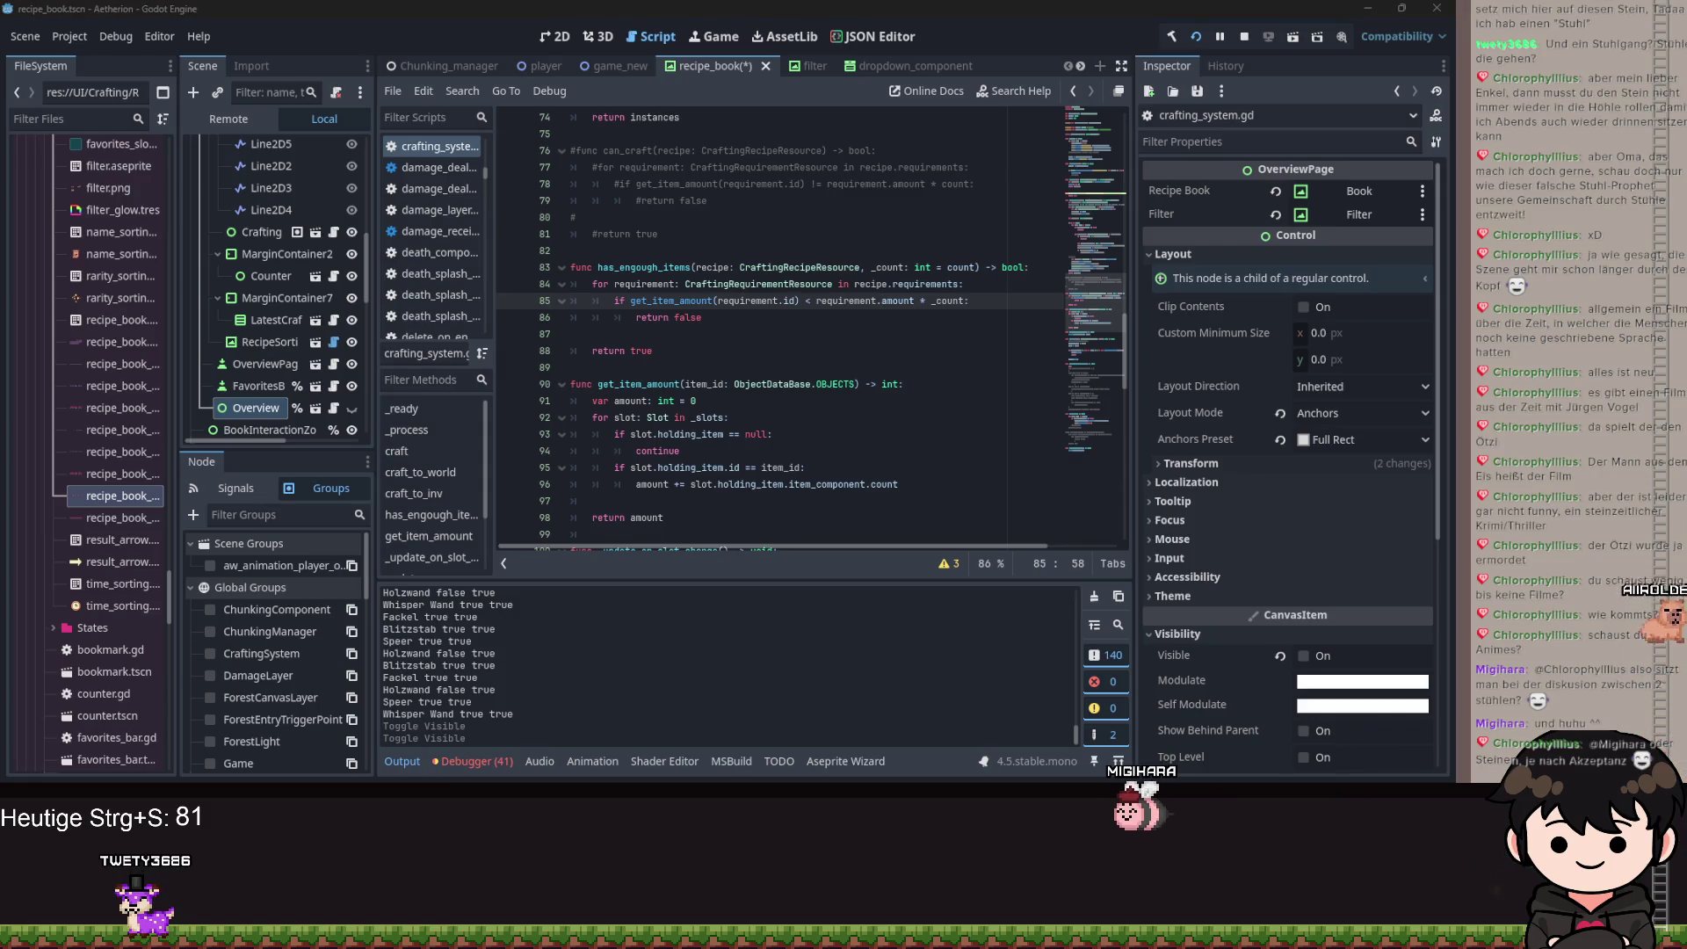
# Save the recipe book changes and scroll crafting_system.gd to has_enough_items around line 83.
pyautogui.hotkey('ctrl', 's')
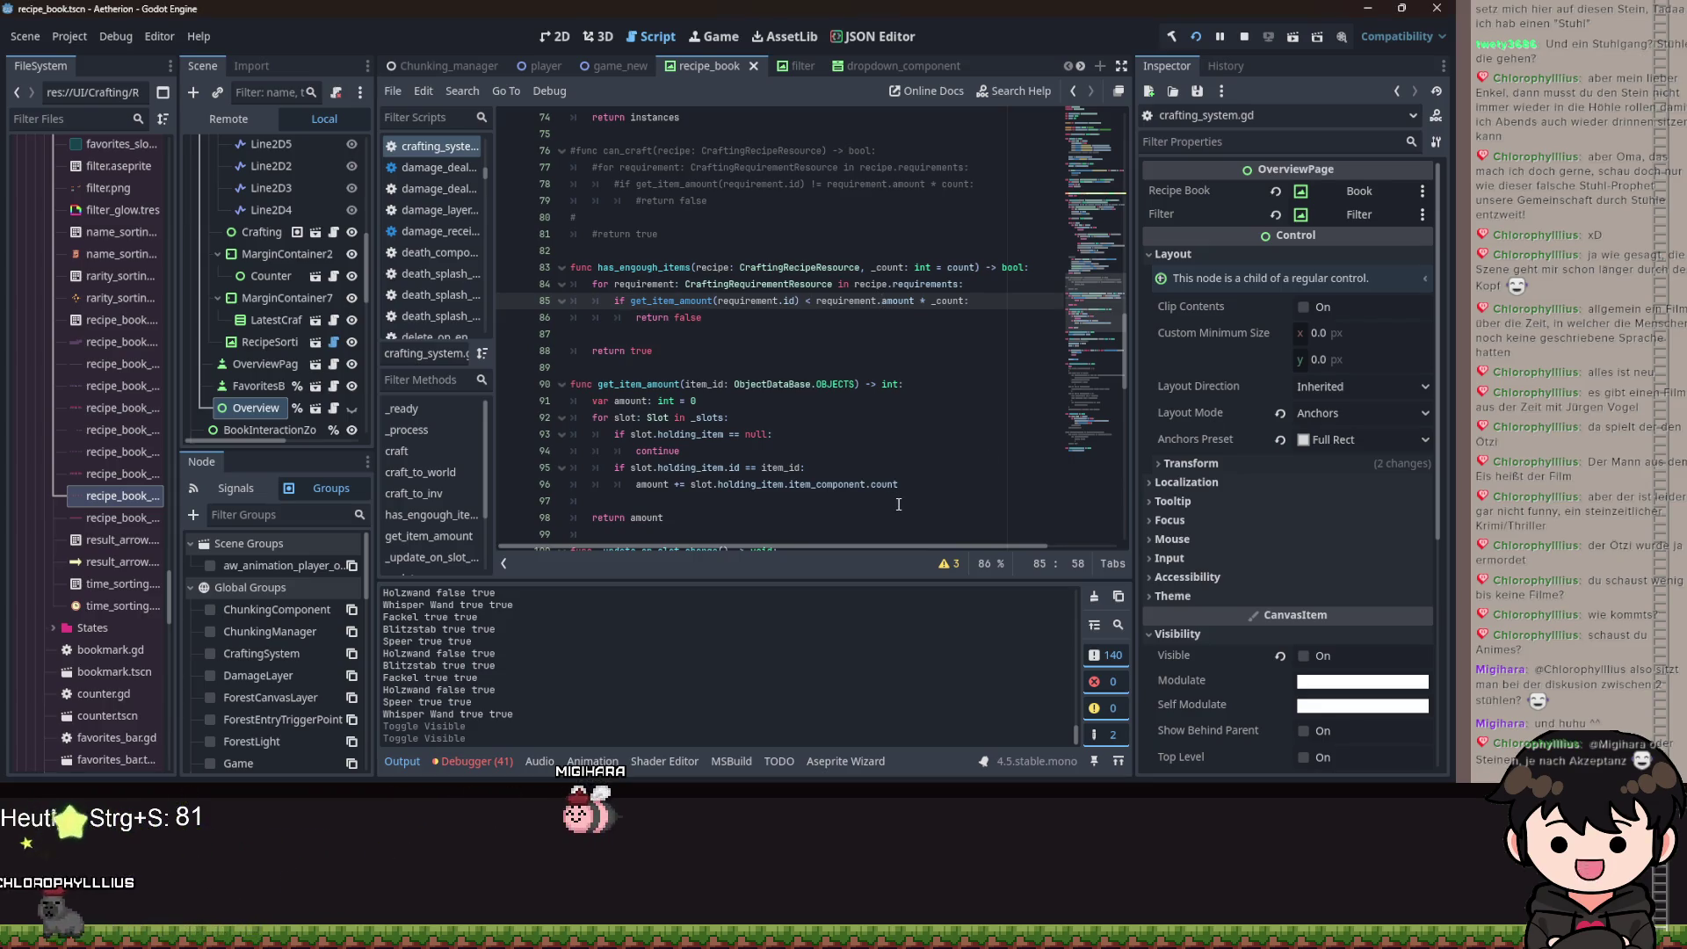
pyautogui.scroll(-5, 290, 360)
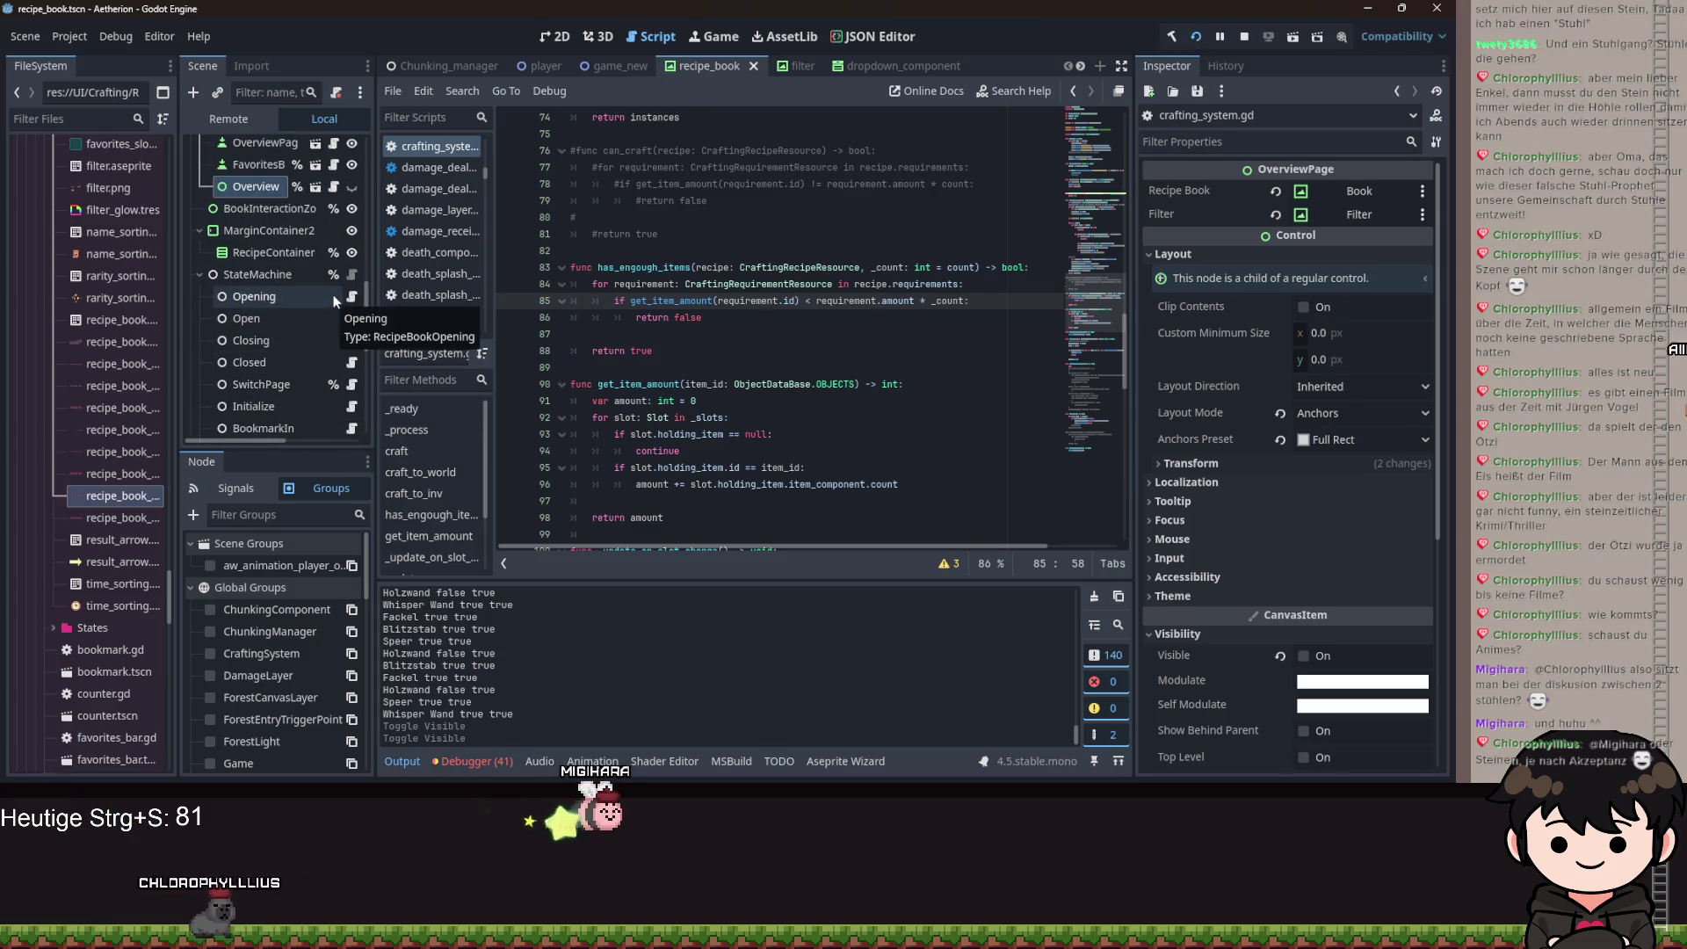
pyautogui.scroll(-3, 304, 325)
pyautogui.scroll(-5, 306, 320)
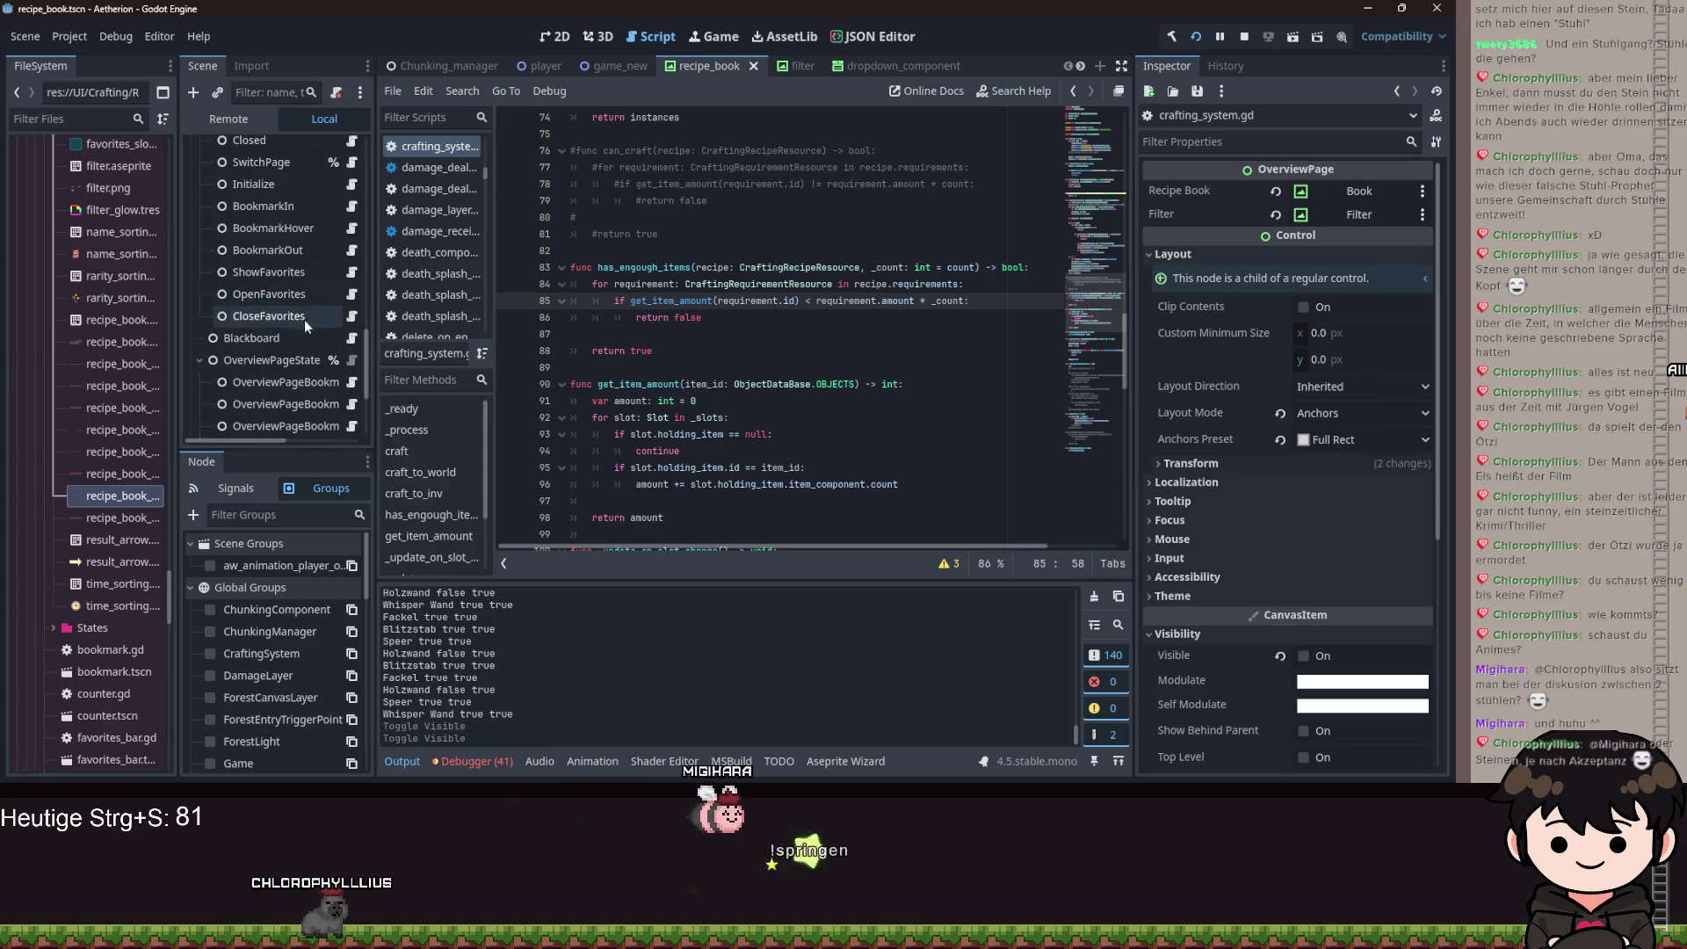
pyautogui.scroll(2, 290, 281)
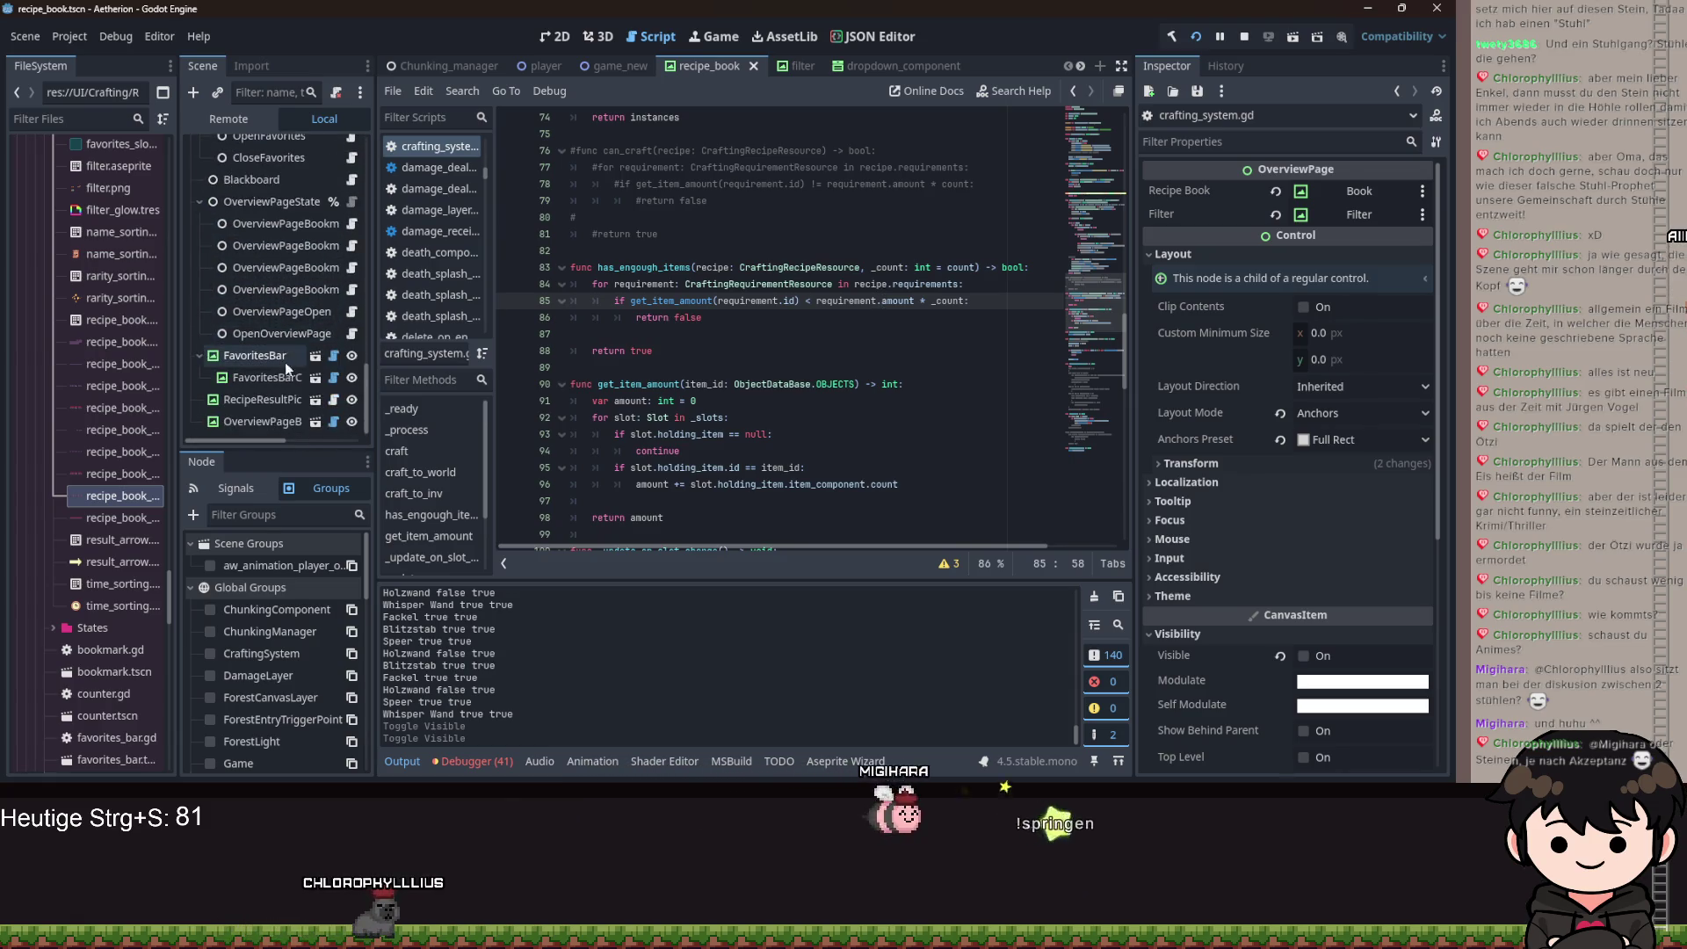
pyautogui.scroll(10, 303, 316)
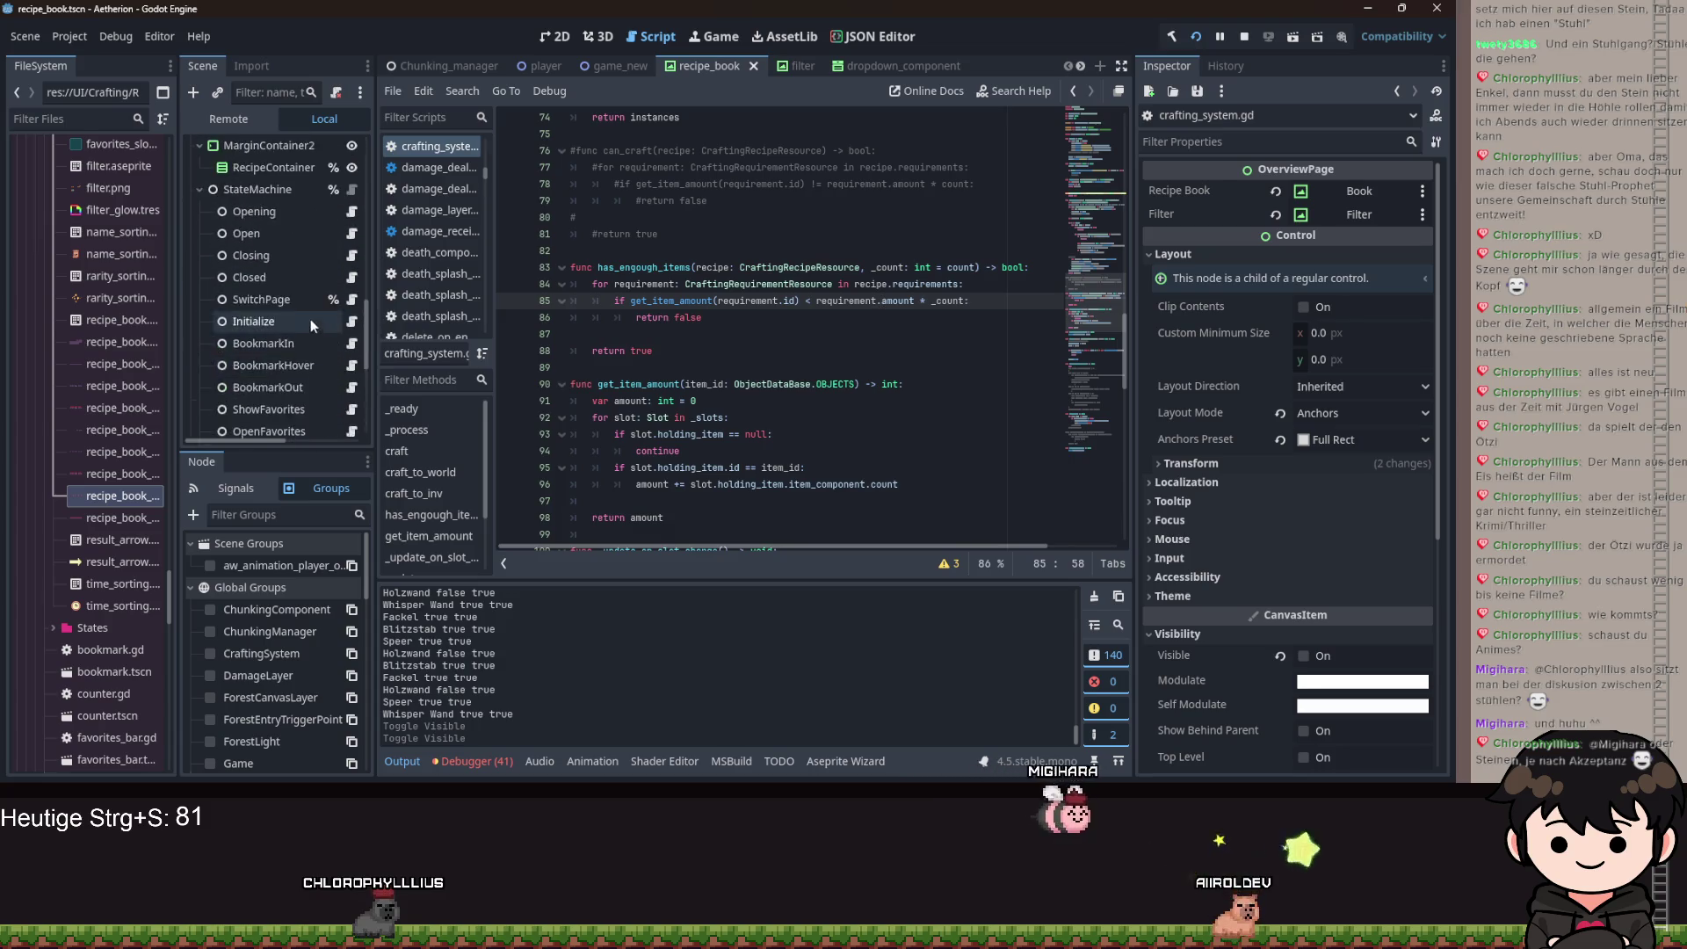
pyautogui.scroll(2, 331, 310)
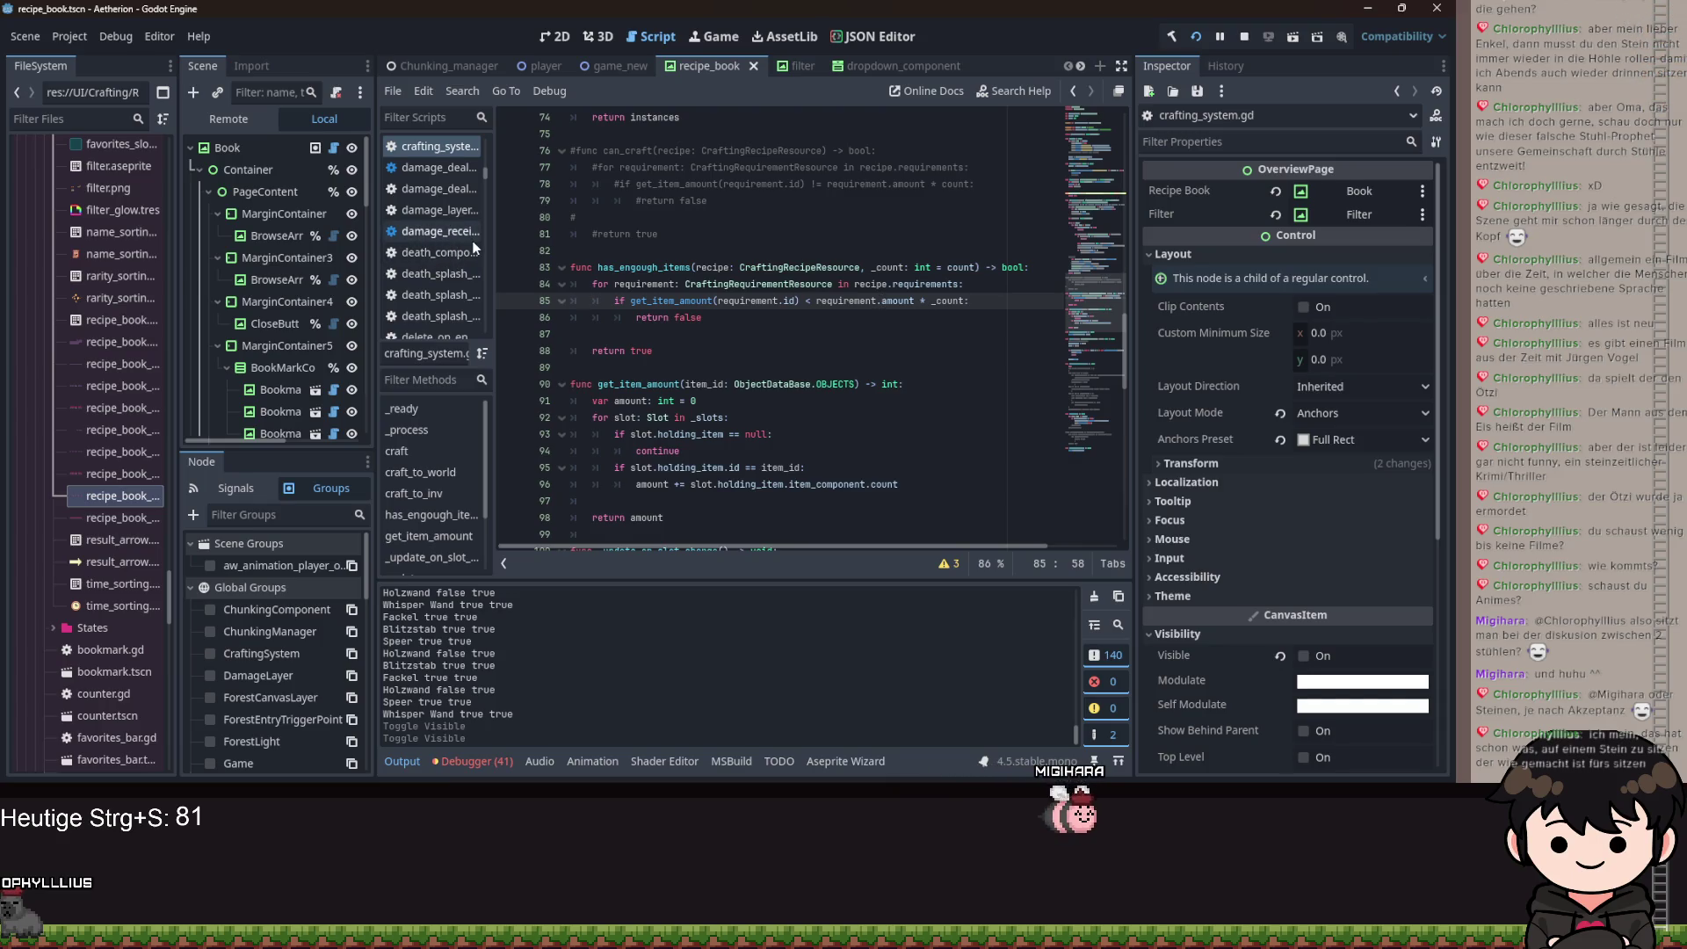
# Examine the requirement amount check in has_enough_items around line 86.
pyautogui.doubleClick(896, 301)
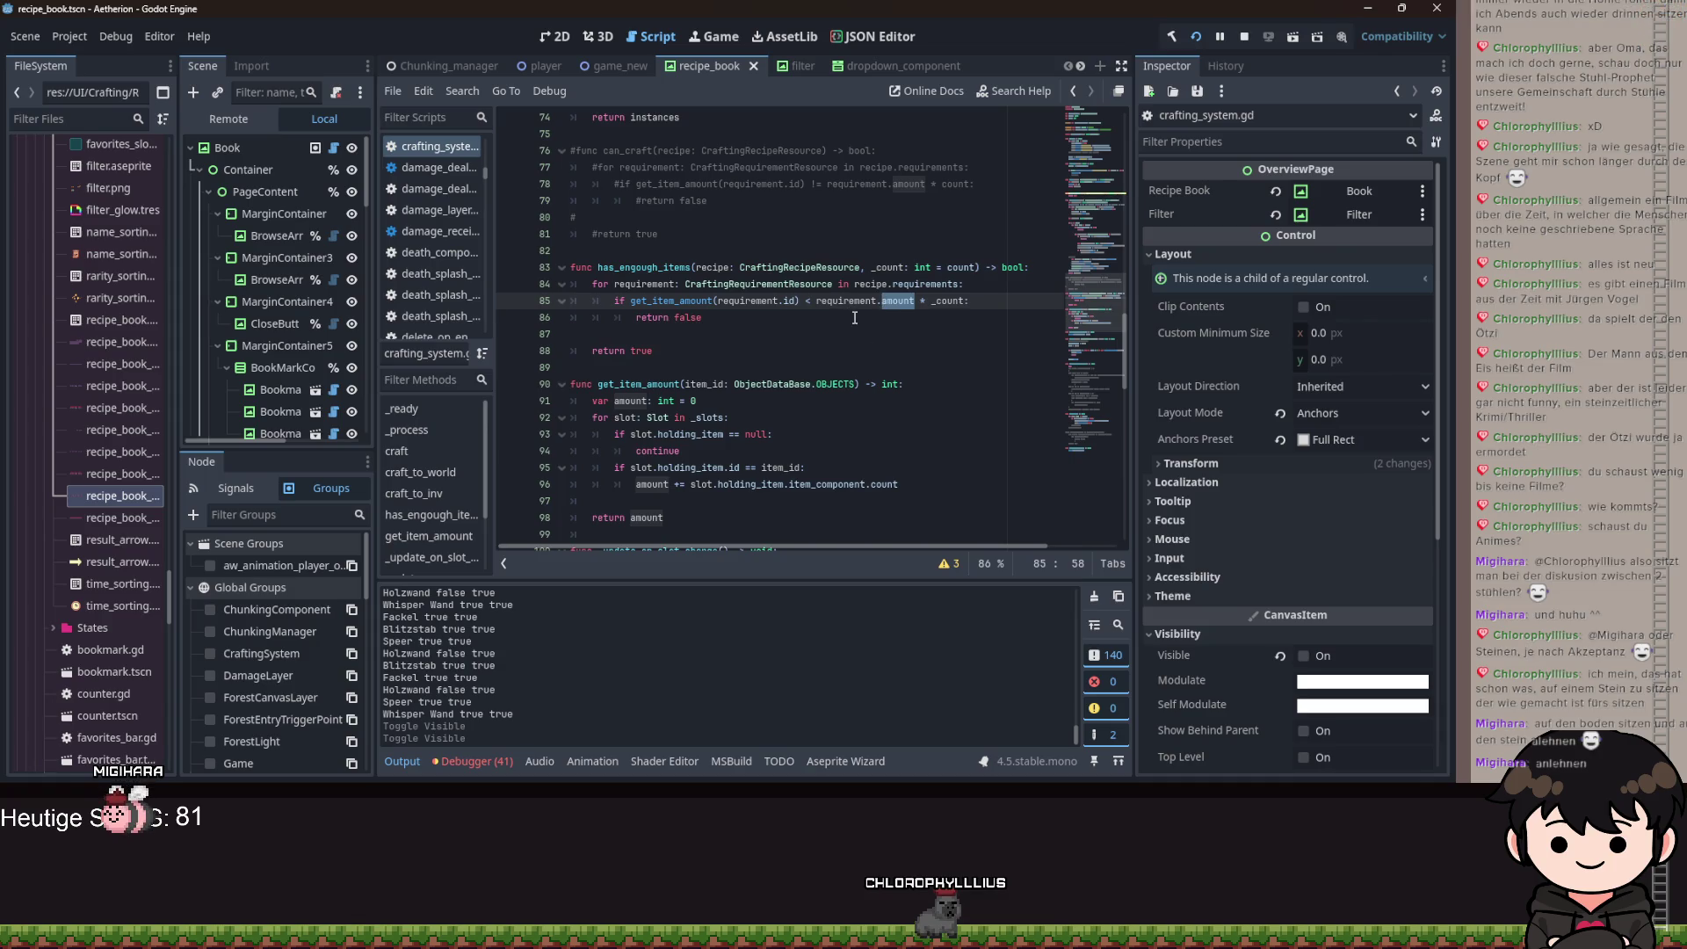
pyautogui.click(854, 318)
pyautogui.scroll(15, 819, 346)
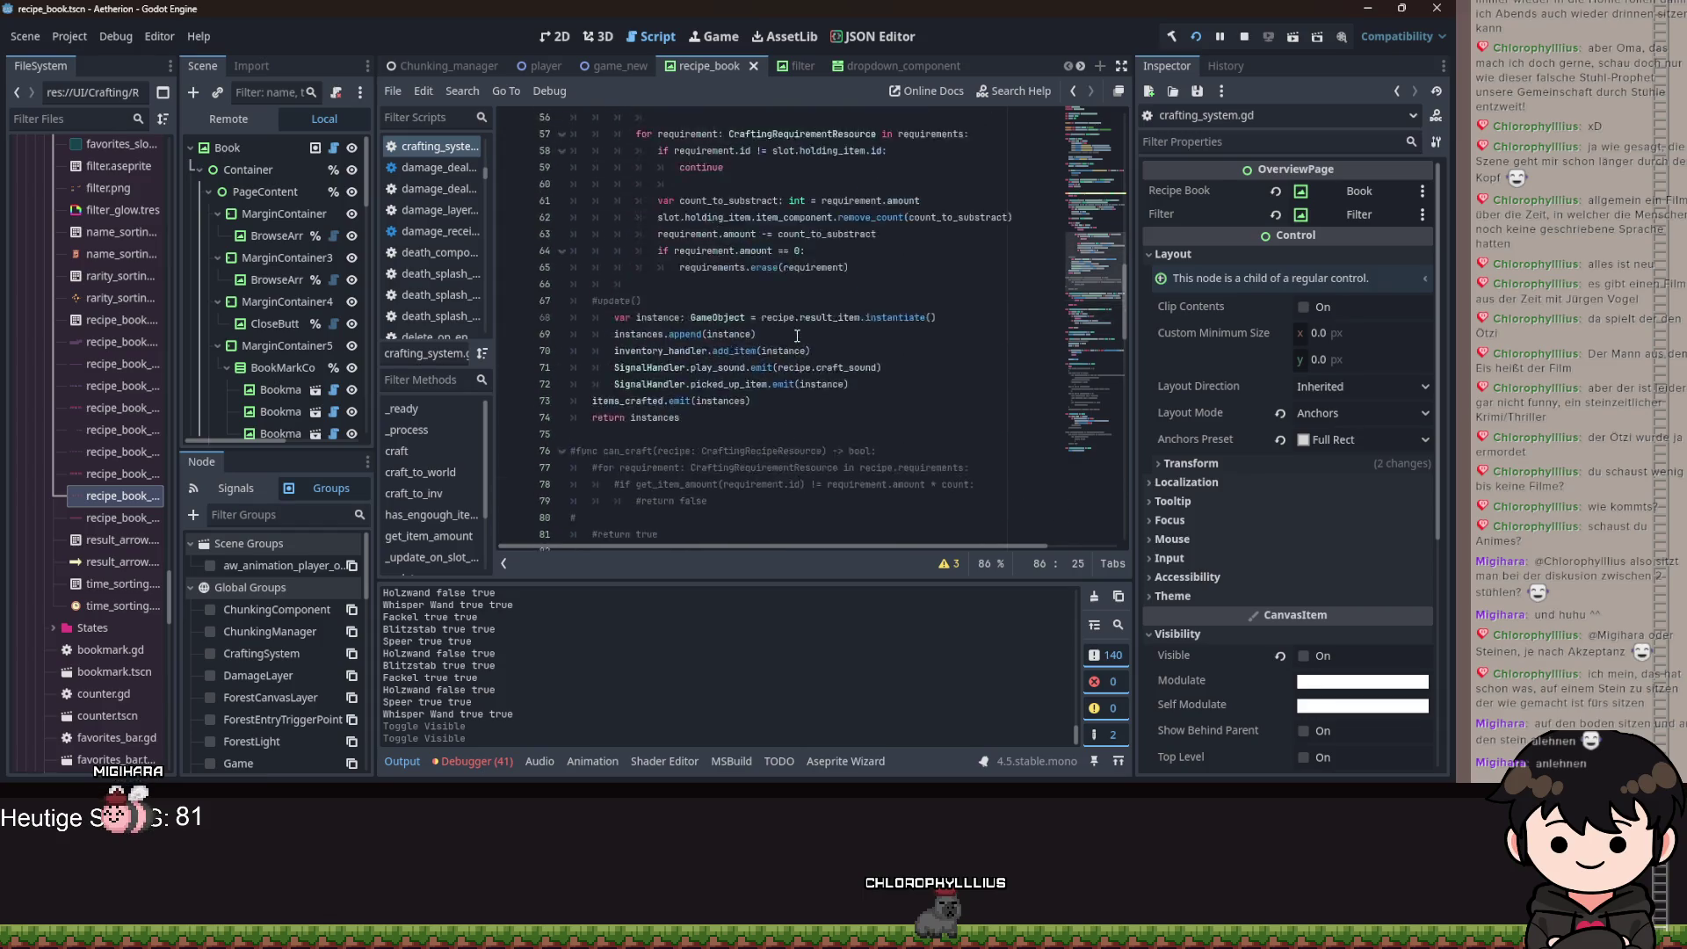
pyautogui.scroll(-1, 773, 334)
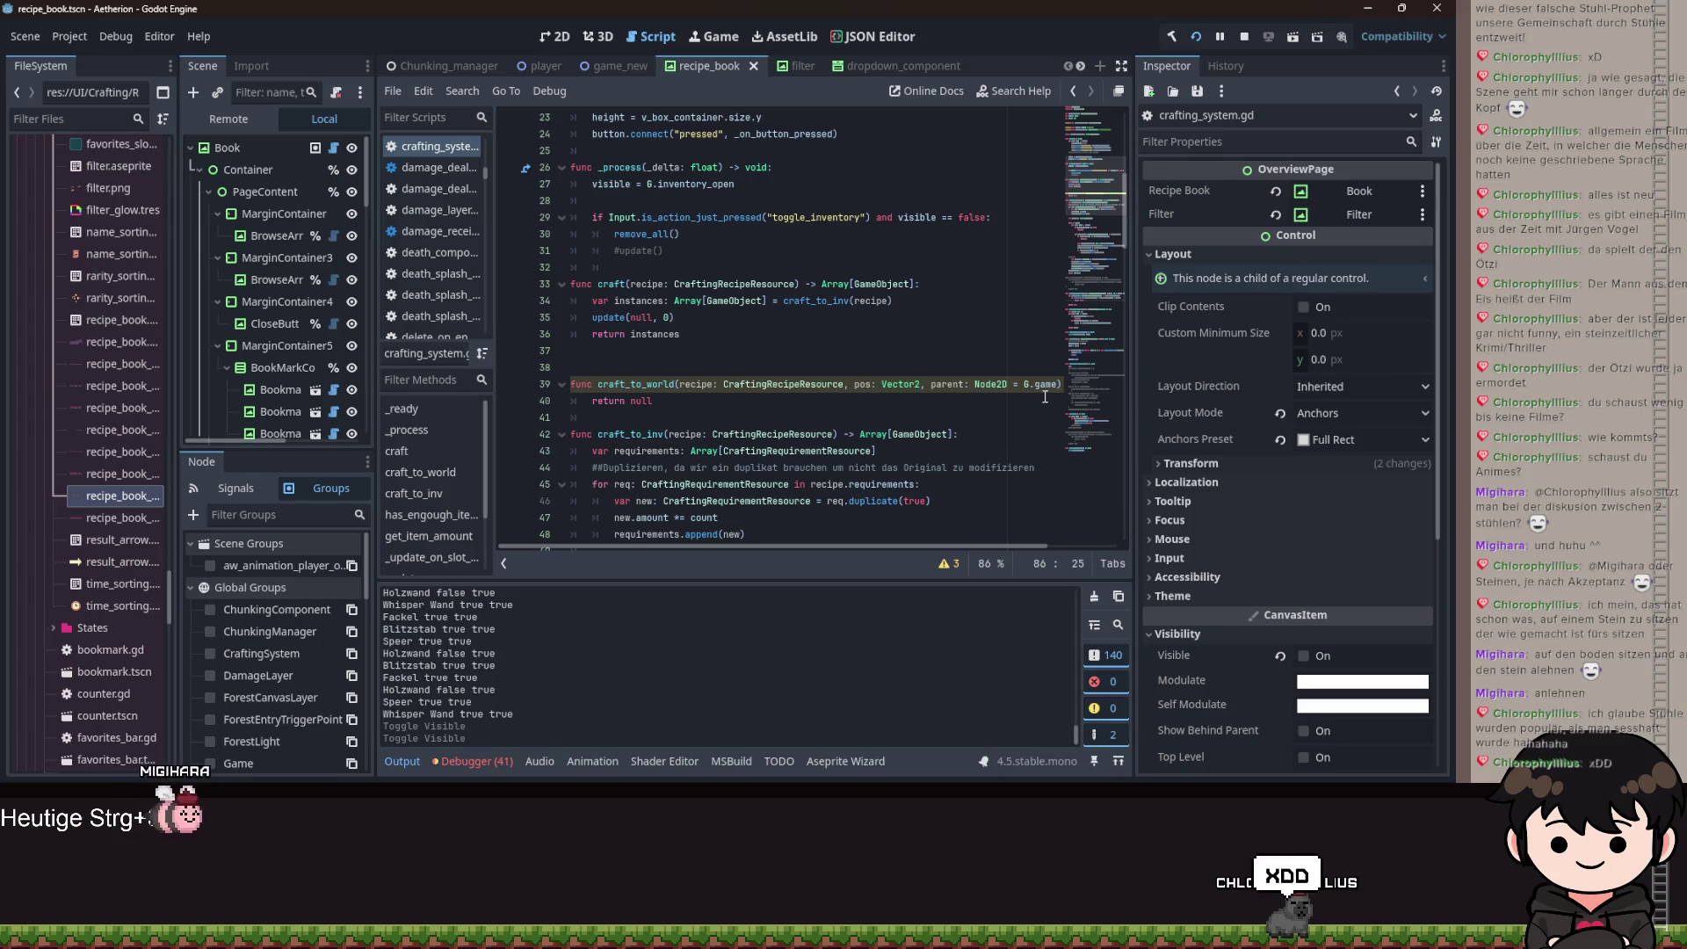
pyautogui.moveTo(1044, 392)
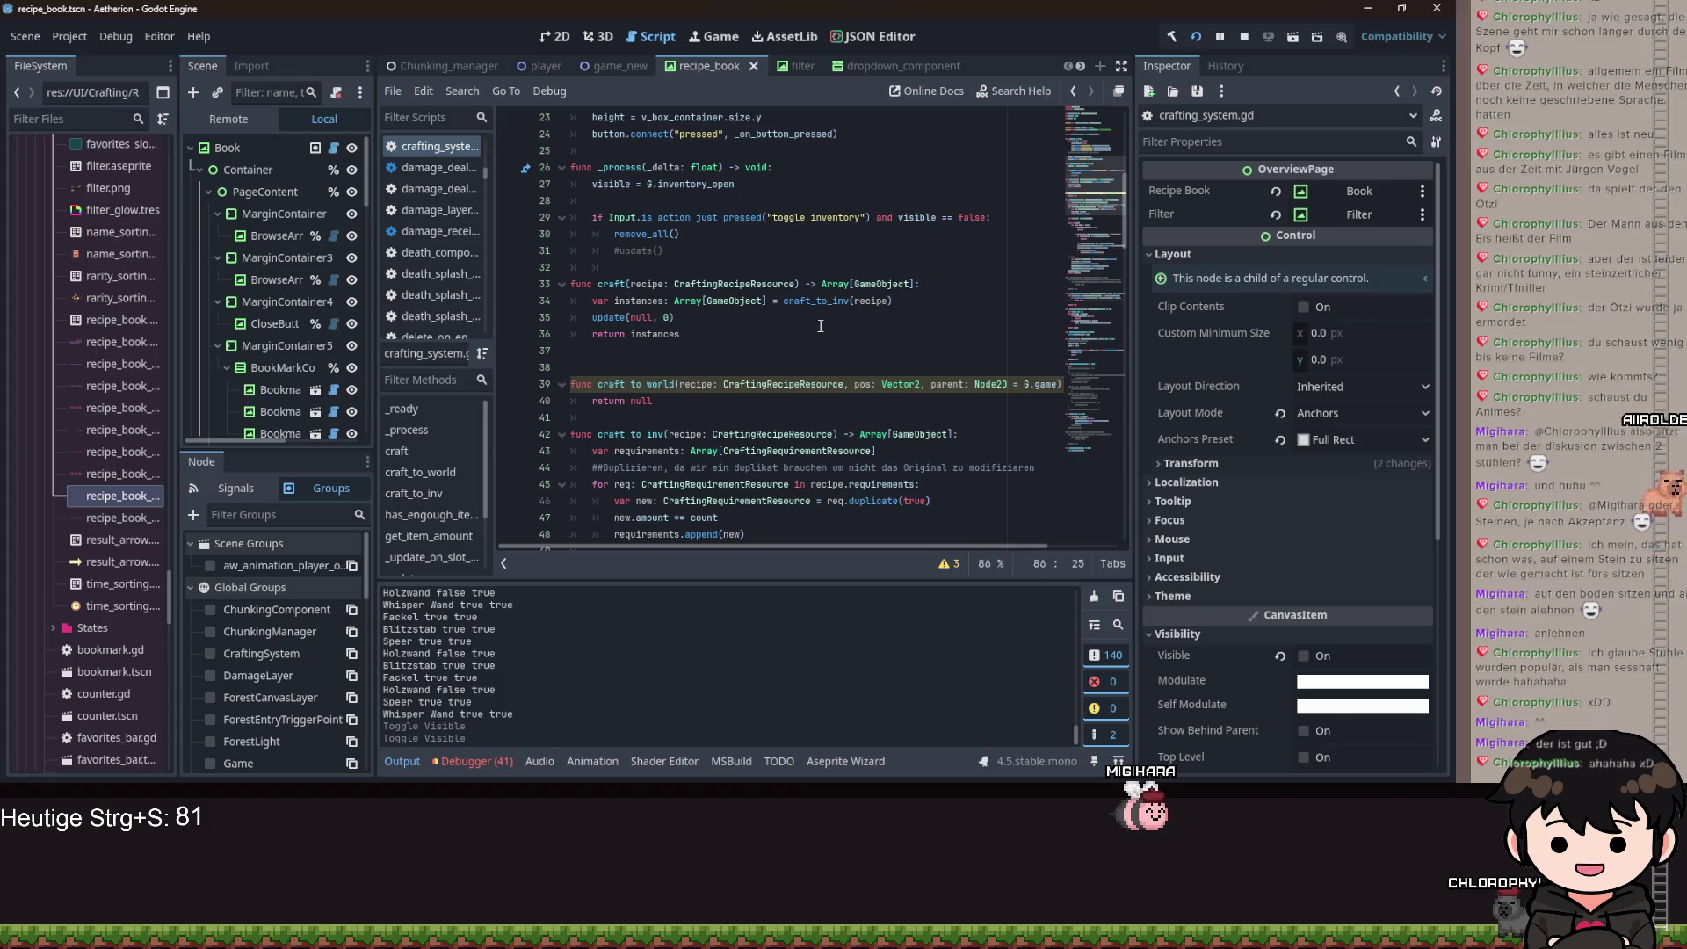
# Scroll through the remaining crafting code and open the CloseButton's interactable_texture_rect.gd.
pyautogui.scroll(2, 773, 305)
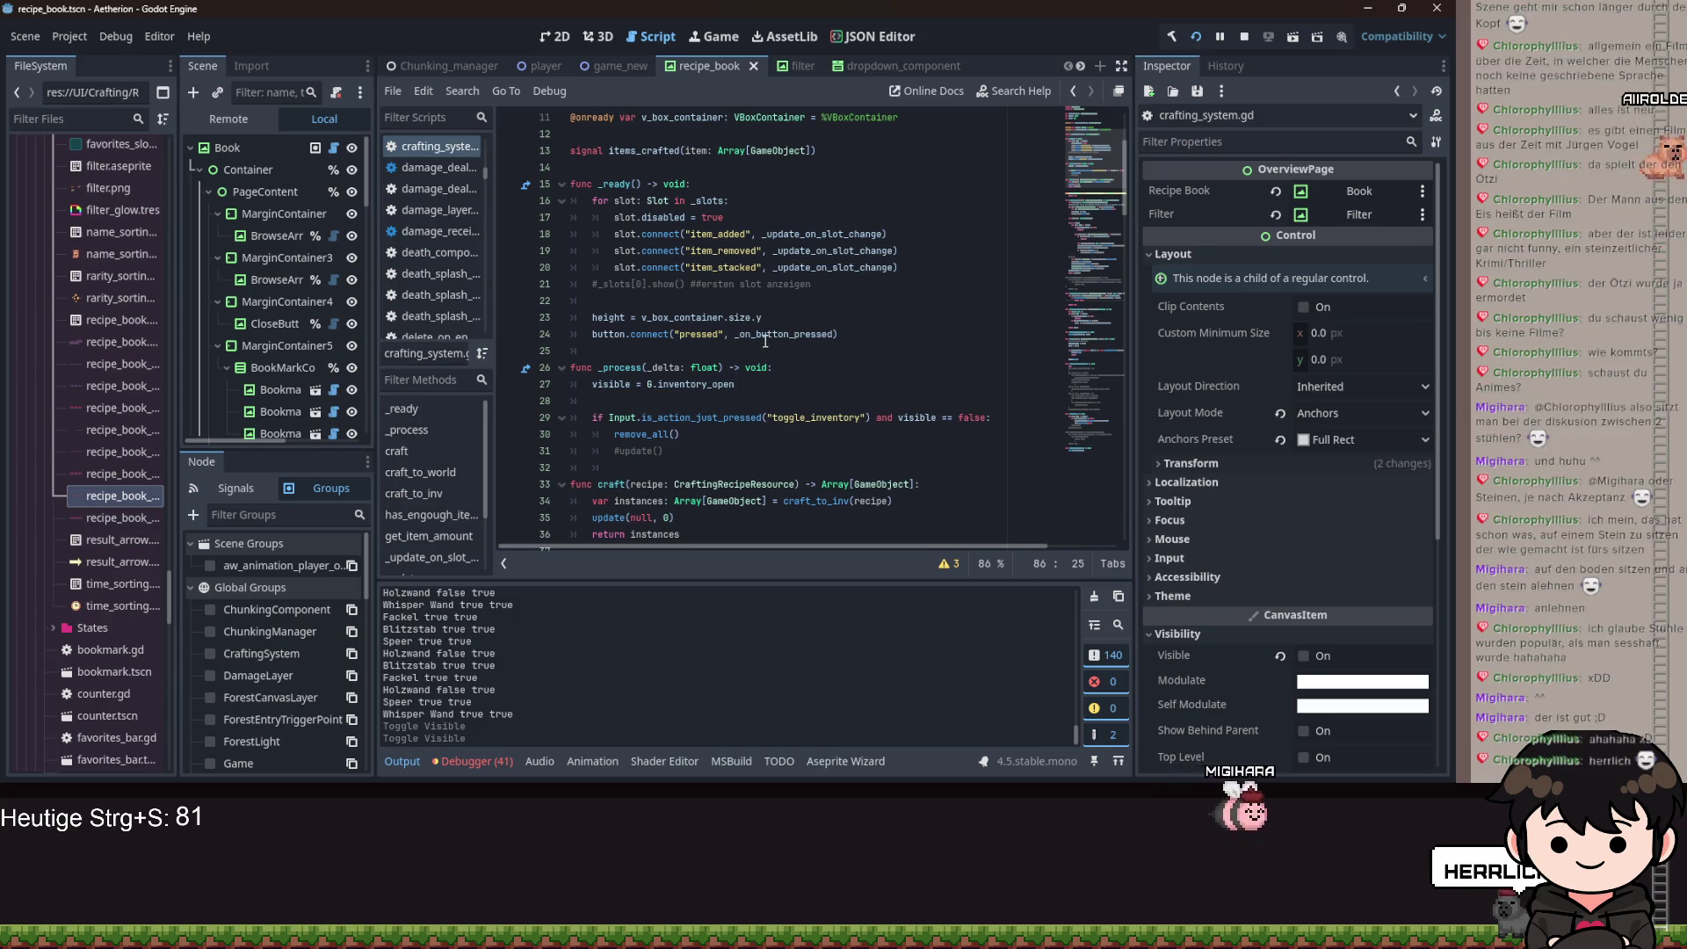
pyautogui.scroll(-1, 768, 365)
pyautogui.scroll(-3, 768, 366)
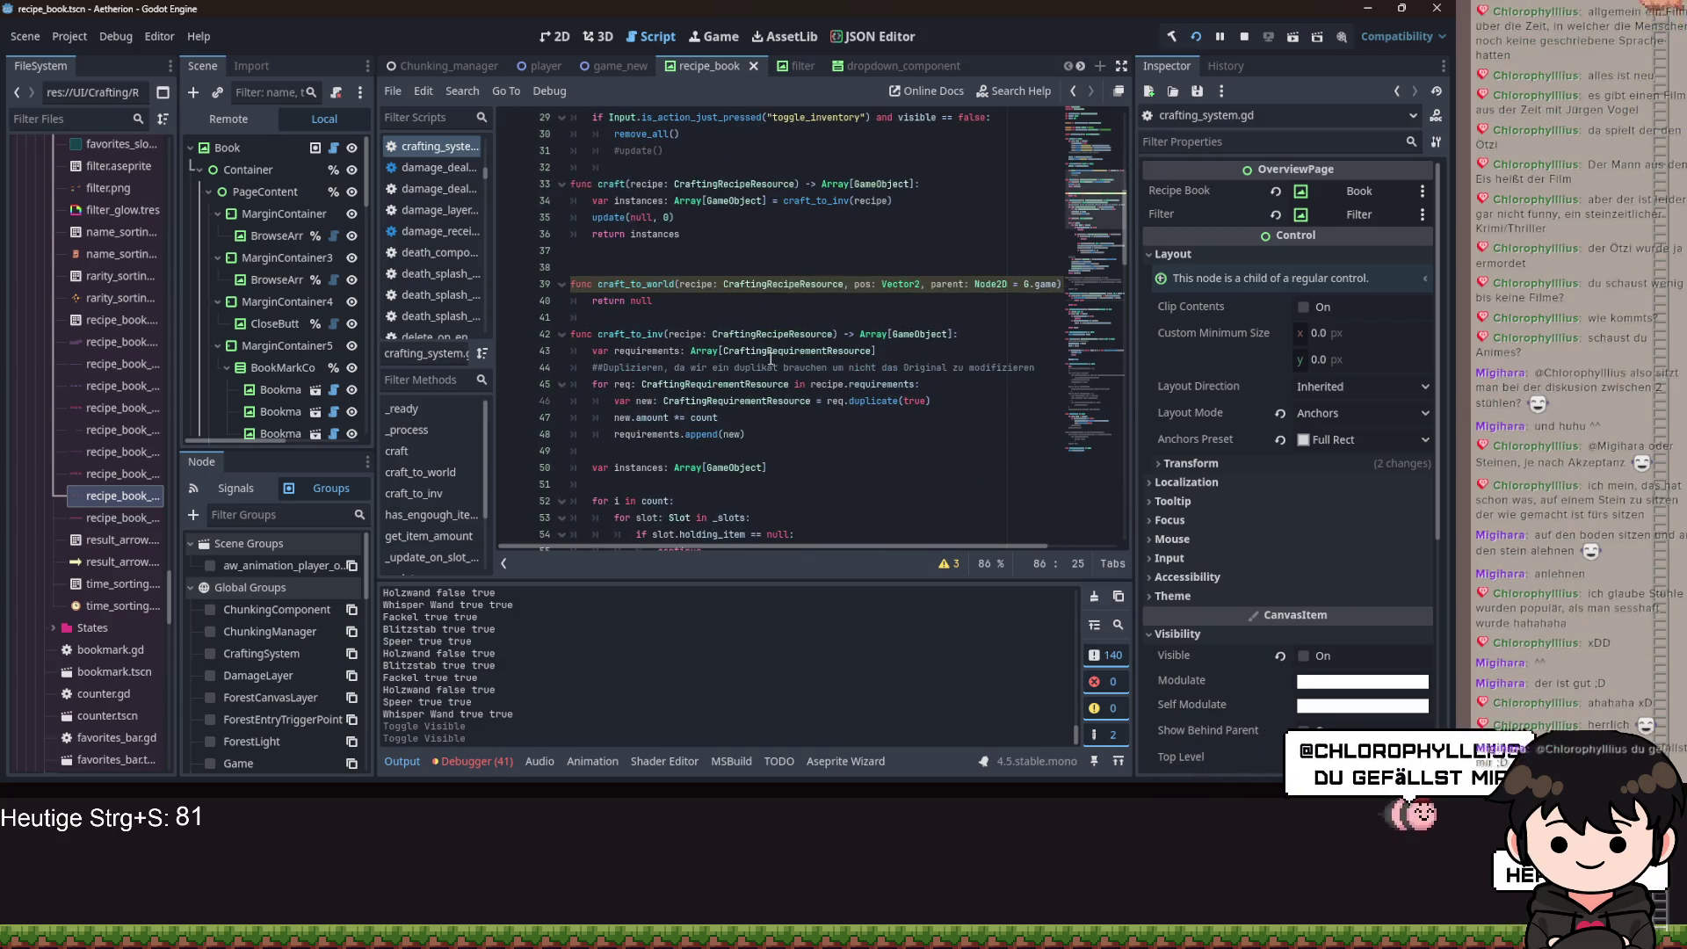
pyautogui.scroll(-2, 769, 367)
pyautogui.scroll(-20, 769, 367)
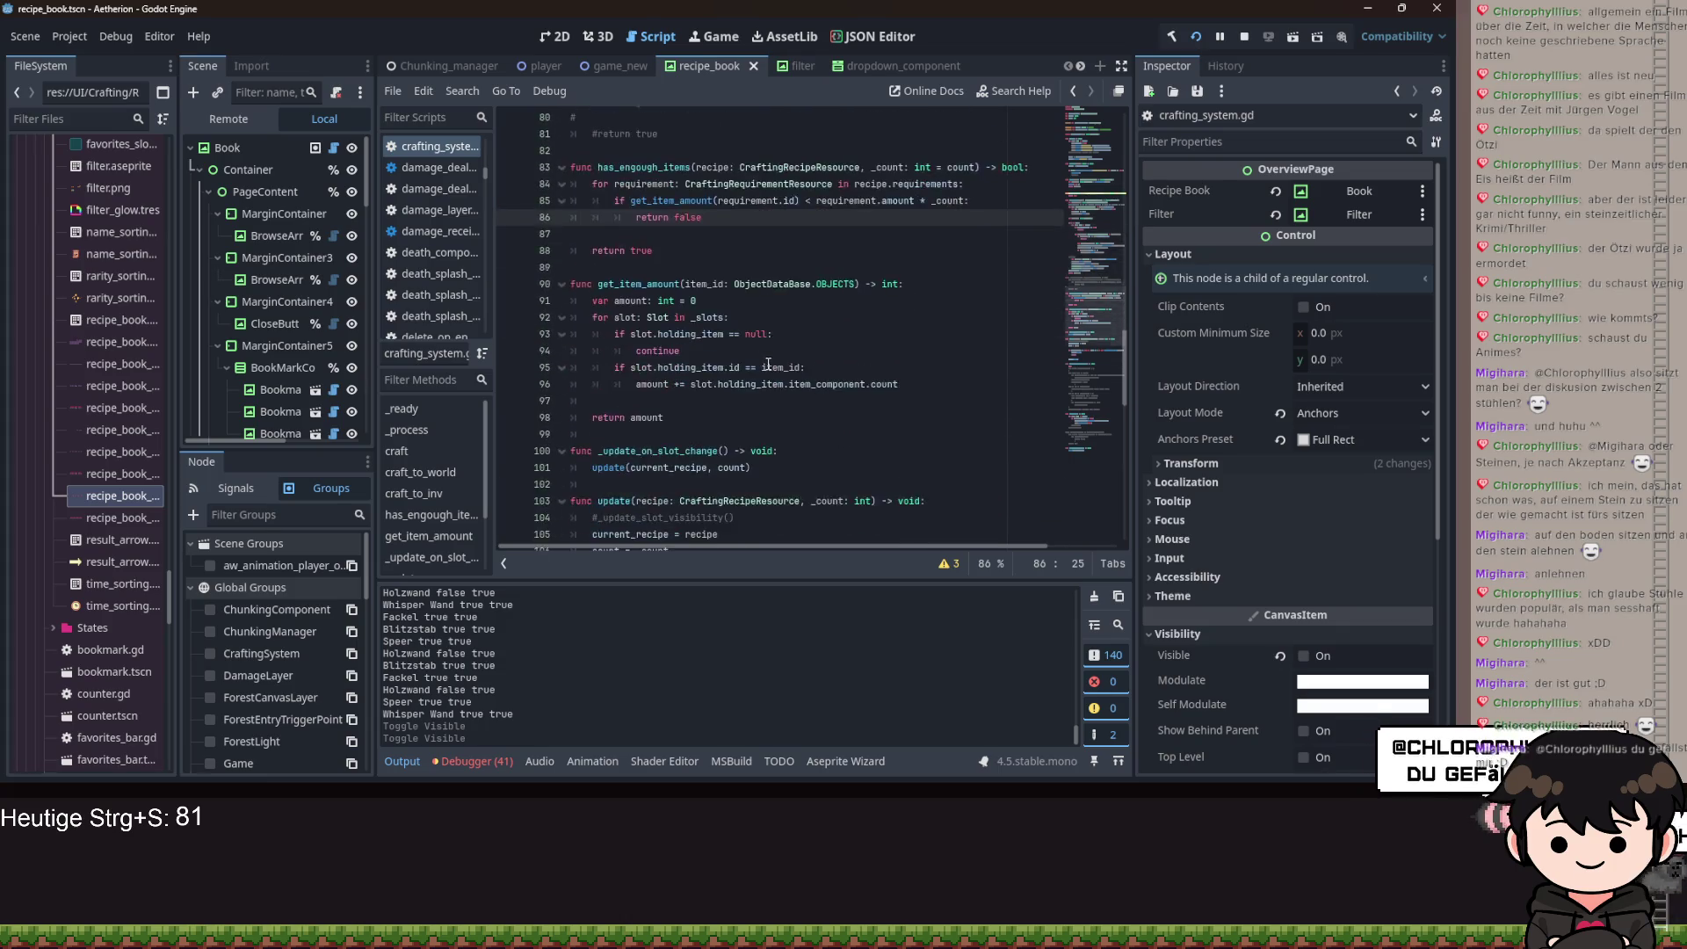
pyautogui.scroll(-5, 763, 376)
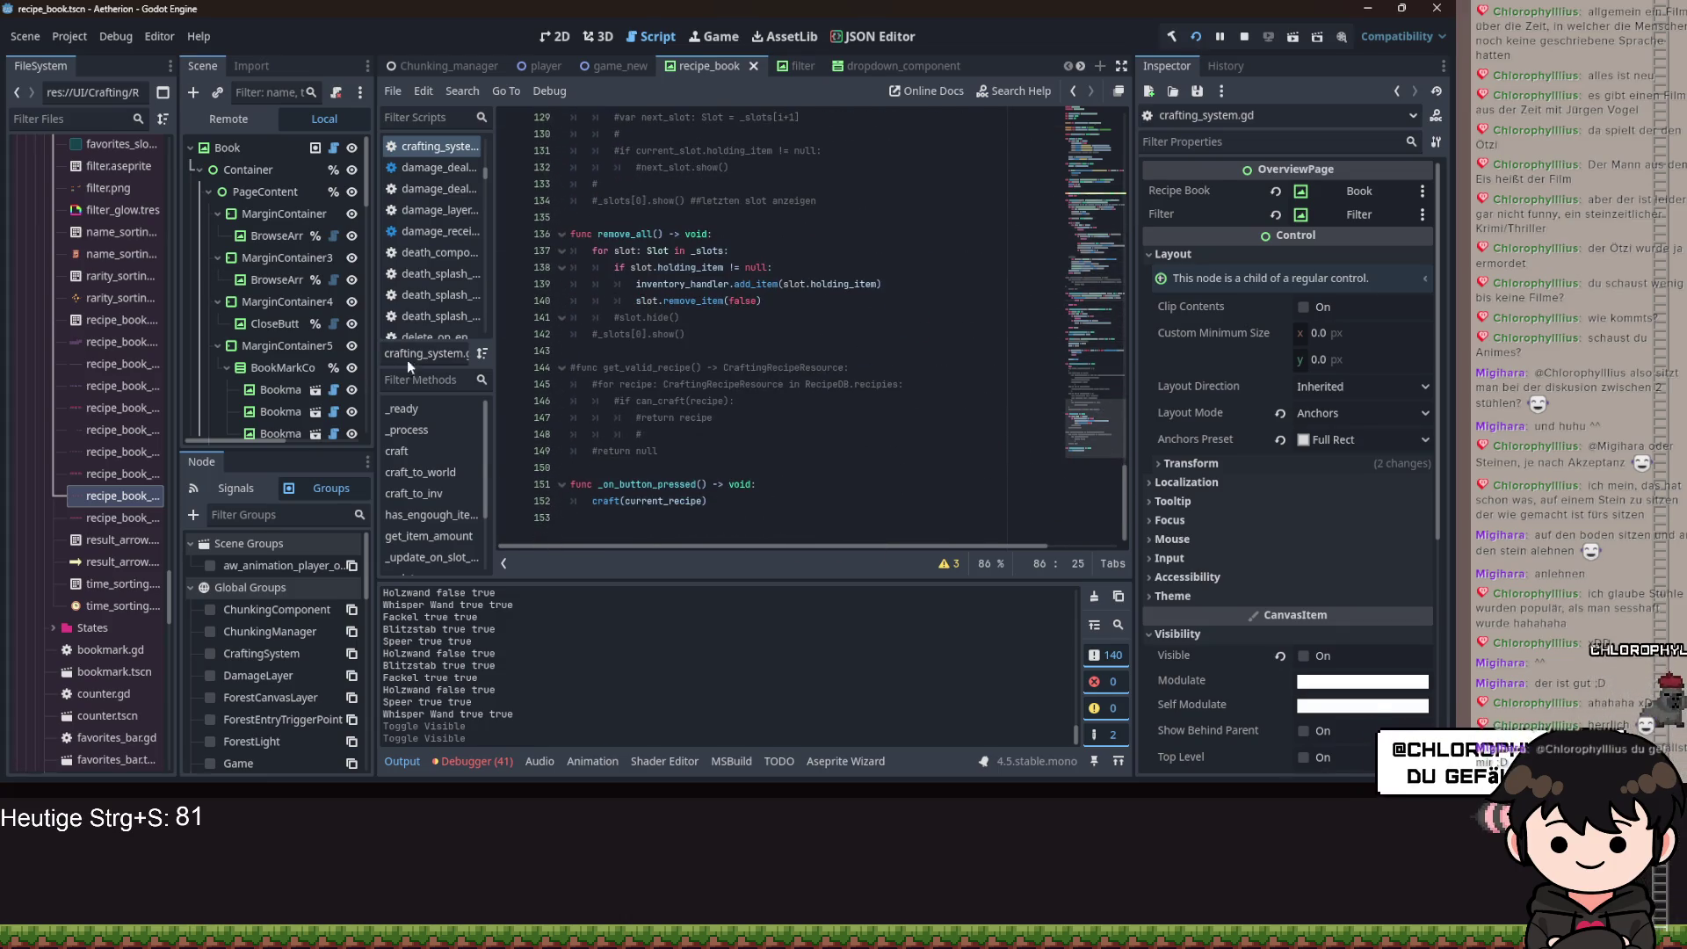
pyautogui.scroll(-3, 299, 308)
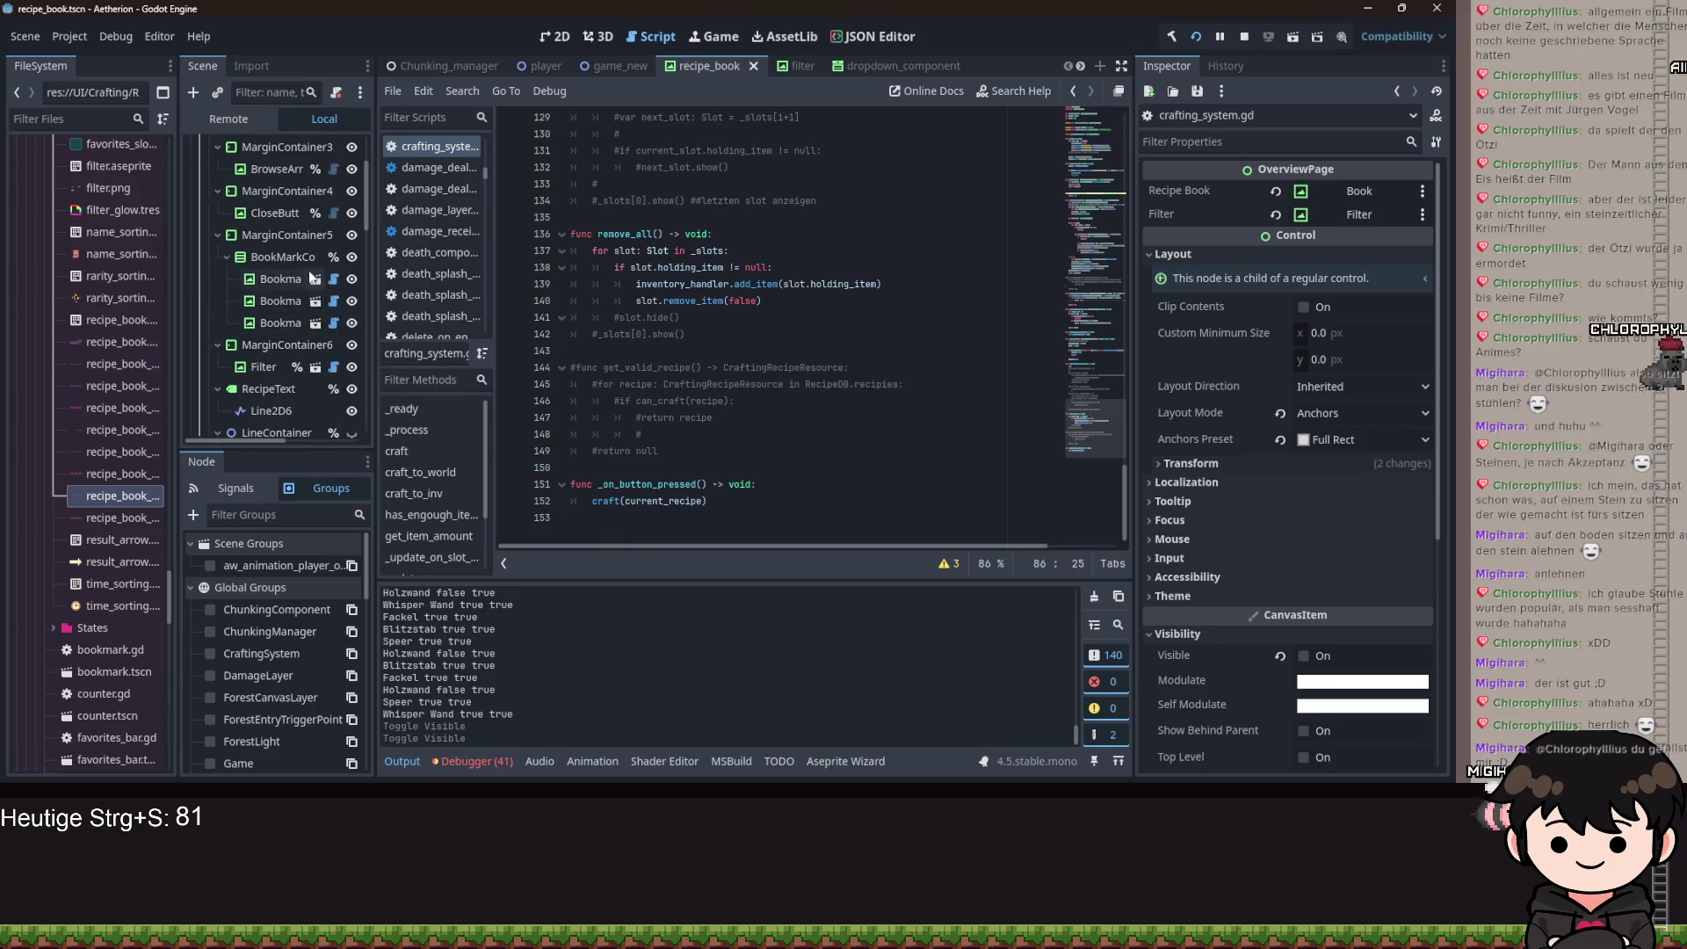
pyautogui.scroll(2, 334, 253)
pyautogui.click(333, 251)
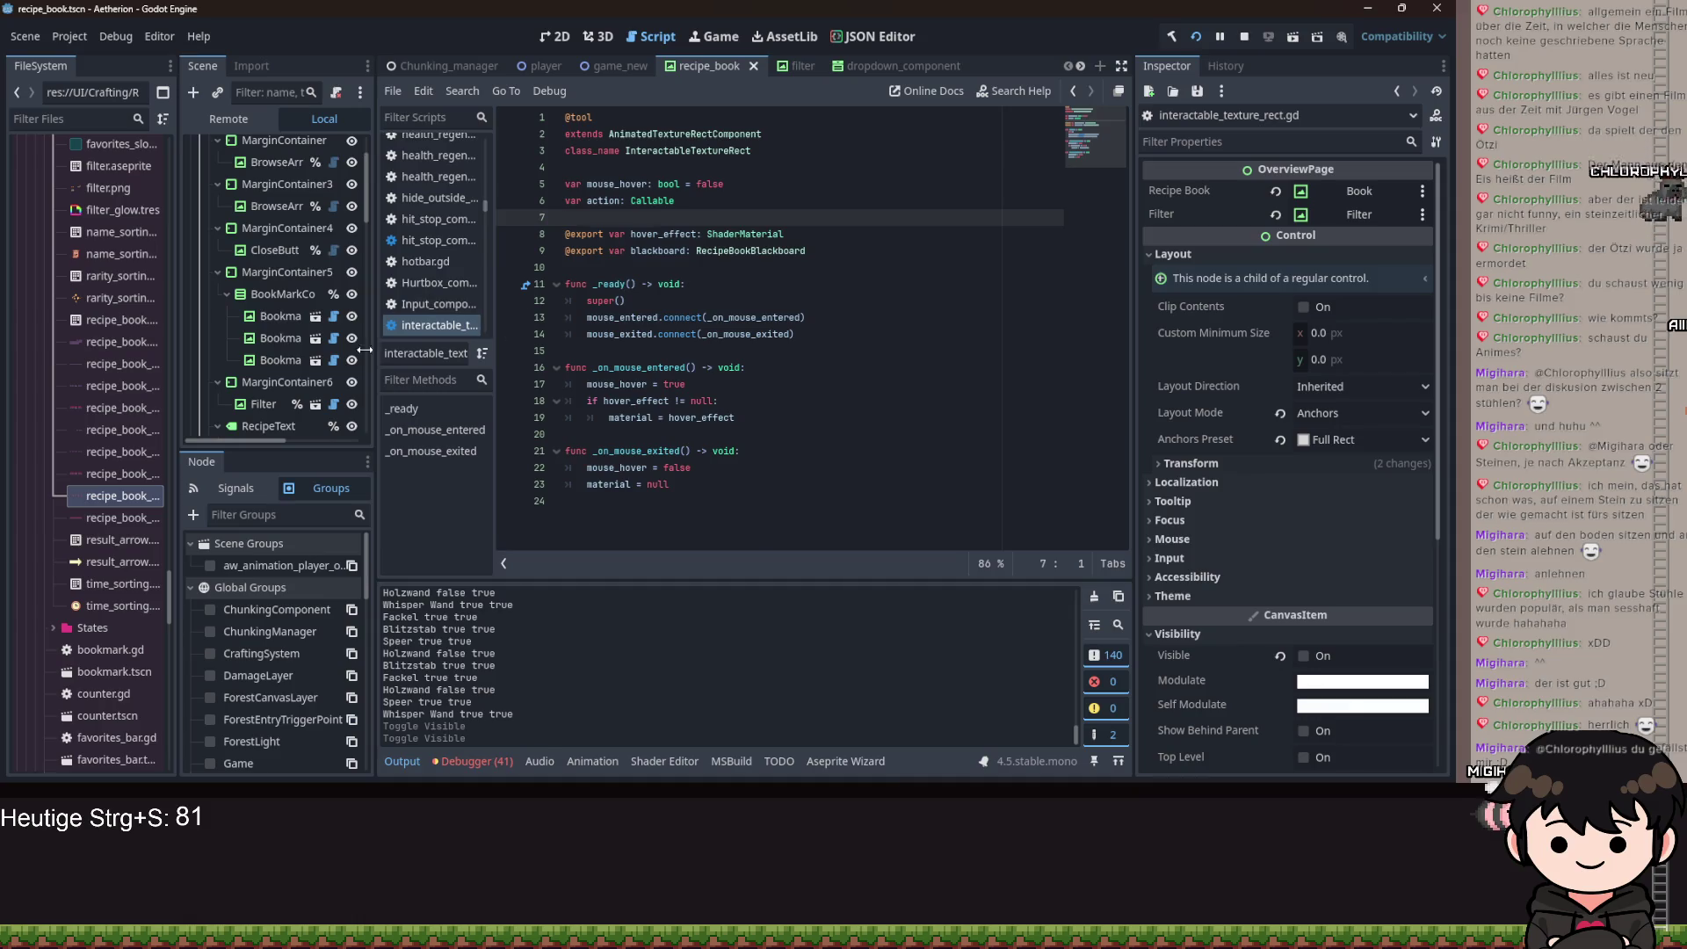
# Open the Filter, LatestCrafted and Counter nodes' scripts in turn.
pyautogui.scroll(-2, 325, 334)
pyautogui.click(334, 332)
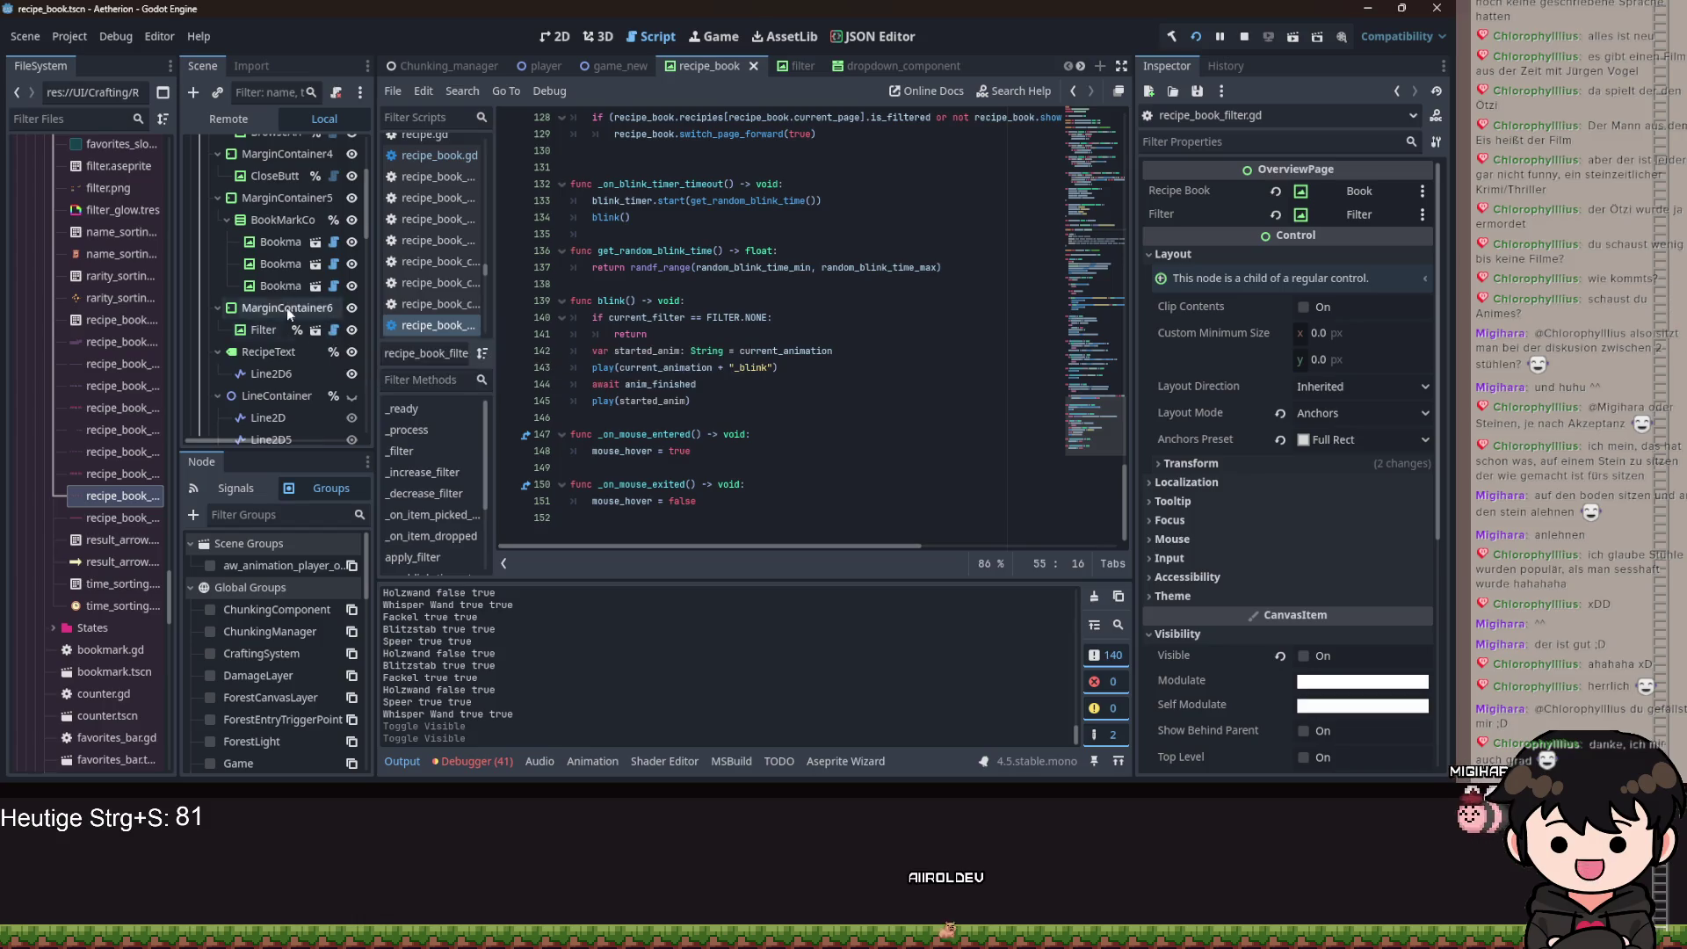
pyautogui.scroll(-5, 311, 367)
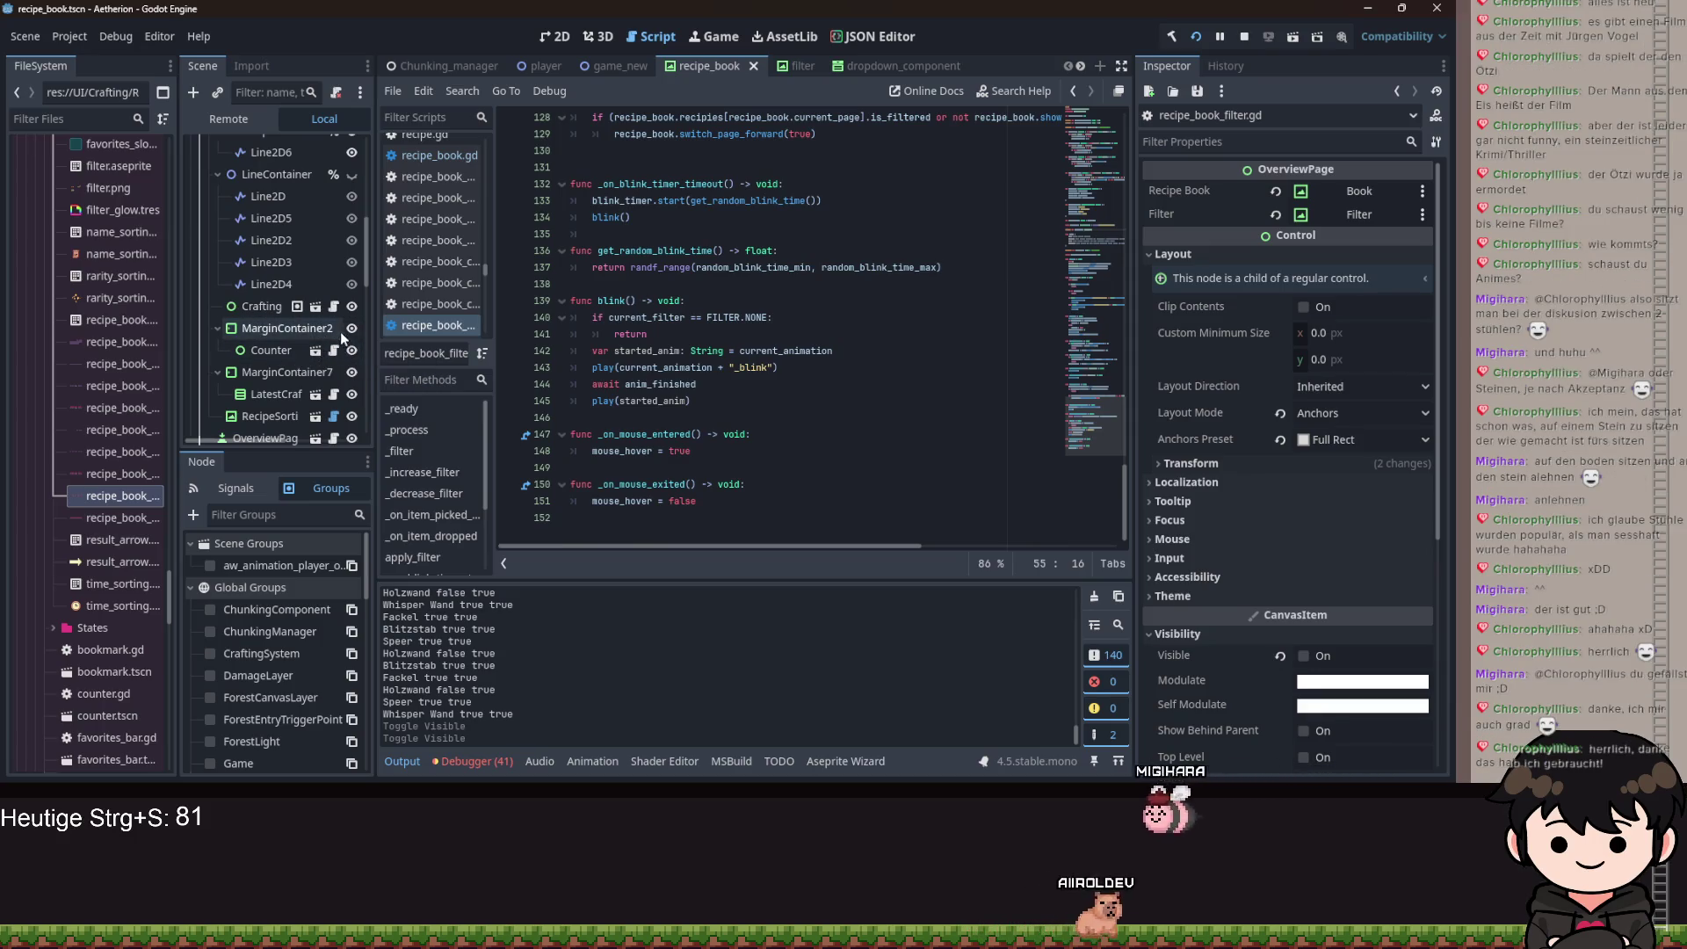
pyautogui.scroll(-3, 316, 299)
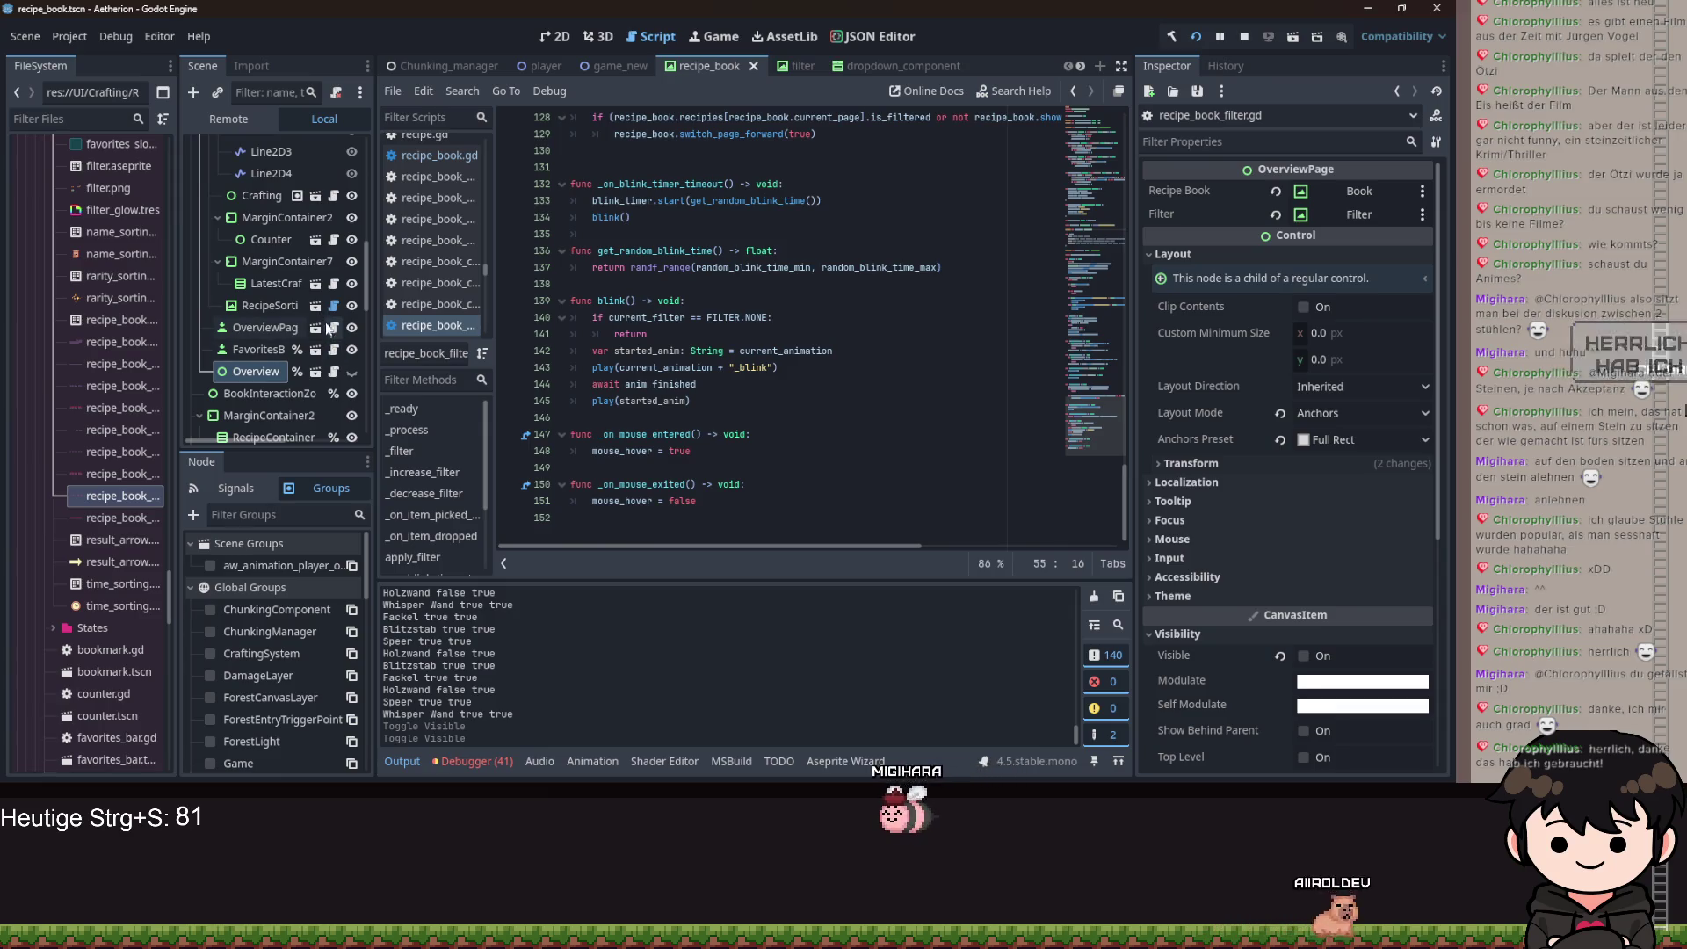
pyautogui.click(334, 284)
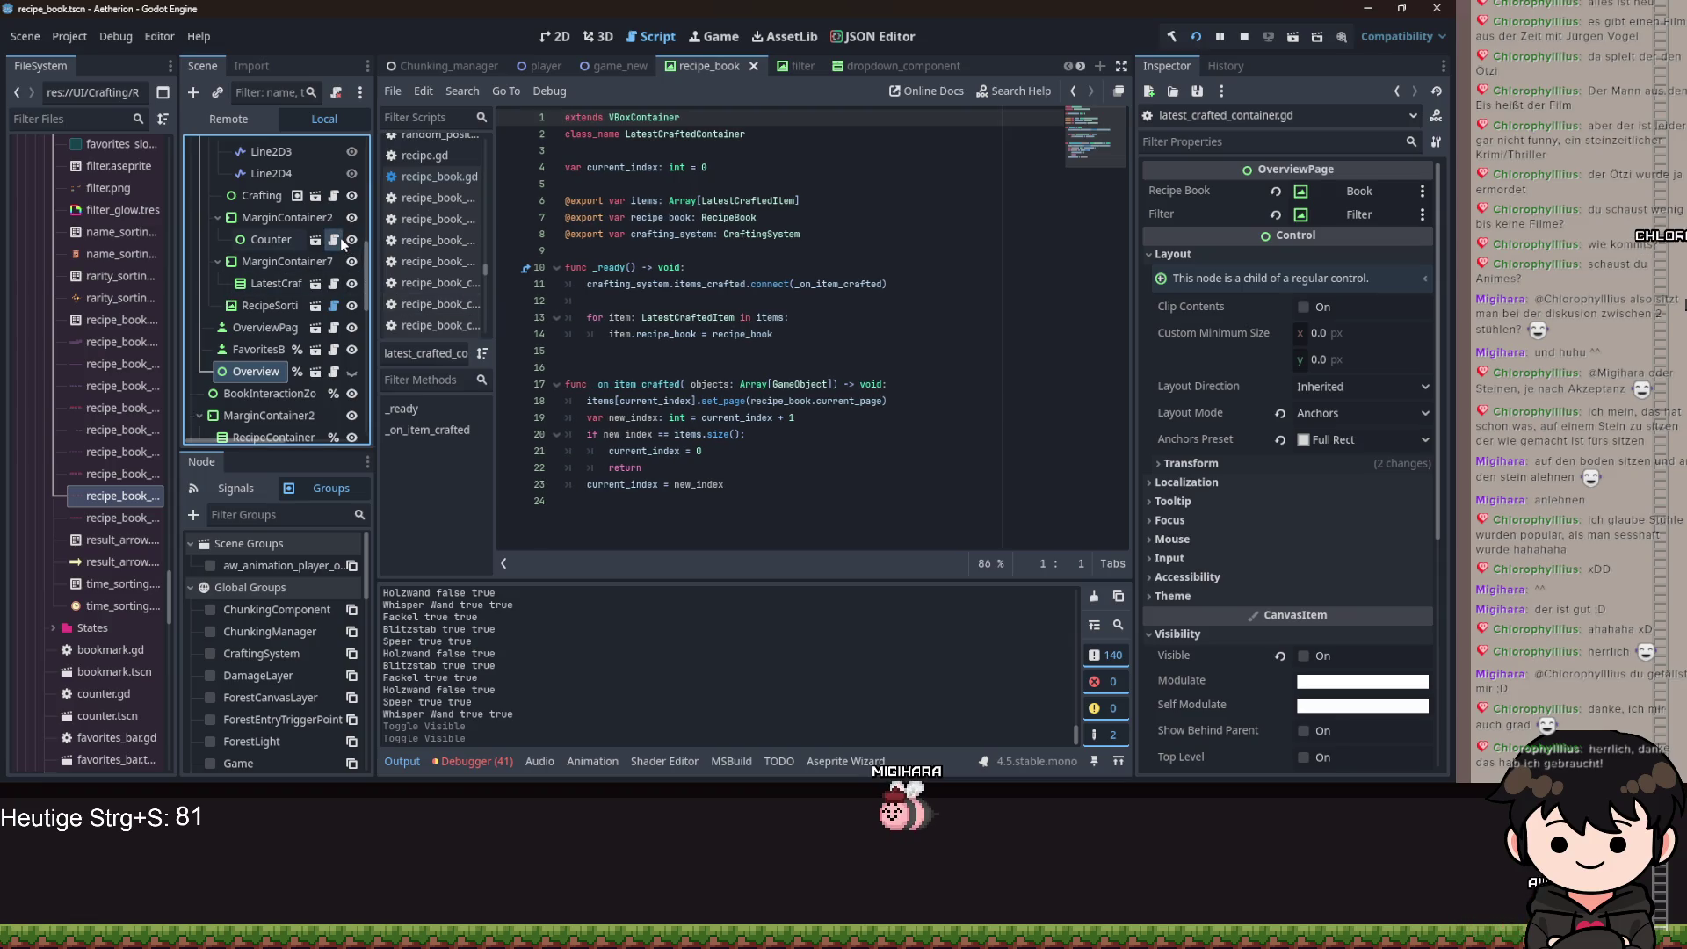
pyautogui.click(334, 239)
# Open the FavoritesBar and RecipeResultPickedUp nodes' scripts.
pyautogui.scroll(-10, 782, 358)
pyautogui.scroll(-20, 782, 358)
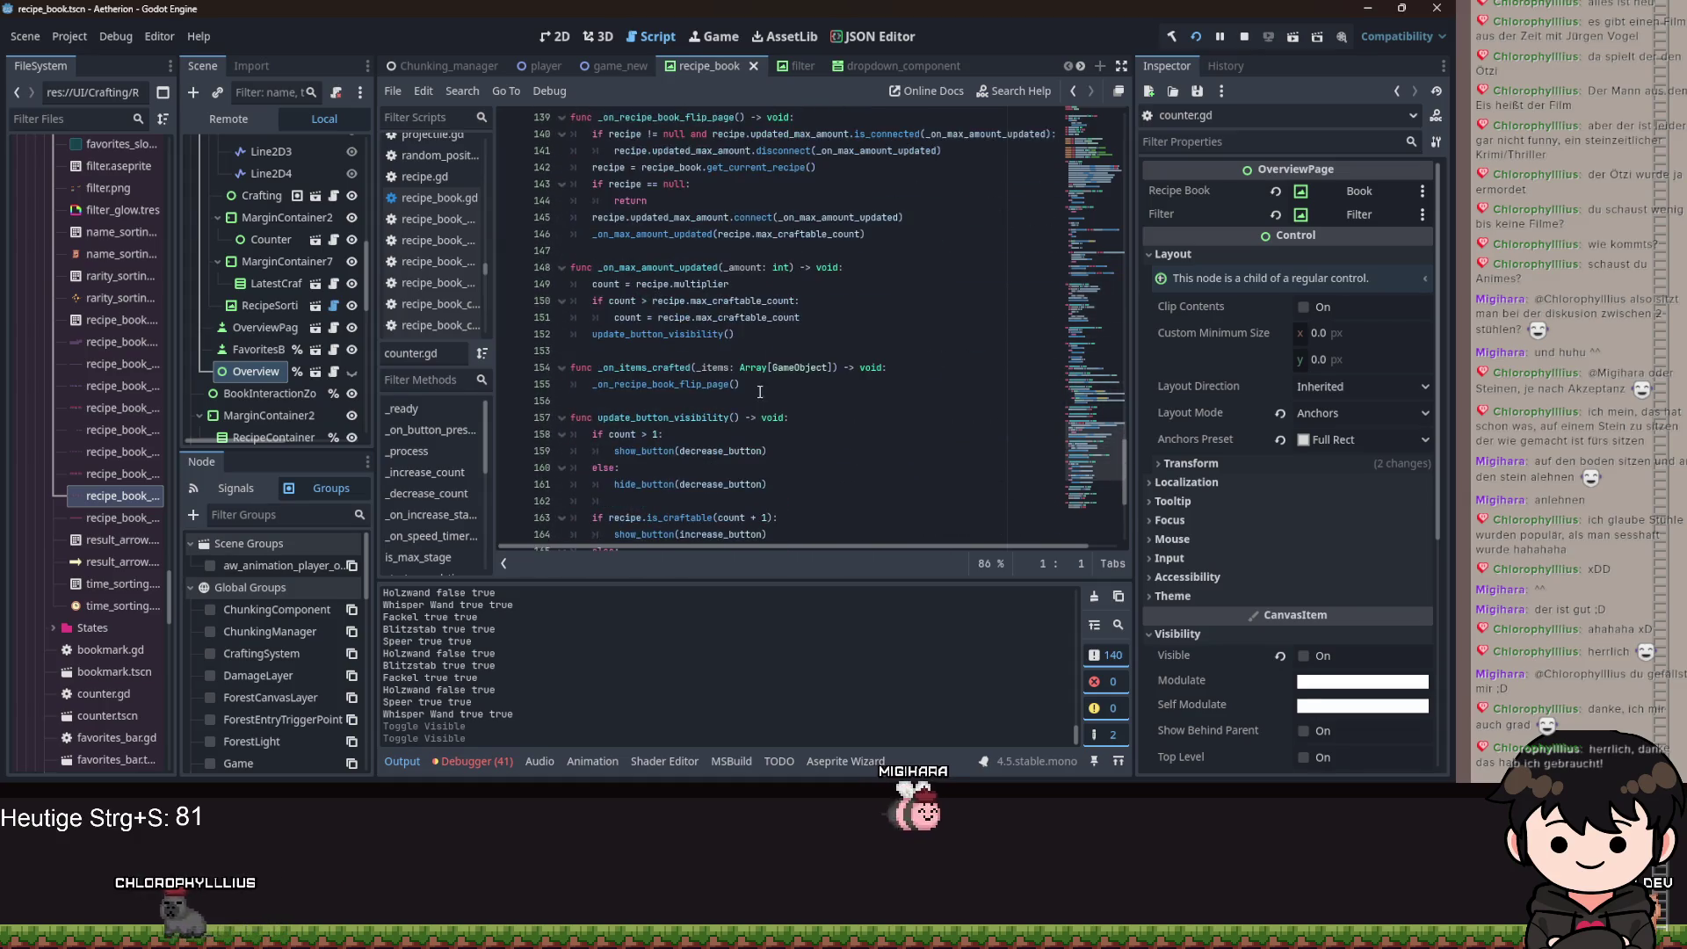
pyautogui.scroll(-3, 244, 348)
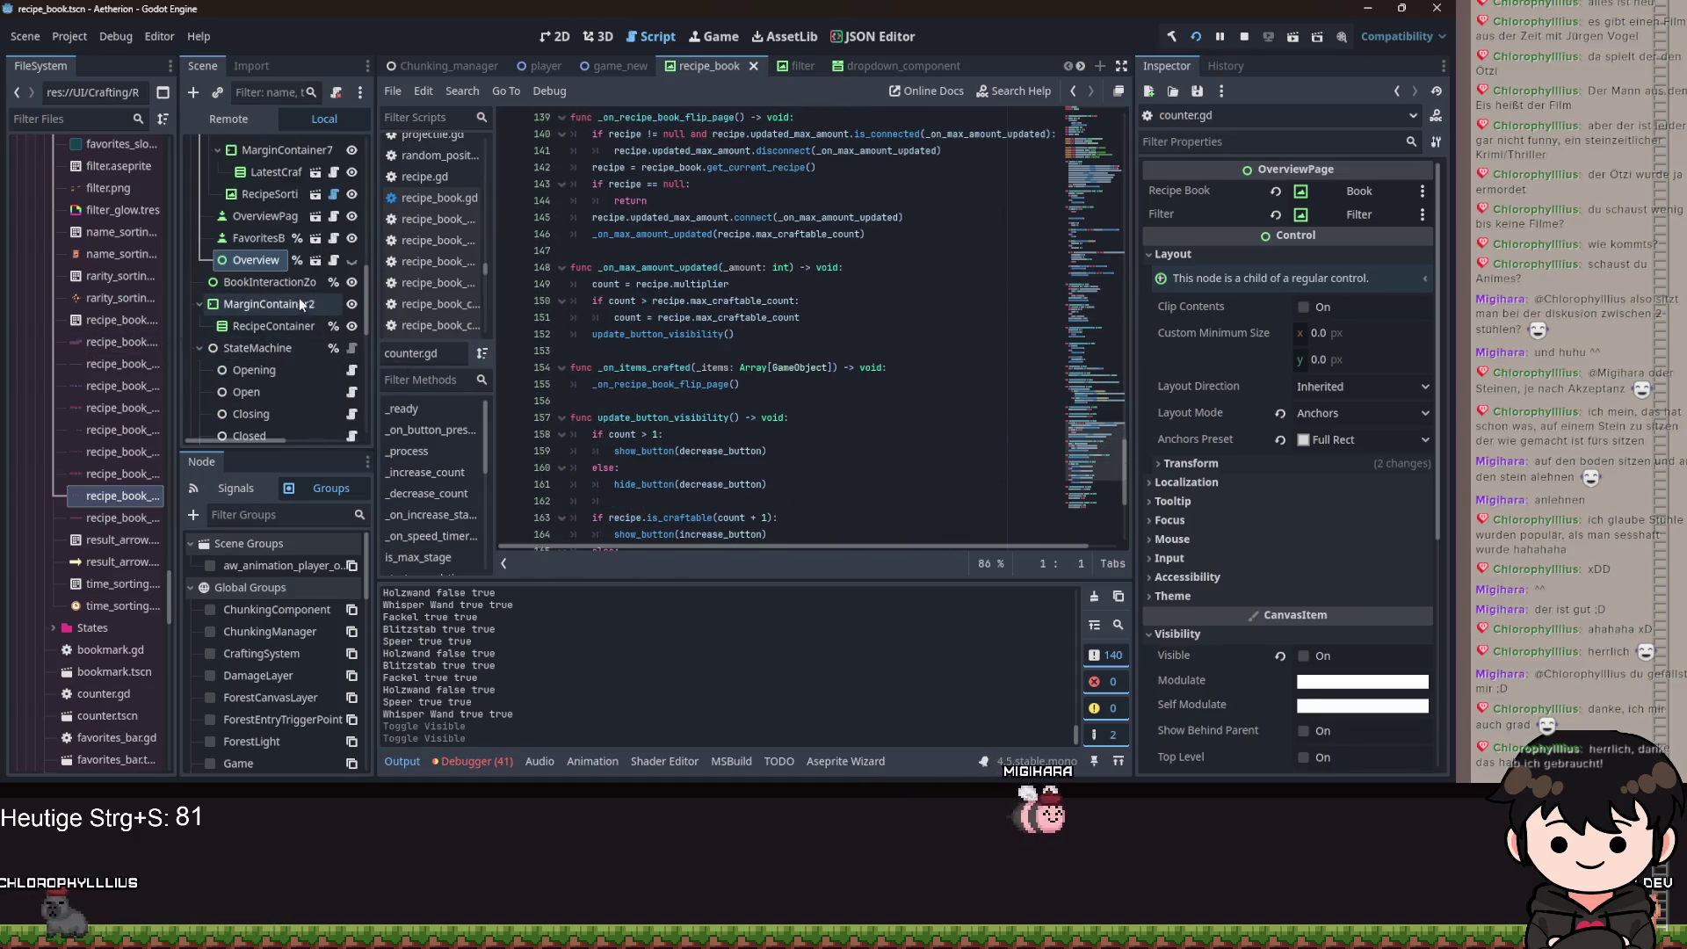
pyautogui.scroll(-5, 313, 292)
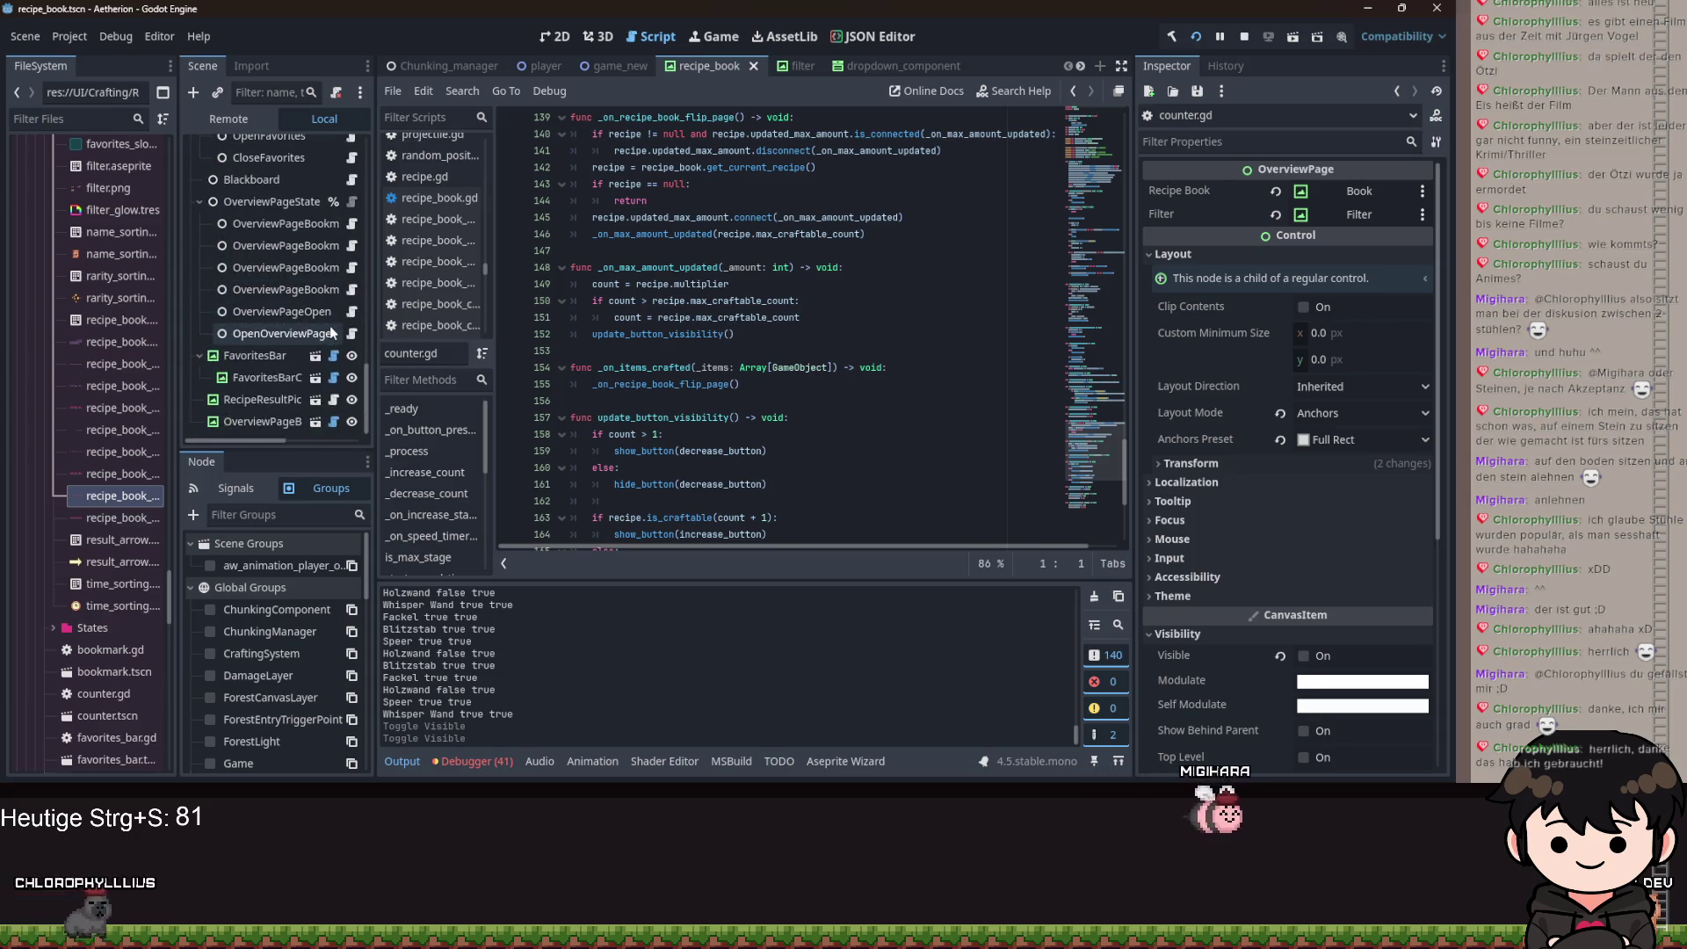
pyautogui.click(333, 377)
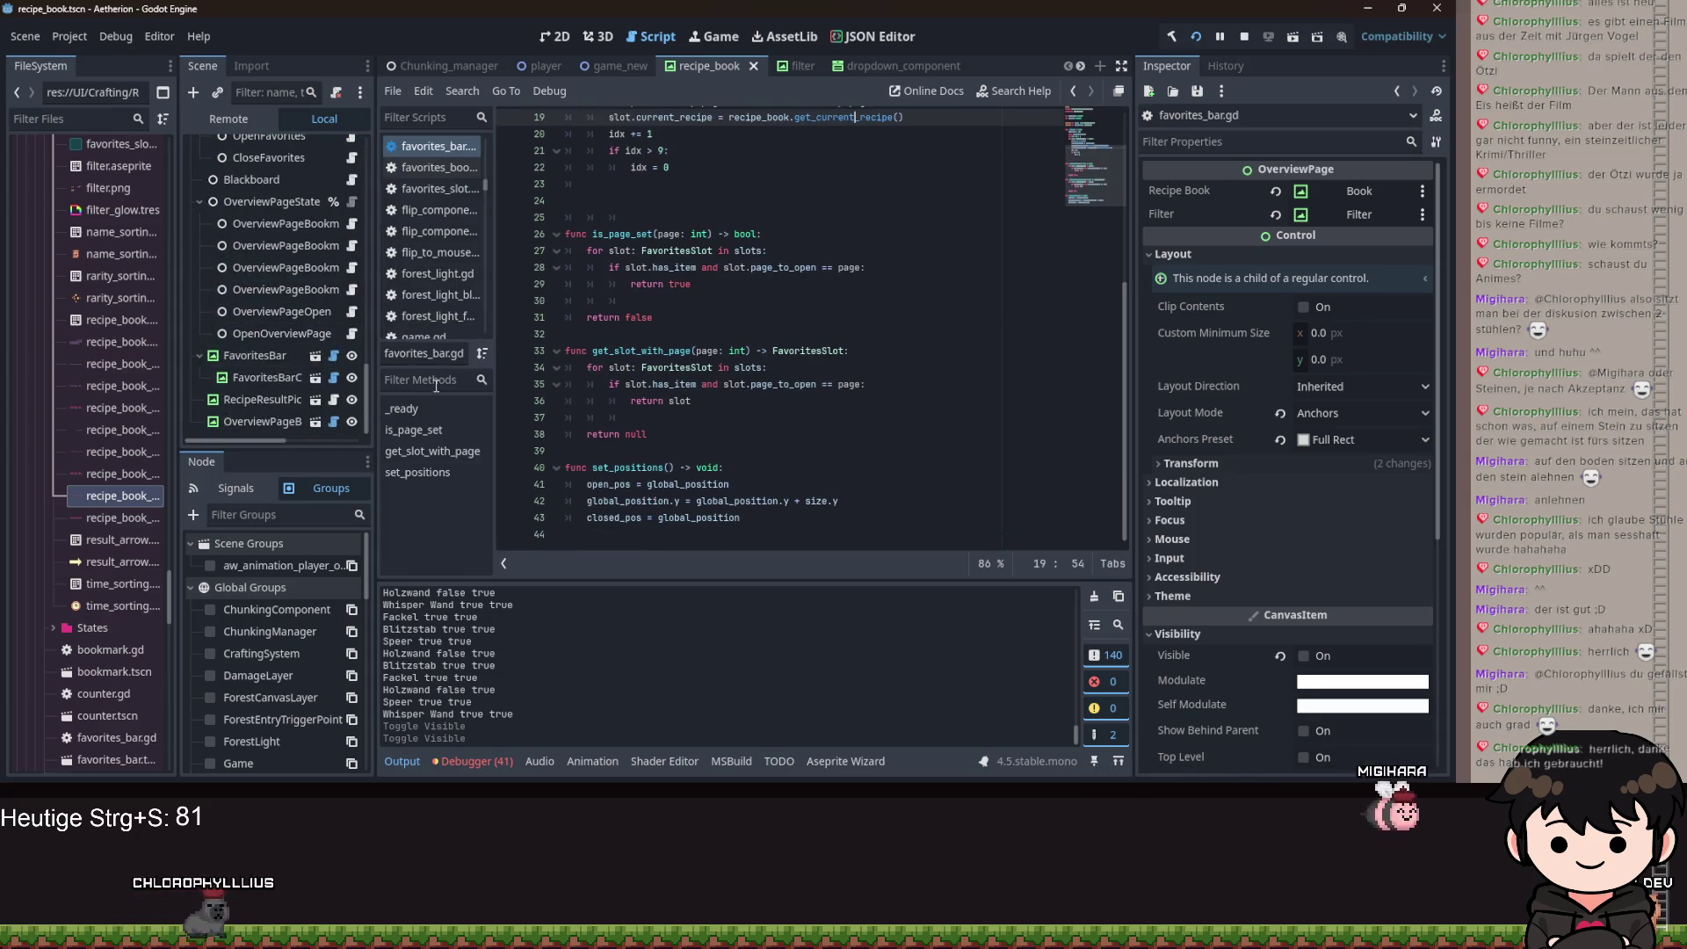
pyautogui.click(334, 400)
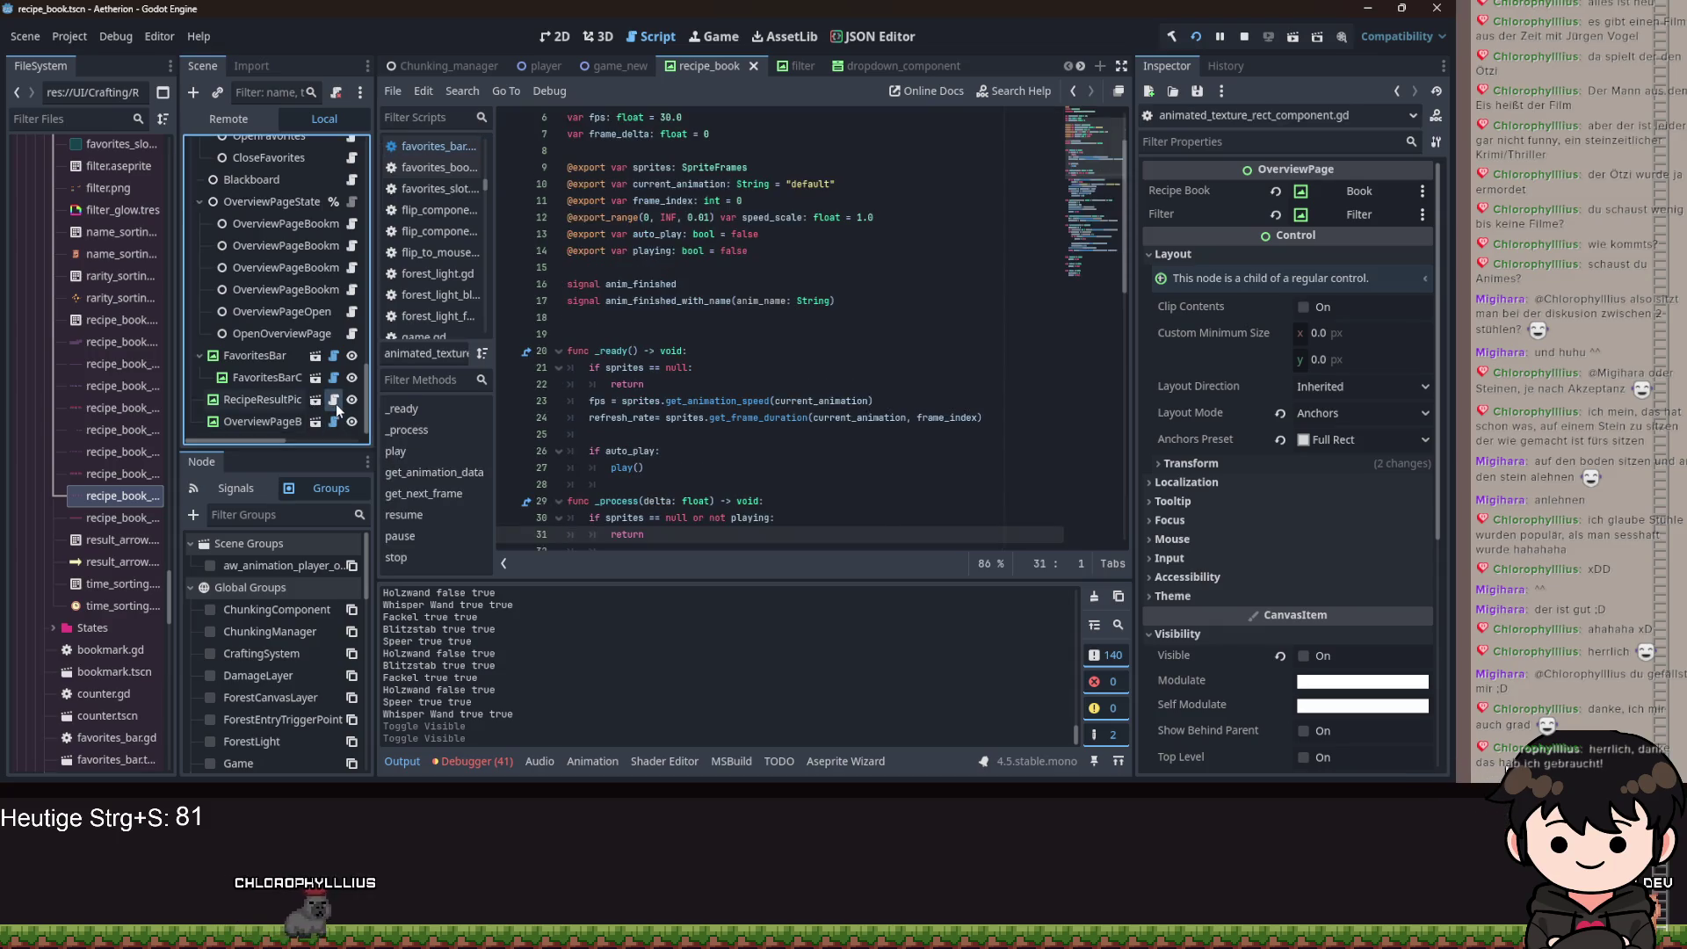
# Scroll the Scene tree to the SwitchPage state and open recipe_book_switch_page.gd.
pyautogui.scroll(-6, 761, 394)
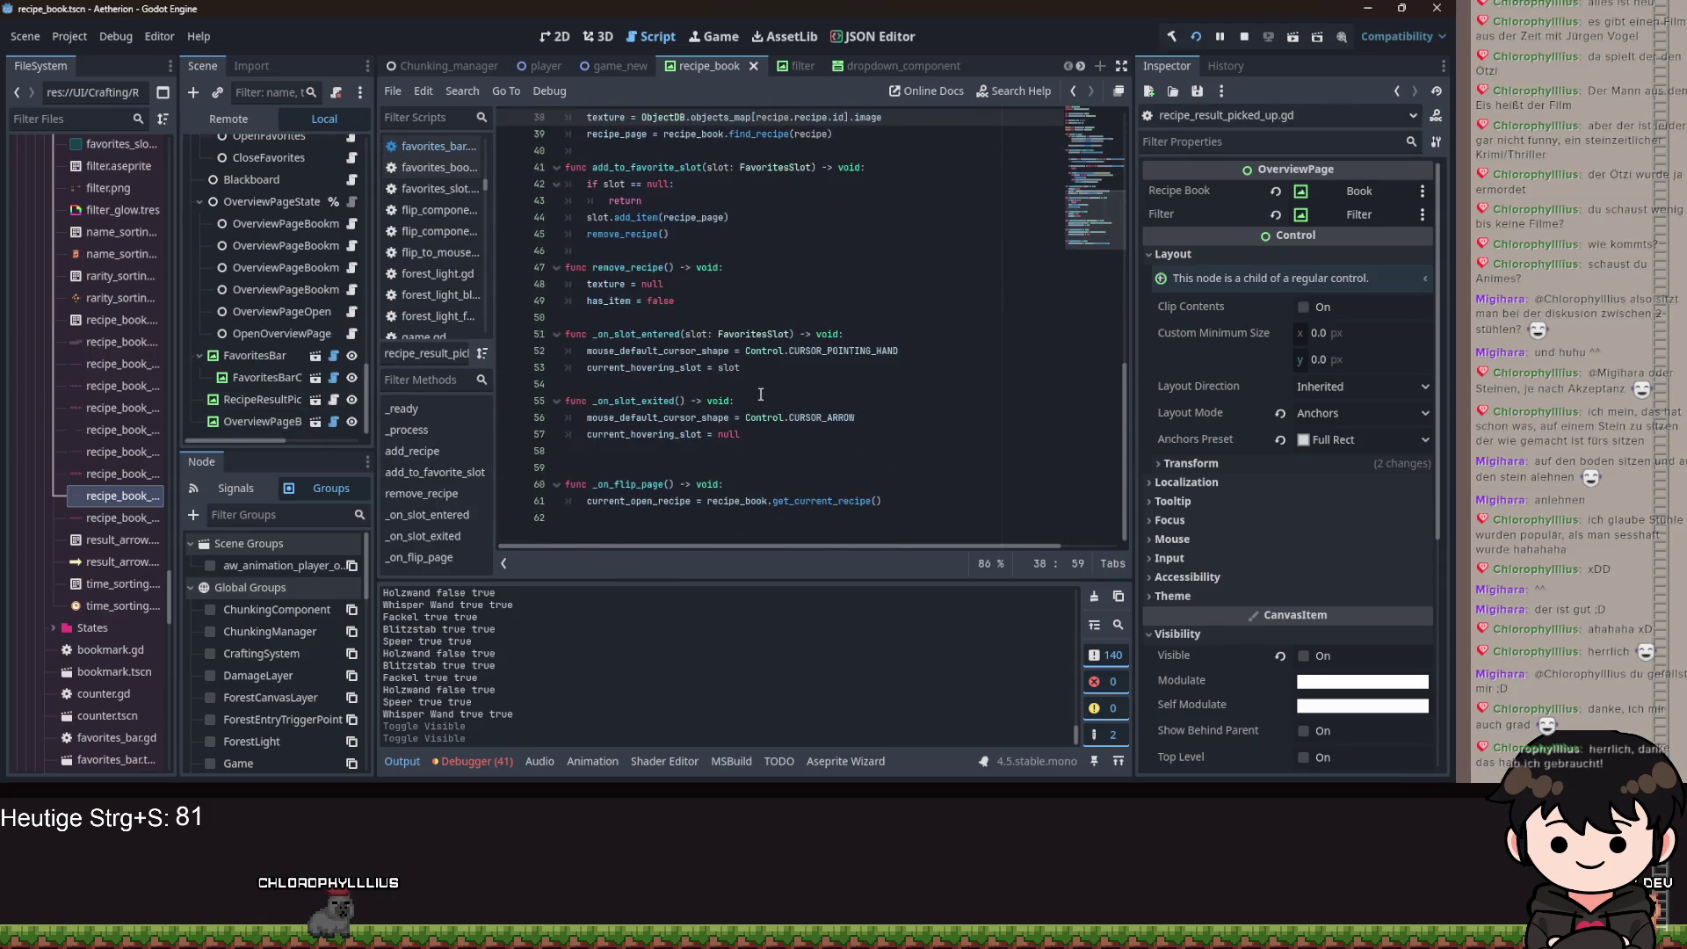
pyautogui.scroll(9, 763, 394)
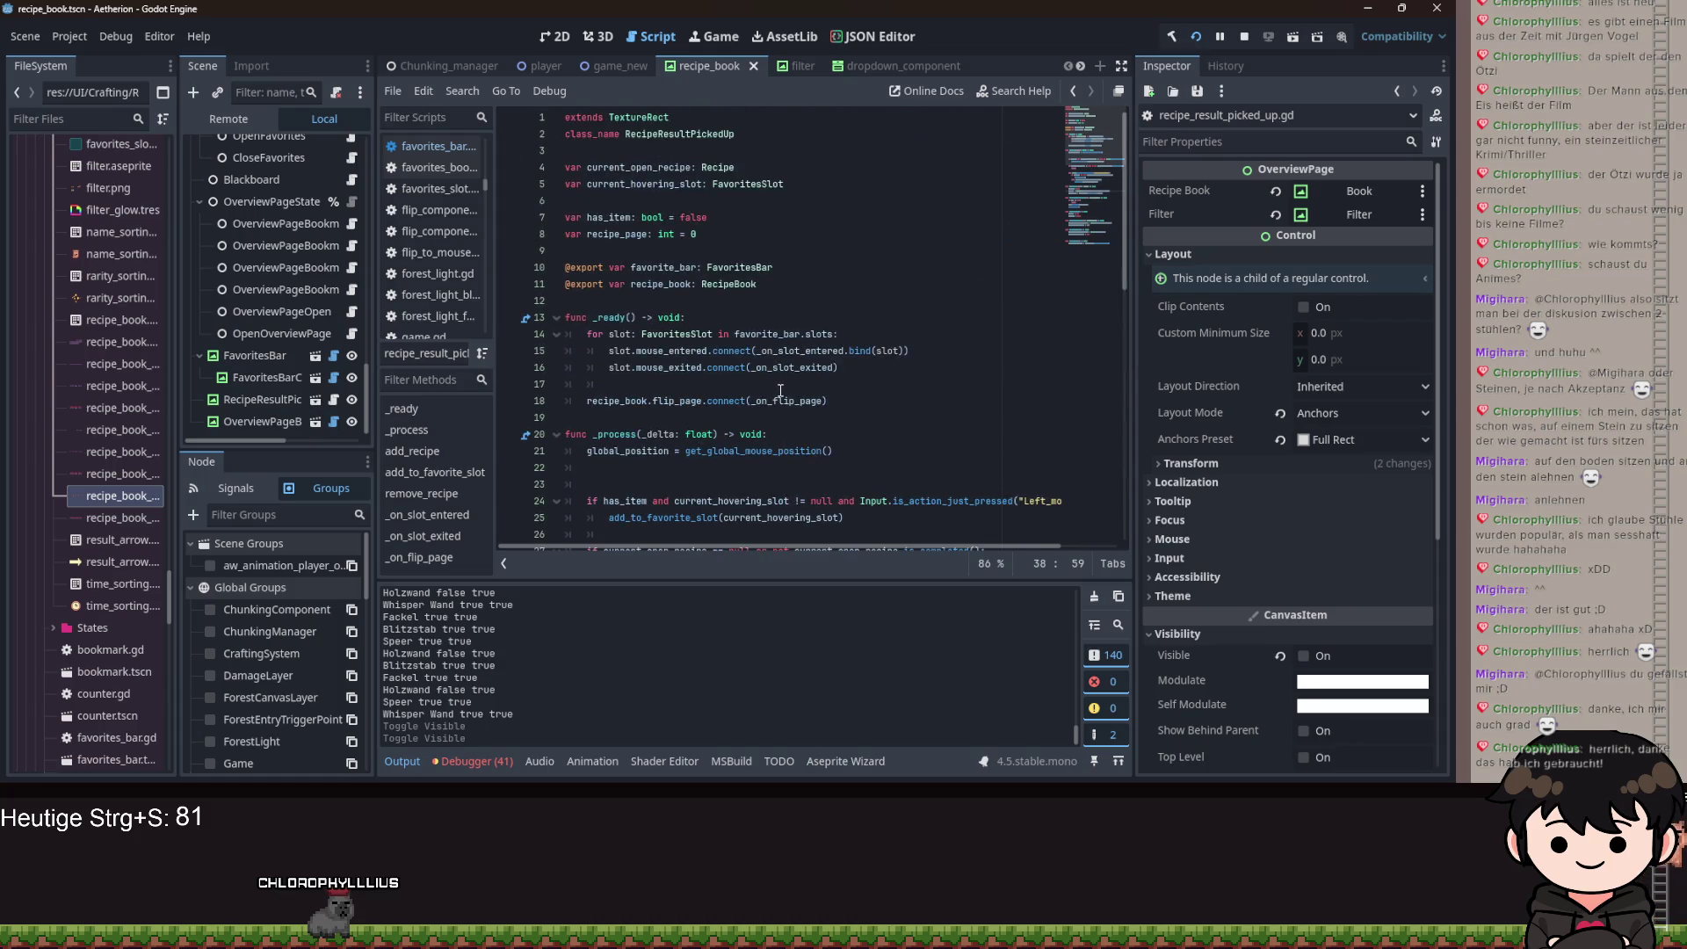
pyautogui.scroll(-3, 780, 391)
pyautogui.scroll(-5, 780, 397)
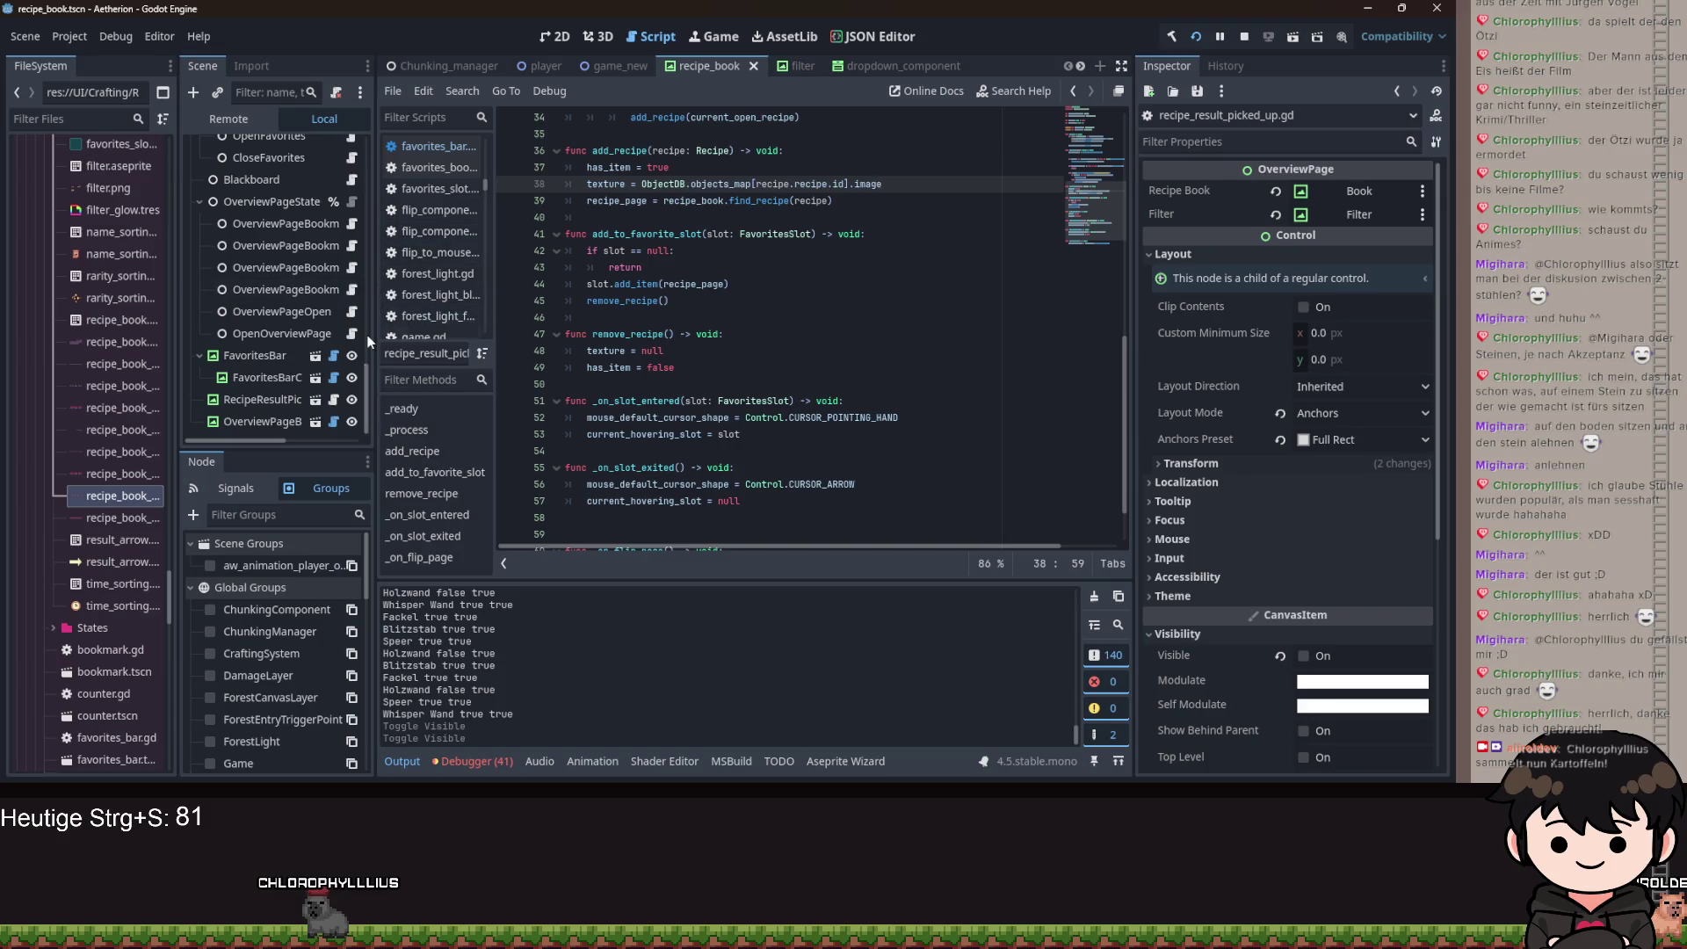
pyautogui.scroll(-10, 261, 306)
pyautogui.scroll(2, 290, 313)
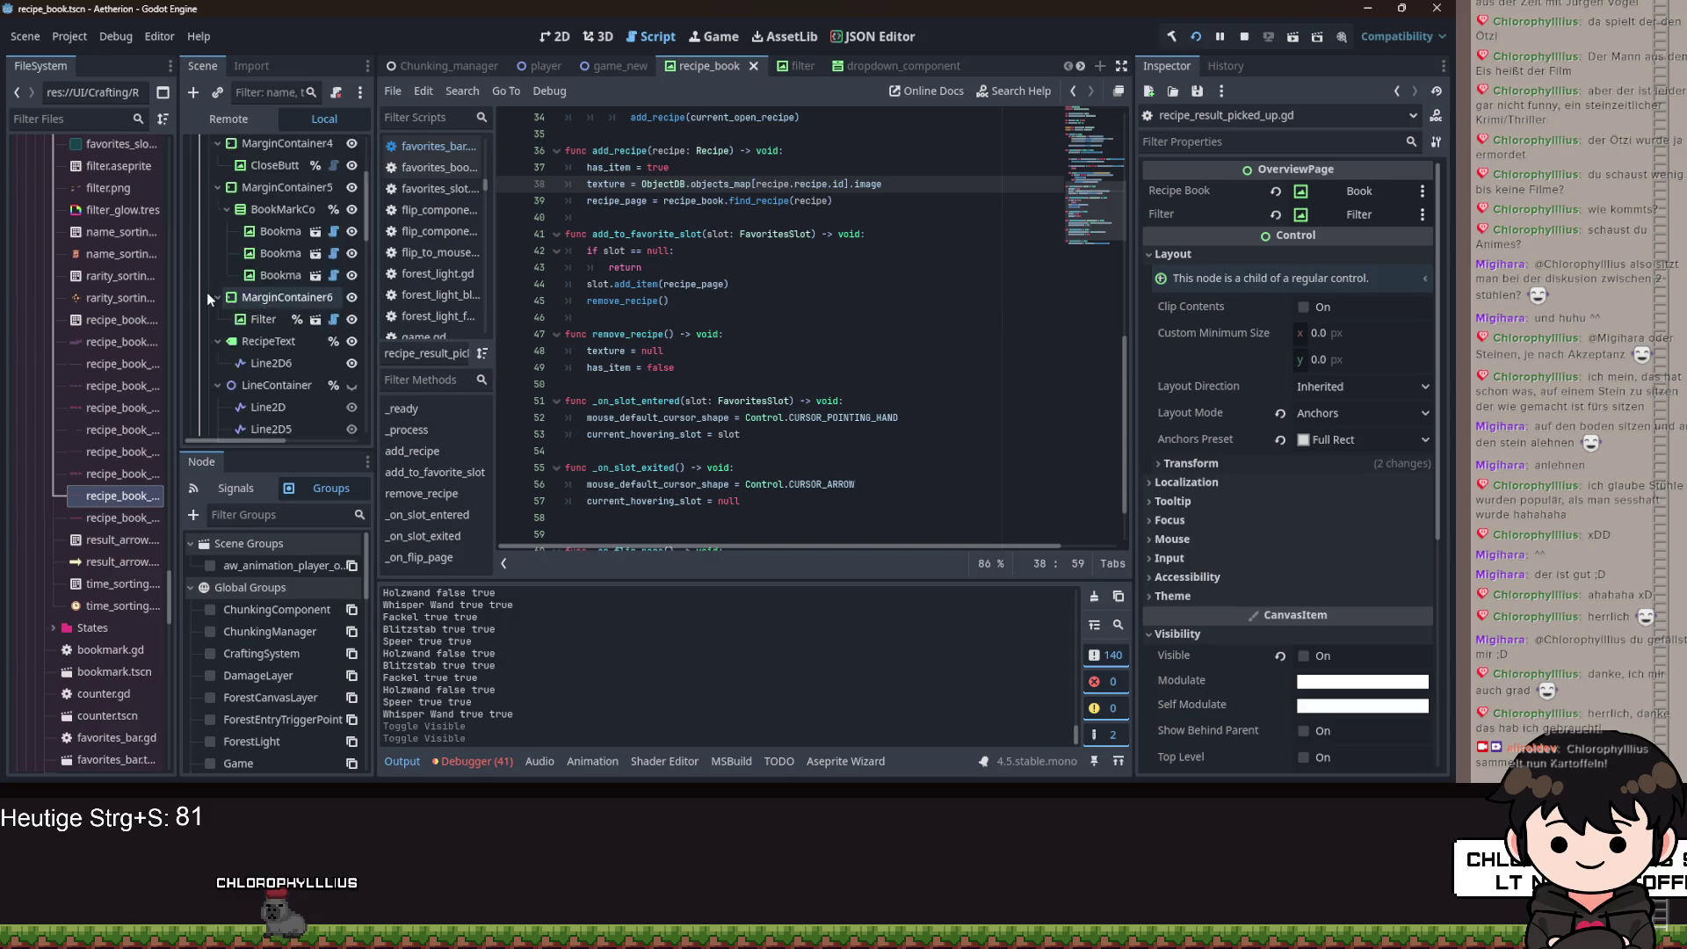
pyautogui.scroll(-8, 209, 296)
pyautogui.scroll(-8, 263, 303)
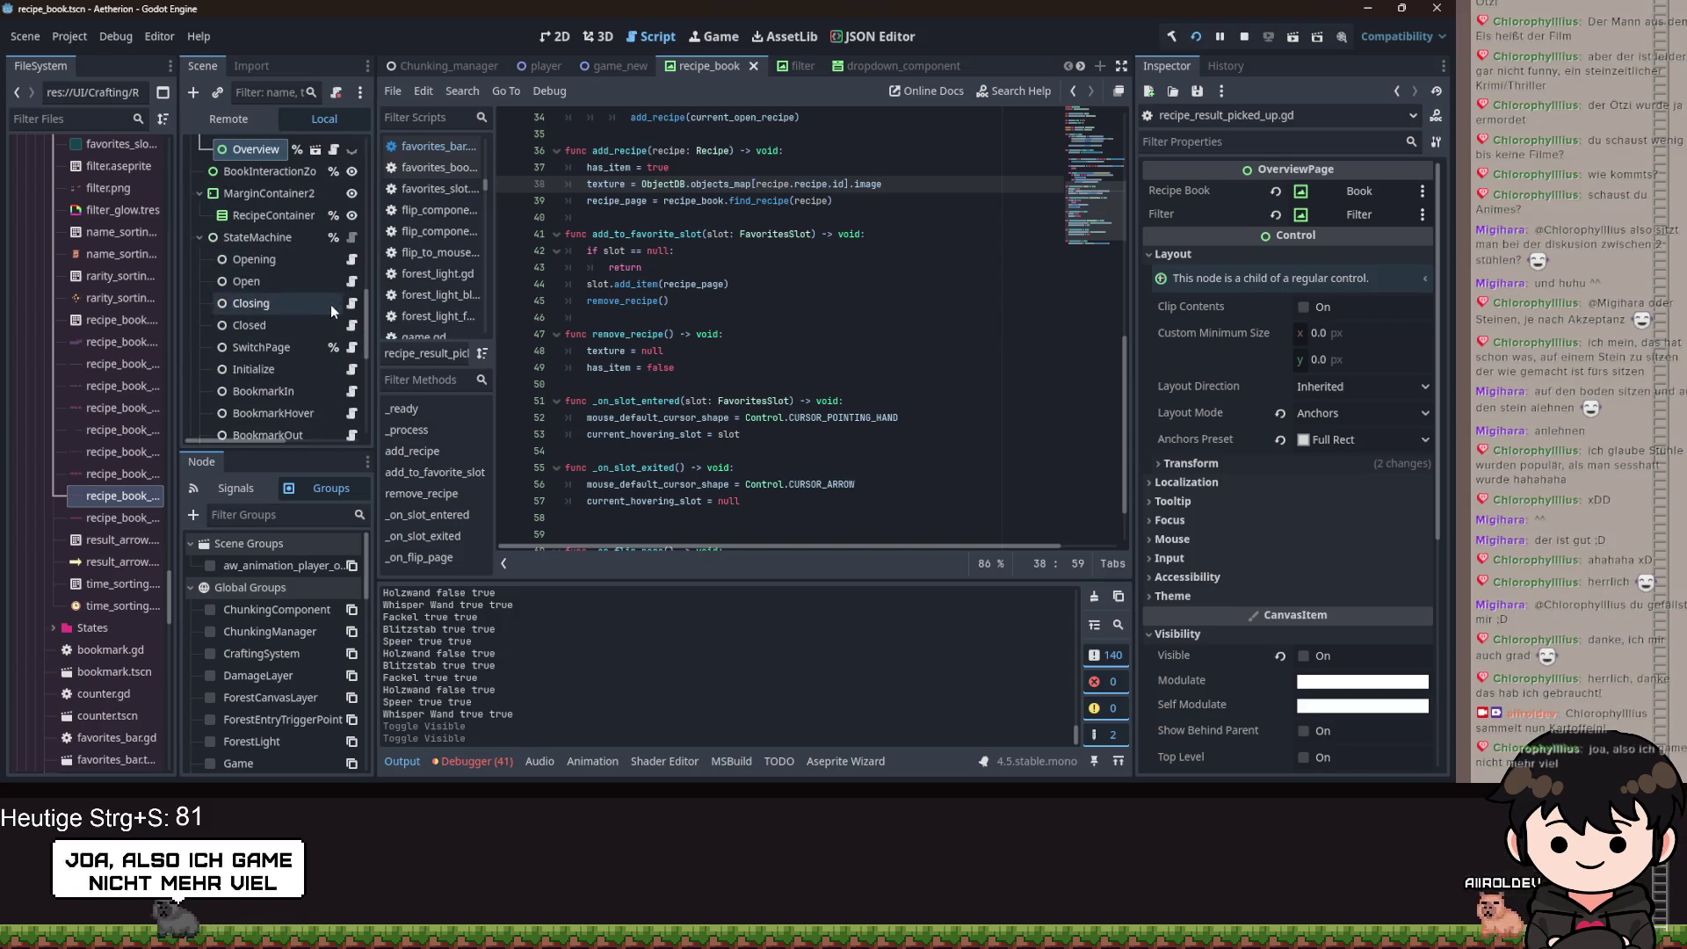
pyautogui.click(352, 348)
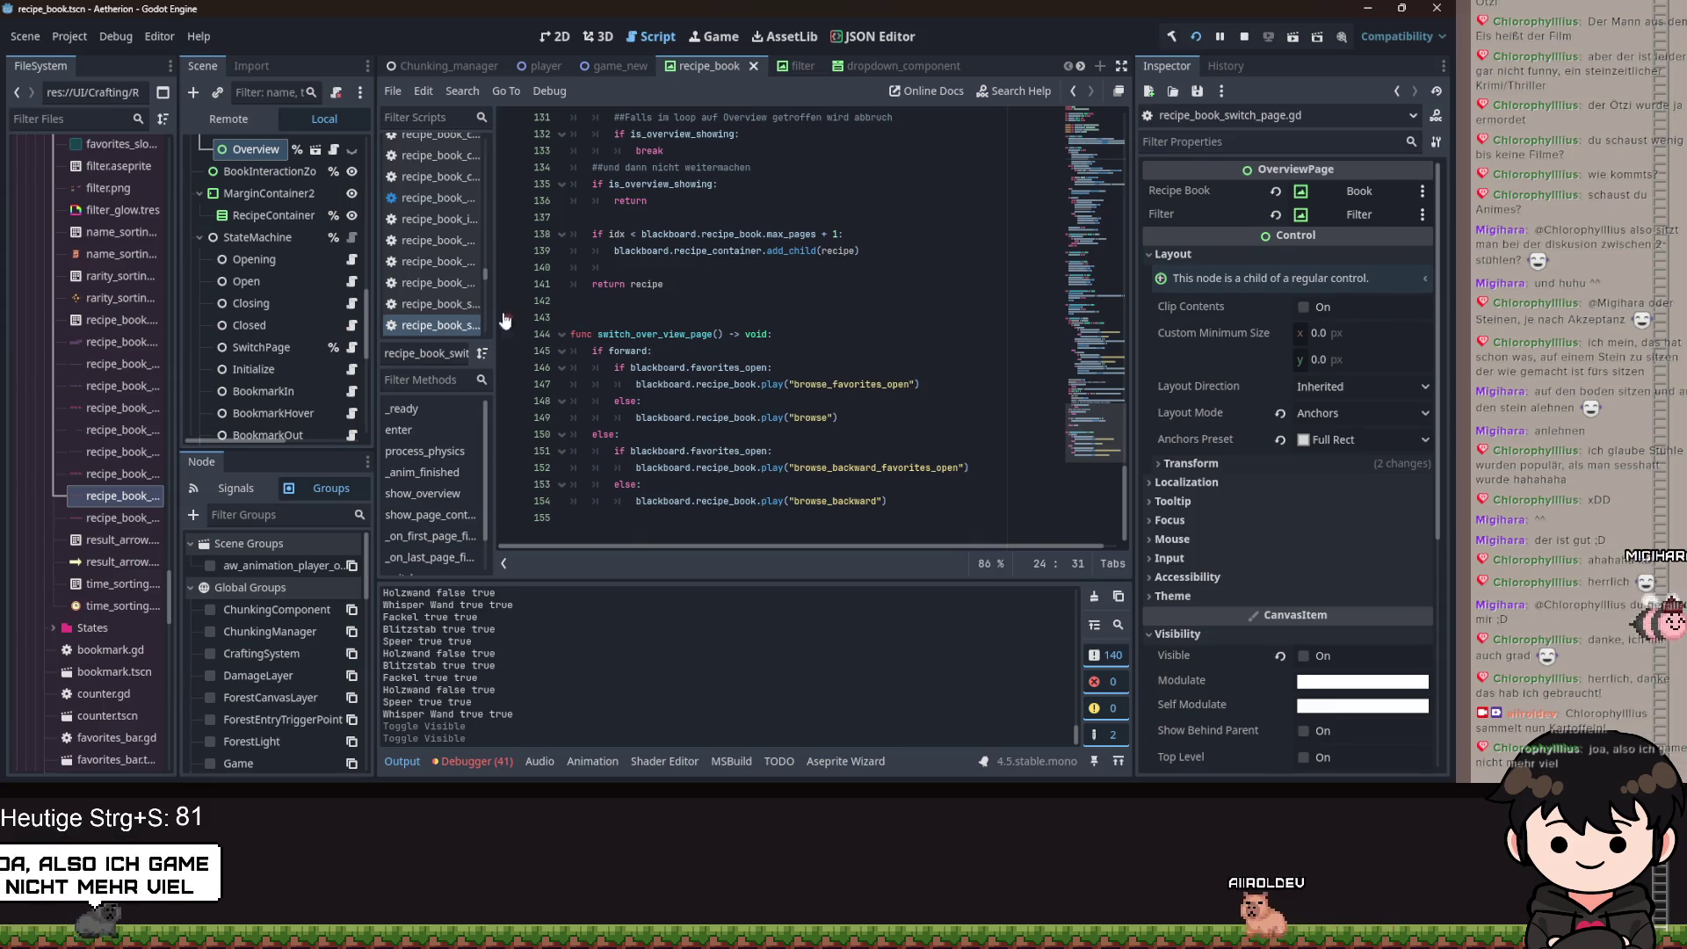
pyautogui.scroll(10, 224, 241)
pyautogui.scroll(5, 225, 240)
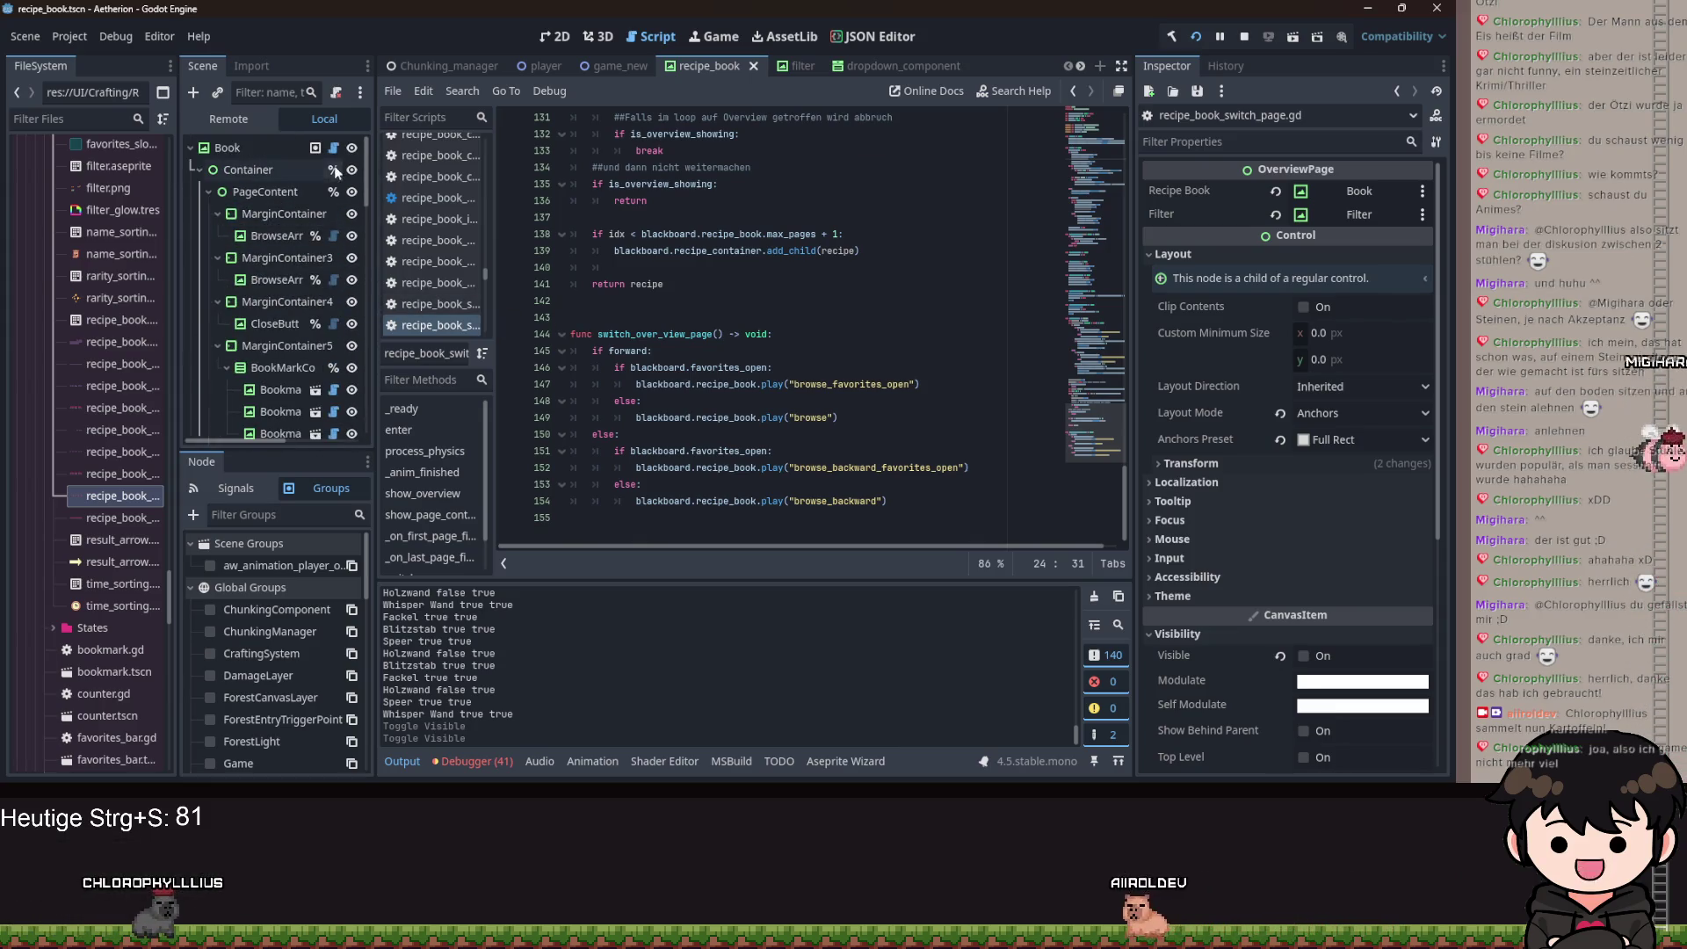
pyautogui.click(333, 147)
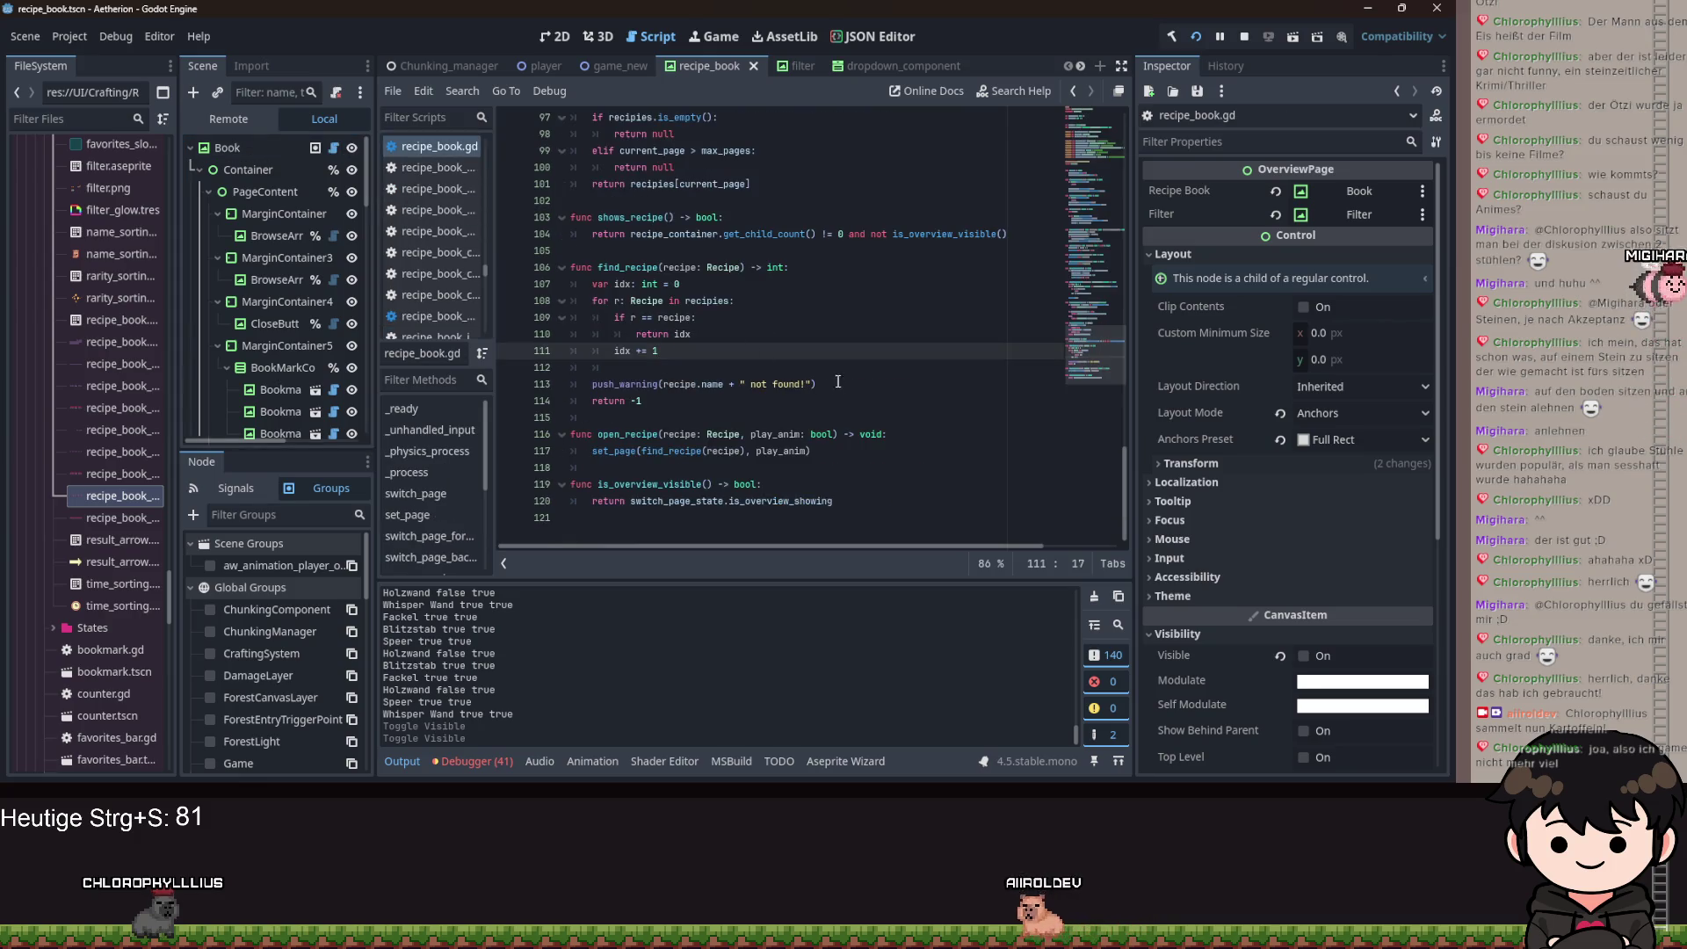
pyautogui.scroll(4, 839, 384)
pyautogui.scroll(1, 907, 336)
pyautogui.scroll(4, 906, 342)
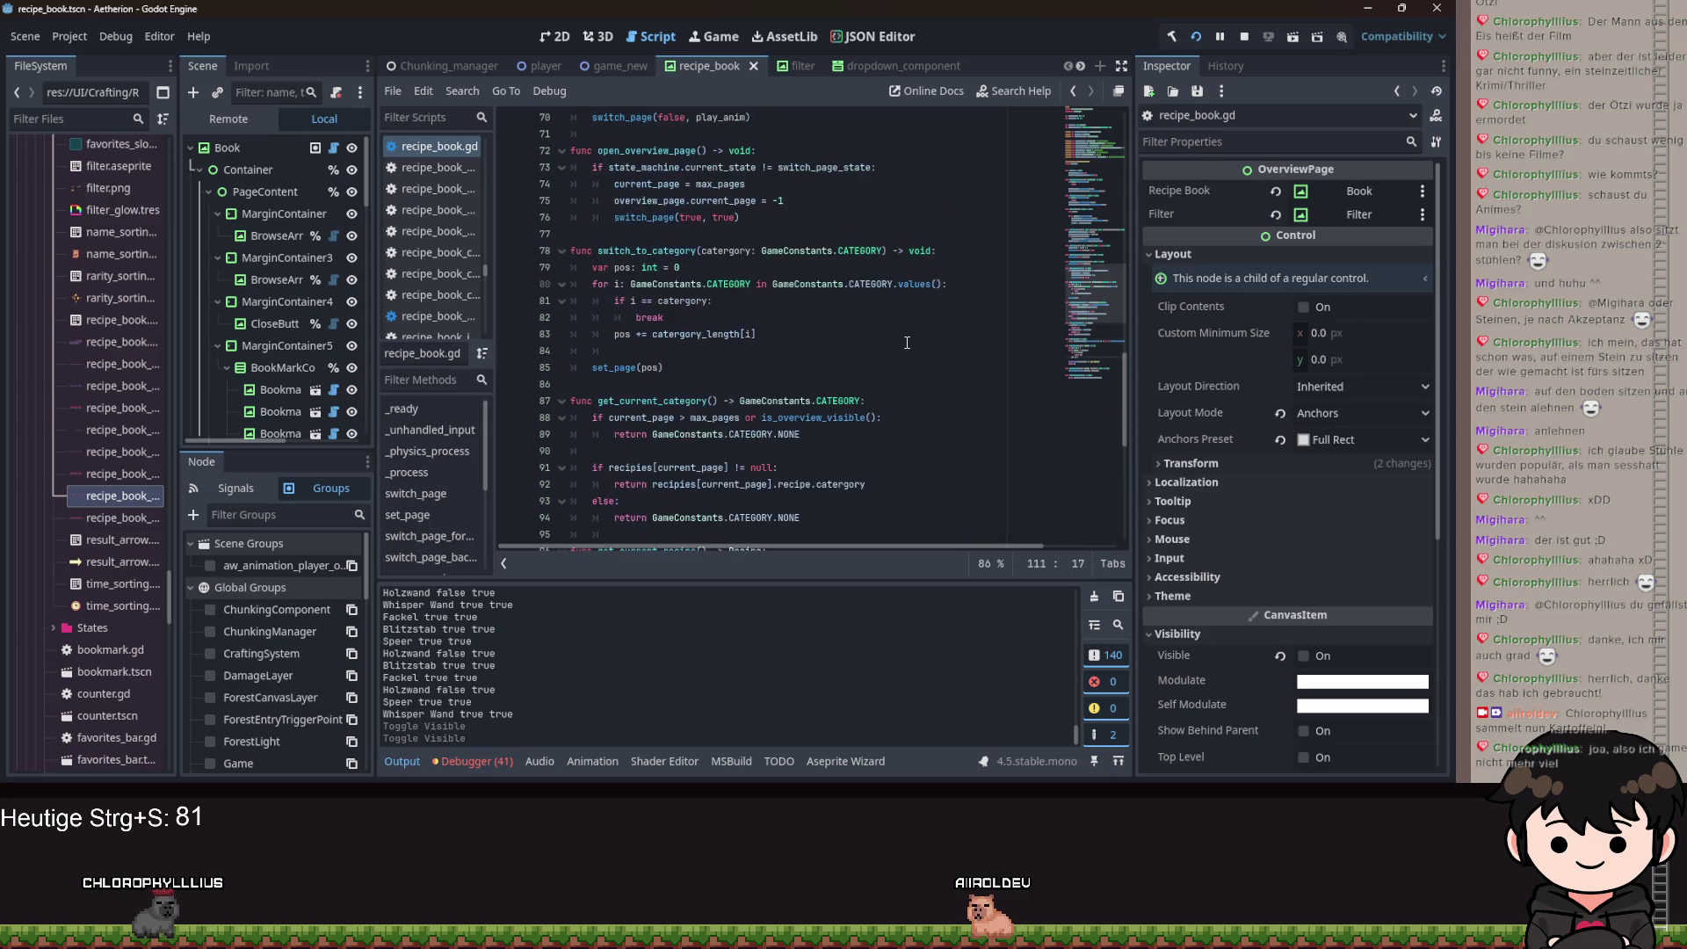
pyautogui.scroll(6, 897, 360)
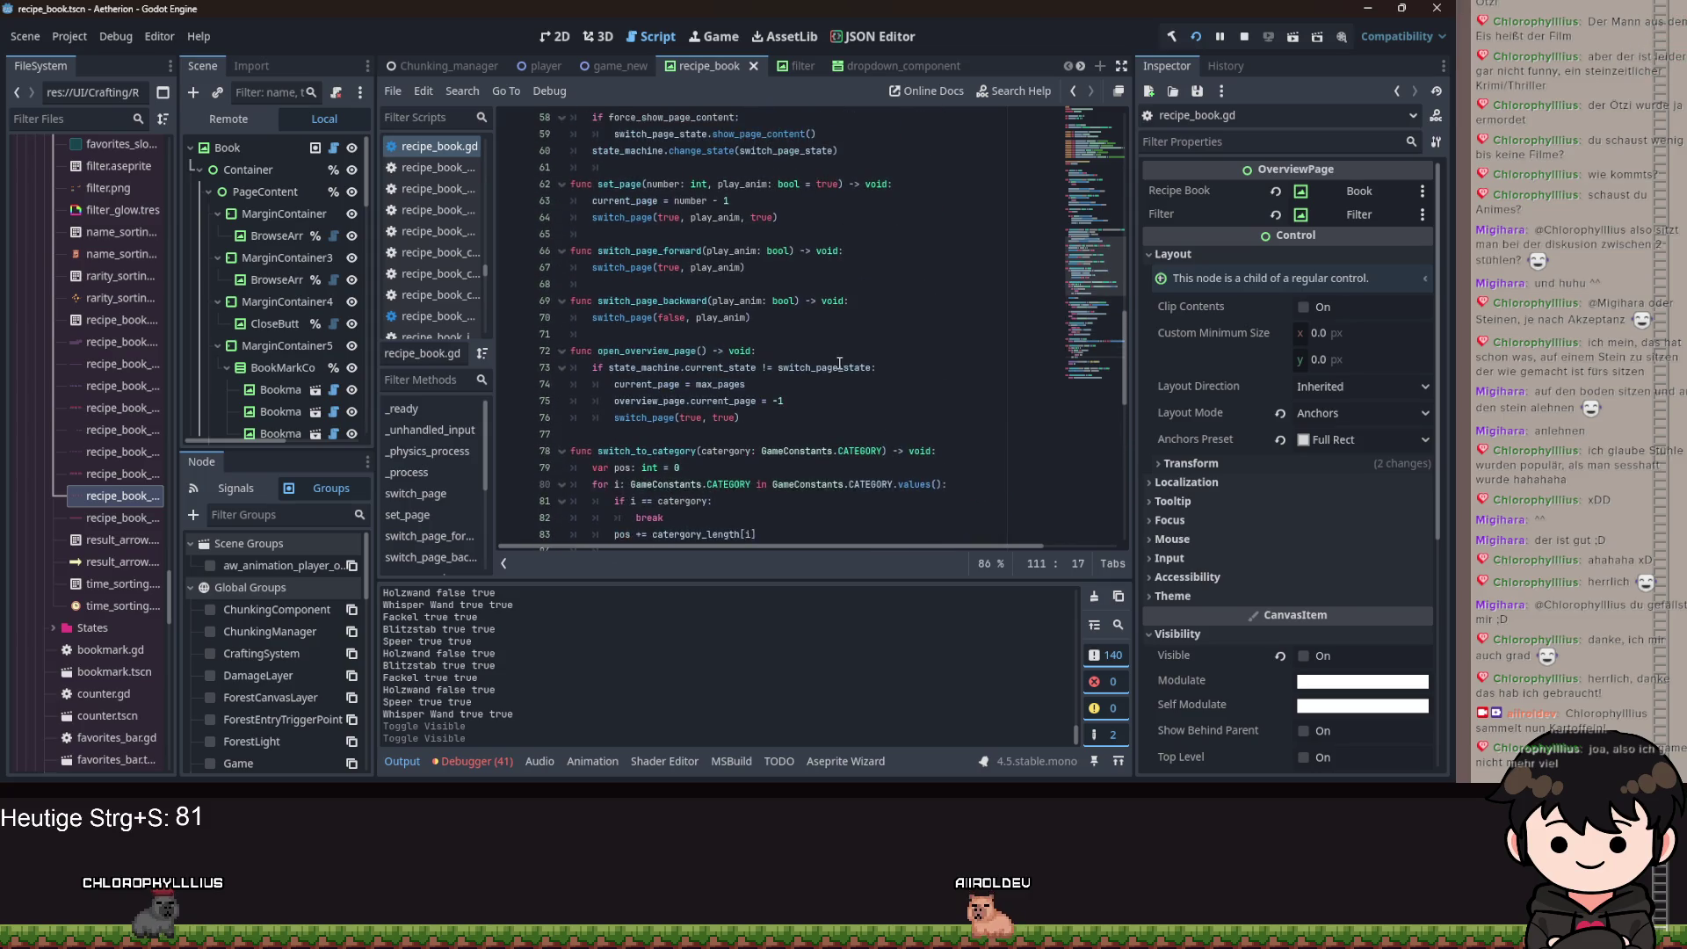
pyautogui.scroll(3, 818, 378)
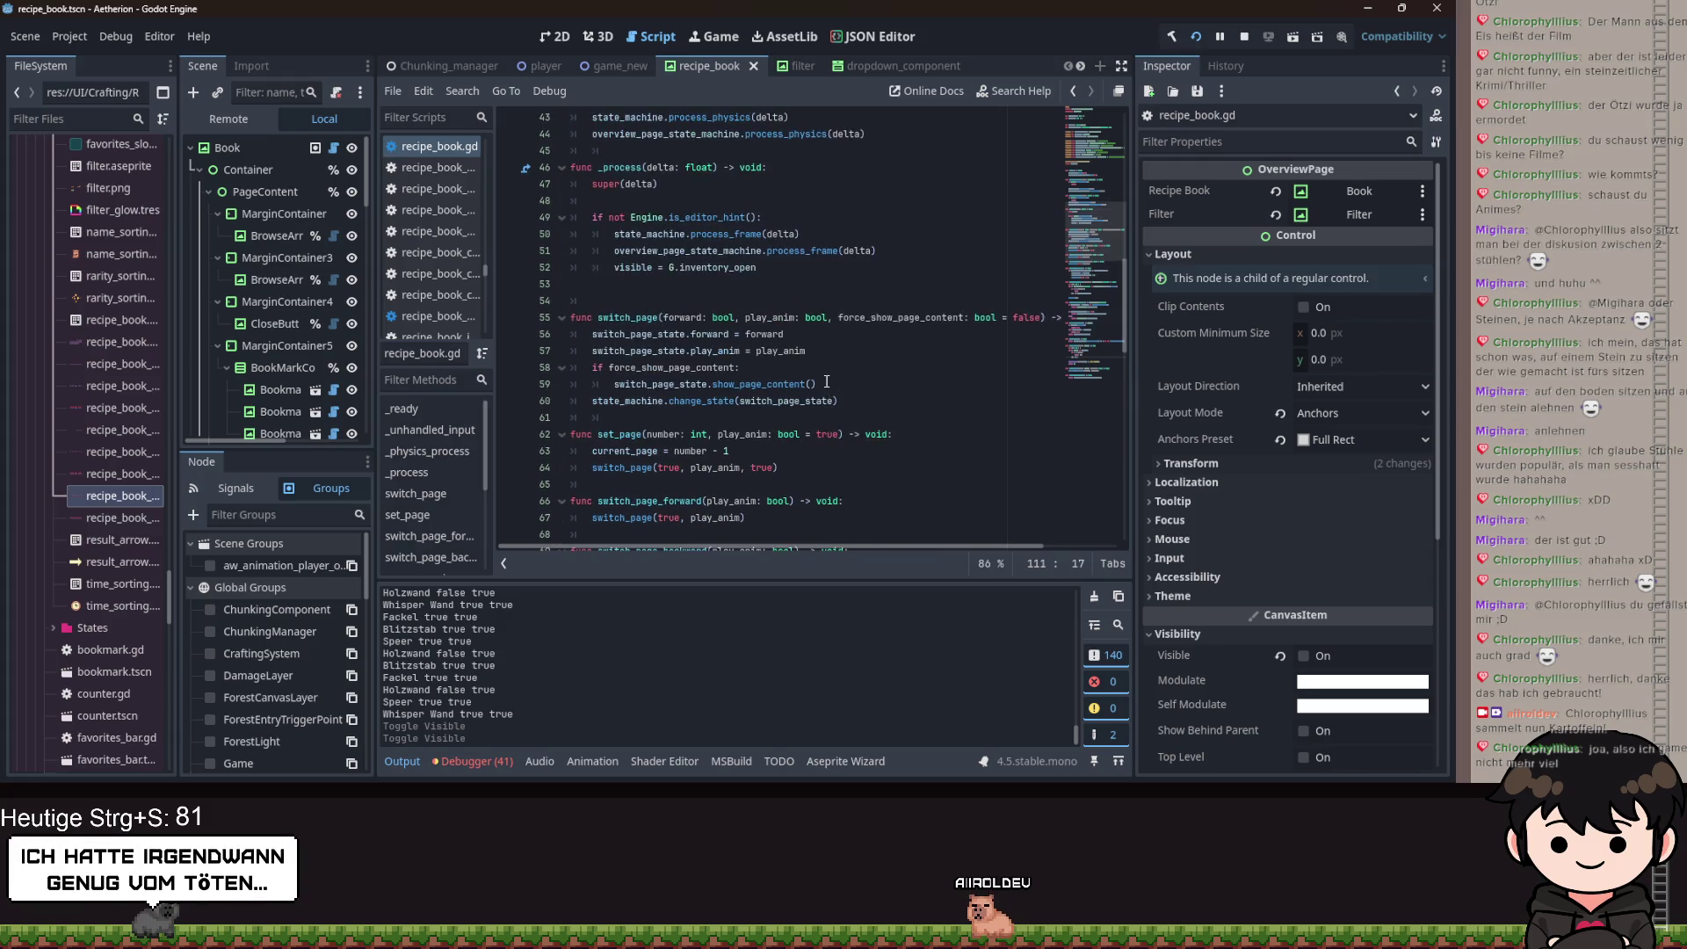
pyautogui.scroll(3, 844, 400)
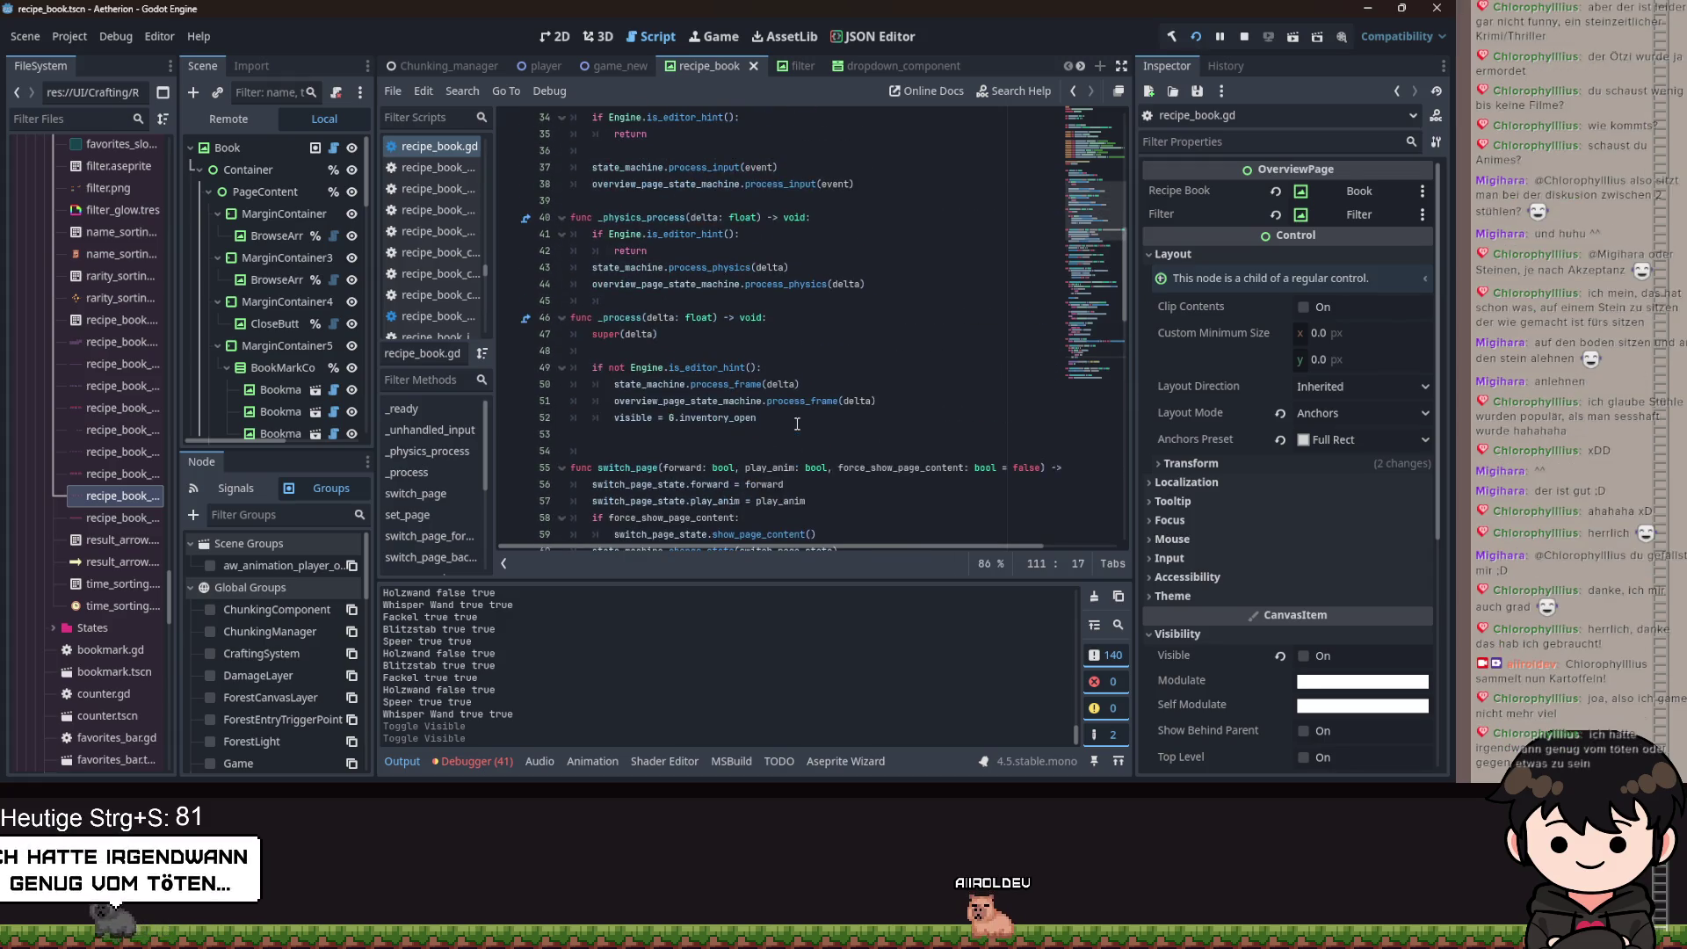
pyautogui.scroll(3, 802, 414)
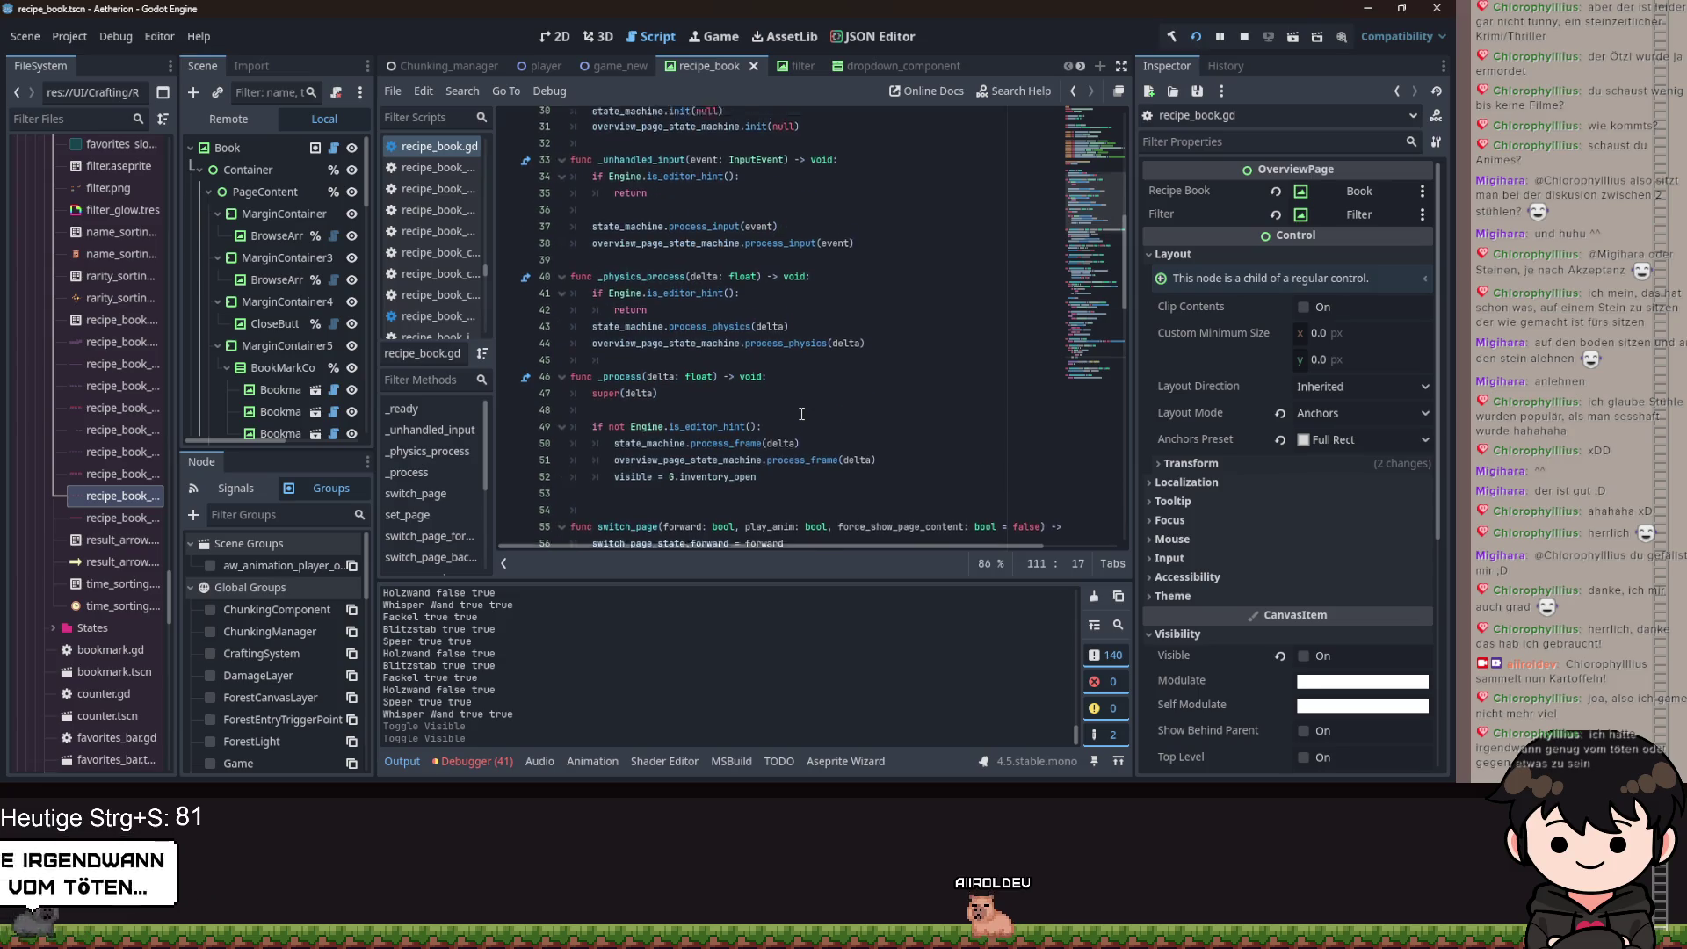
pyautogui.scroll(1, 801, 413)
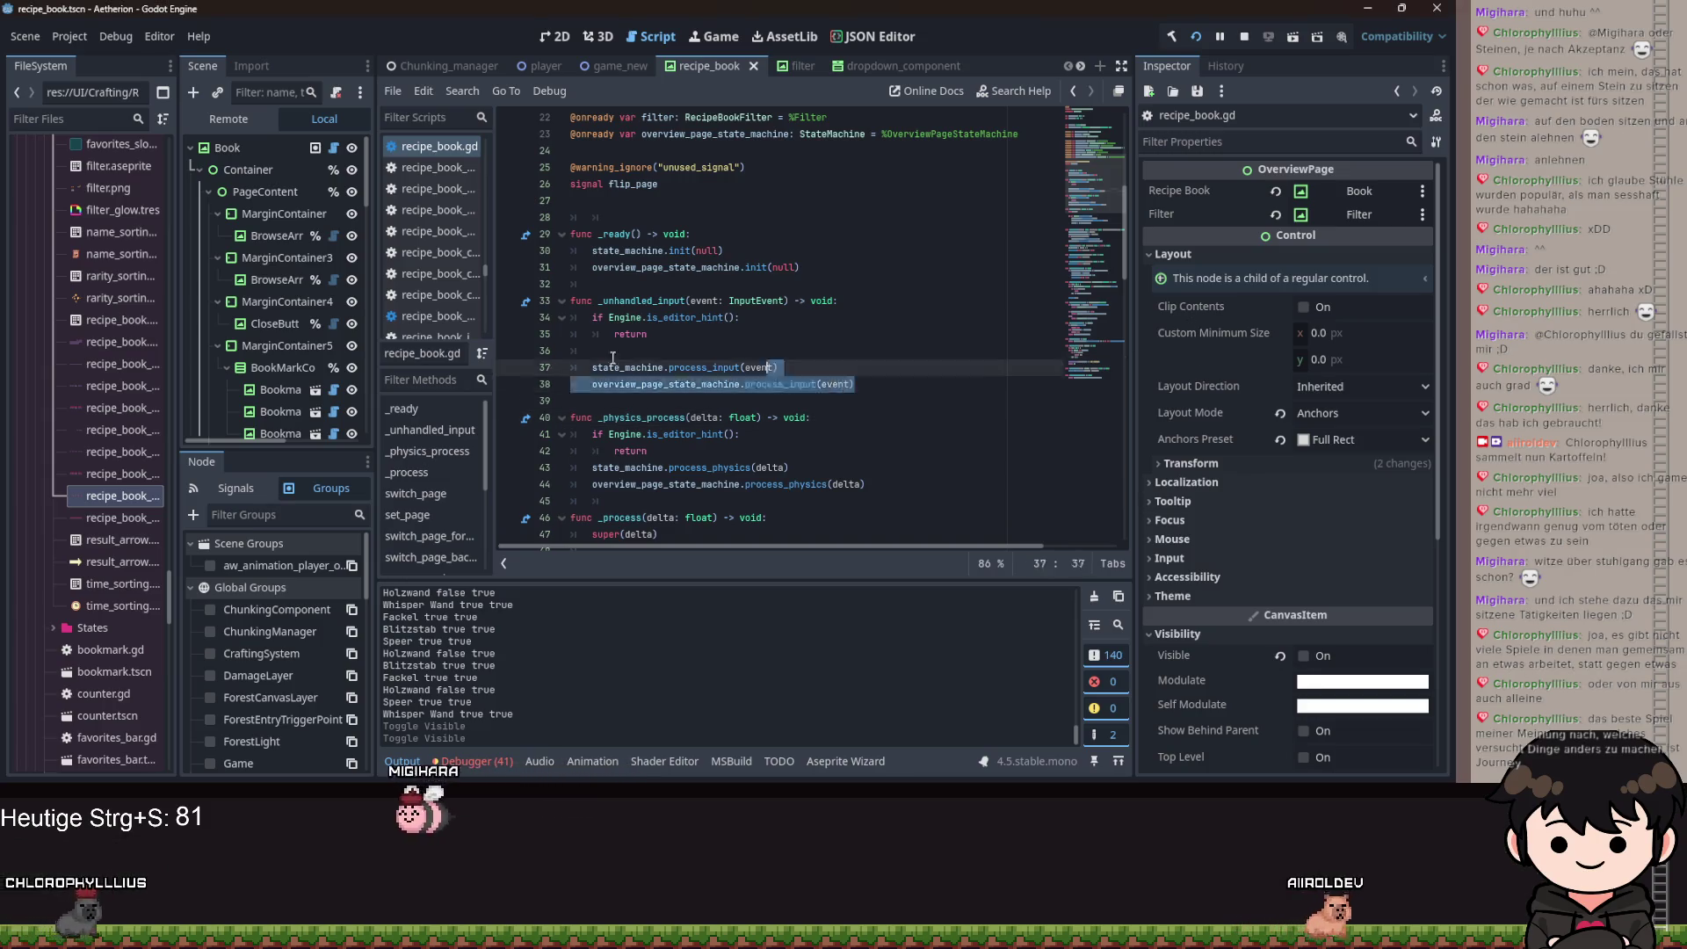
pyautogui.click(901, 401)
pyautogui.hotkey('shift', 'Up')
pyautogui.hotkey('shift', 'Up')
pyautogui.hotkey('shift', 'Up')
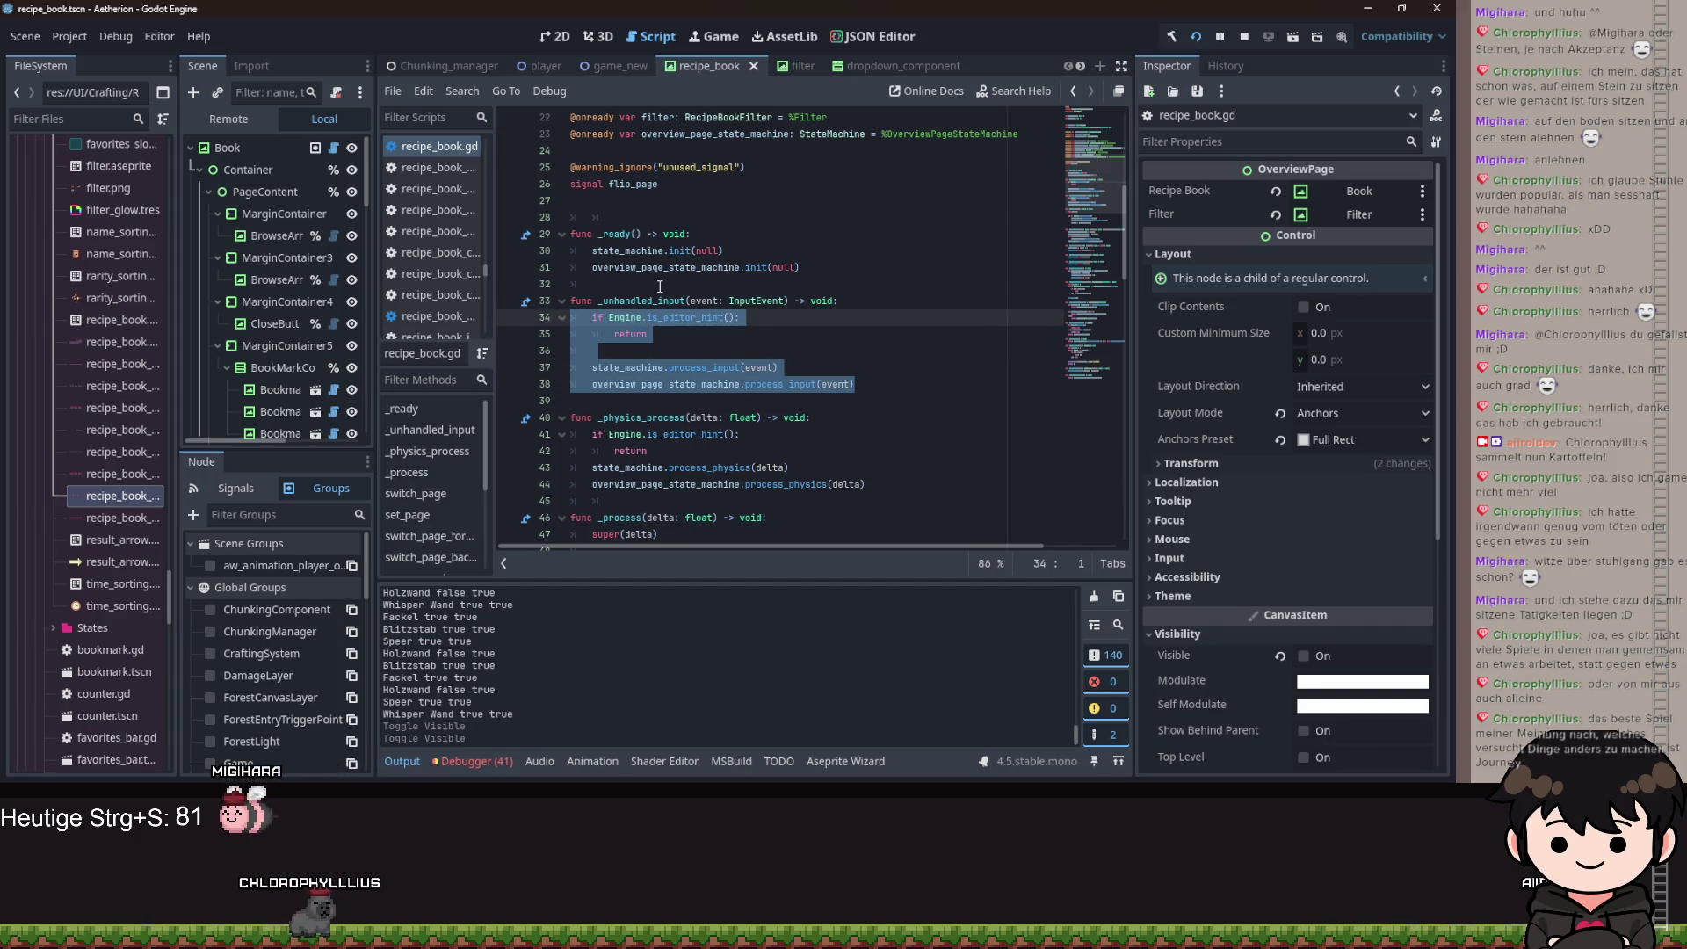
pyautogui.hotkey('shift', 'Down')
pyautogui.hotkey('shift', 'Down')
pyautogui.hotkey('shift', 'Down')
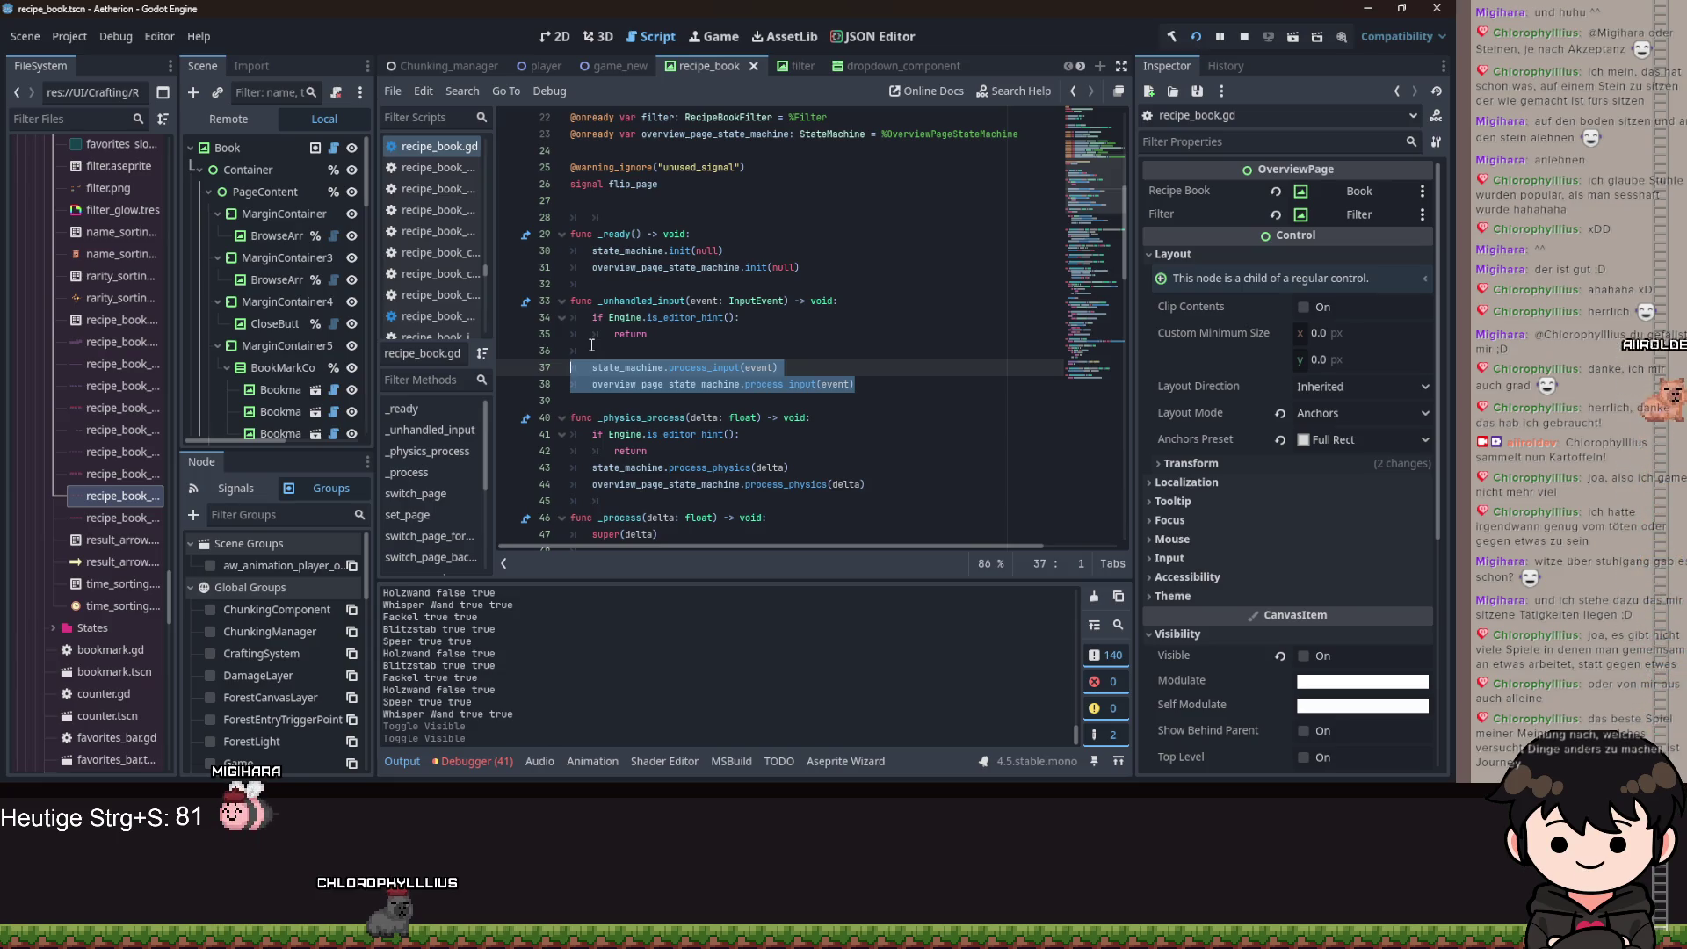
pyautogui.hotkey('shift', 'Down')
pyautogui.hotkey('shift', 'Down')
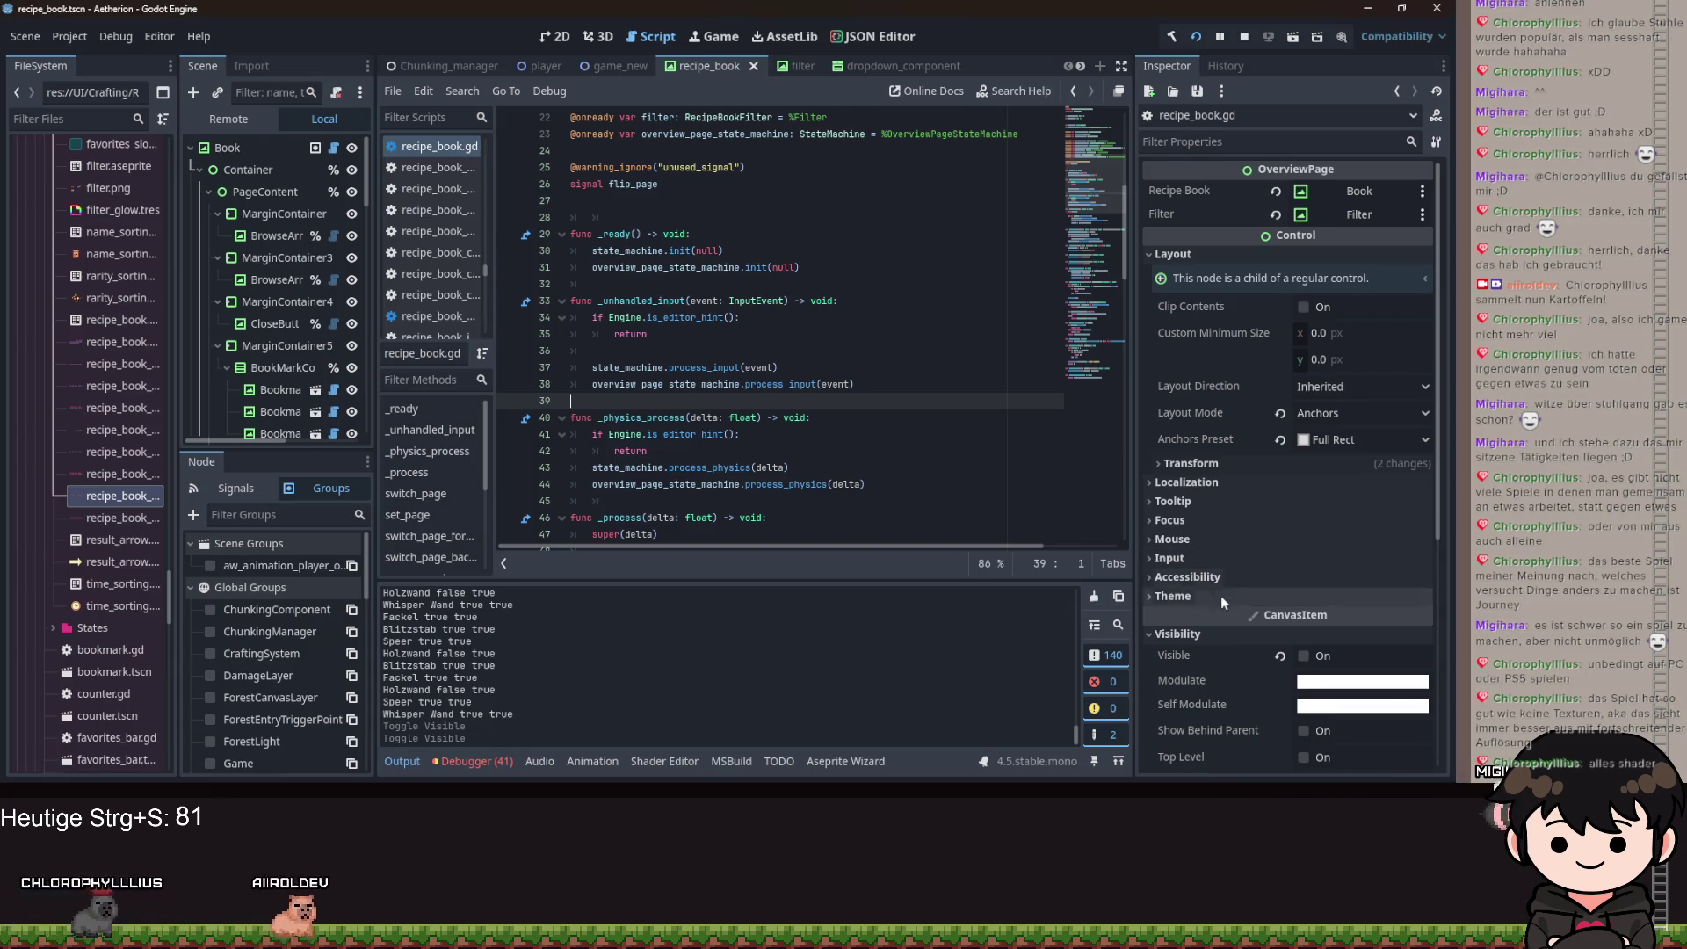
pyautogui.moveTo(1231, 619)
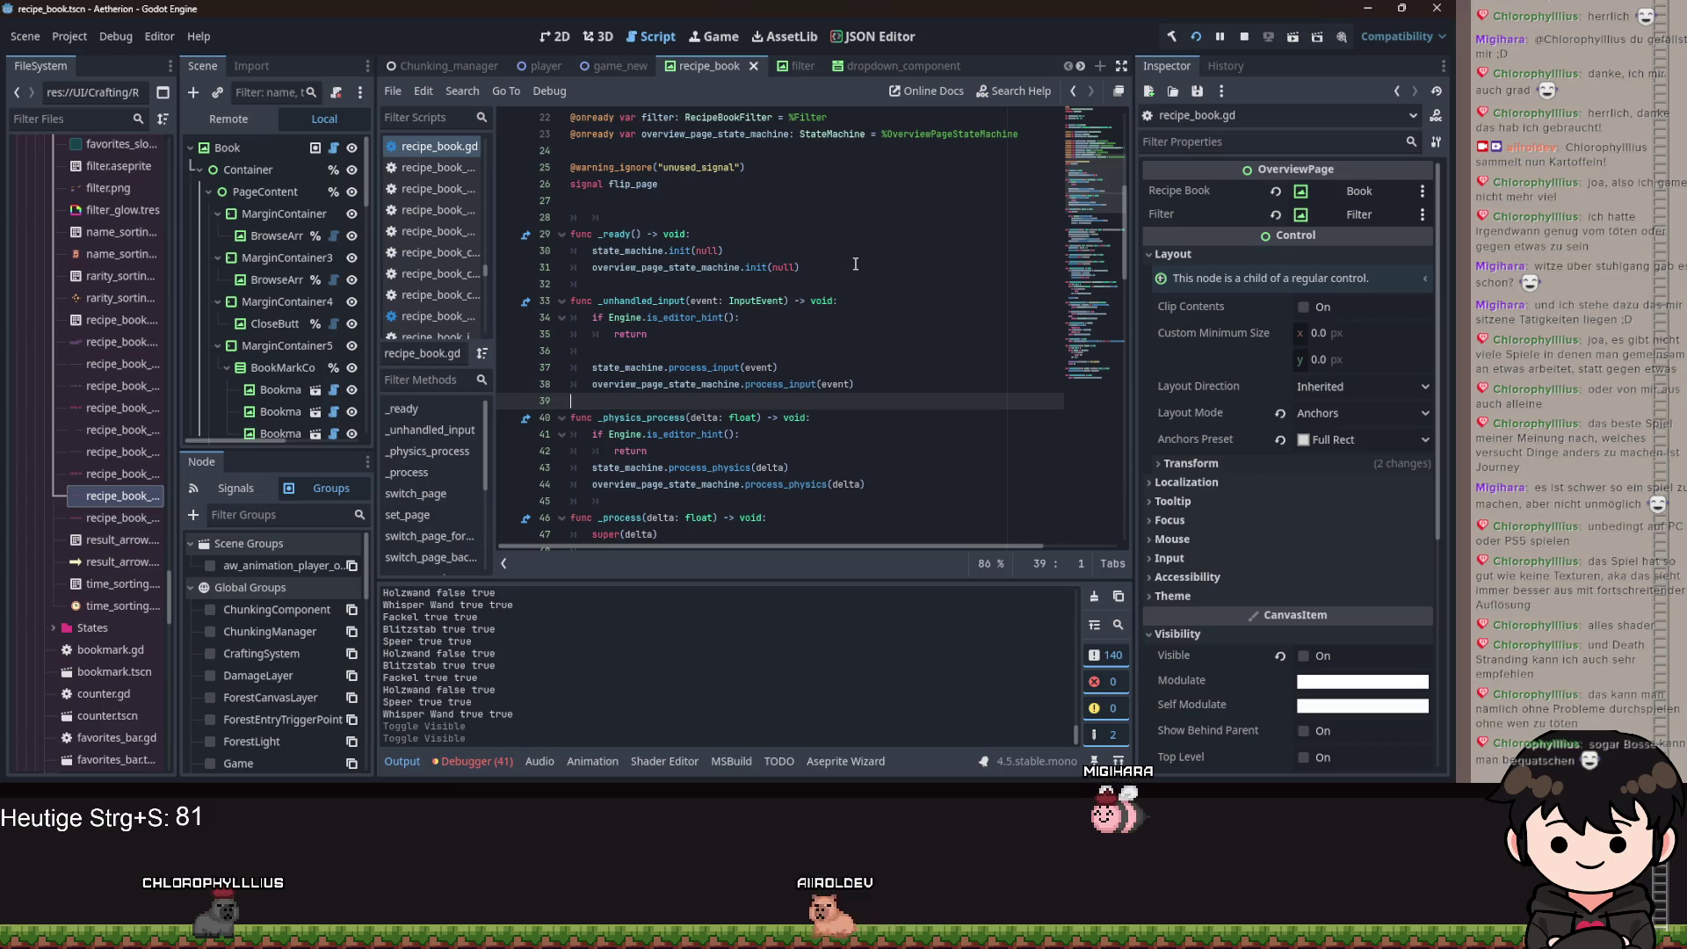
# Inspect the editor-hint return and state machine input calls, then open the Open state's script.
pyautogui.moveTo(918, 334); pyautogui.dragTo(997, 310)
pyautogui.moveTo(861, 385); pyautogui.dragTo(396, 351)
pyautogui.press('Escape')
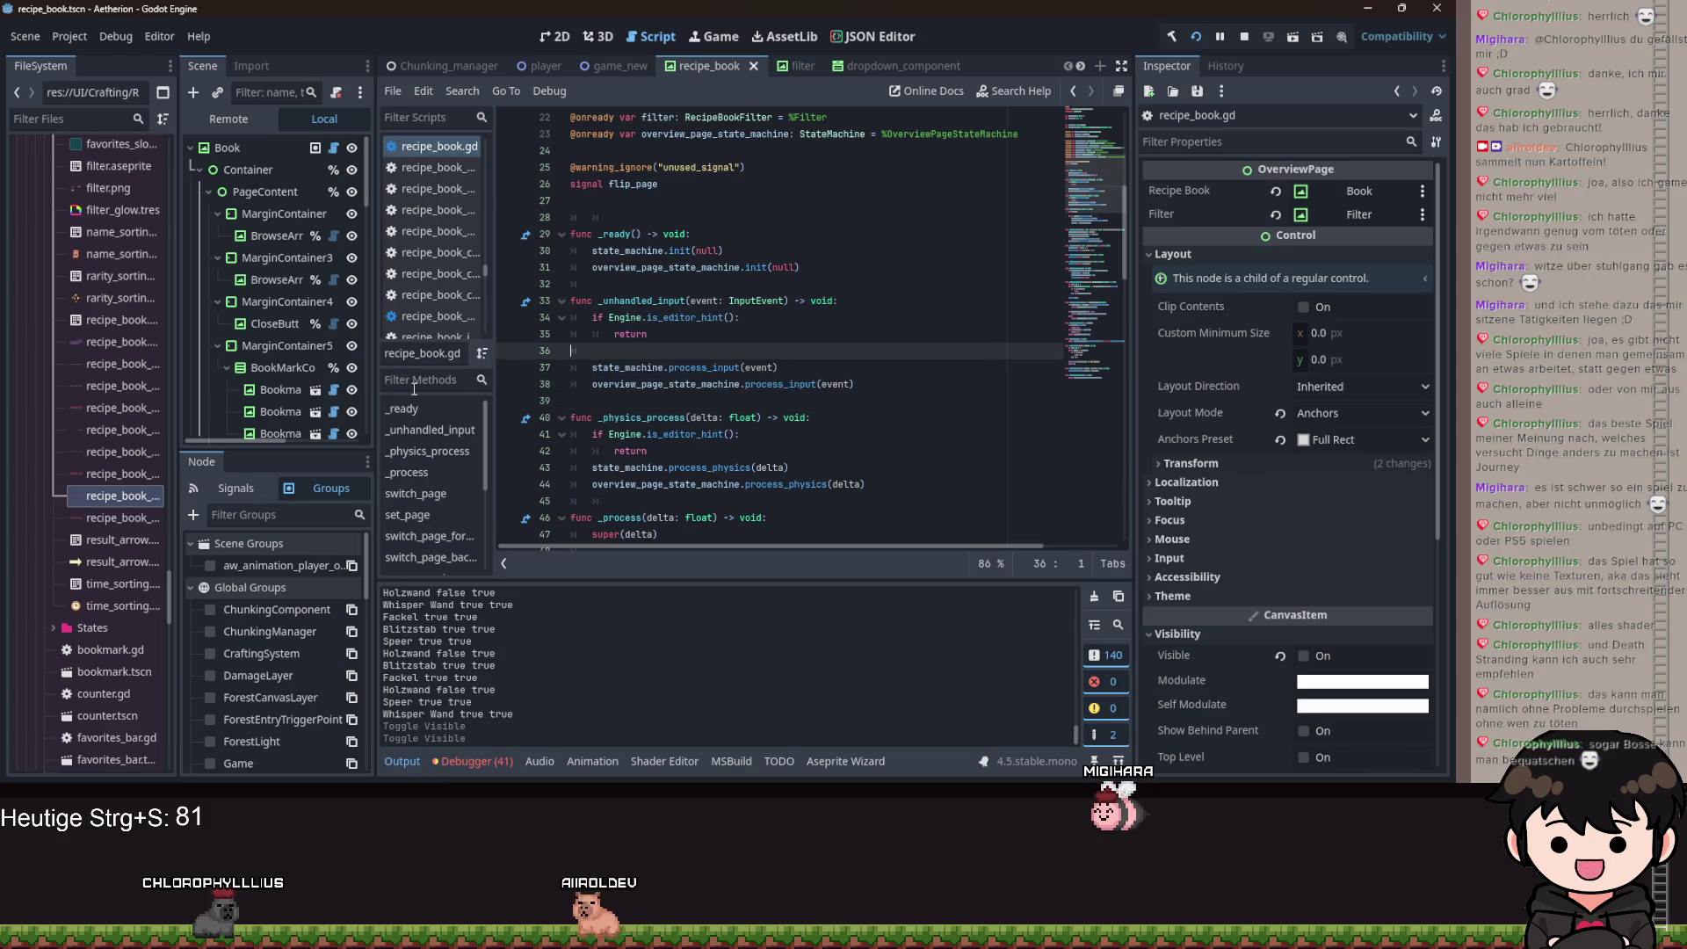
pyautogui.scroll(-5, 251, 358)
pyautogui.scroll(-6, 244, 330)
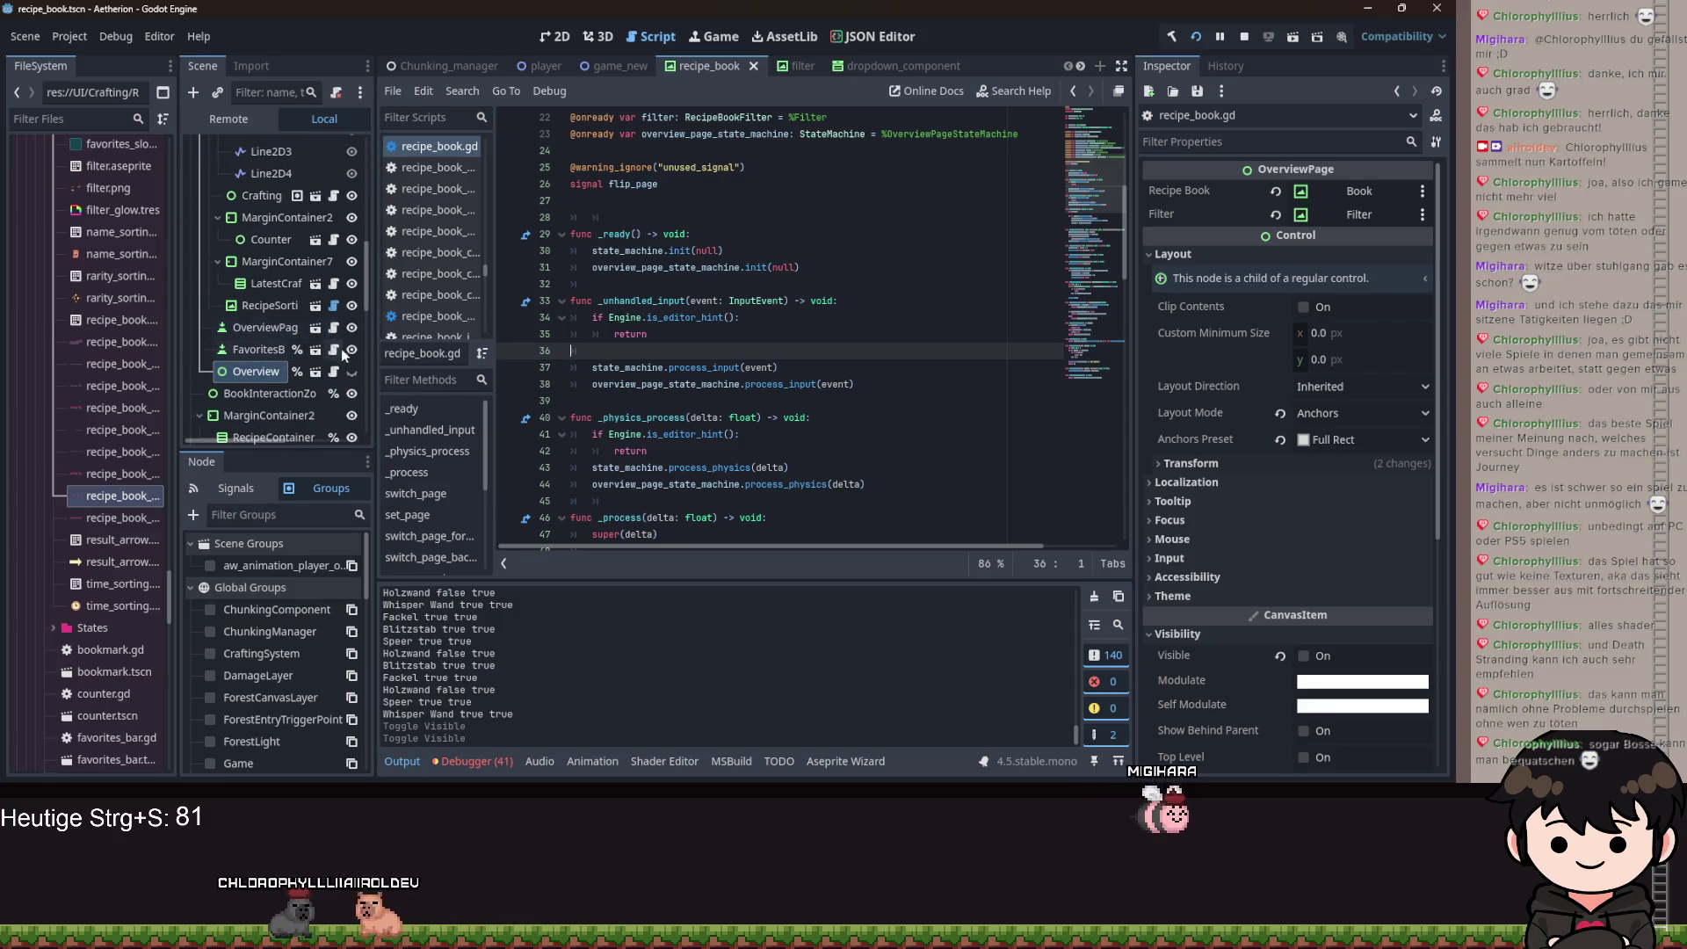
pyautogui.scroll(-3, 269, 396)
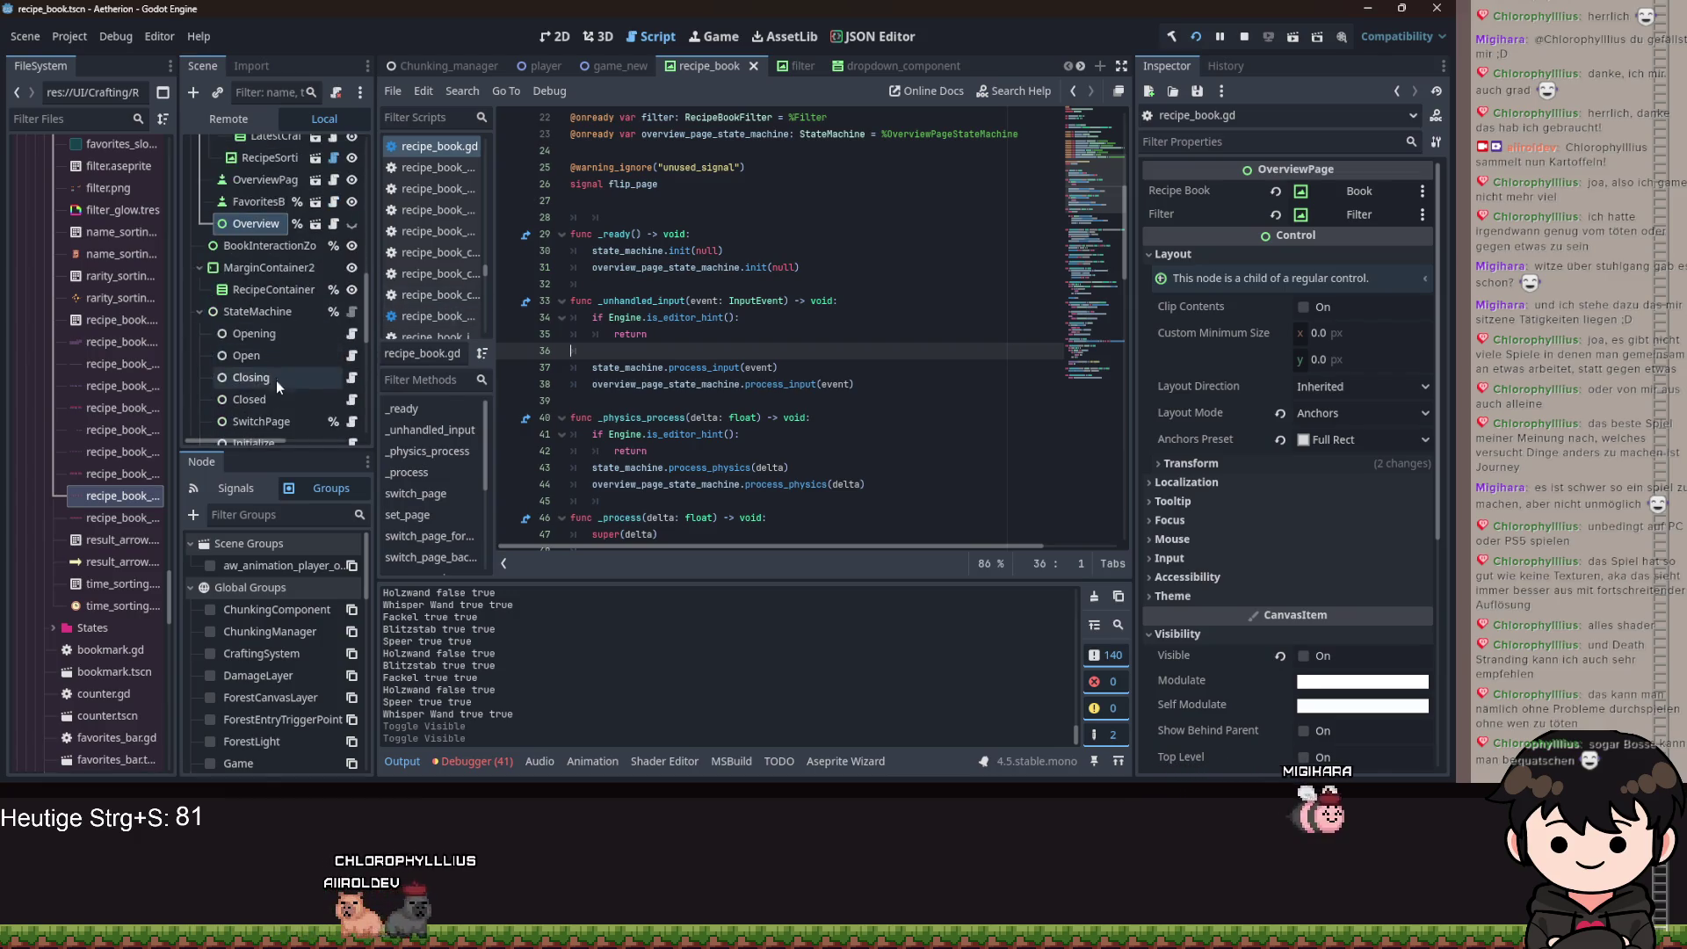
pyautogui.scroll(-2, 281, 298)
pyautogui.scroll(-1, 302, 325)
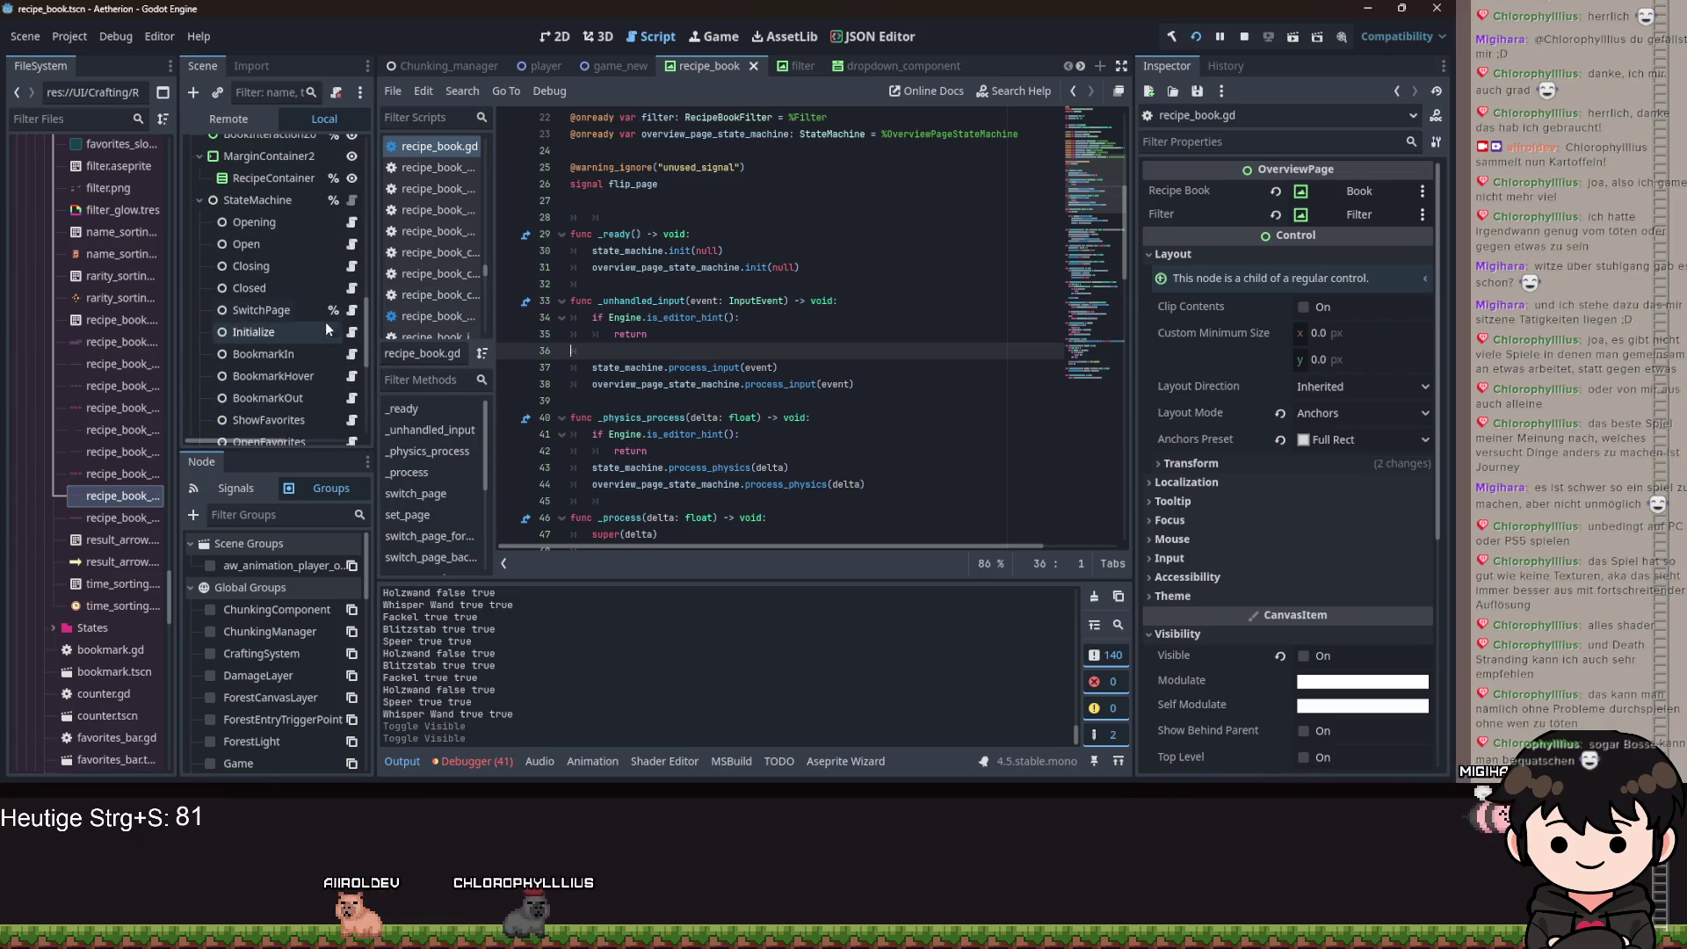
pyautogui.click(351, 245)
pyautogui.scroll(-5, 825, 413)
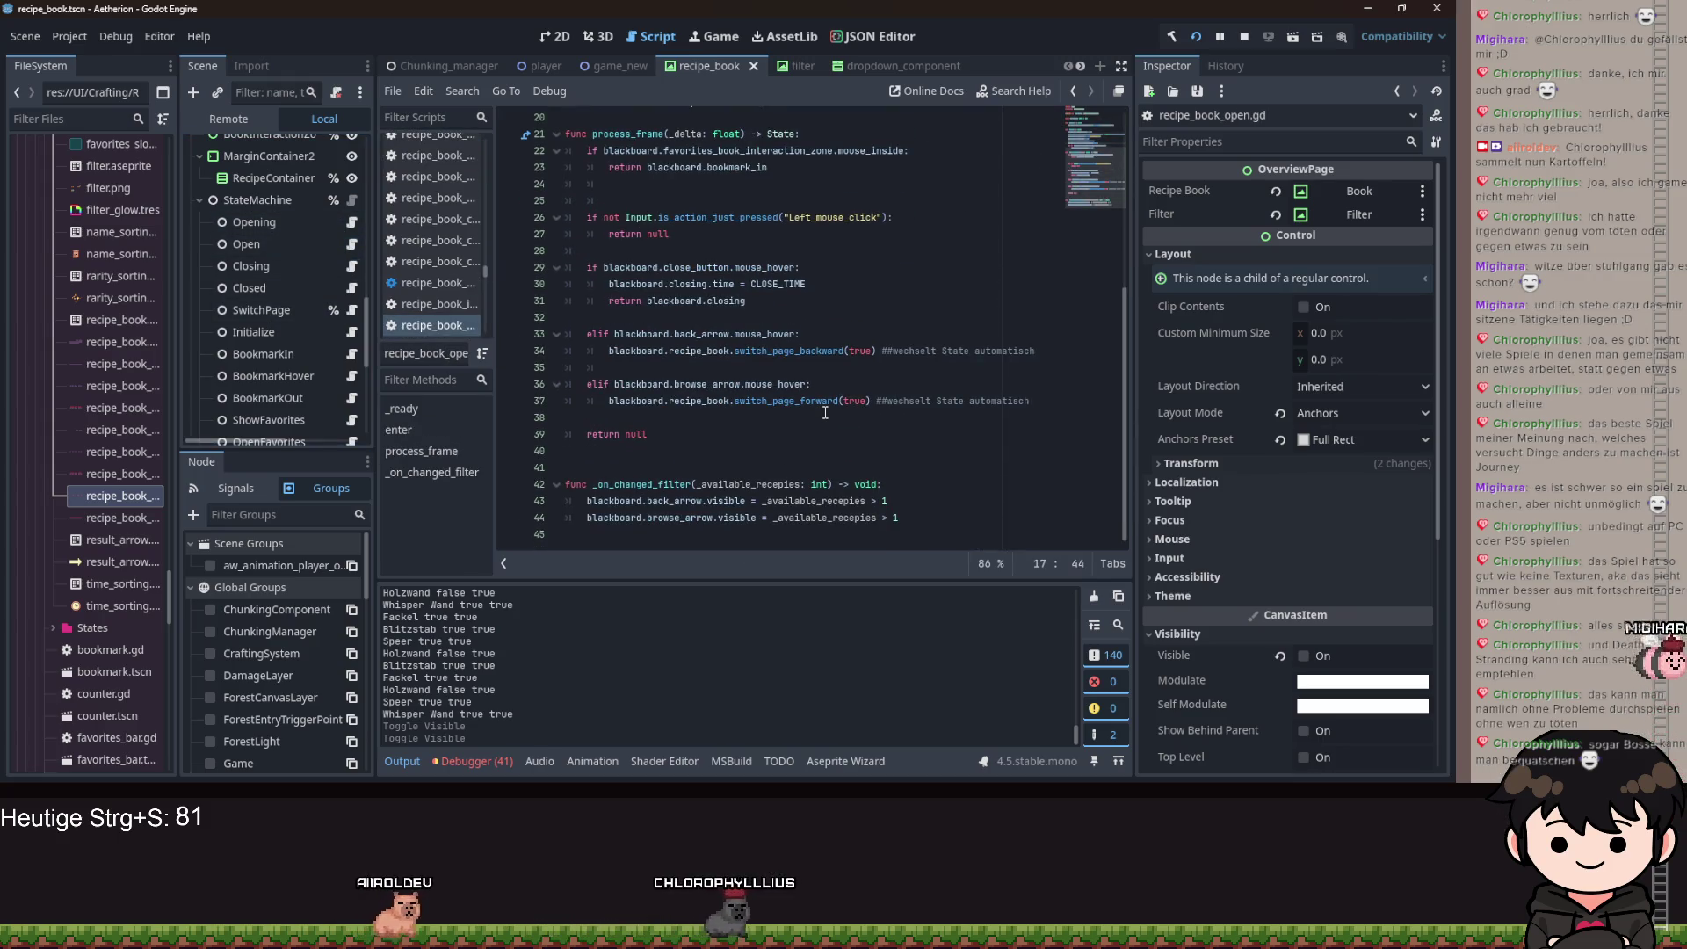
# Comment out the two arrow-visibility lines 43–44 and save.
pyautogui.click(887, 505)
pyautogui.hotkey('shift', 'Left')
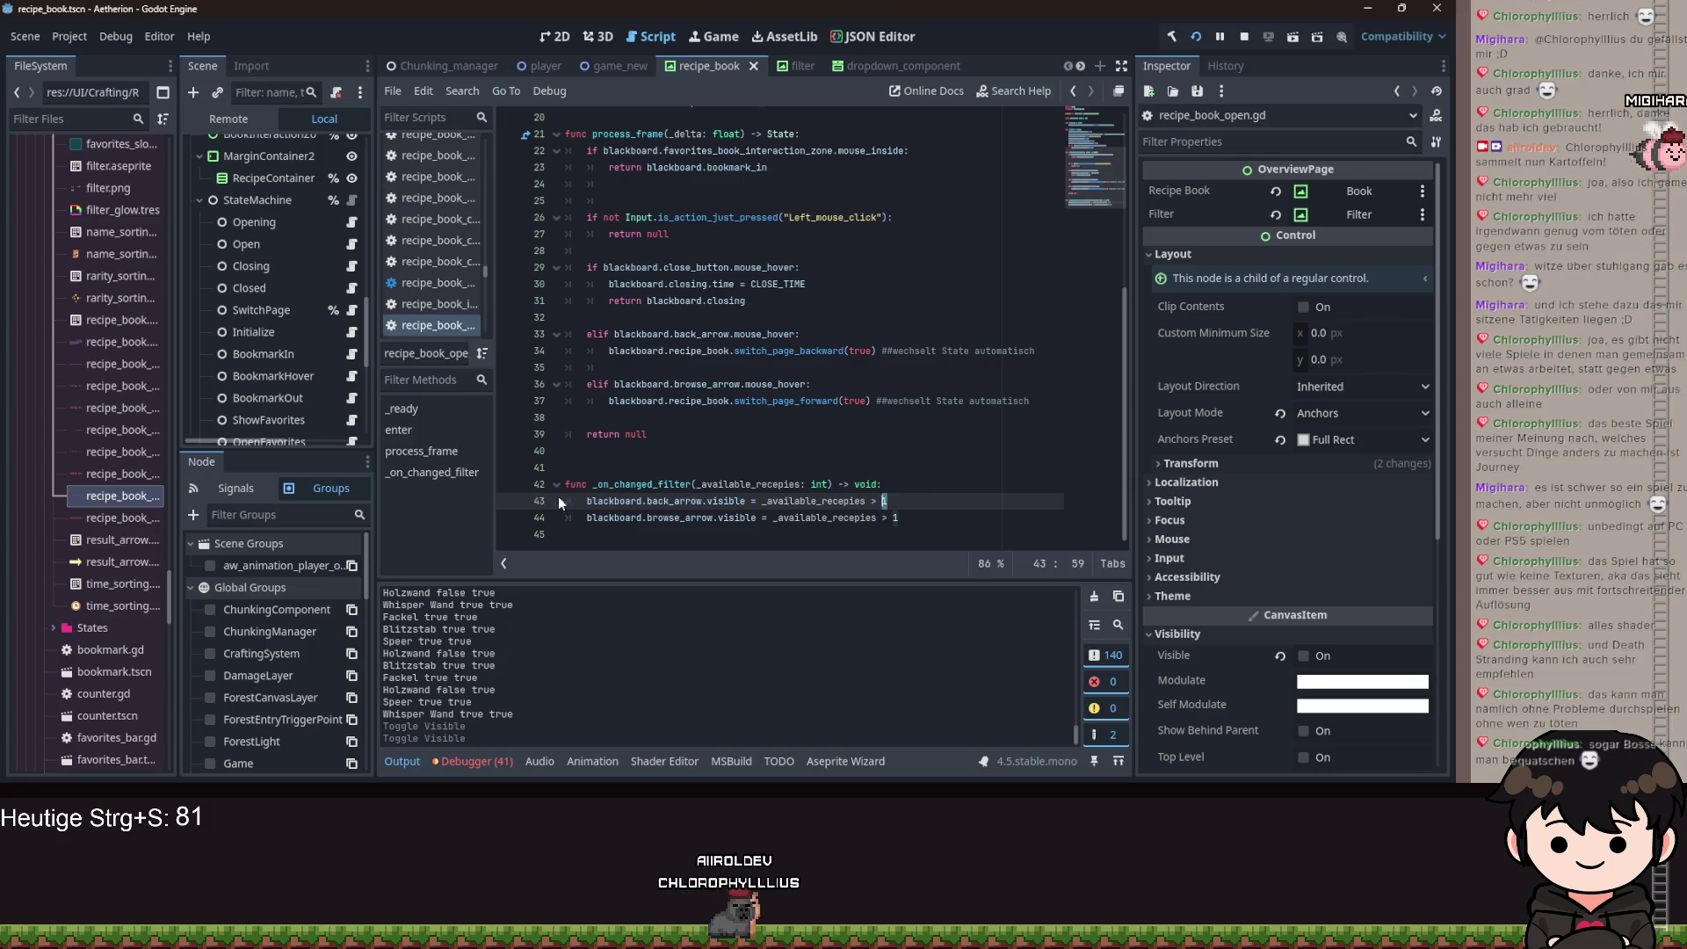
pyautogui.click(587, 506)
pyautogui.hotkey('ctrl', 'k')
pyautogui.press('Down')
pyautogui.hotkey('ctrl', 'k')
pyautogui.hotkey('ctrl', 's')
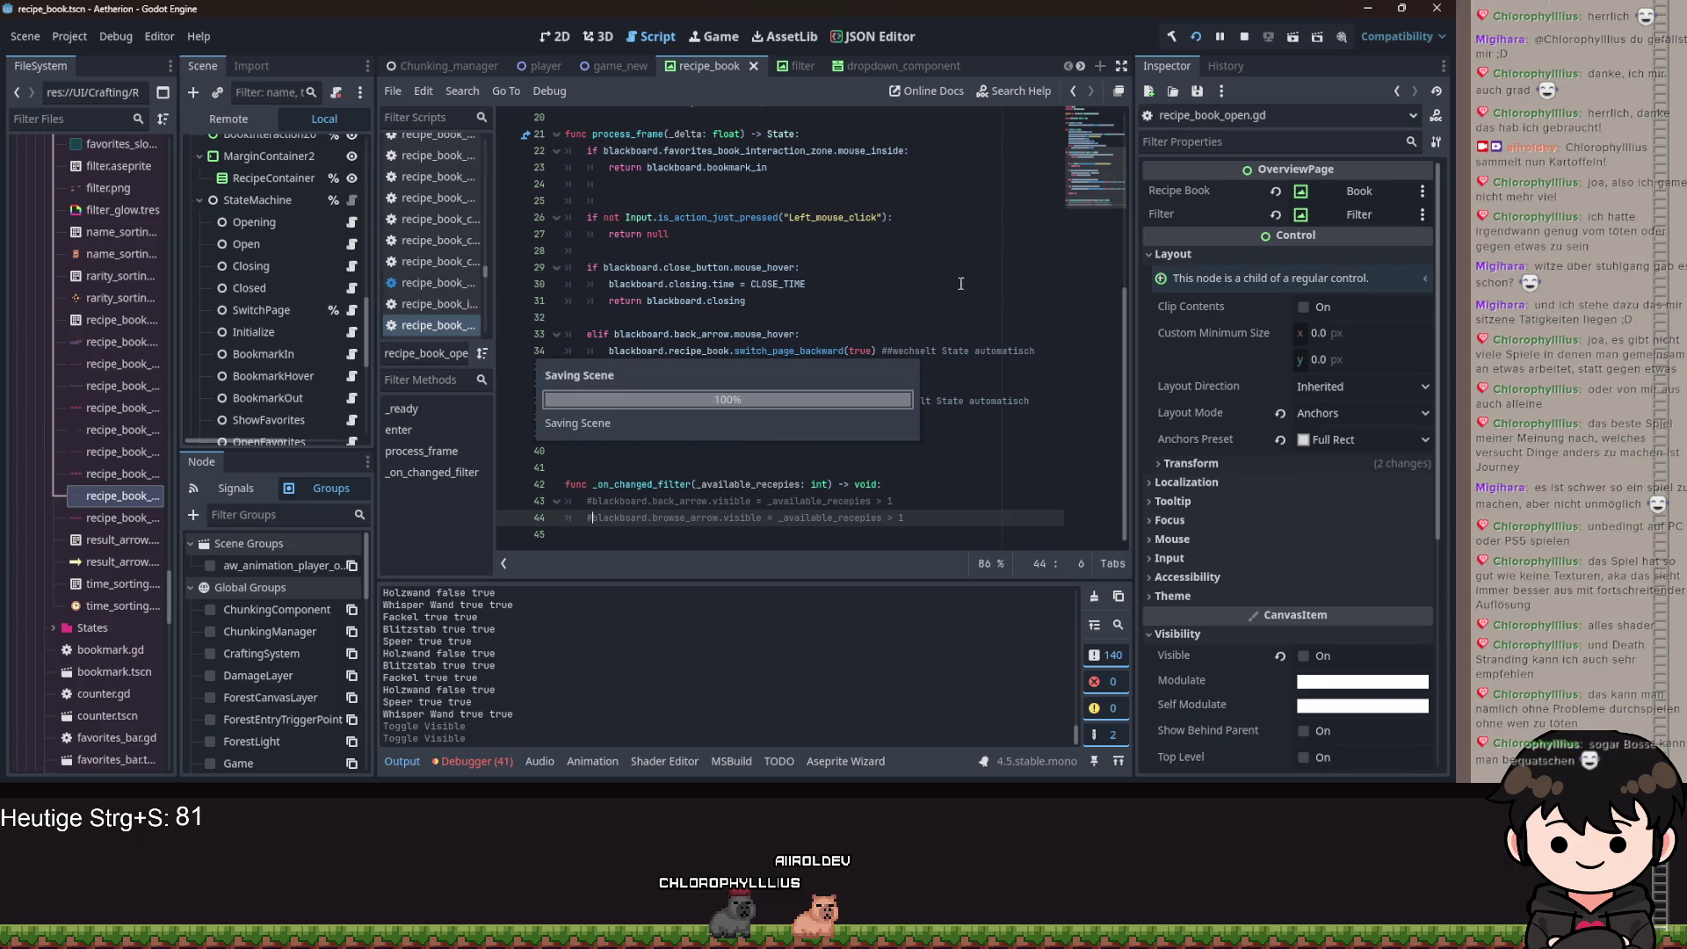
# Add an indented pass to the empty _on_changed_filter handler and save.
pyautogui.click(569, 481)
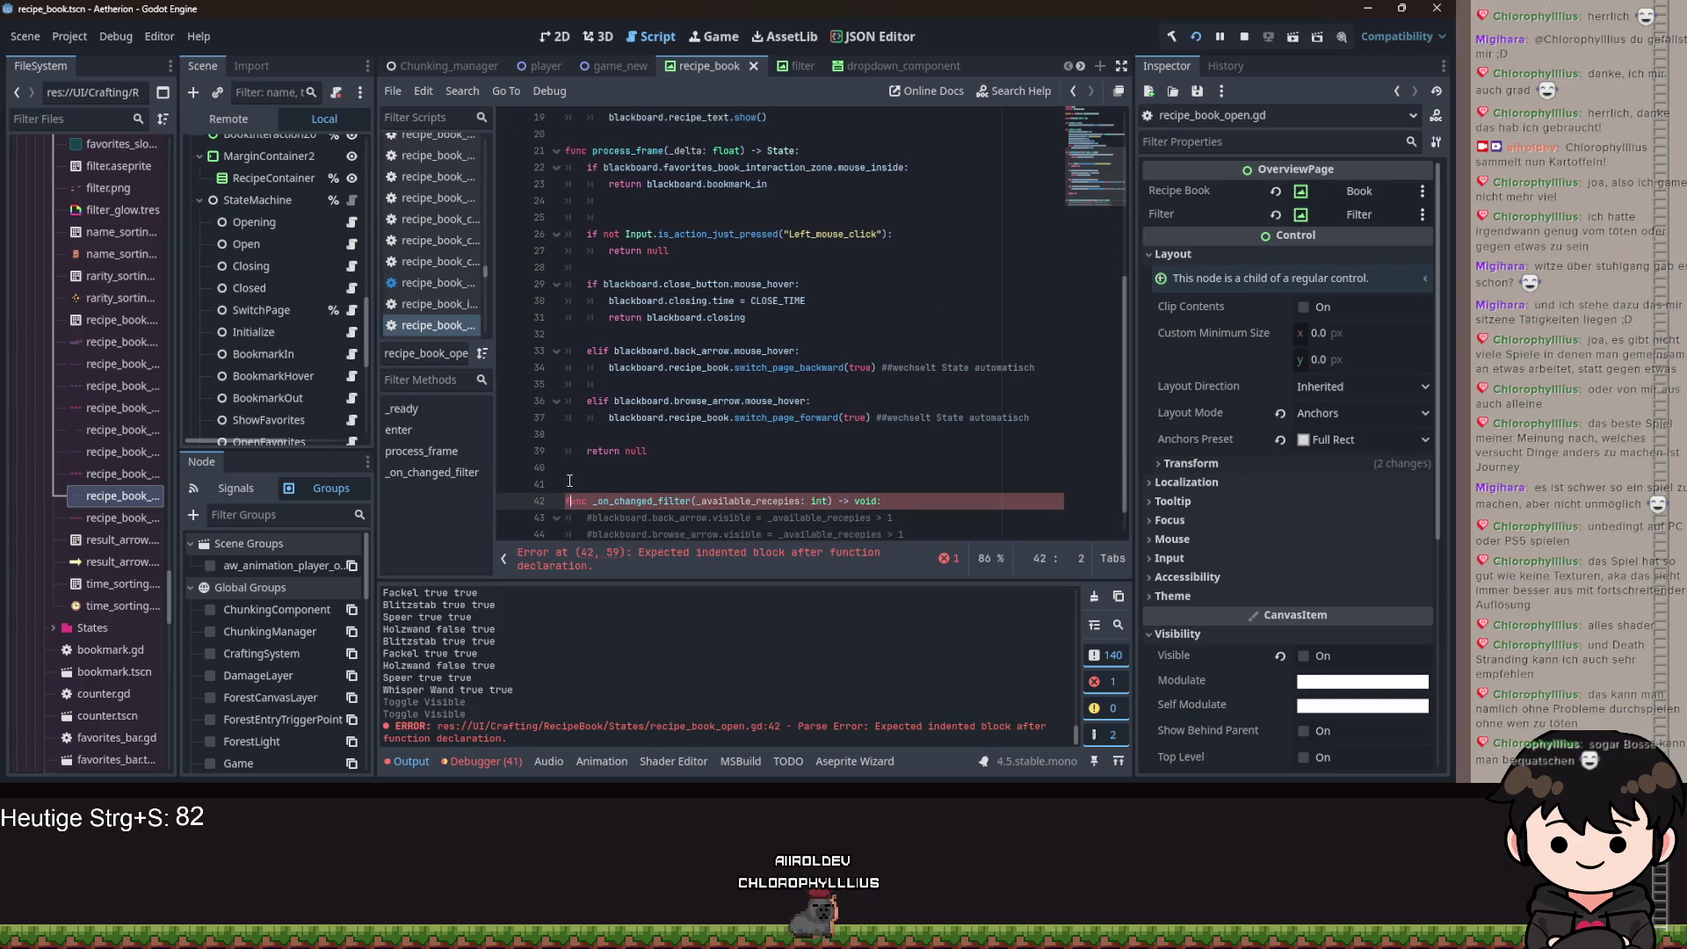
pyautogui.press('End')
pyautogui.press('Return')
pyautogui.write('pass')
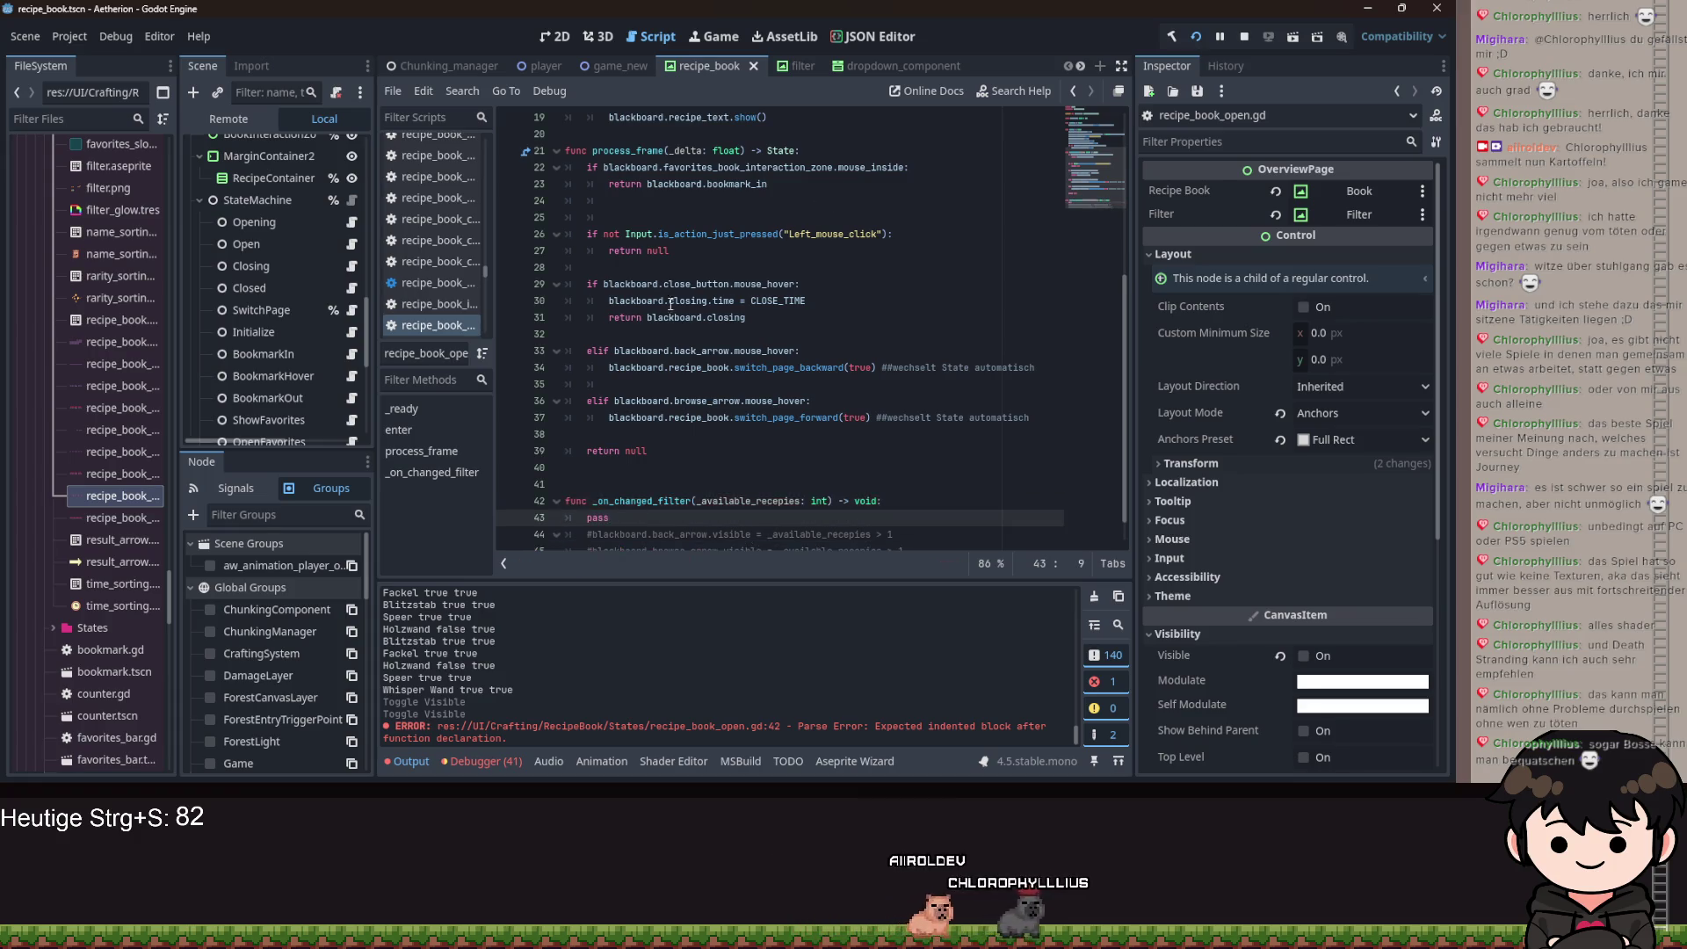
pyautogui.scroll(6, 759, 340)
pyautogui.scroll(-7, 743, 189)
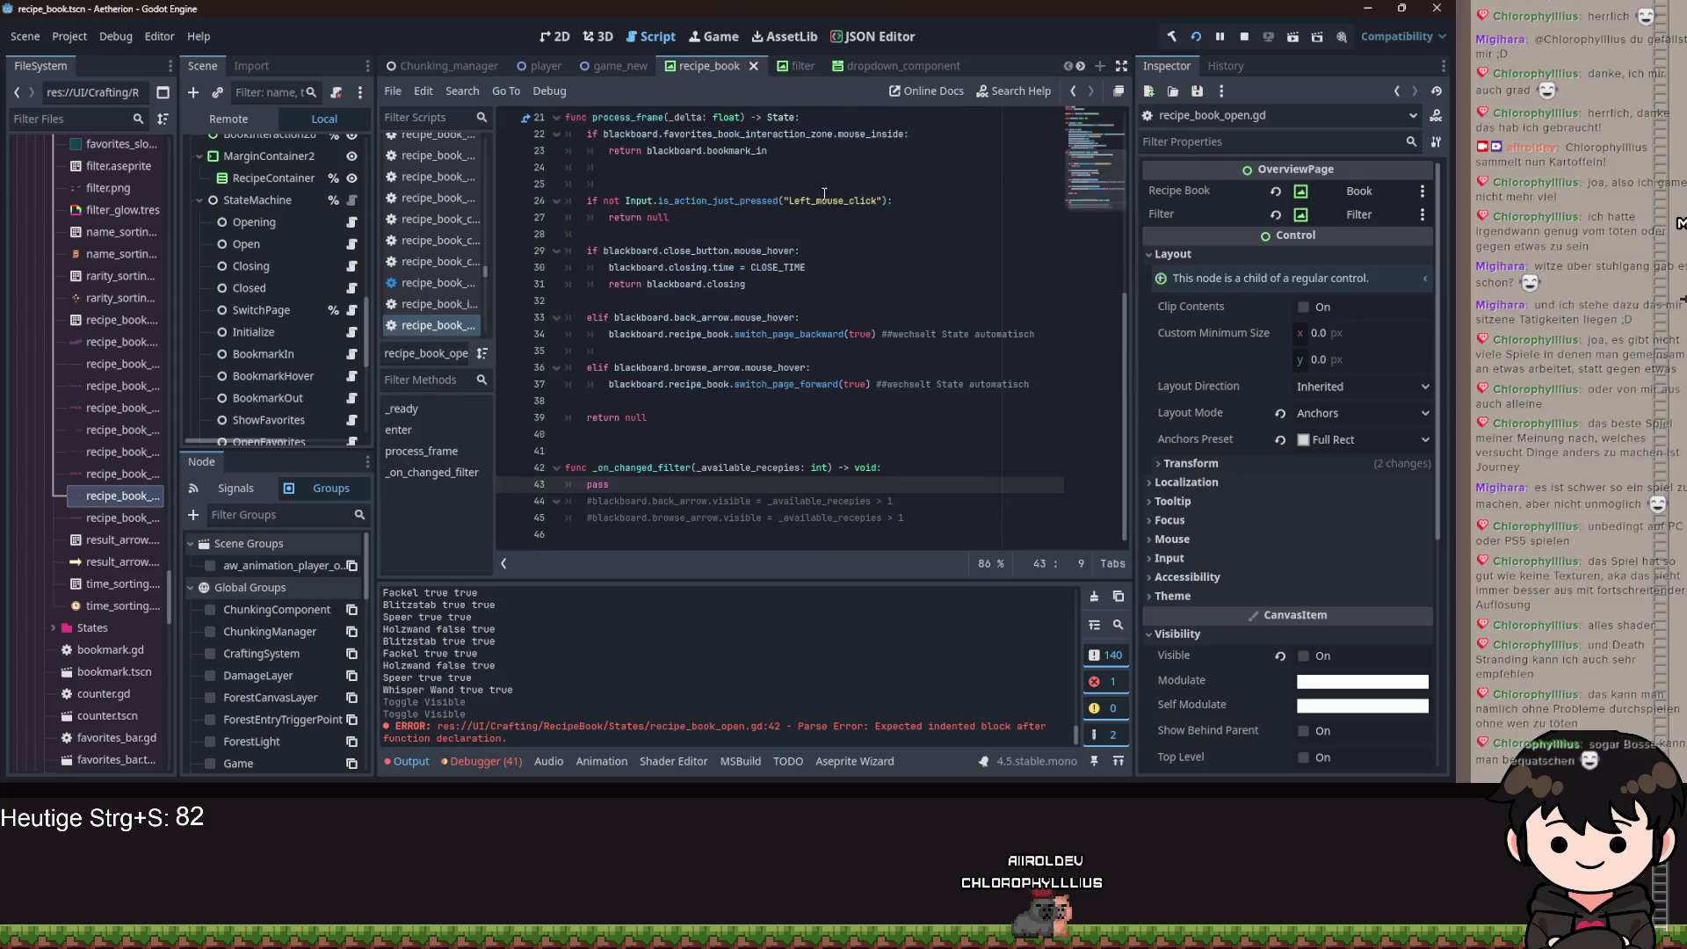
pyautogui.hotkey('ctrl', 's')
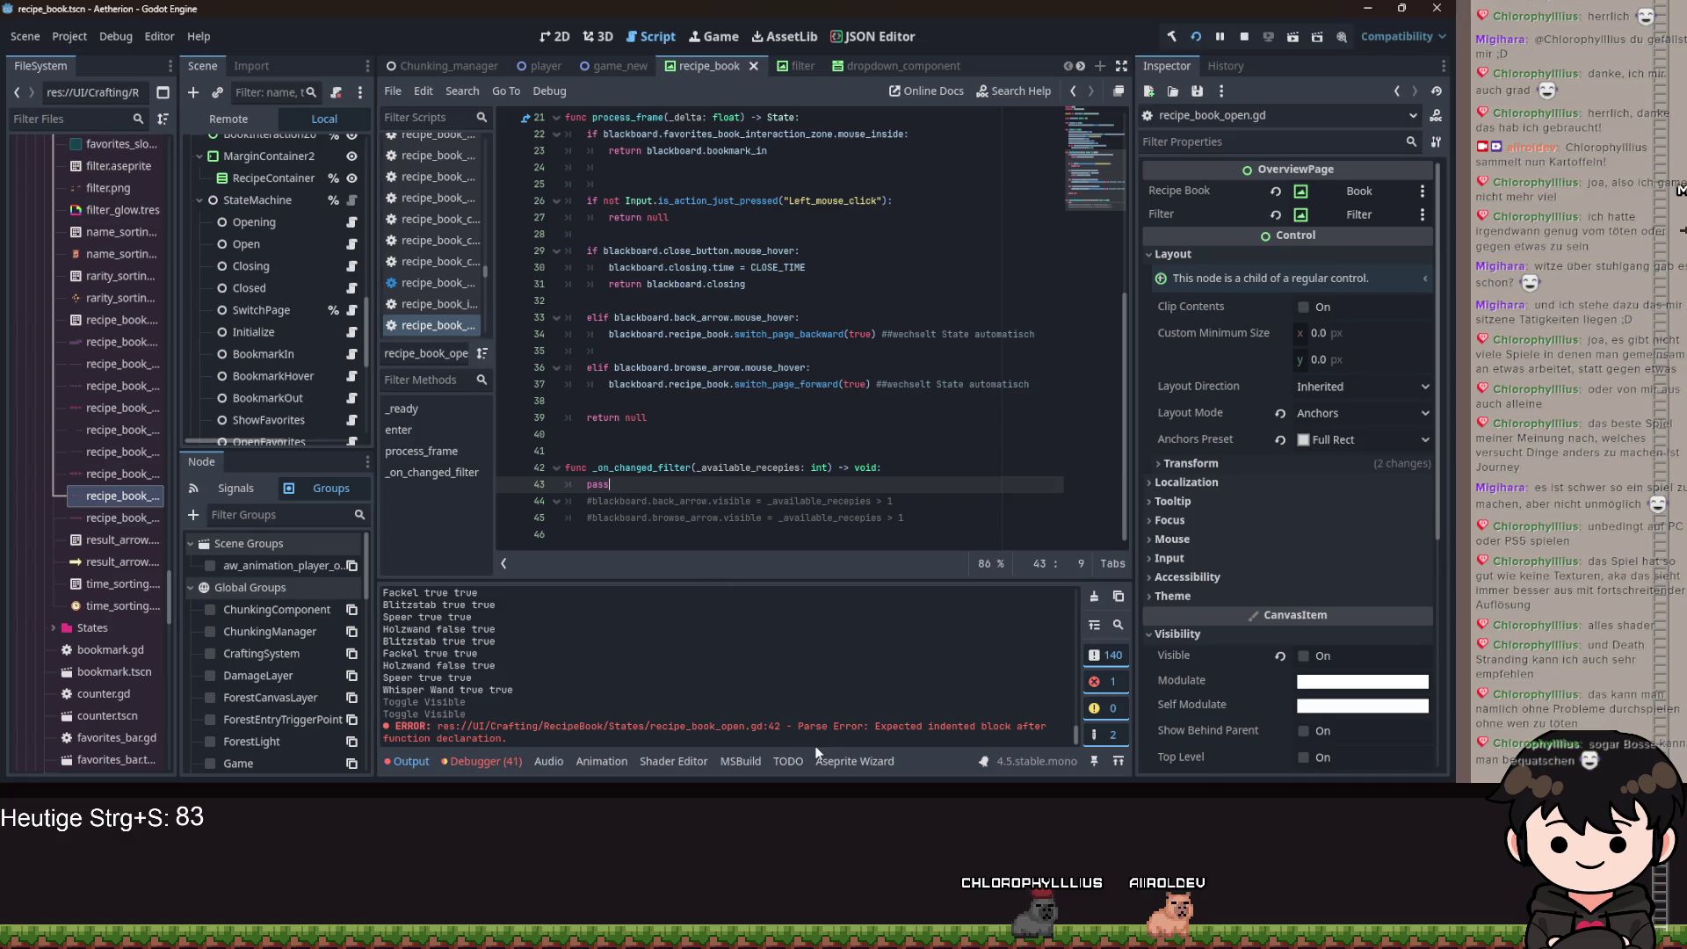
# Test-run the game with F5, toggle the recipe book filter, then close the game.
pyautogui.press('F5')
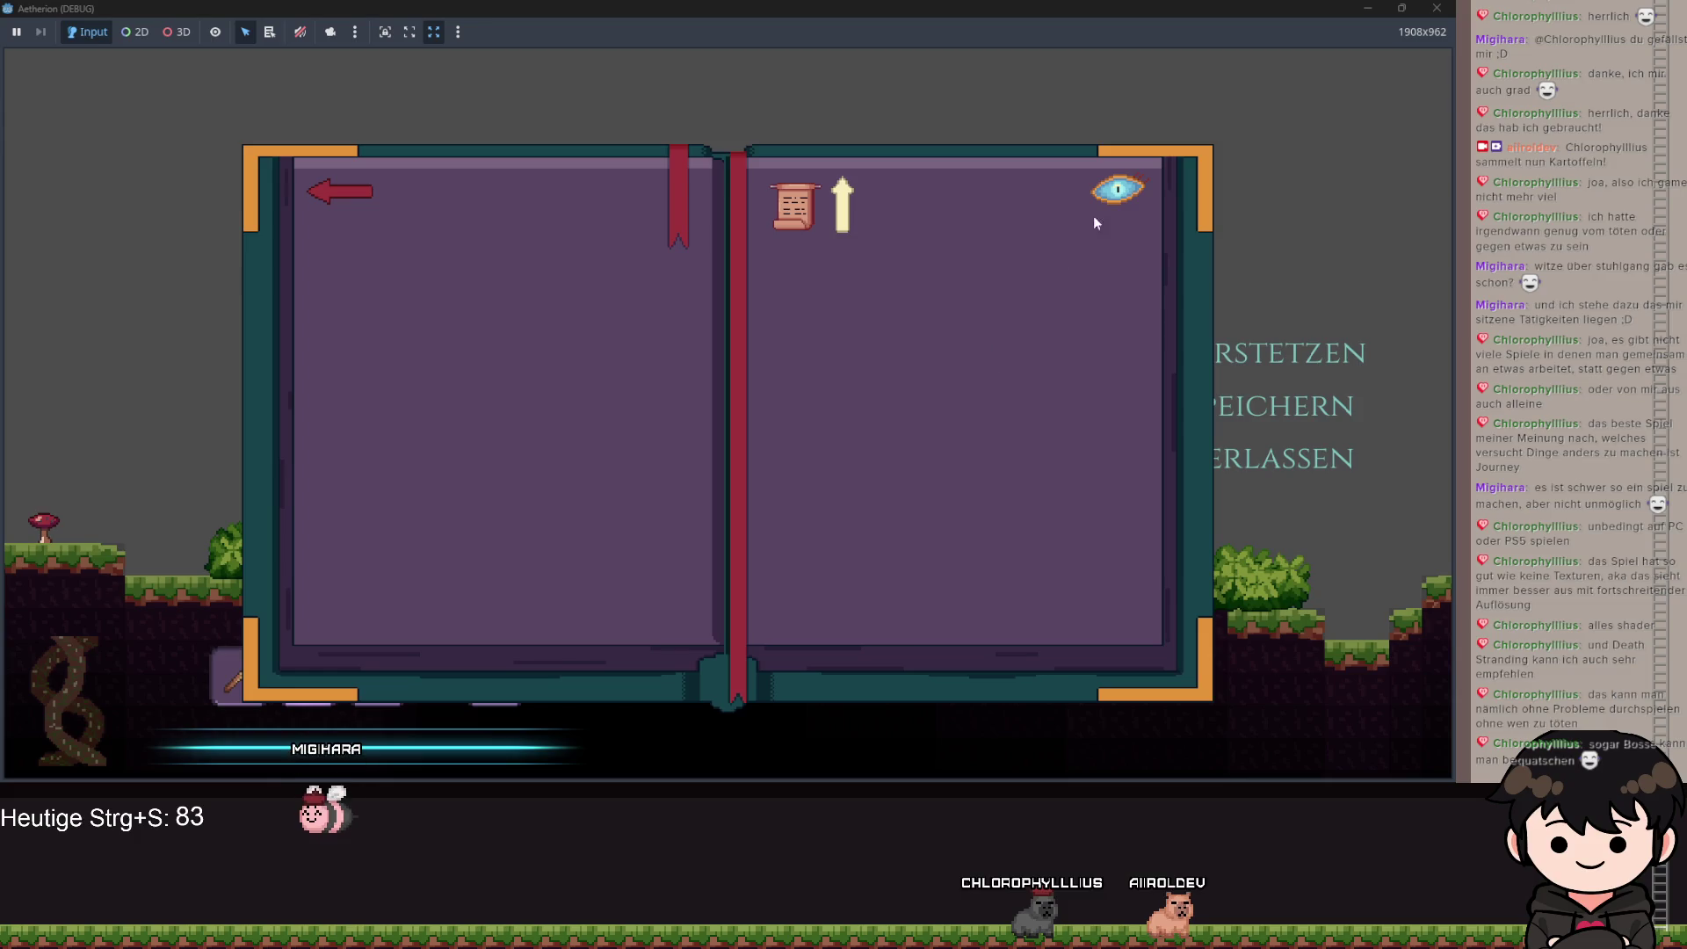
pyautogui.click(1119, 193)
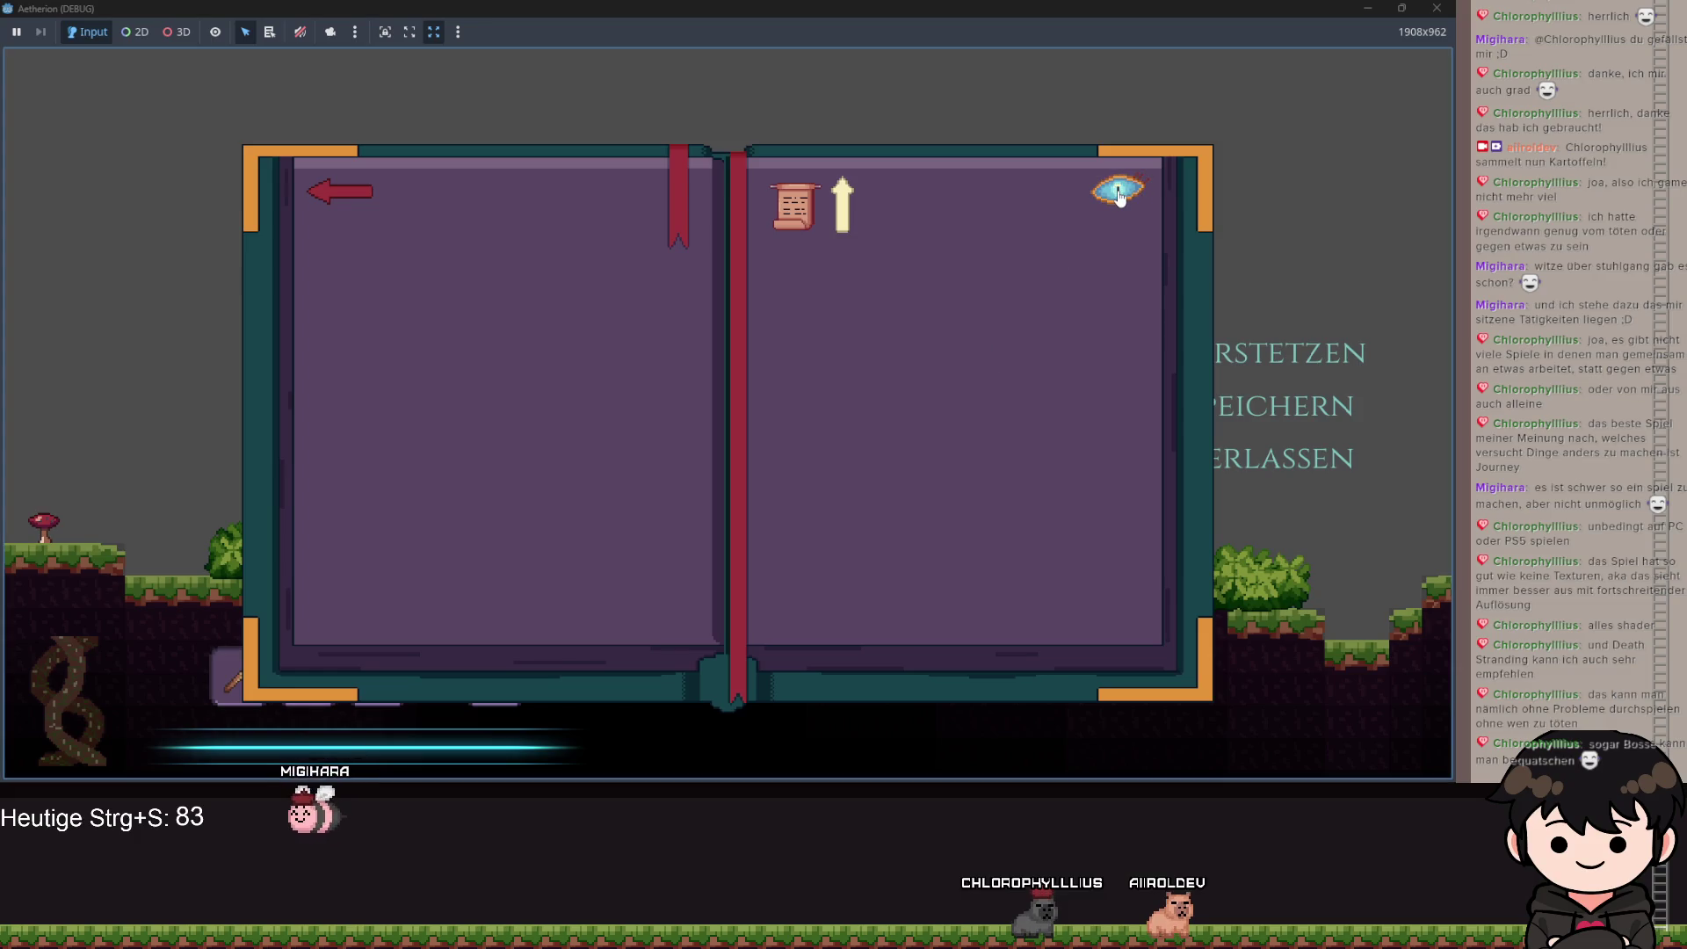
pyautogui.click(1363, 8)
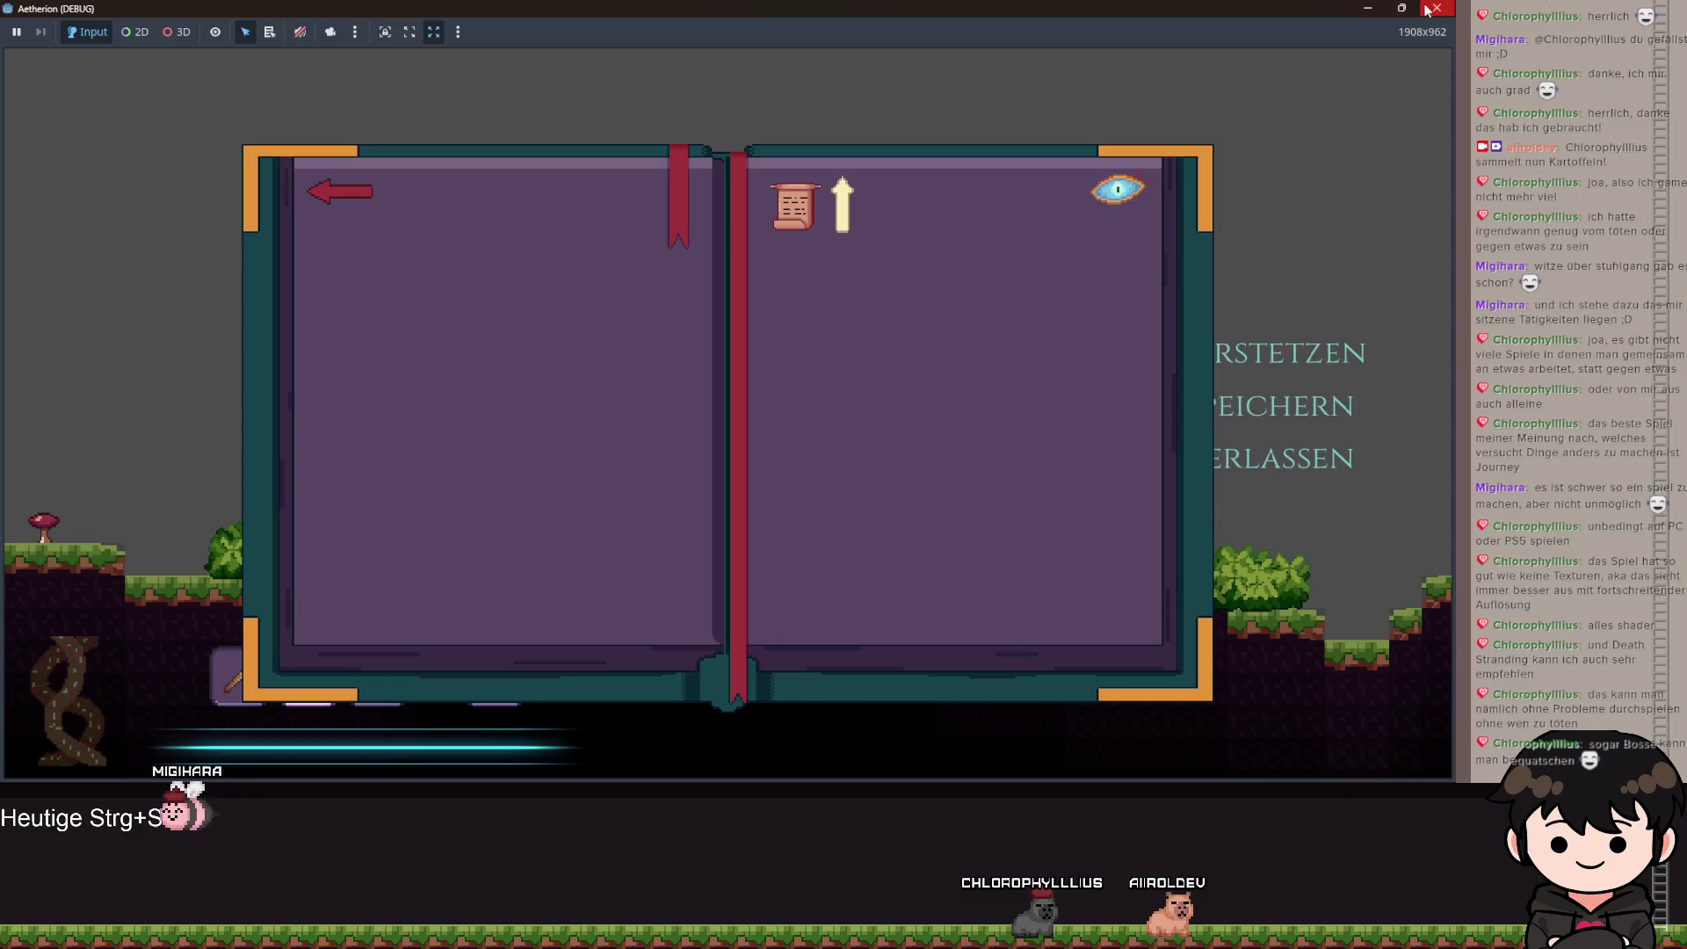
pyautogui.press('F8')
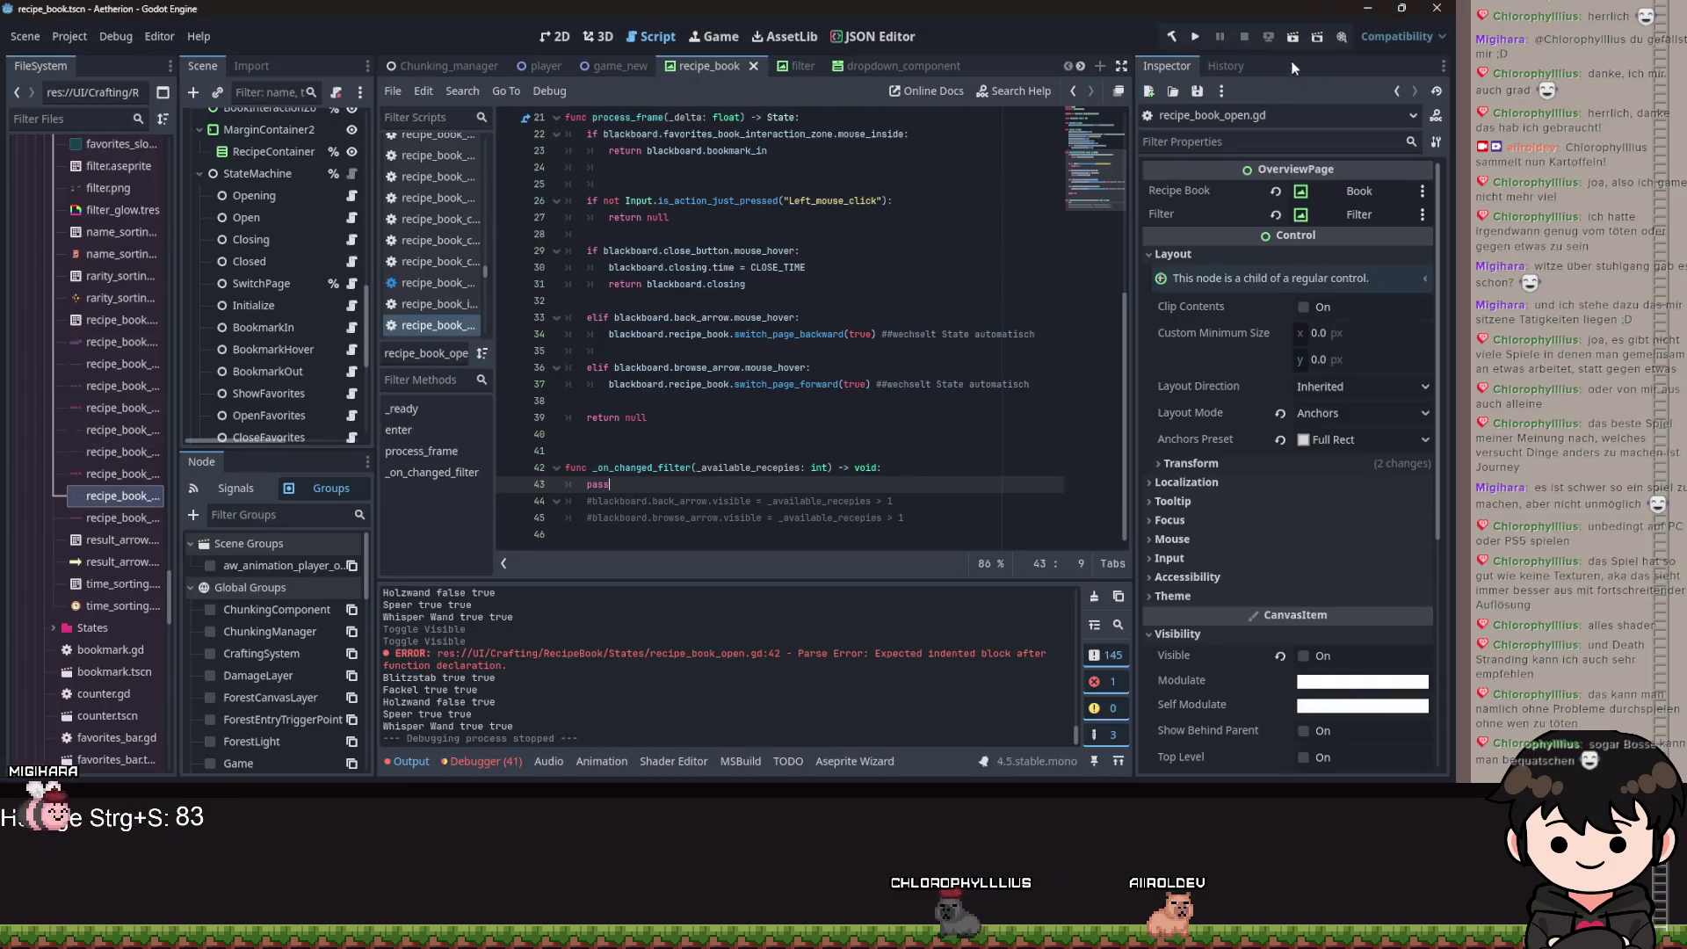
# Run the game again, pass the title screen and load a save slot.
pyautogui.click(1170, 36)
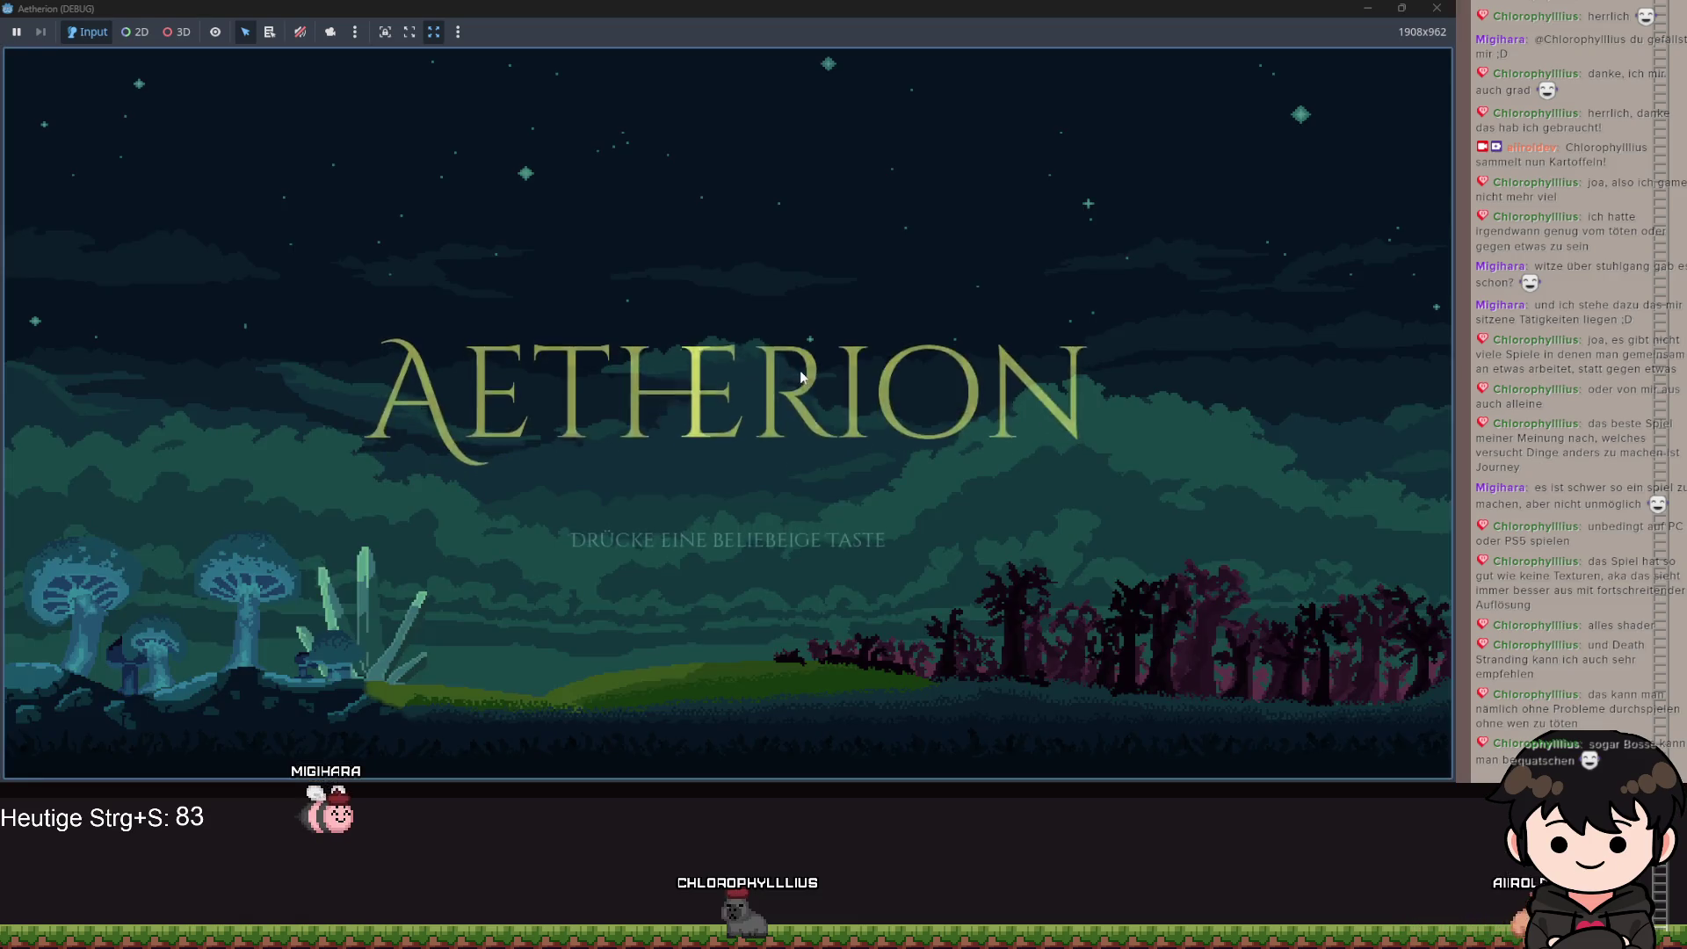
pyautogui.press('space')
pyautogui.click(777, 459)
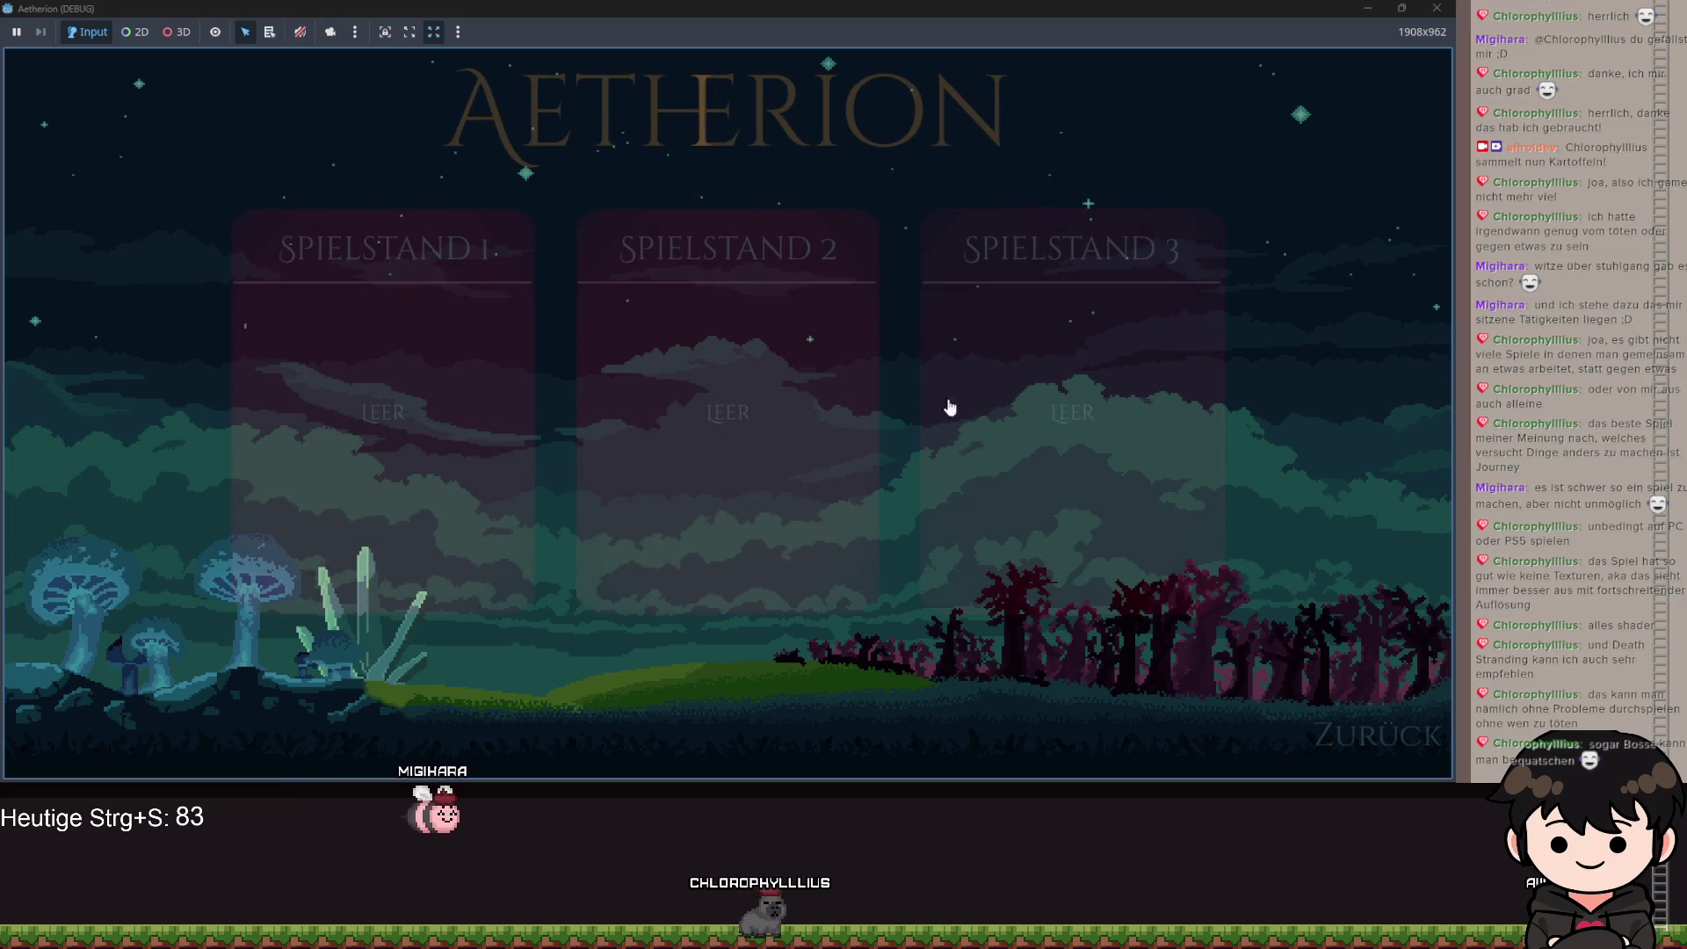
pyautogui.click(877, 413)
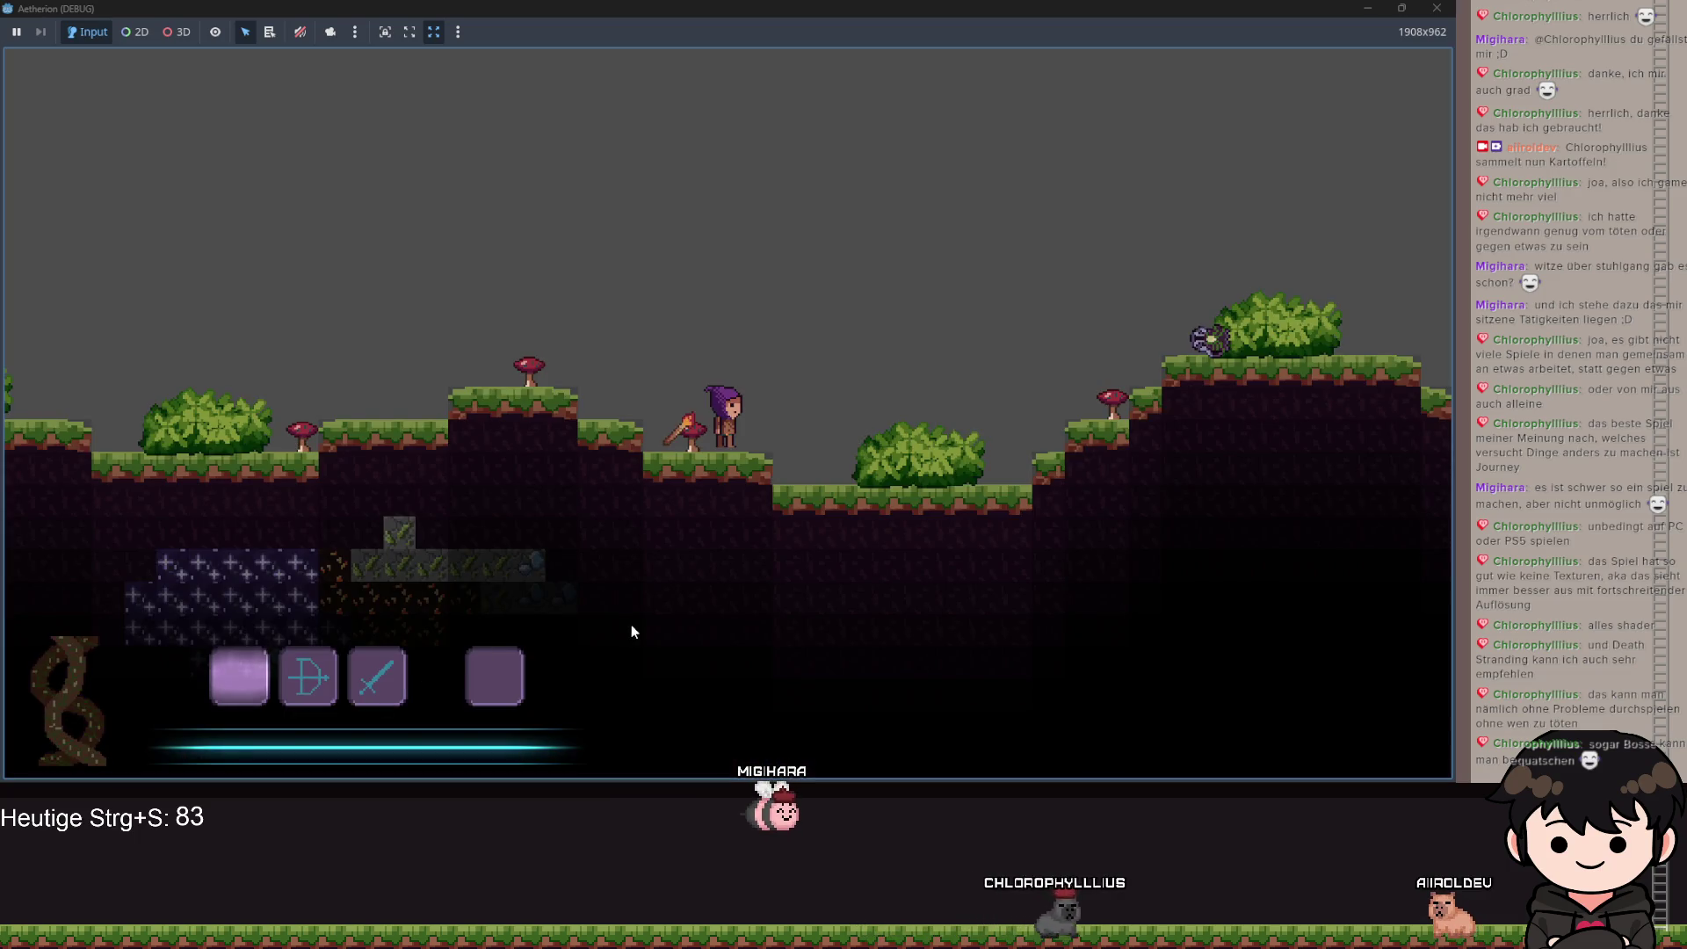
# Move the character, open the recipe book, filter out unknown recipes, then minimize the game.
pyautogui.press('space')
pyautogui.press('5')
pyautogui.press('d')
pyautogui.press('d')
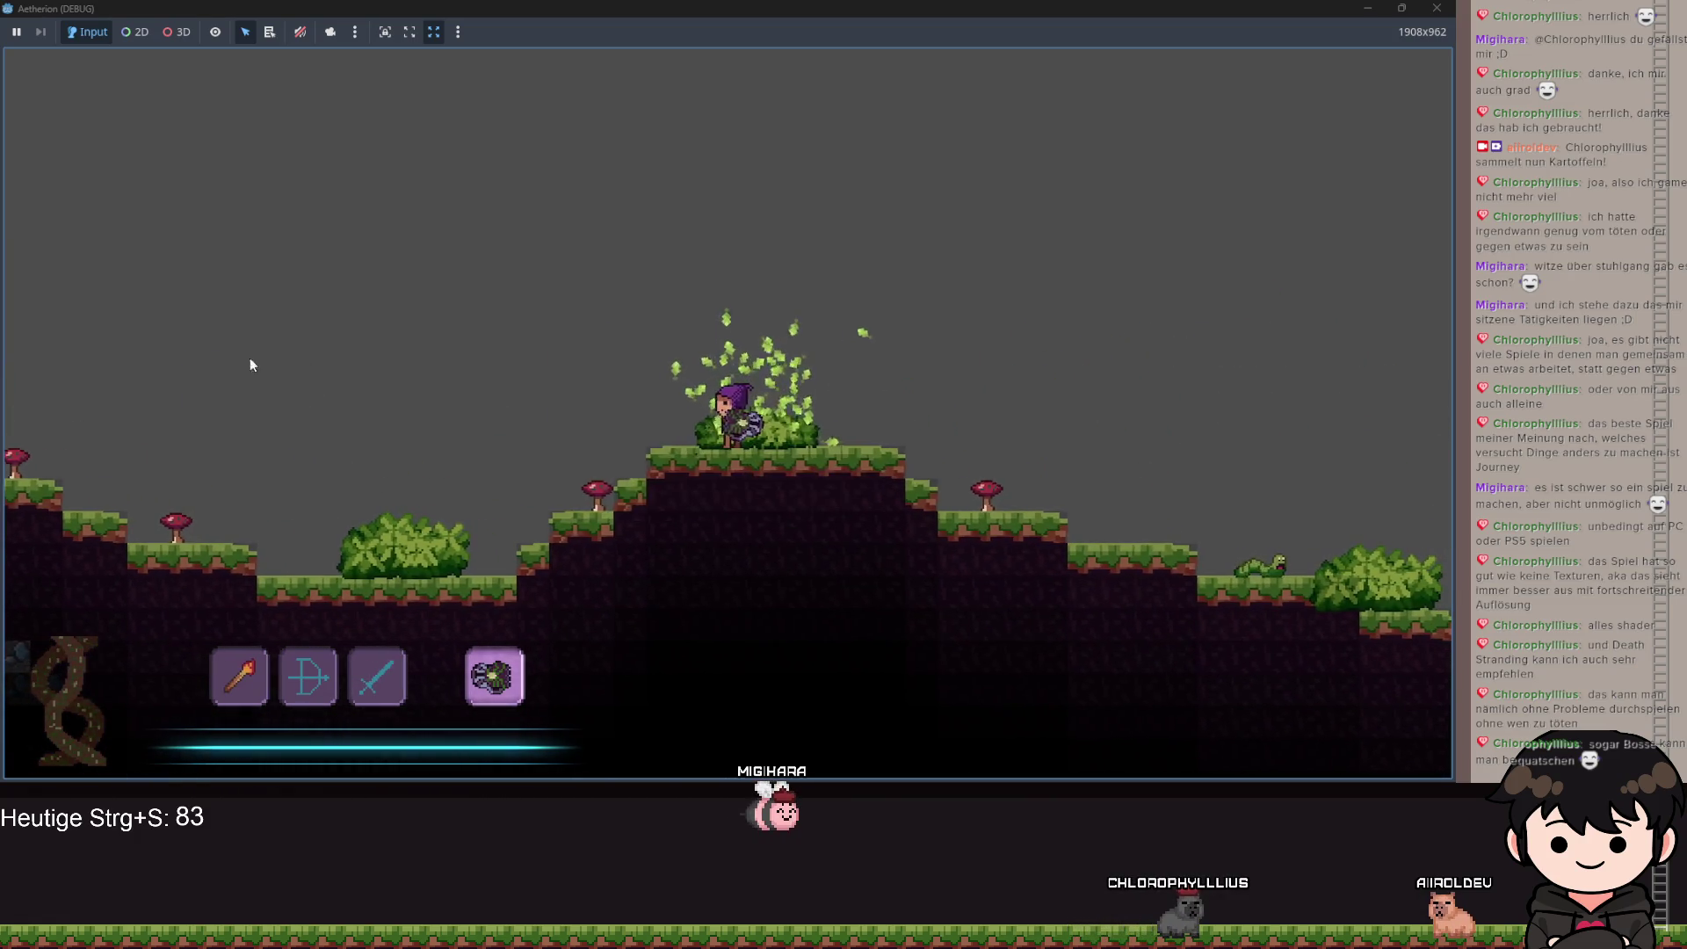
pyautogui.press('Escape')
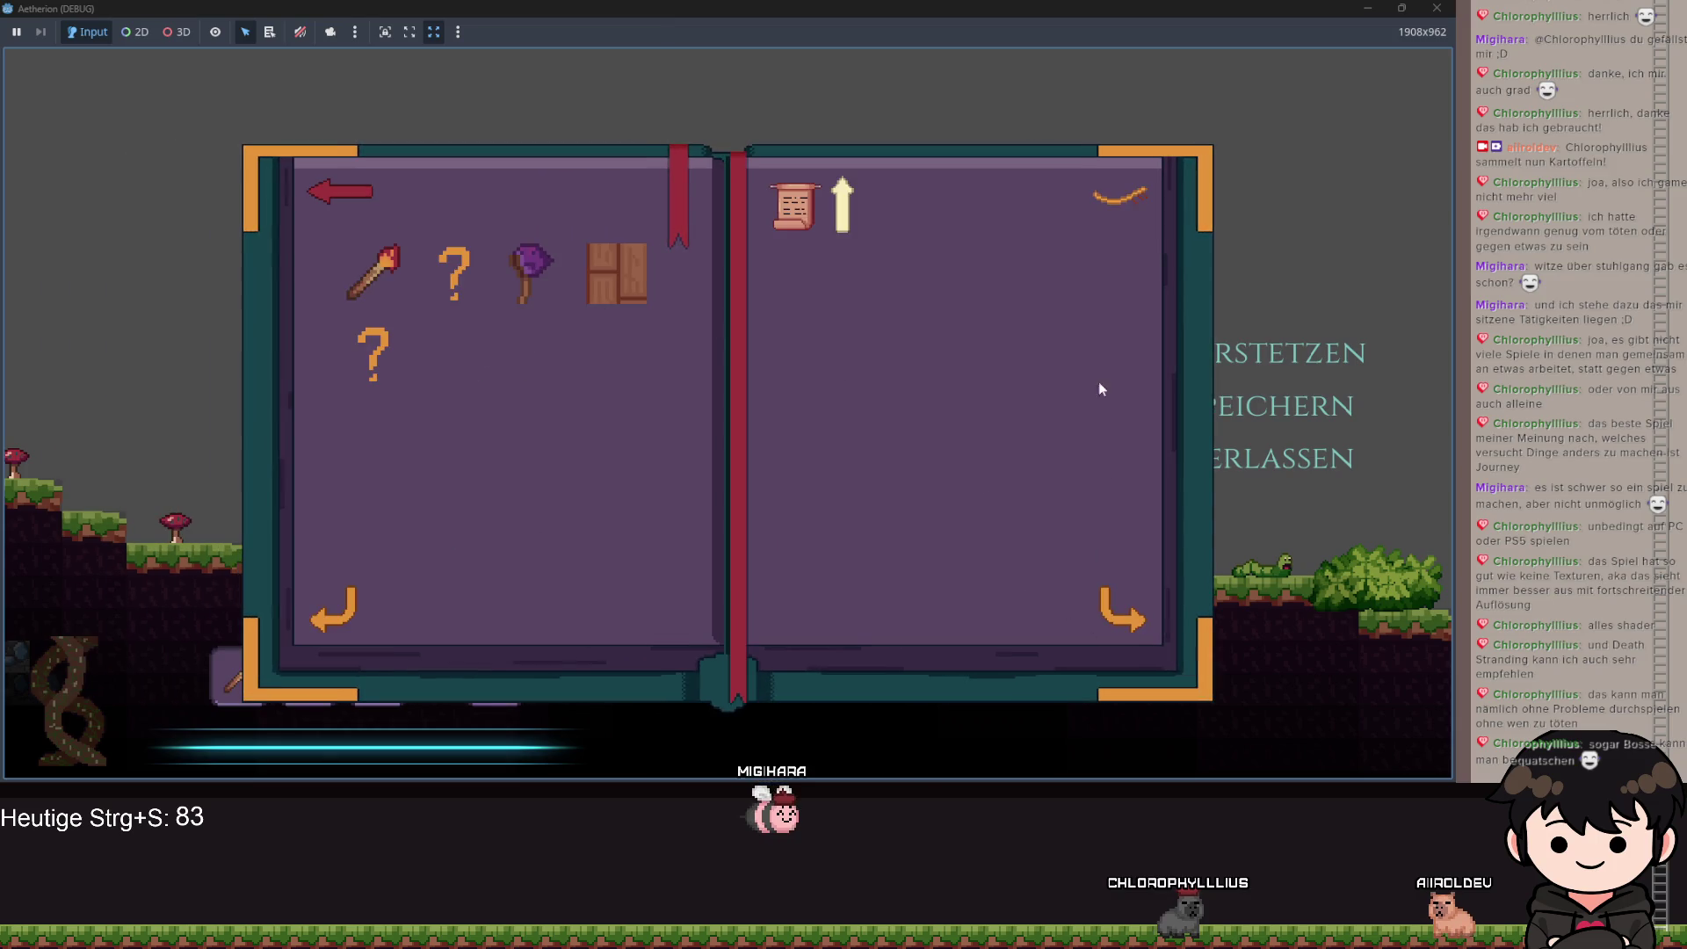
pyautogui.click(1131, 213)
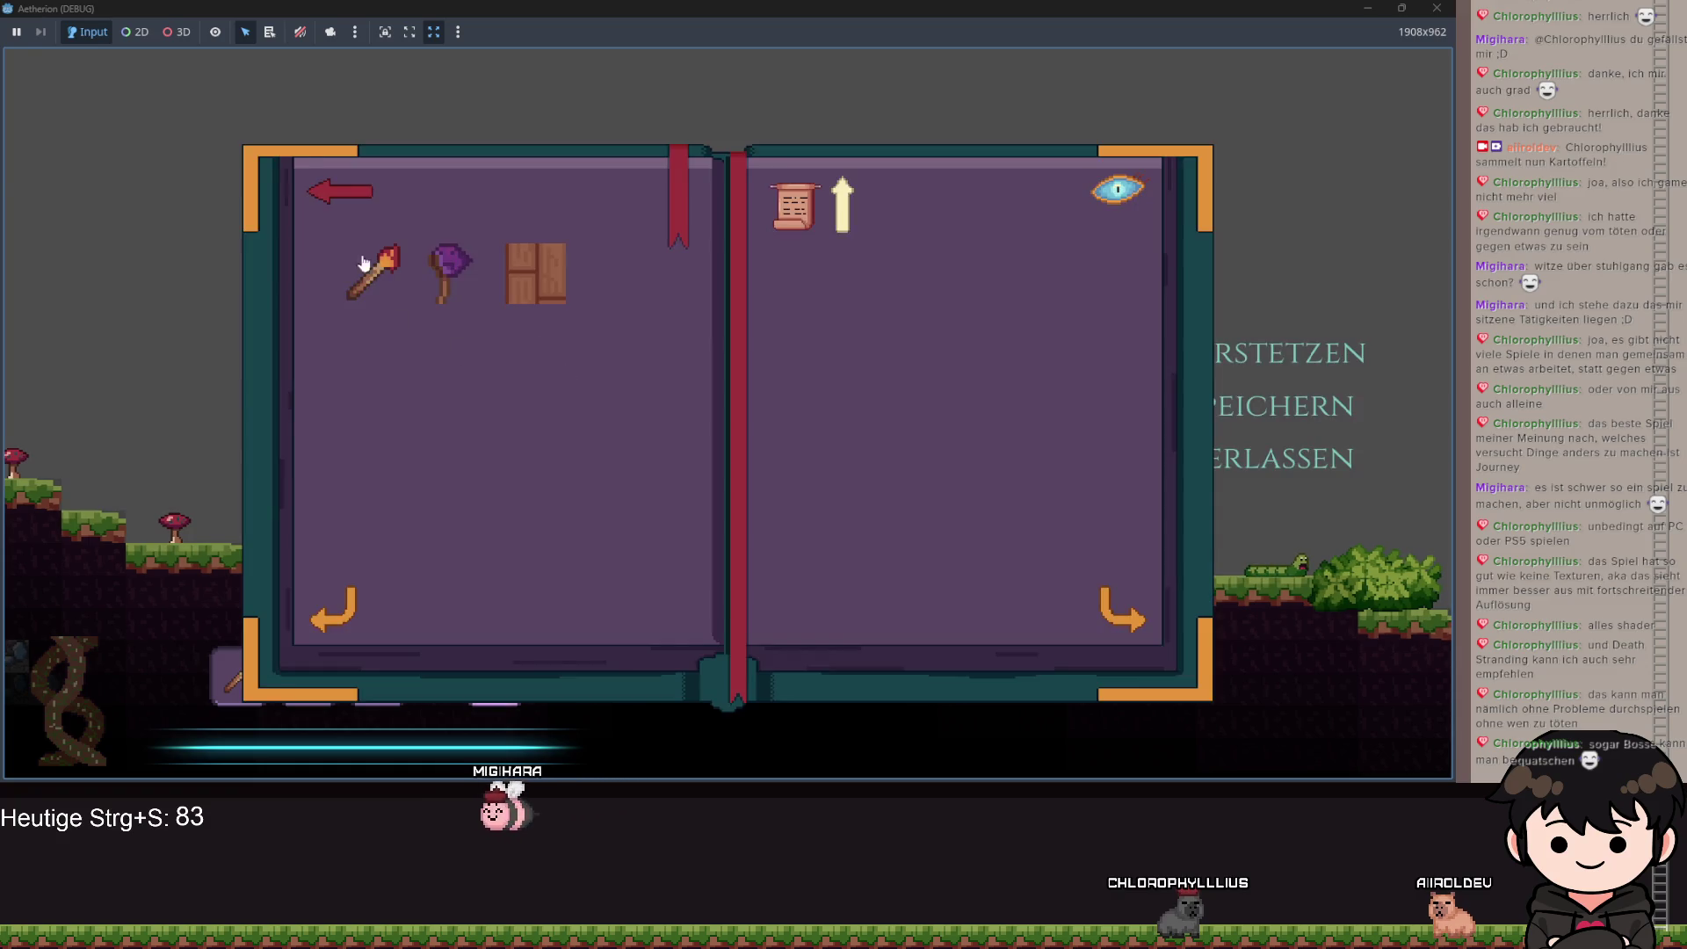
pyautogui.click(1366, 9)
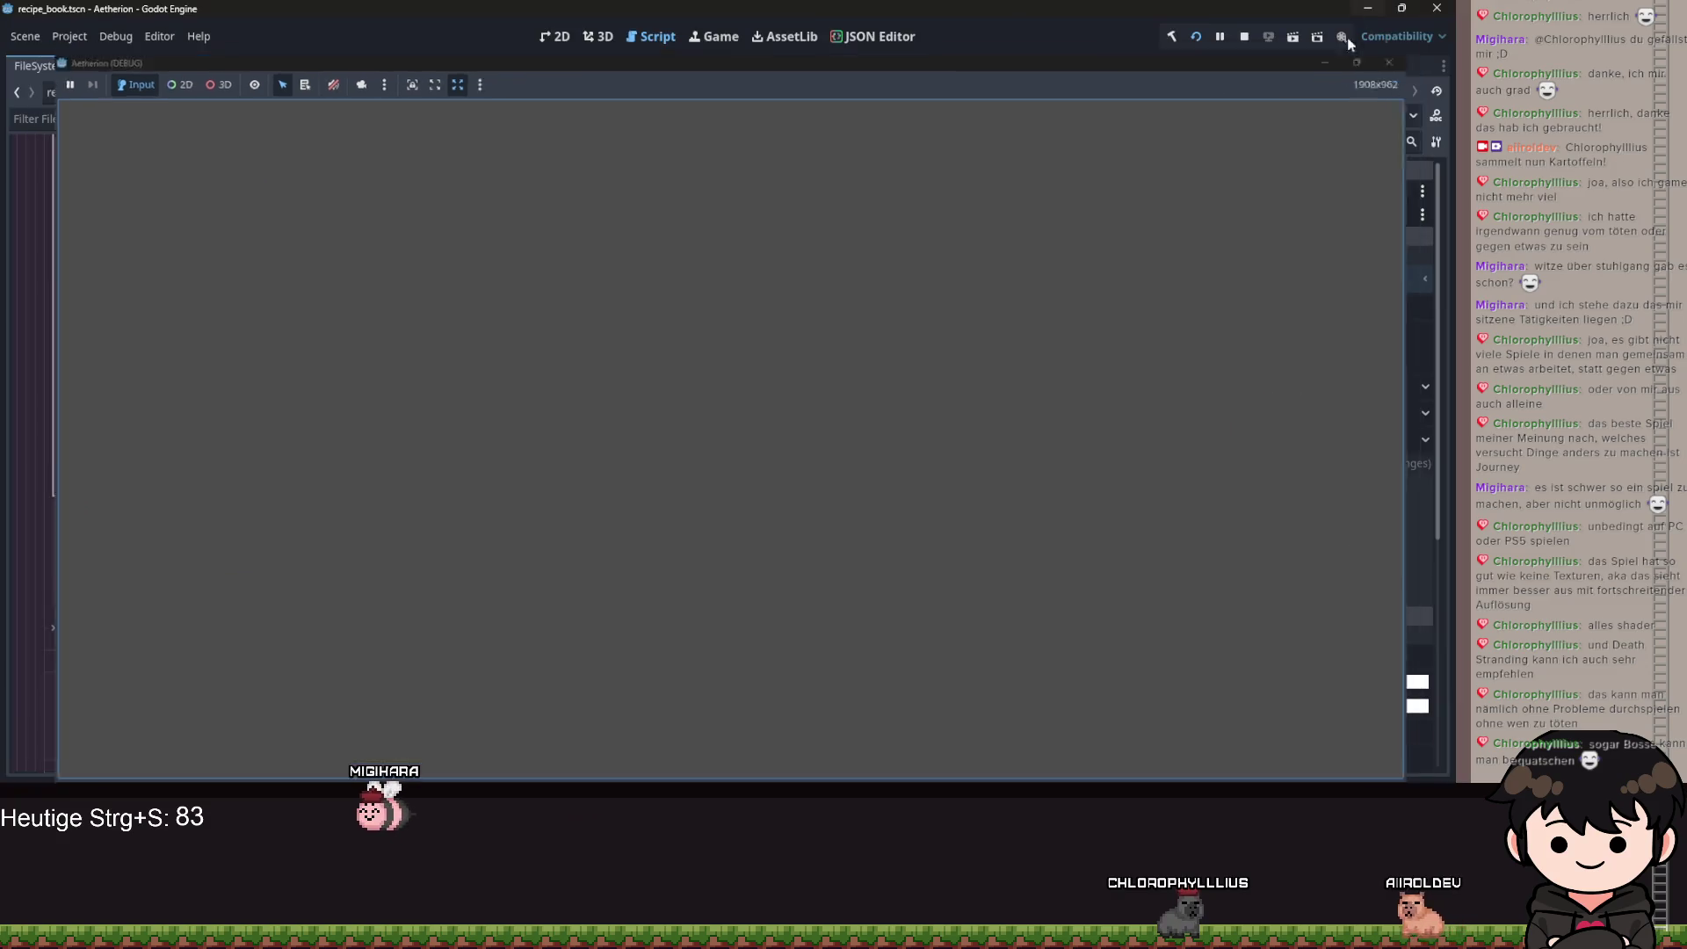
# Uncomment the back-arrow visibility line, remove the pass placeholder and set its comparison to 0.
pyautogui.click(919, 501)
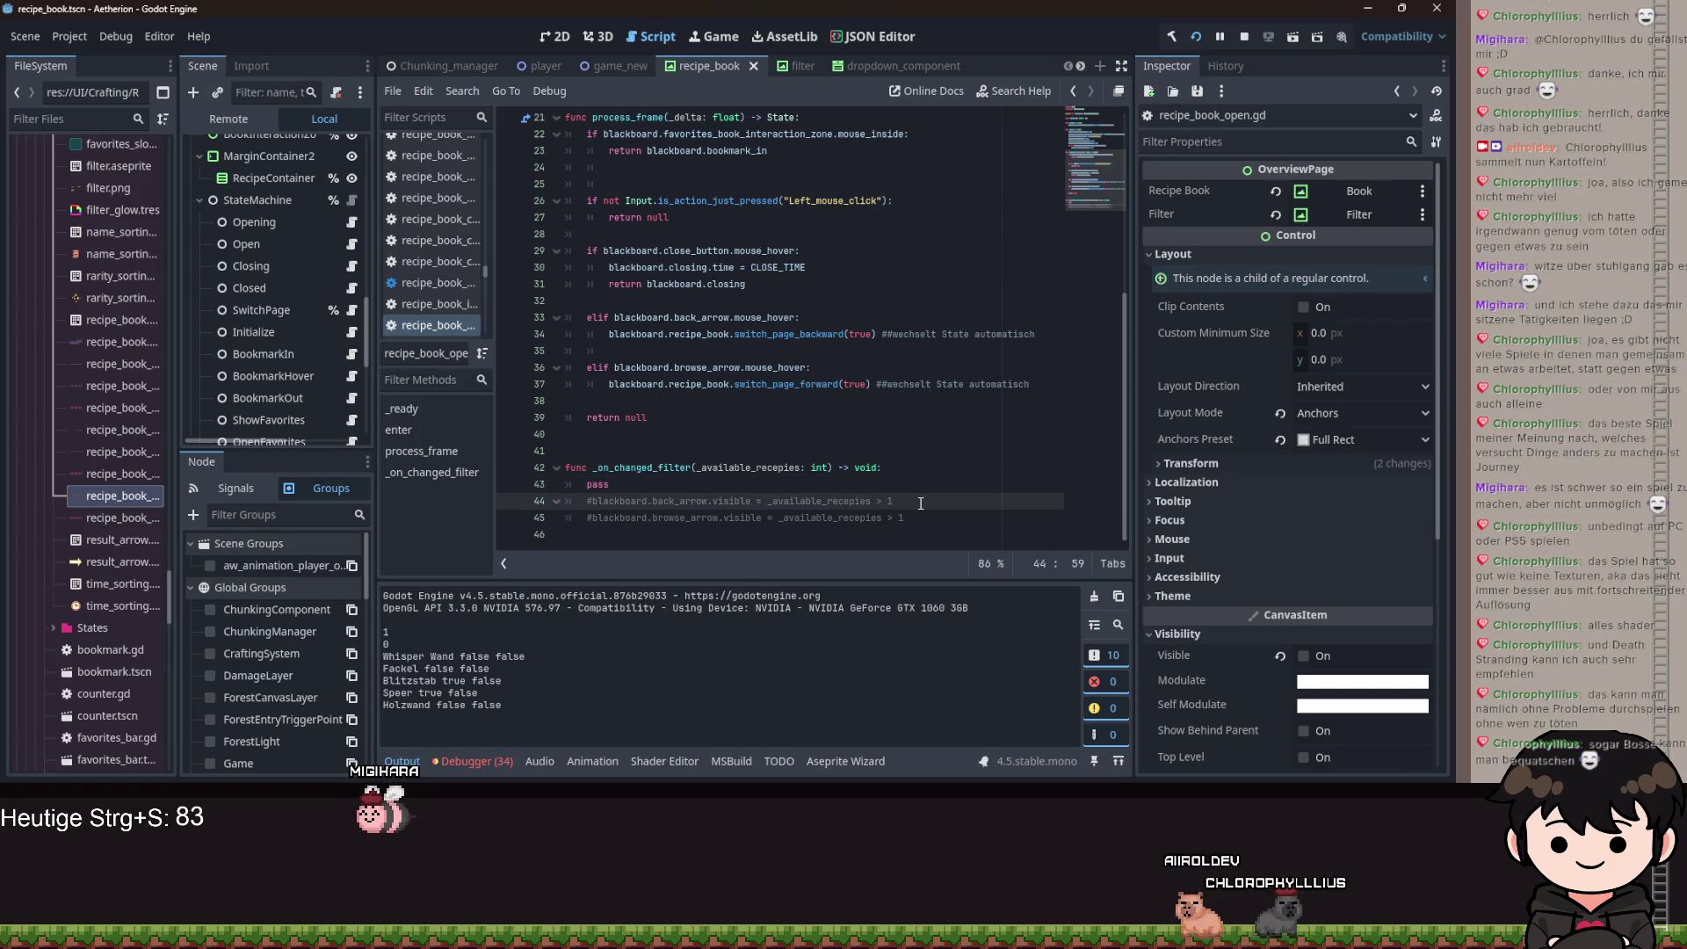
pyautogui.press('End')
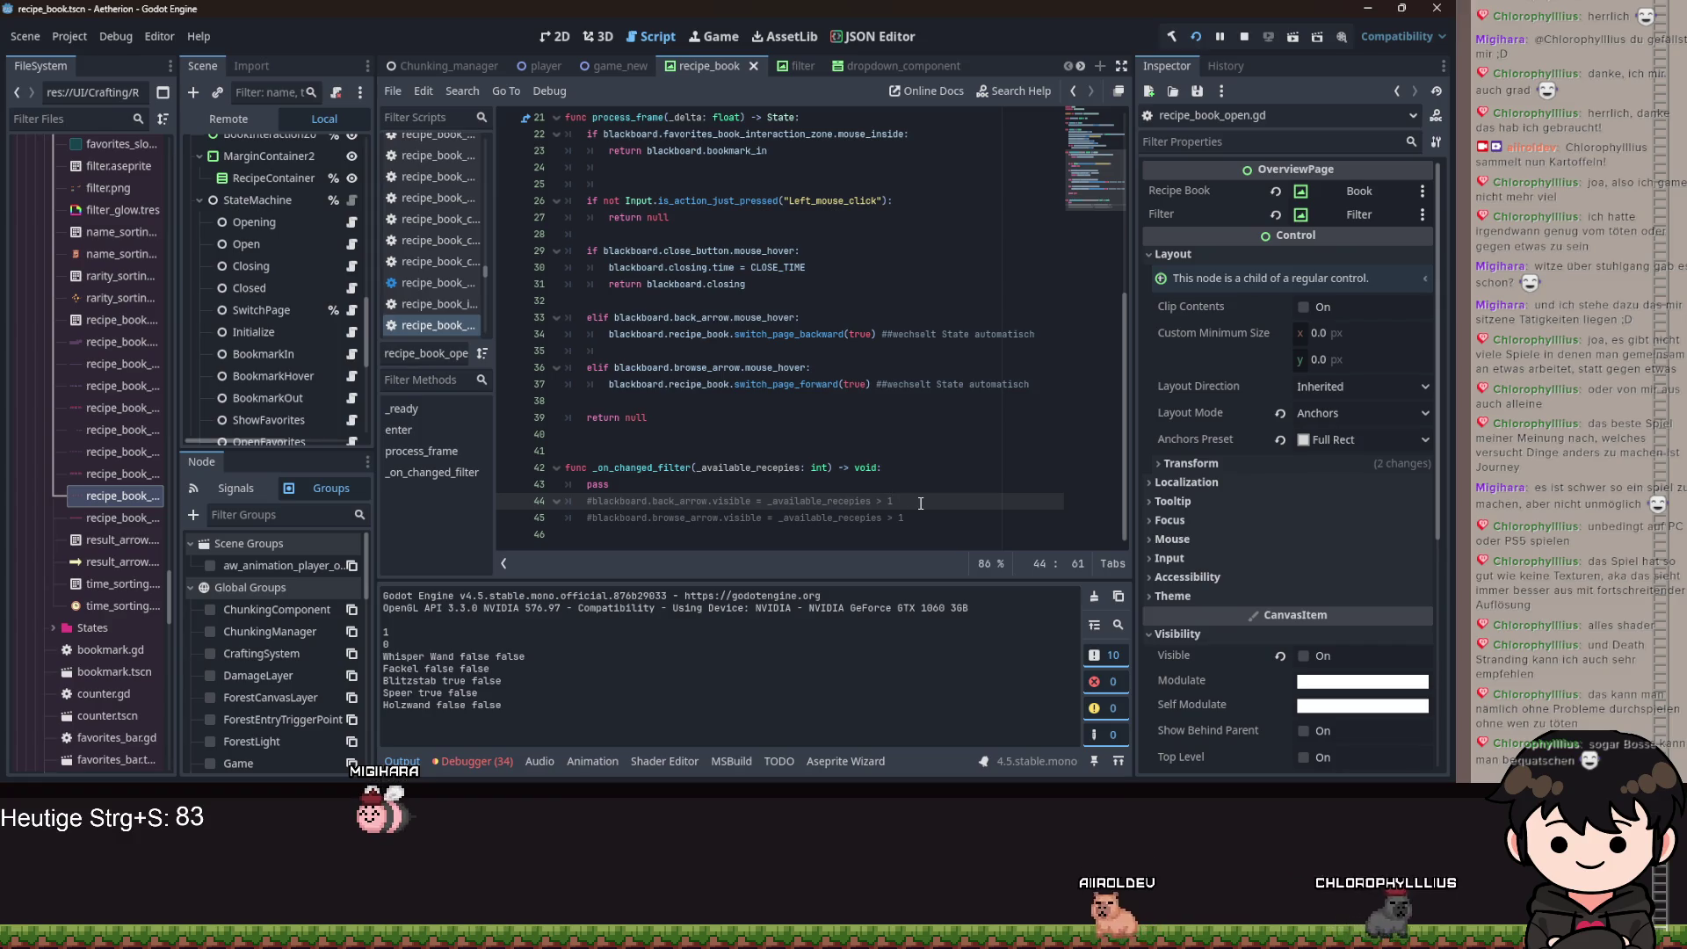
pyautogui.hotkey('ctrl', 'k')
pyautogui.press('Up')
pyautogui.hotkey('ctrl', 'shift', 'k')
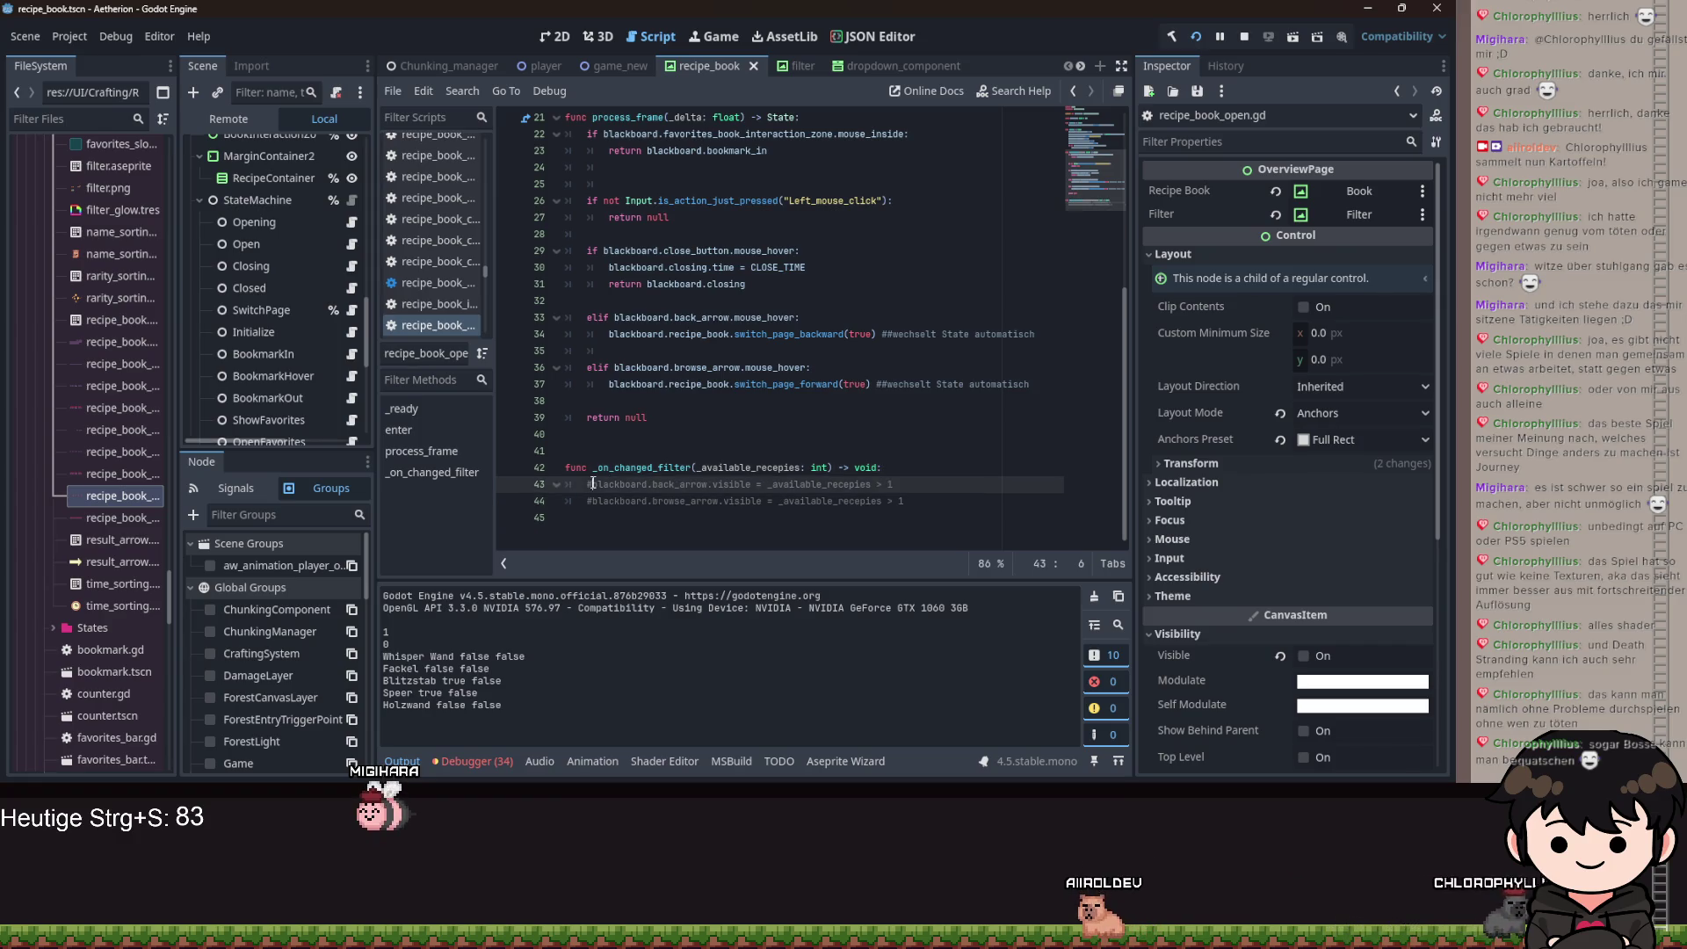
pyautogui.write('0')
# Uncomment the browse-arrow visibility line, save the script and launch the game with F5.
pyautogui.click(920, 500)
pyautogui.click(588, 500)
pyautogui.hotkey('ctrl', 'k')
pyautogui.hotkey('ctrl', 's')
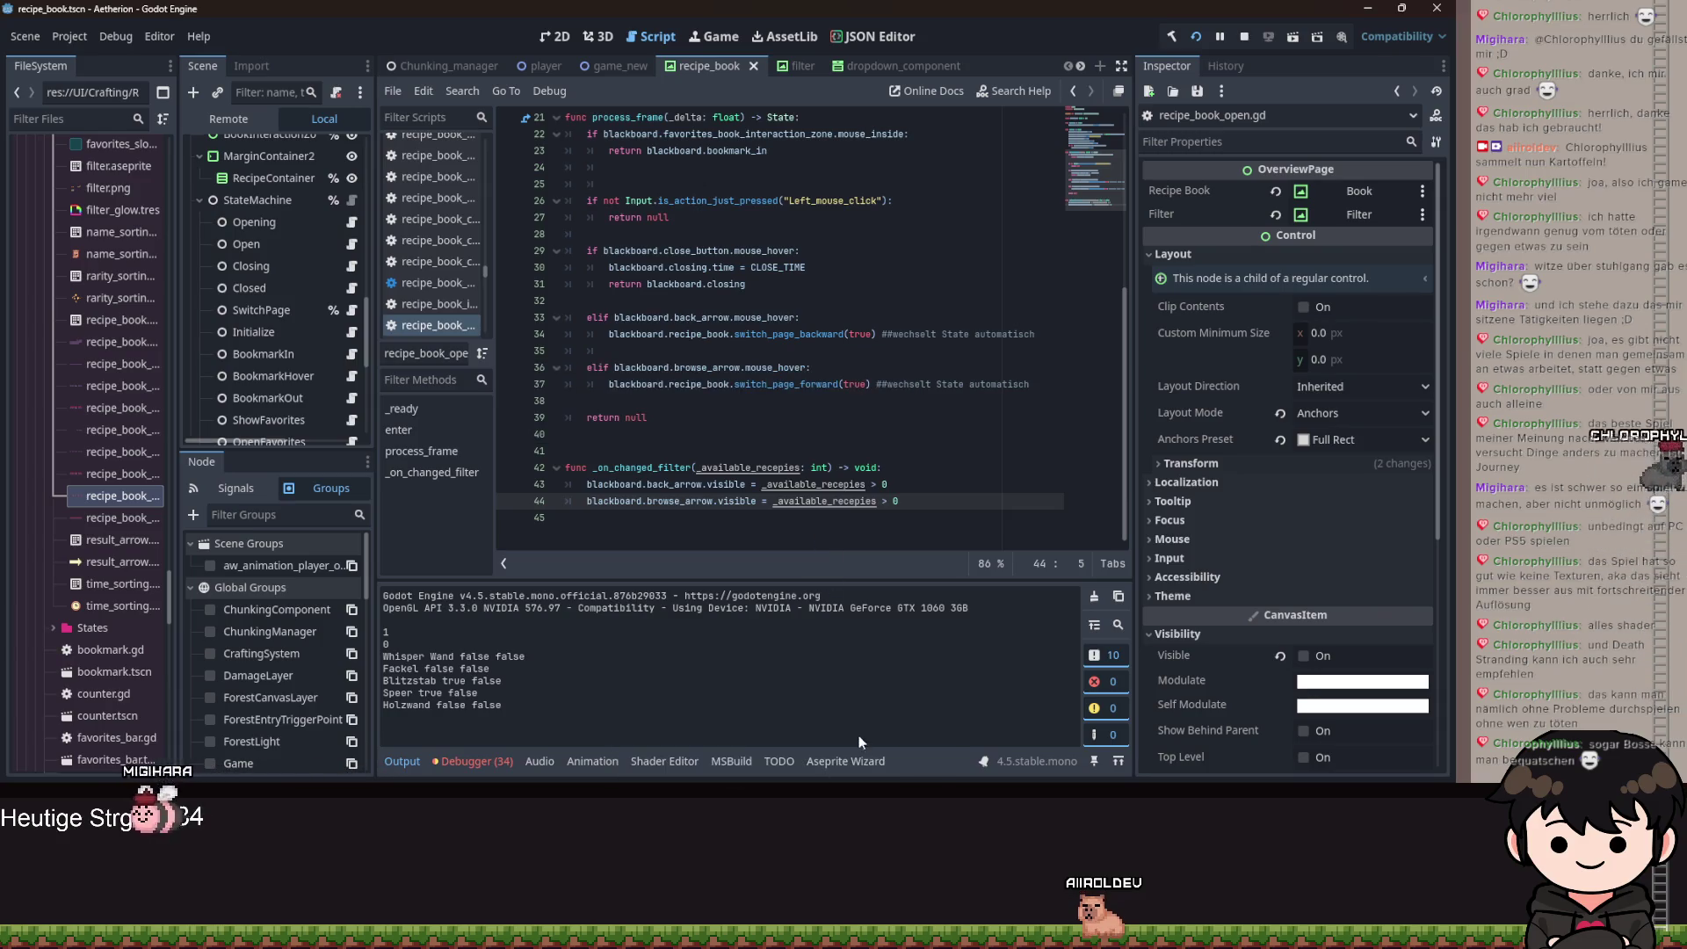
pyautogui.press('F5')
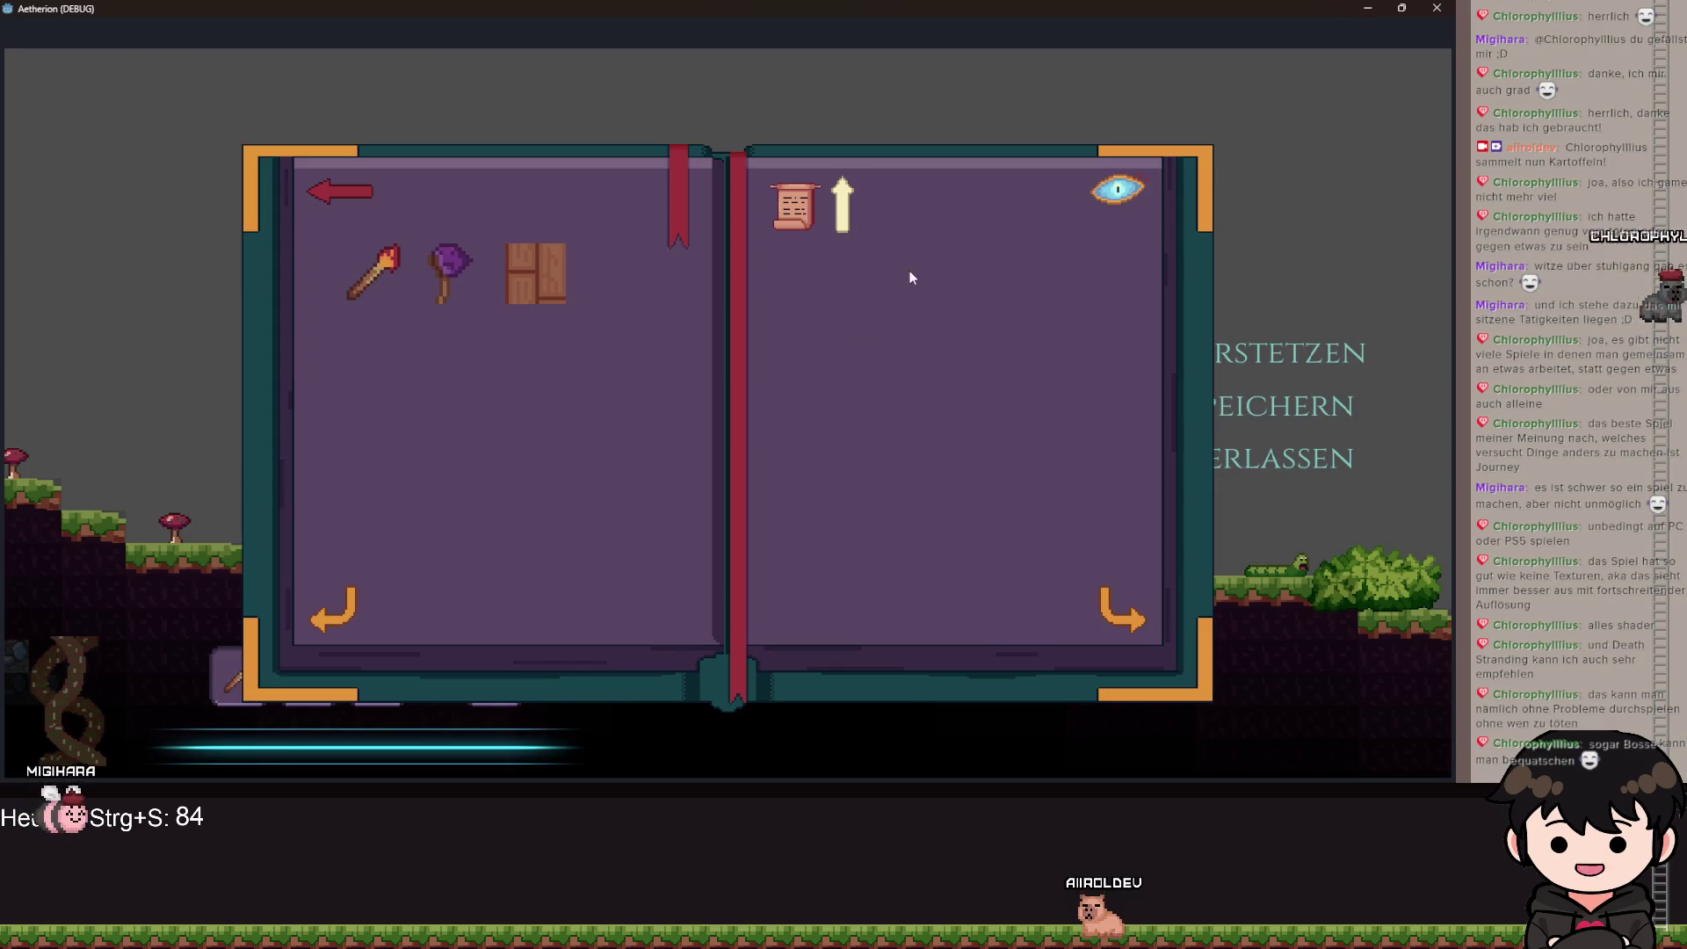
# Close and reopen the recipe book in-game, turn to the next page, then minimize the game.
pyautogui.press('Escape')
pyautogui.press('Escape')
pyautogui.click(340, 191)
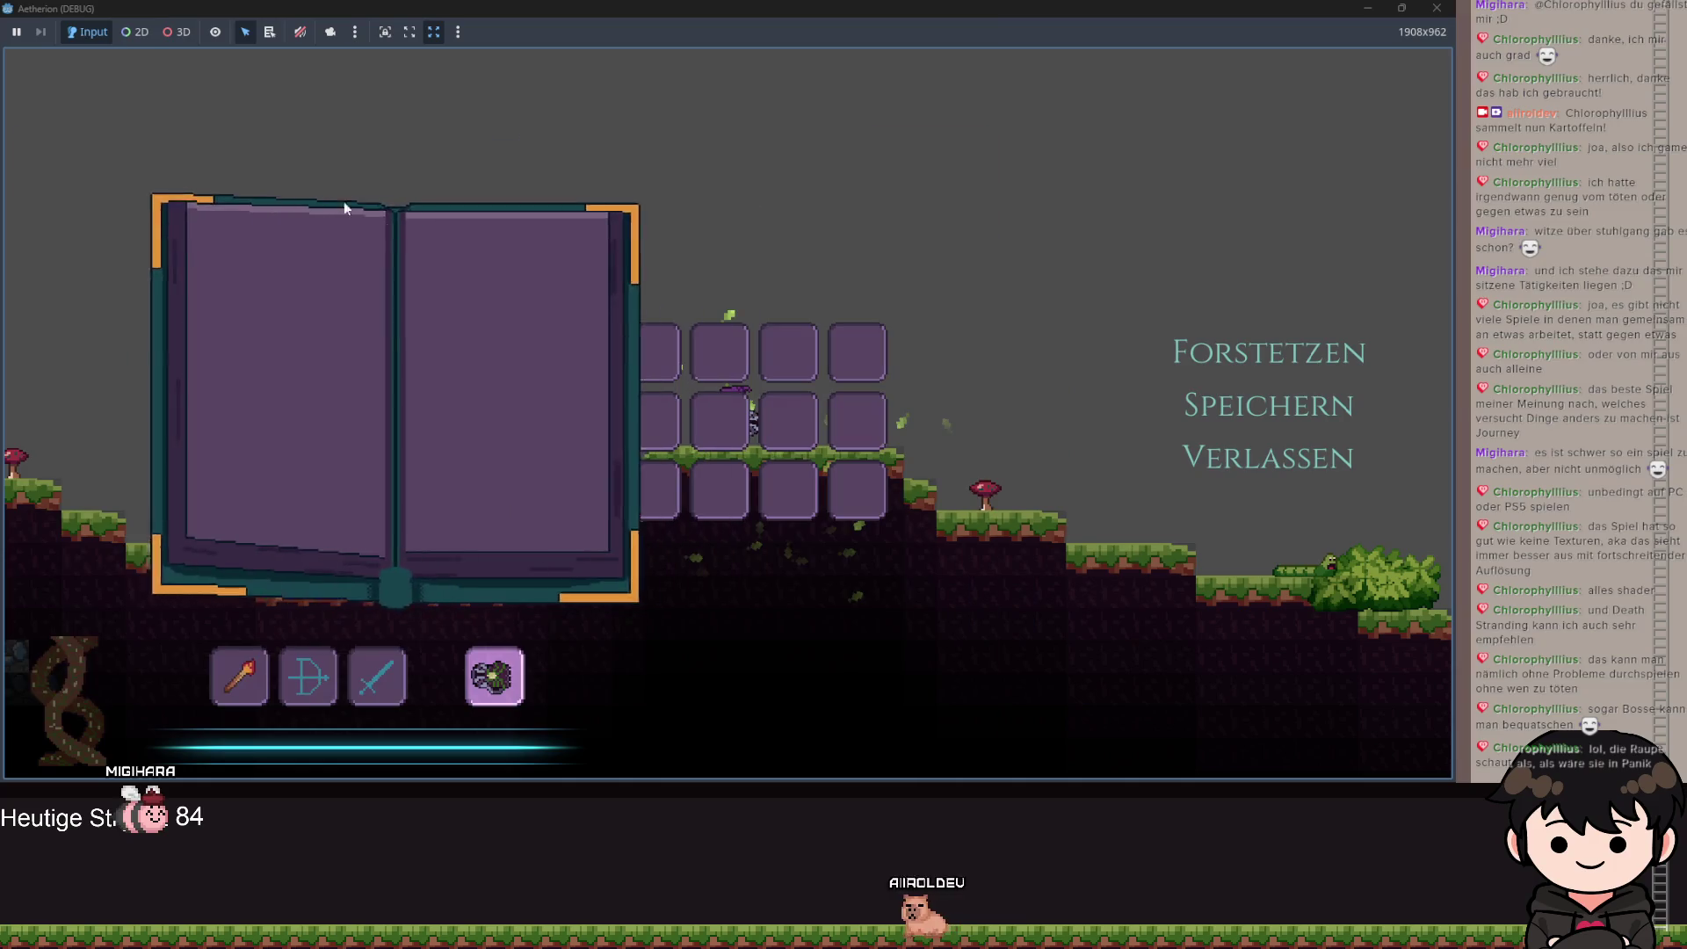
pyautogui.click(215, 401)
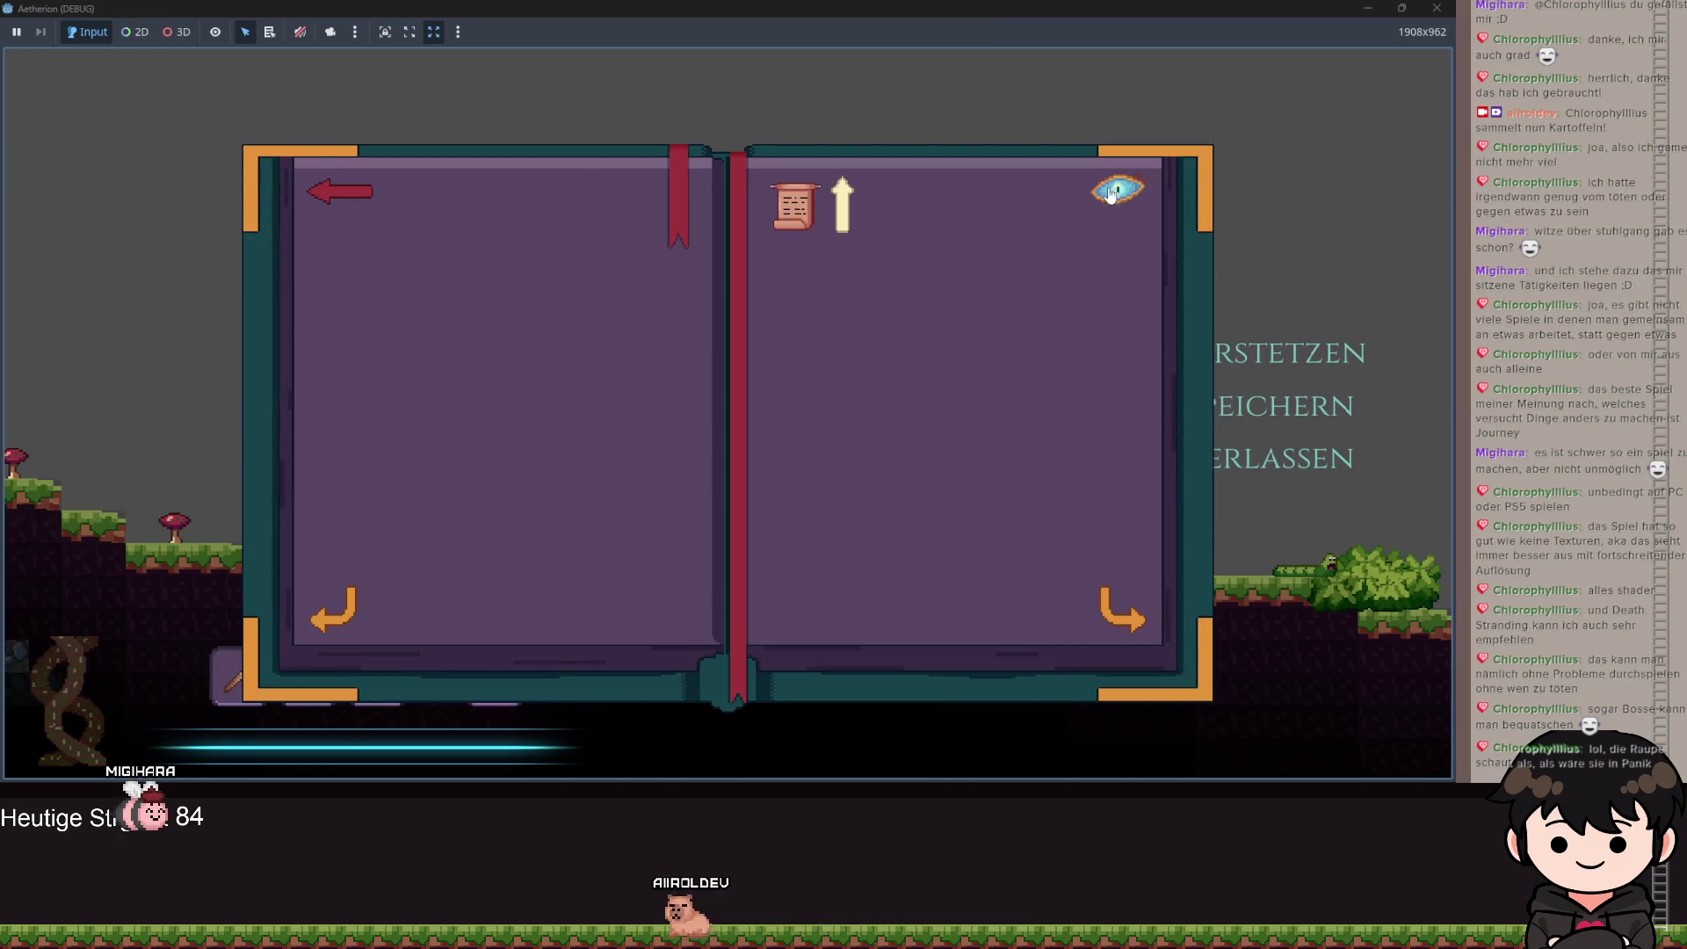
pyautogui.click(1107, 615)
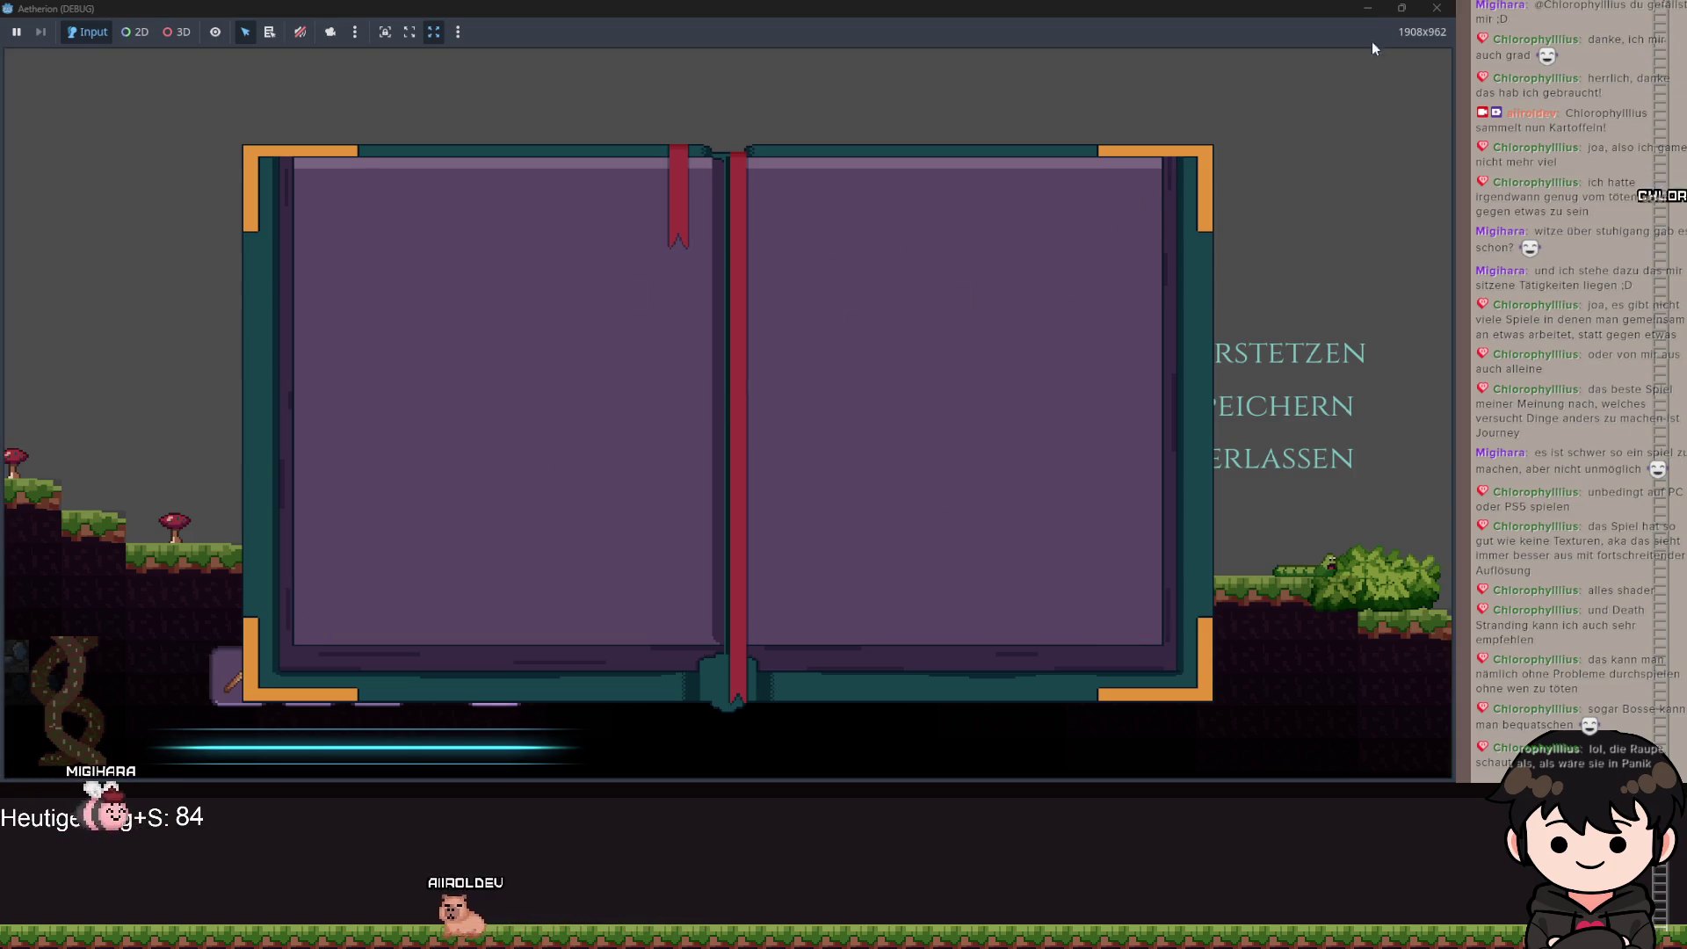
pyautogui.click(1368, 9)
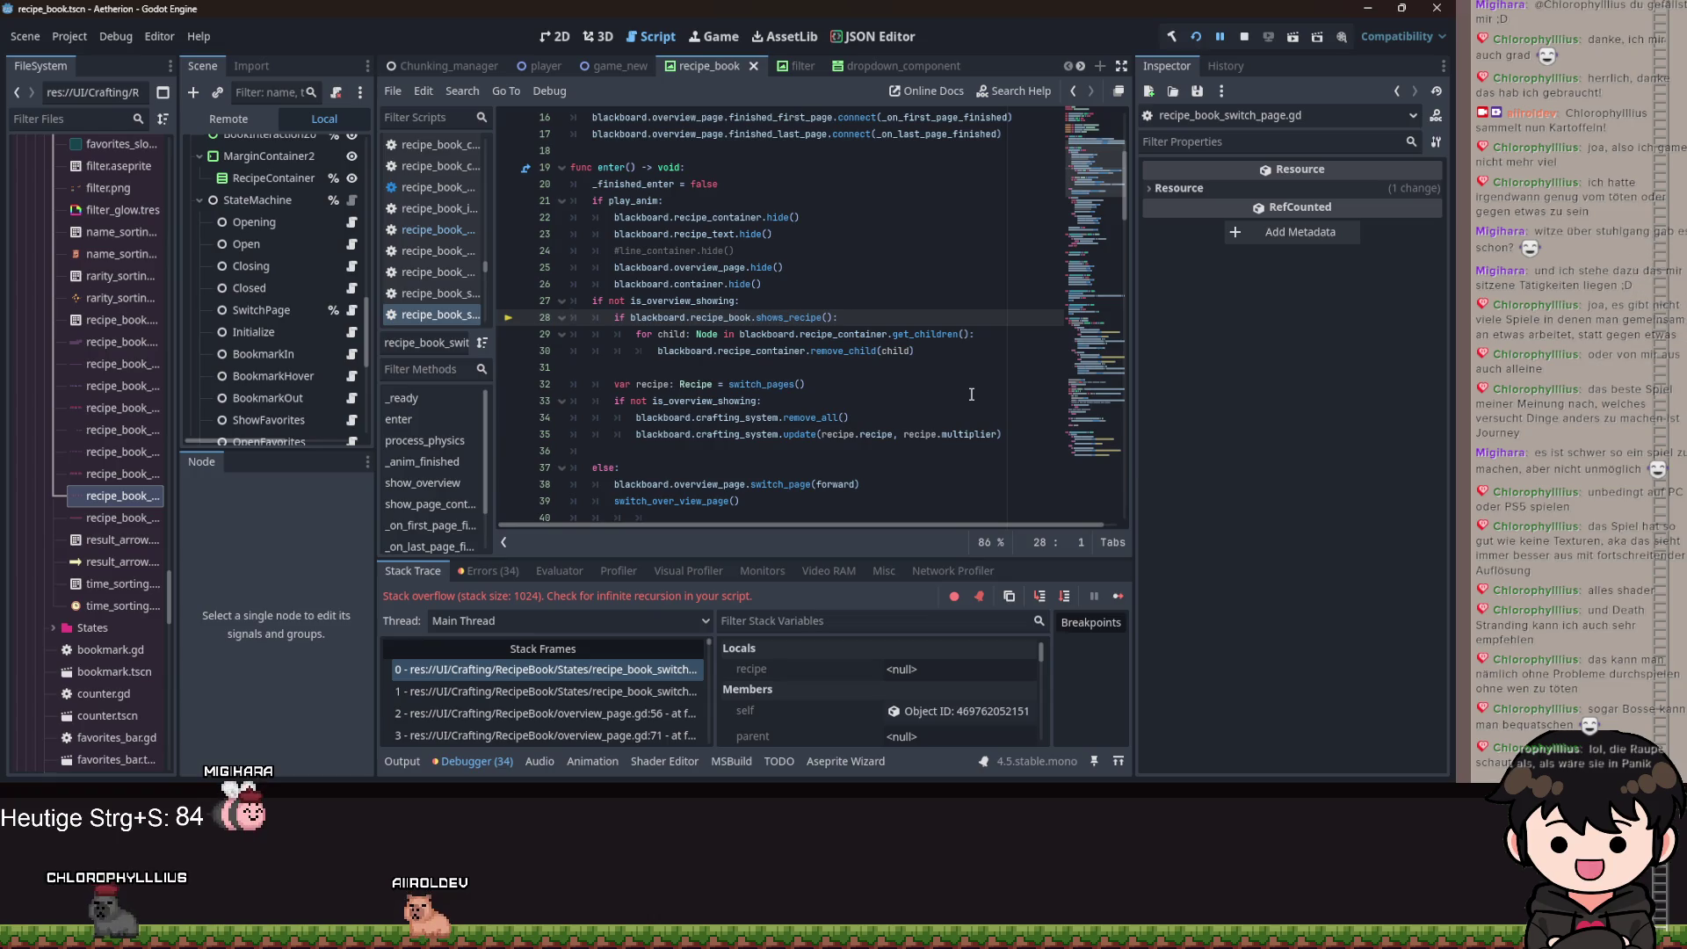
# Stop the stack-overflow session, return to recipe_book_open.gd line 44 and run the game again.
pyautogui.press('F5')
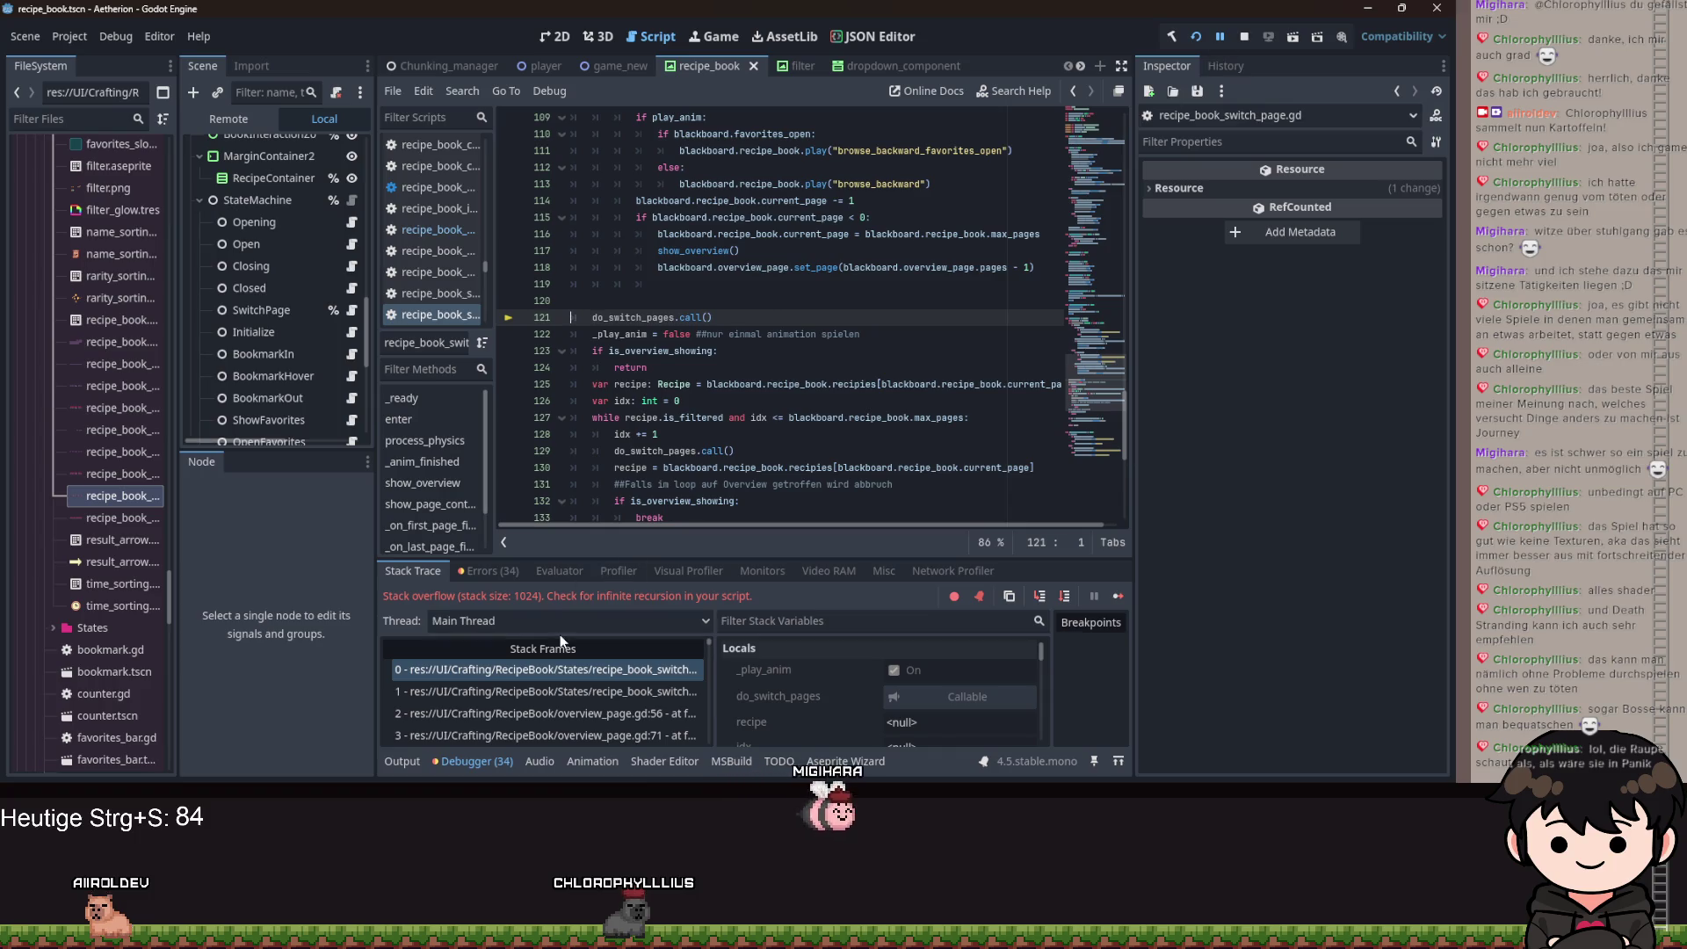
pyautogui.click(1245, 36)
pyautogui.scroll(-7, 765, 389)
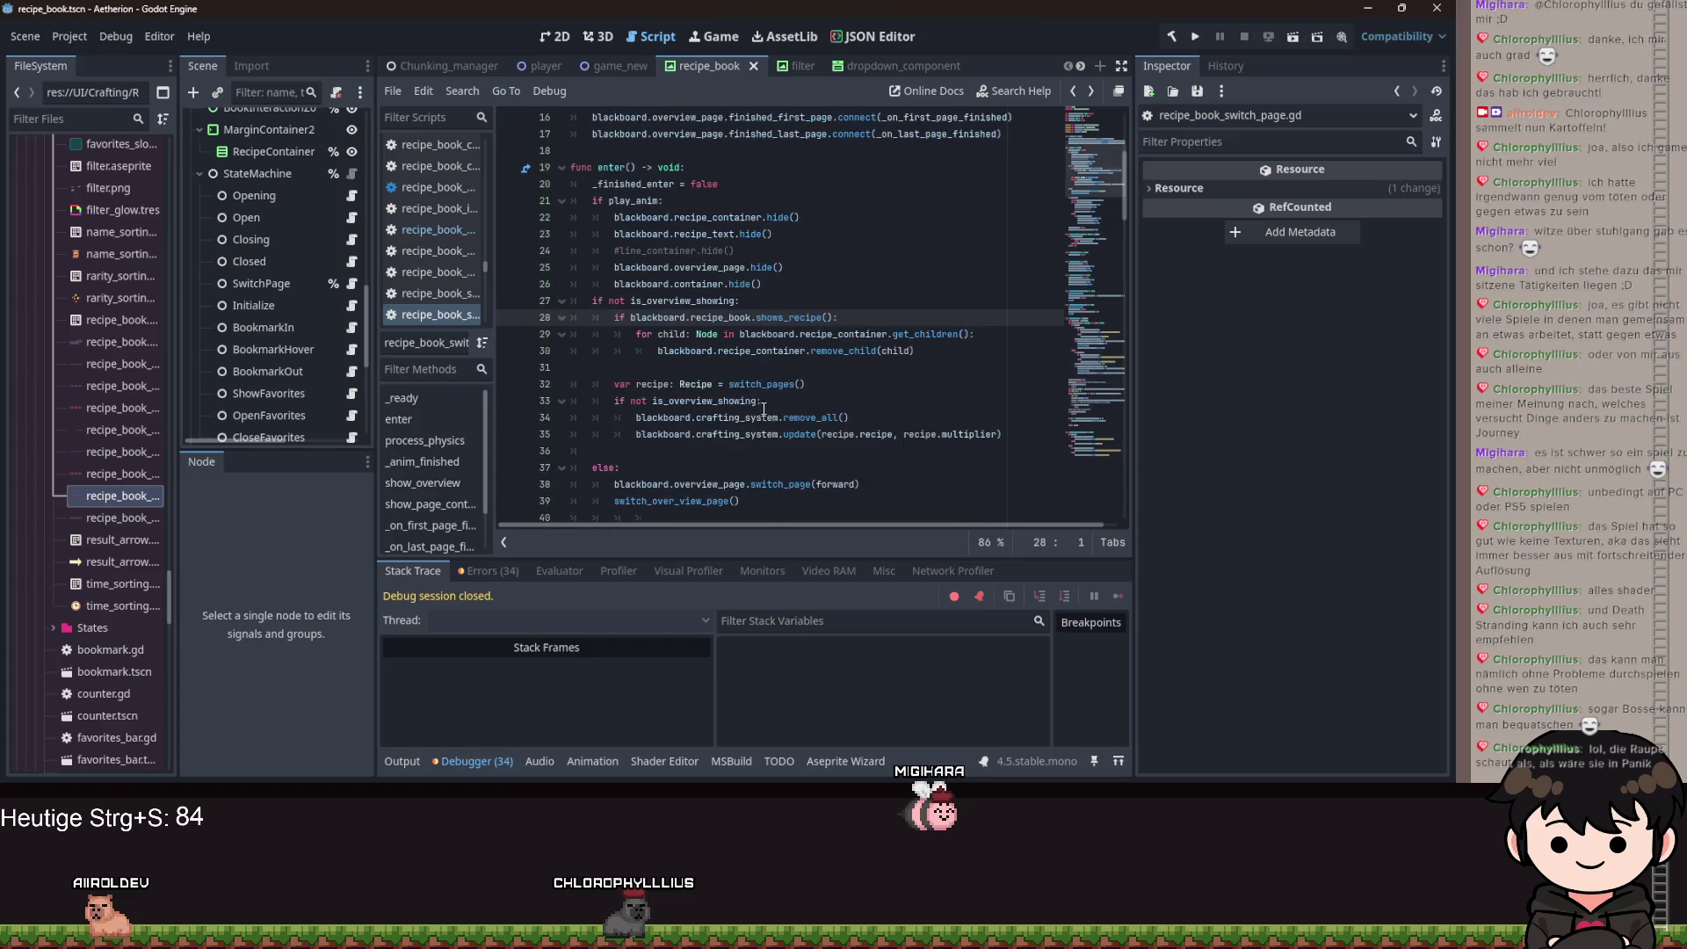
pyautogui.hotkey('alt', 'Left')
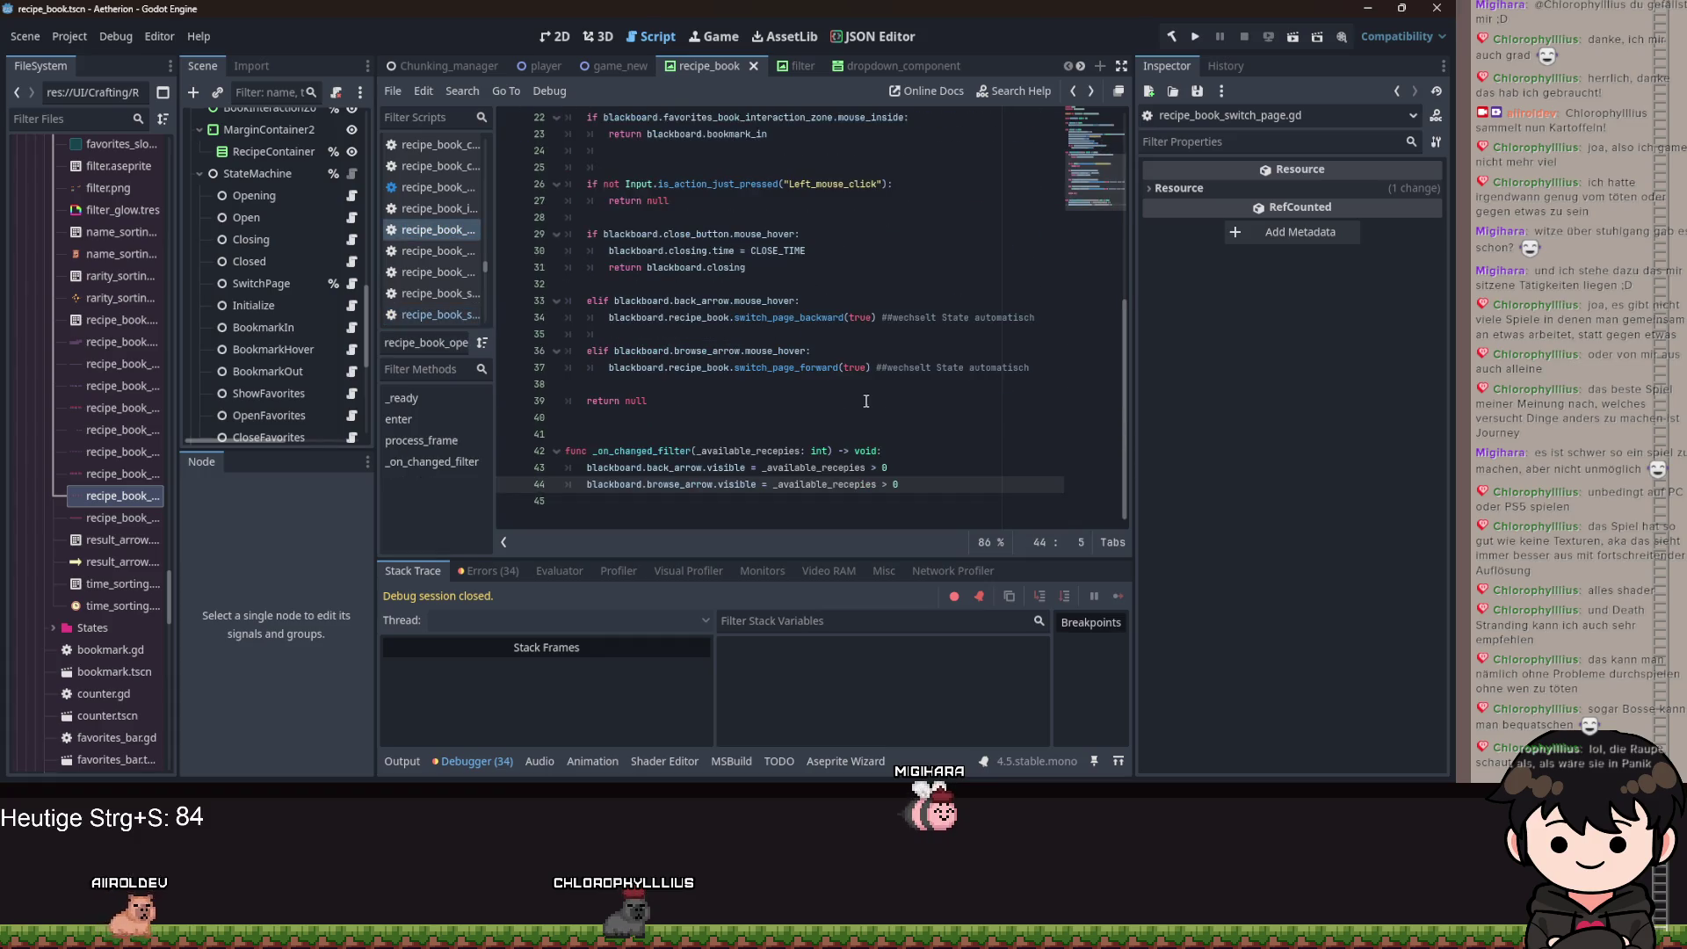
pyautogui.click(894, 484)
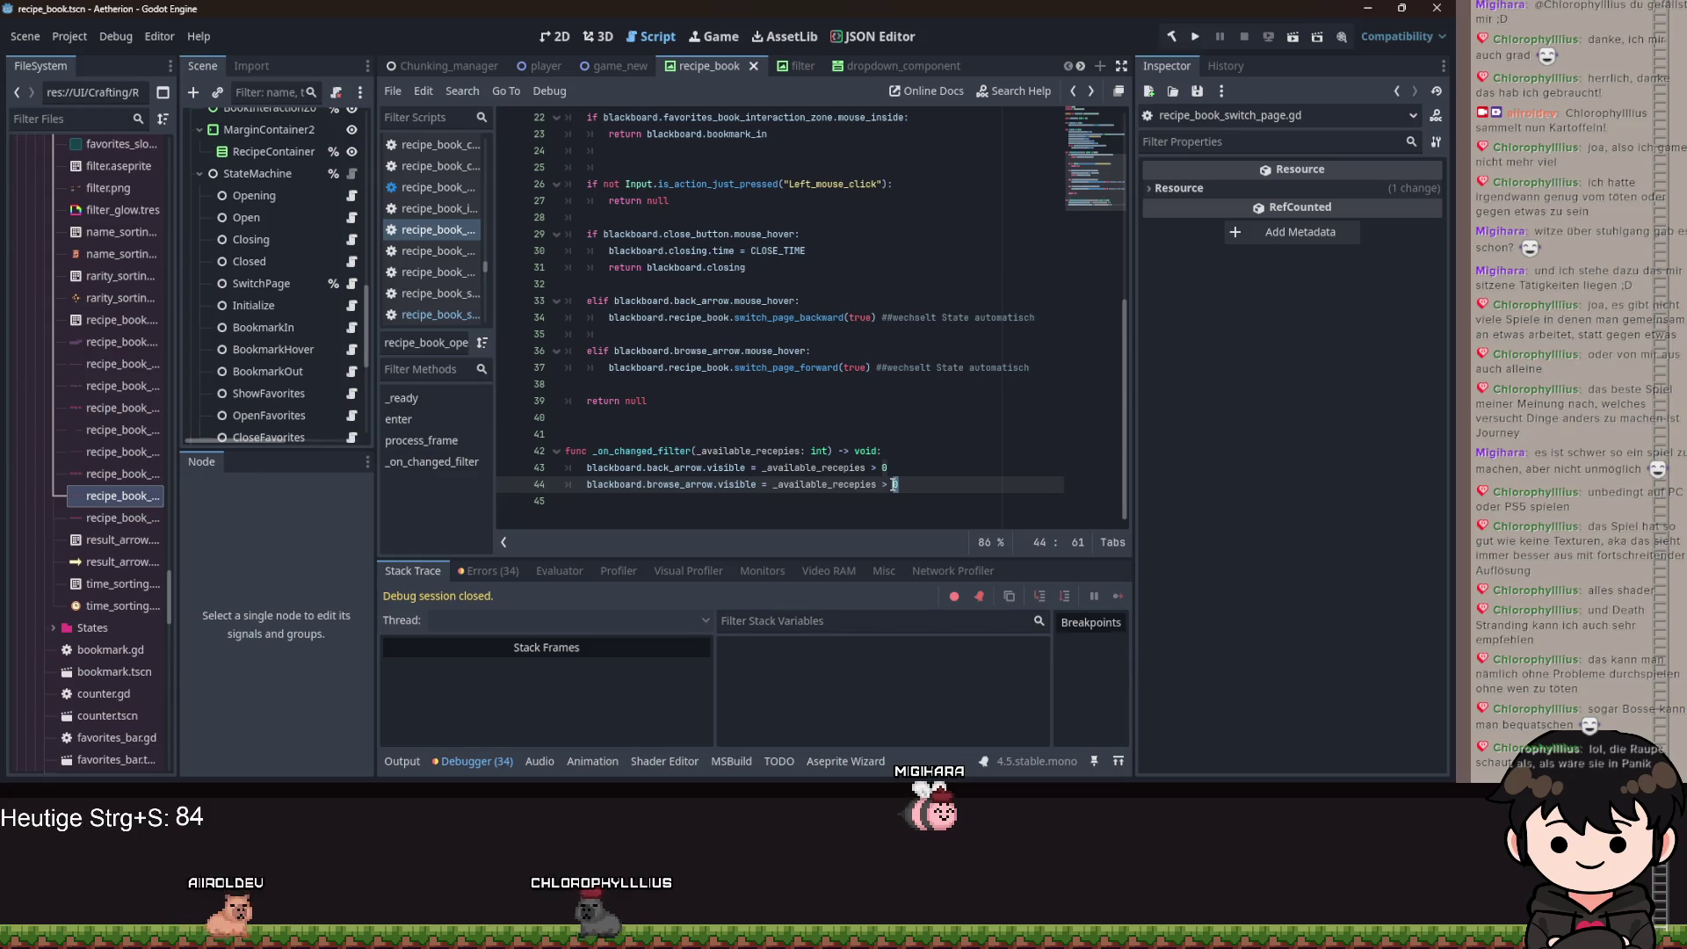
pyautogui.press('End')
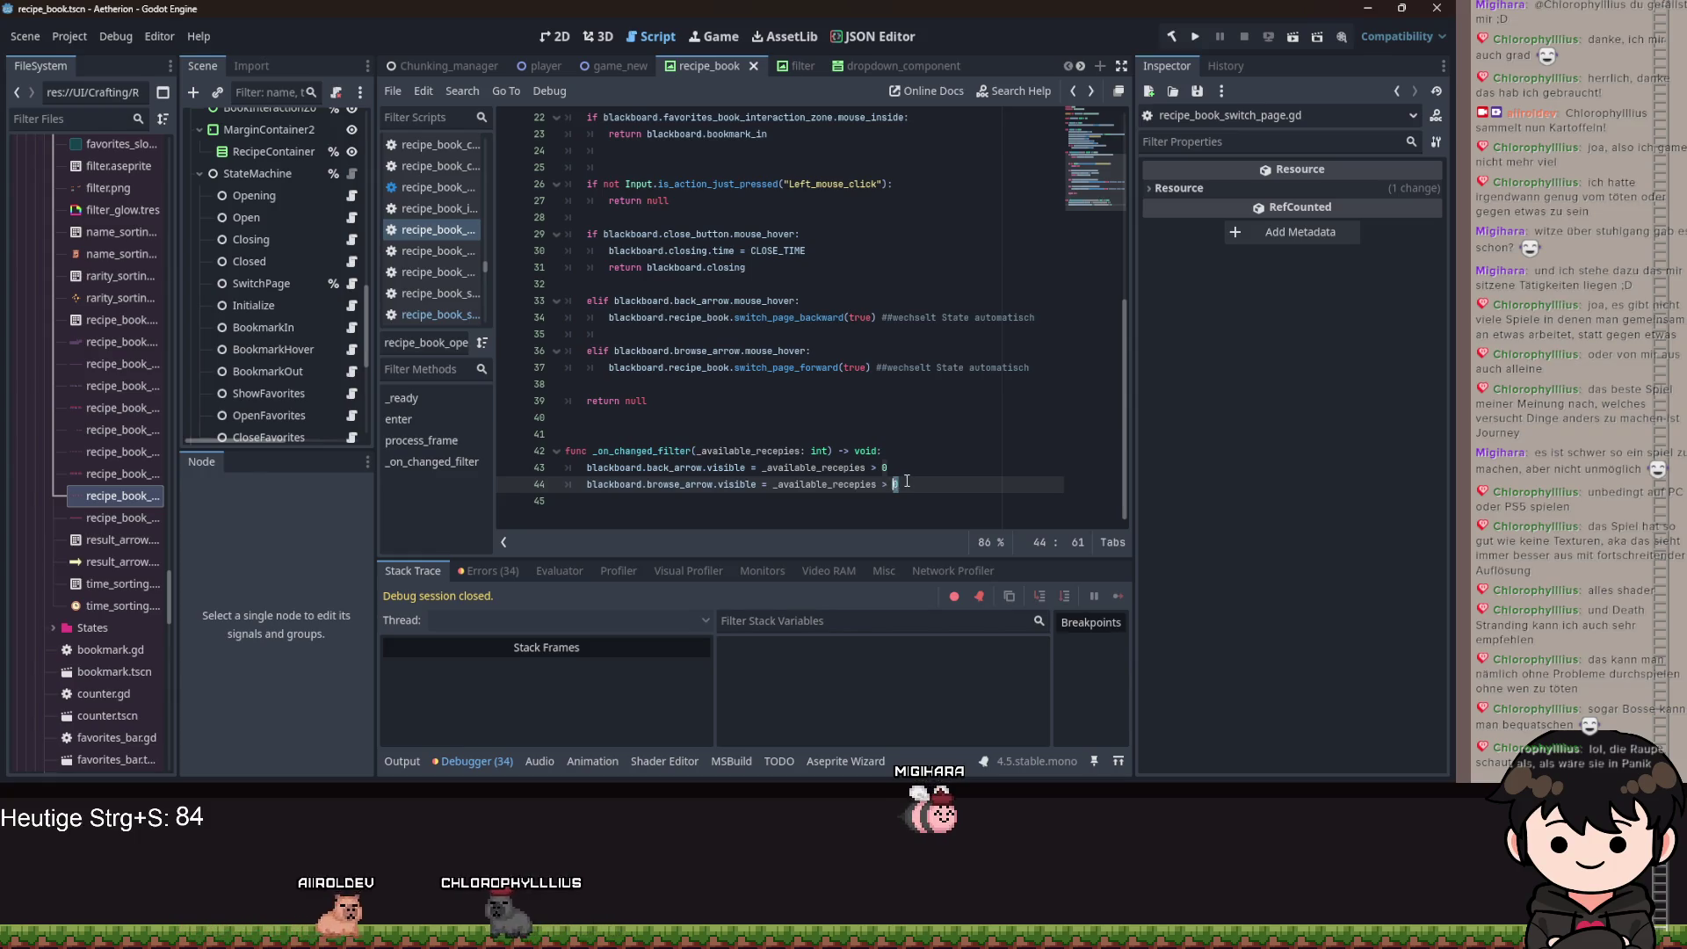
pyautogui.click(1197, 37)
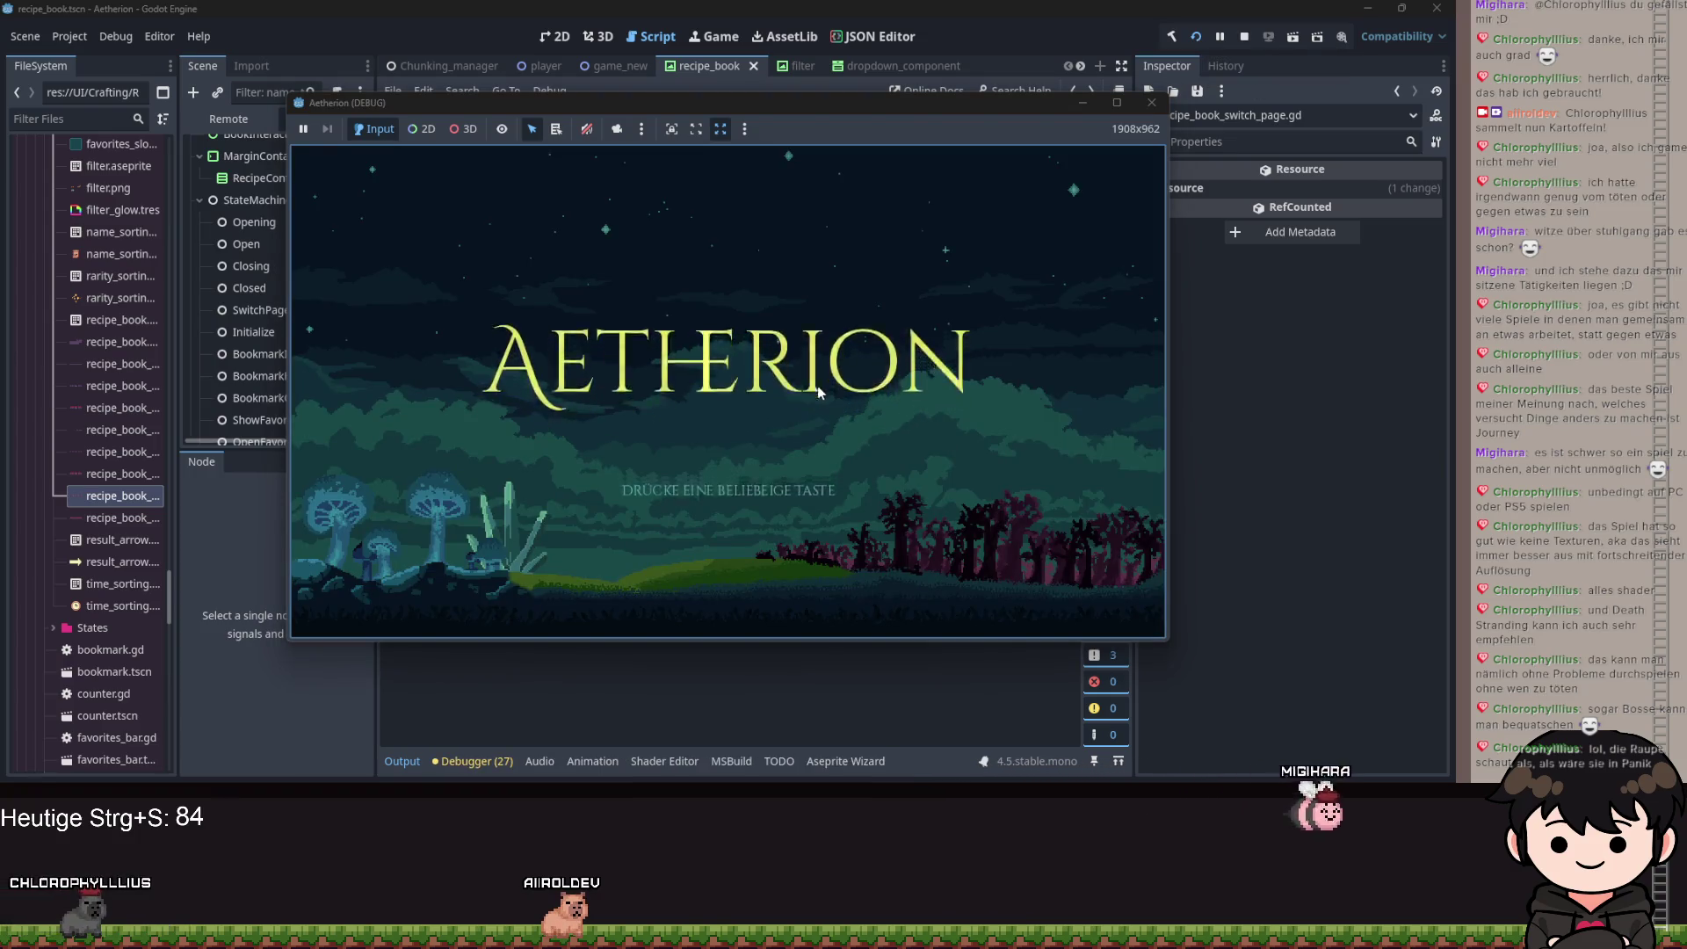
# Load the second save slot, walk the character, and open the recipe book from the pause menu.
pyautogui.click(820, 427)
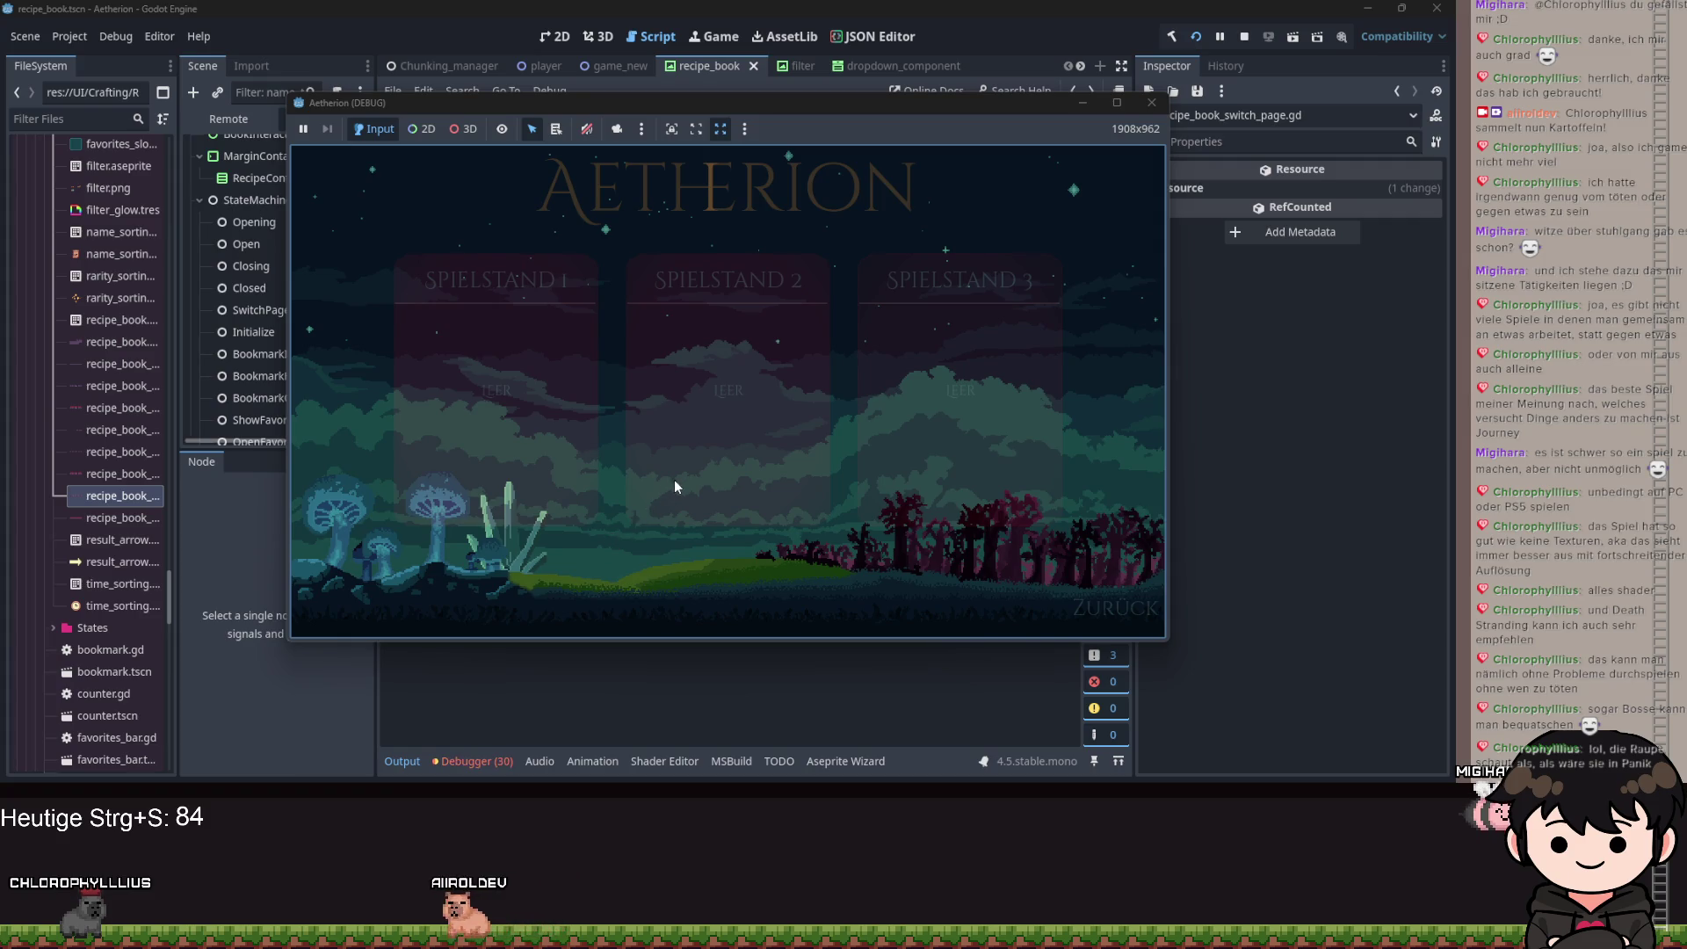
pyautogui.click(778, 455)
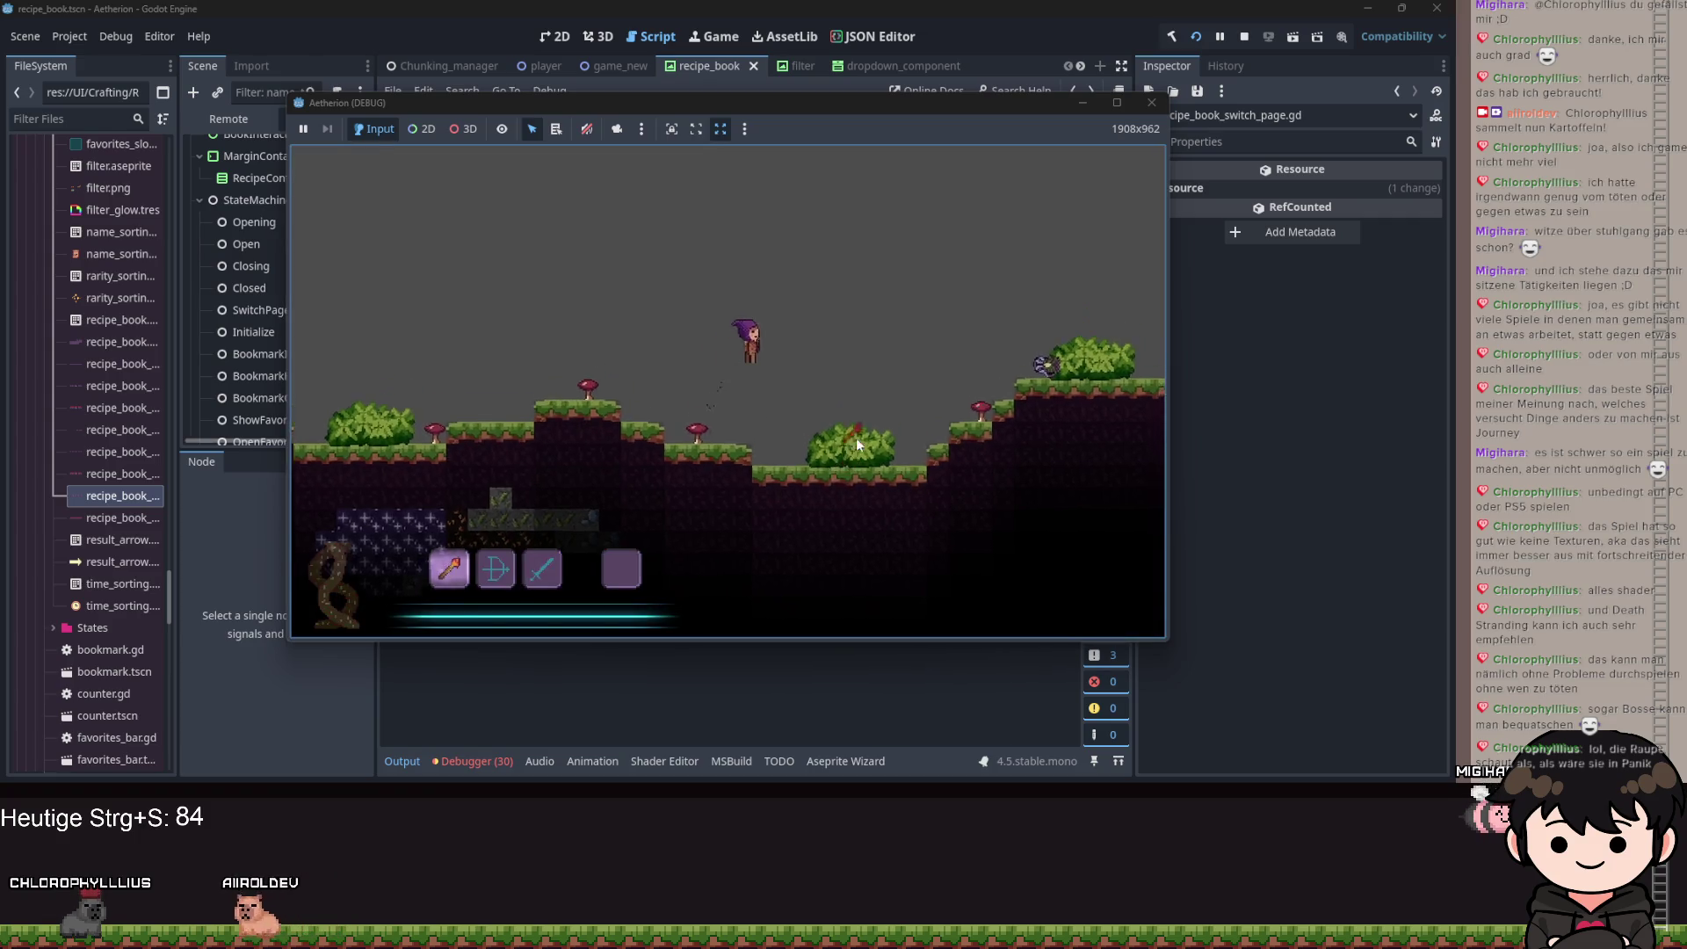
pyautogui.press('d')
pyautogui.scroll(-2, 851, 441)
pyautogui.press('a')
pyautogui.press('Escape')
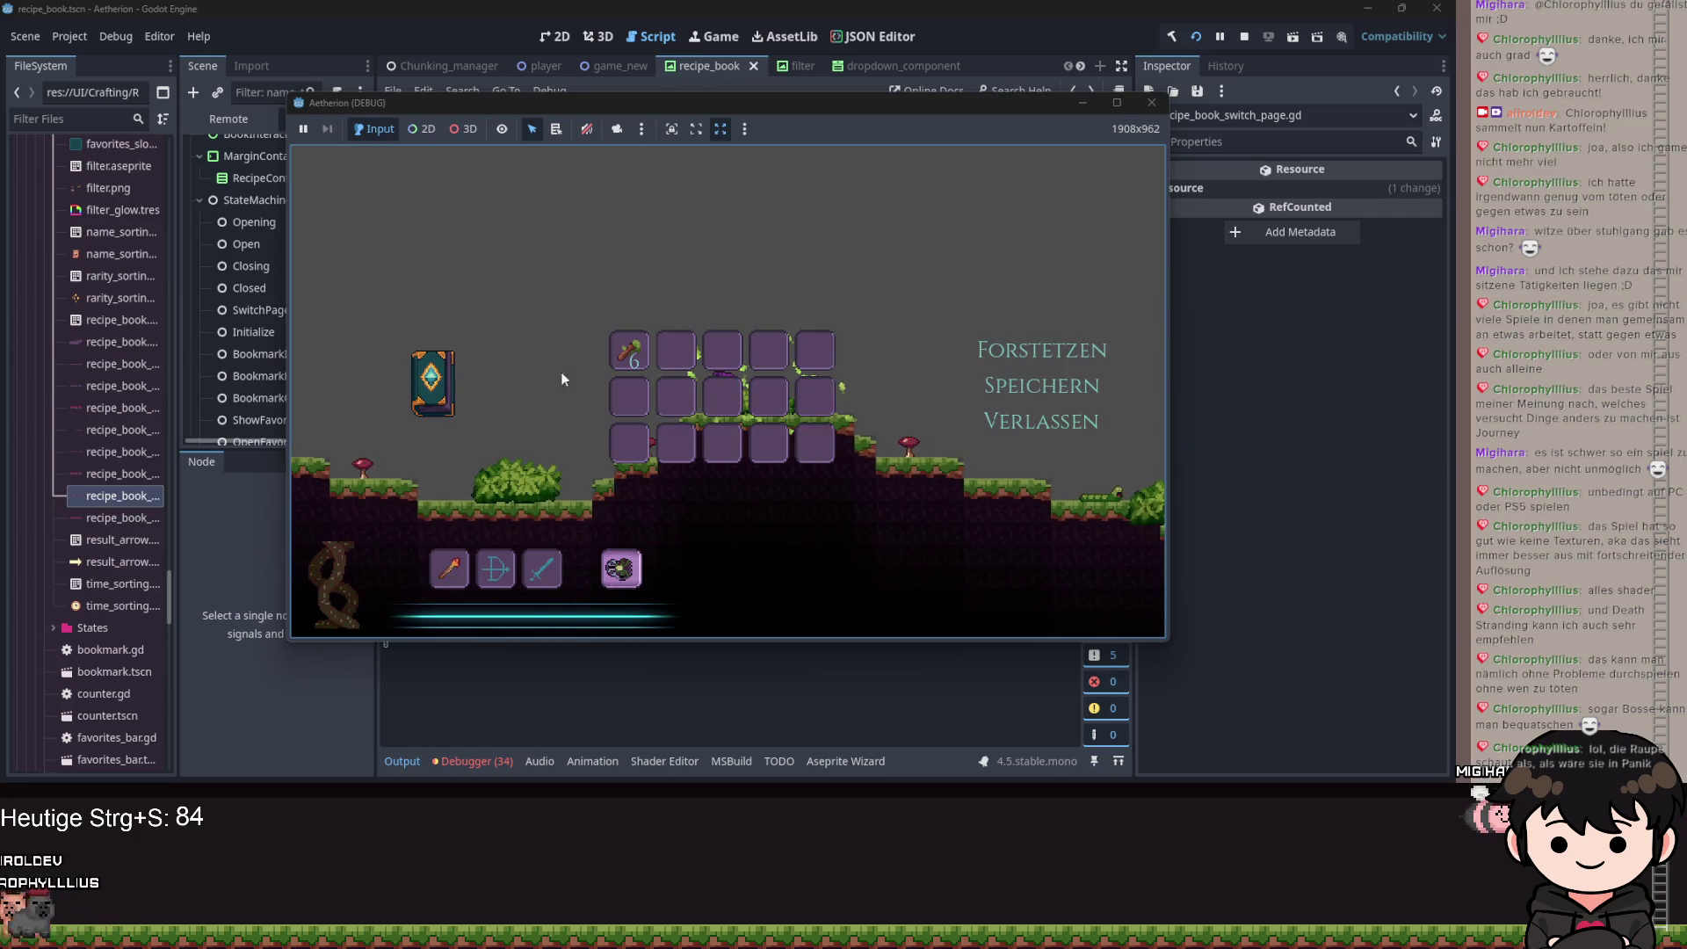
pyautogui.click(431, 383)
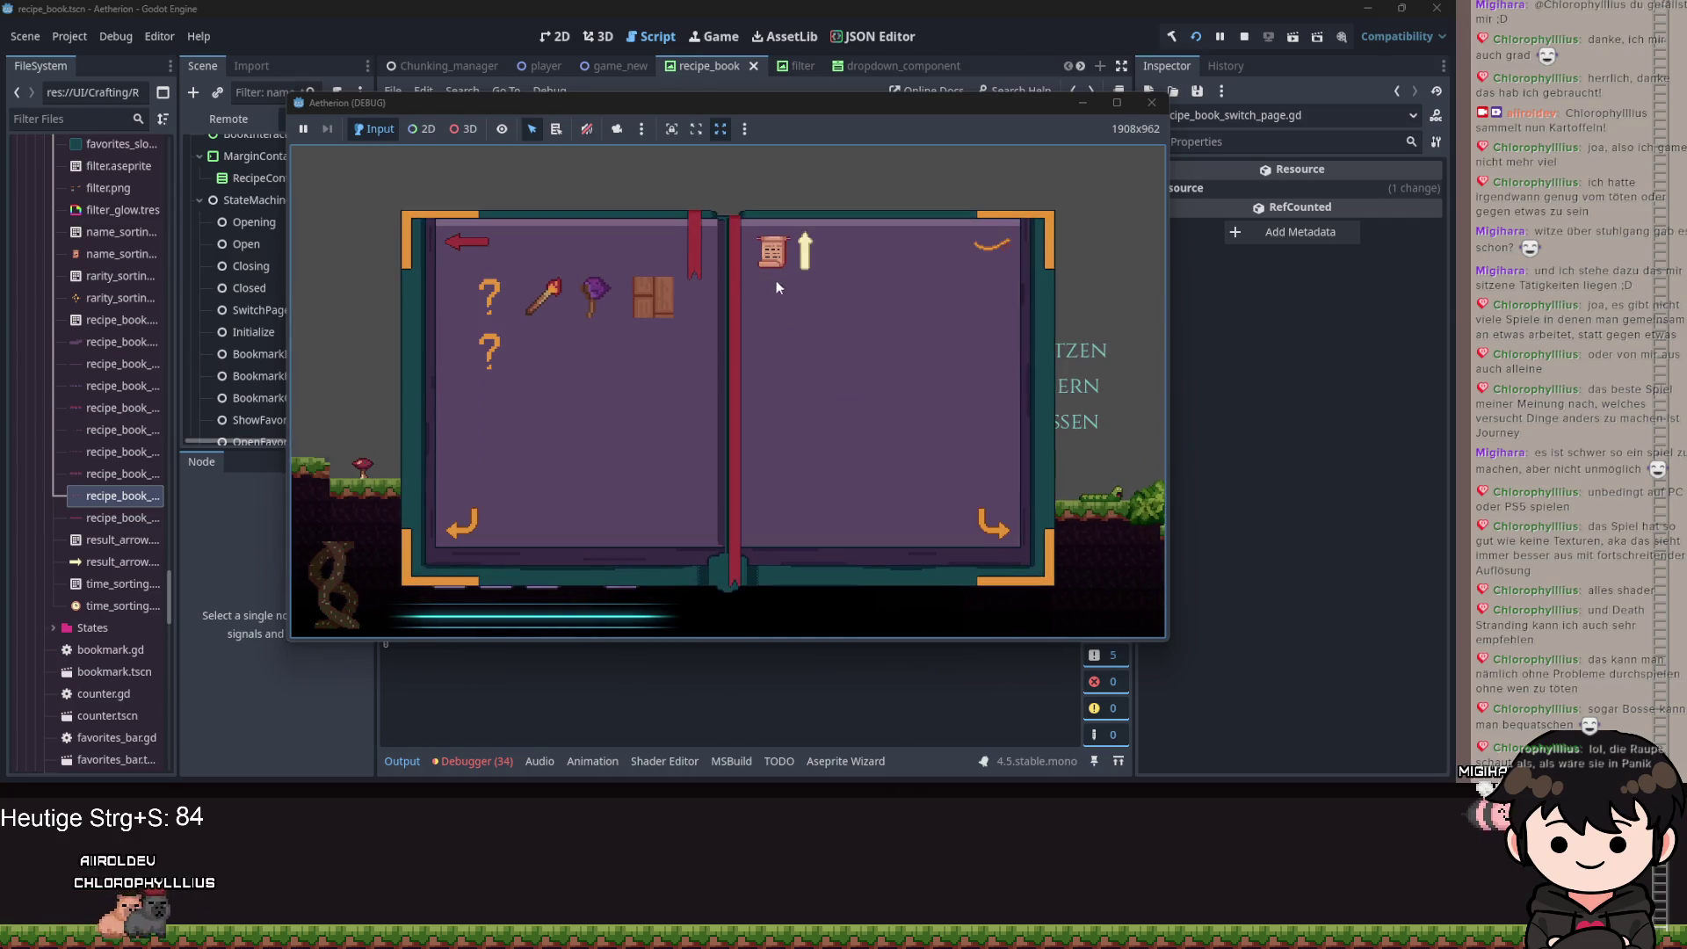
# Toggle the filter, move the stick out of the first slot, reopen the book, then minimize the game.
pyautogui.click(1013, 255)
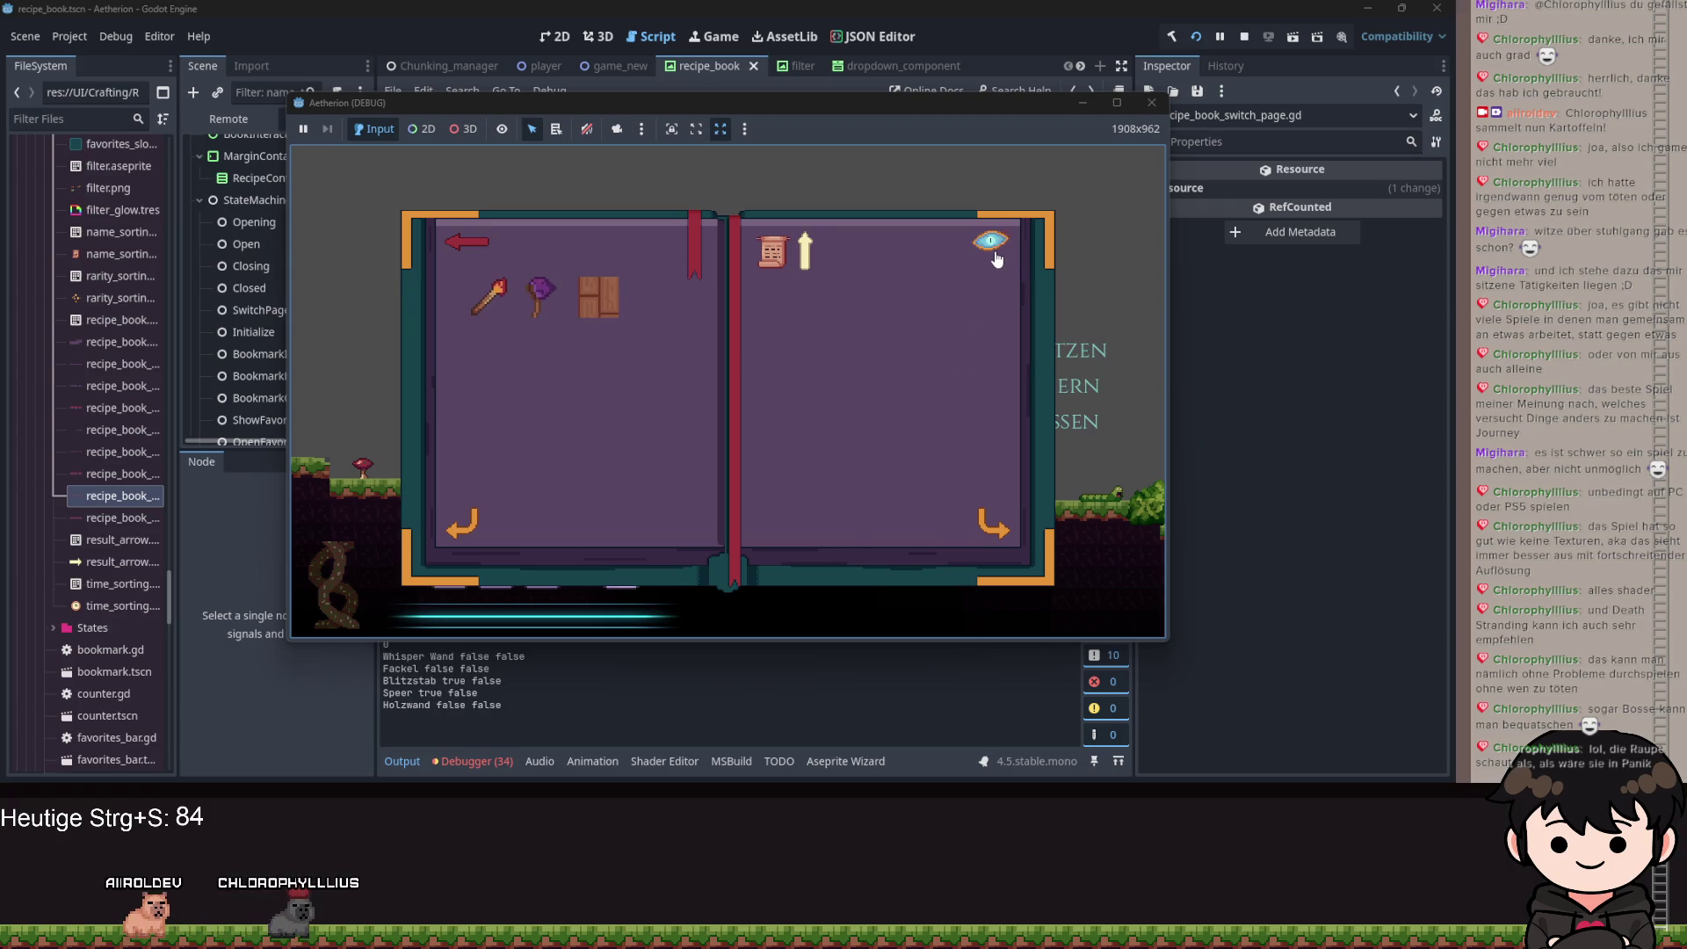
pyautogui.click(462, 239)
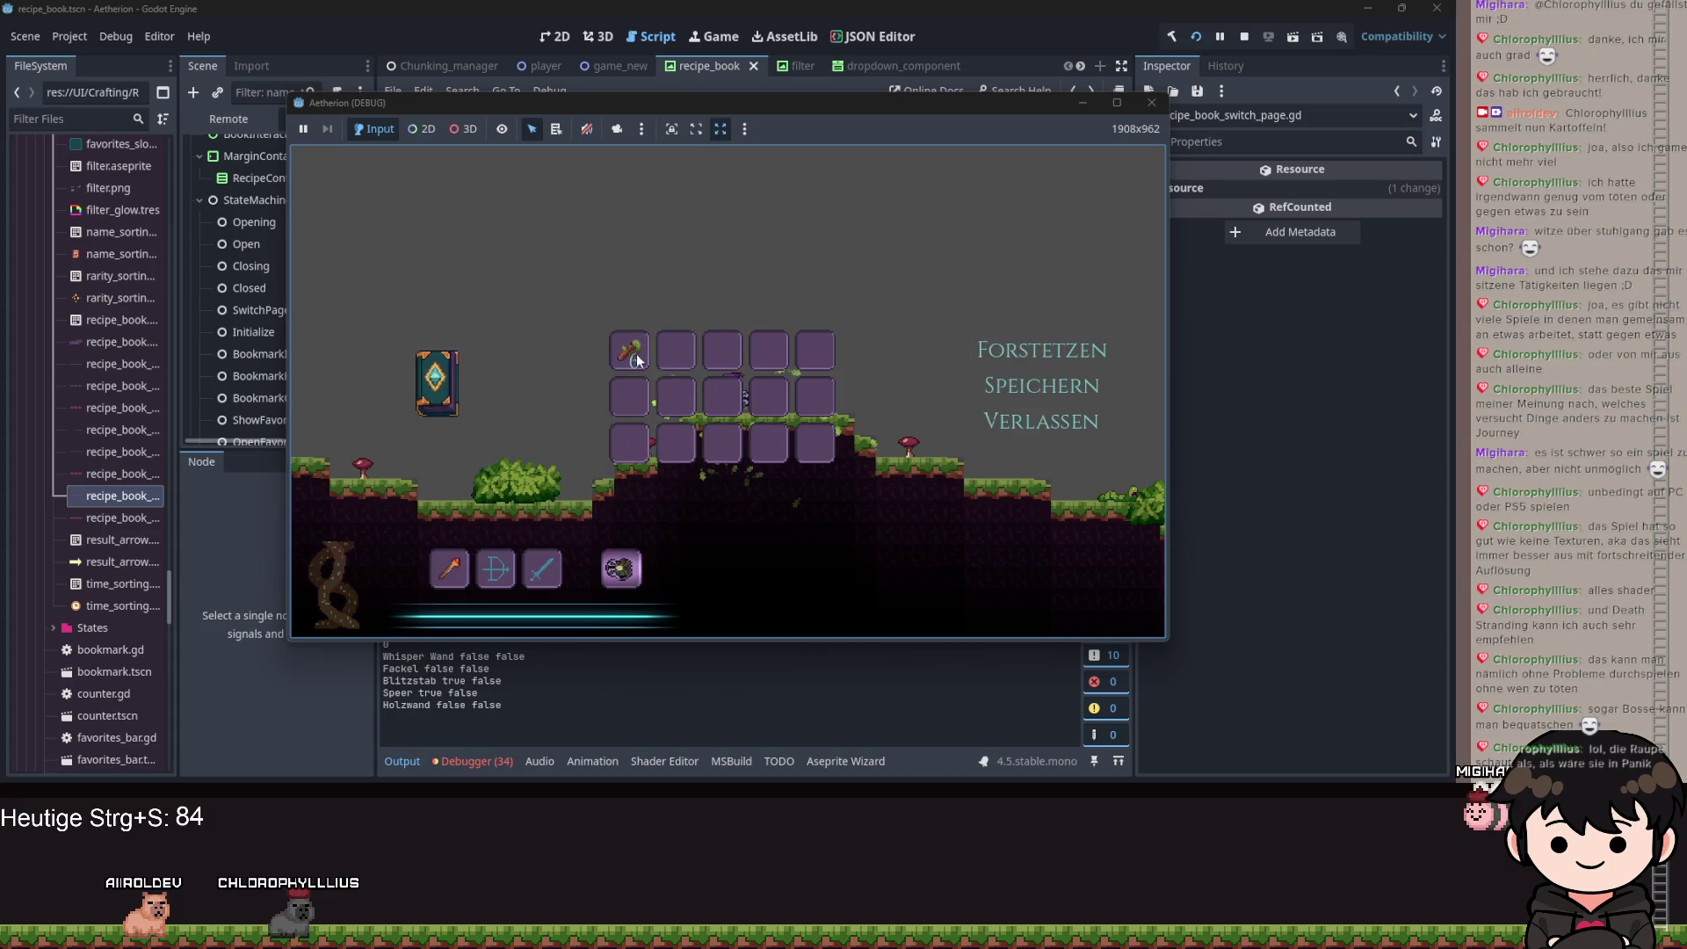
pyautogui.moveTo(641, 362); pyautogui.dragTo(551, 371)
pyautogui.click(435, 359)
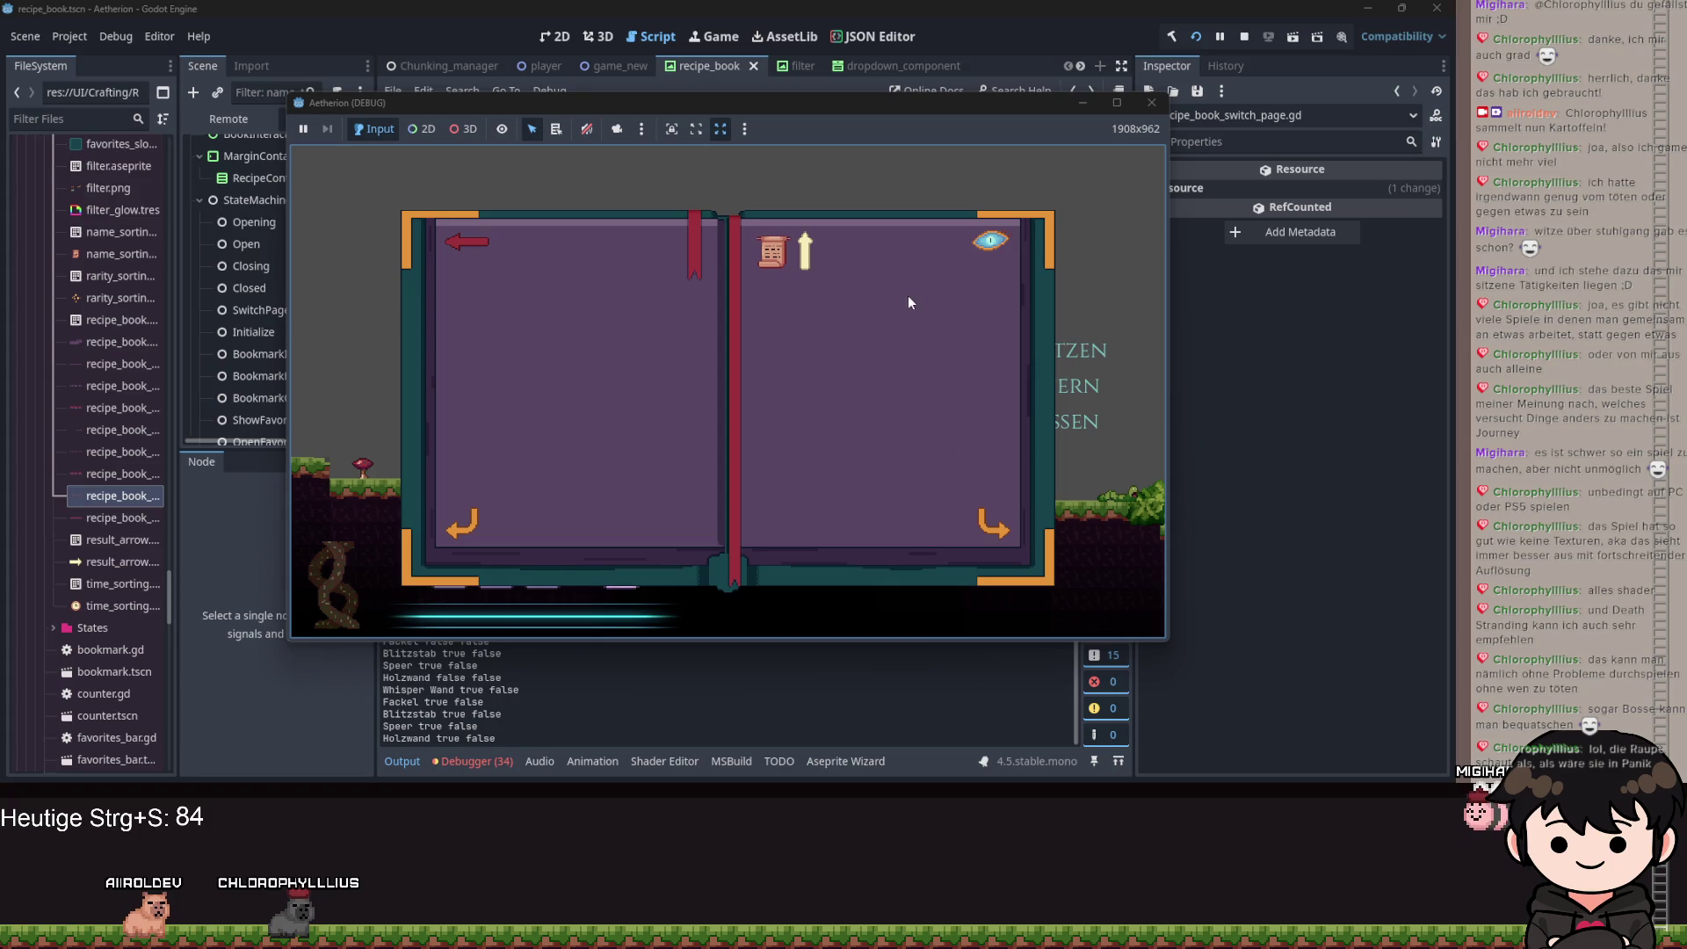
pyautogui.click(1082, 102)
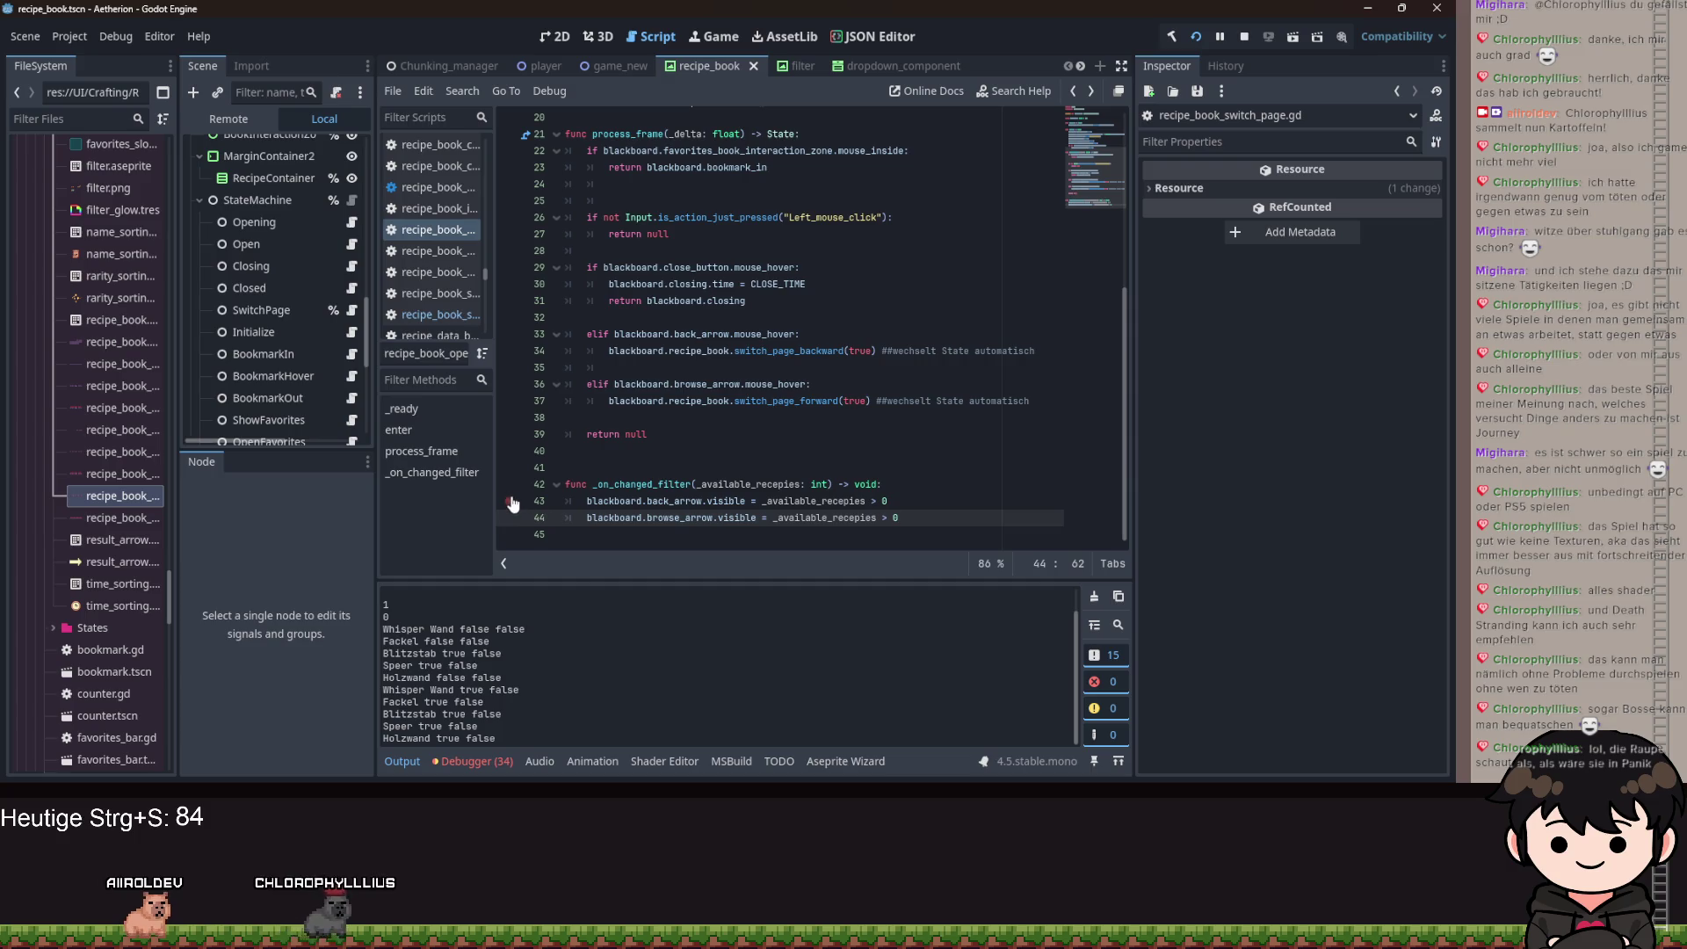
# Place the caret before the 0 on line 43, then restore the Aetherion (DEBUG) game window.
pyautogui.click(880, 502)
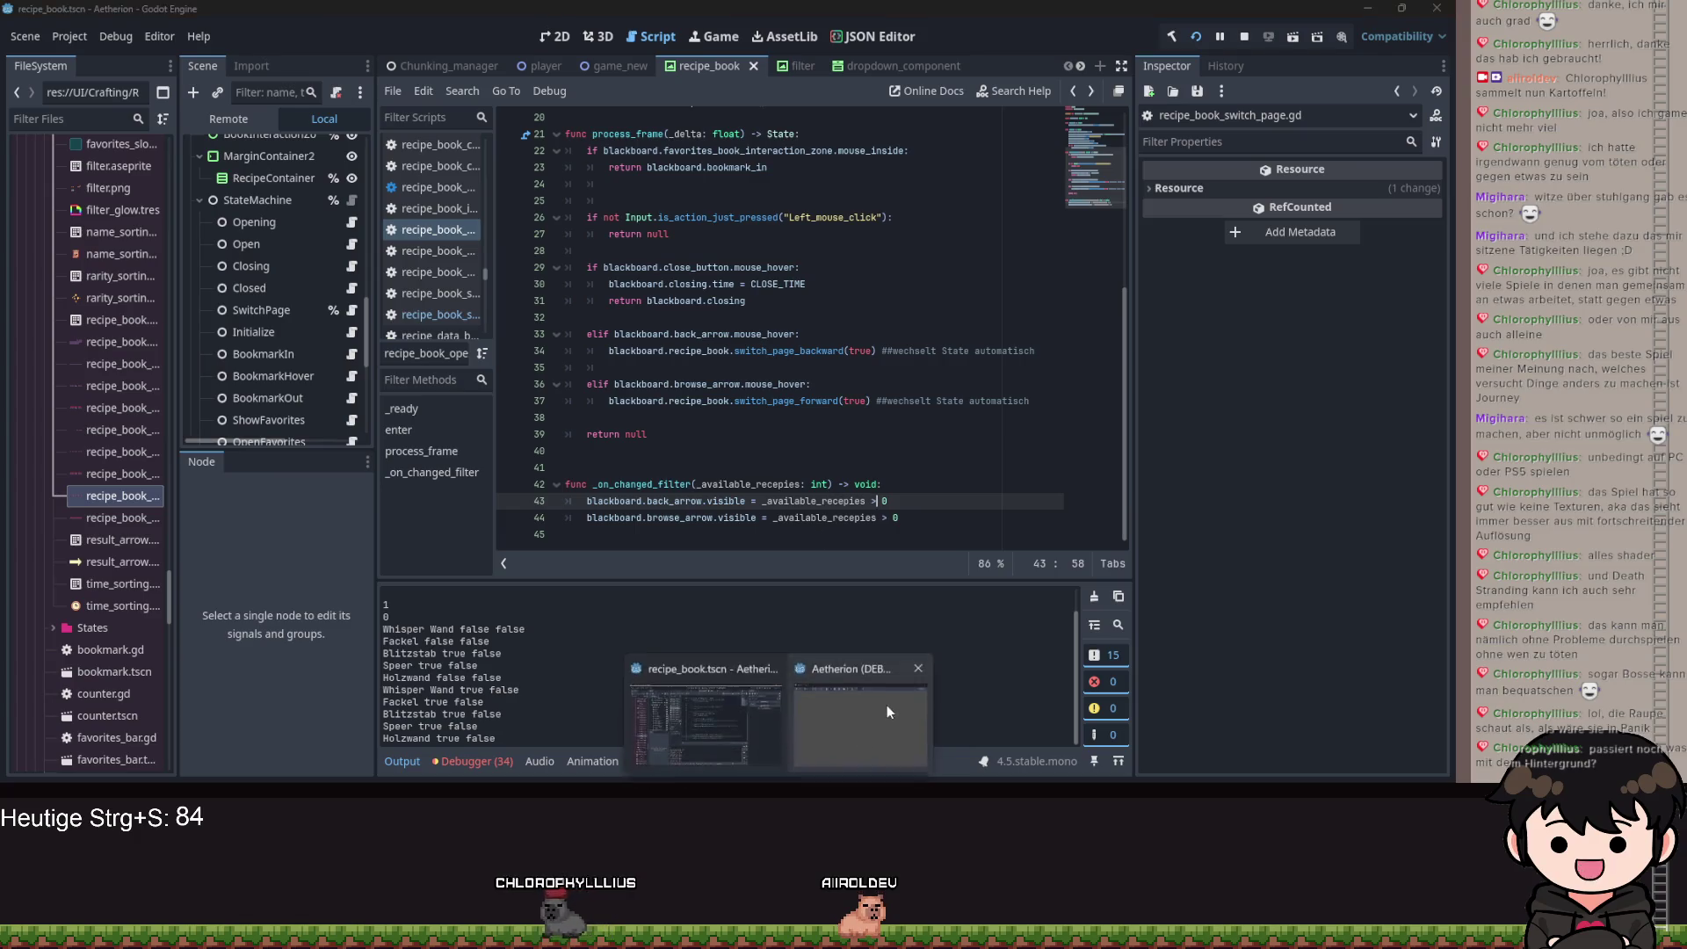
pyautogui.click(885, 705)
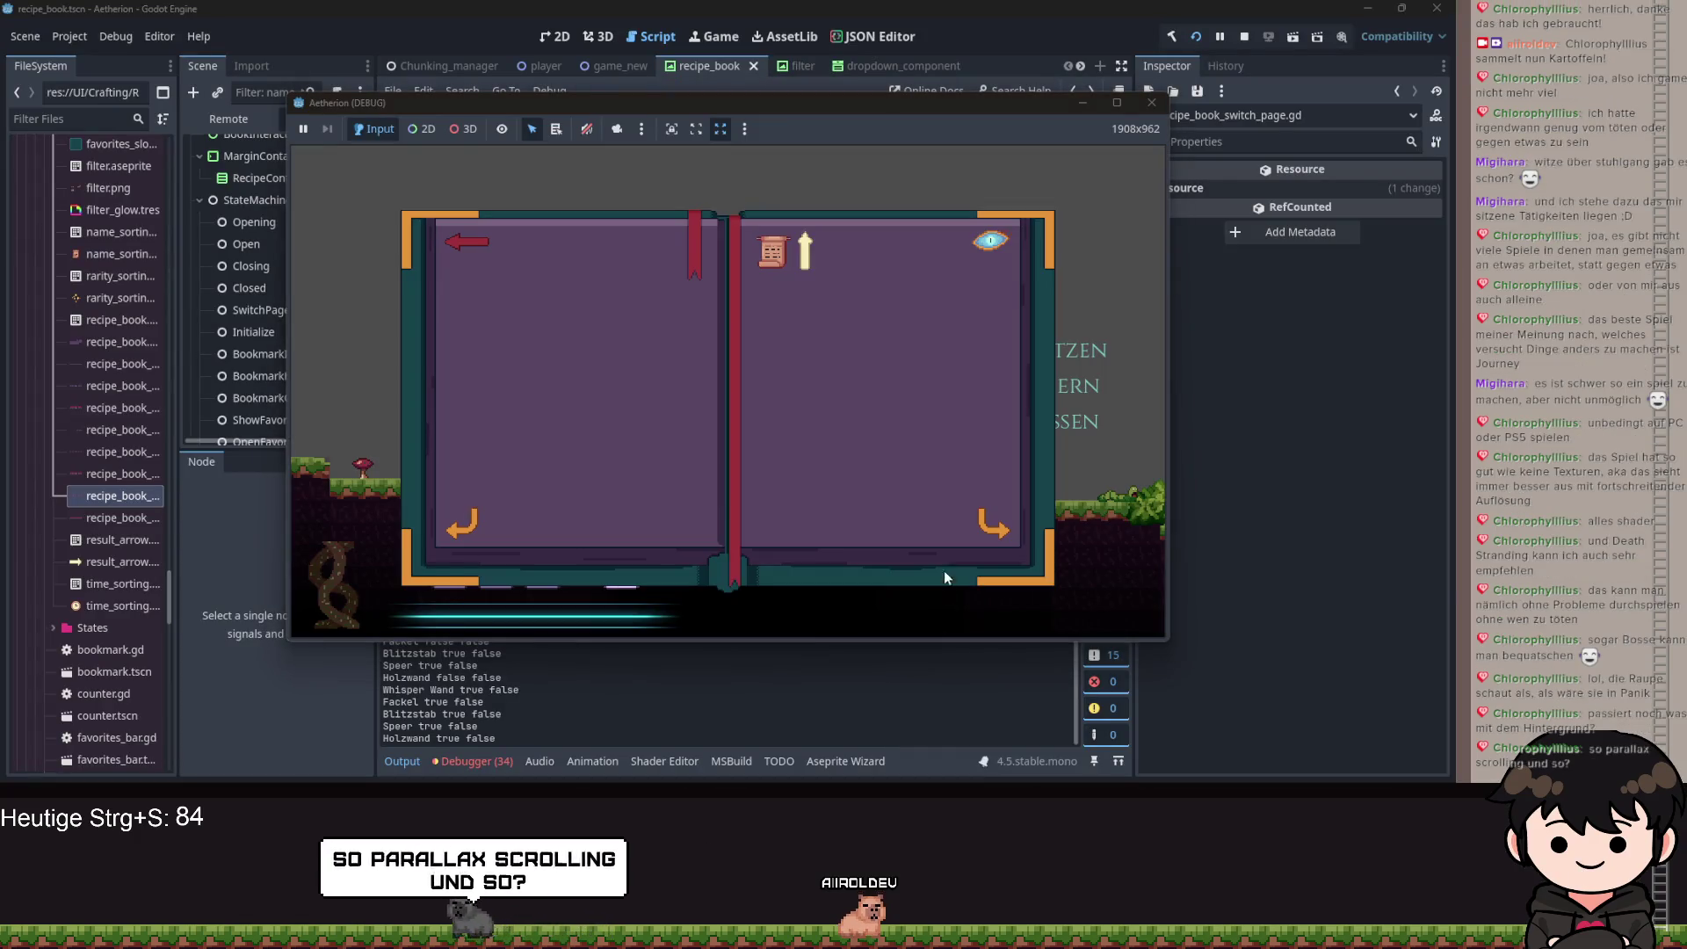
# Close the recipe book with Escape and walk the character right and left.
pyautogui.click(937, 381)
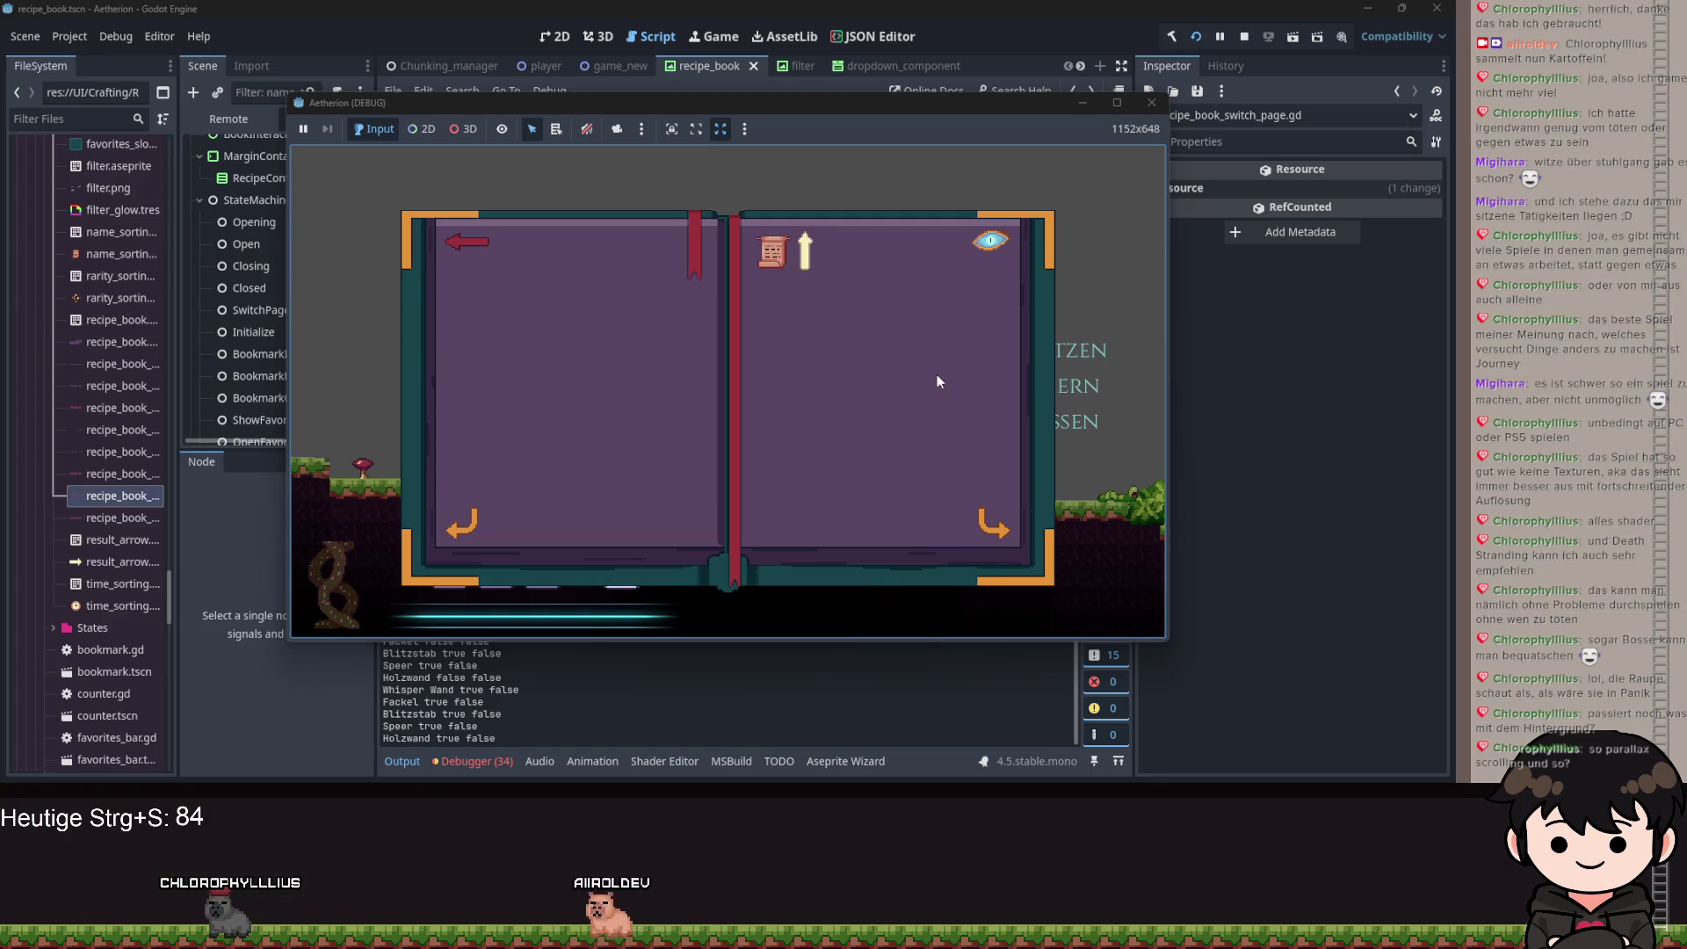
pyautogui.press('Escape')
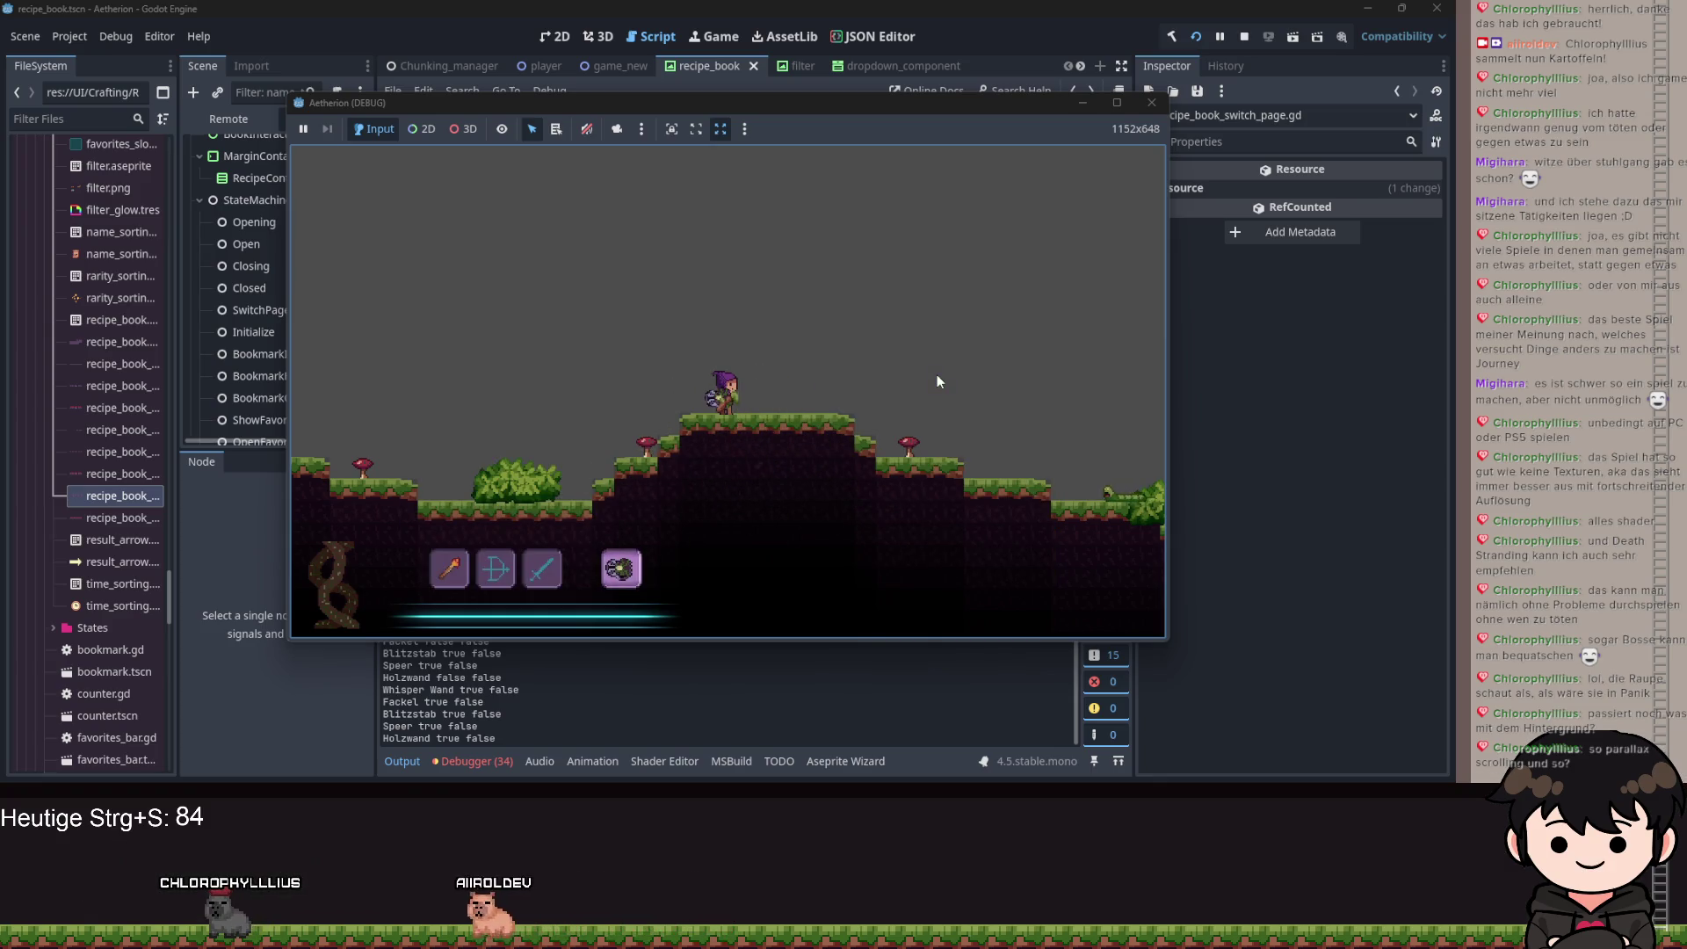
pyautogui.press('d')
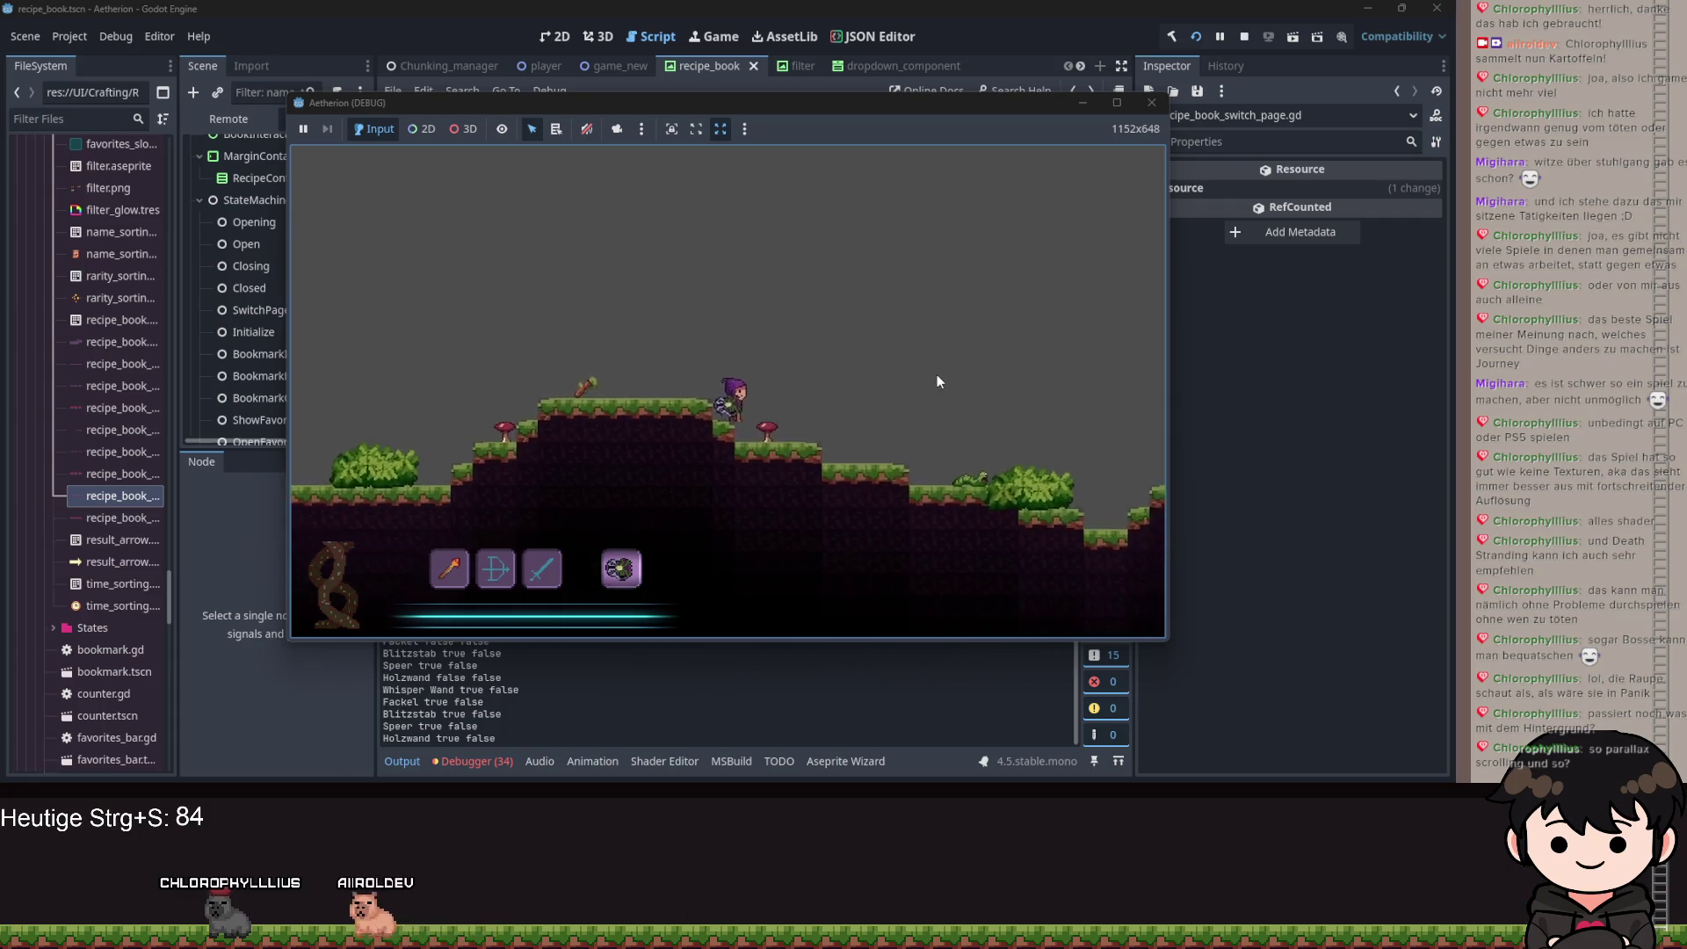
pyautogui.press('a')
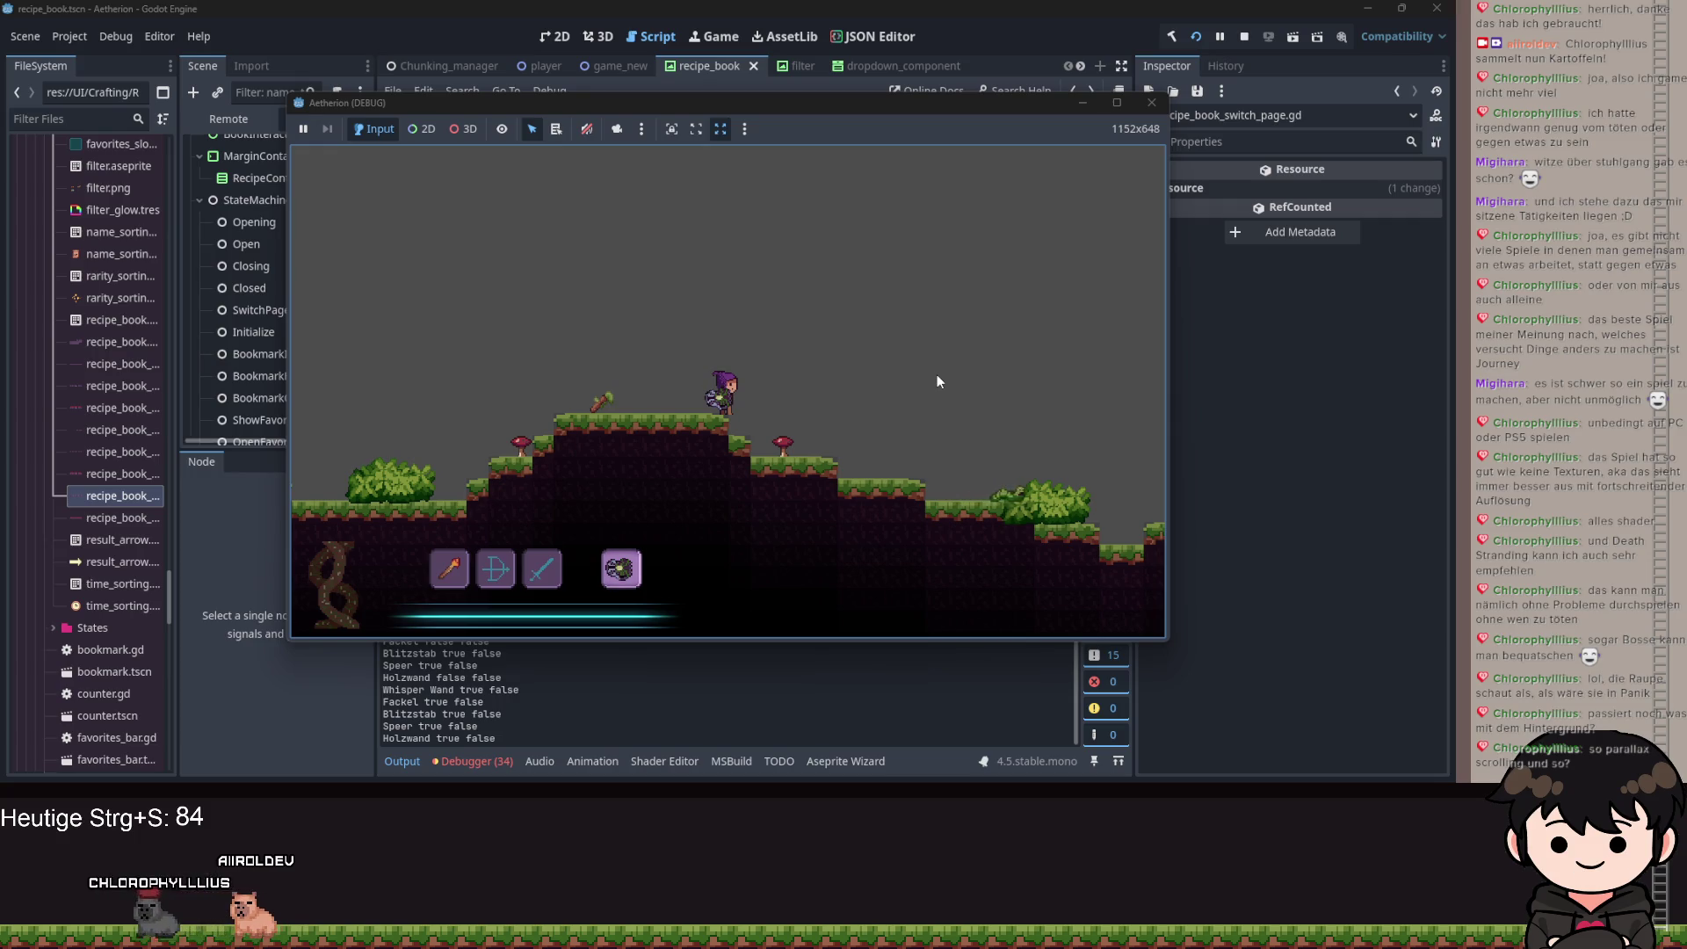
# Maximize the game window and turn the character to face right, then left.
pyautogui.click(1117, 102)
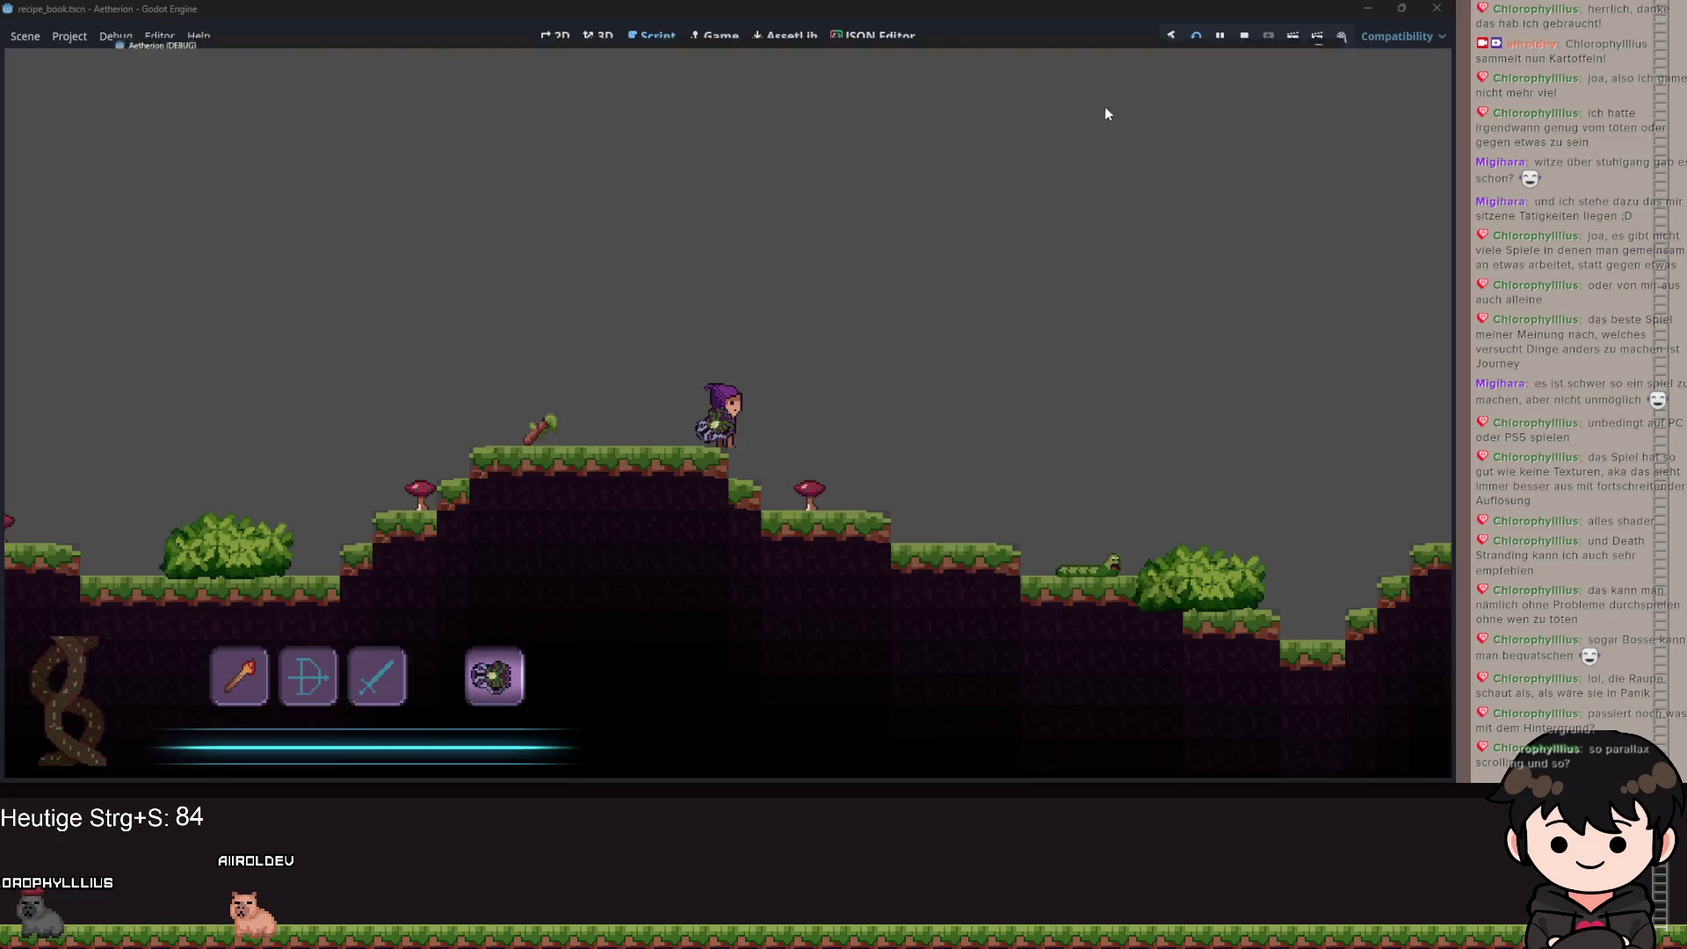
pyautogui.press('d')
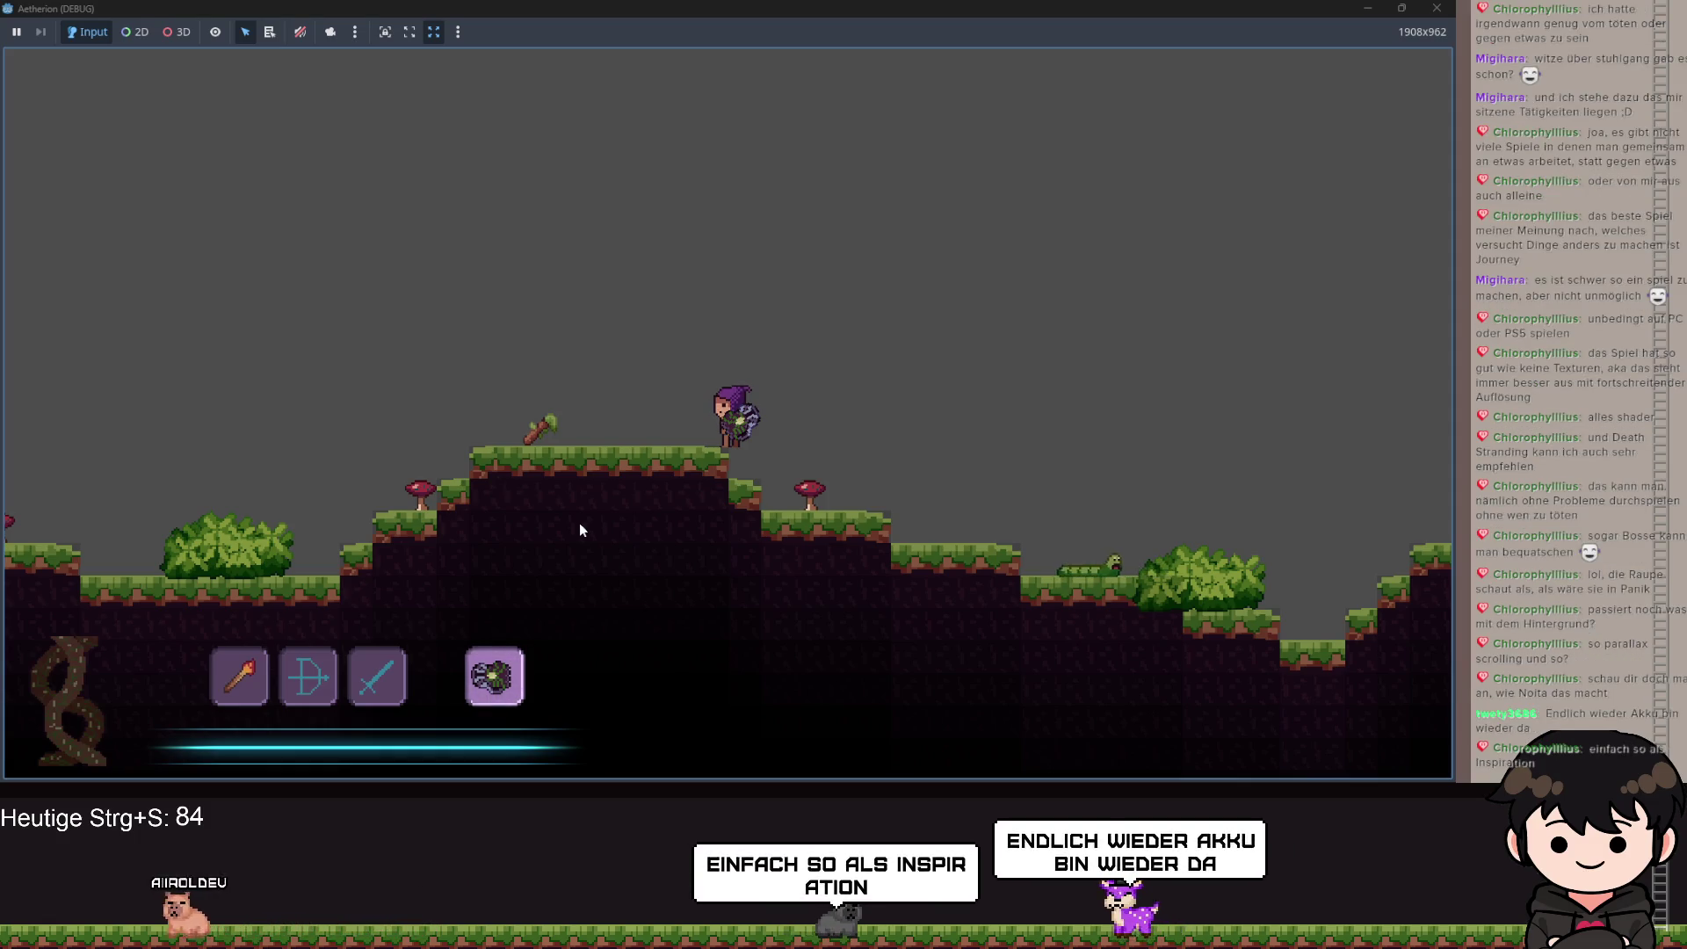
pyautogui.press('a')
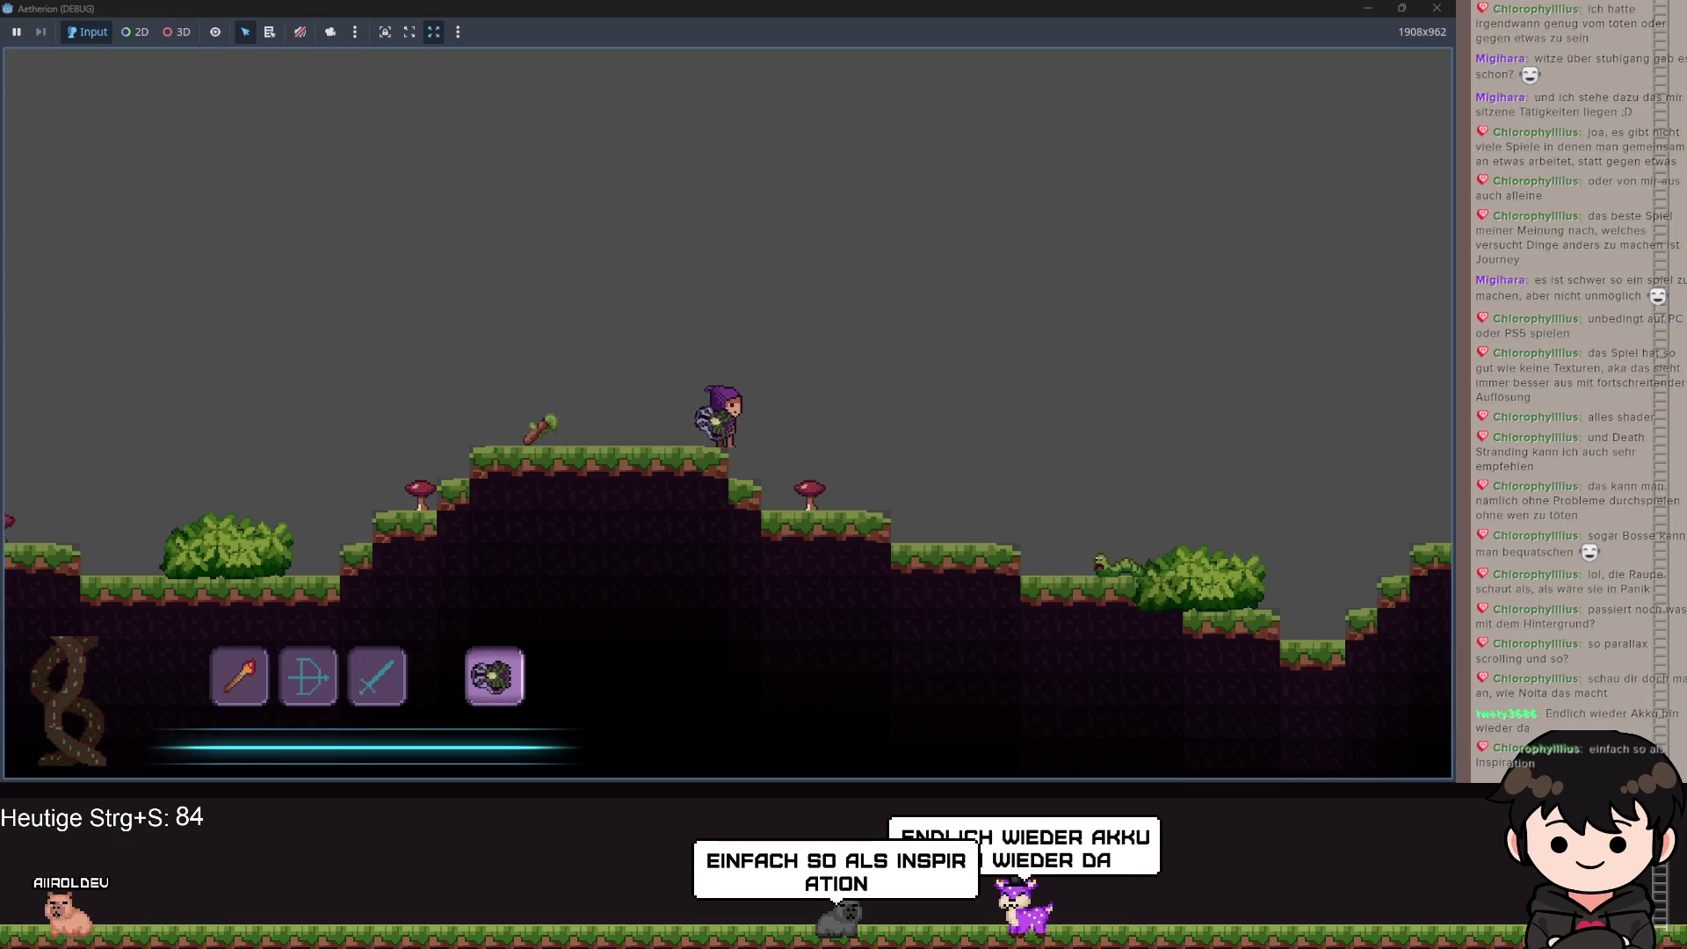
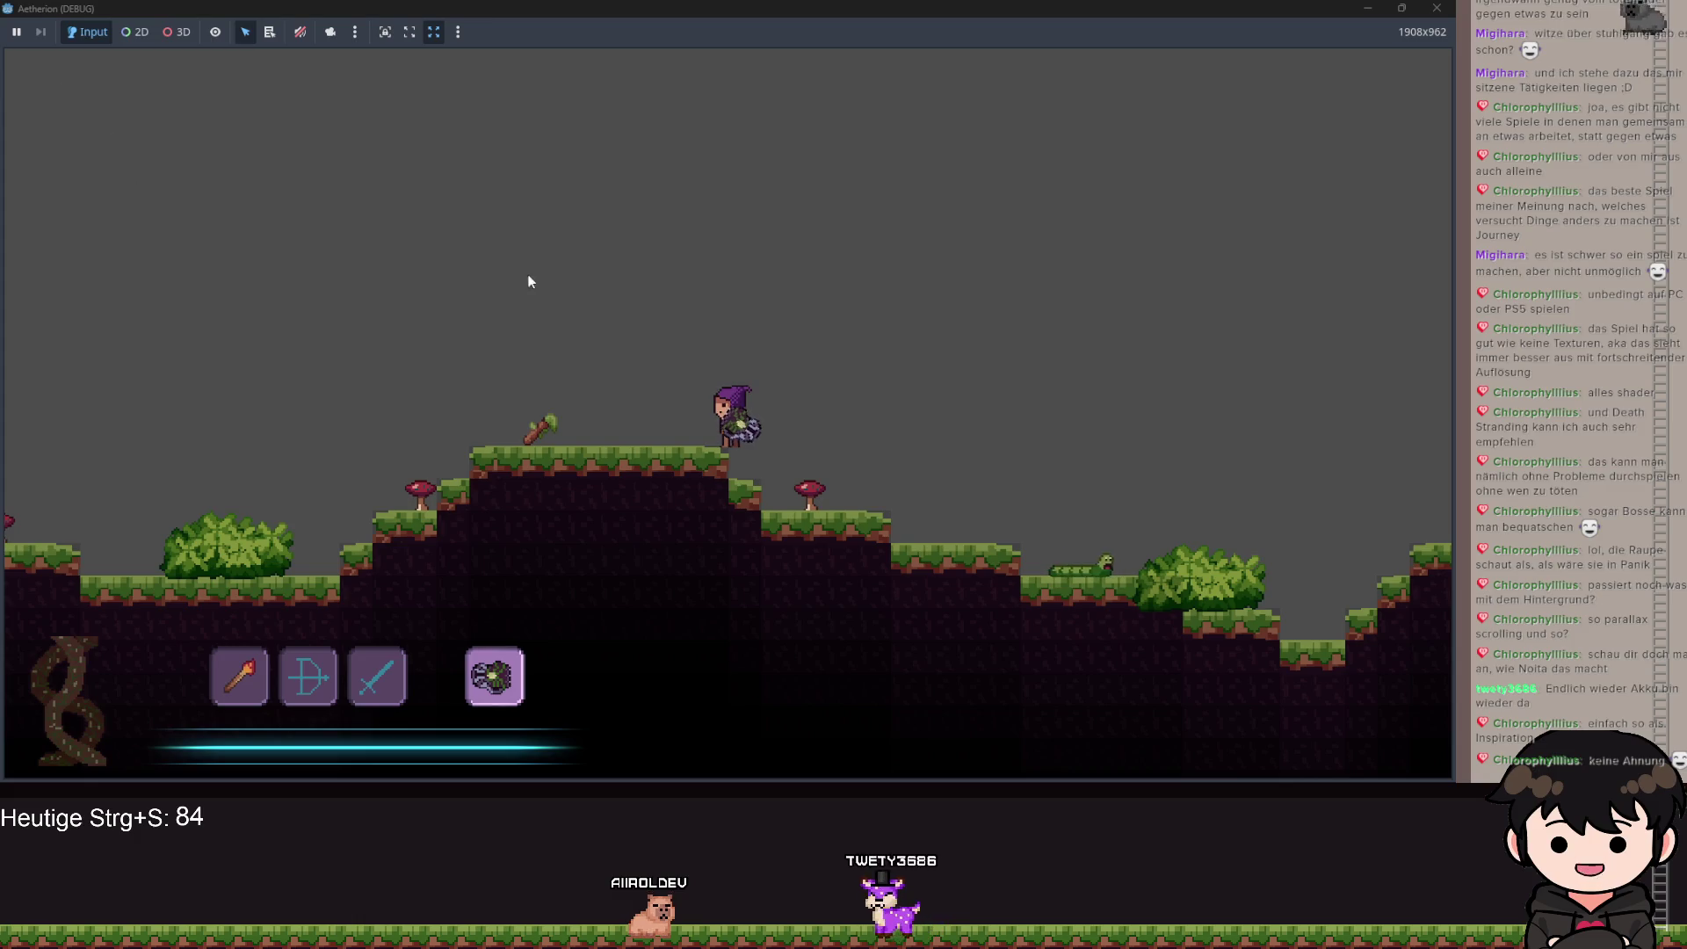
# Walk the character left and jump onto the hill's left edge, then back onto the hill top.
pyautogui.press('a')
pyautogui.press('space')
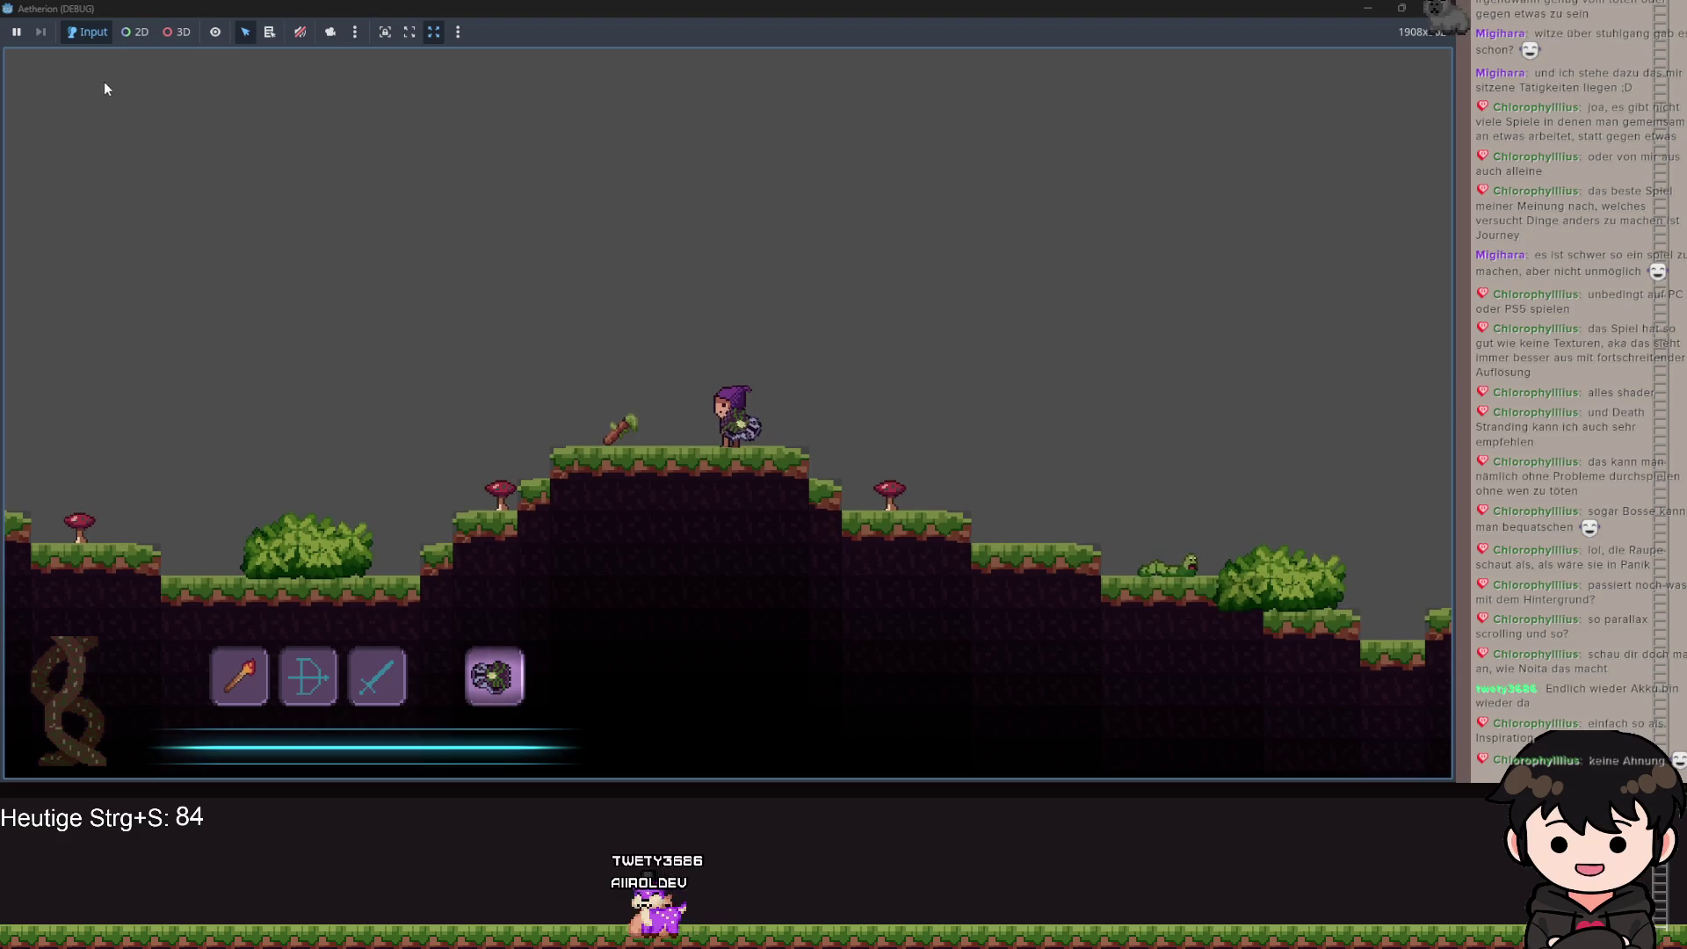
pyautogui.press('a')
pyautogui.press('space')
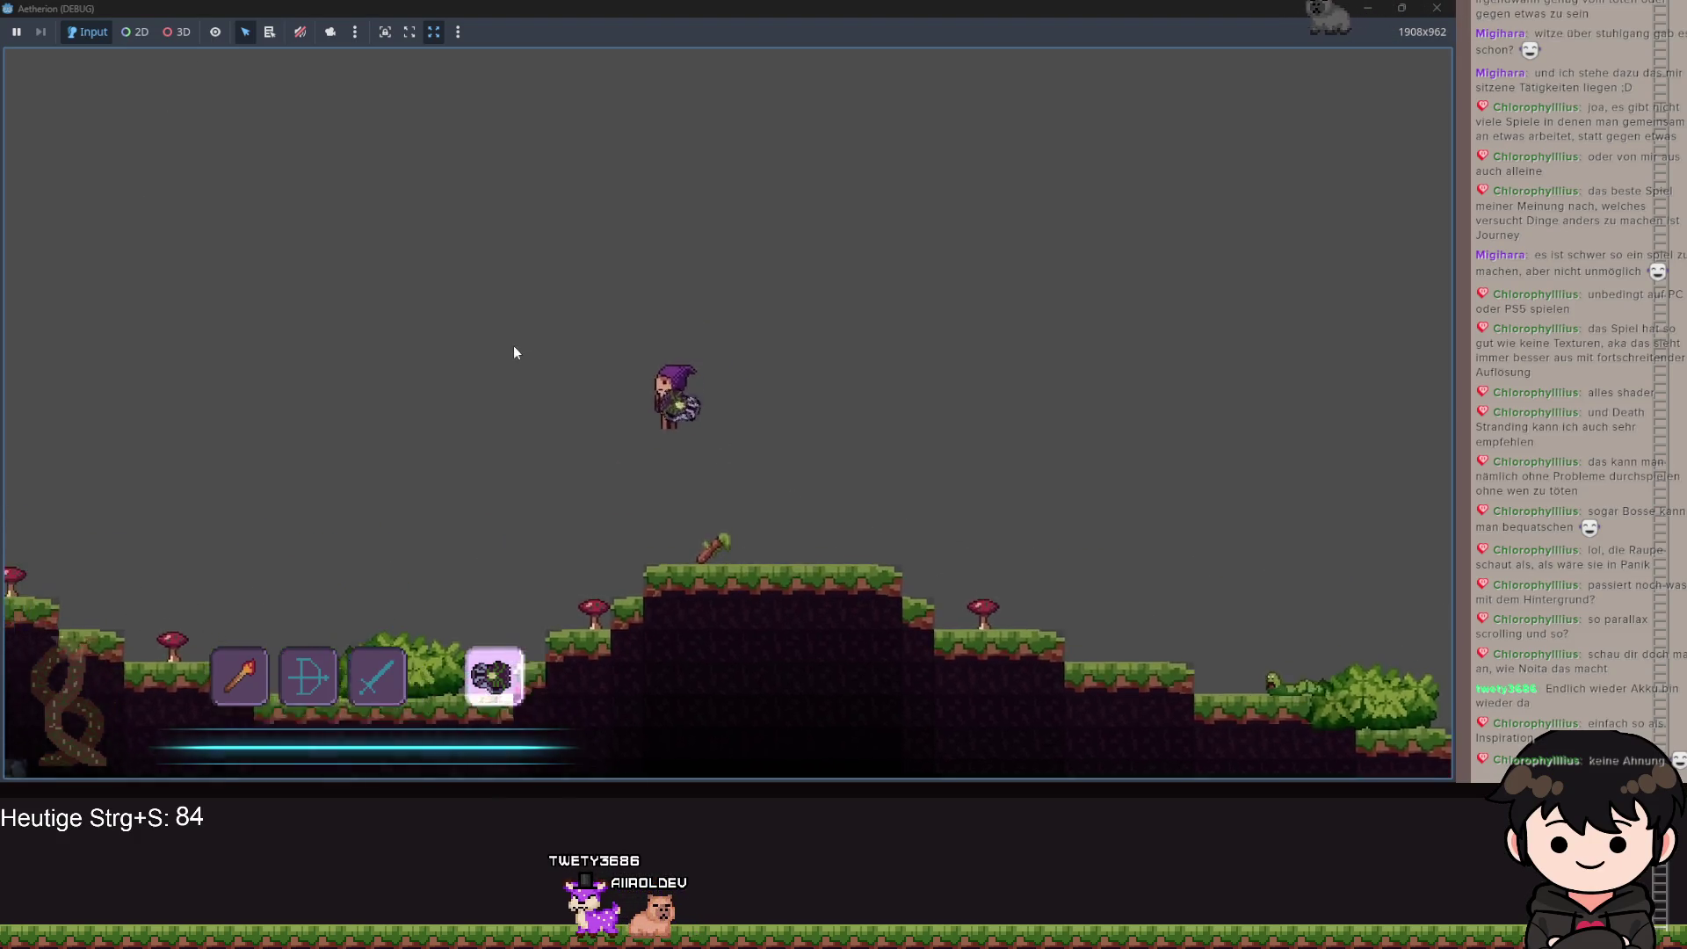
pyautogui.press('space')
pyautogui.press('d')
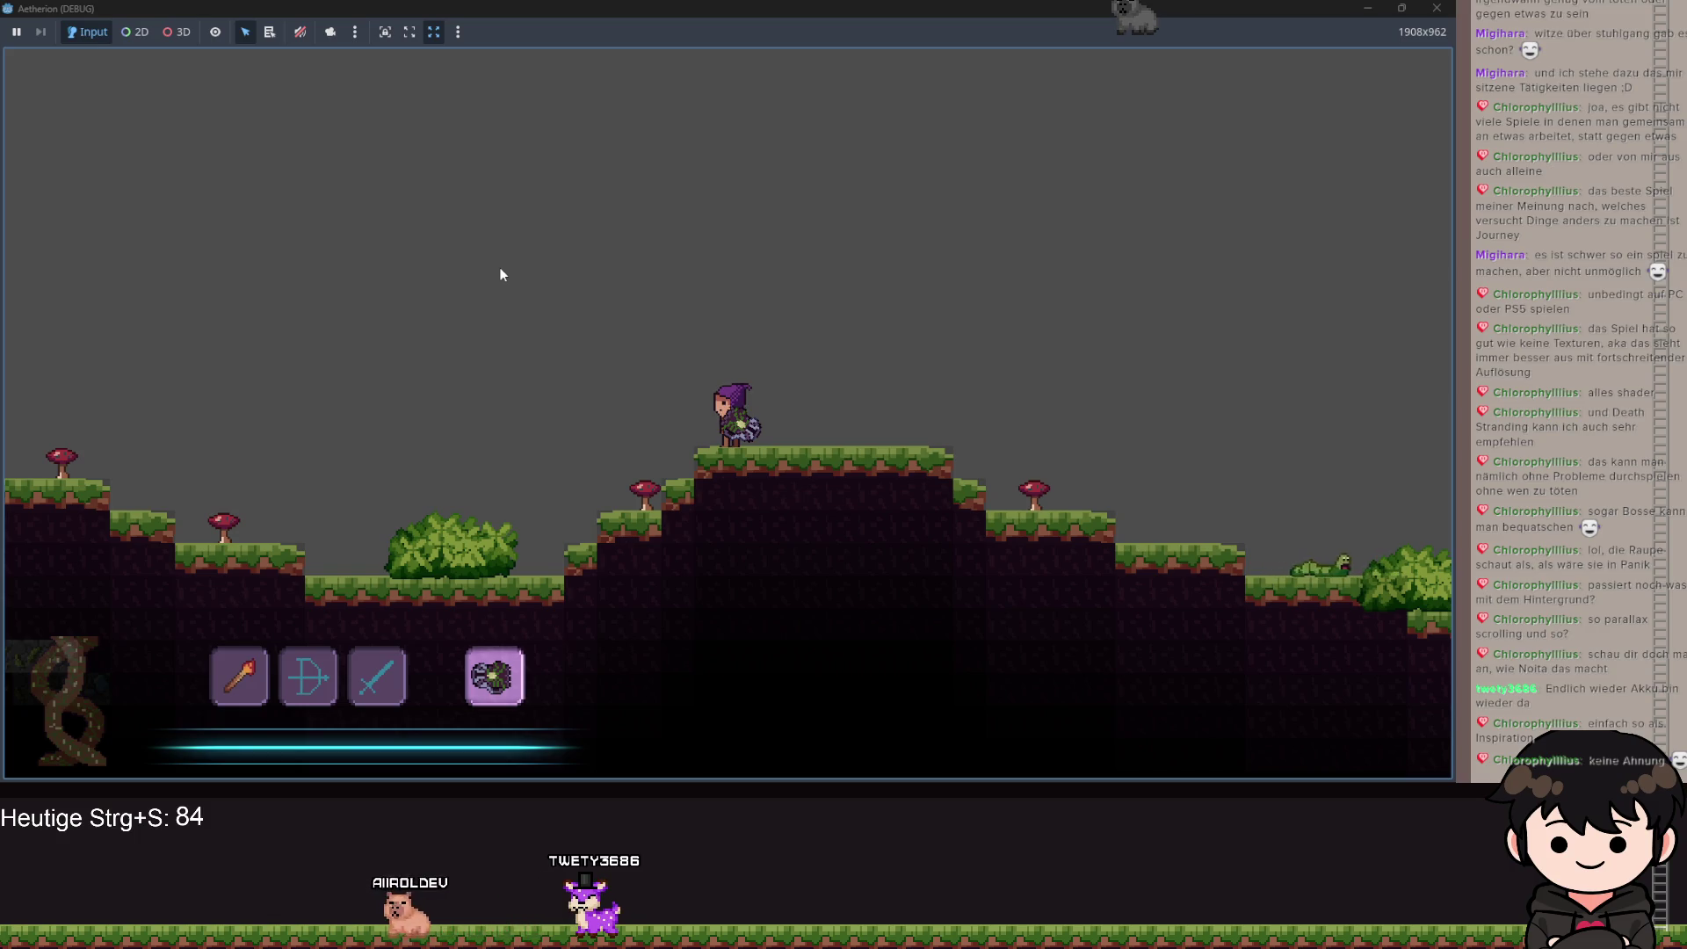
# Equip the torch, then the bow, and run right up to the torch altar.
pyautogui.press('1')
pyautogui.press('d')
pyautogui.press('2')
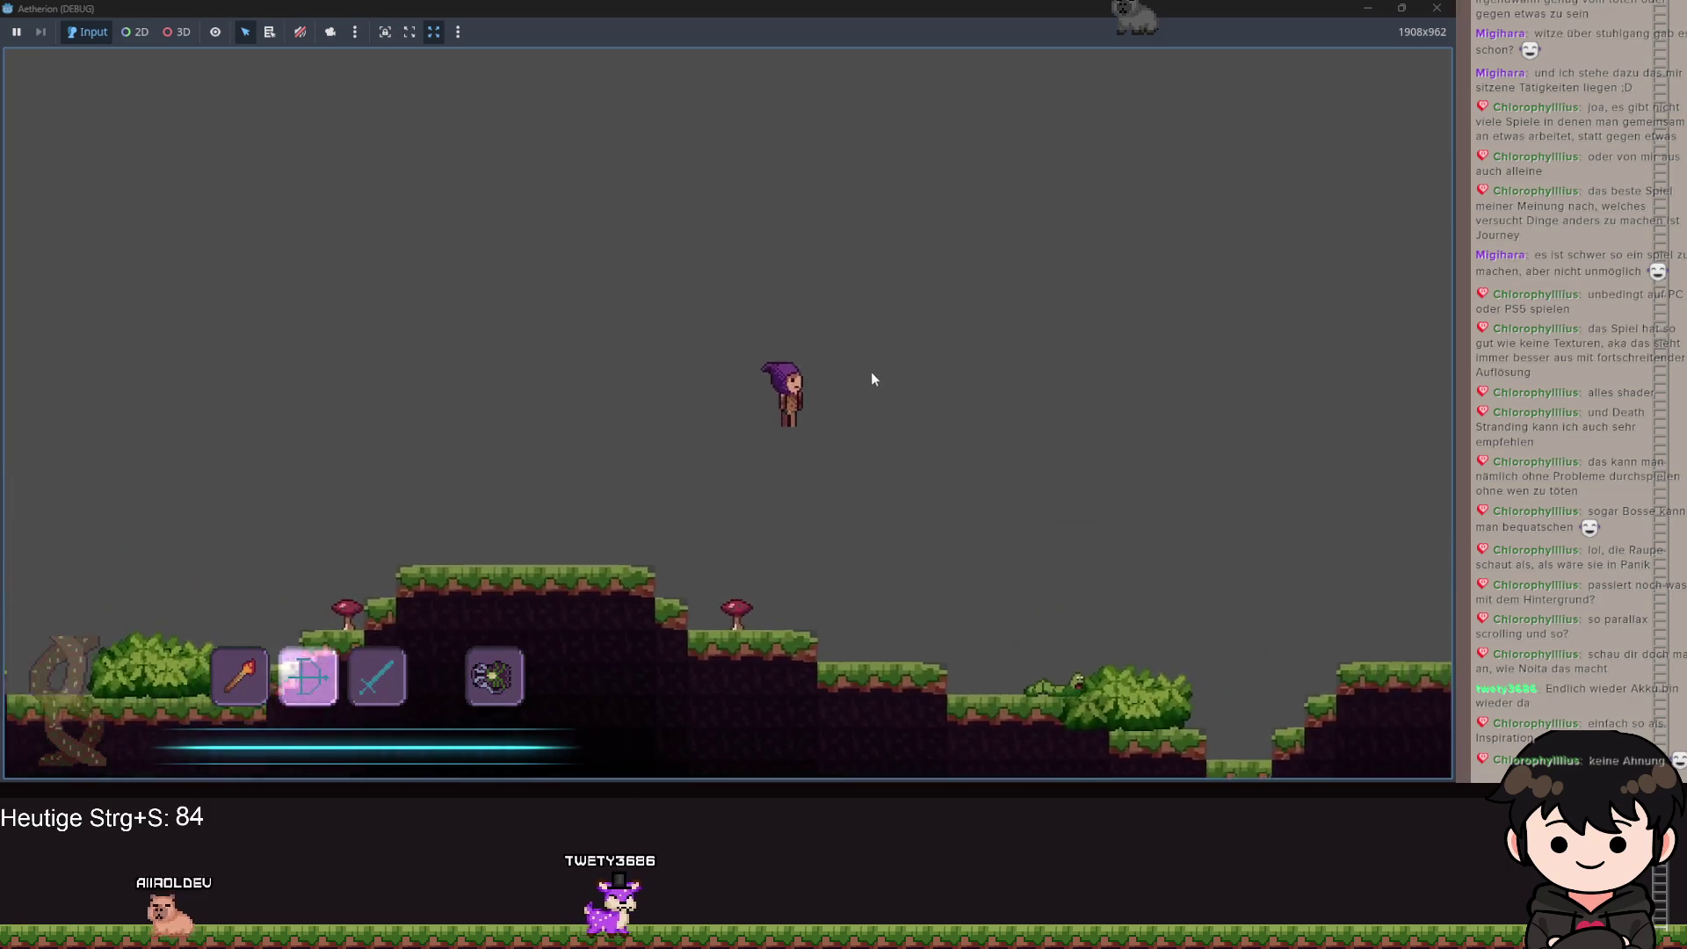
pyautogui.press('d')
pyautogui.press('space')
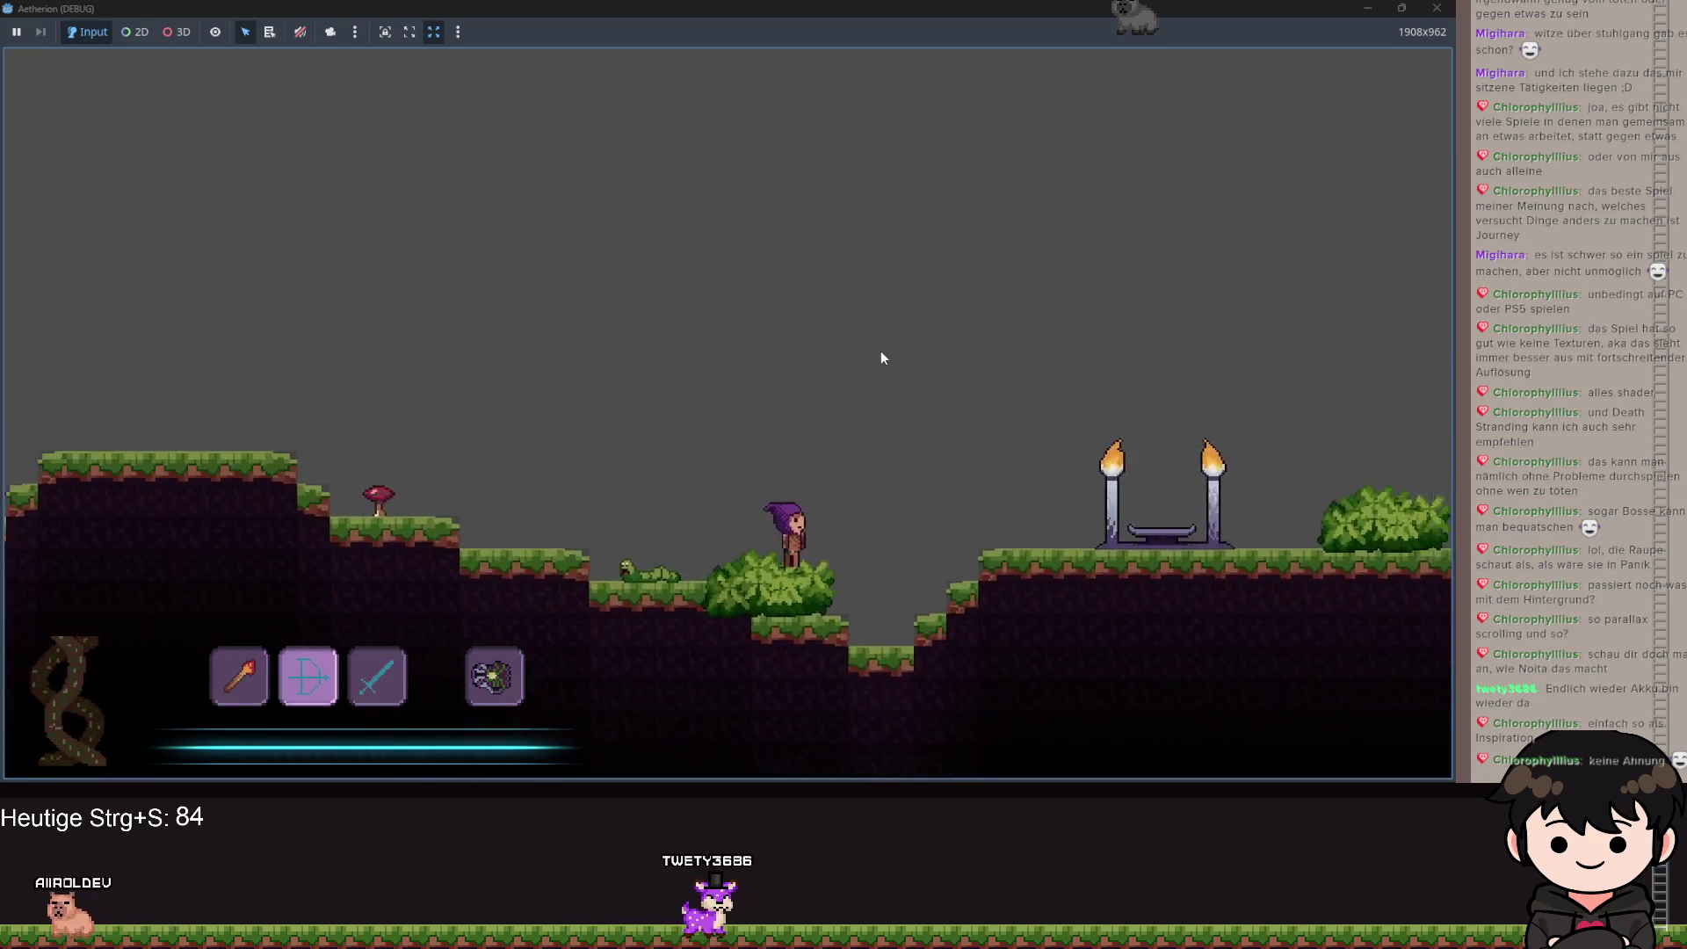
pyautogui.press('d')
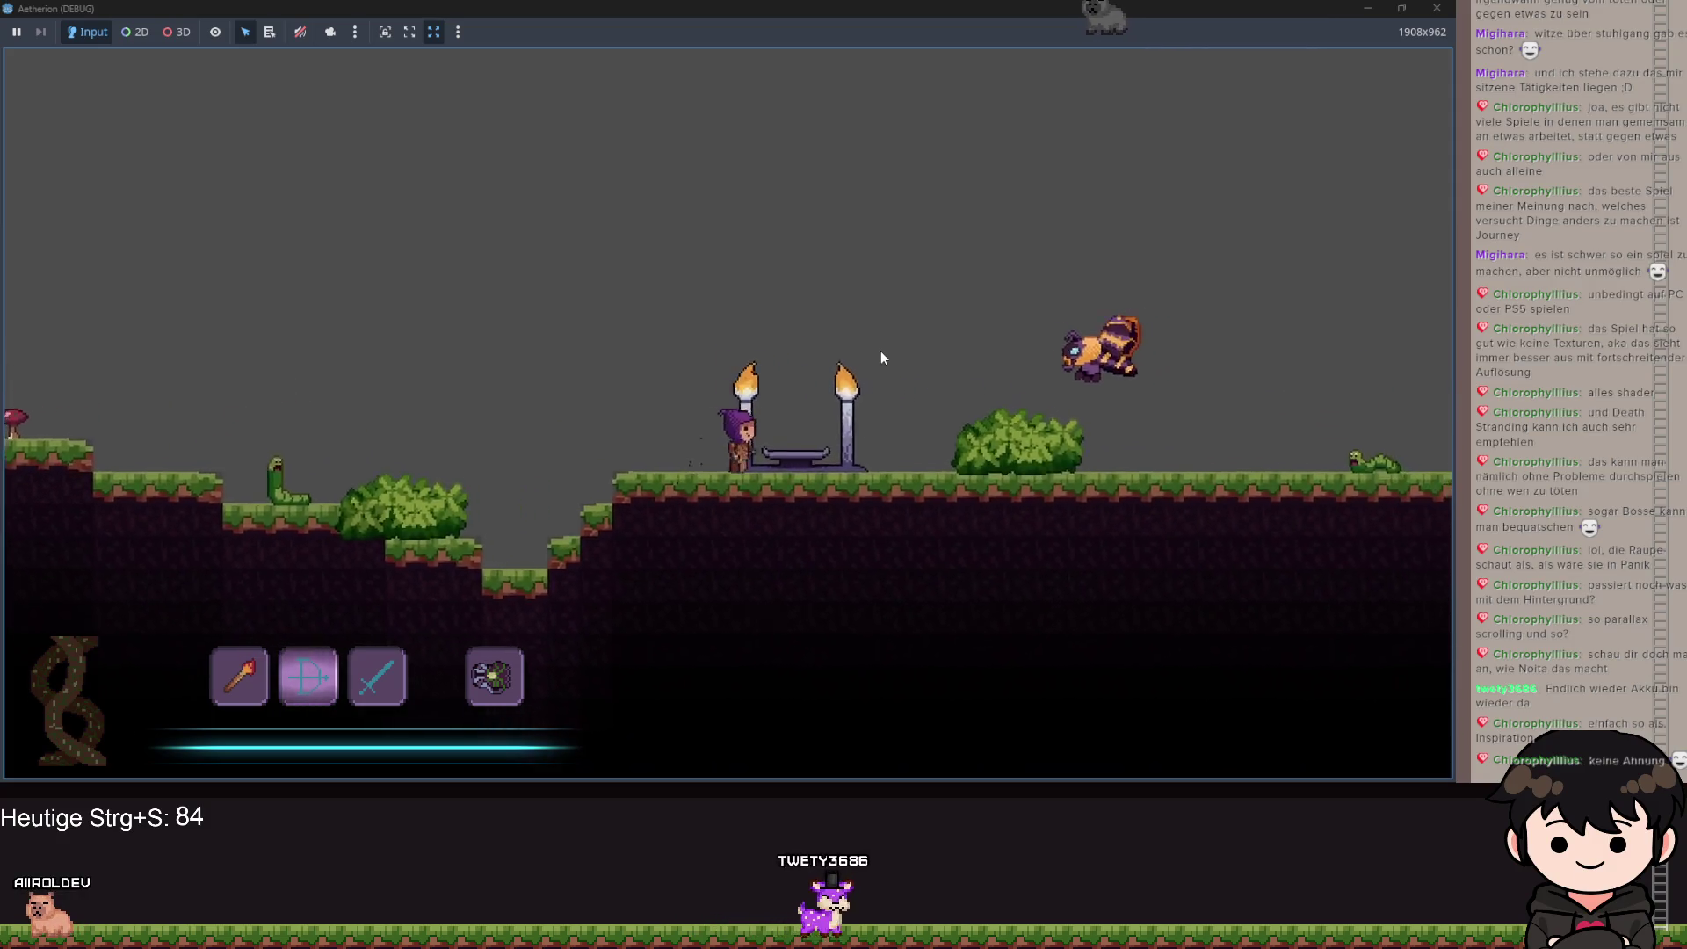
# Walk the character left away from the altar and jump along the way.
pyautogui.press('a')
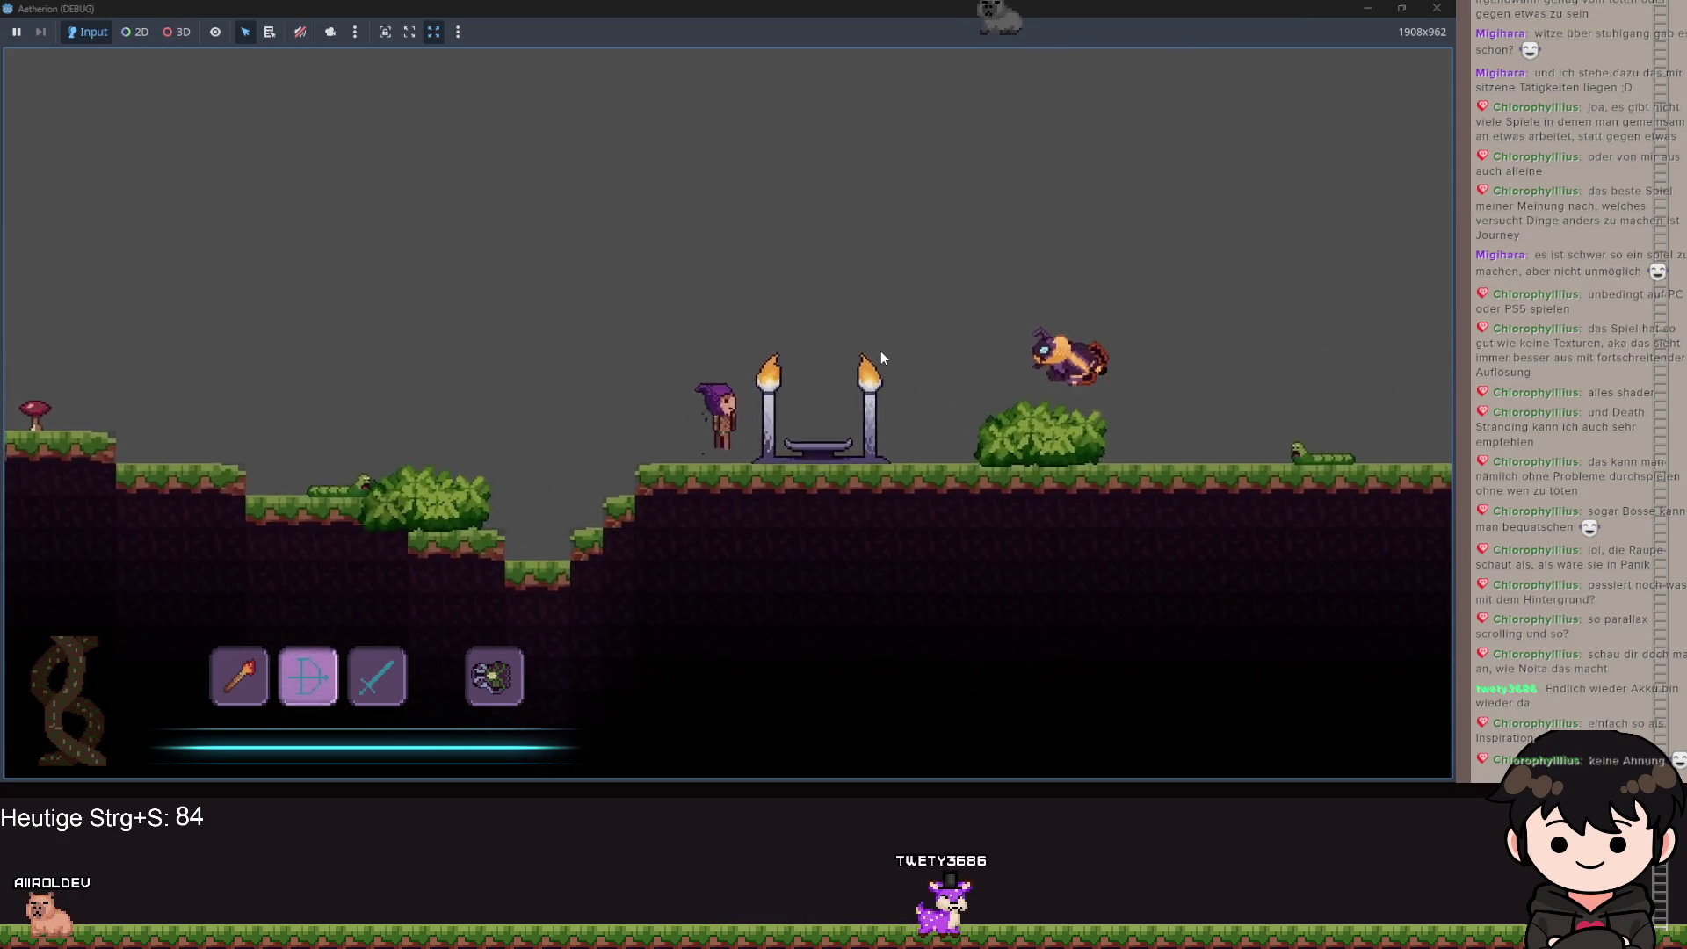
pyautogui.press('a')
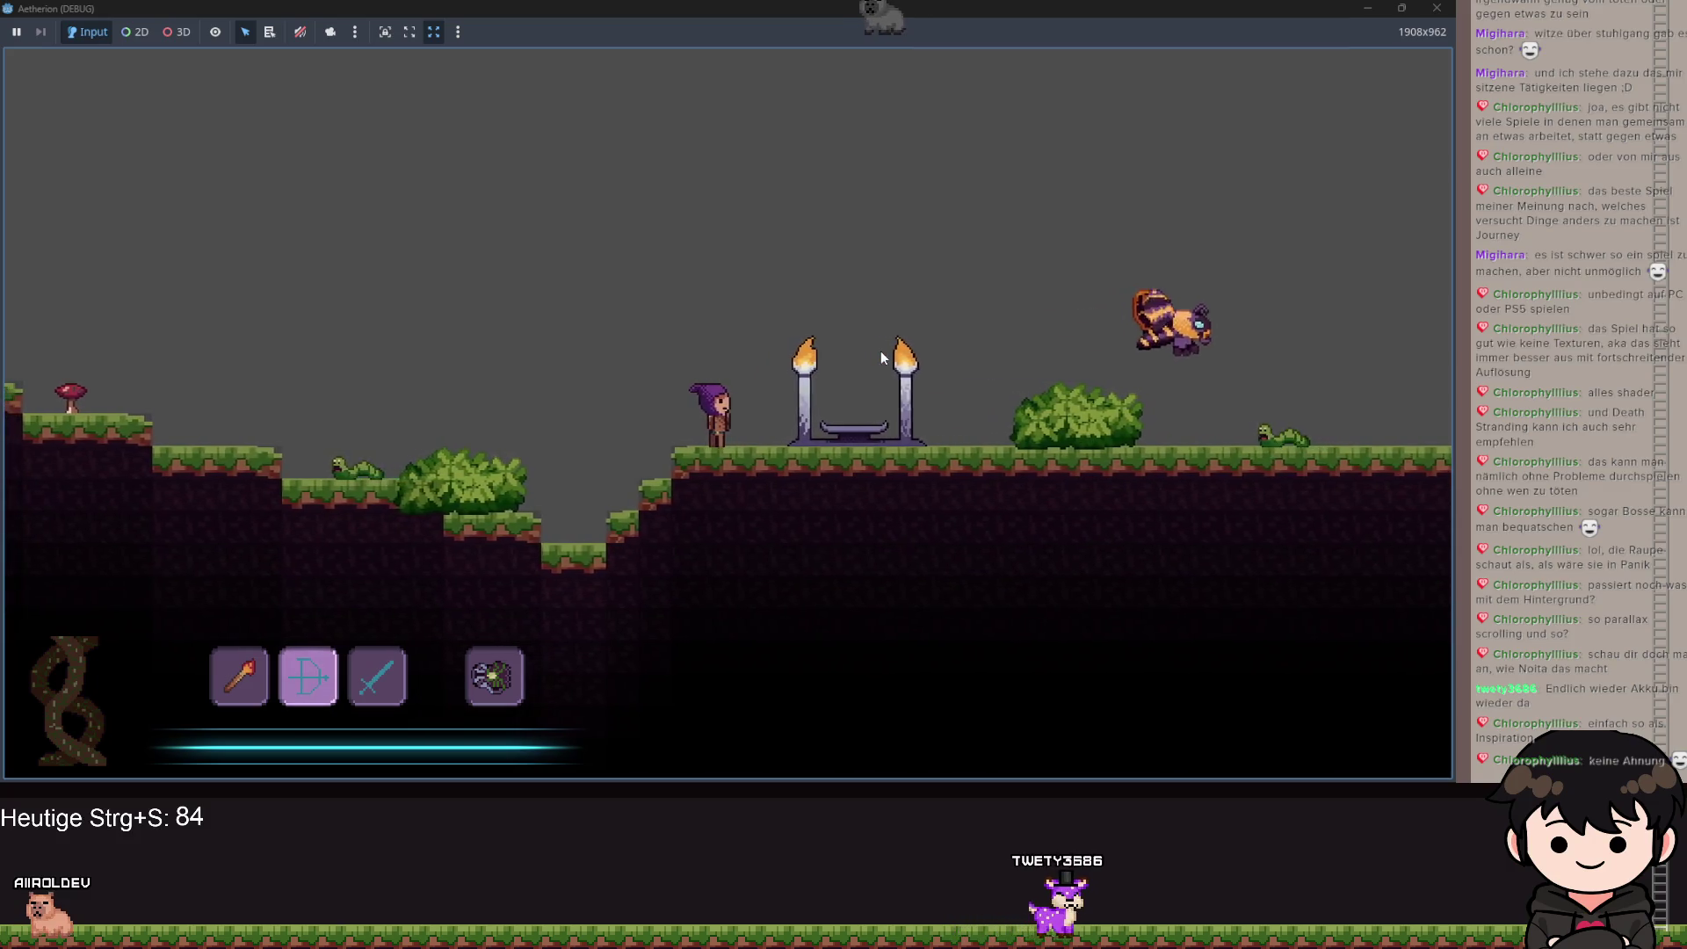
pyautogui.press('a')
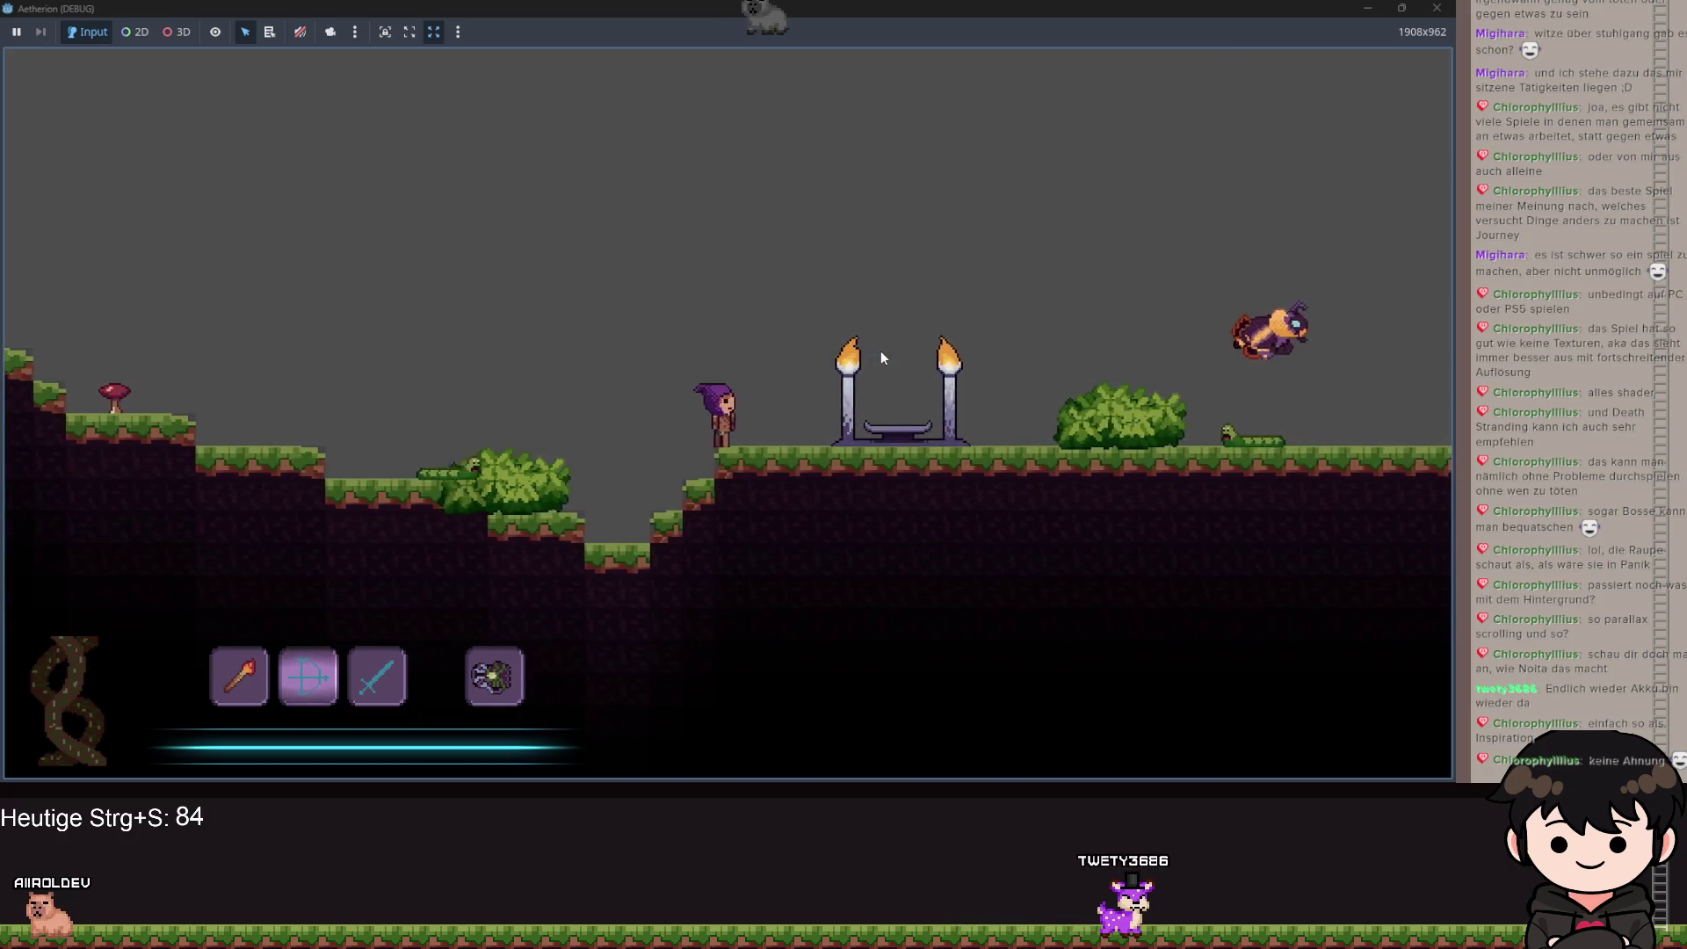
pyautogui.press('d')
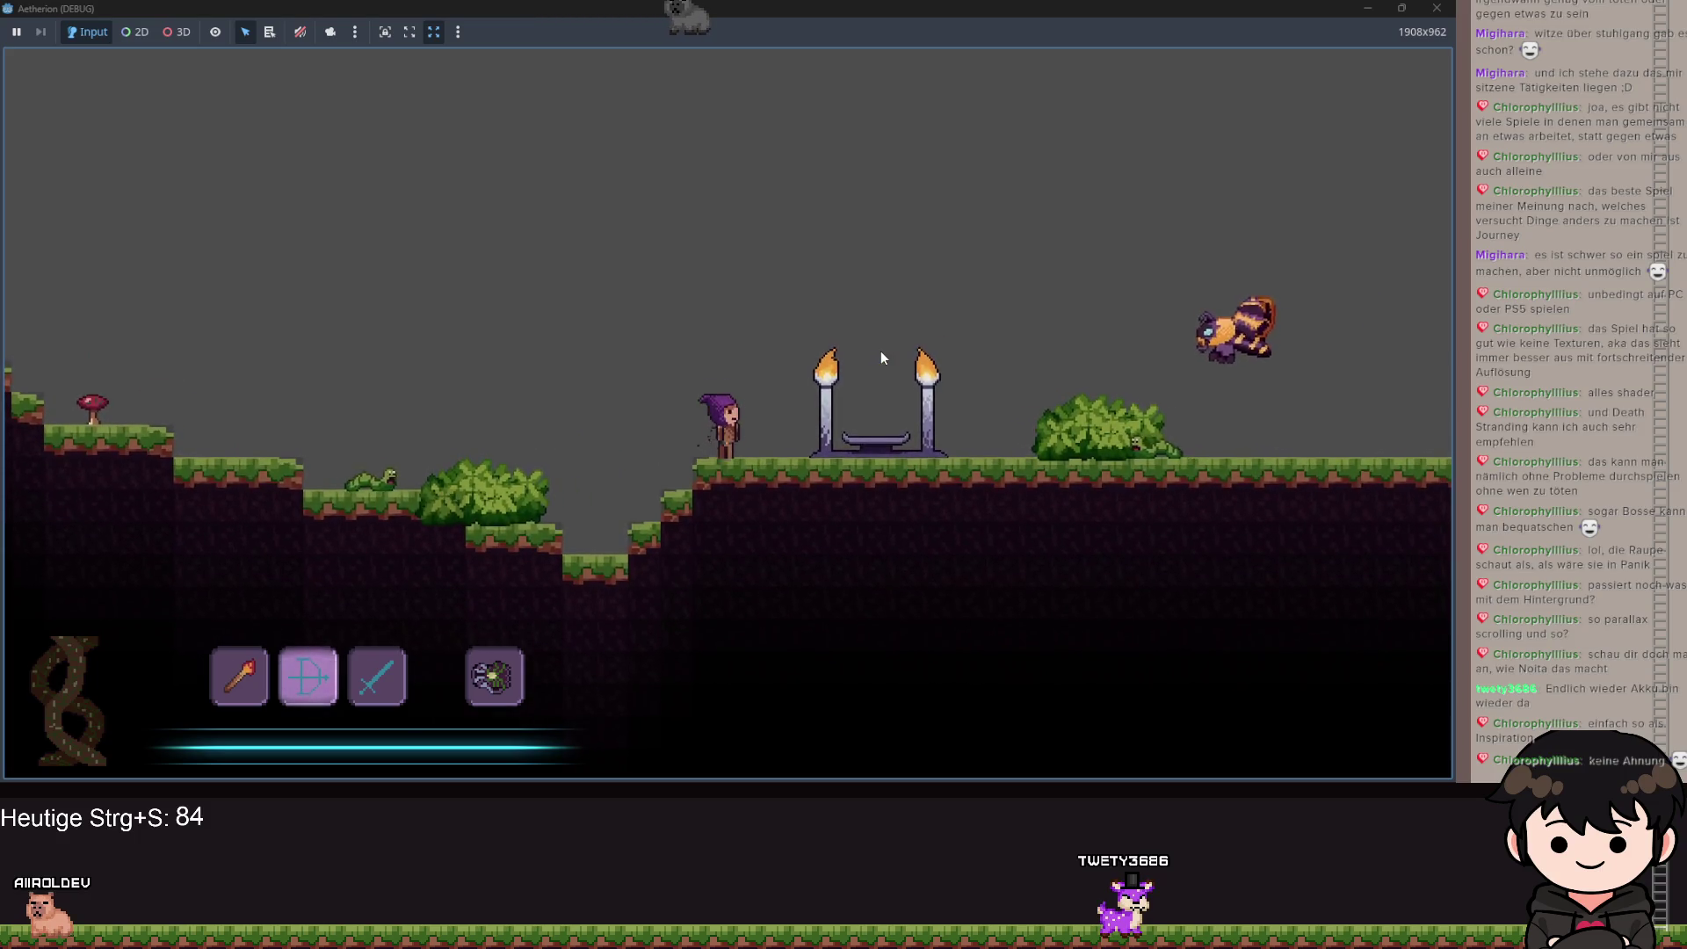
pyautogui.press('a')
pyautogui.press('space')
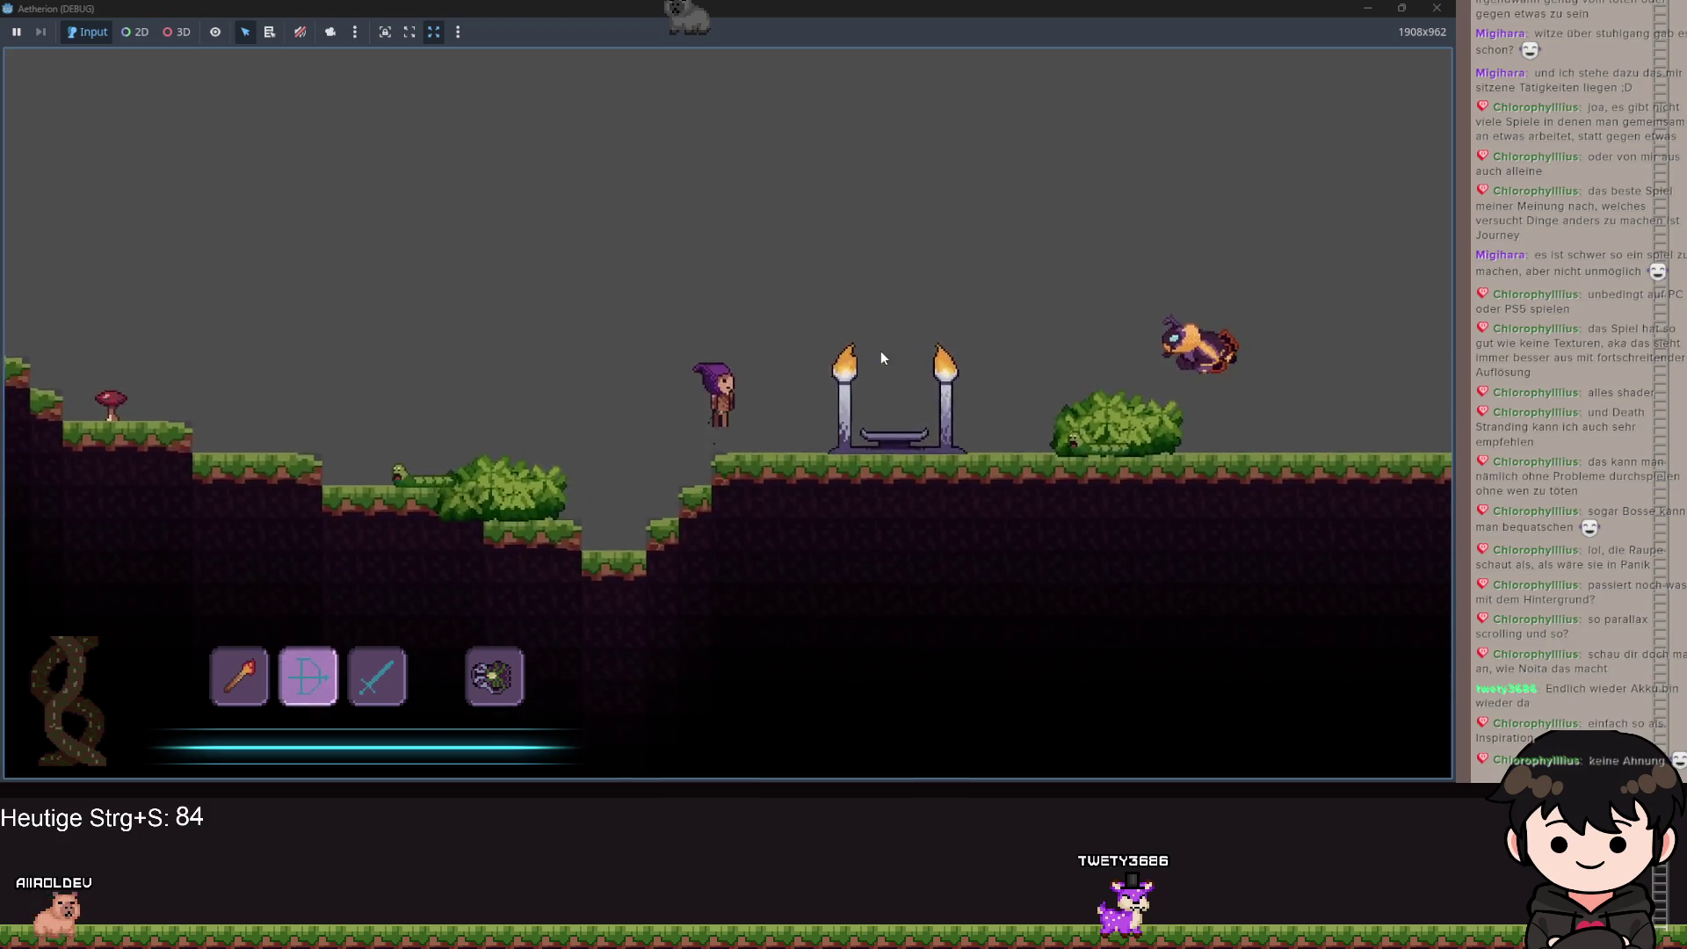
pyautogui.press('a')
pyautogui.press('space')
# Return to the altar, drop down the slope, open the recipe book, and go back to the editor.
pyautogui.press('d')
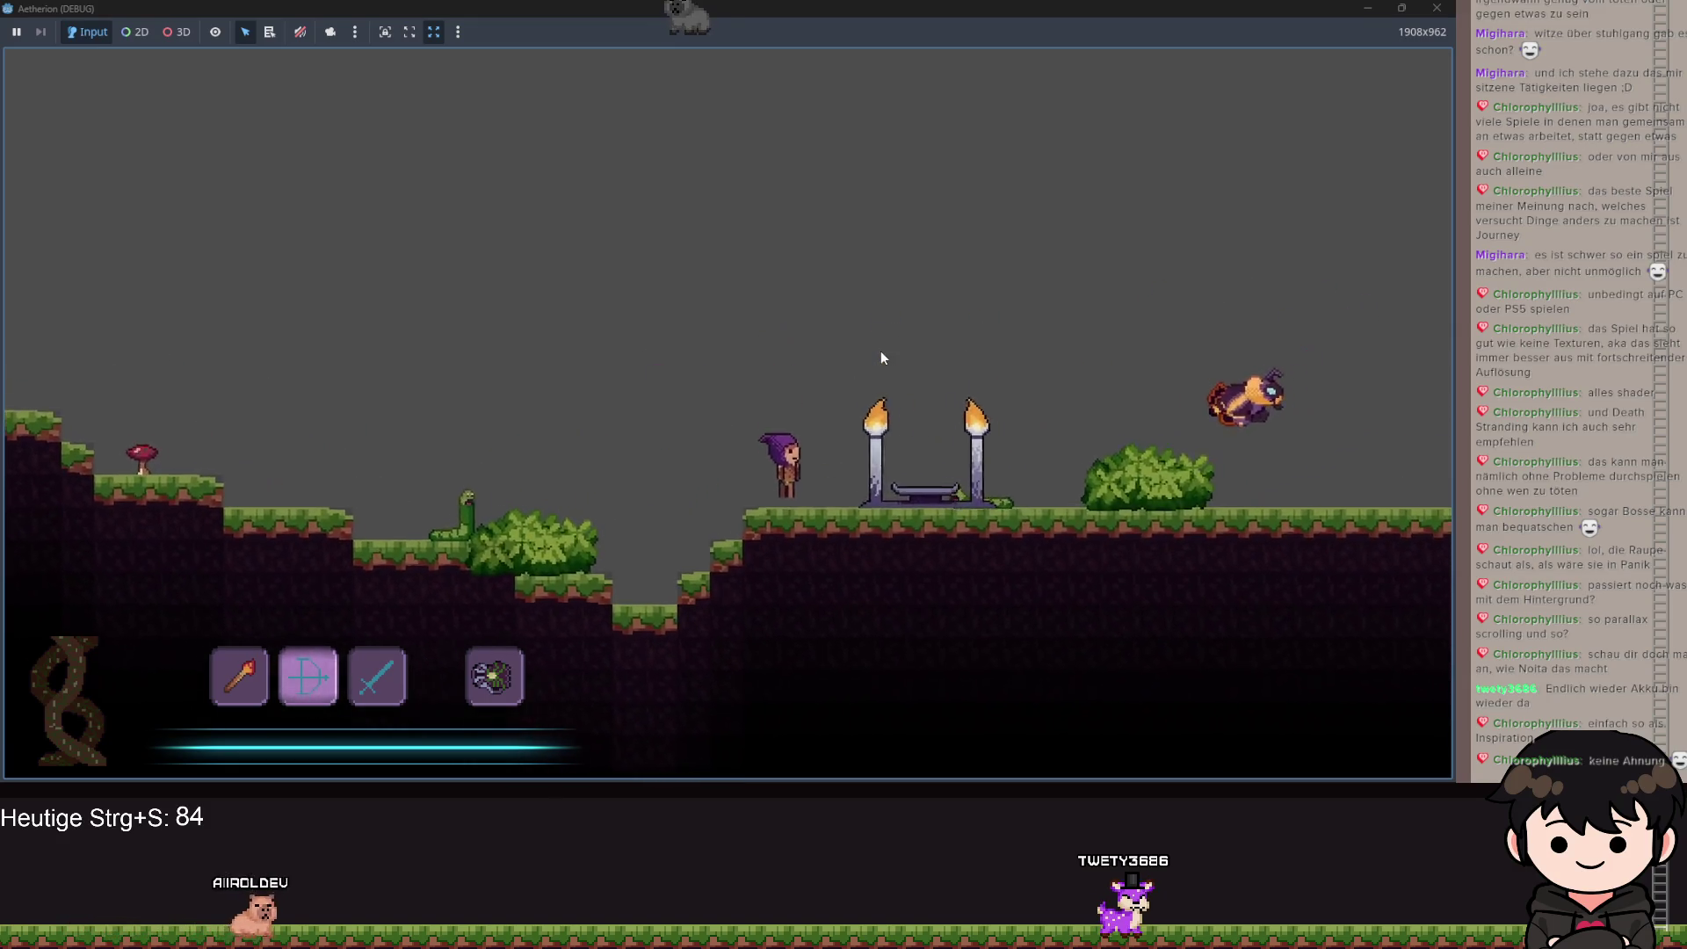
pyautogui.press('space')
pyautogui.press('a')
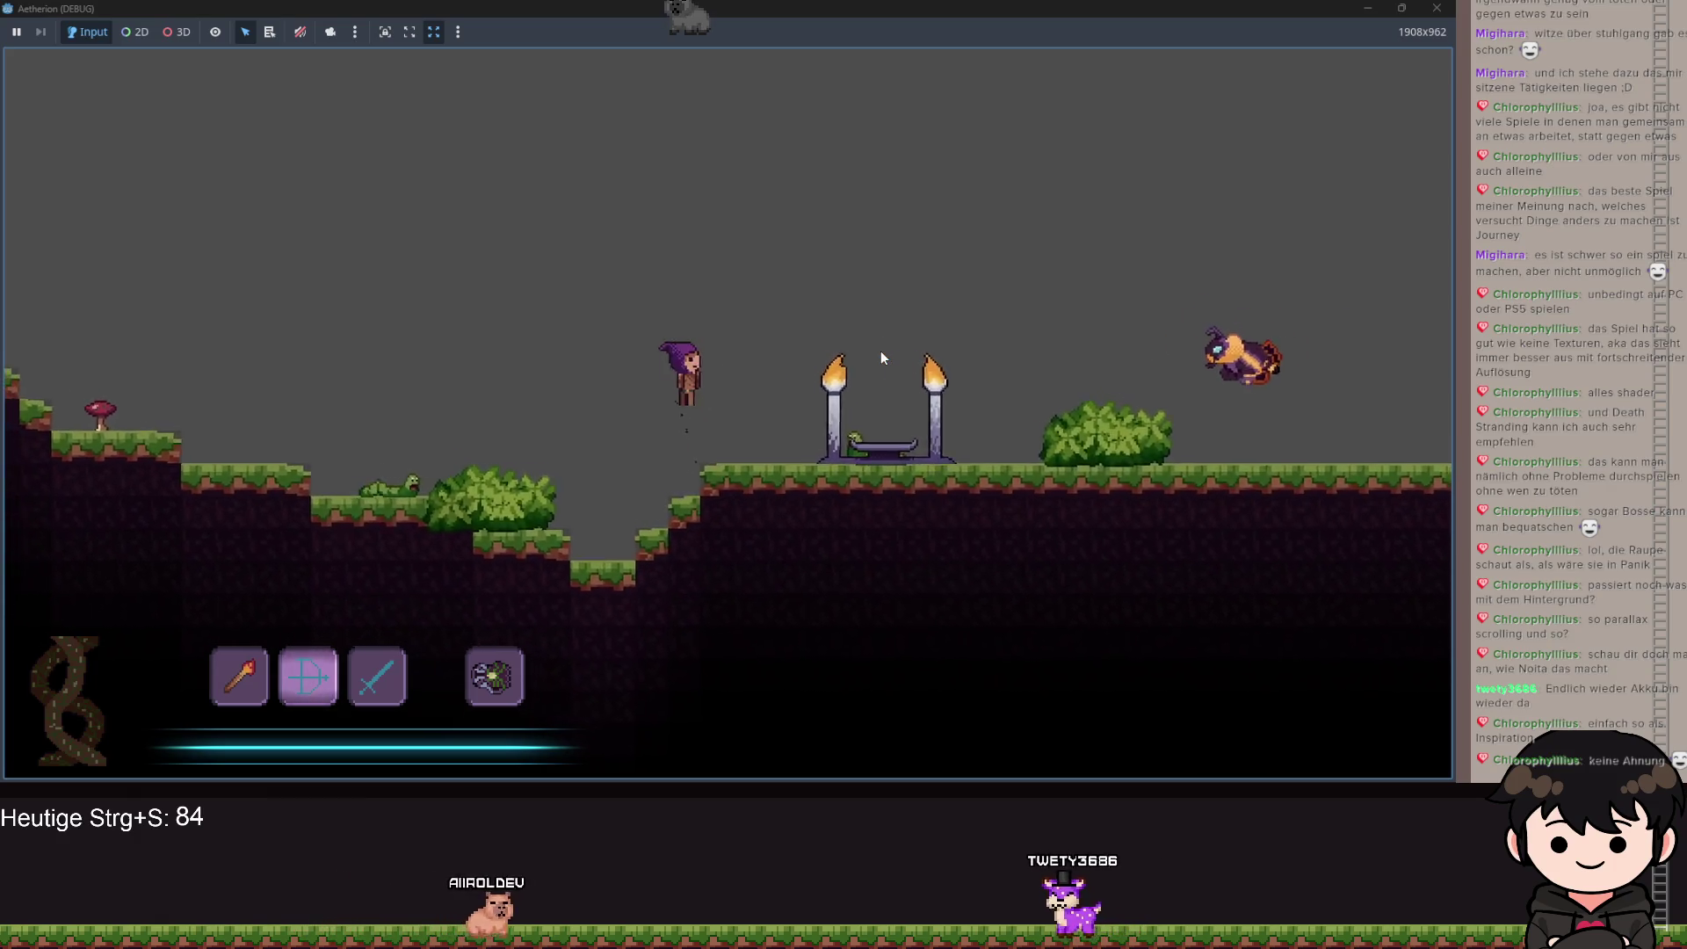
pyautogui.press('Escape')
pyautogui.hotkey('alt', 'Tab')
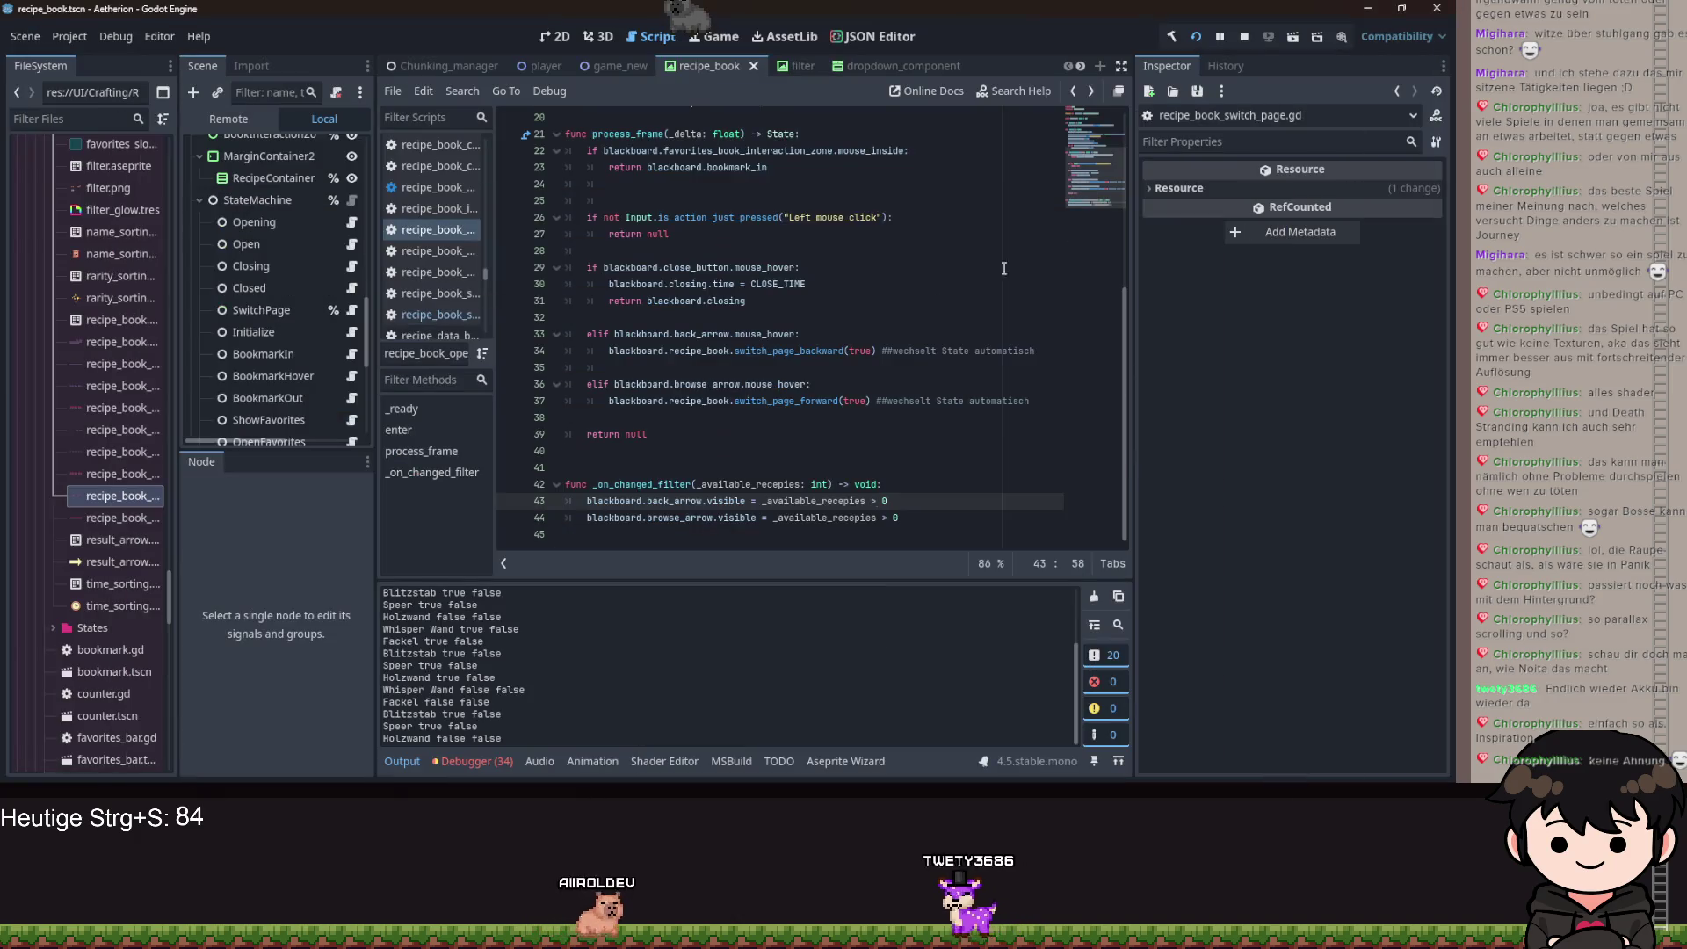
# Review the arrow visibility code, the _on_changed_filter parameter and the filter signal connection in _ready.
pyautogui.click(879, 519)
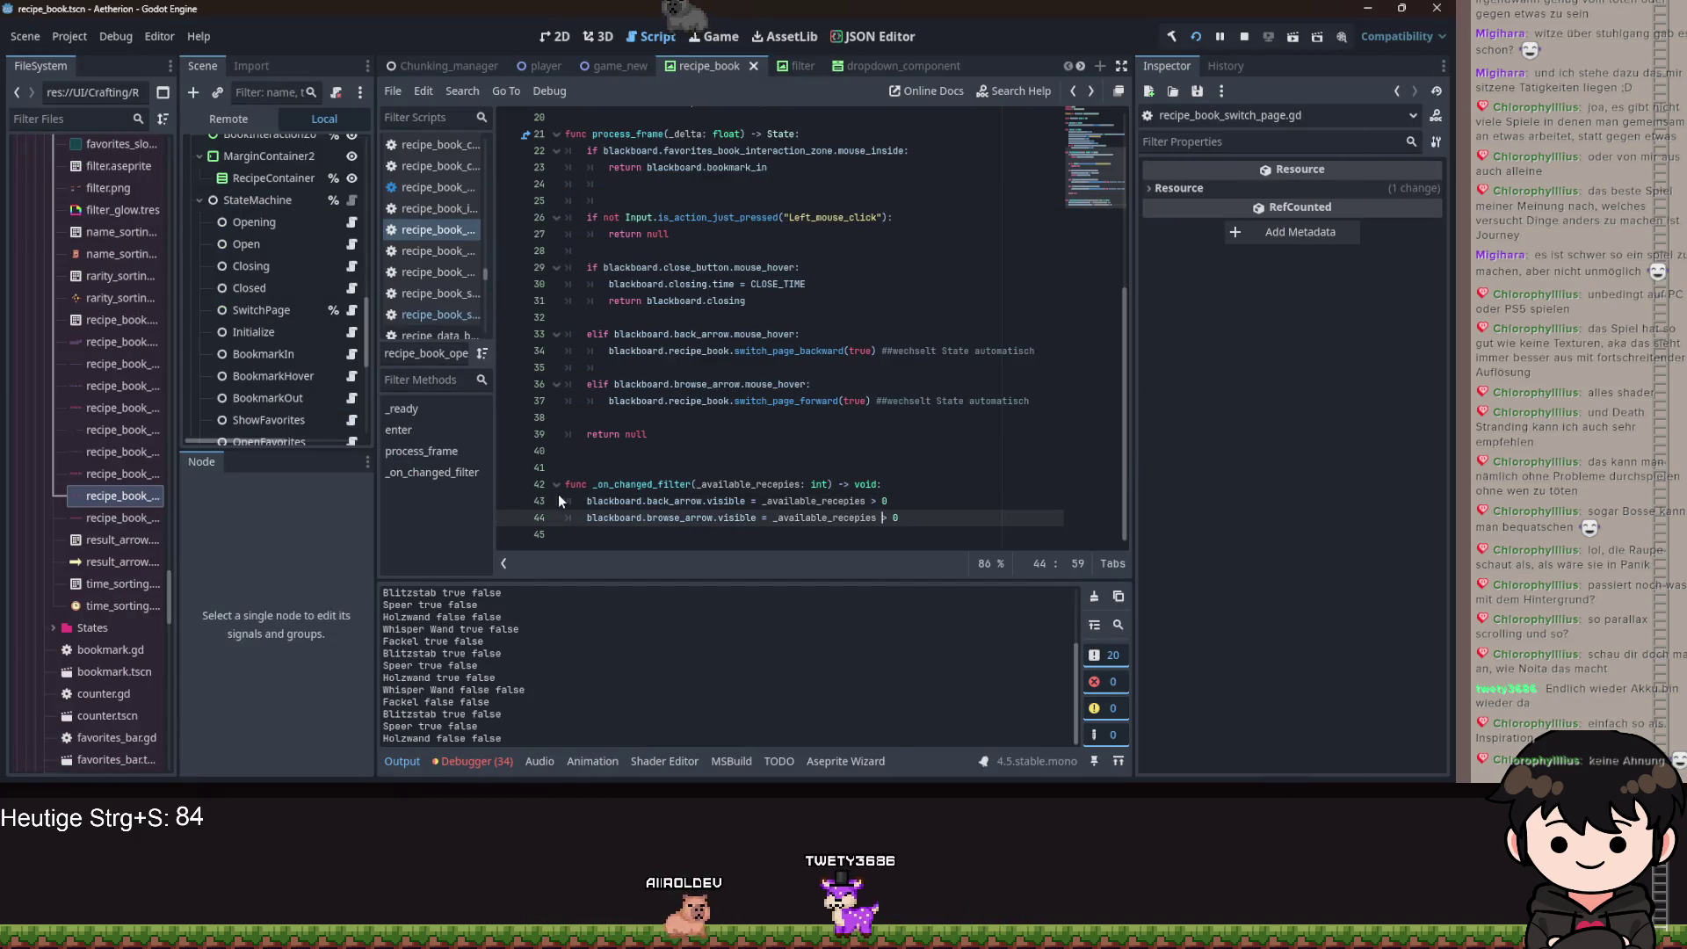
pyautogui.click(767, 484)
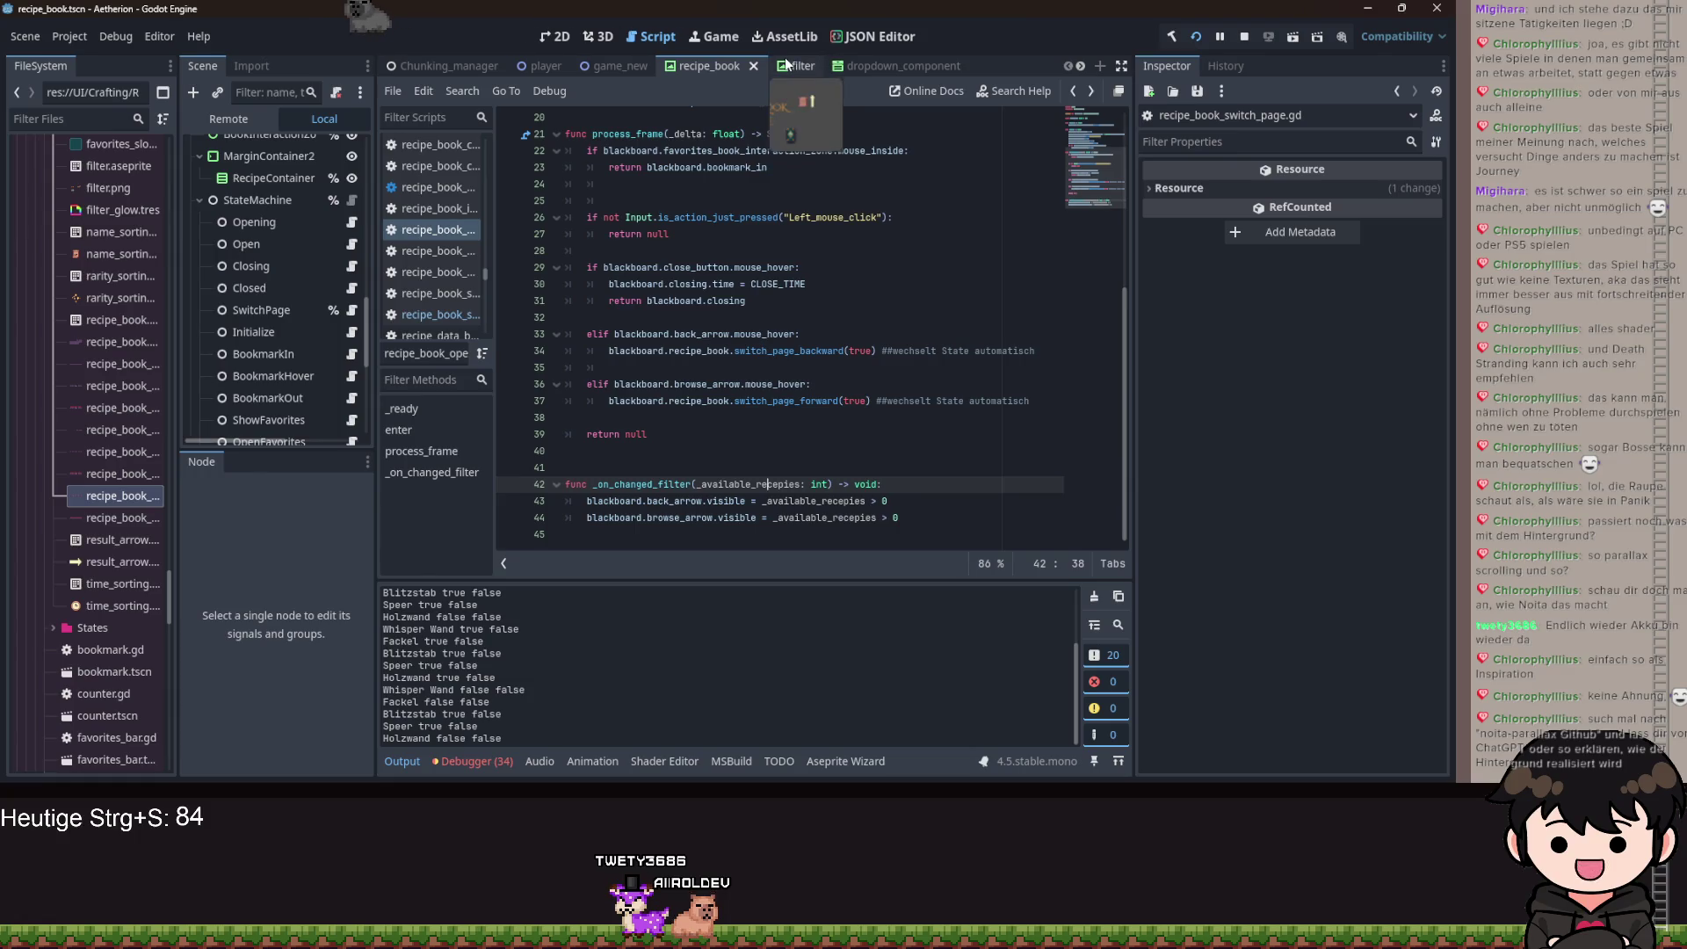
pyautogui.scroll(5, 792, 362)
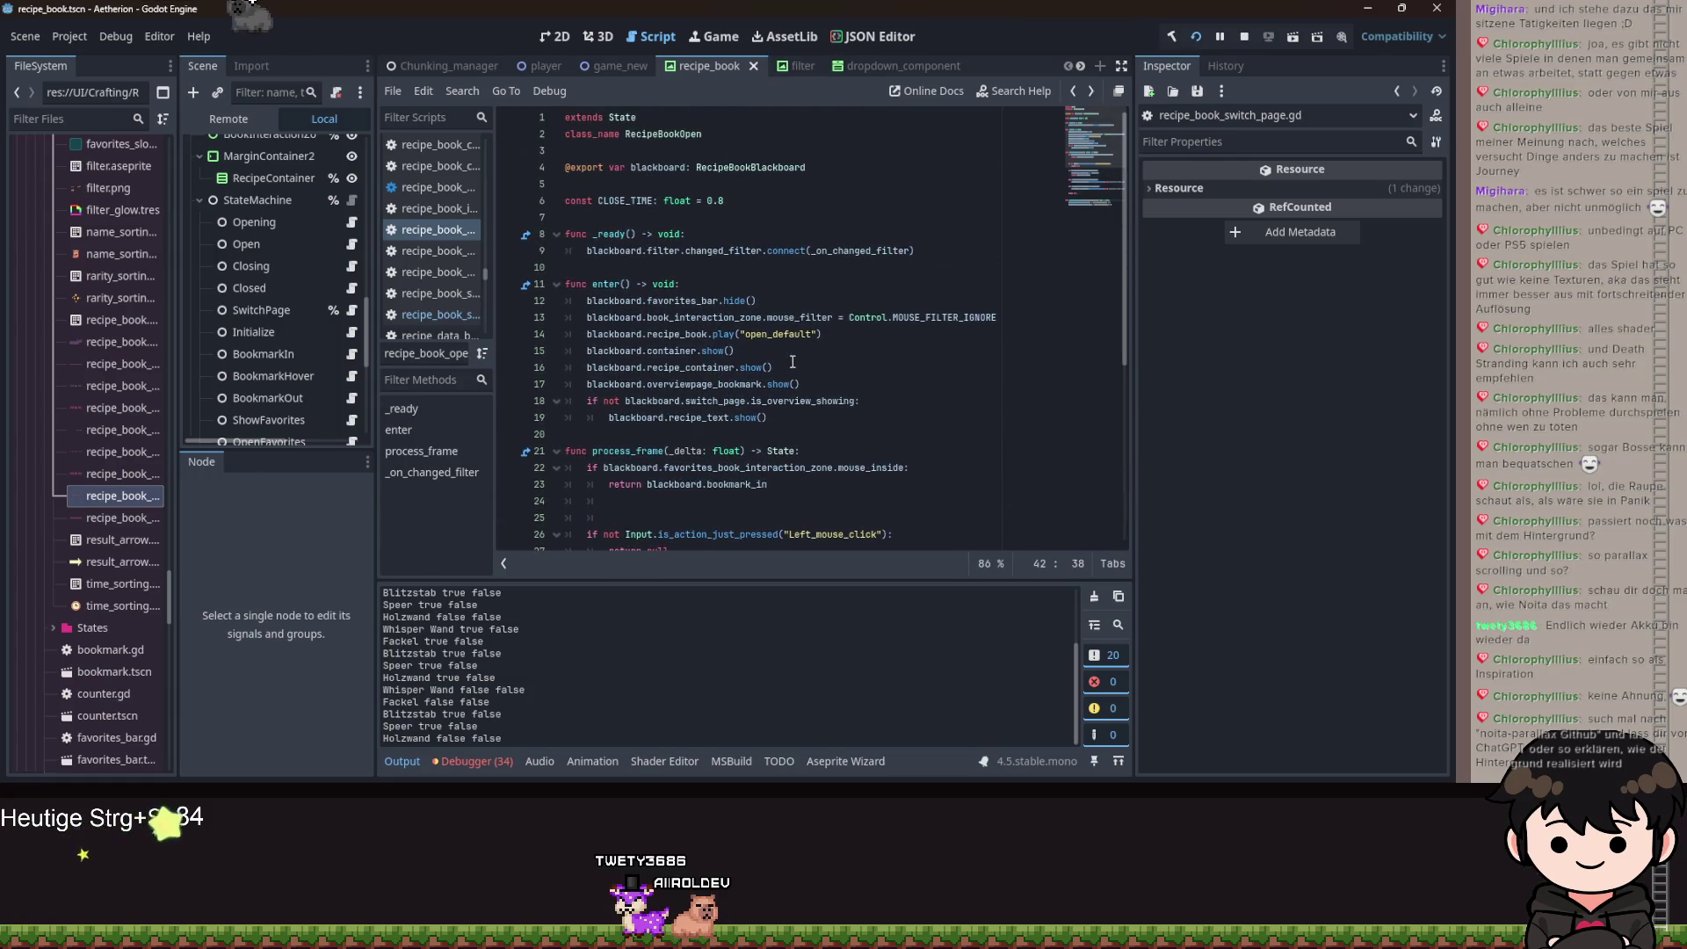
pyautogui.click(927, 251)
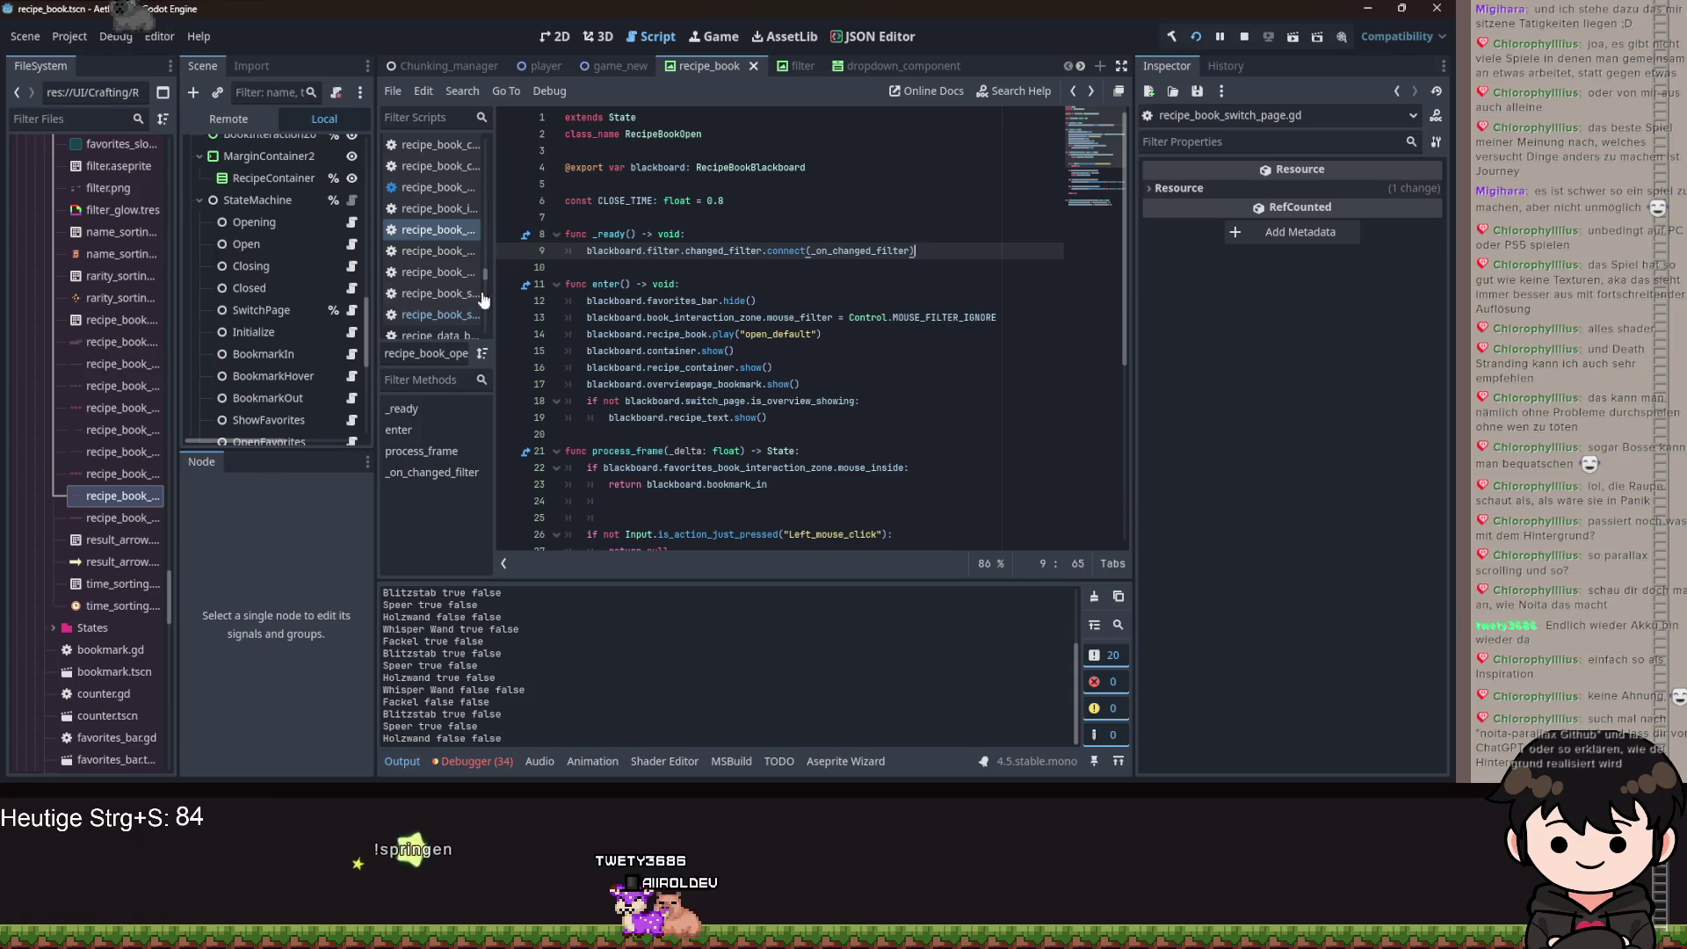
pyautogui.scroll(5, 246, 281)
pyautogui.scroll(5, 272, 290)
# Select the first BrowseArrow node and choose Extend Script on its Script property.
pyautogui.click(276, 288)
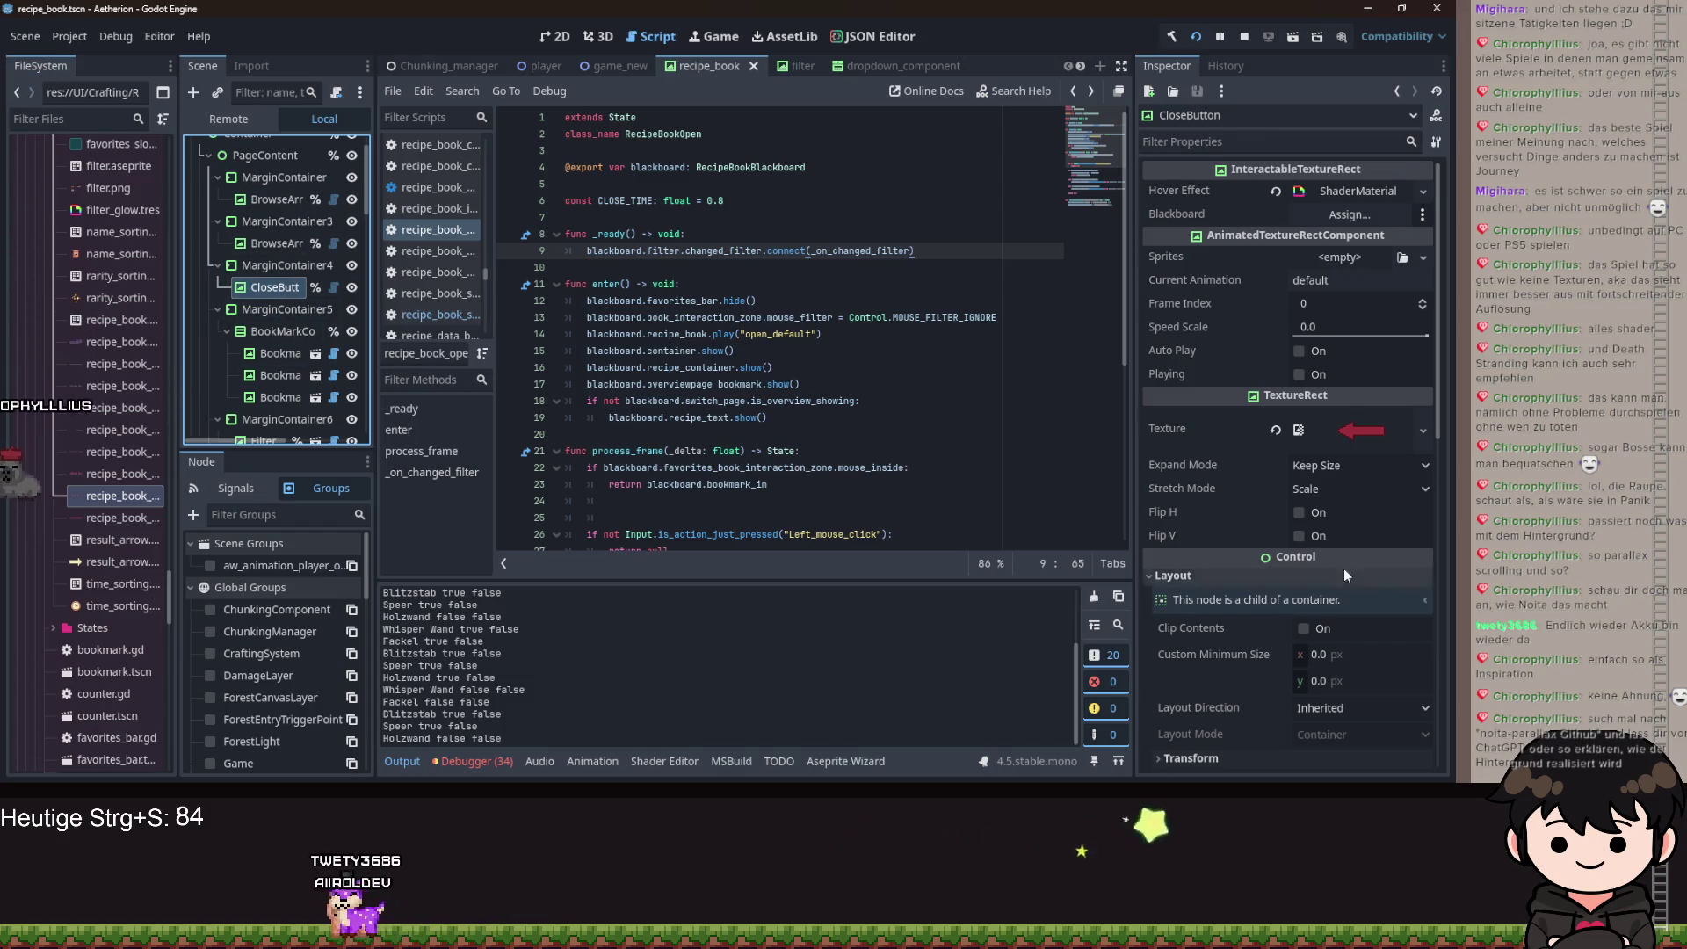
pyautogui.scroll(-10, 1344, 606)
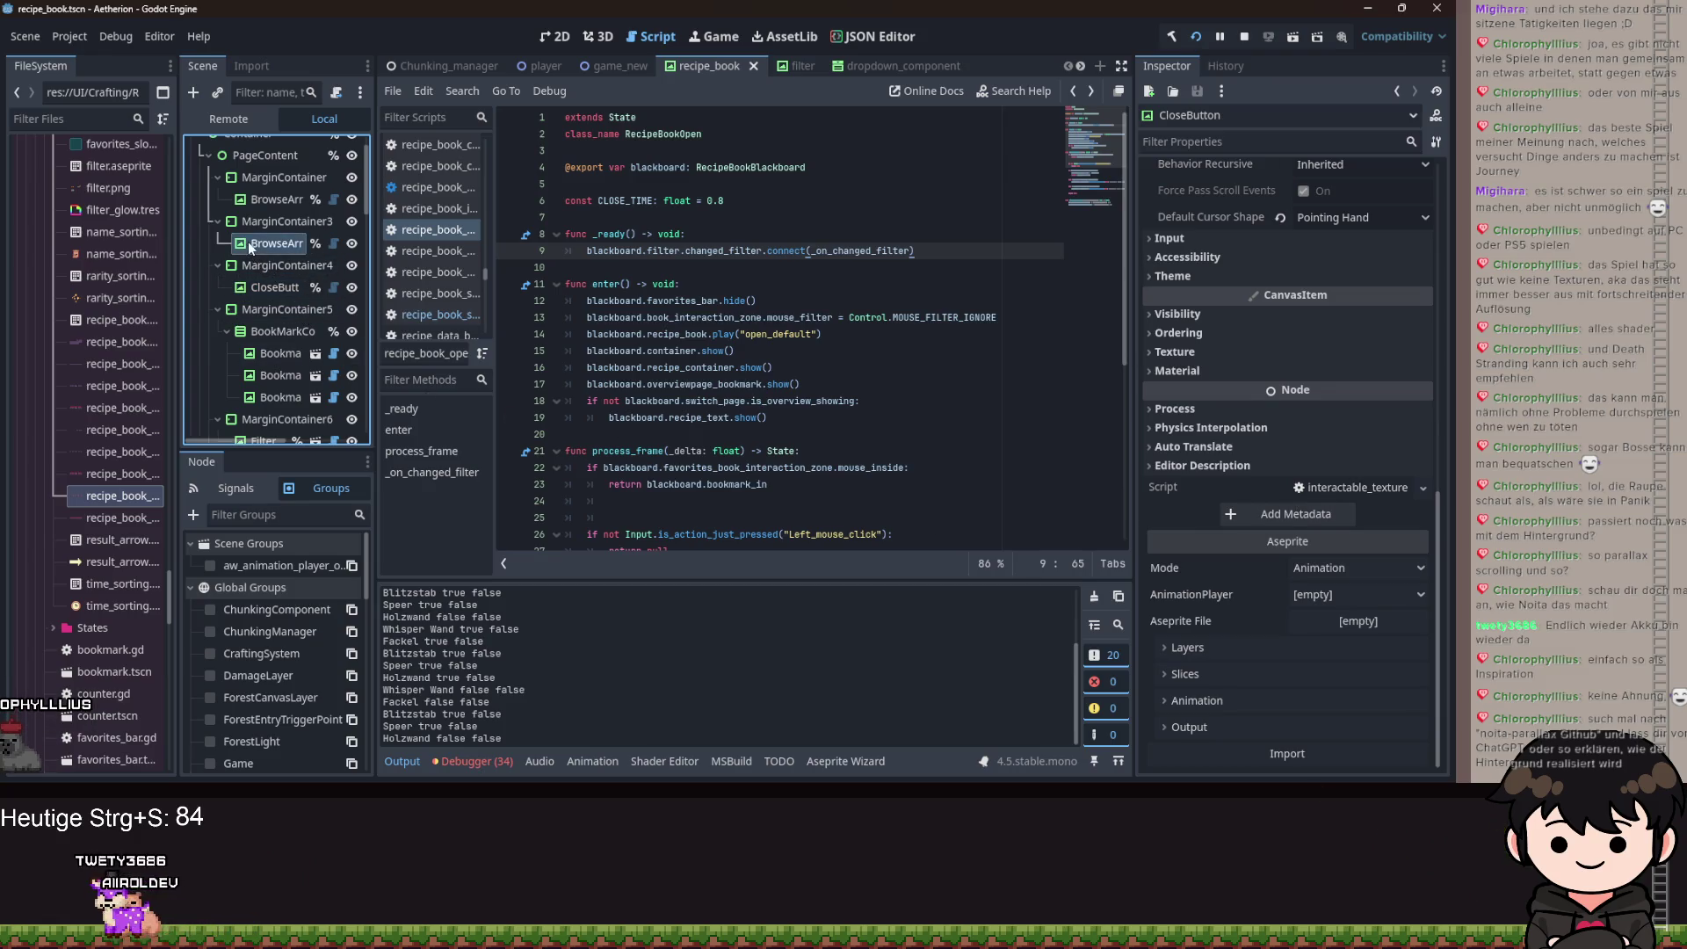
pyautogui.click(268, 199)
pyautogui.scroll(-10, 1327, 571)
pyautogui.rightClick(1329, 488)
pyautogui.click(1372, 495)
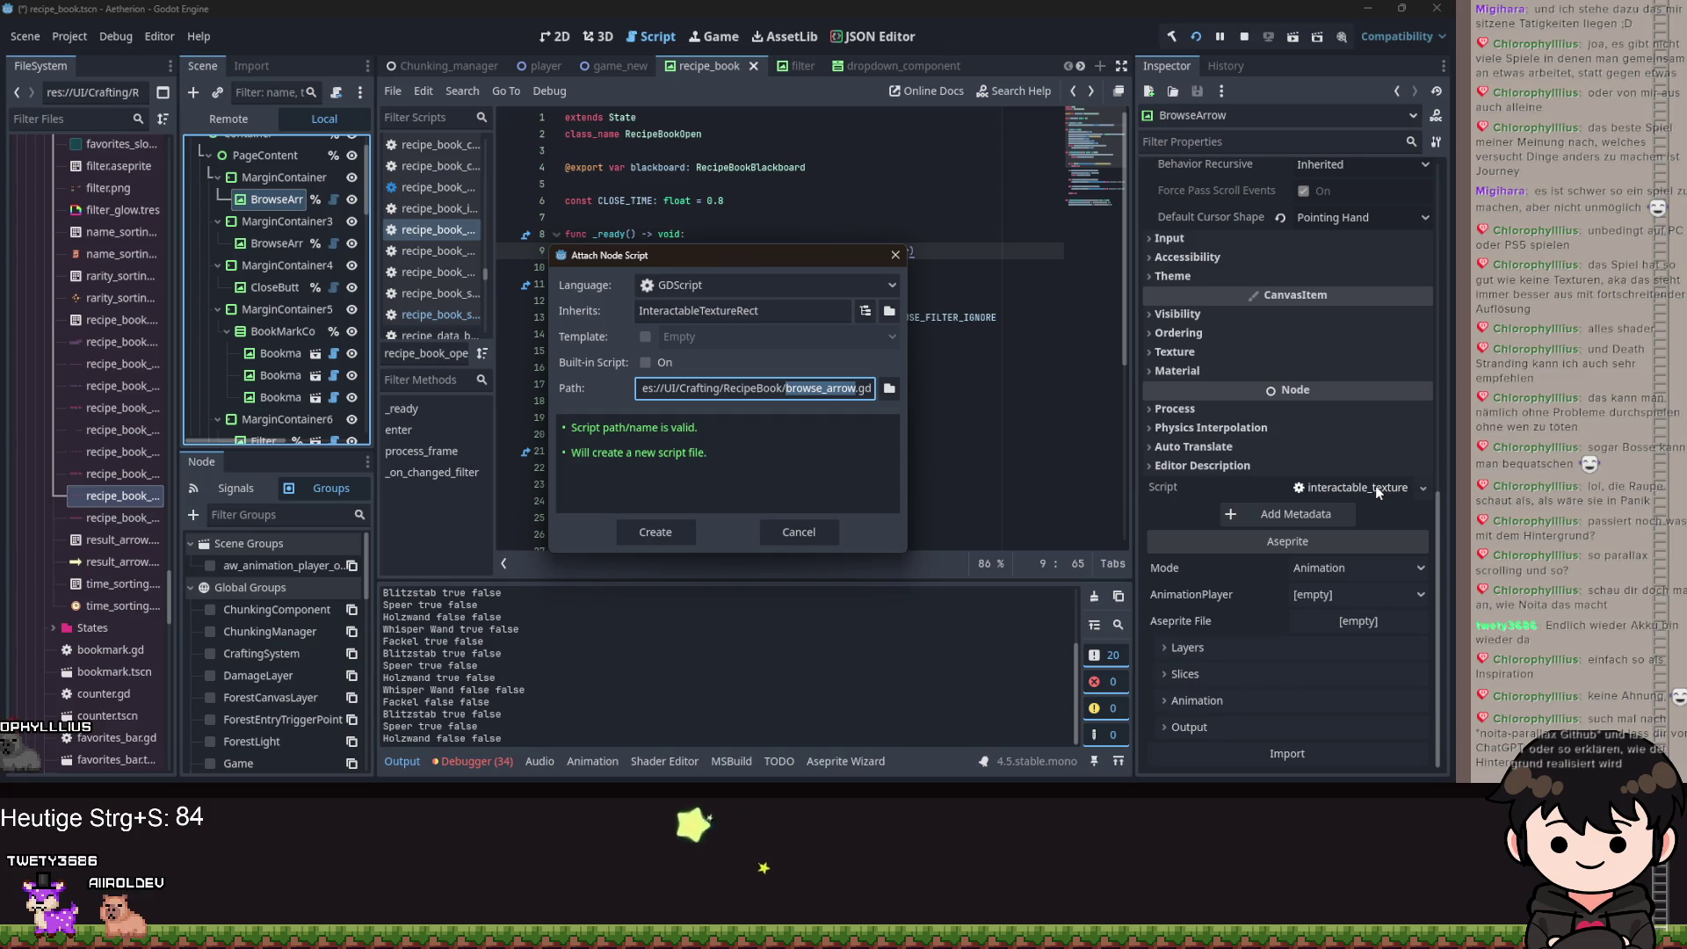
# Create browse_arrow.gd with class_name BrowseArrow, save, and select the Book root node.
pyautogui.press('Escape')
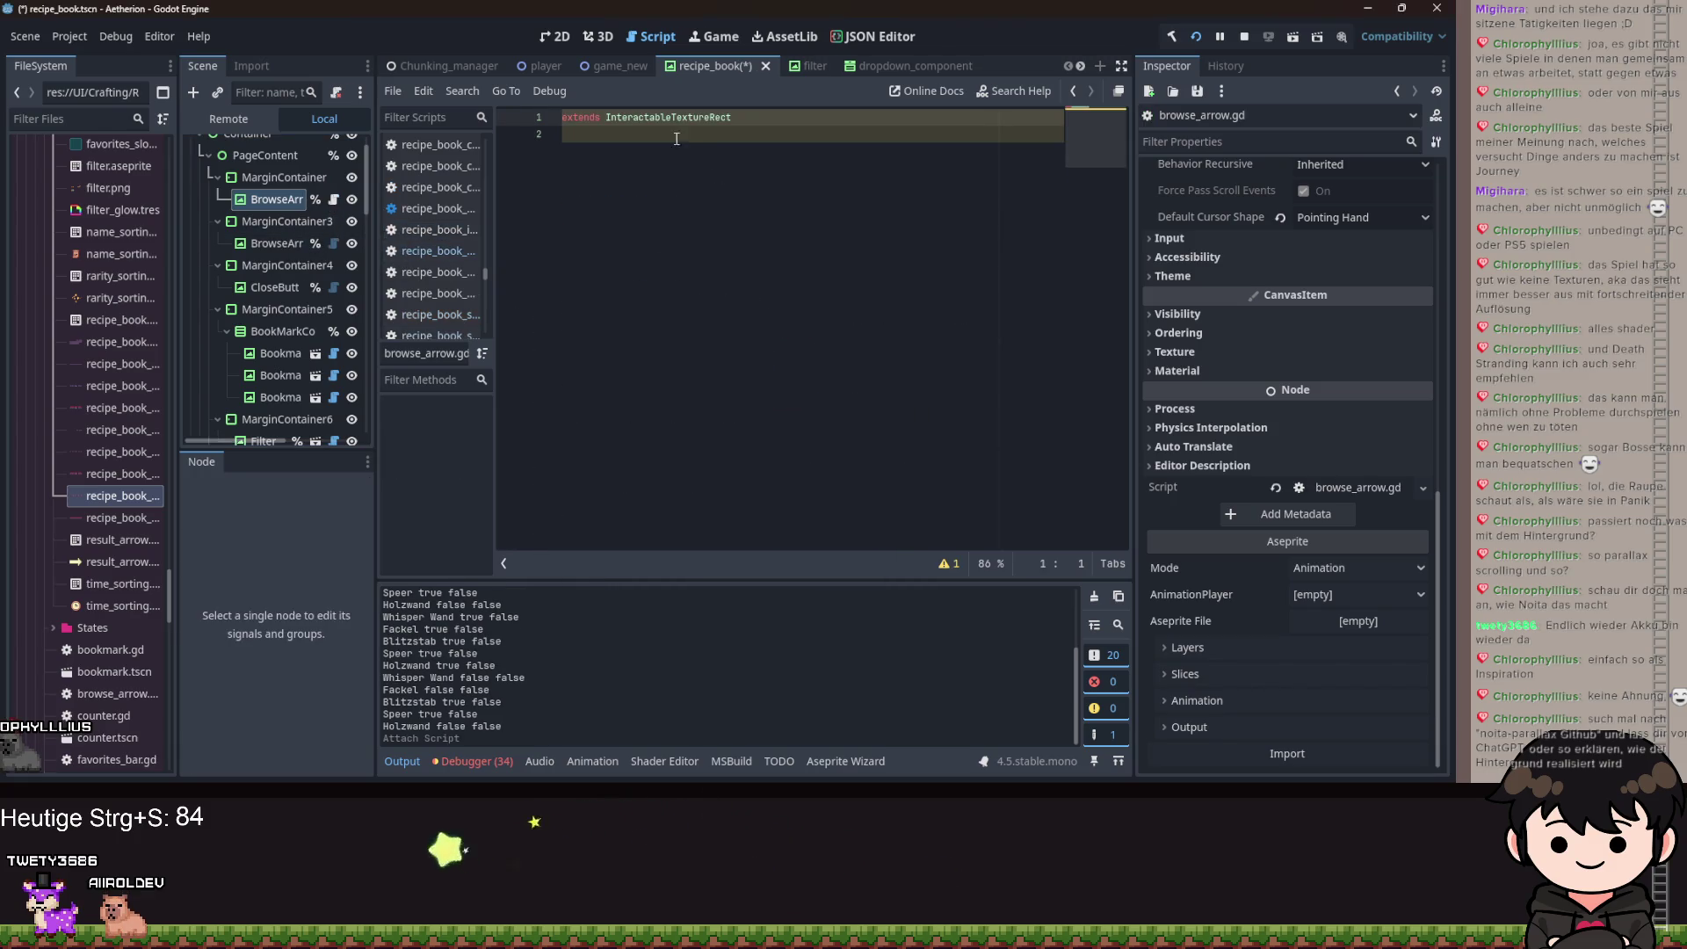
pyautogui.write('class_name BrowseR')
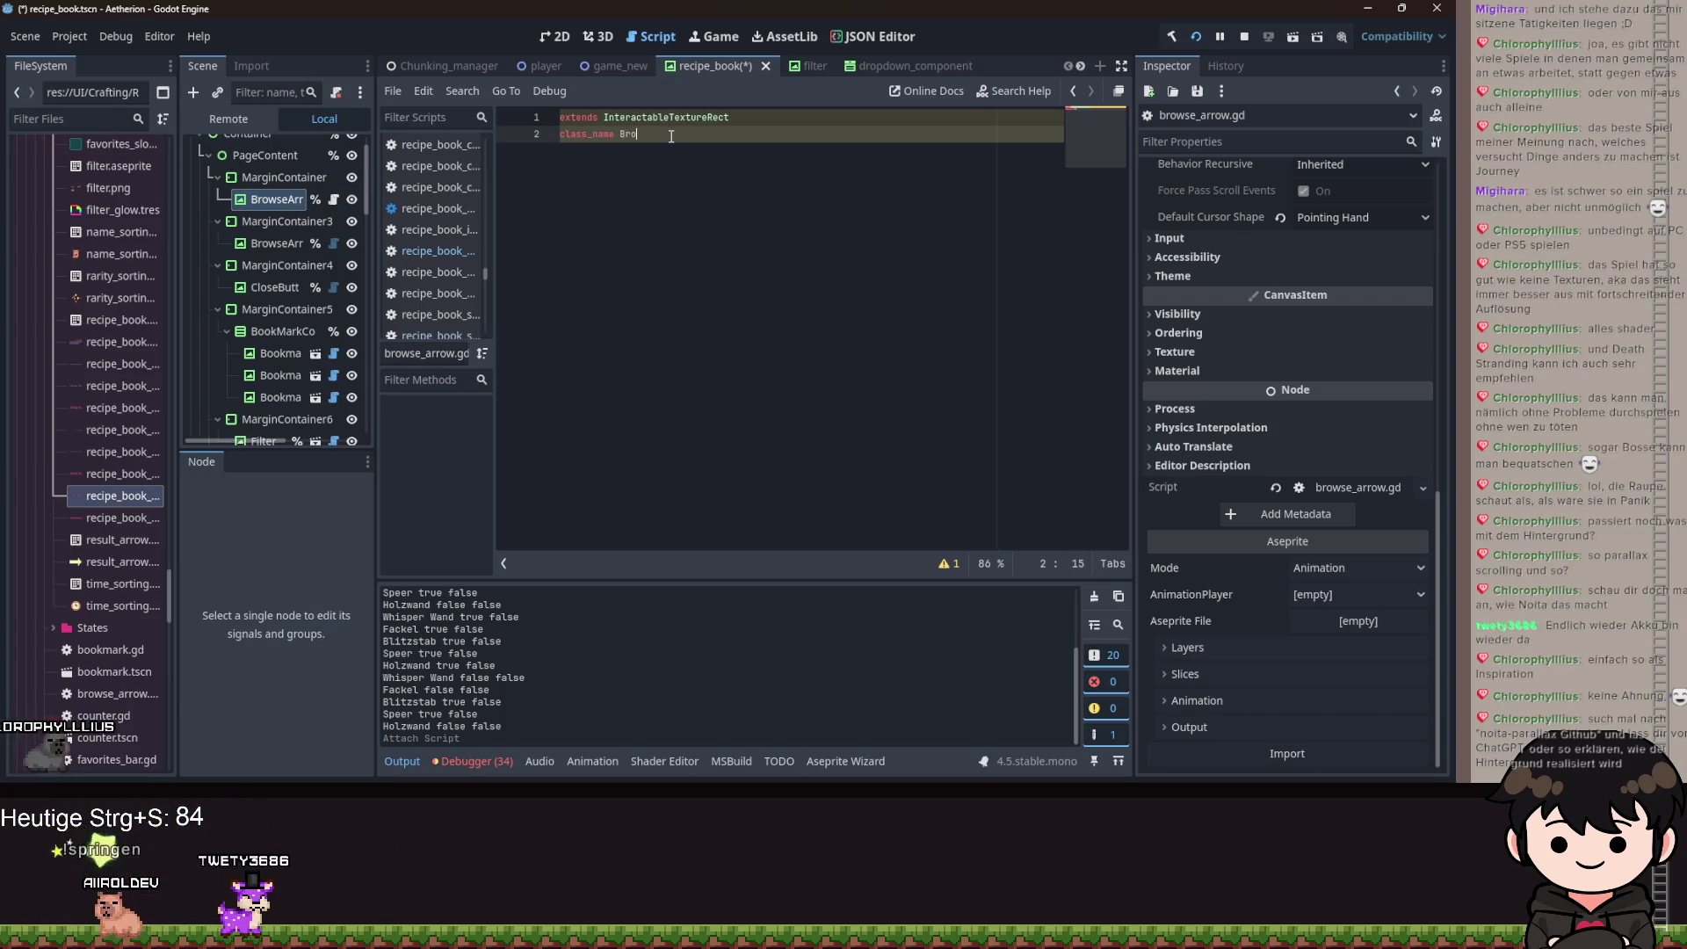
pyautogui.press('BackSpace')
pyautogui.write('Arrow')
pyautogui.press('Return')
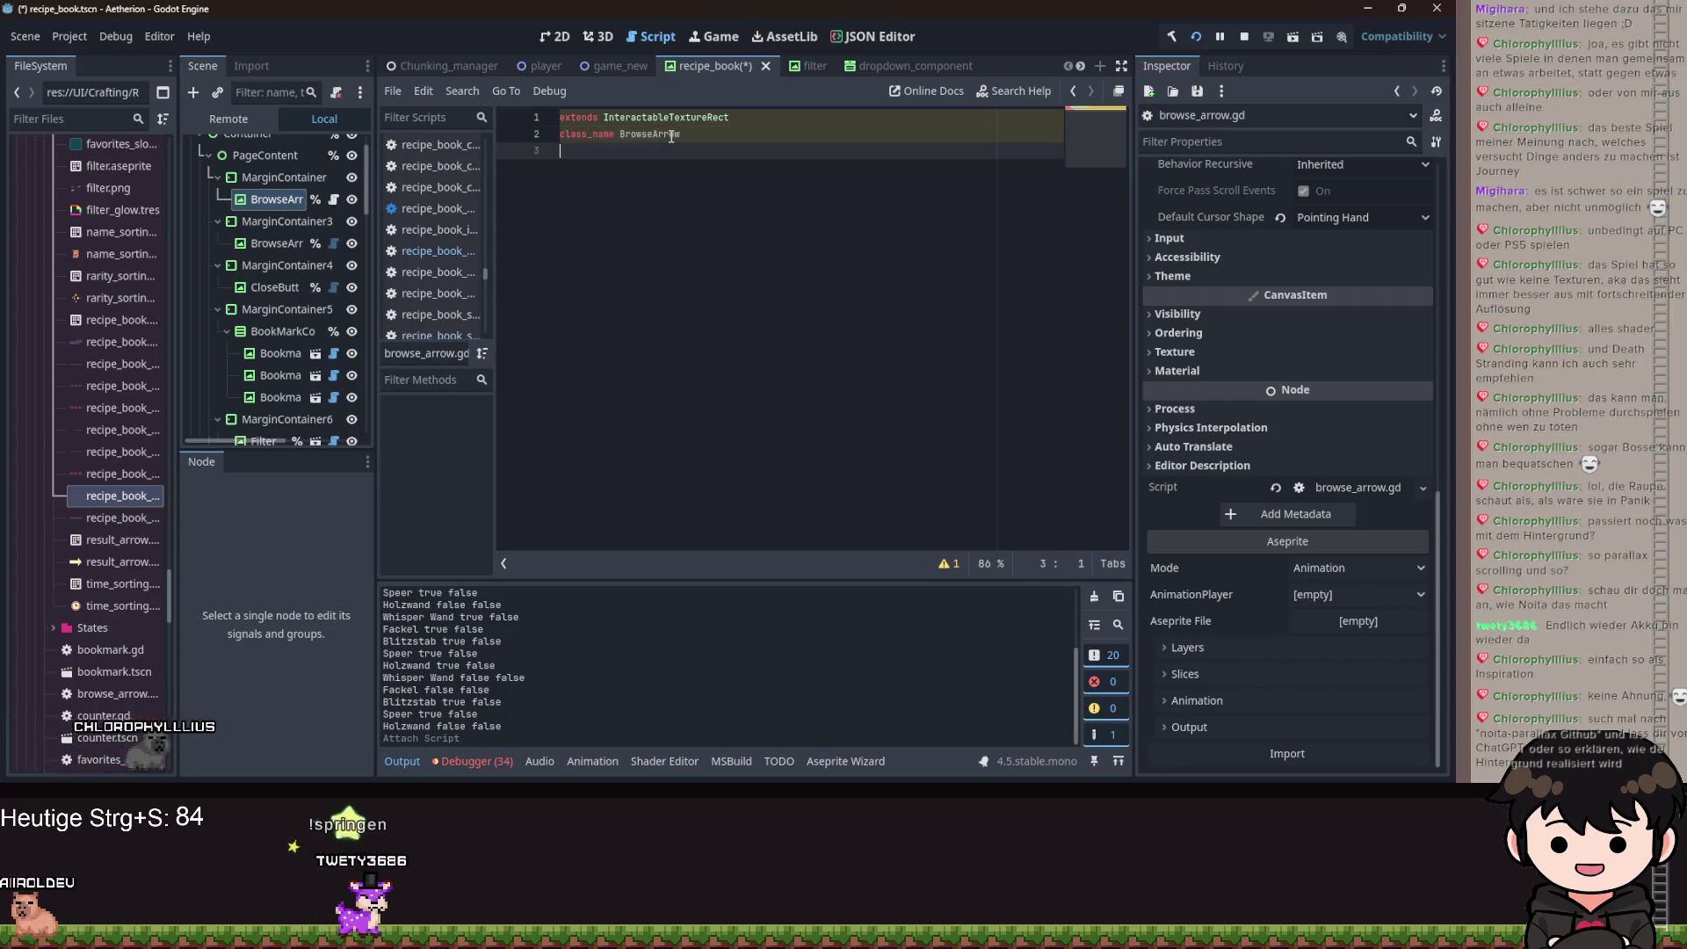
pyautogui.hotkey('ctrl', 's')
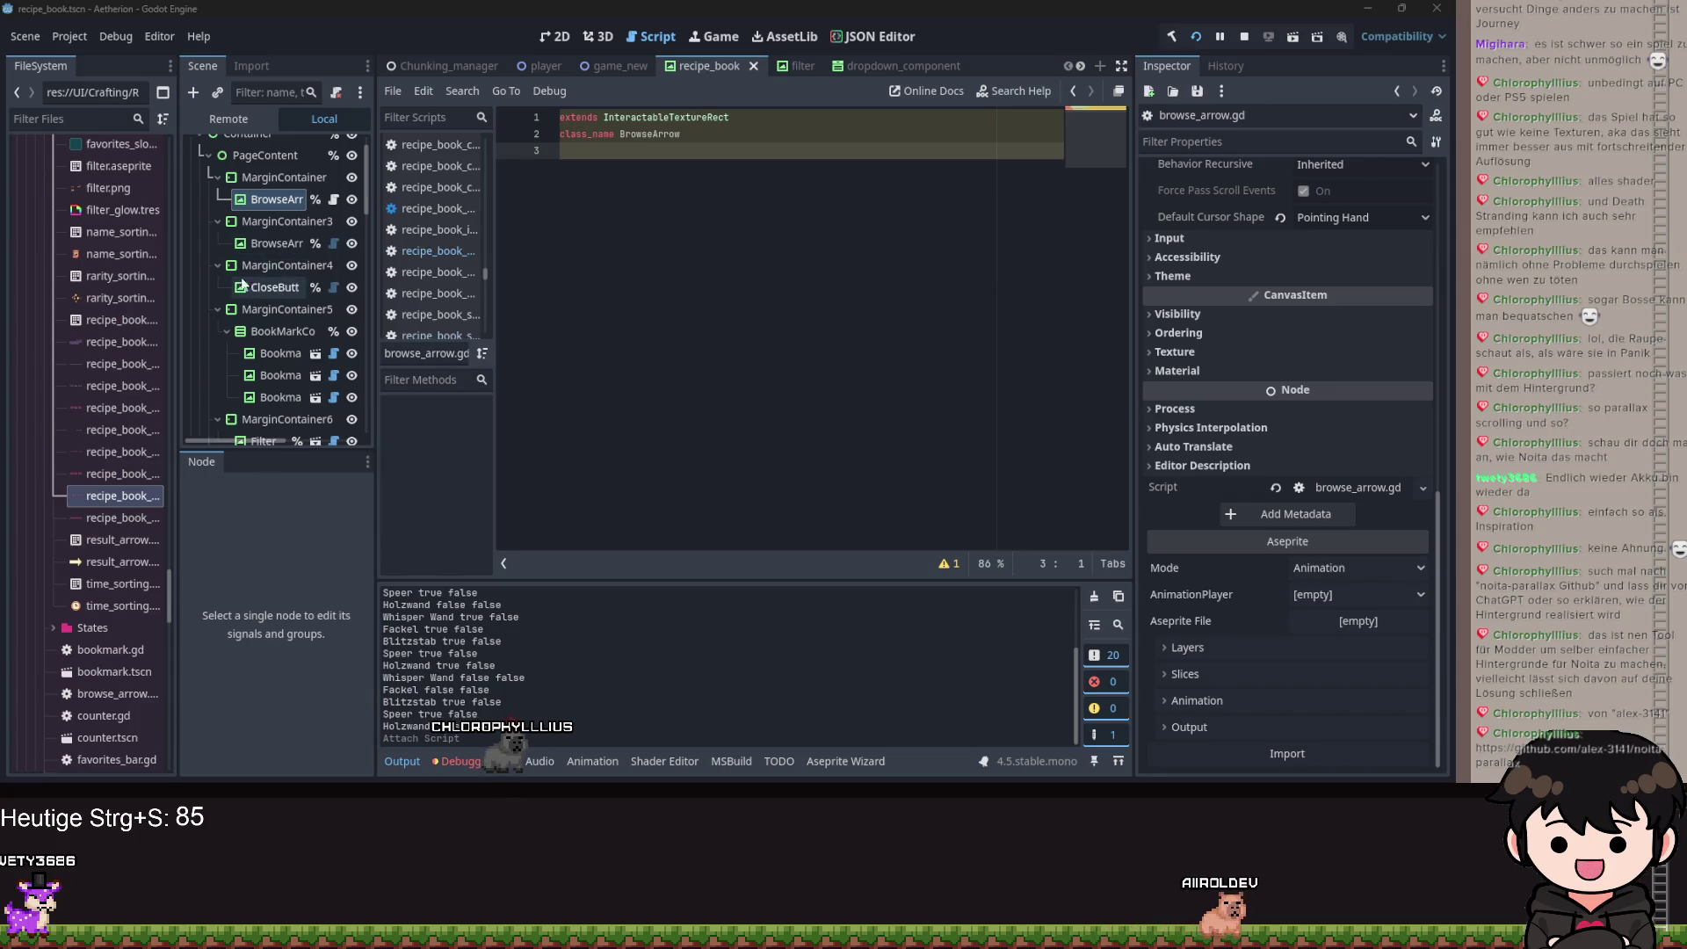
pyautogui.scroll(2, 246, 219)
pyautogui.click(246, 150)
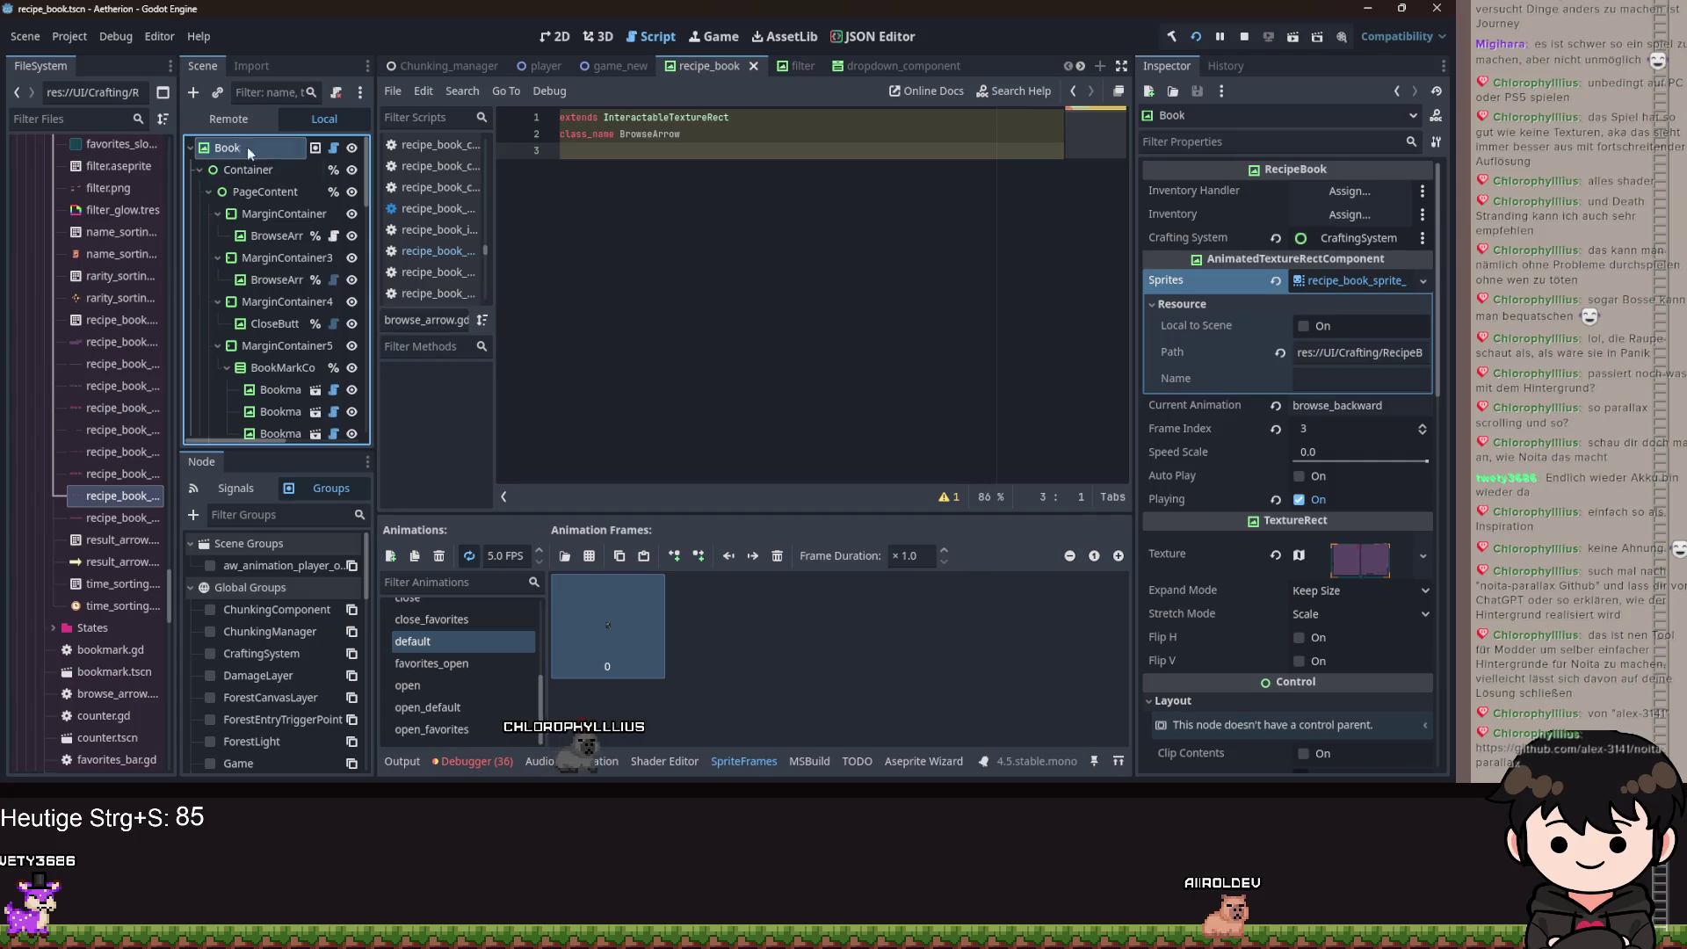
pyautogui.click(193, 92)
pyautogui.write('Parral')
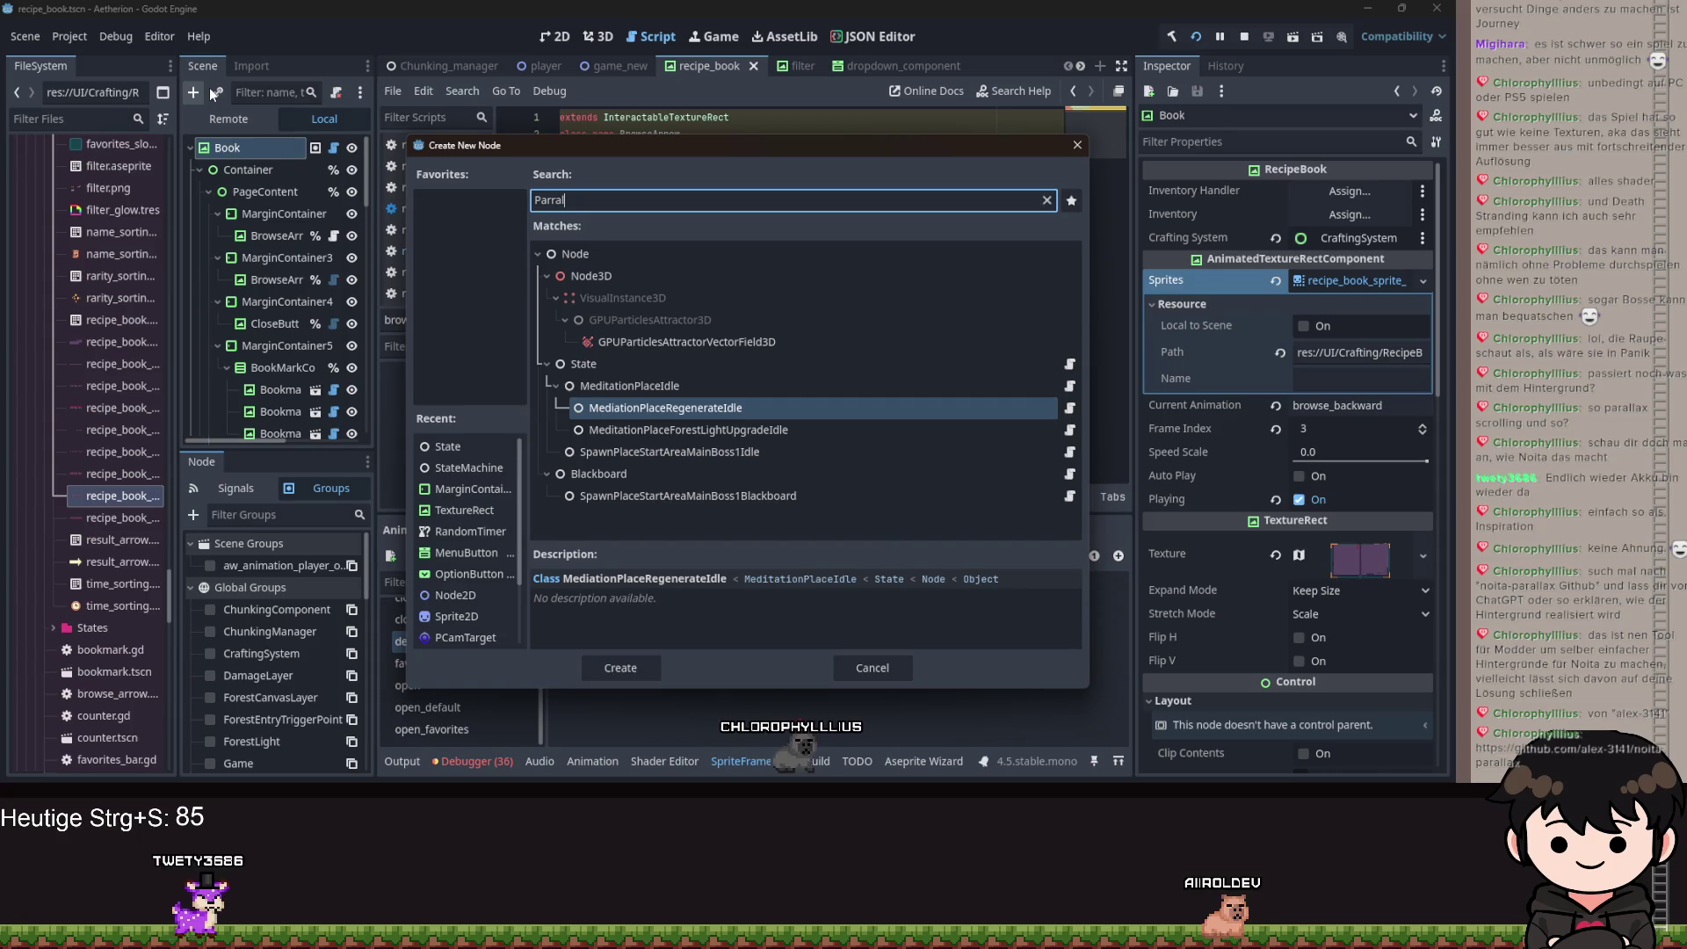
pyautogui.press('BackSpace')
pyautogui.press('BackSpace')
pyautogui.press('BackSpace')
pyautogui.write('all')
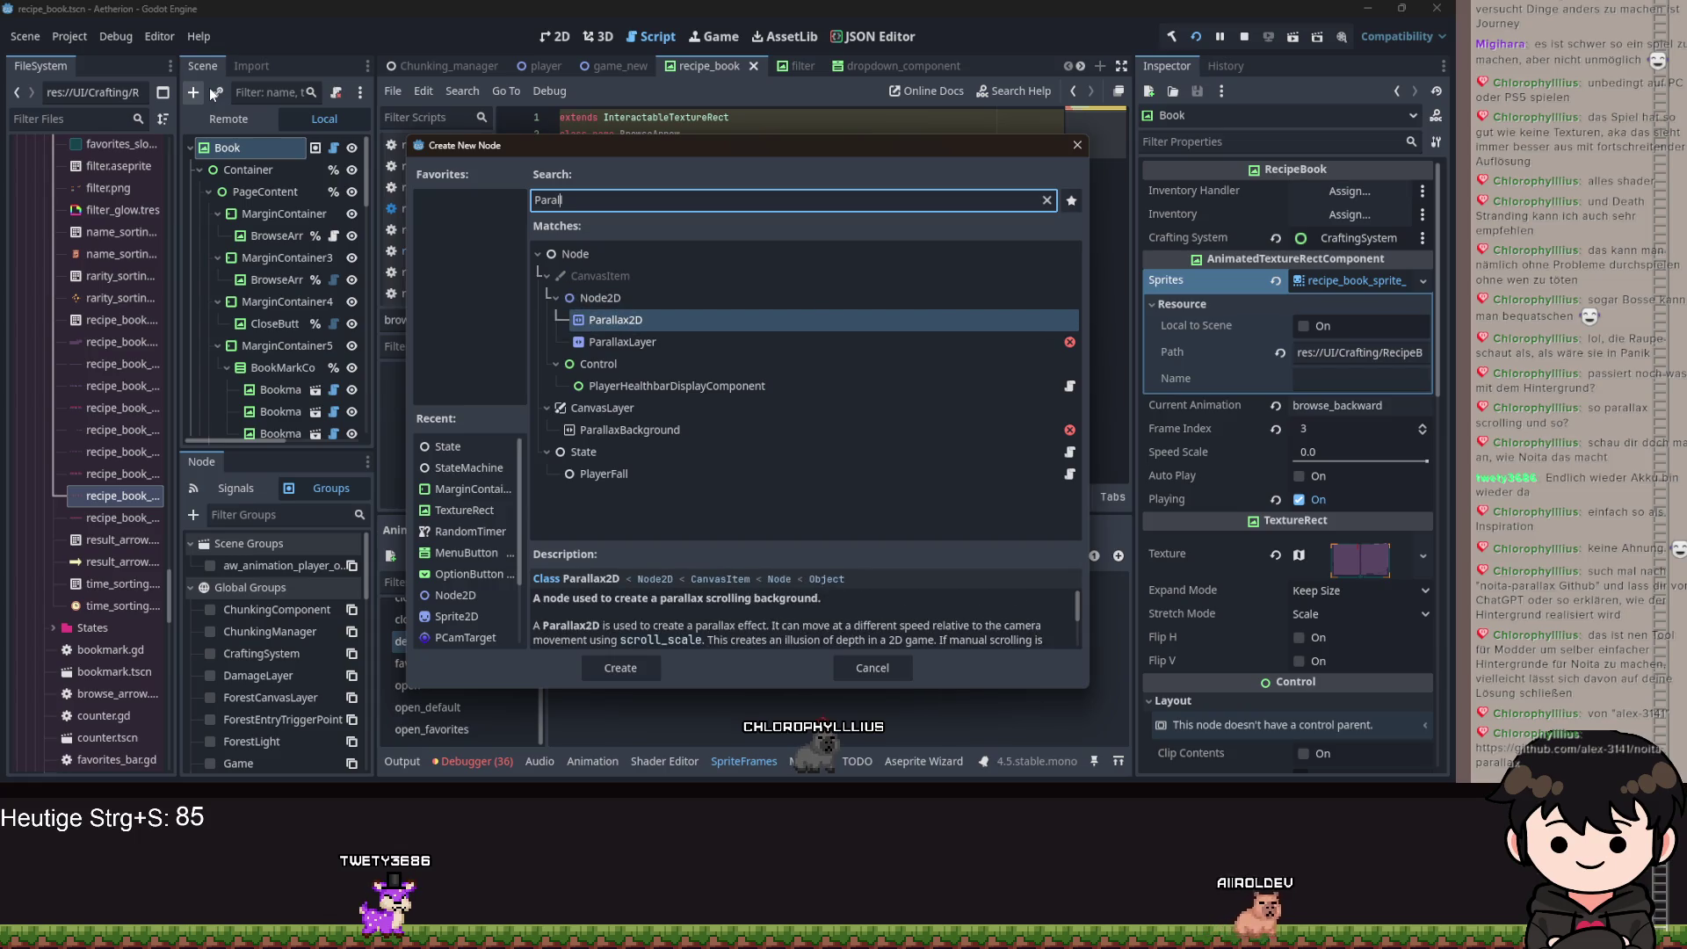
pyautogui.click(1077, 147)
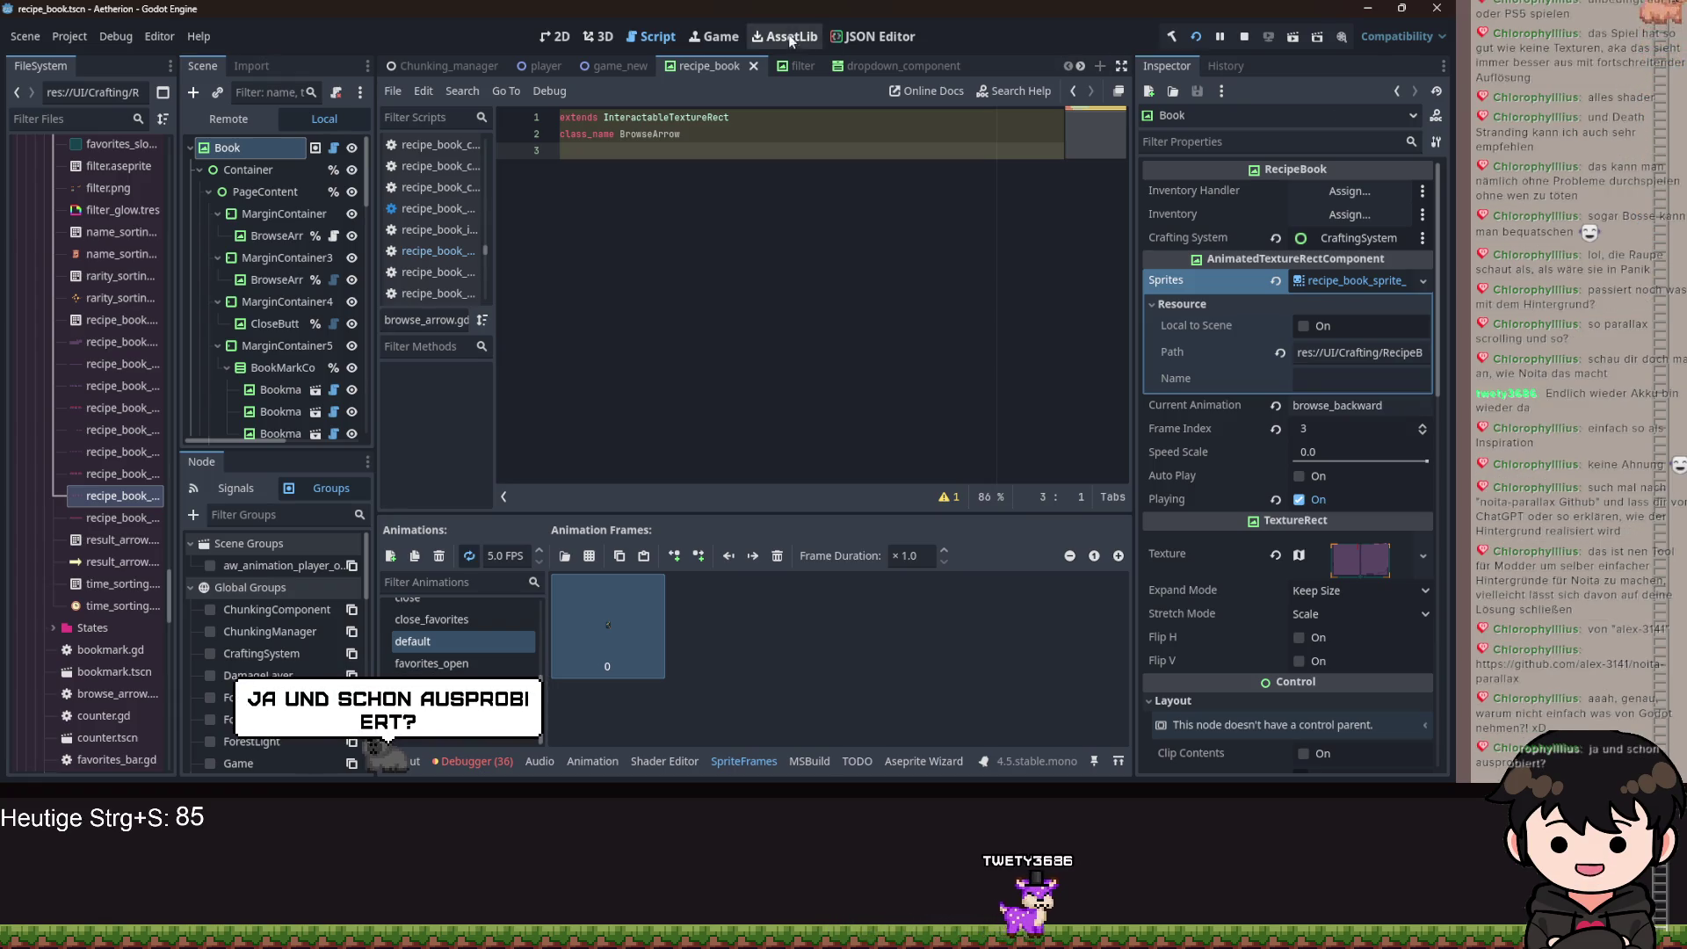
pyautogui.click(554, 65)
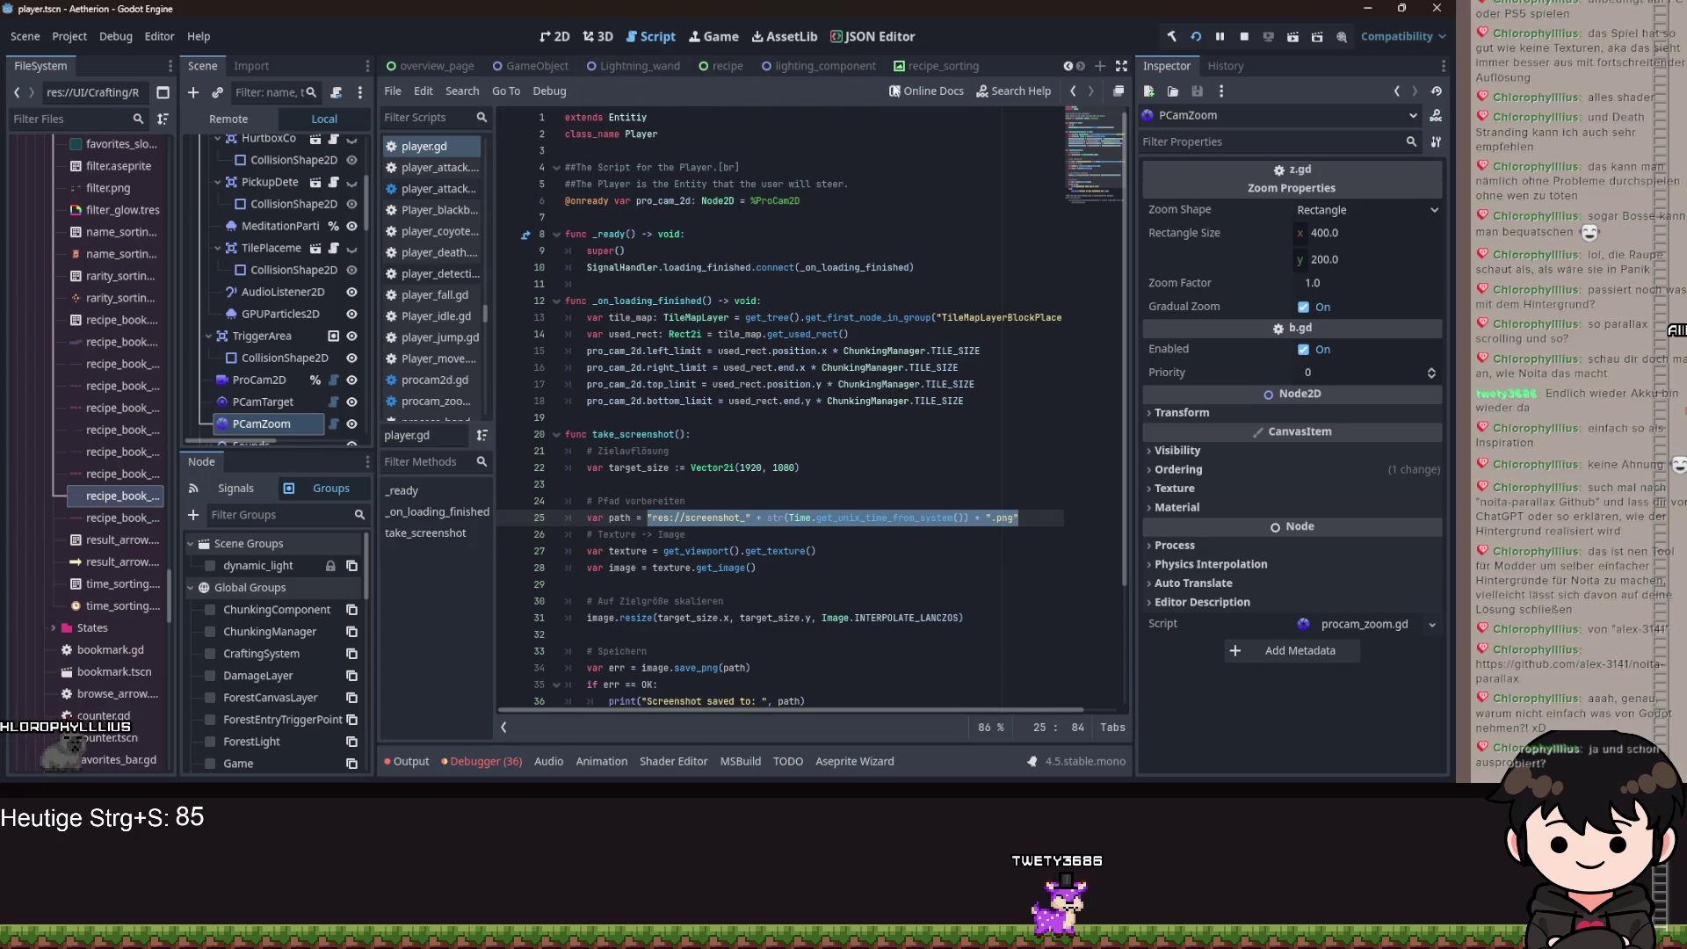
# Switch from the player scene to the game_new scene and view it in the 2D editor.
pyautogui.scroll(3, 418, 69)
pyautogui.click(81, 118)
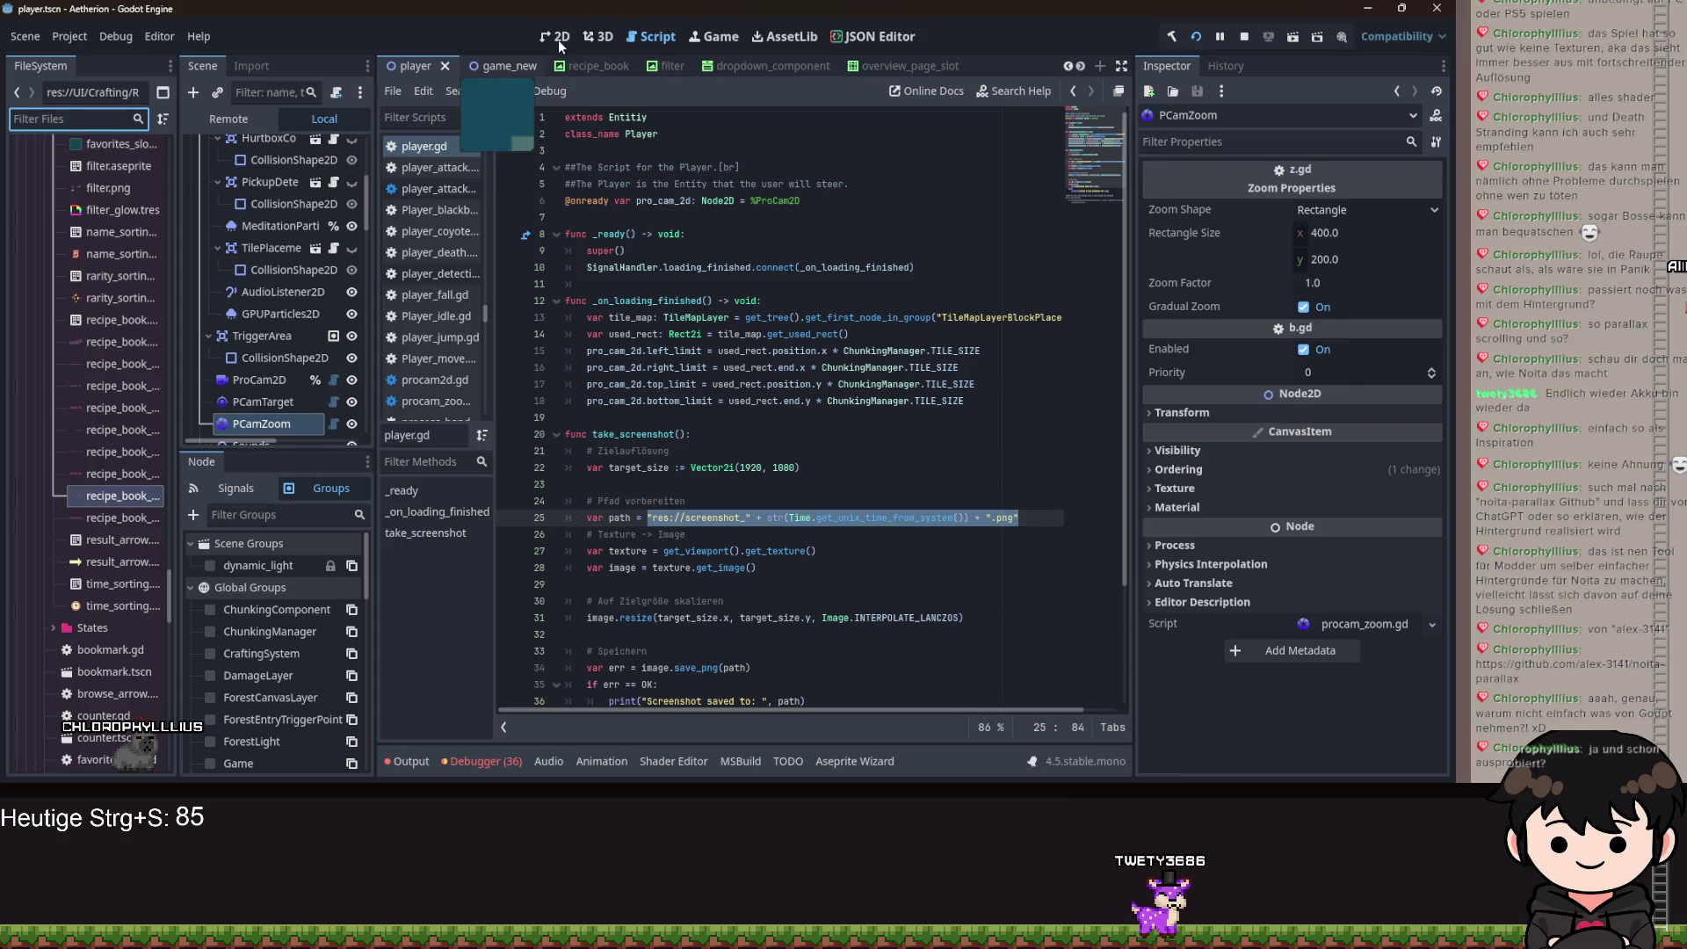
pyautogui.hotkey('ctrl', 'Tab')
pyautogui.click(557, 37)
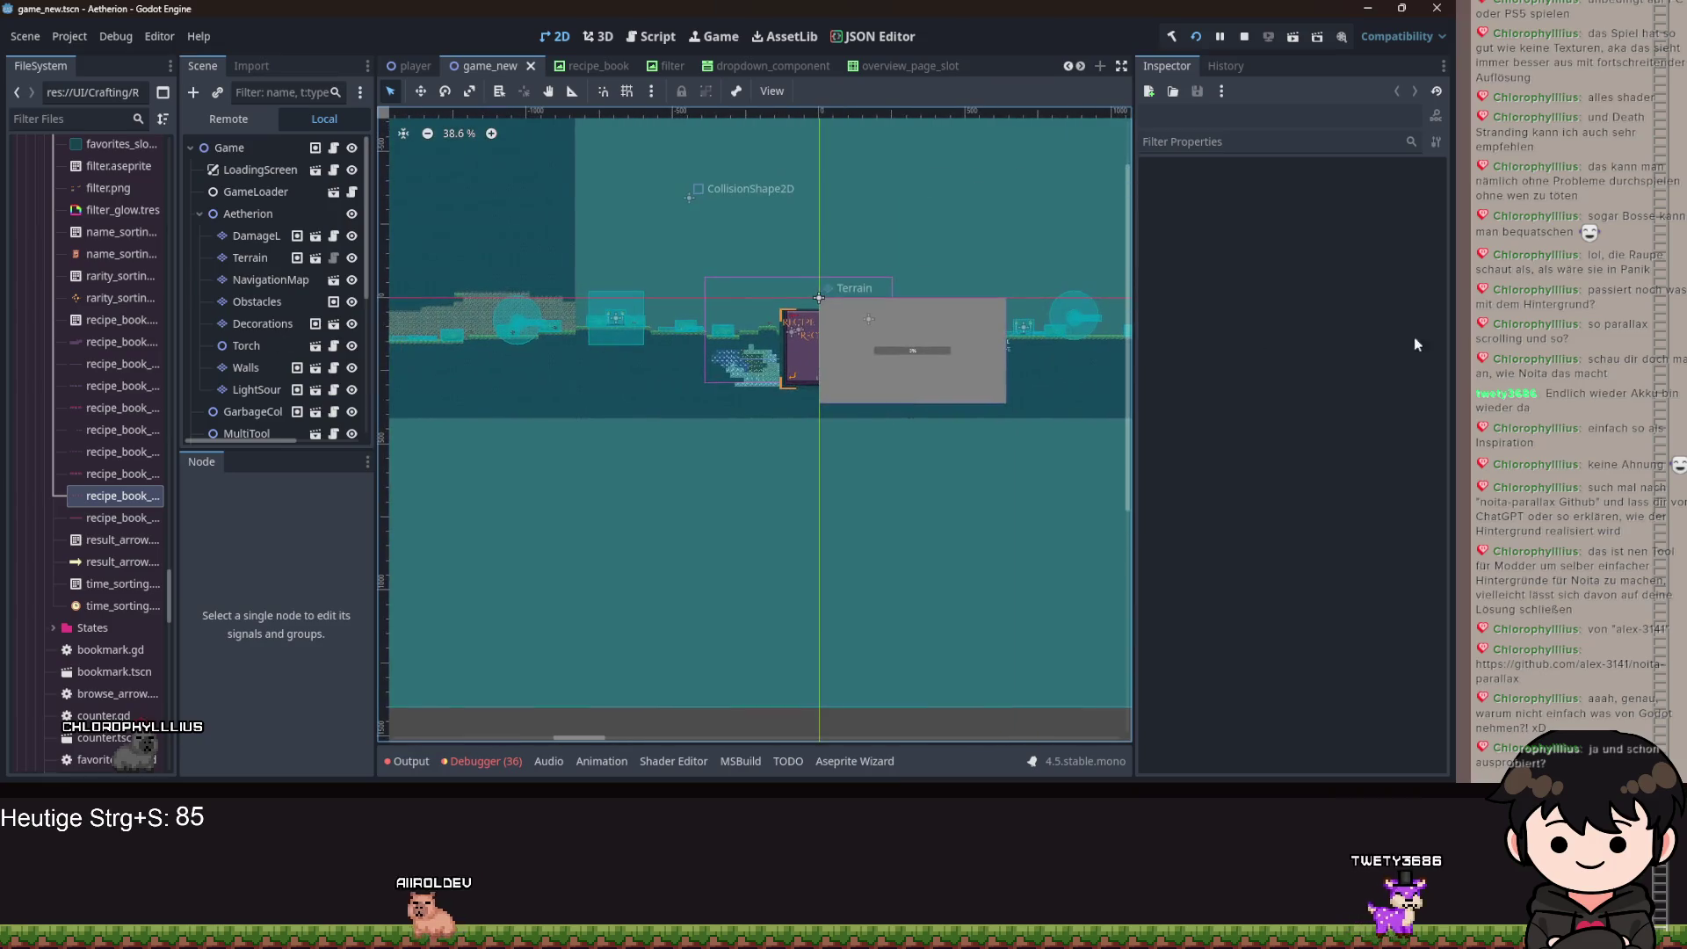
# Select the Player node and move it to position (-239, 74).
pyautogui.scroll(-5, 264, 263)
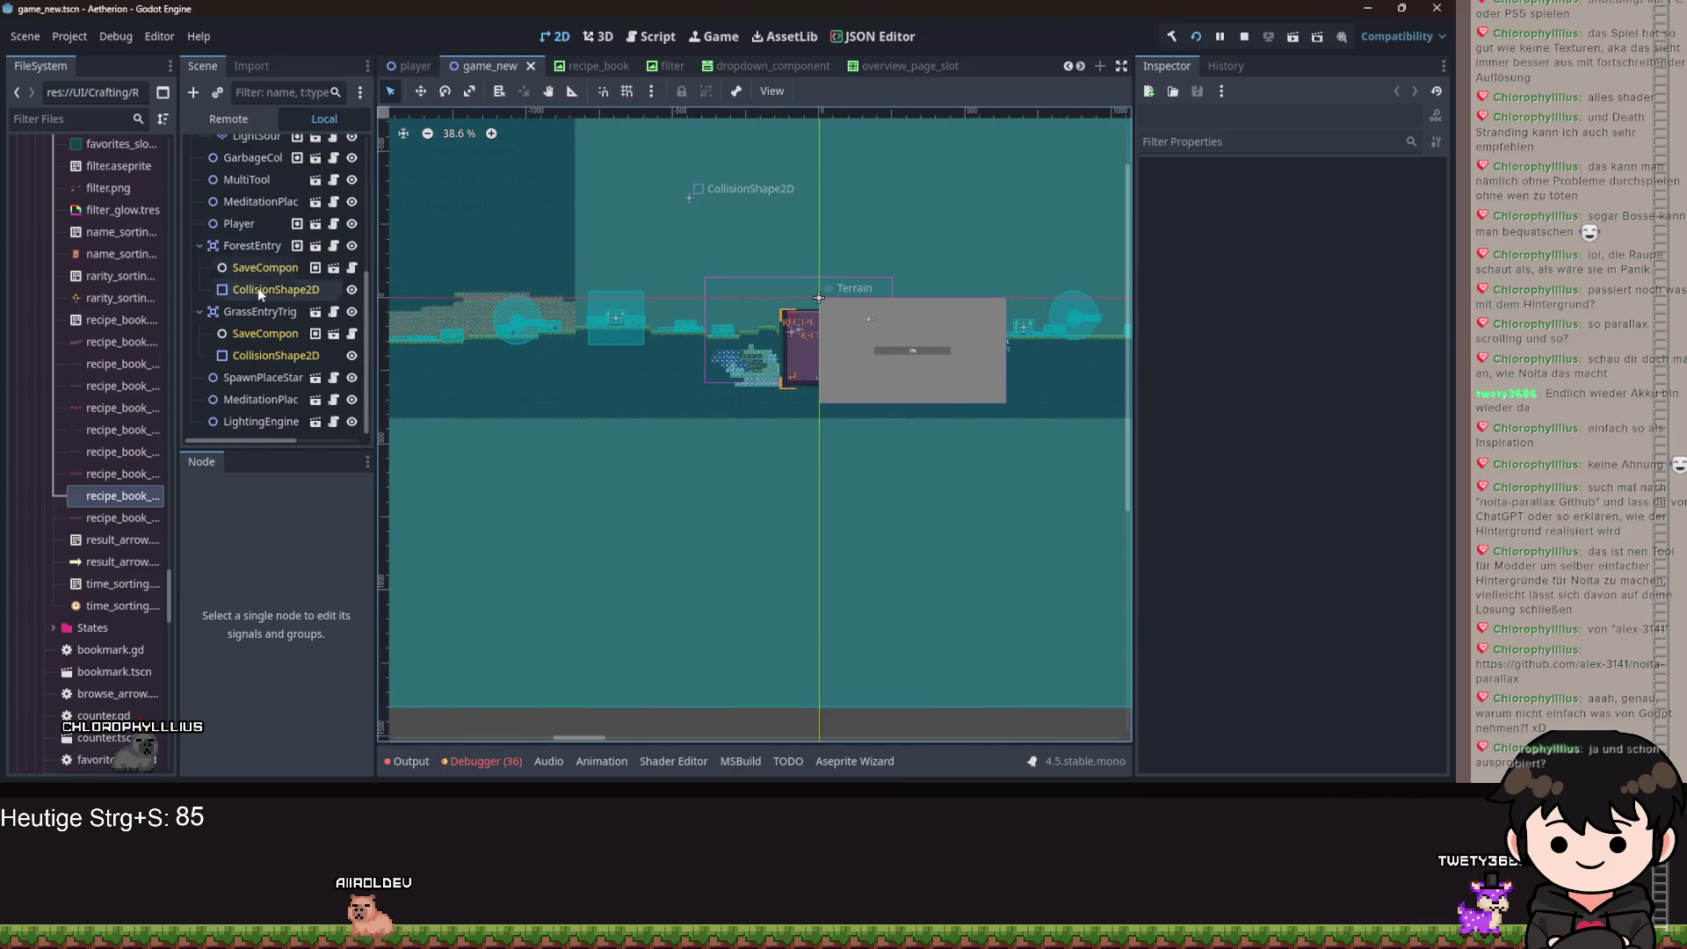
pyautogui.click(253, 224)
pyautogui.scroll(2, 722, 380)
pyautogui.press('w')
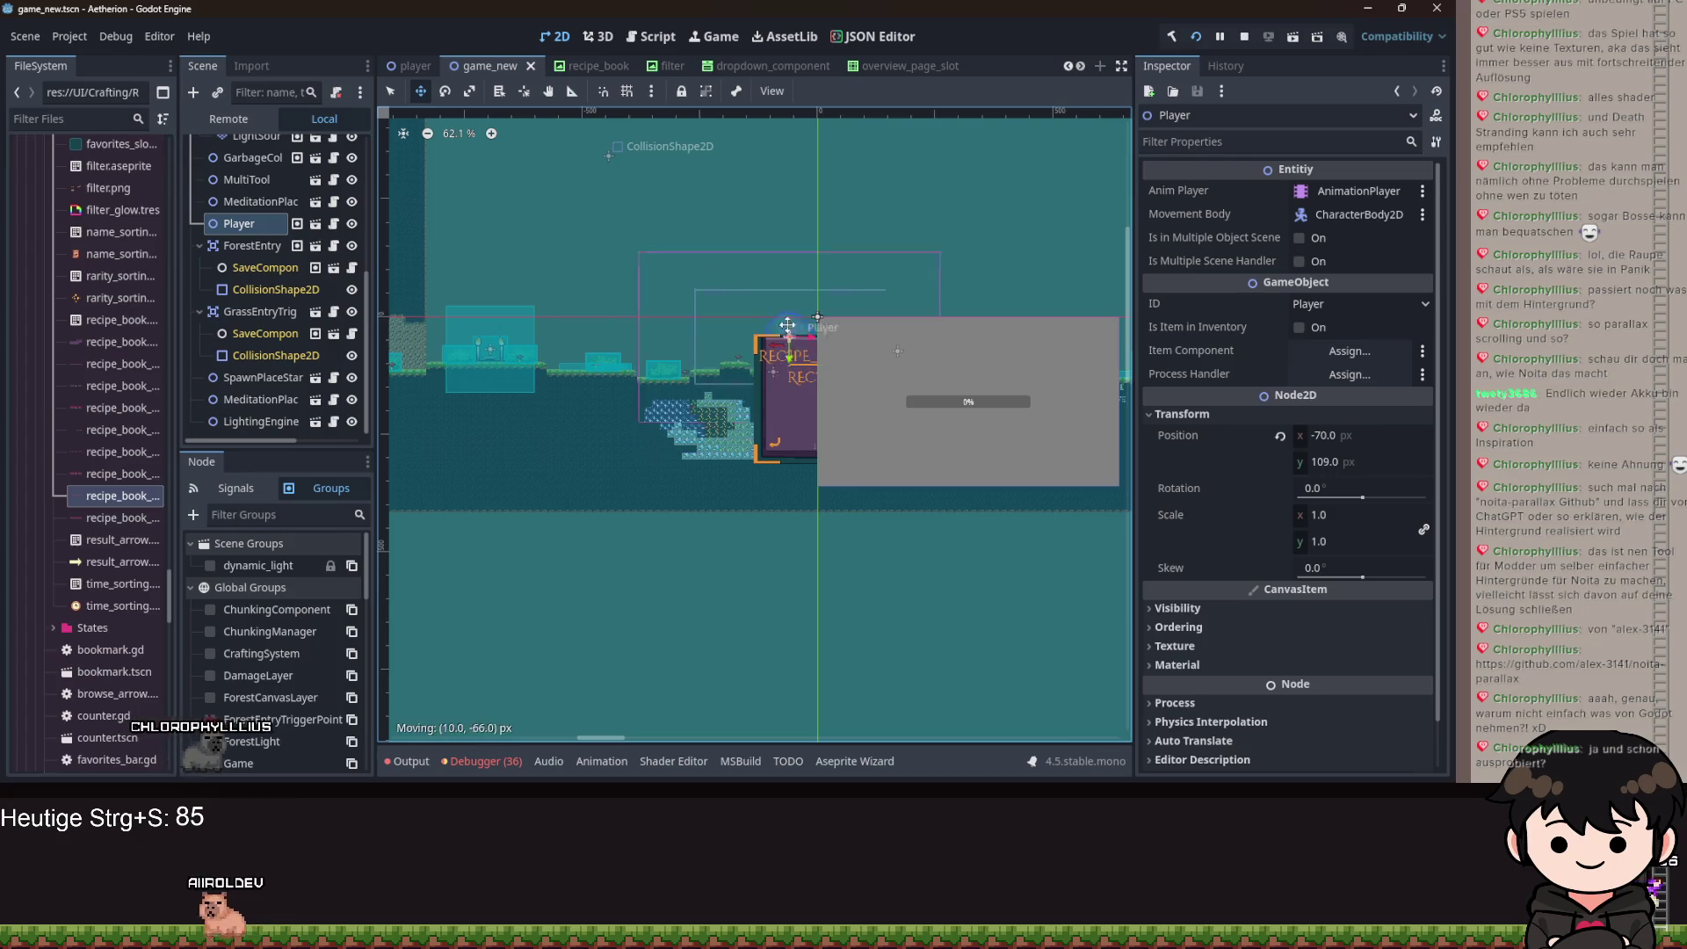
pyautogui.moveTo(783, 370); pyautogui.dragTo(690, 352)
# Zoom and pan around the level to inspect the Player's new position.
pyautogui.scroll(-3, 909, 301)
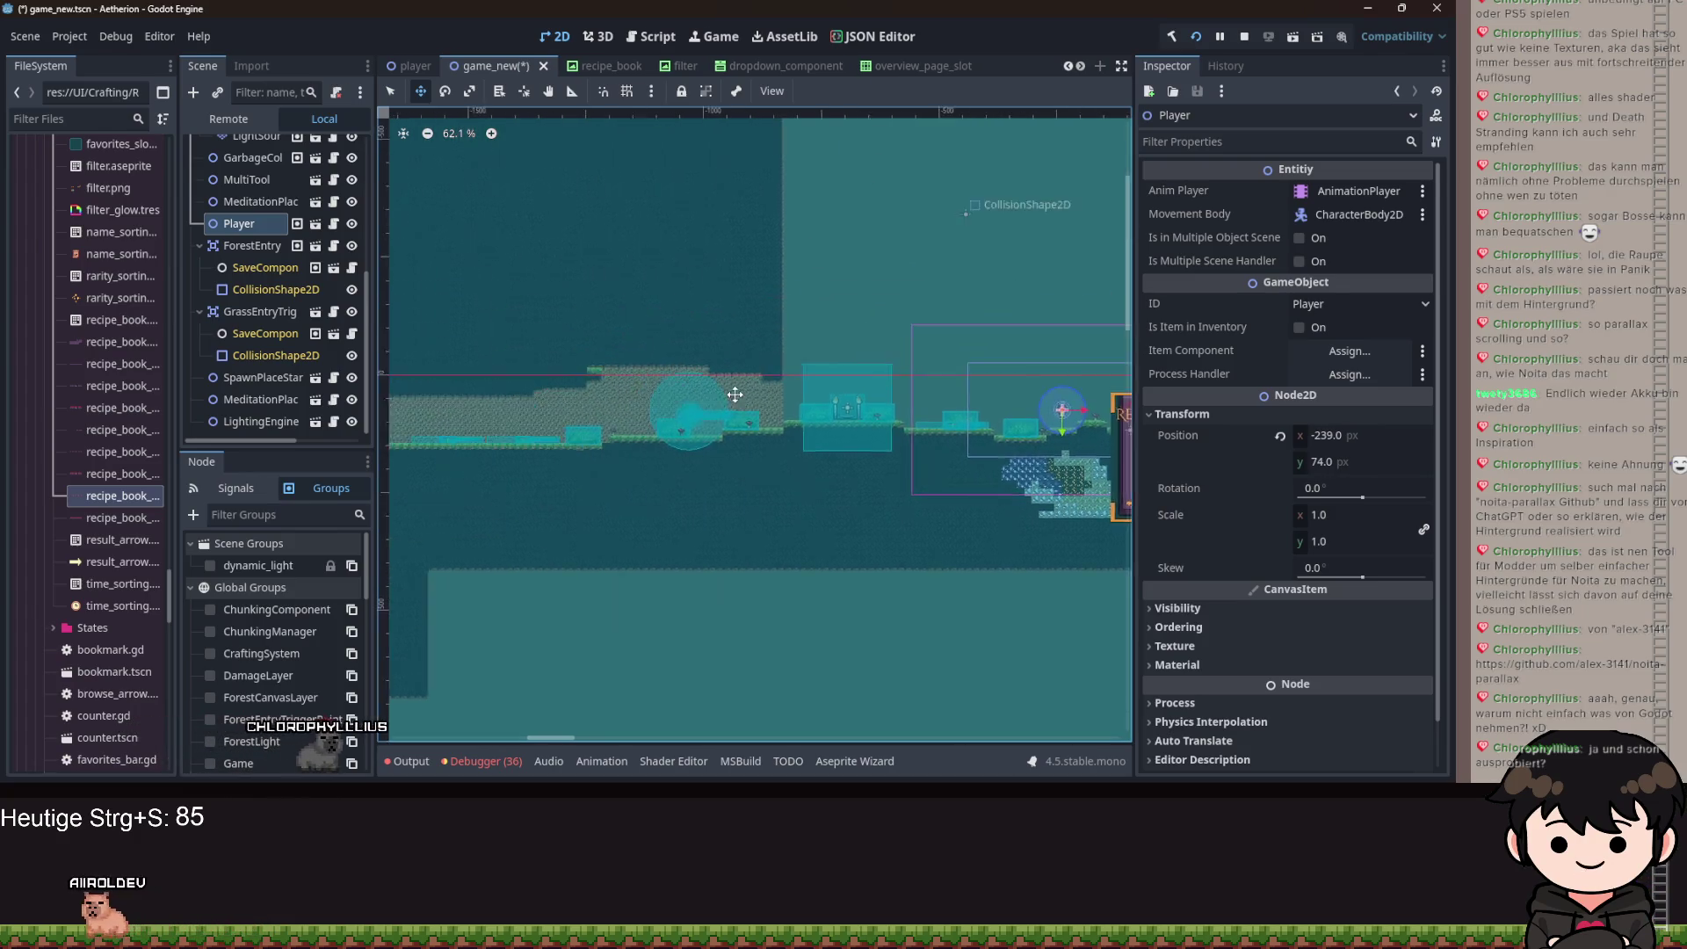
pyautogui.scroll(-2, 629, 290)
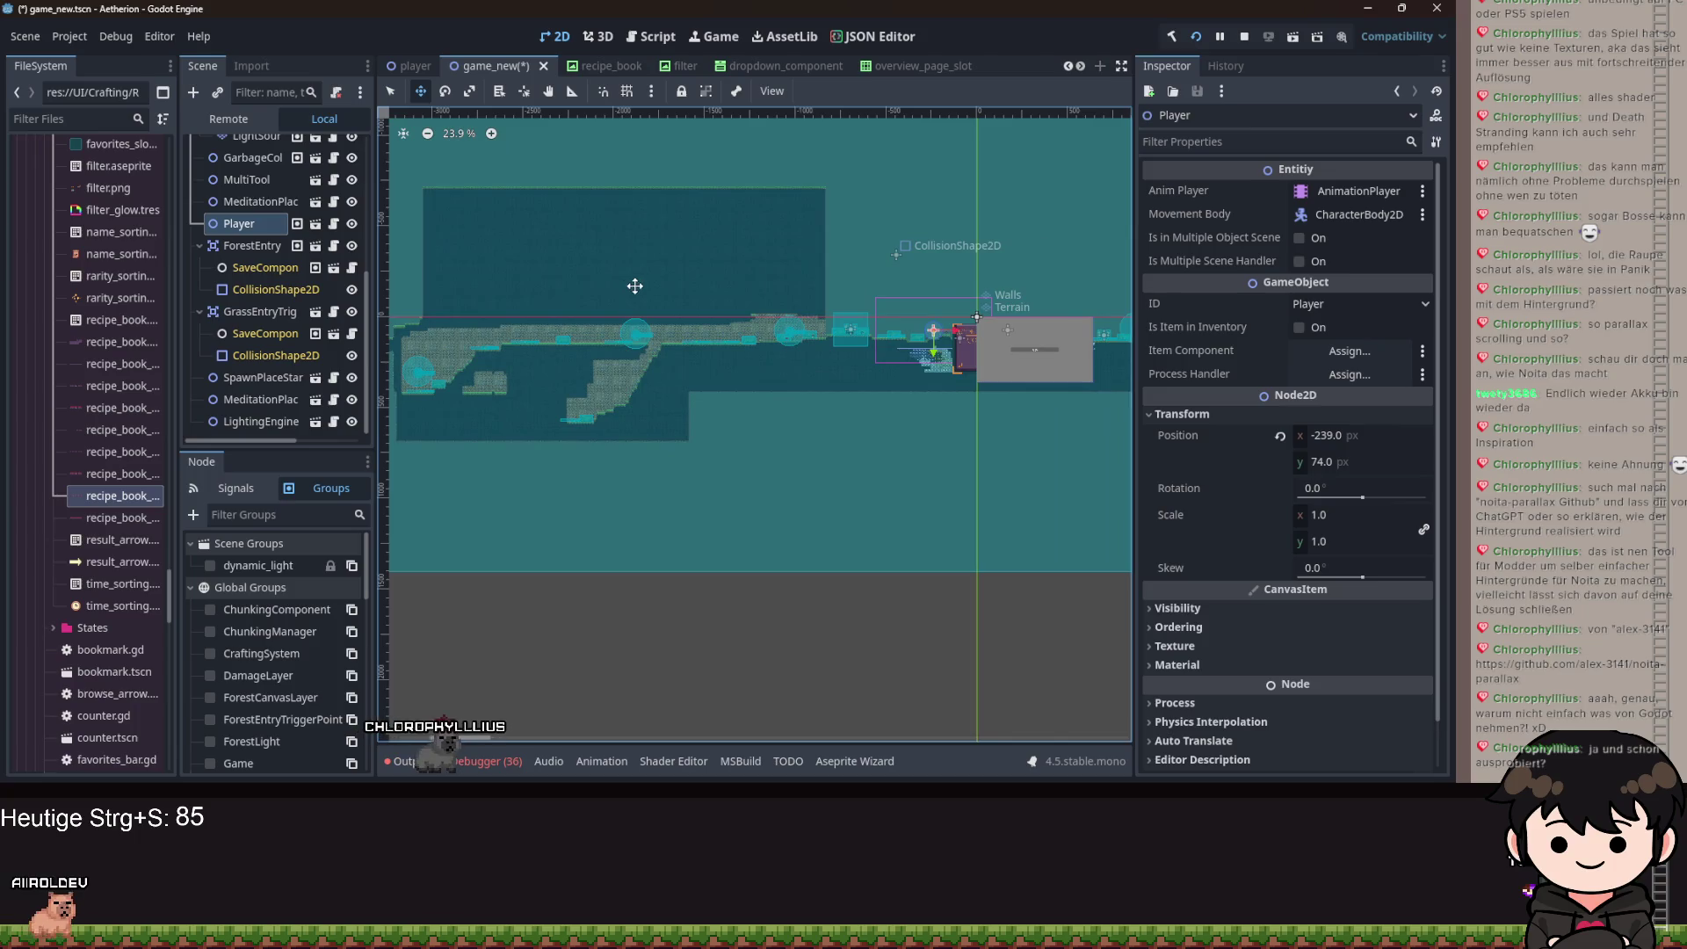
pyautogui.scroll(2, 707, 325)
pyautogui.hscroll(3, 703, 387)
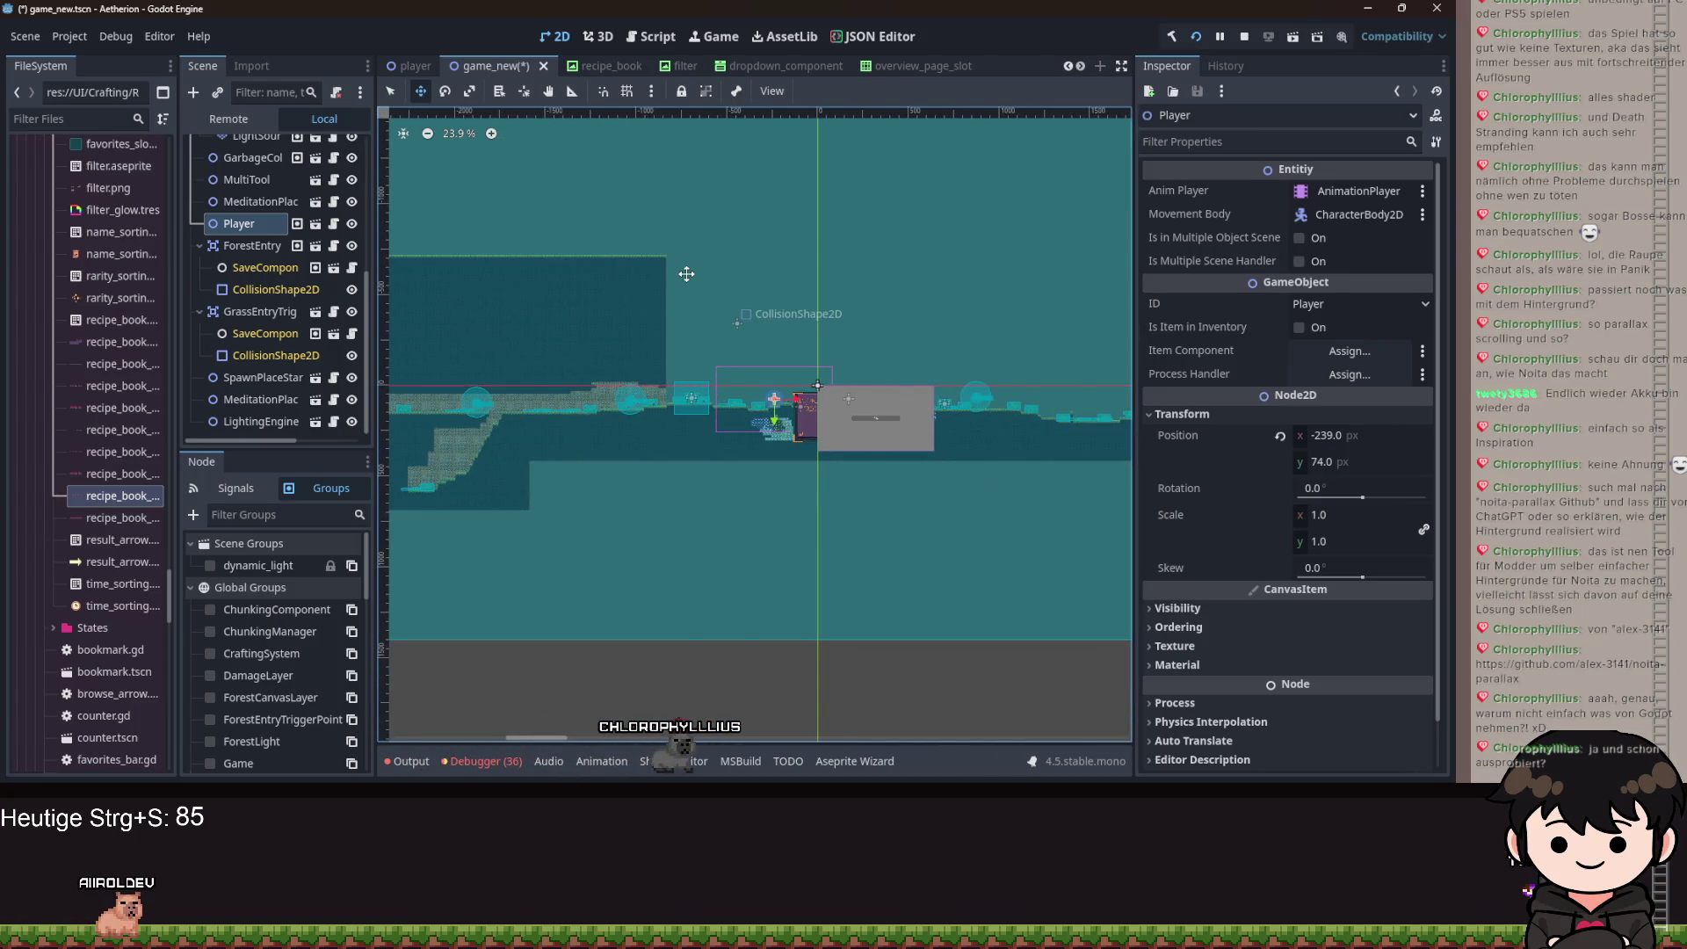
pyautogui.scroll(-1, 737, 272)
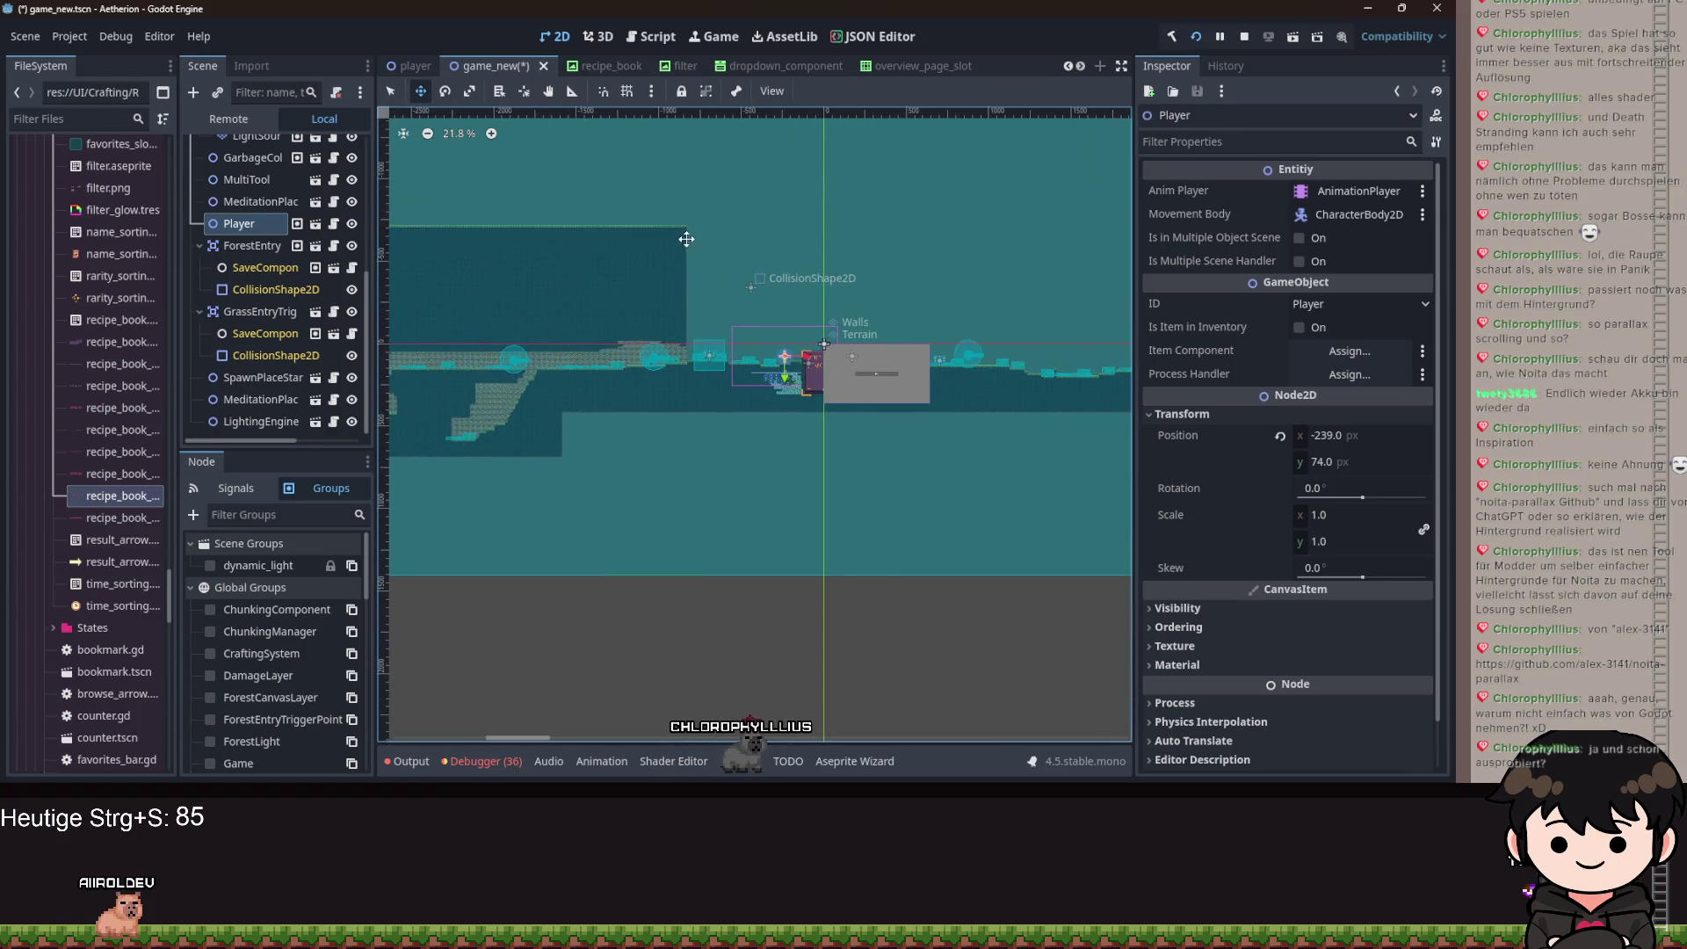
pyautogui.scroll(8, 696, 345)
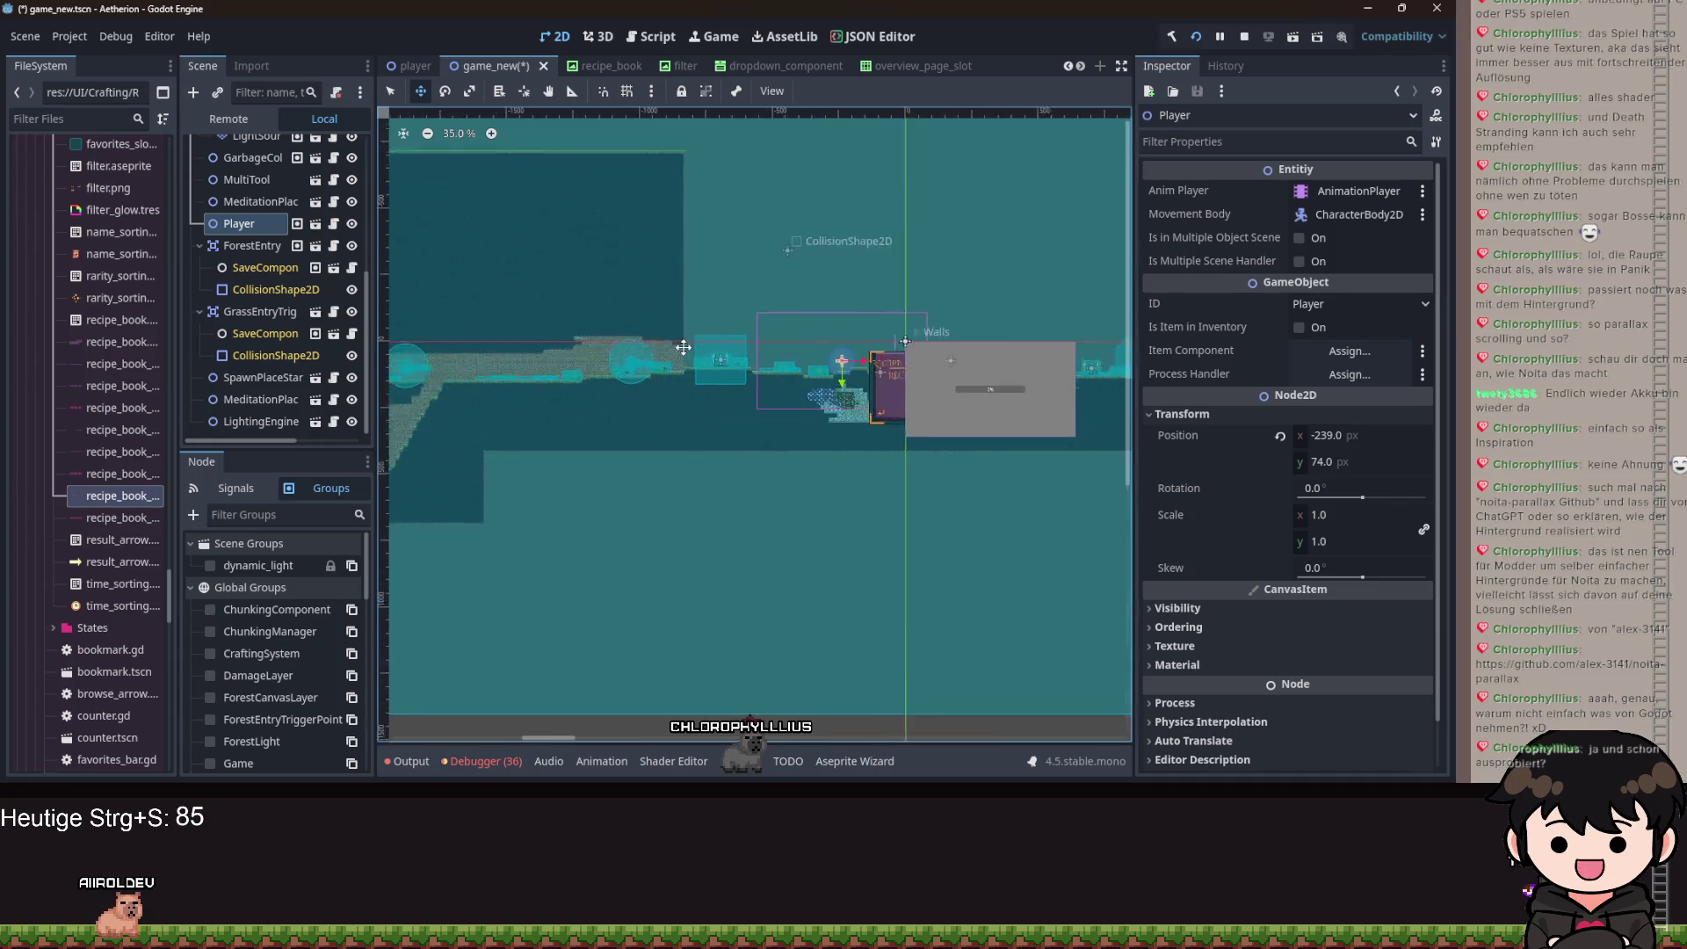
pyautogui.scroll(-2, 718, 378)
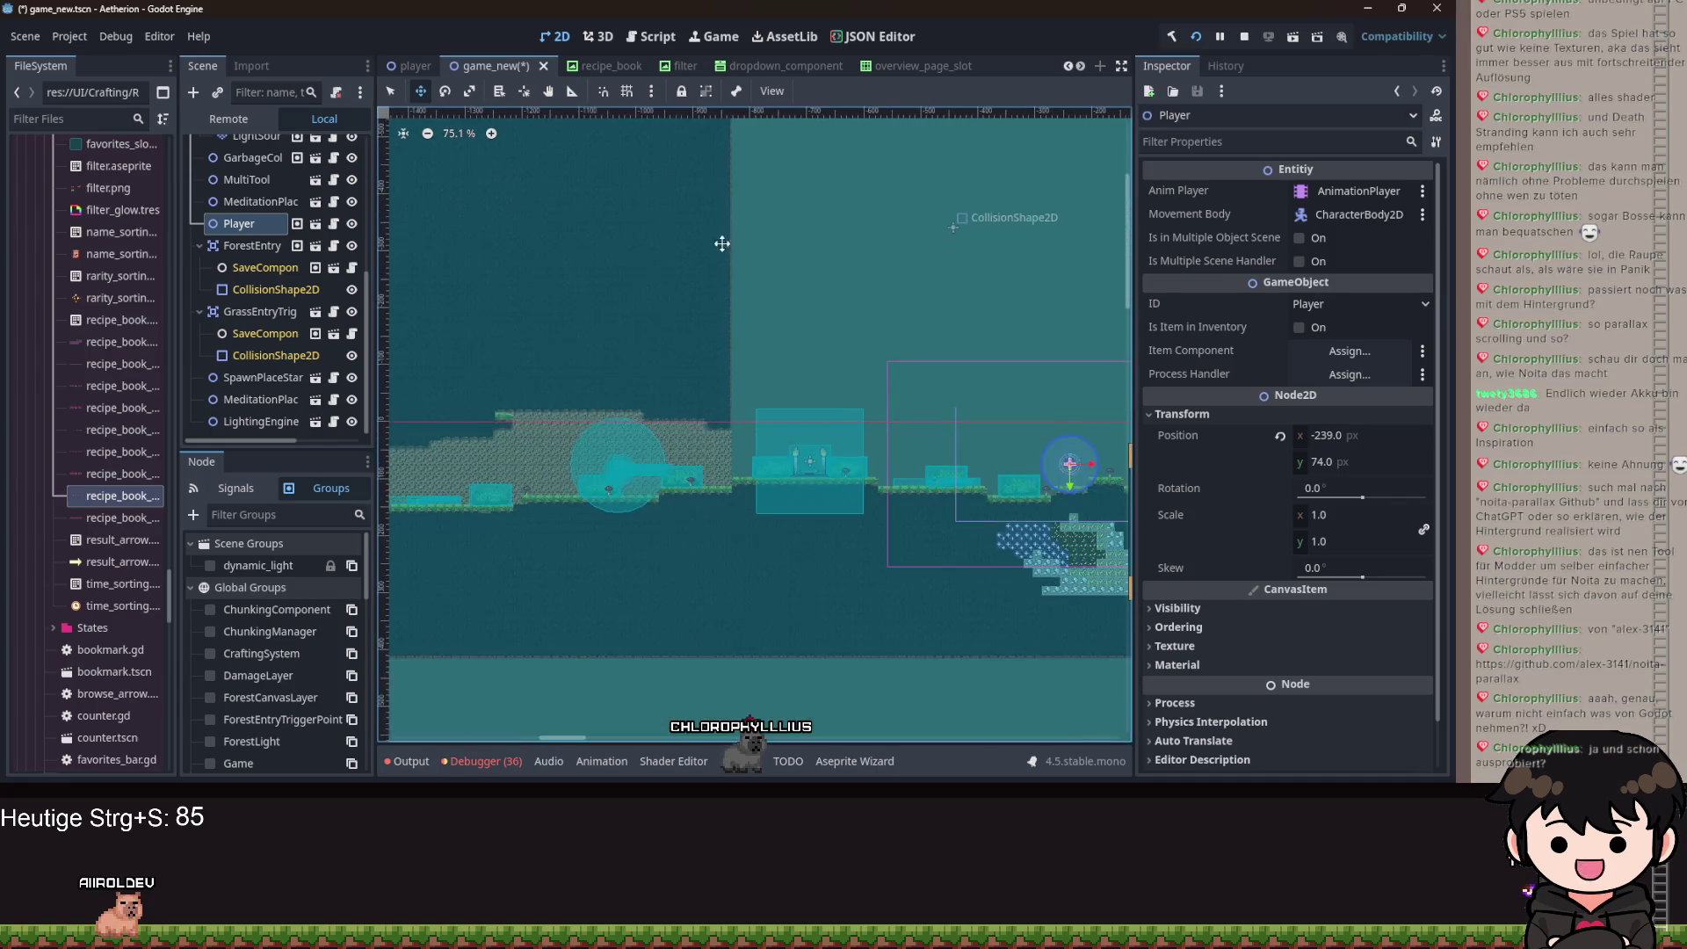
pyautogui.hscroll(3, 720, 210)
pyautogui.scroll(-2, 780, 525)
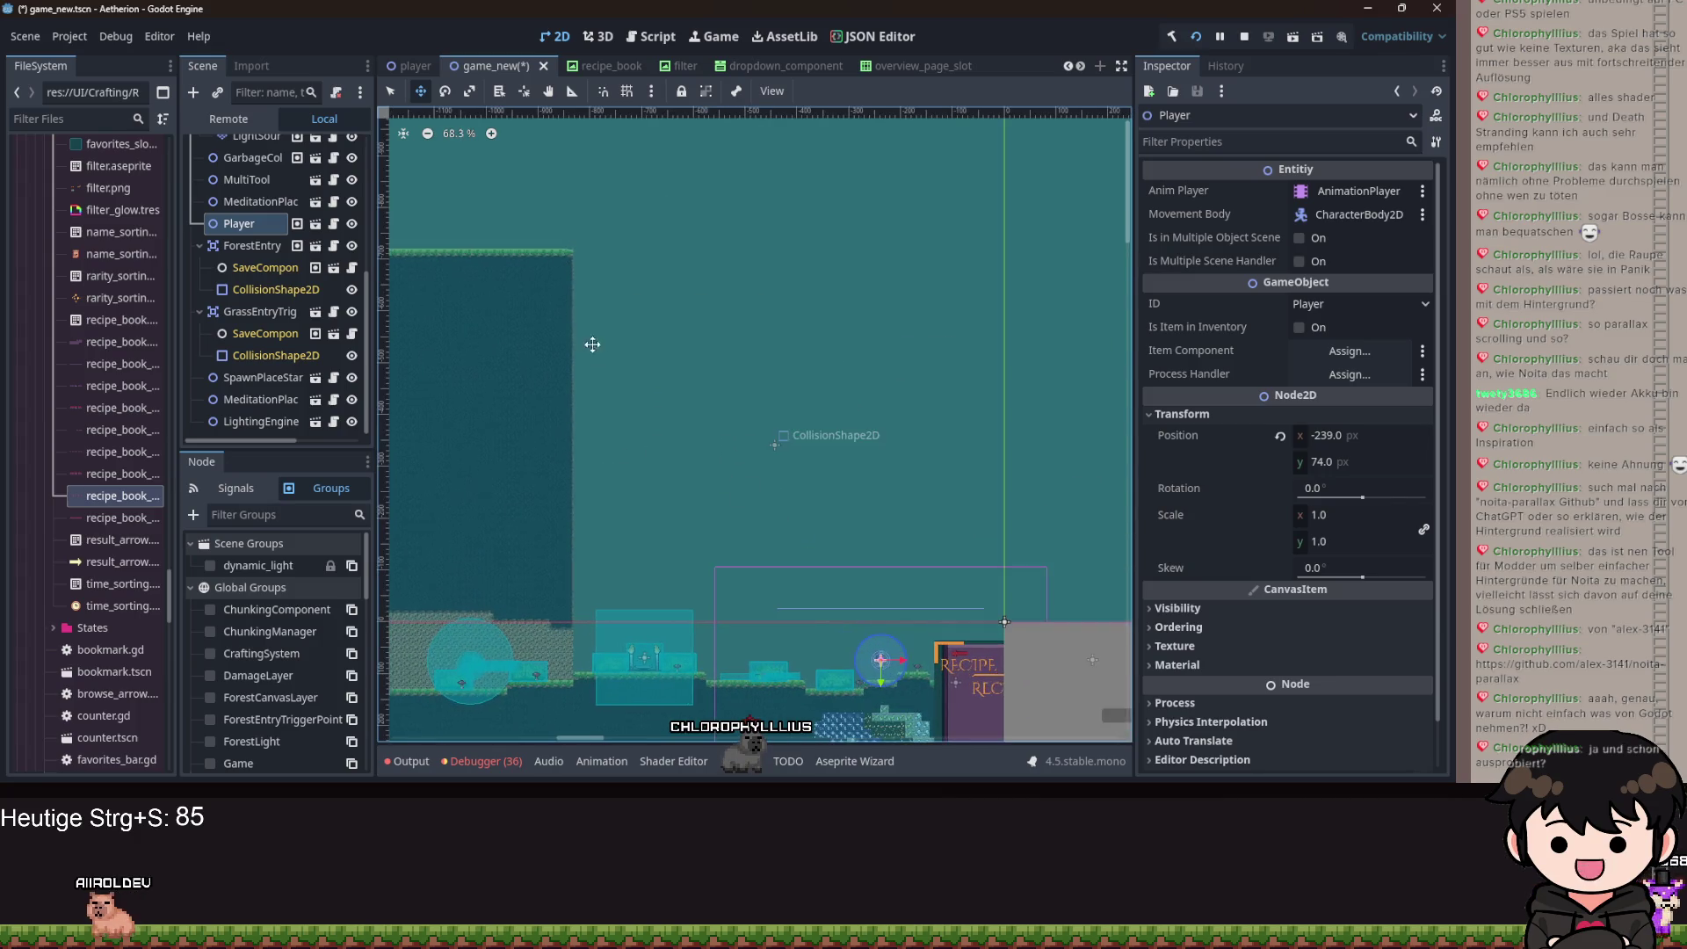
pyautogui.scroll(-5, 858, 618)
pyautogui.moveTo(578, 239); pyautogui.dragTo(730, 369)
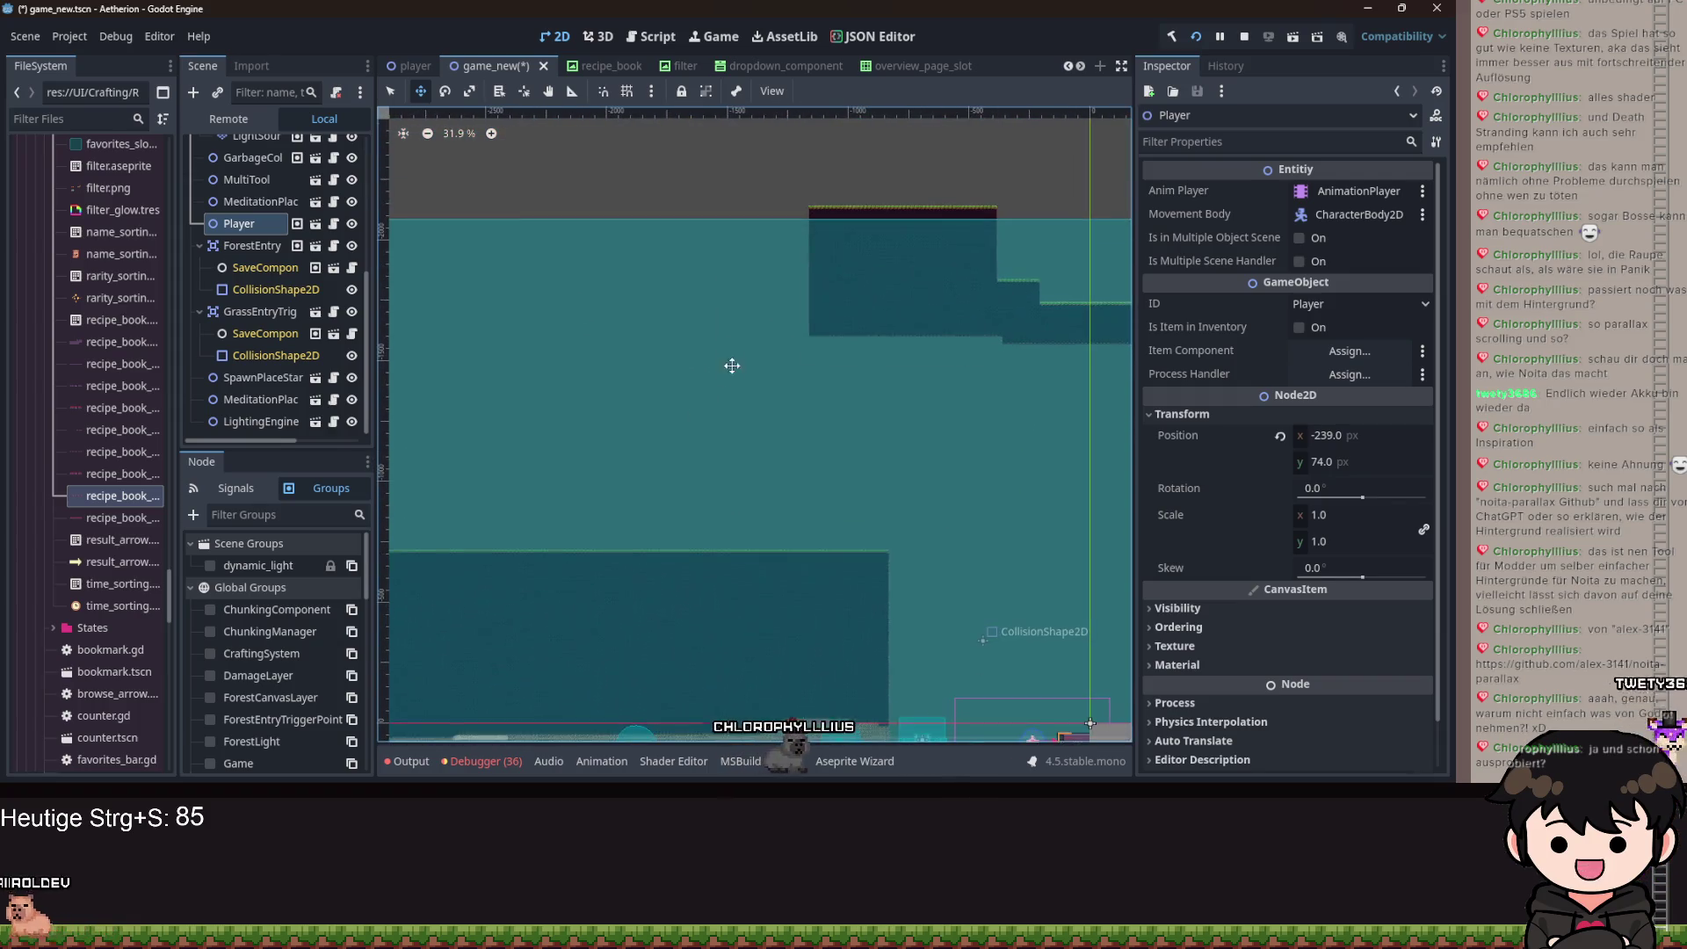
pyautogui.hscroll(3, 930, 248)
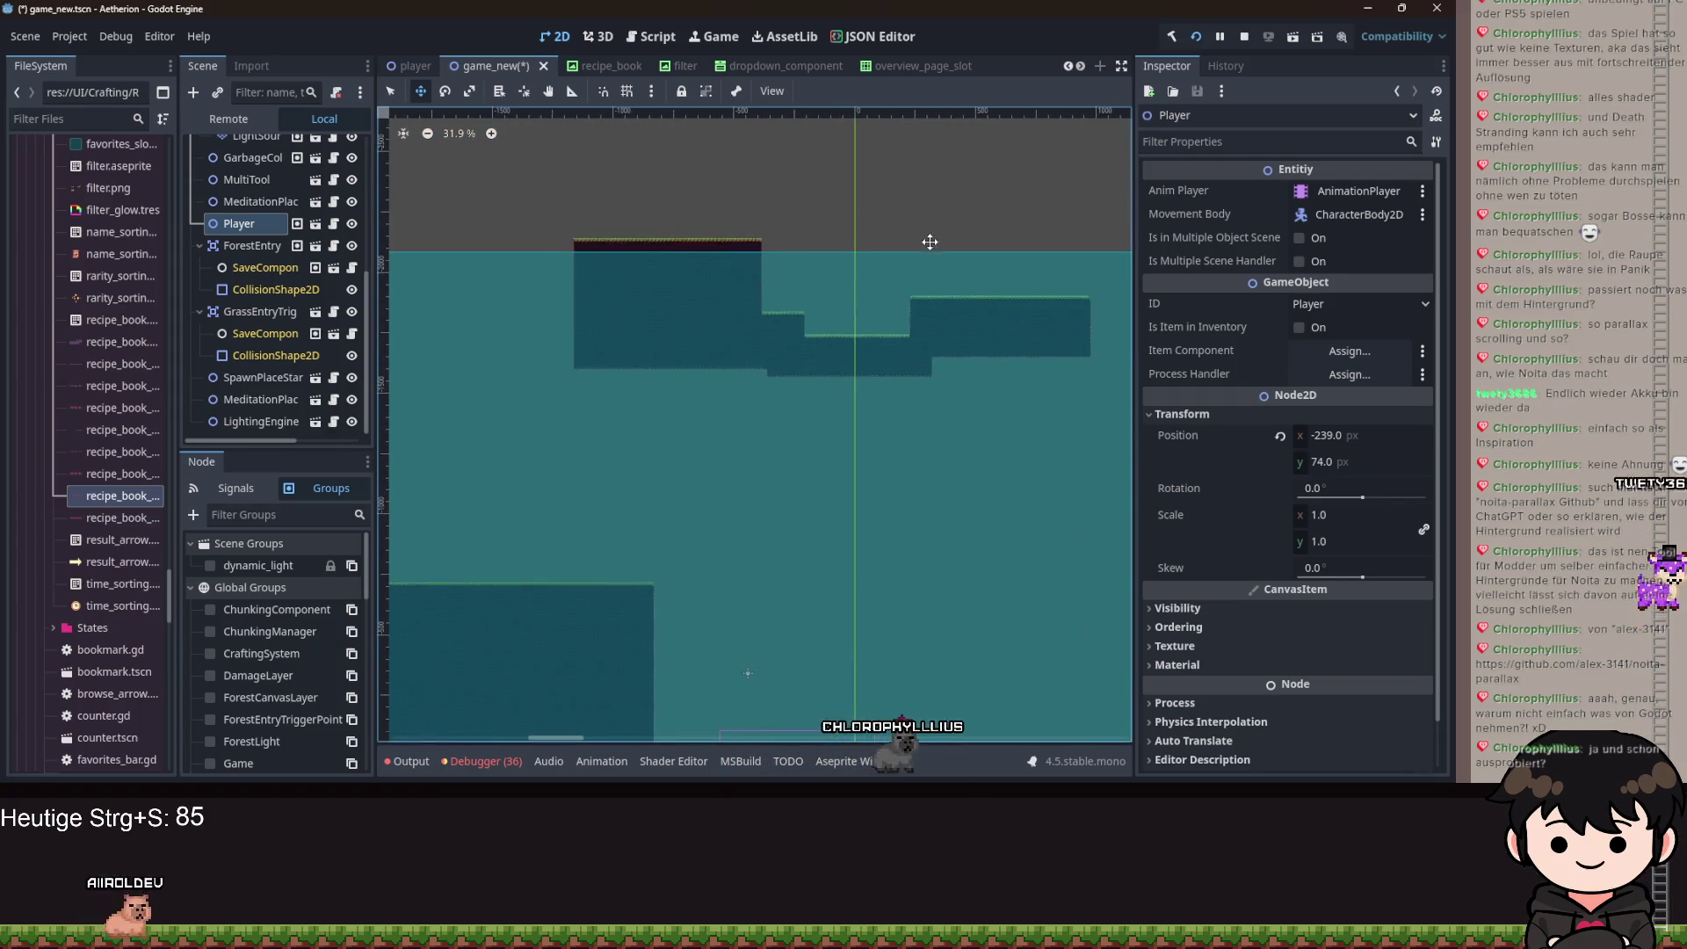
pyautogui.scroll(-2, 905, 220)
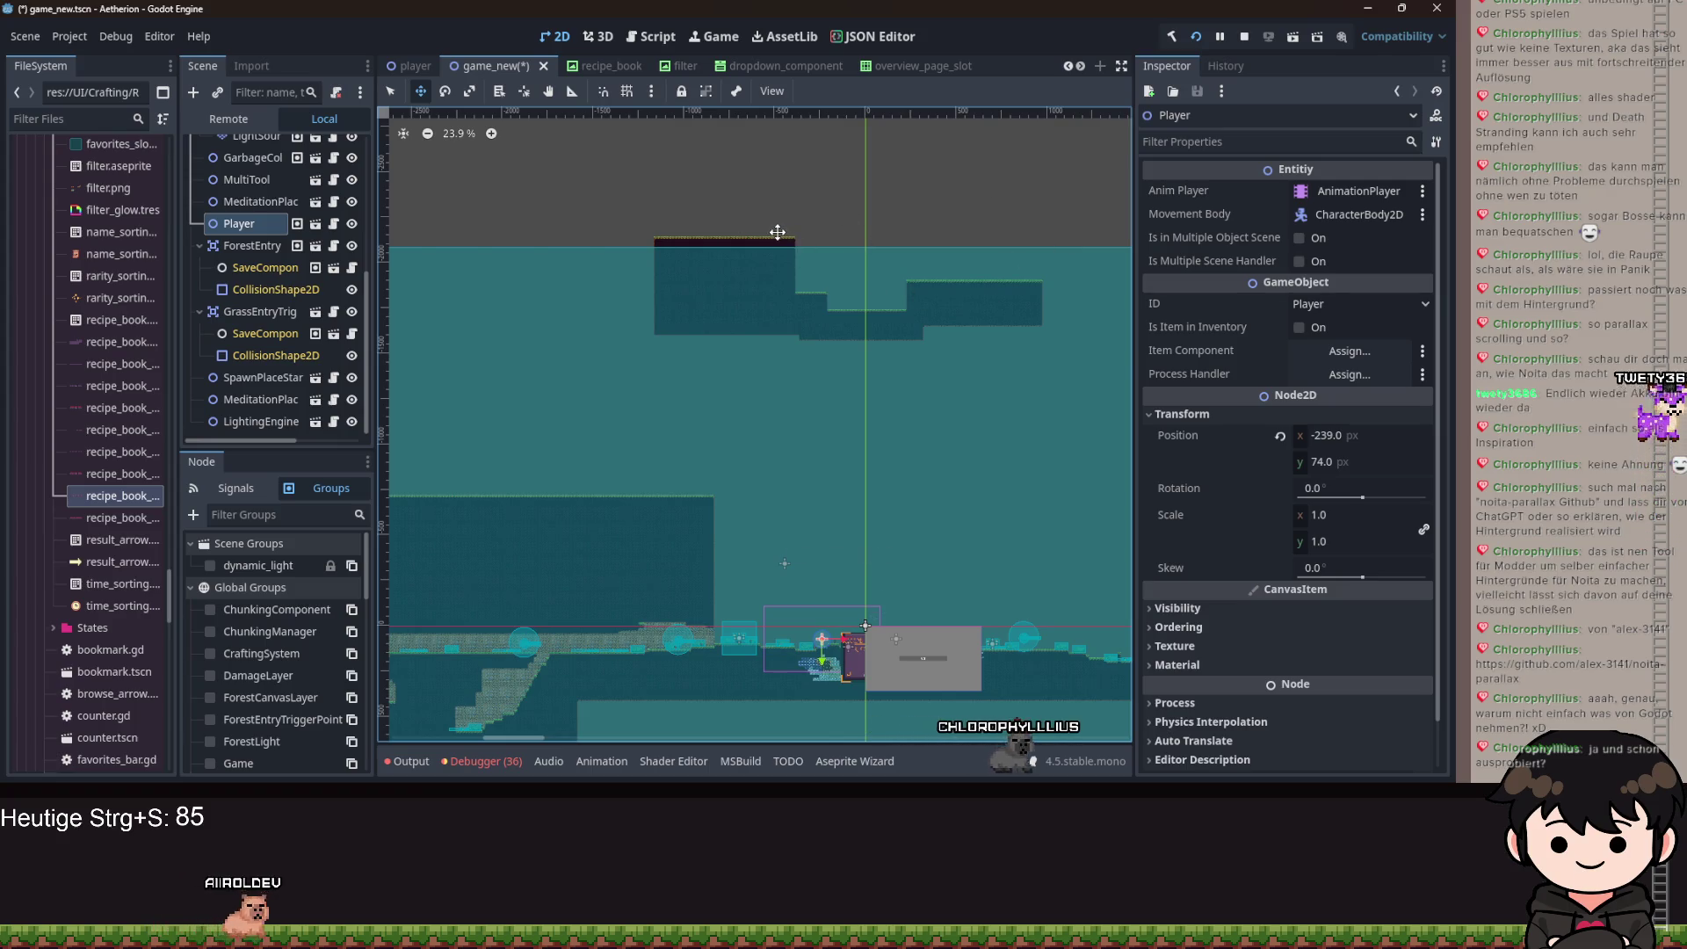
pyautogui.scroll(-4, 780, 255)
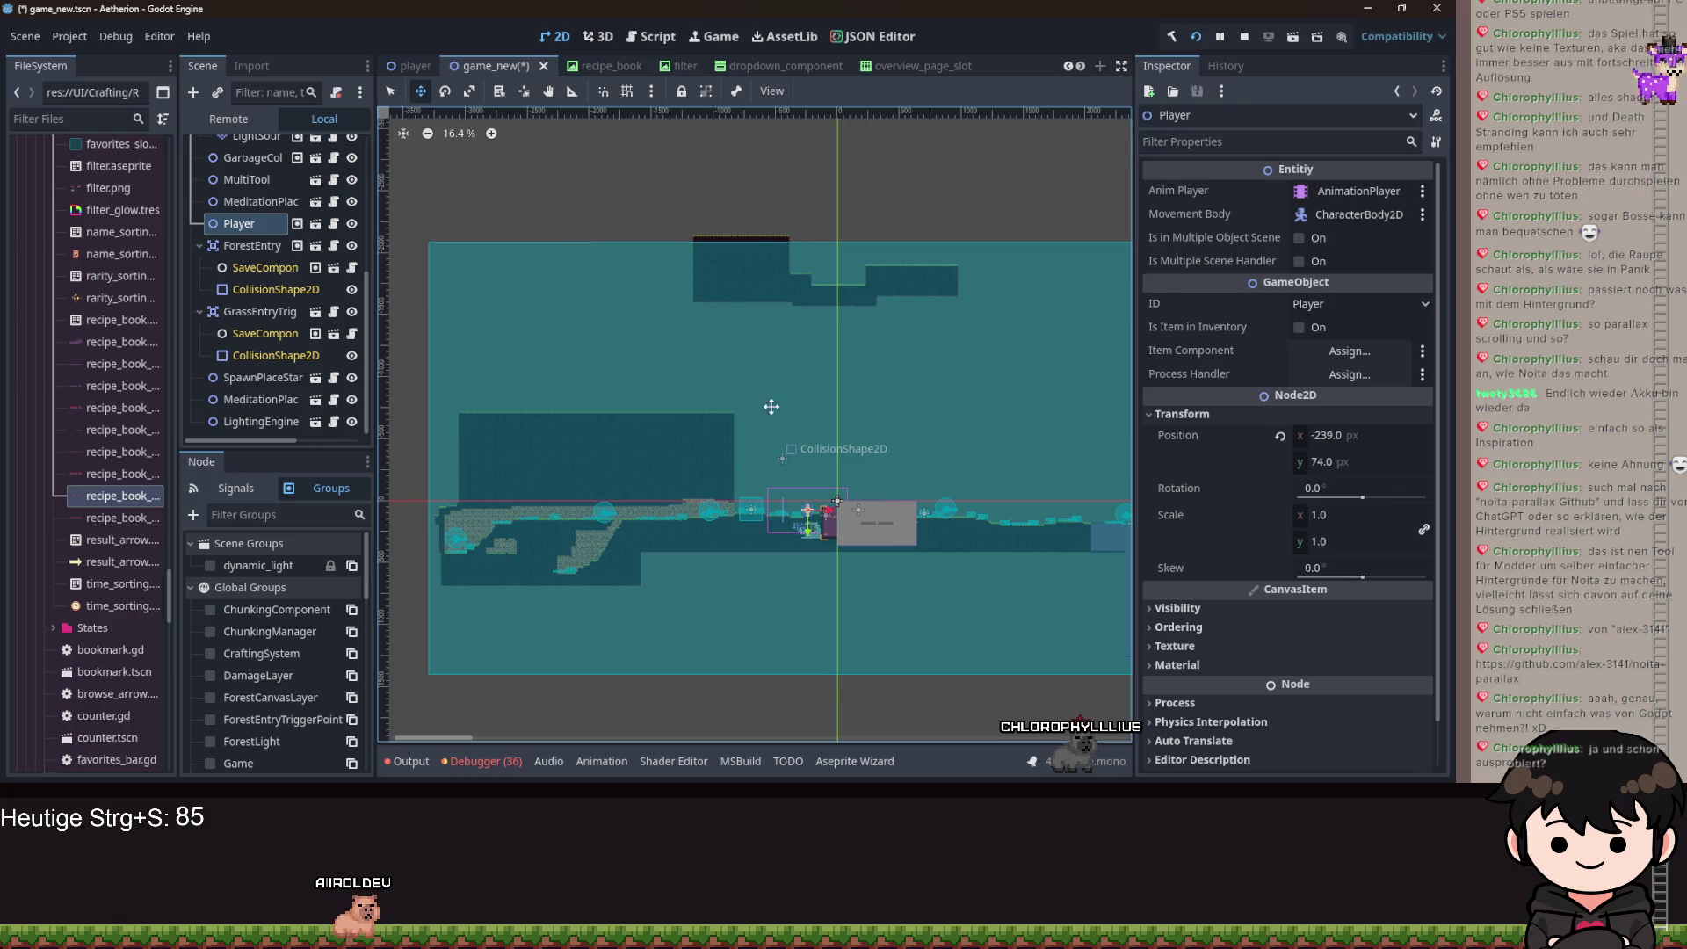
pyautogui.scroll(2, 773, 527)
pyautogui.moveTo(834, 579)
pyautogui.mouseDown()
pyautogui.moveTo(799, 500)
pyautogui.moveTo(799, 339)
pyautogui.mouseUp()
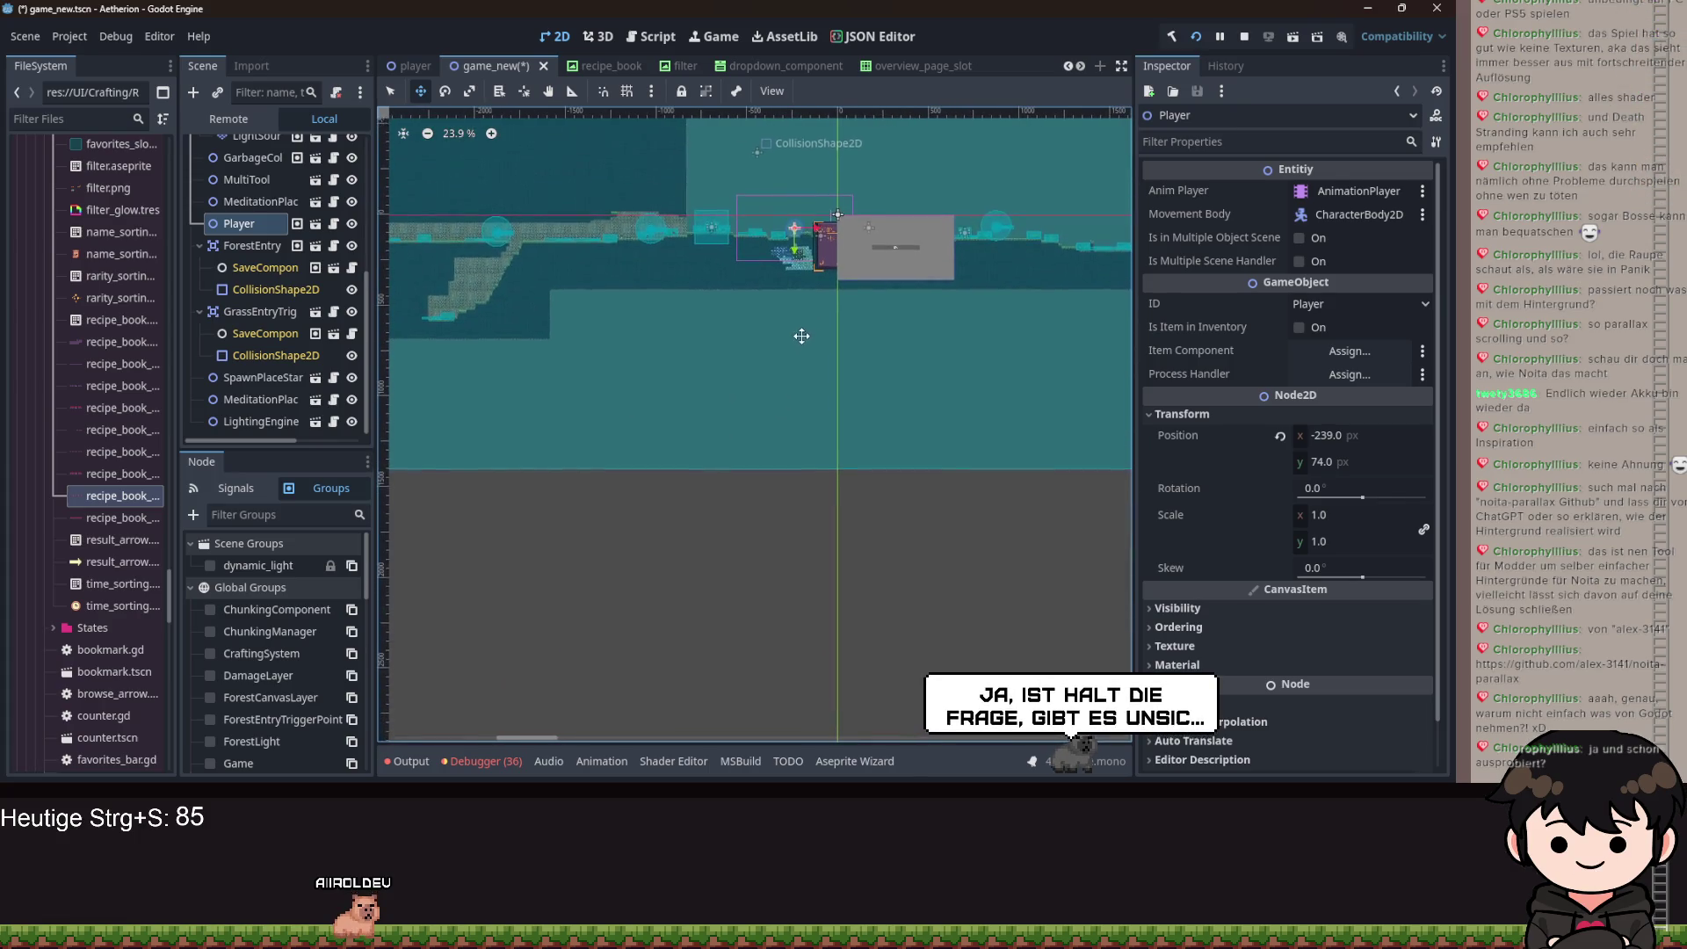
pyautogui.scroll(2, 755, 378)
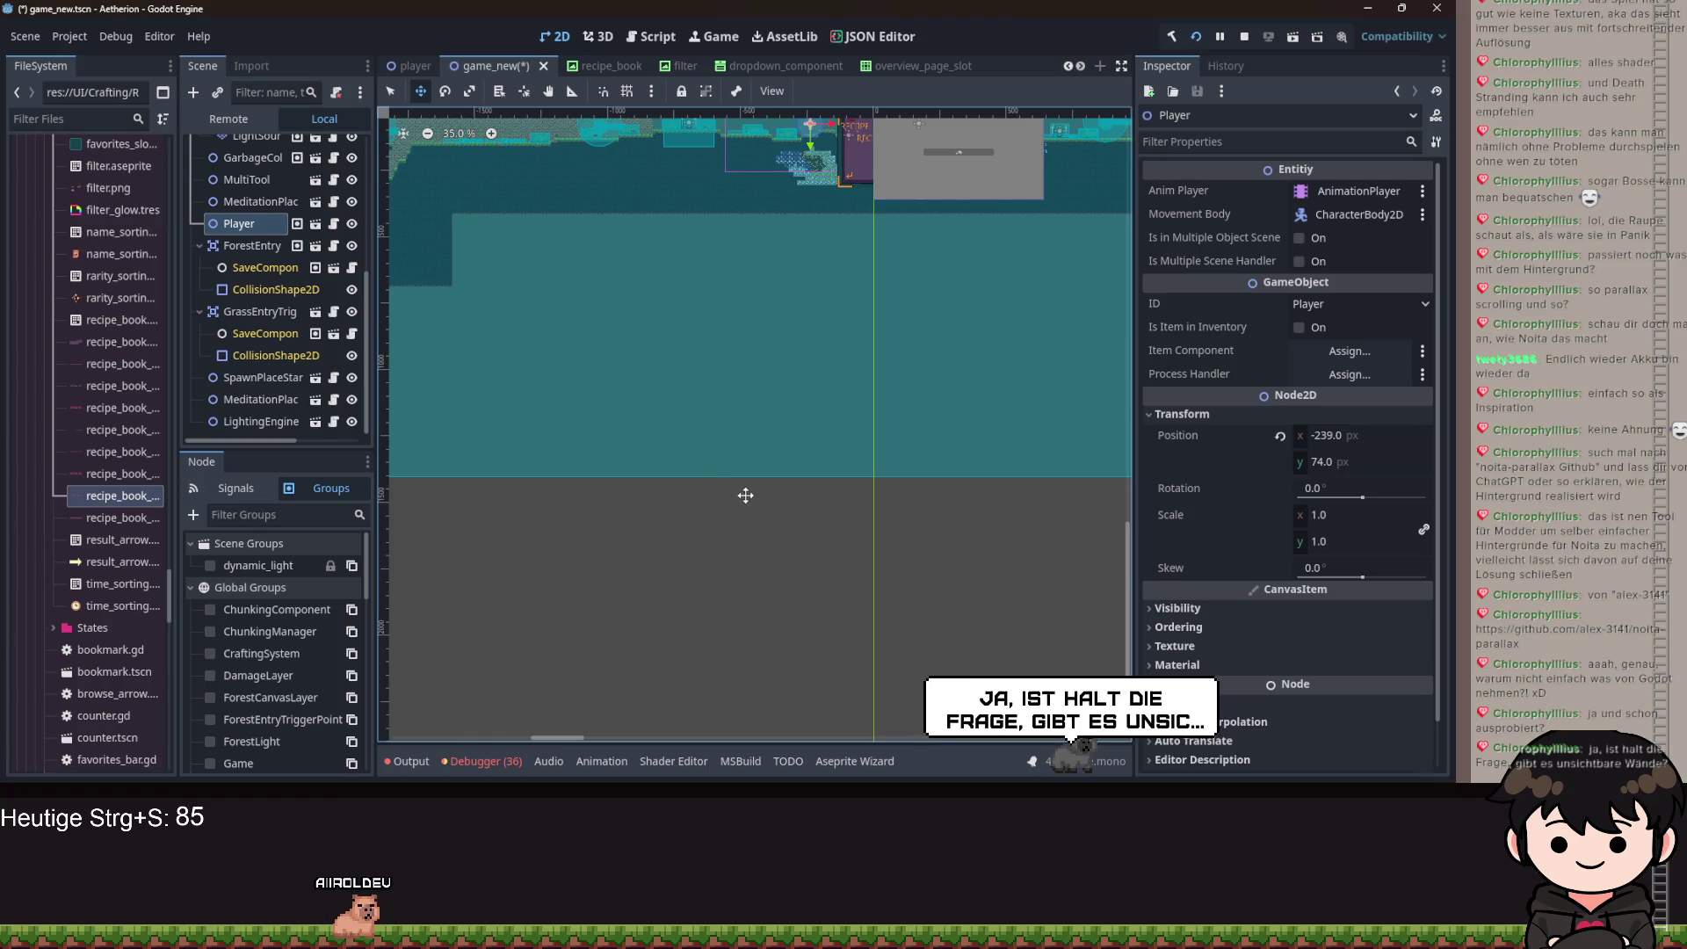
pyautogui.scroll(-4, 764, 440)
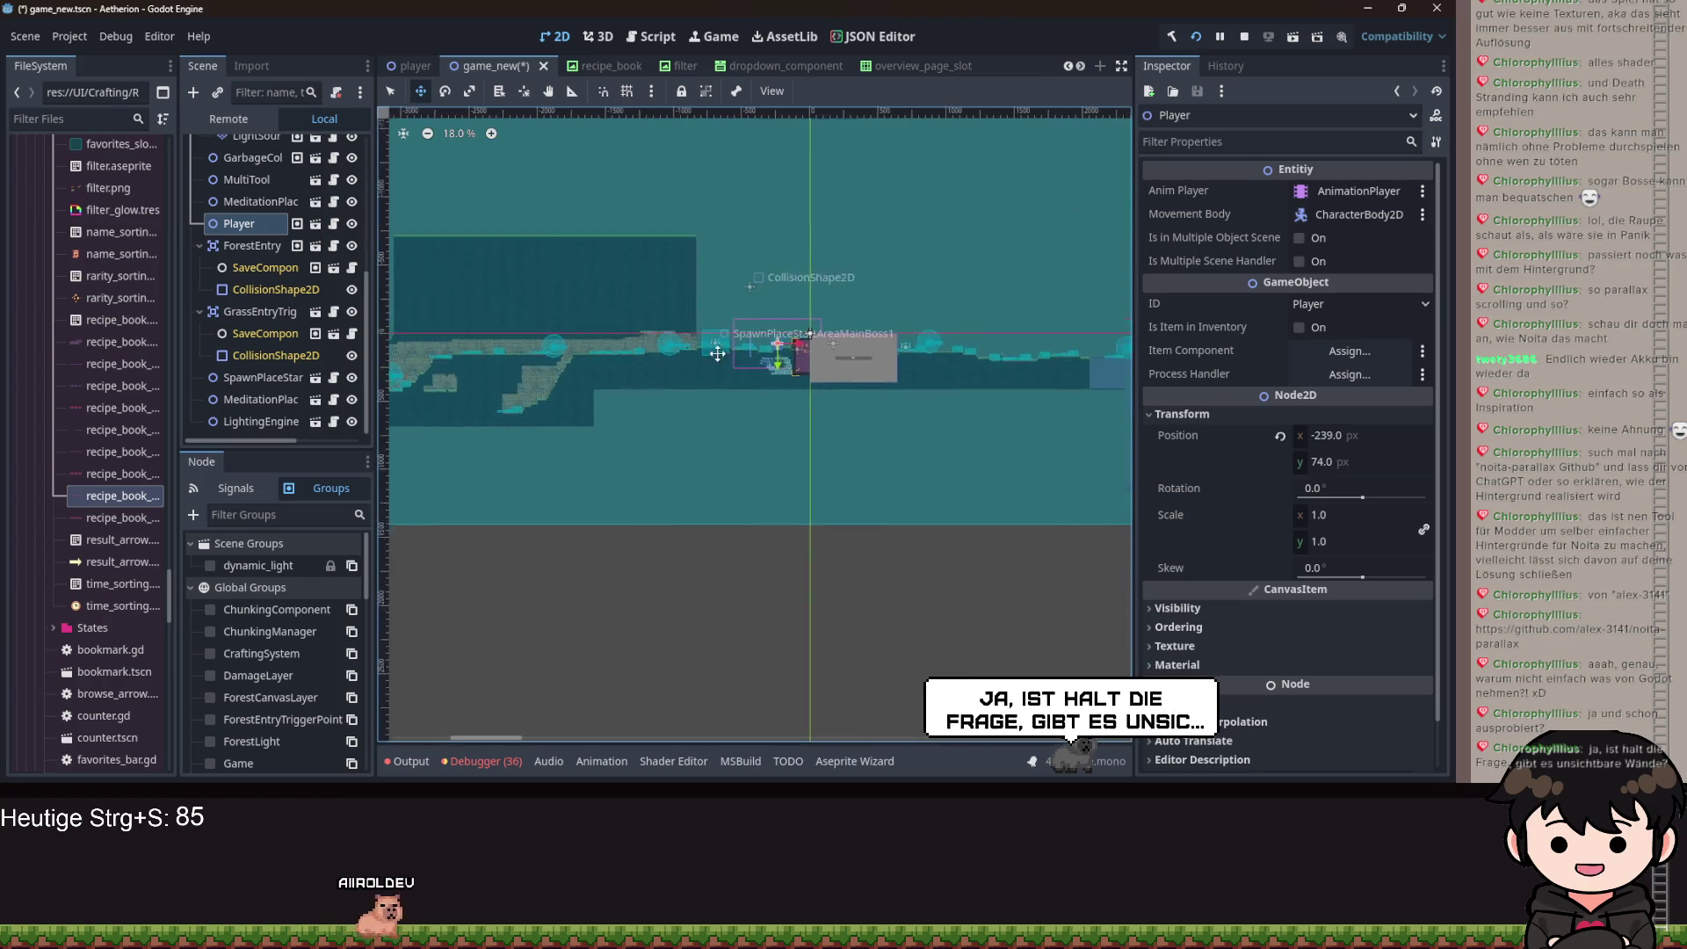
pyautogui.scroll(5, 712, 369)
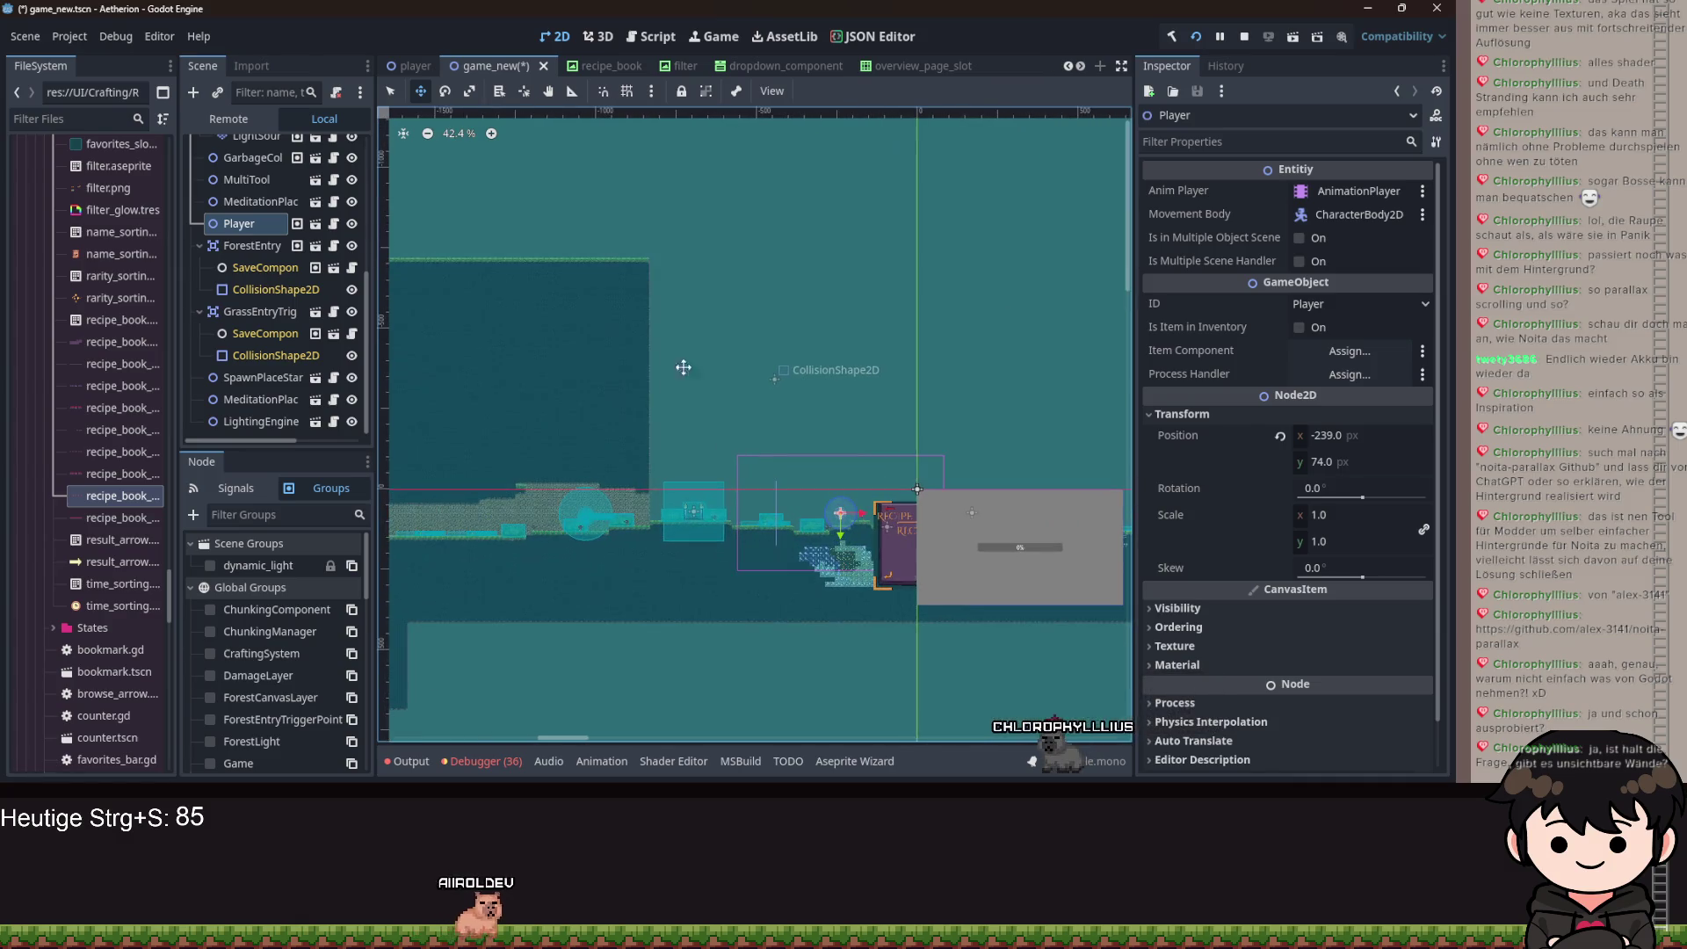
pyautogui.moveTo(615, 164); pyautogui.dragTo(663, 305)
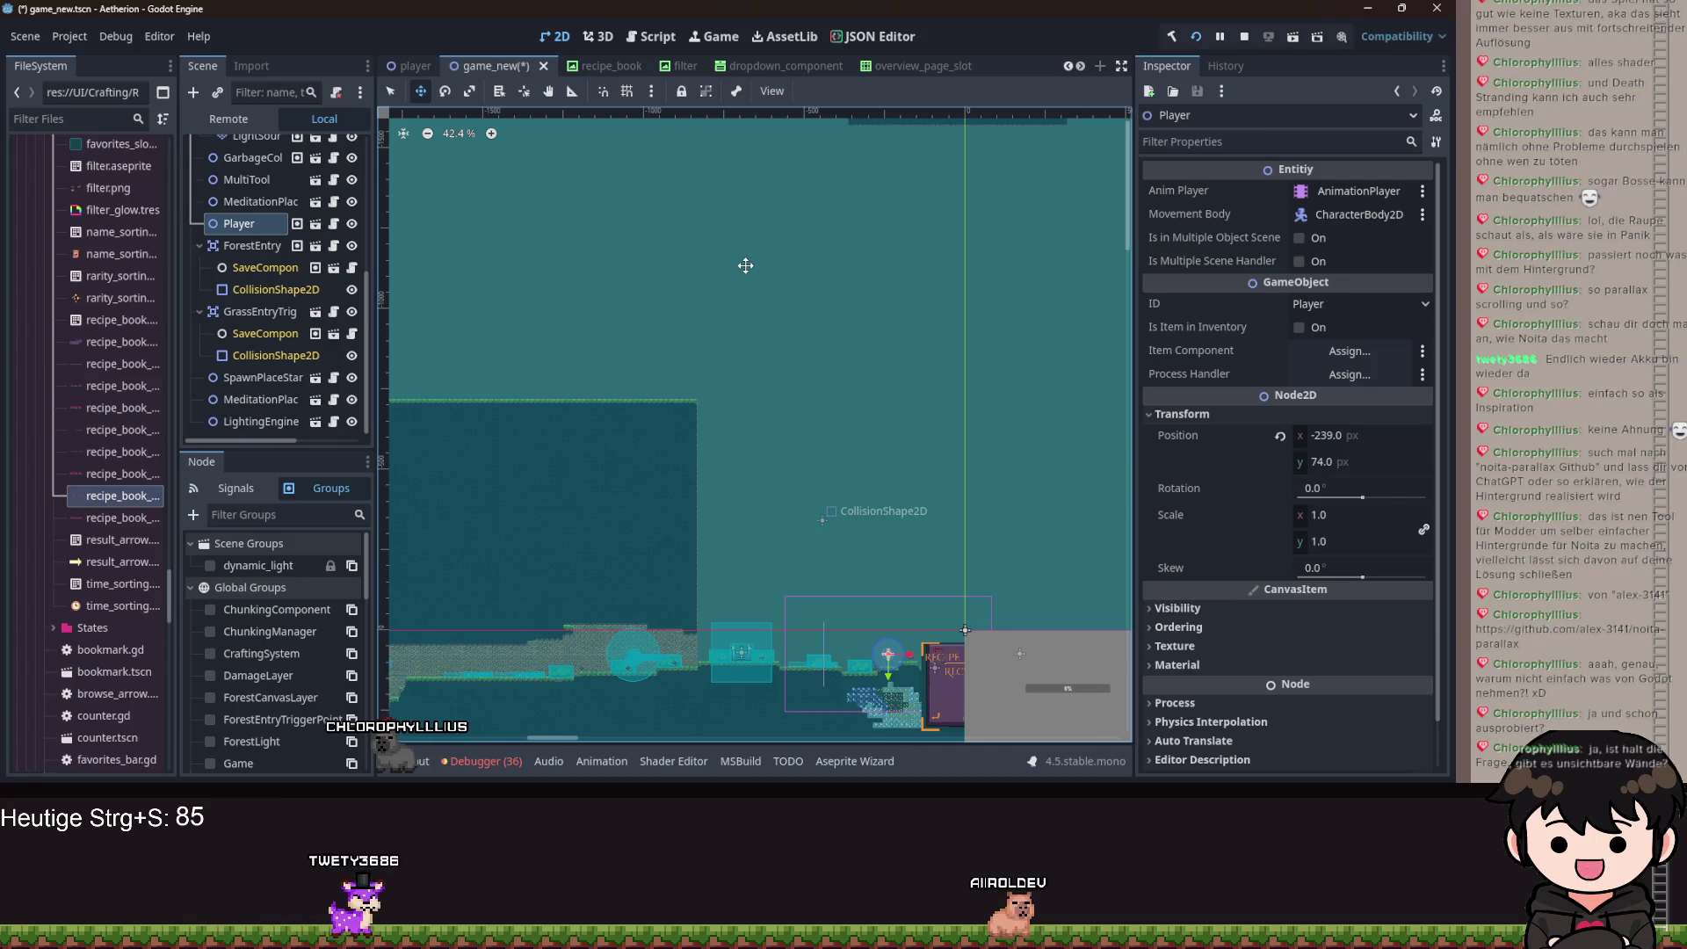
pyautogui.scroll(-5, 870, 297)
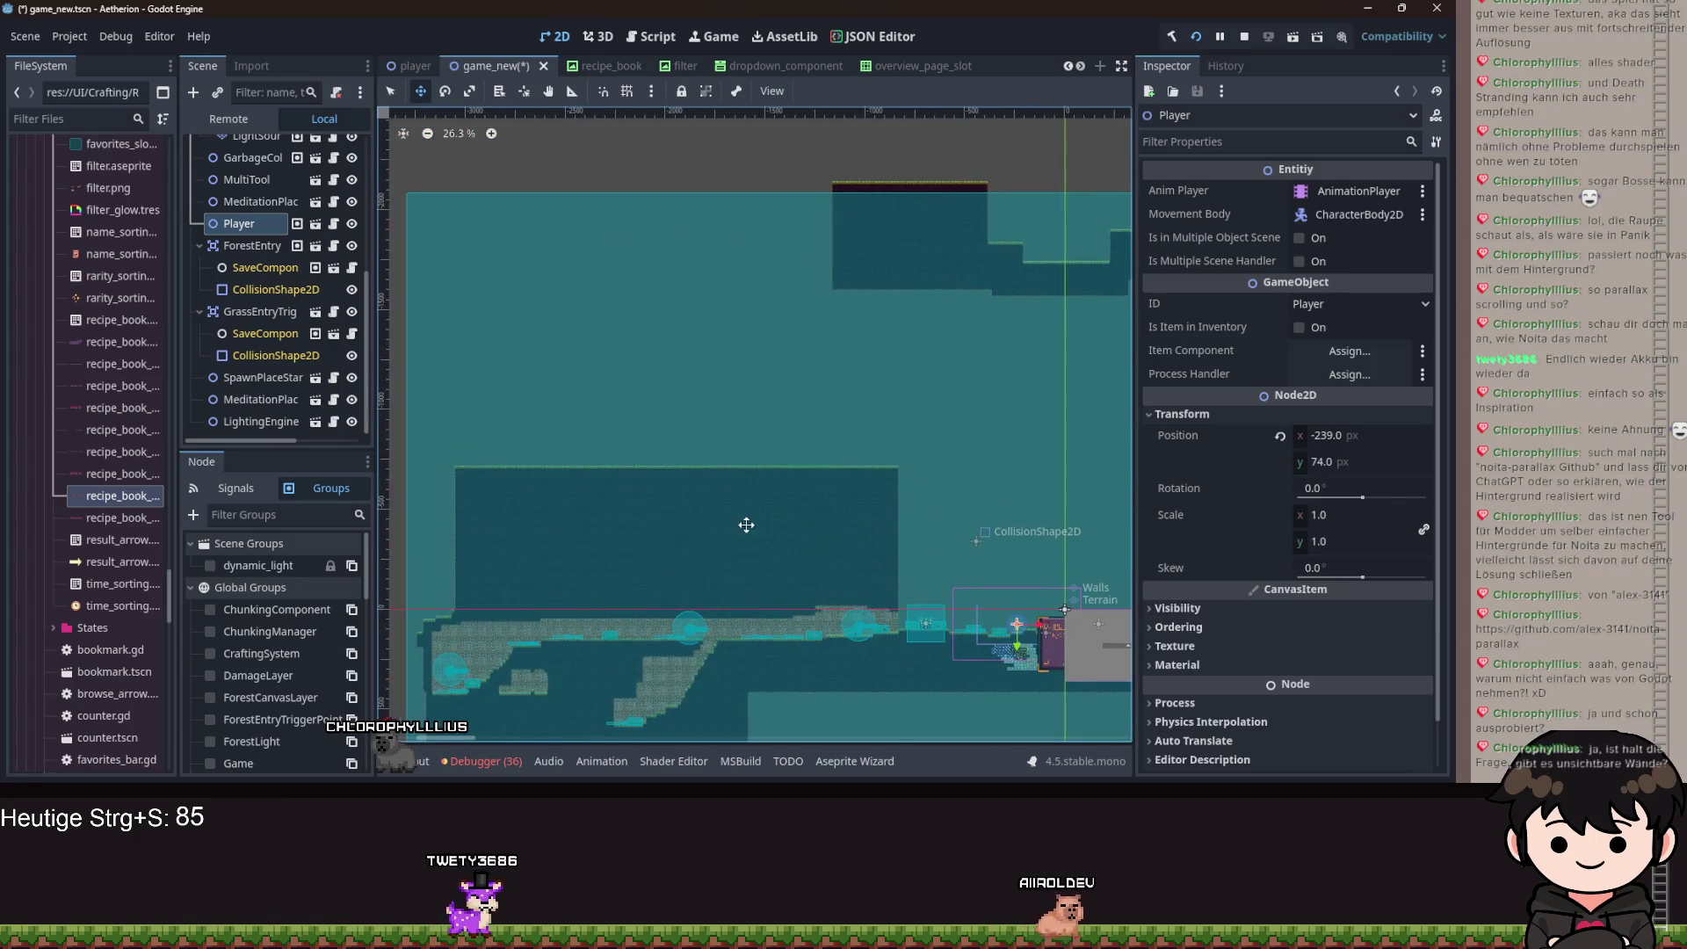
pyautogui.scroll(1, 746, 452)
pyautogui.hscroll(2, 742, 422)
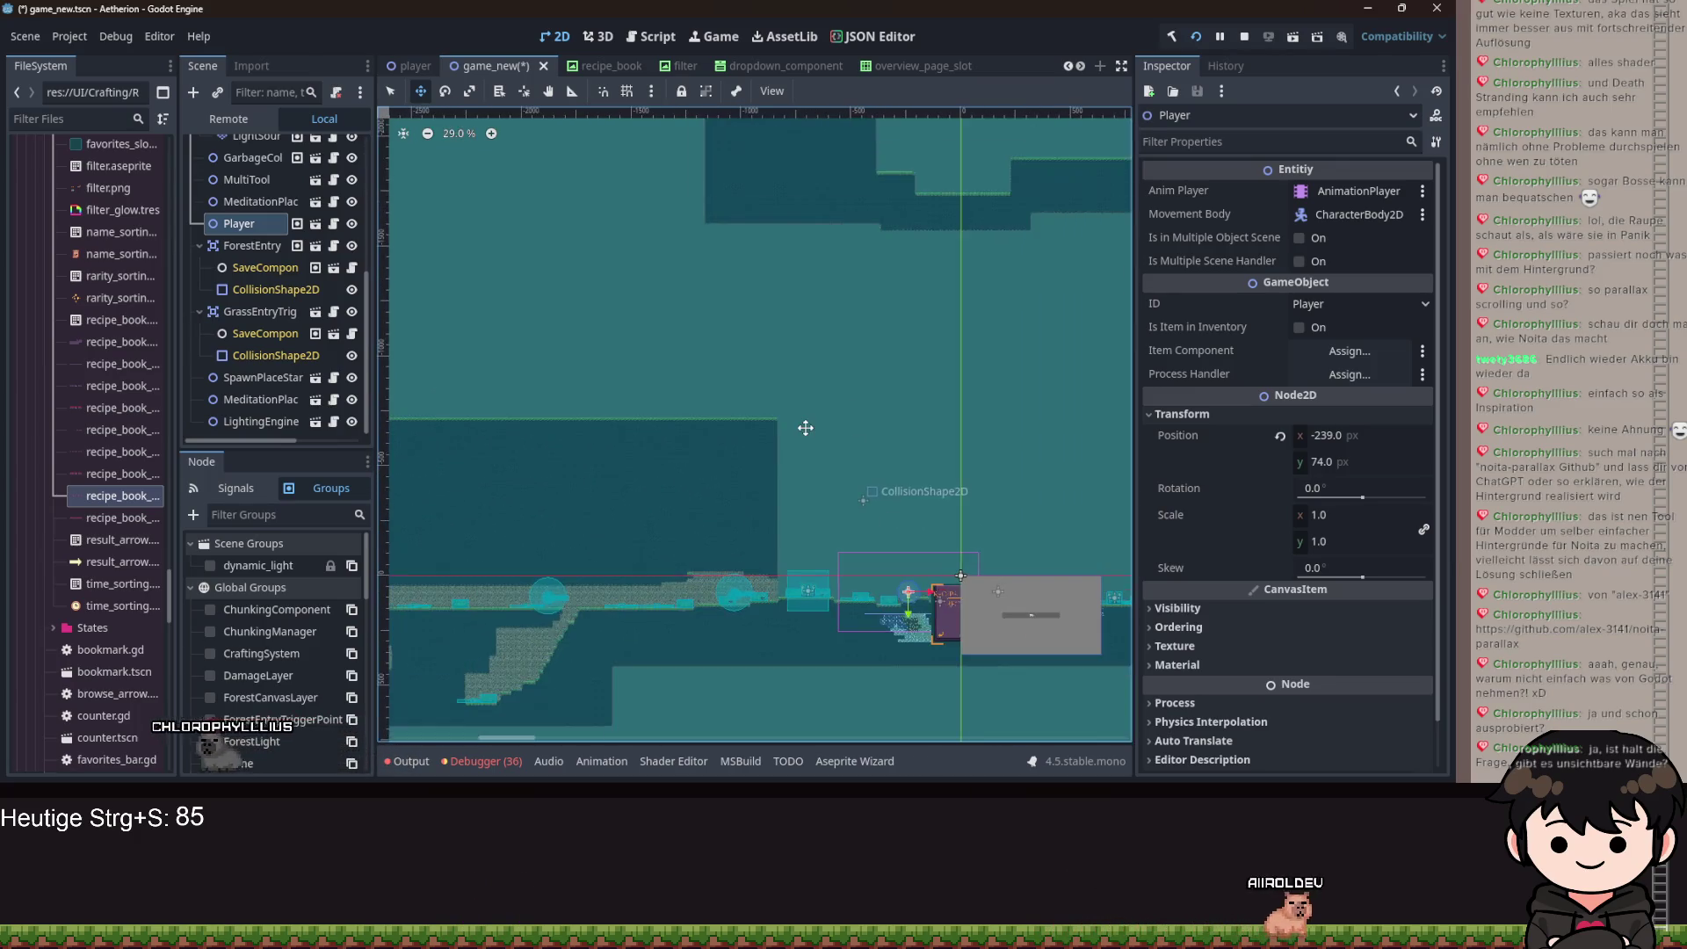
pyautogui.scroll(-8, 805, 428)
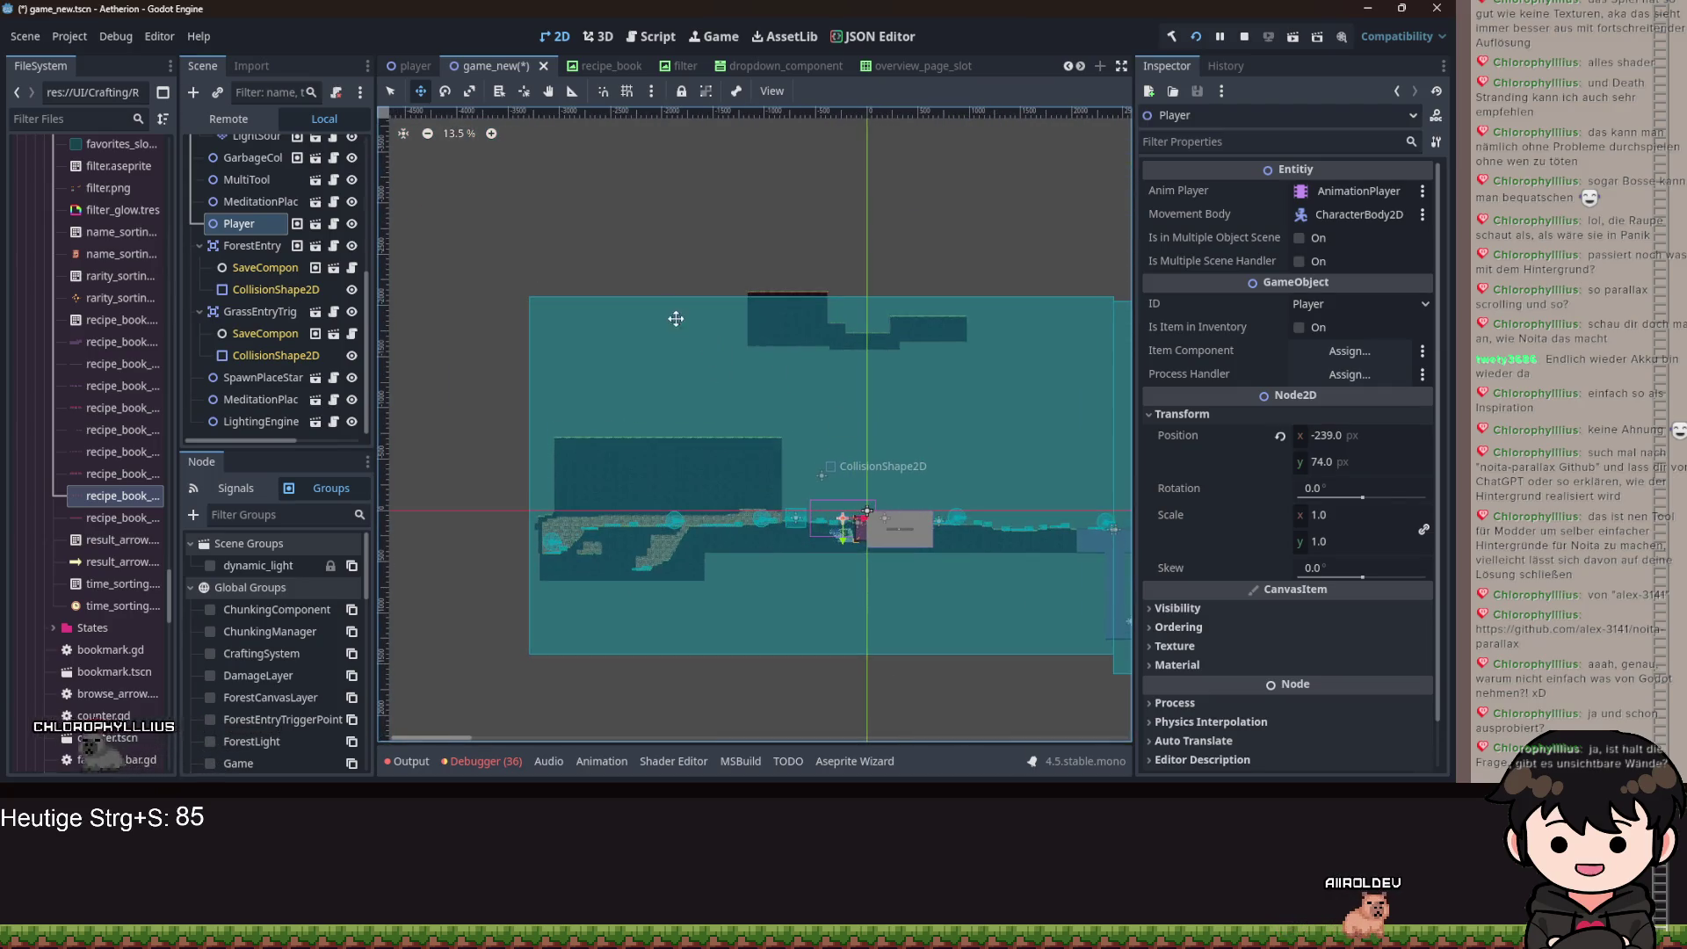
pyautogui.moveTo(678, 319); pyautogui.dragTo(719, 400)
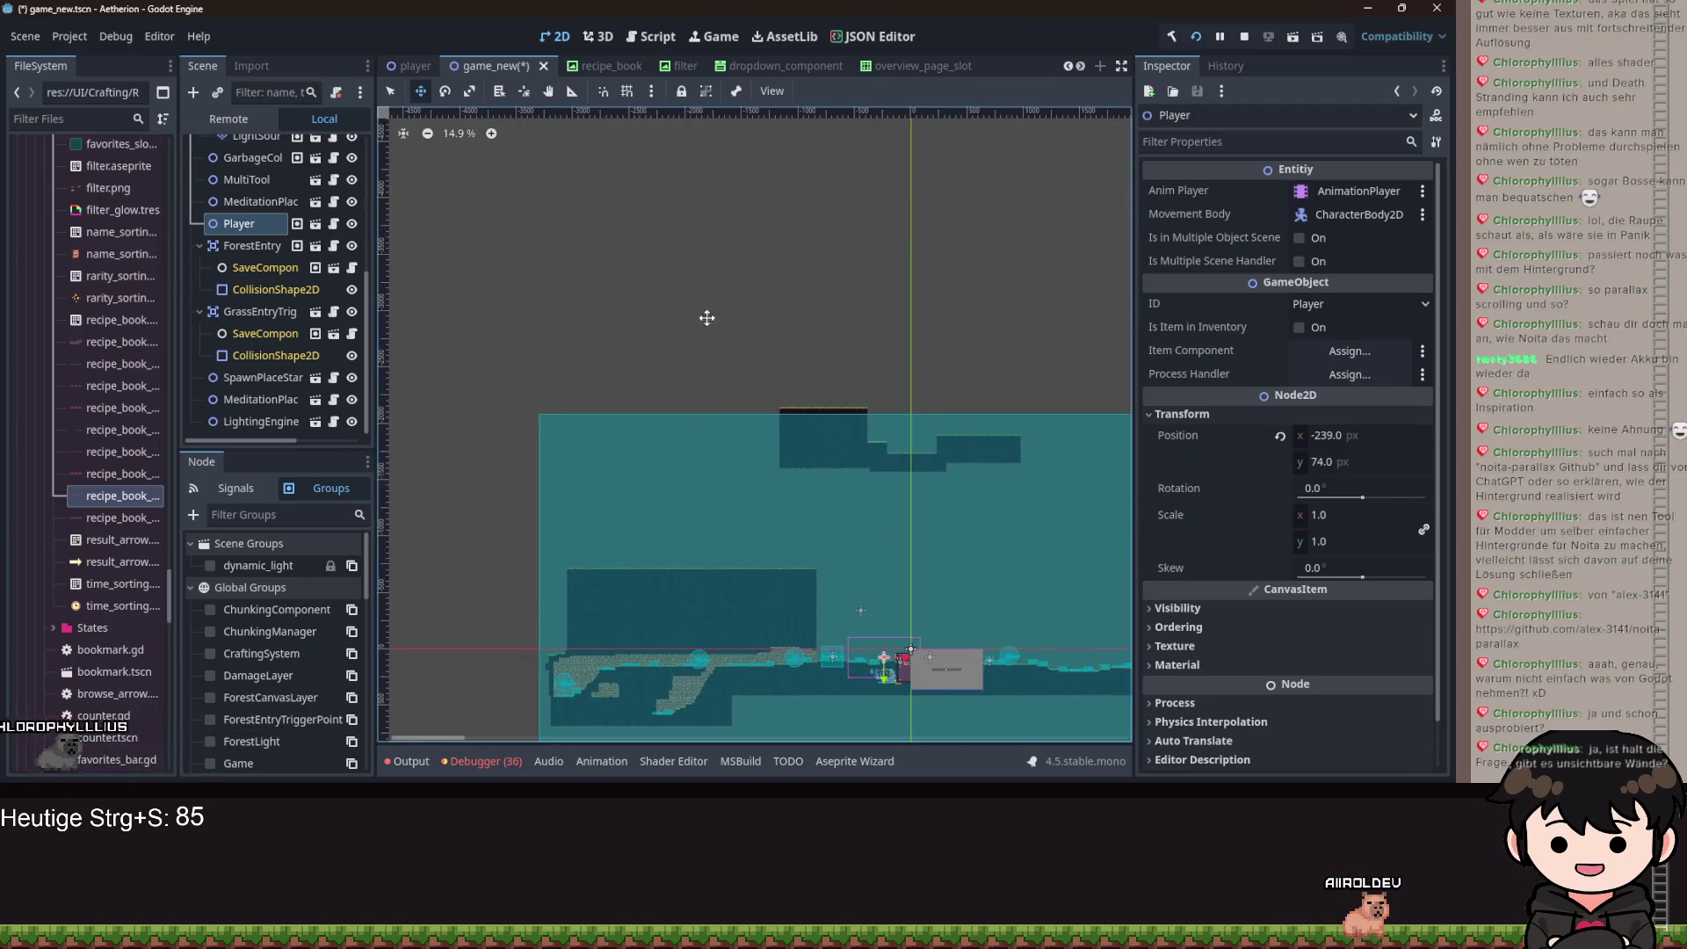
pyautogui.scroll(-2, 790, 388)
pyautogui.hscroll(6, 783, 448)
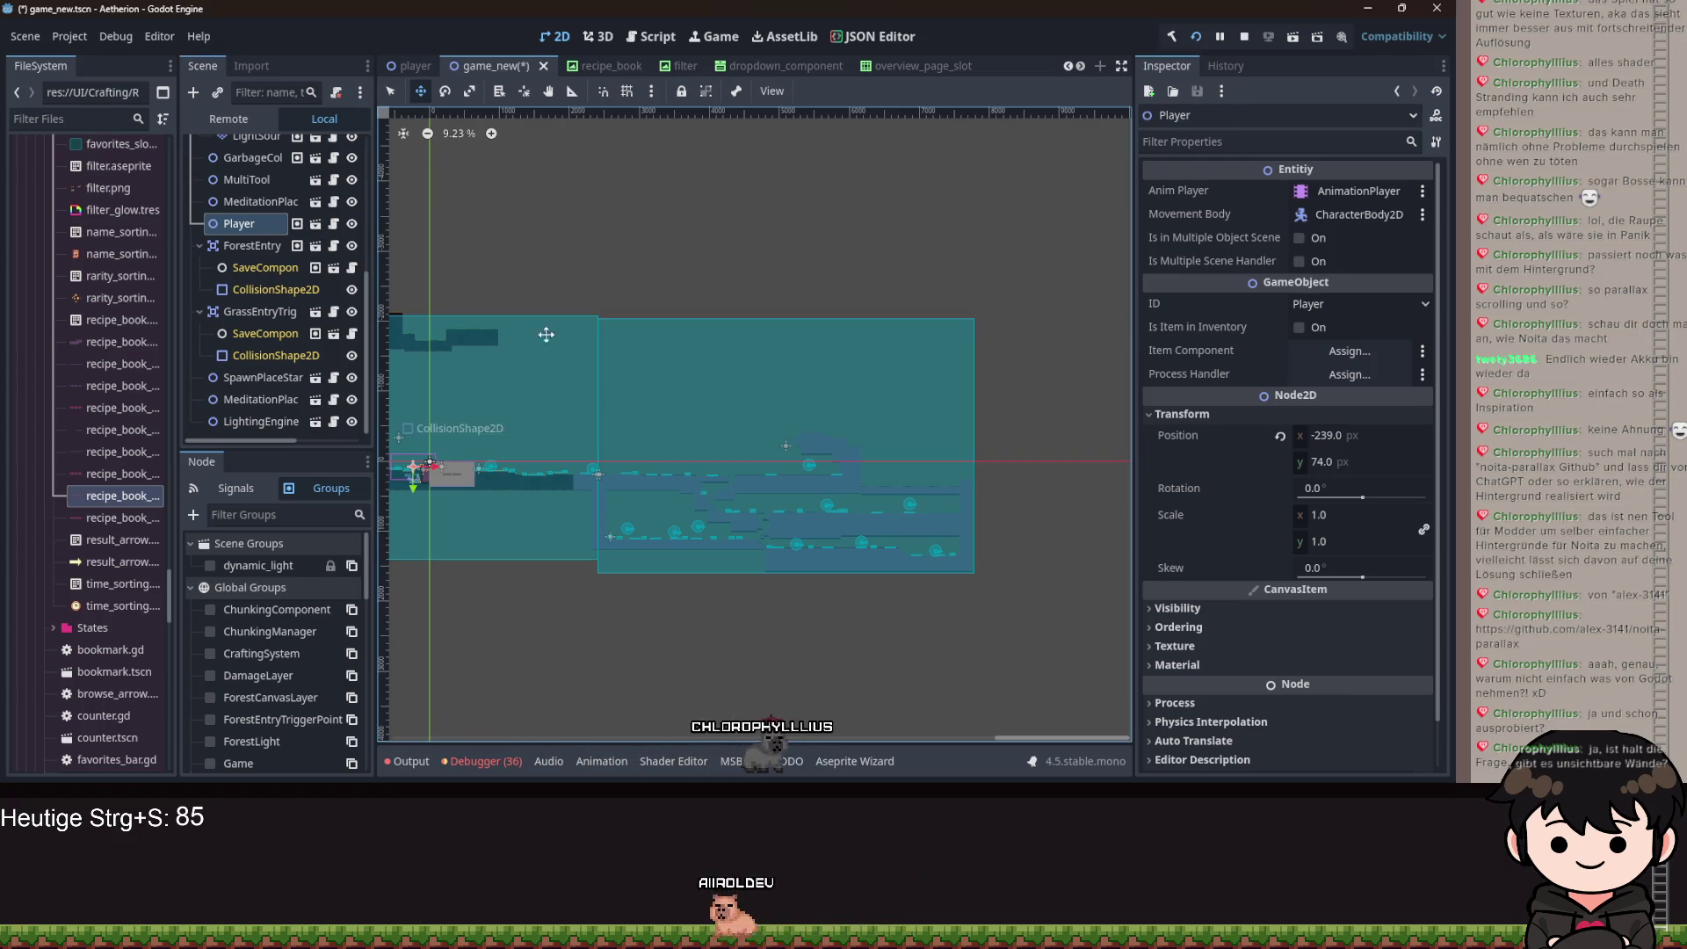
pyautogui.scroll(4, 252, 208)
pyautogui.scroll(3, 448, 123)
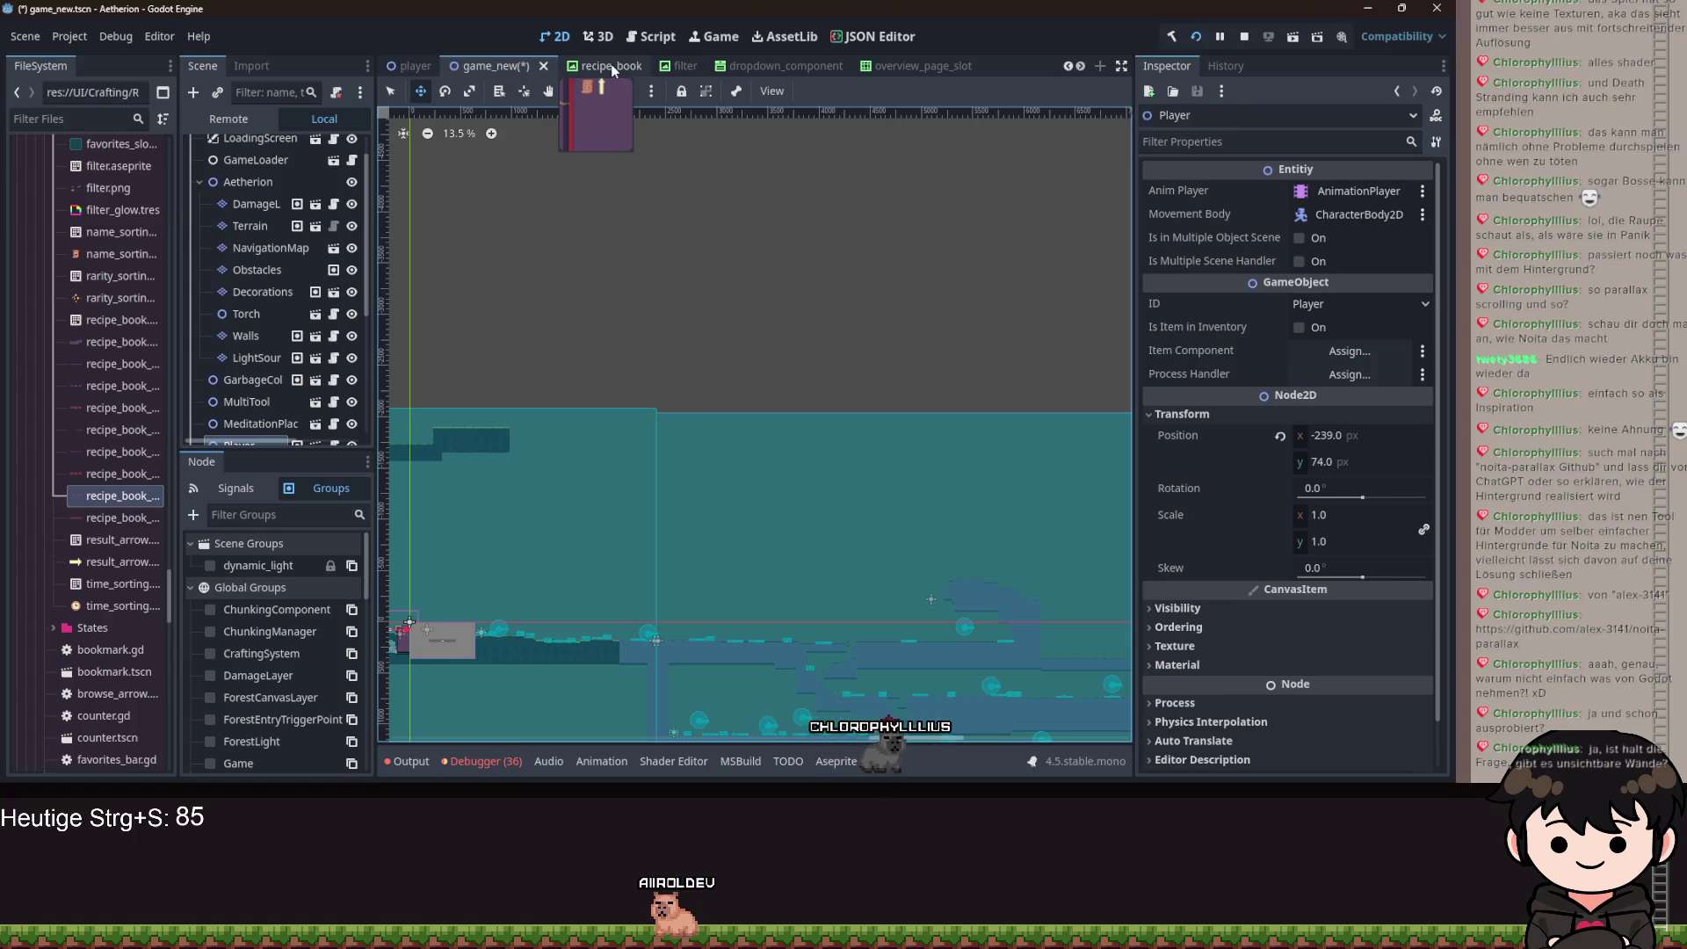
# Switch to the recipe_book scene, zoom the canvas, and open the BrowseArrow node's script.
pyautogui.click(612, 67)
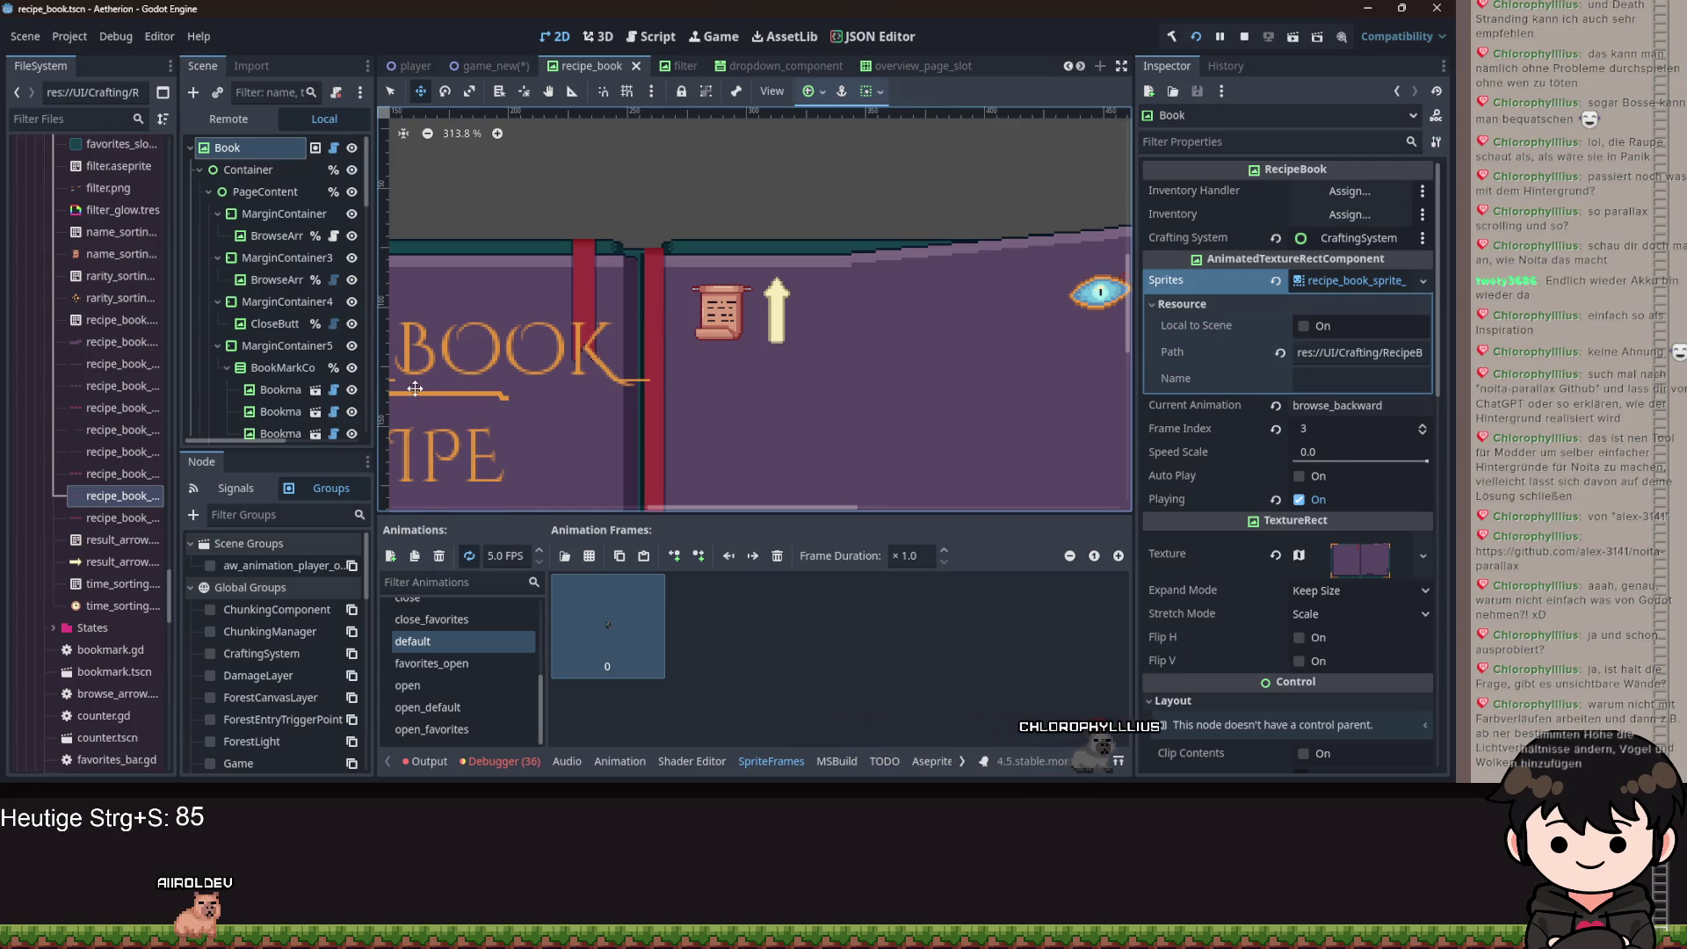
pyautogui.scroll(-4, 638, 234)
pyautogui.scroll(-2, 299, 278)
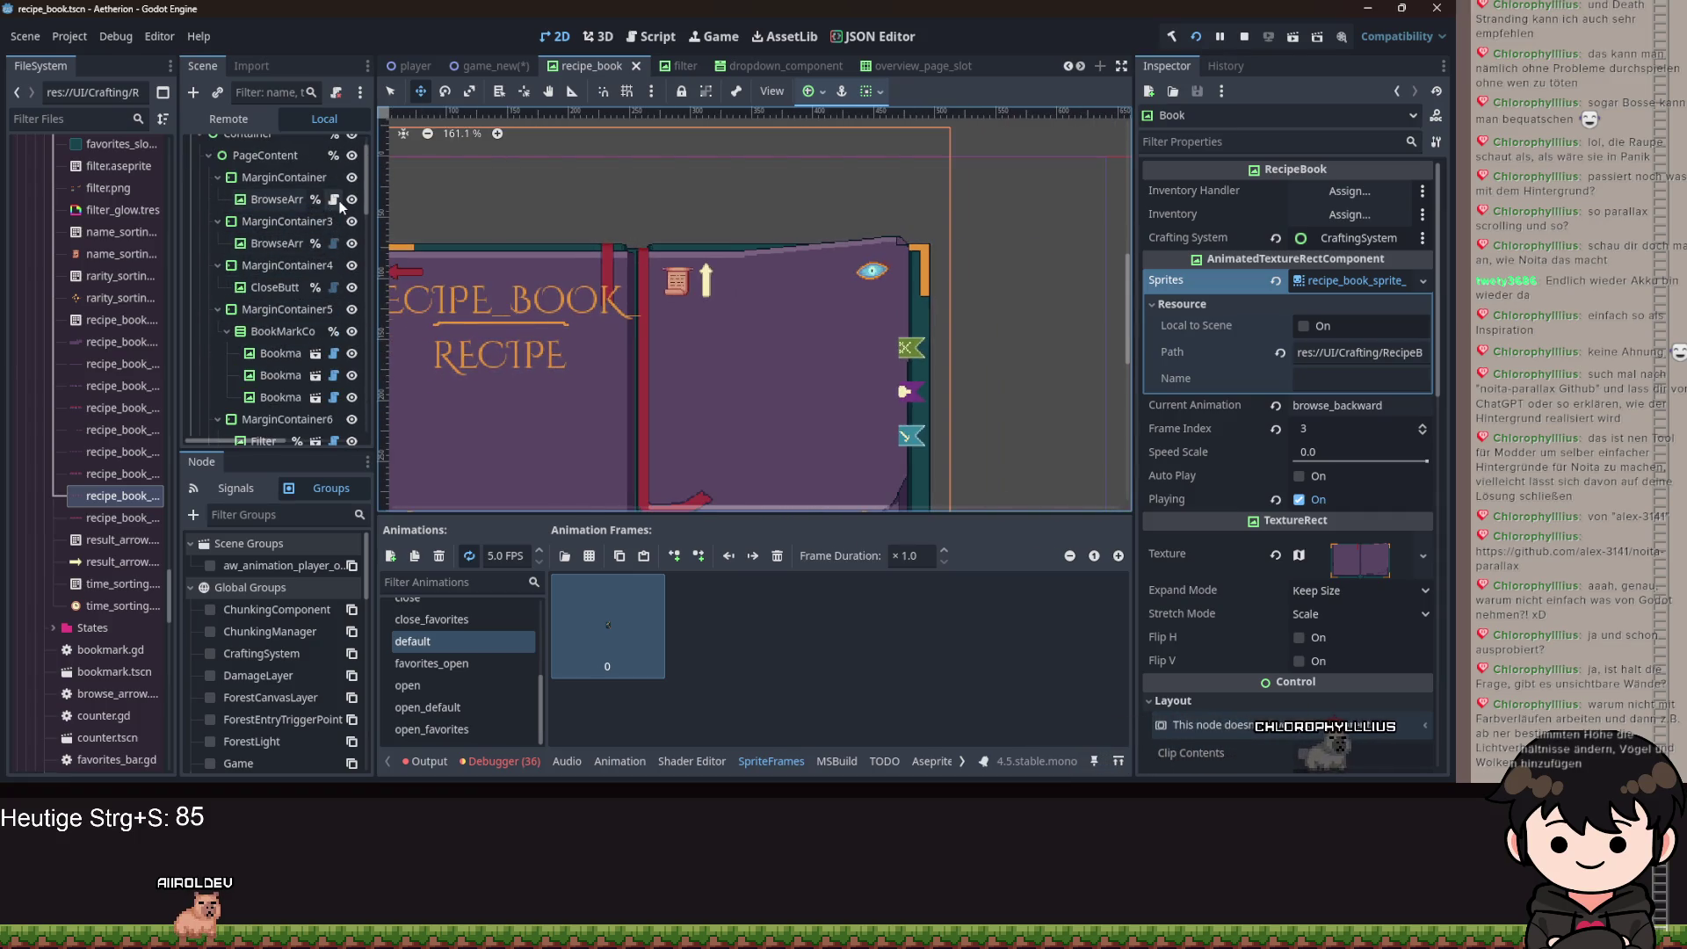
pyautogui.click(335, 200)
# Add blank lines with a _ready stub, then open the Closed, Closing and Open state scripts.
pyautogui.press('Return')
pyautogui.press('Return')
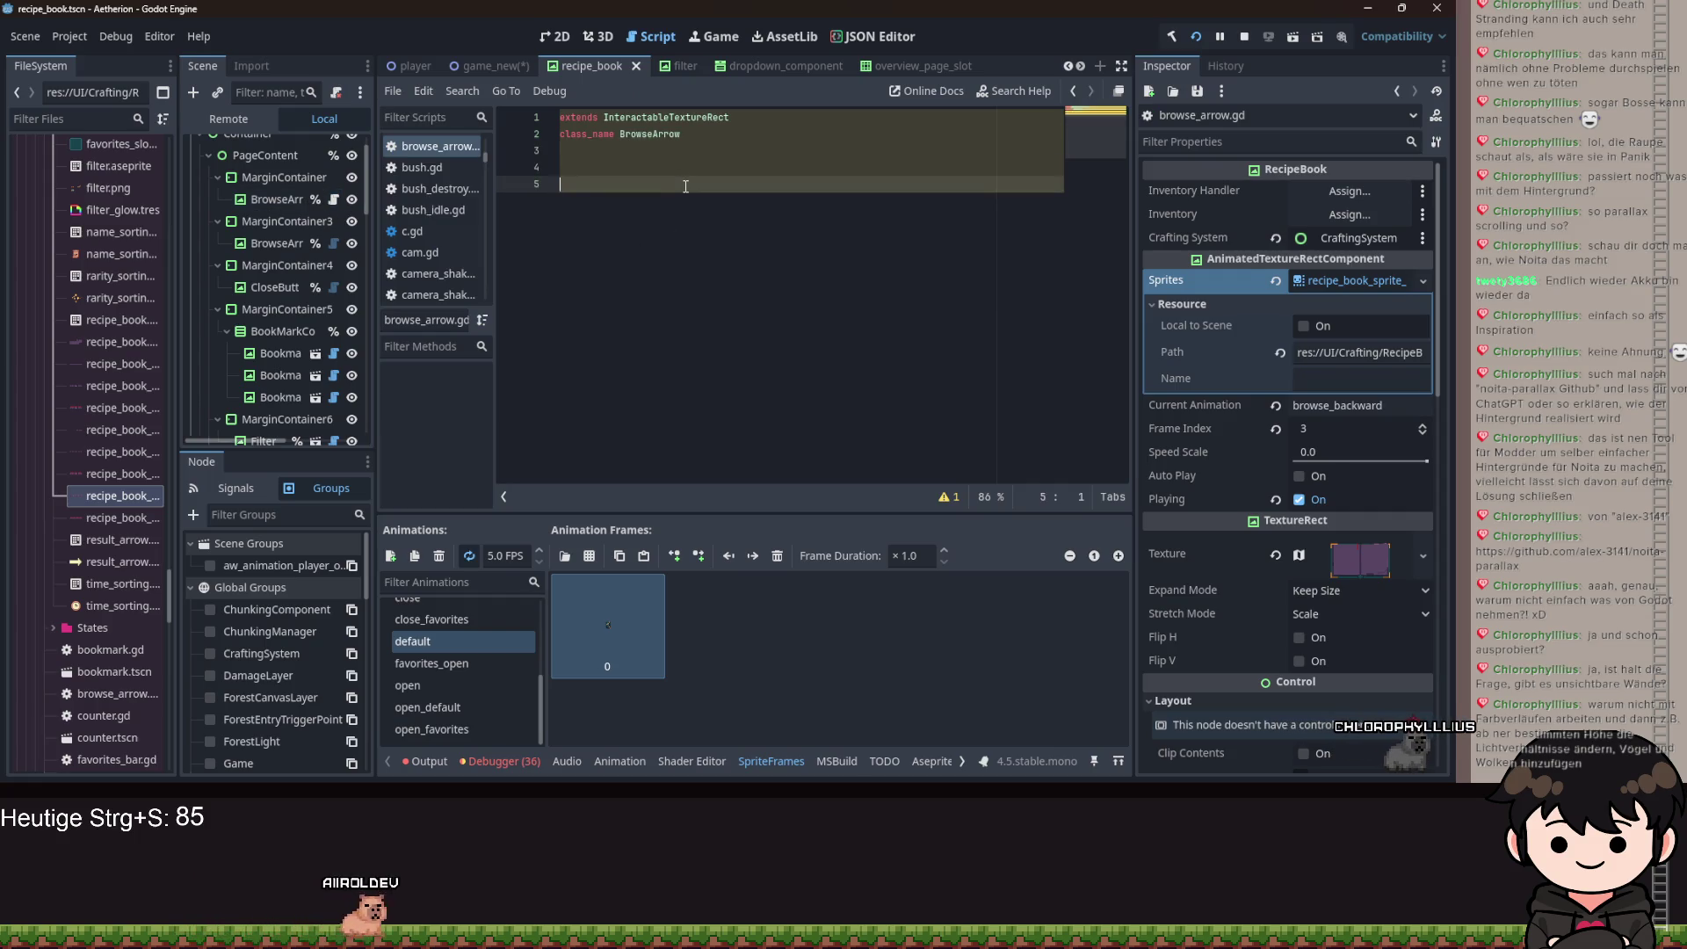
pyautogui.write('func _re')
pyautogui.press('Return')
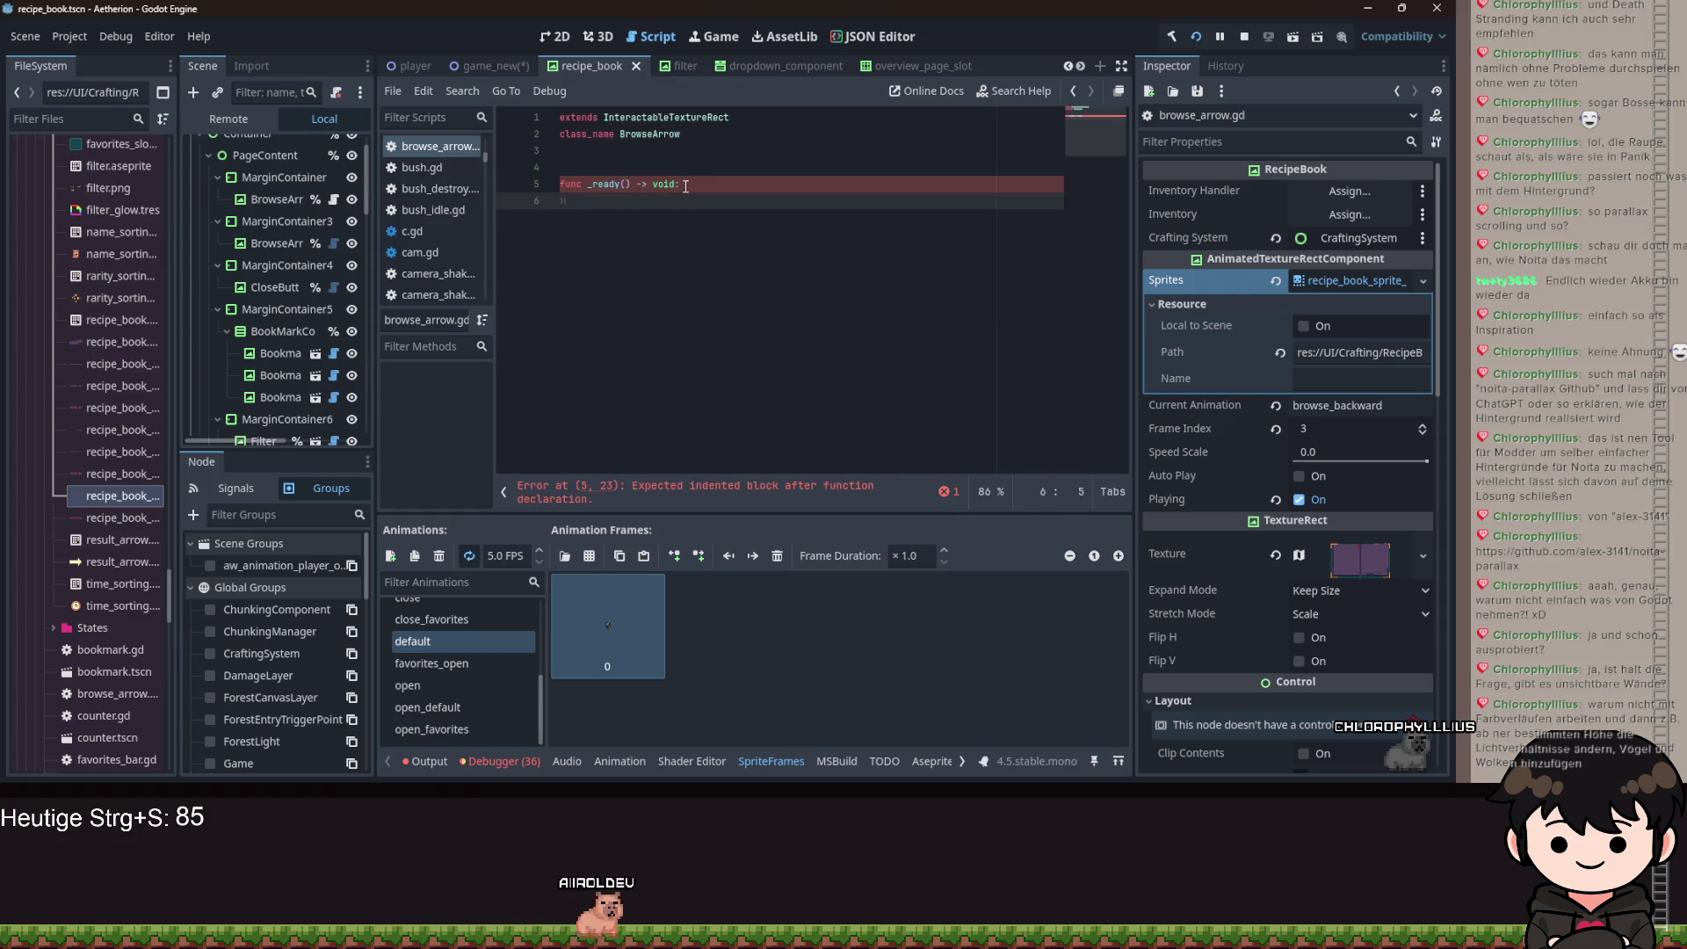
pyautogui.scroll(-8, 316, 339)
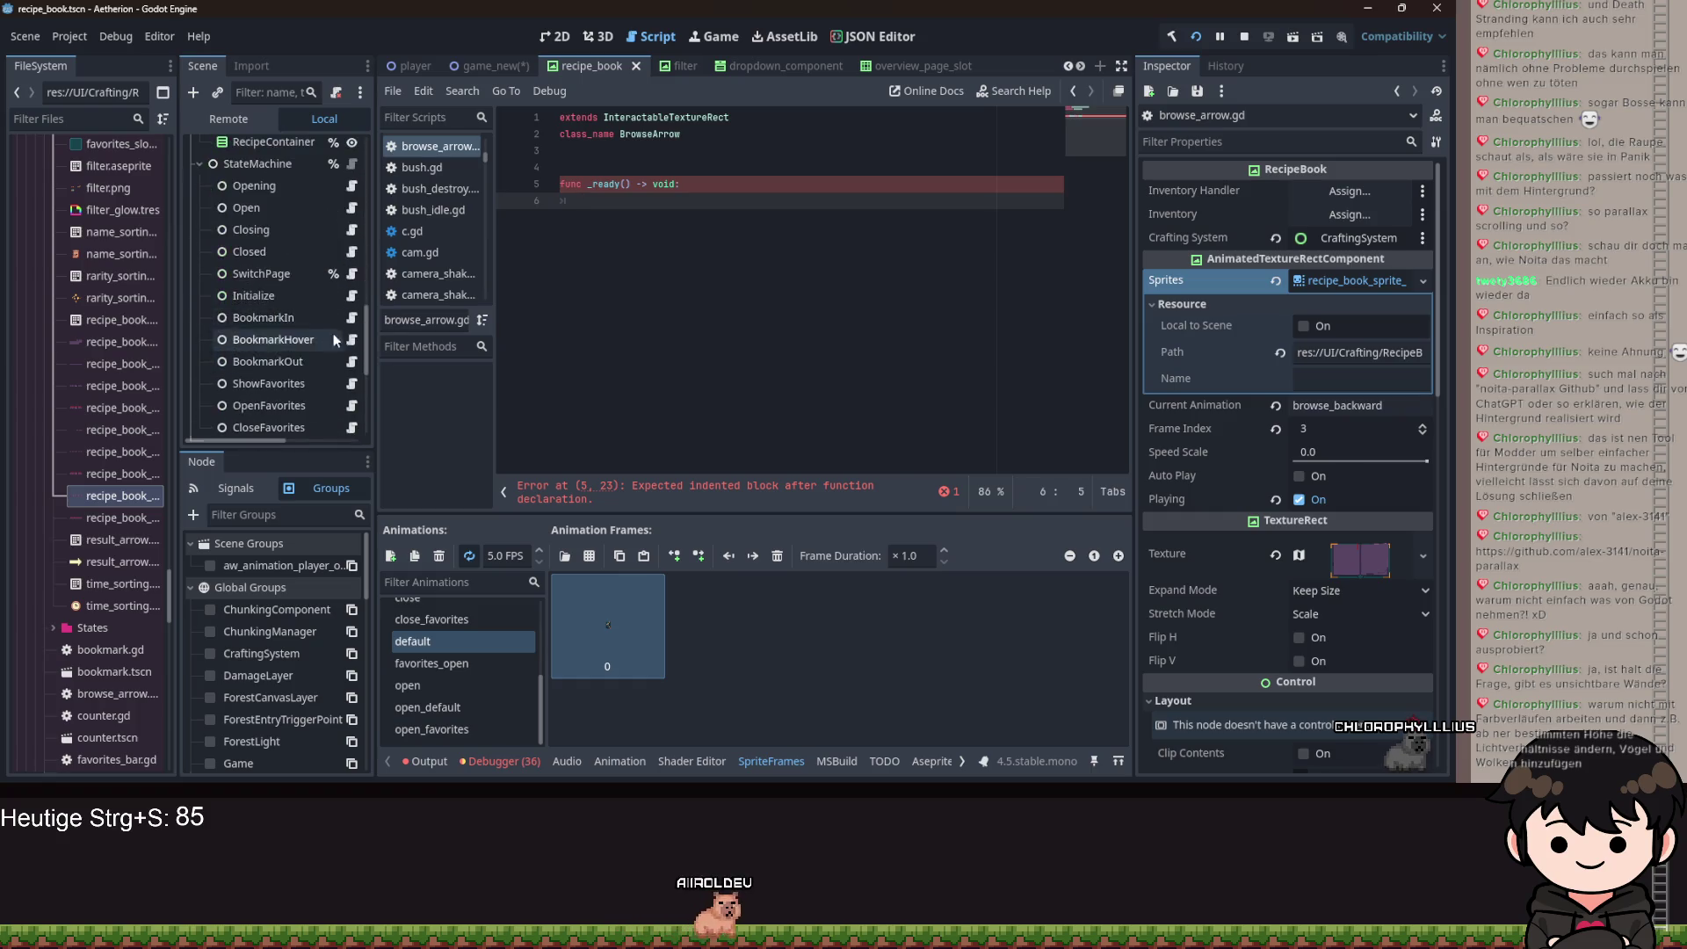
pyautogui.click(351, 253)
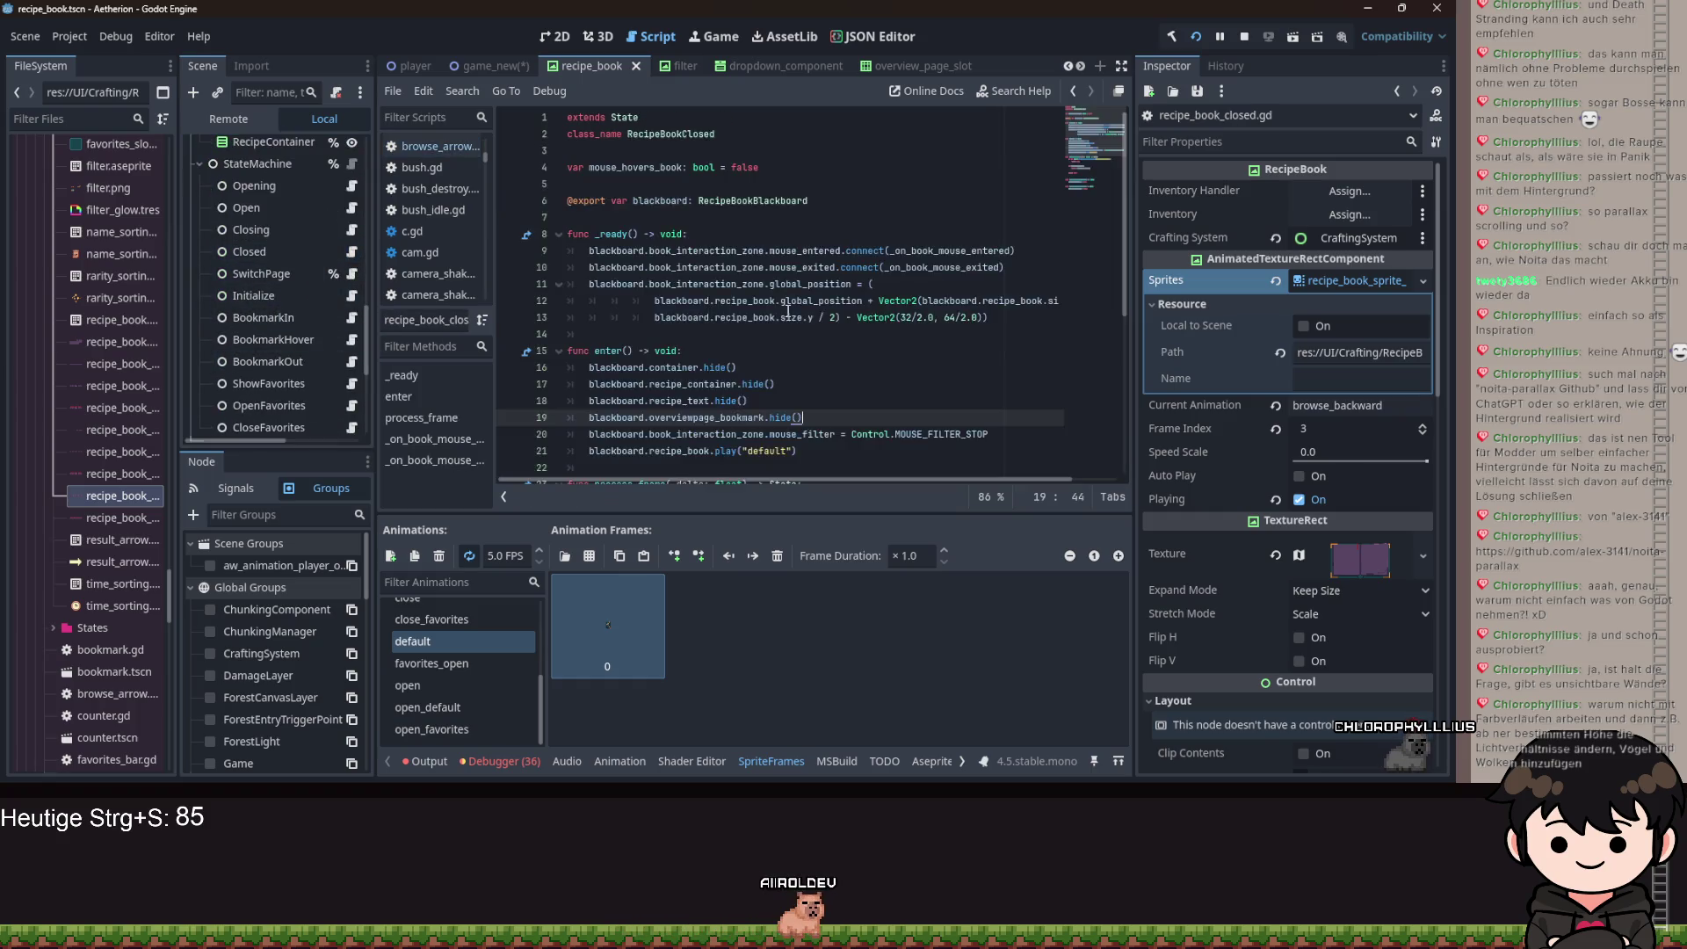
pyautogui.click(356, 229)
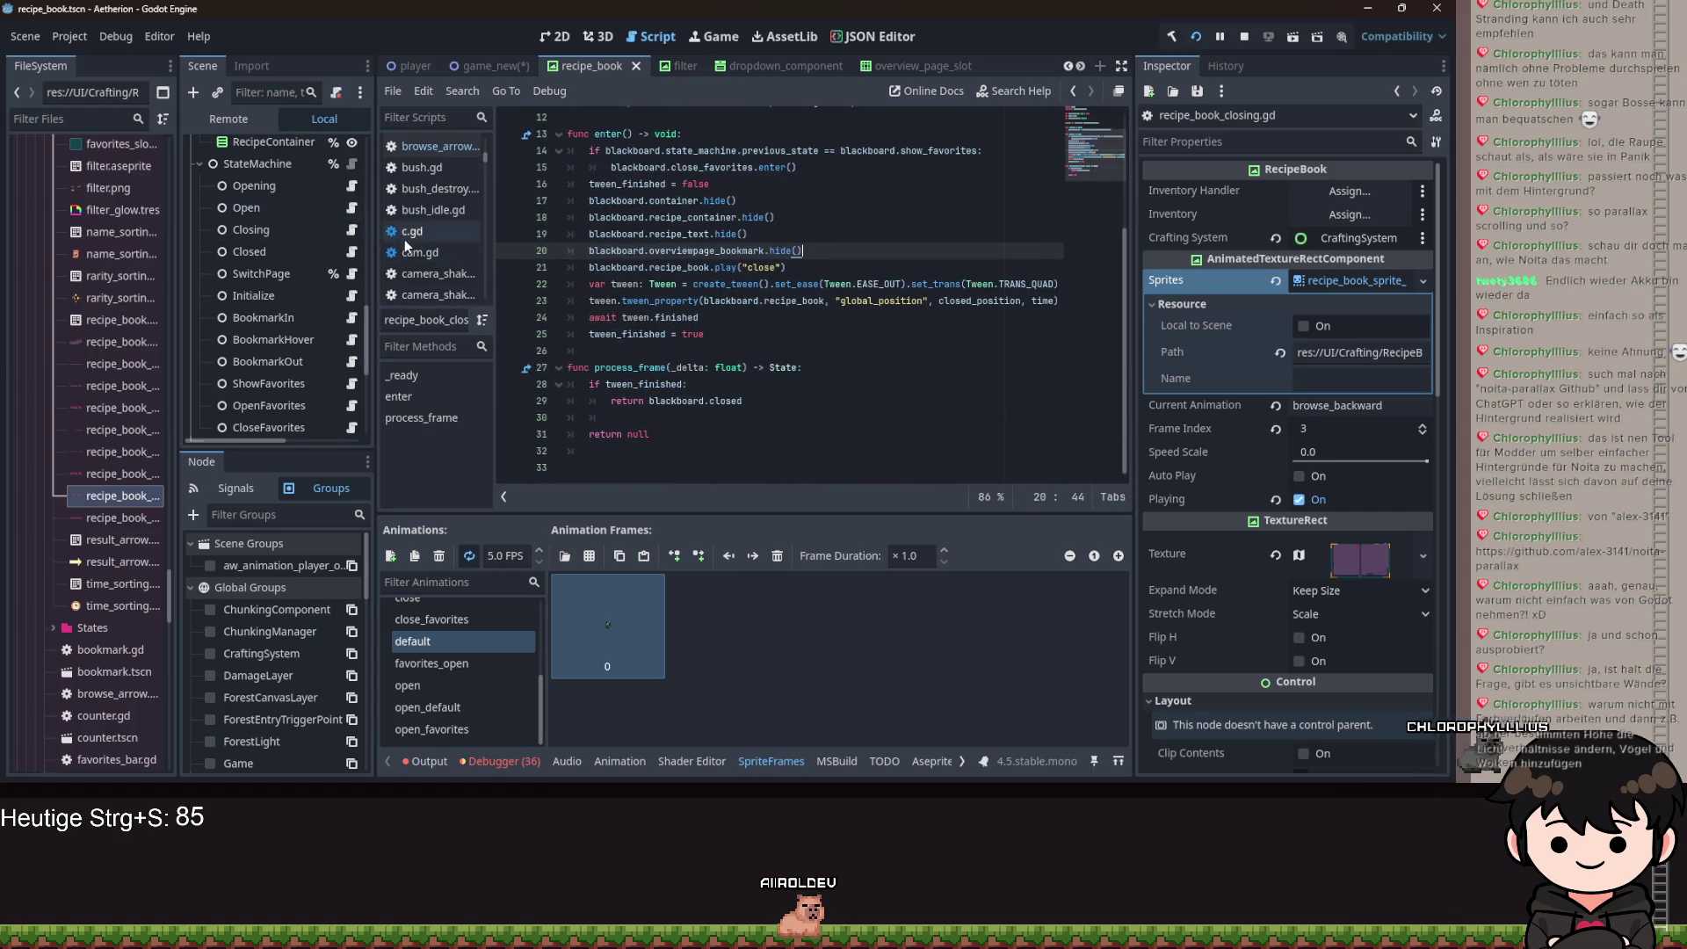
pyautogui.click(353, 210)
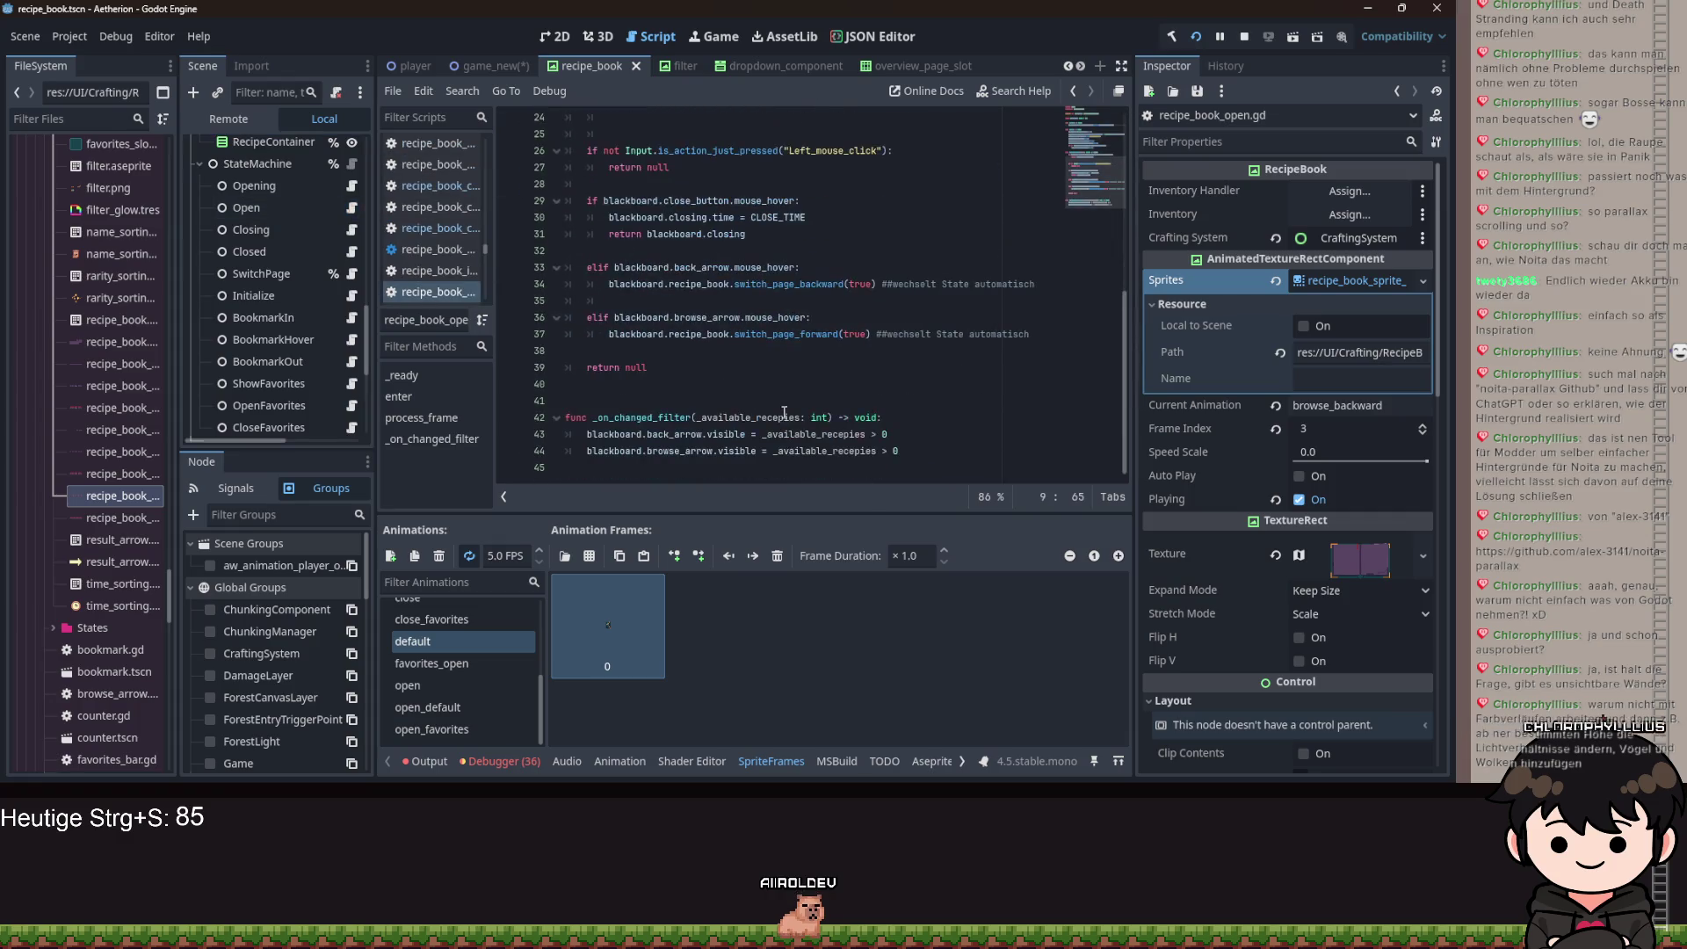
# Review recipe_book_open.gd's _on_changed_filter and _ready signal hookup, then open browse_arrow.gd.
pyautogui.moveTo(929, 449); pyautogui.dragTo(504, 408)
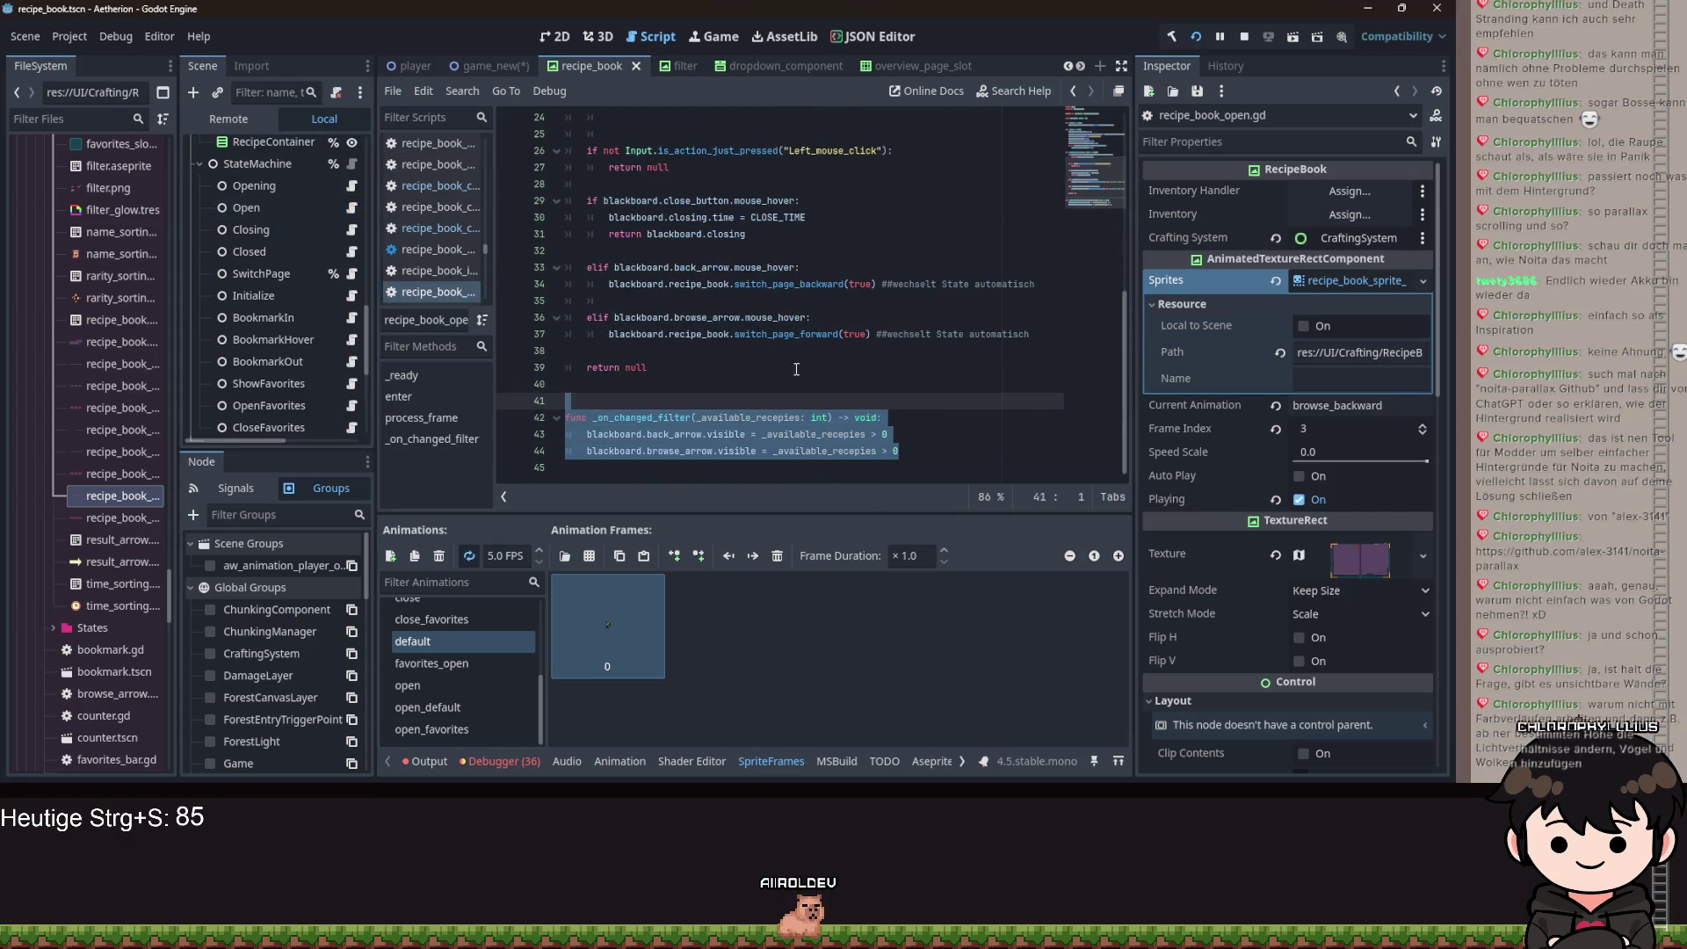
pyautogui.scroll(8, 792, 371)
pyautogui.moveTo(915, 252); pyautogui.dragTo(581, 245)
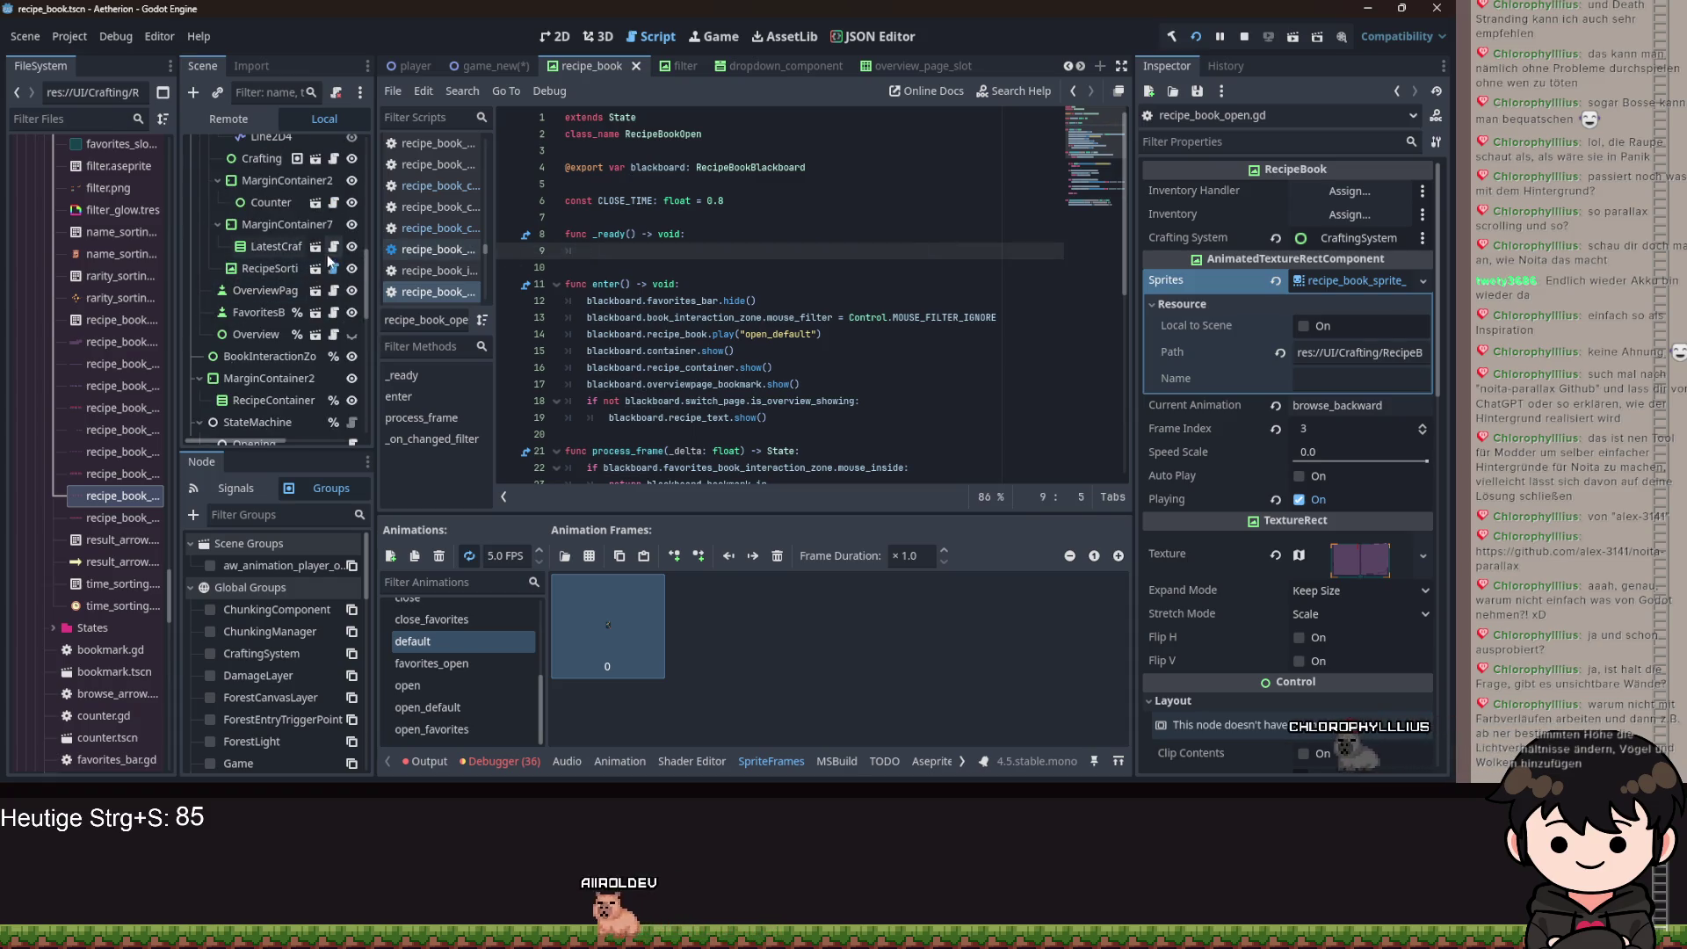
pyautogui.scroll(5, 314, 262)
pyautogui.scroll(2, 320, 255)
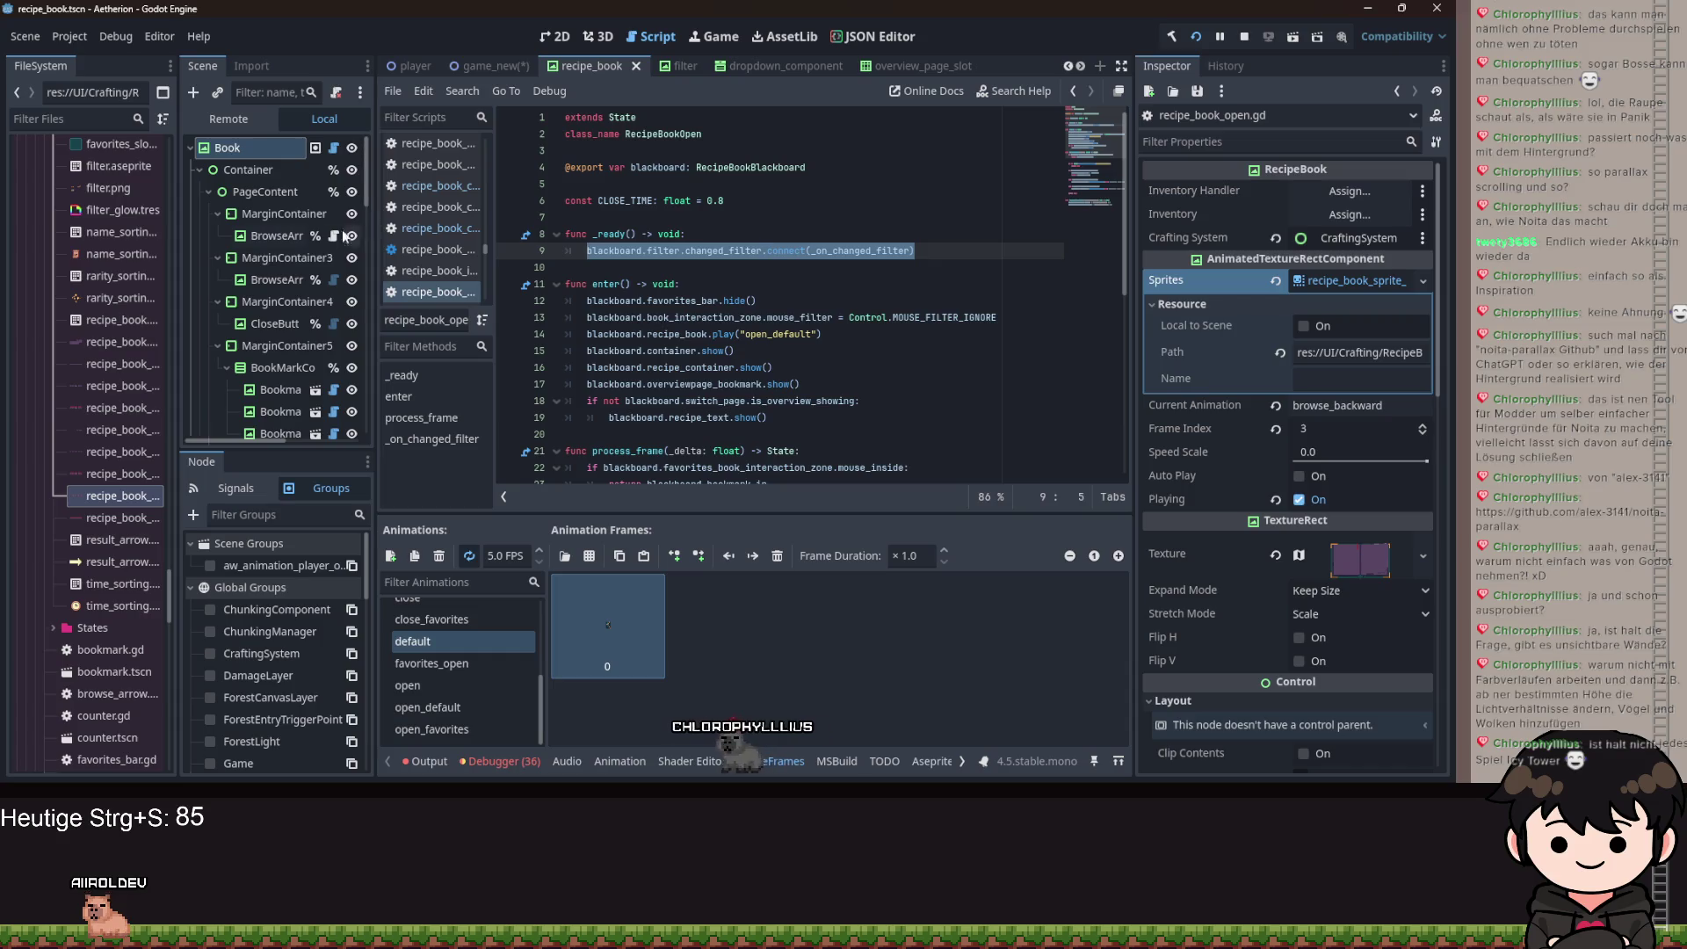
pyautogui.scroll(-3, 299, 250)
pyautogui.scroll(-2, 303, 263)
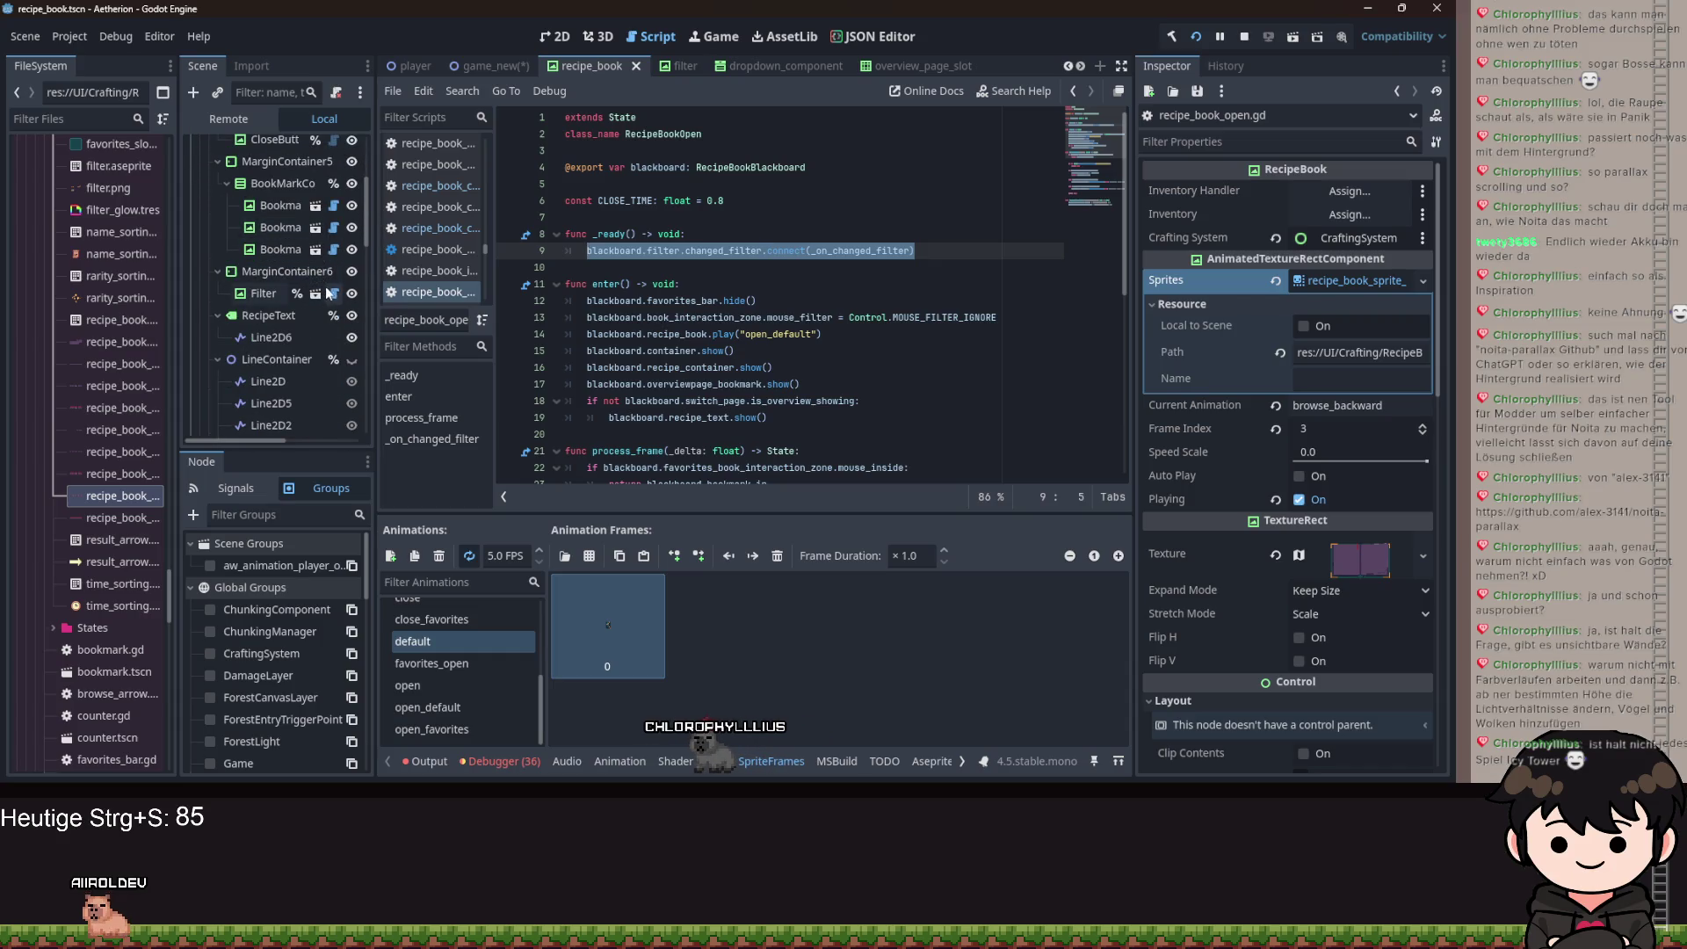
pyautogui.scroll(-3, 255, 255)
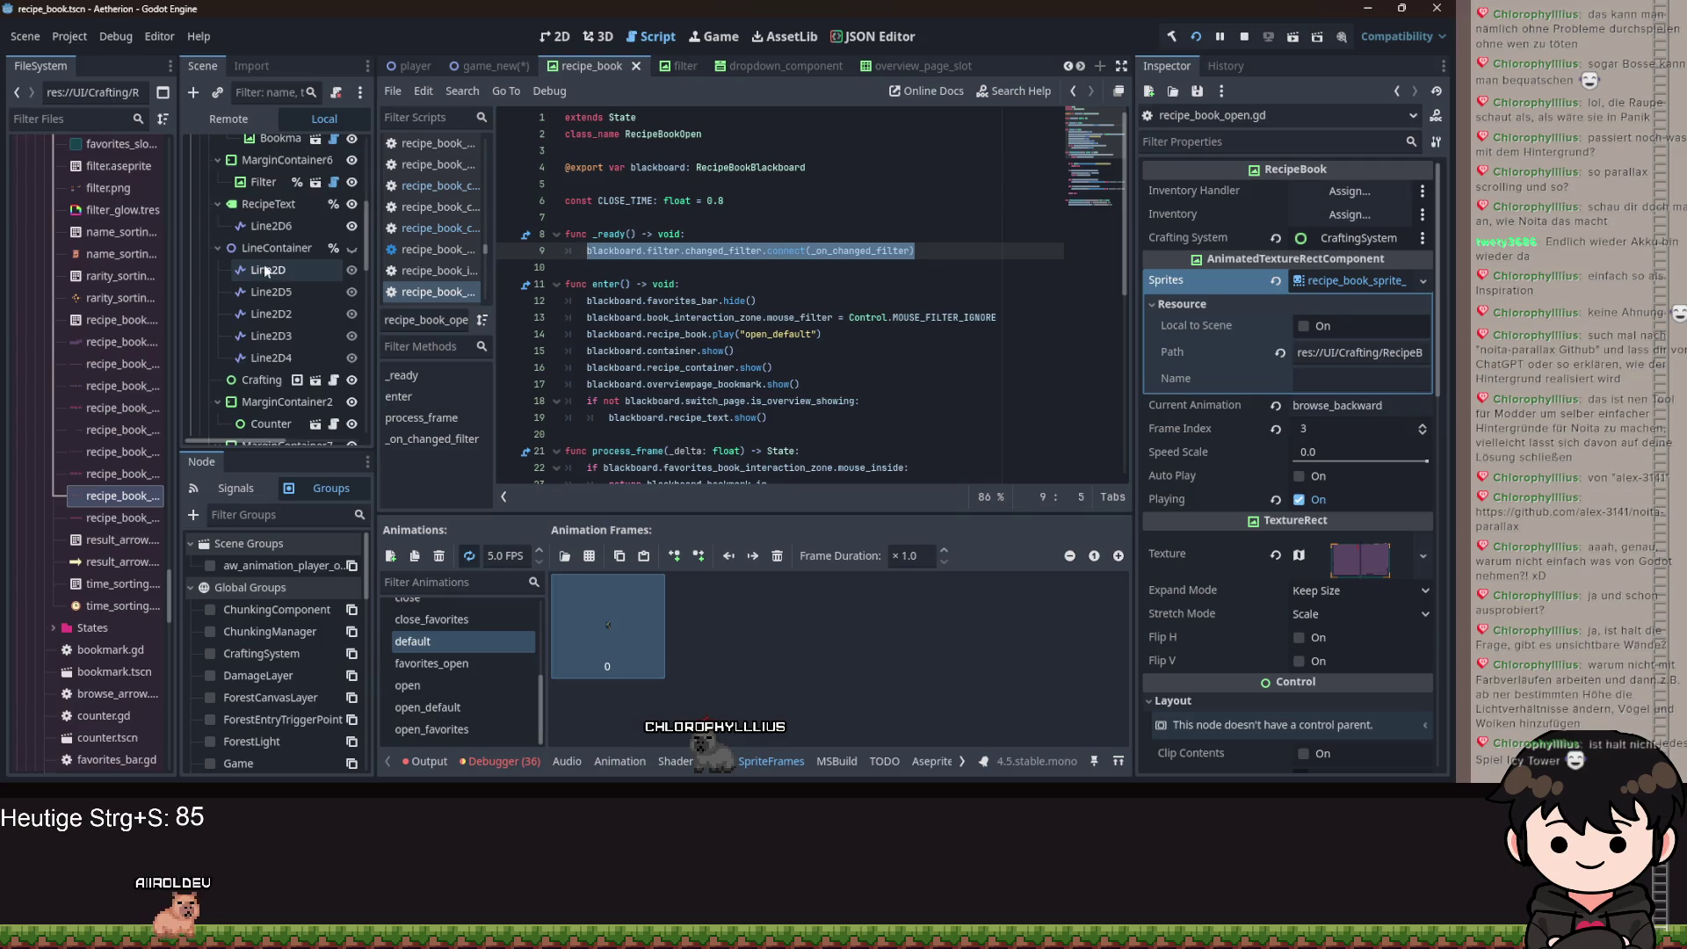
pyautogui.scroll(7, 299, 255)
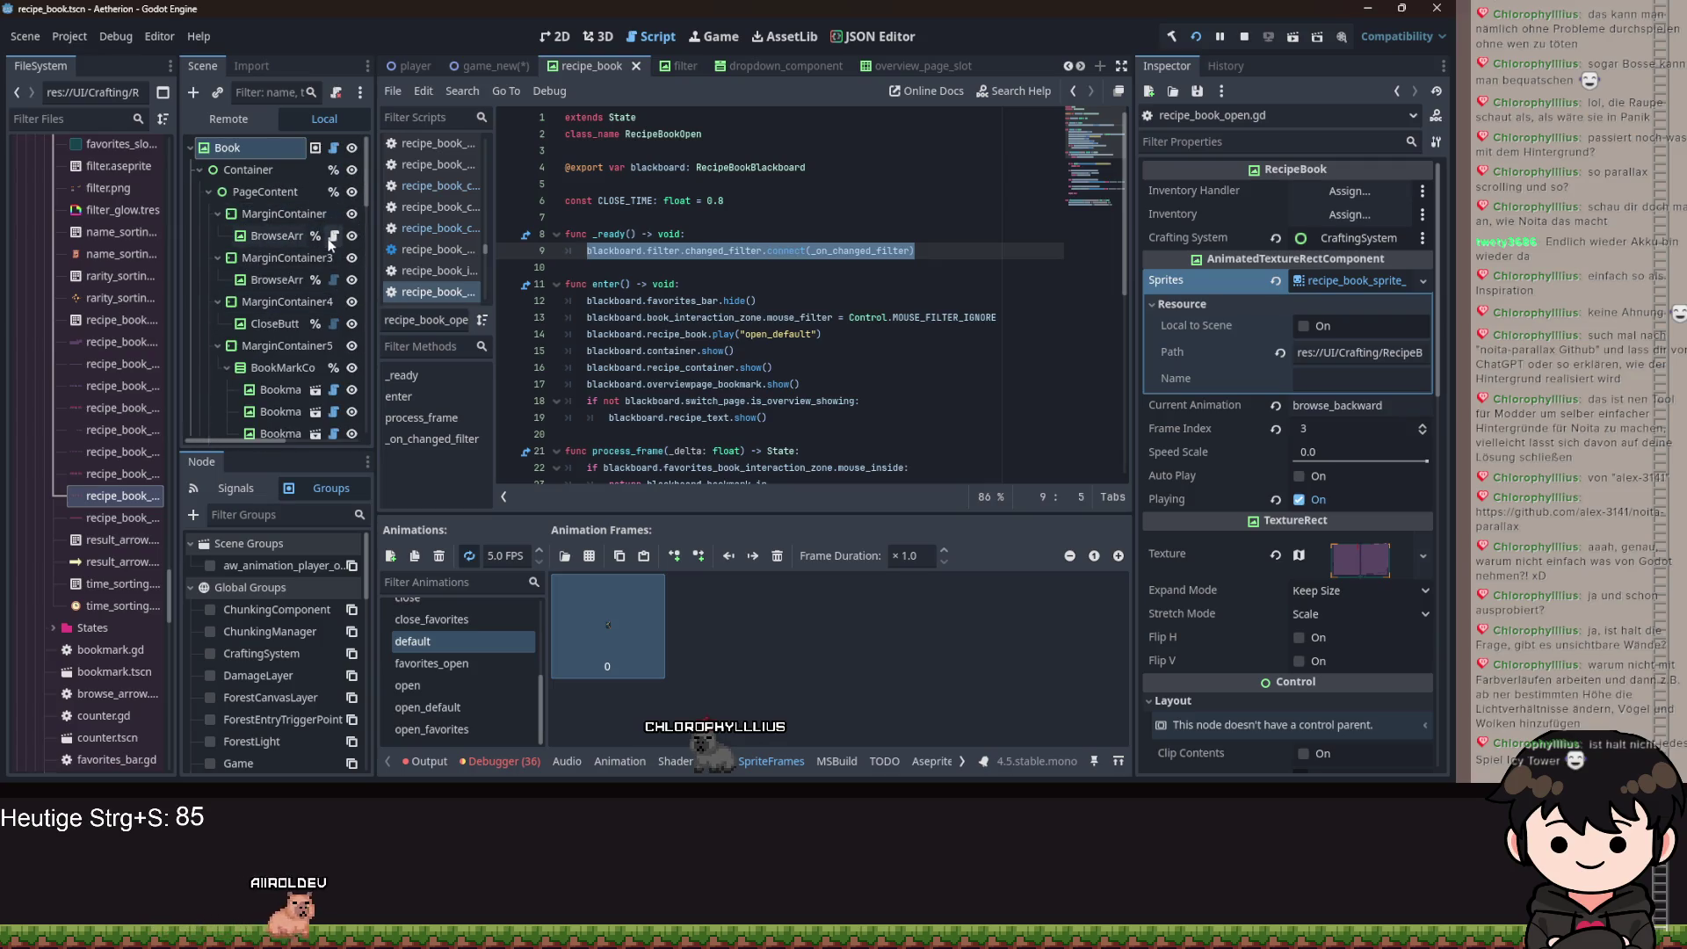
pyautogui.click(330, 237)
# Add an exported filter variable of type RecipeBookFilter below the class name.
pyautogui.click(657, 159)
pyautogui.press('Return')
pyautogui.write('@export var f')
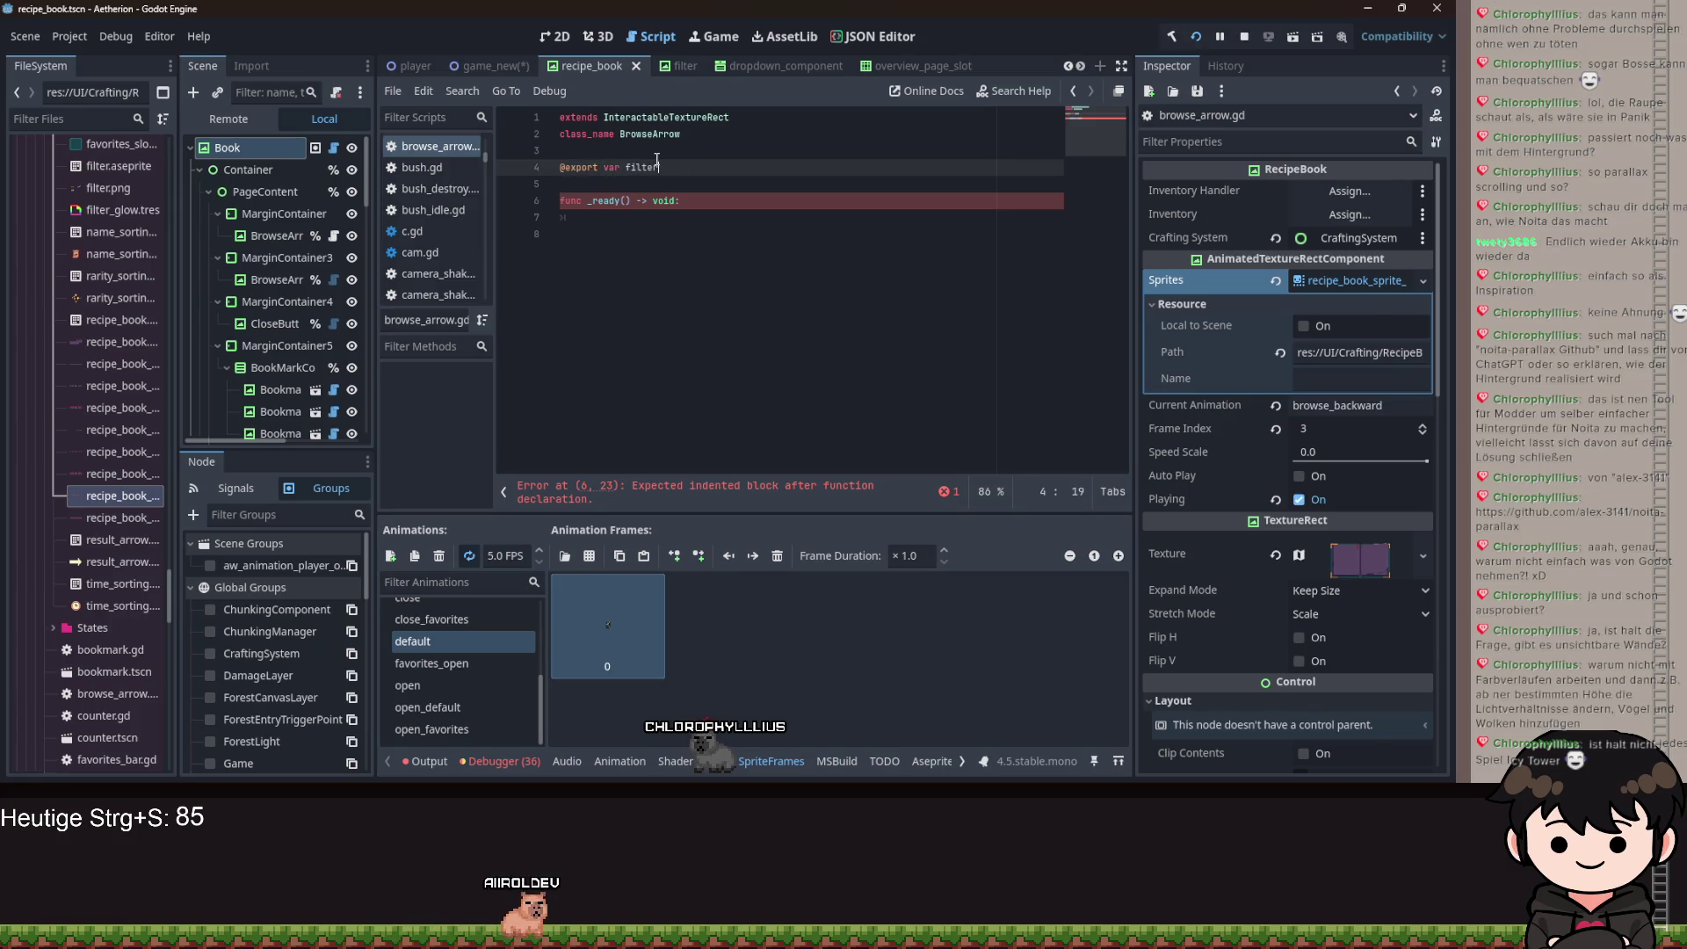
pyautogui.write('ilt')
pyautogui.press('Return')
# In _ready, write filter.changed_filter.connect(_on_changed_filter).
pyautogui.press('Down')
pyautogui.press('Down')
pyautogui.press('Down')
pyautogui.write('ter.')
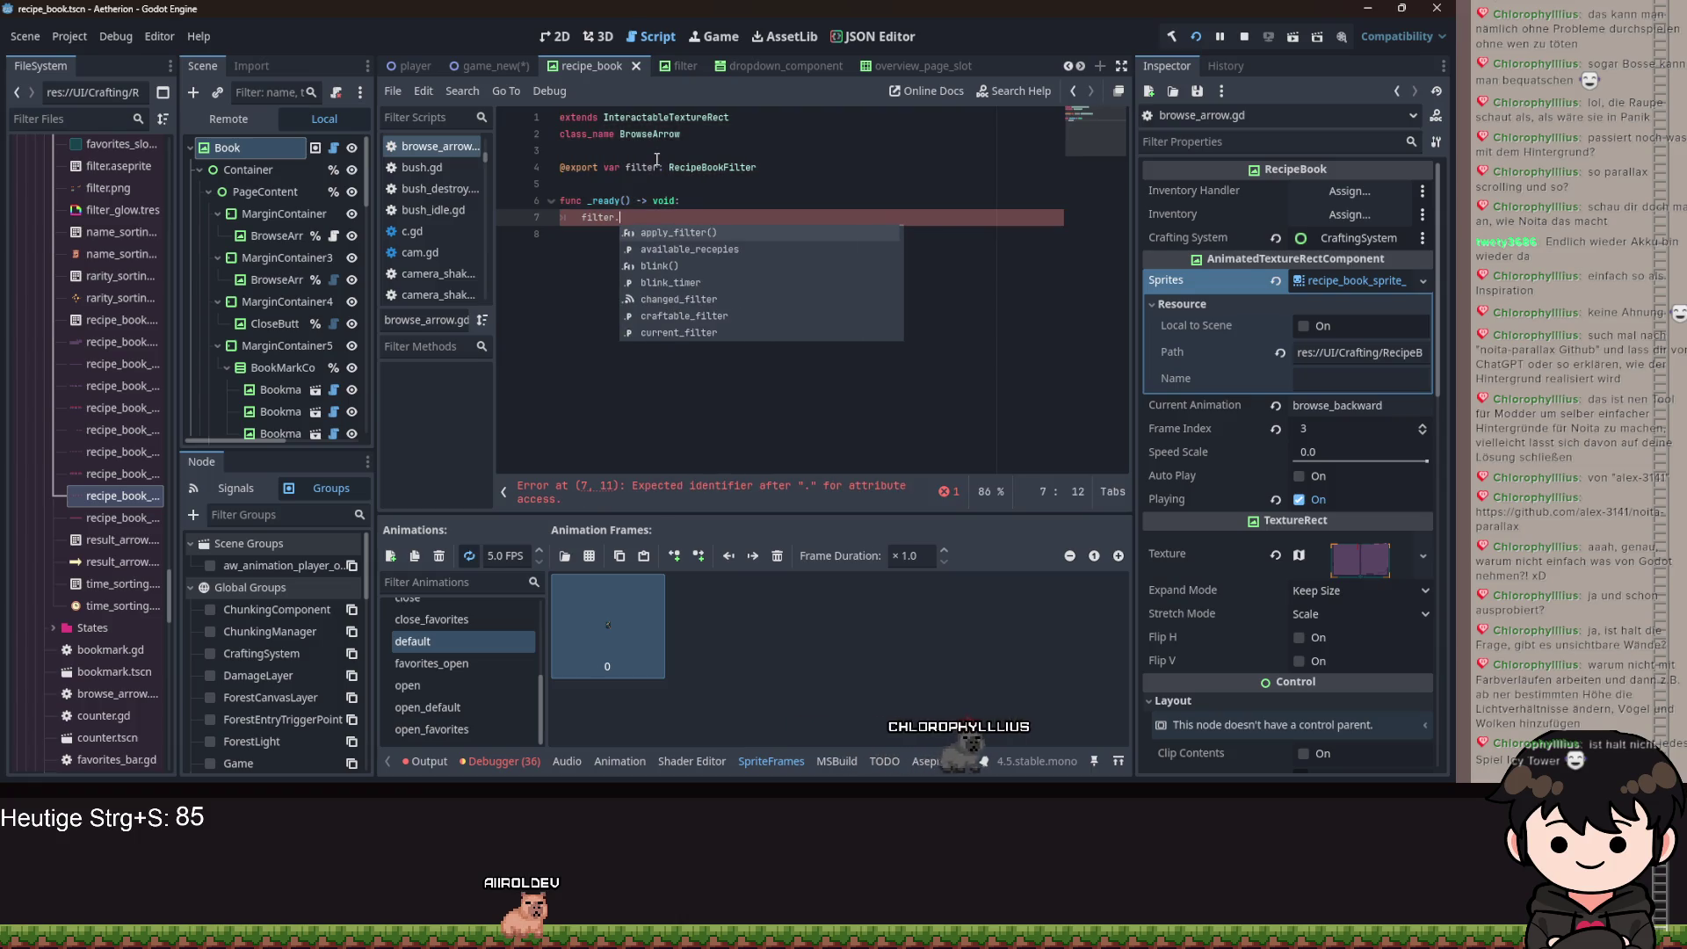
pyautogui.press('Down')
pyautogui.press('Down')
pyautogui.press('Down')
pyautogui.press('Return')
pyautogui.write('.co')
pyautogui.press('Return')
pyautogui.write('_')
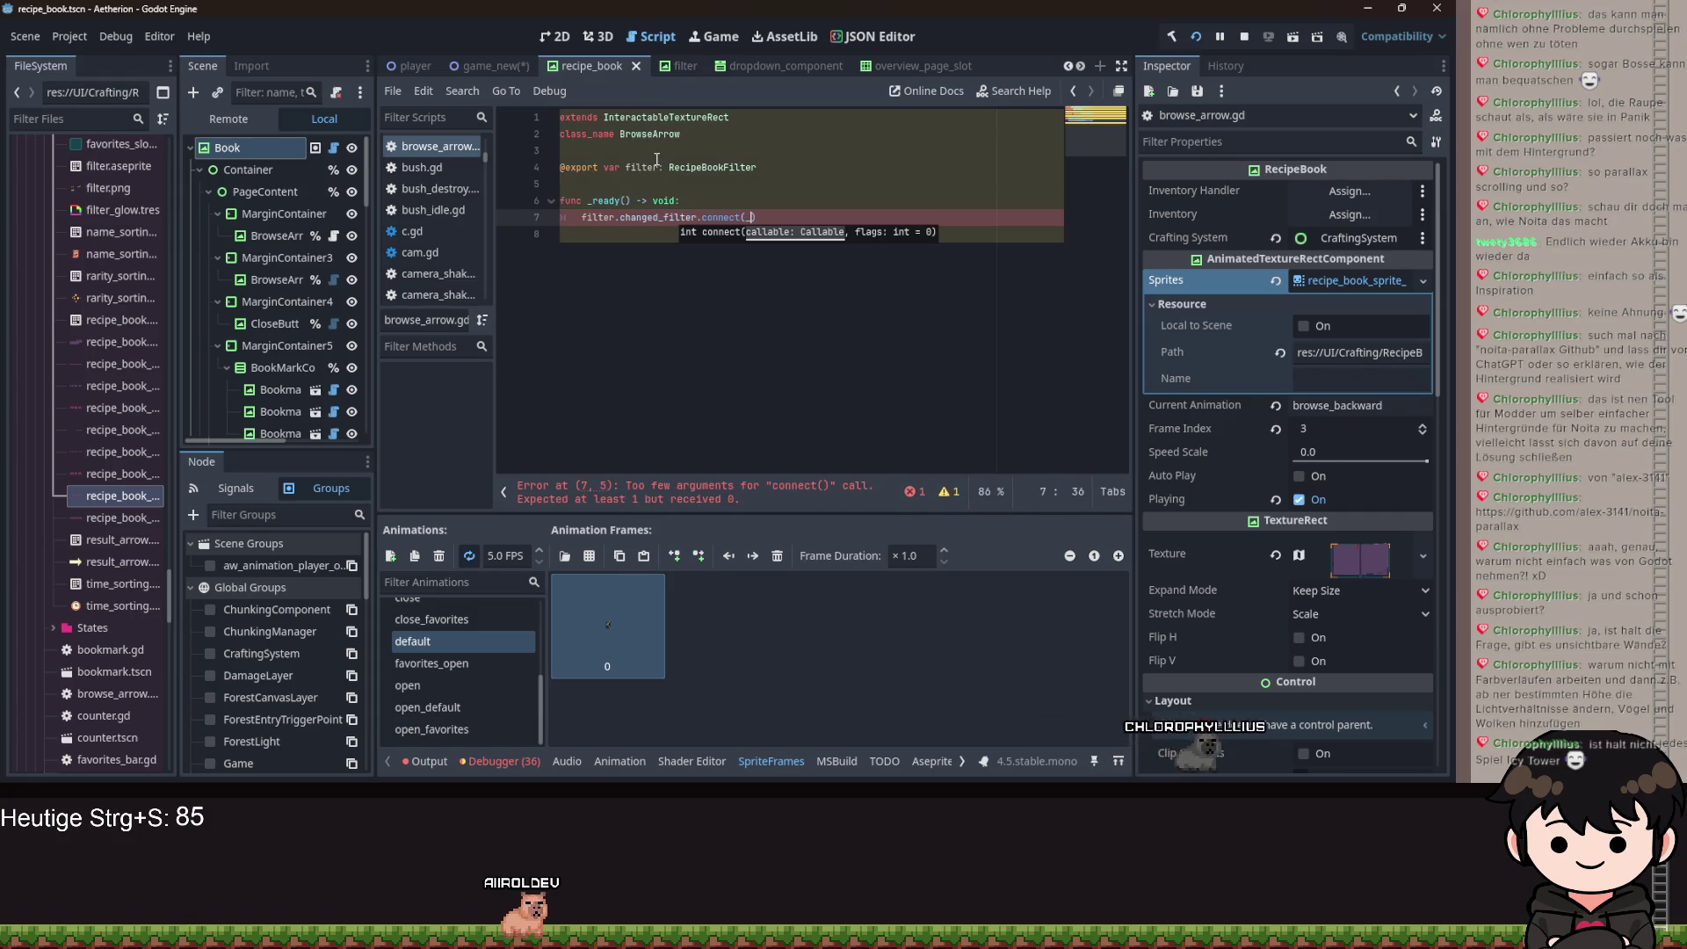
pyautogui.write('on_')
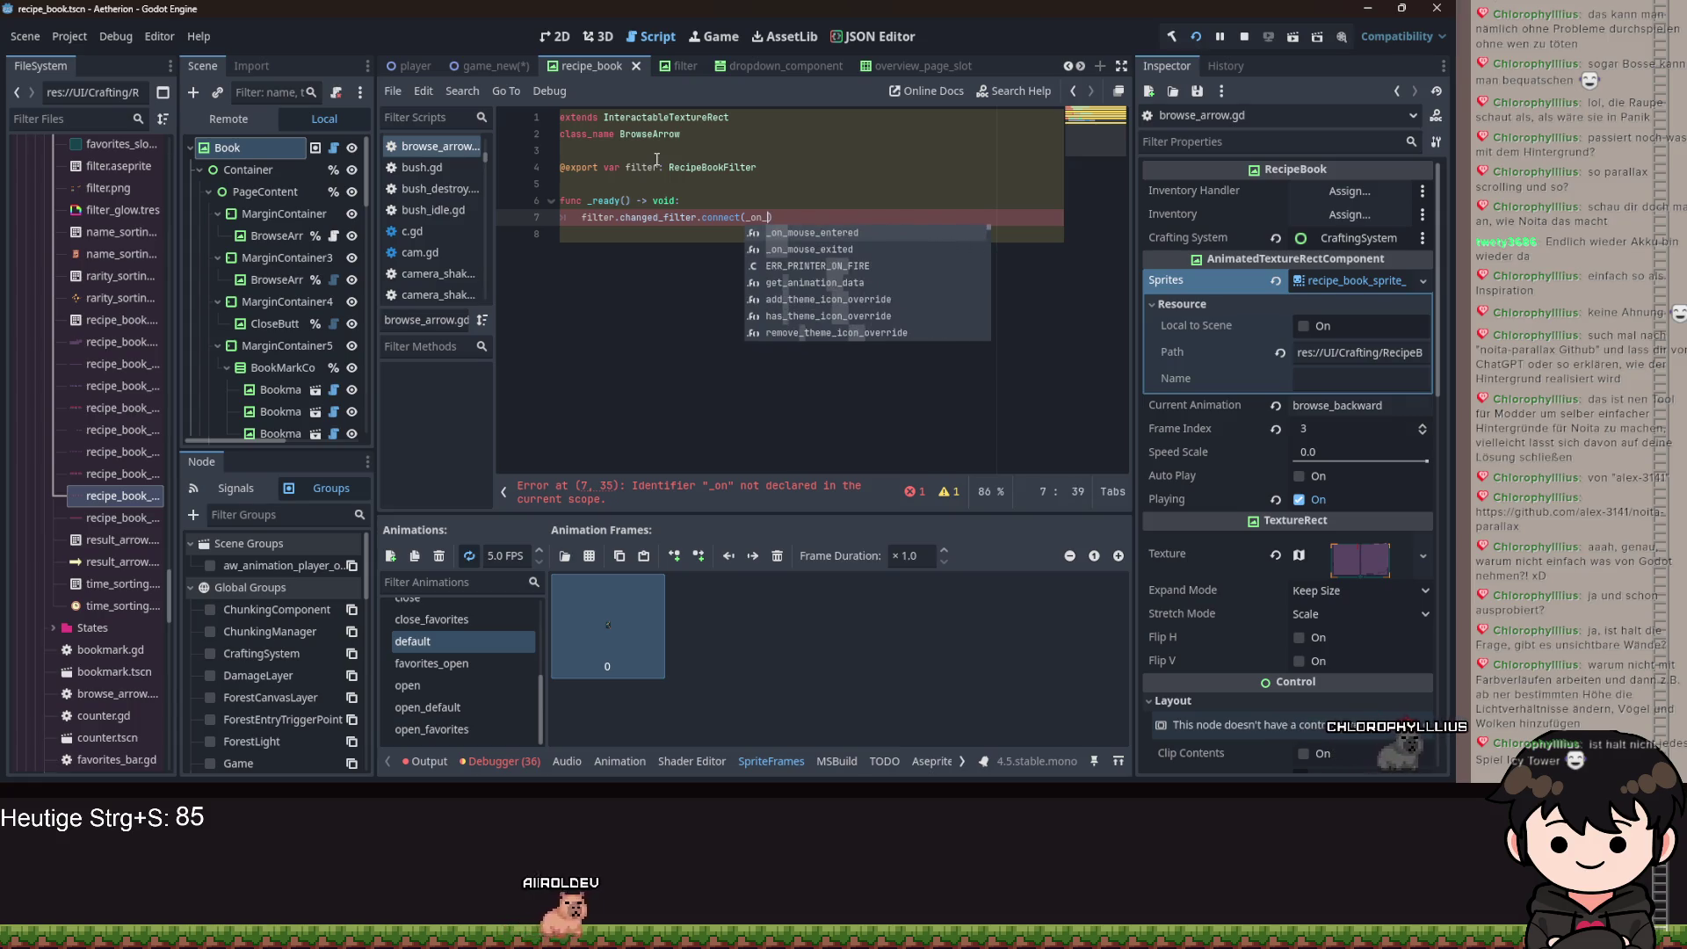
pyautogui.write('changed-fi')
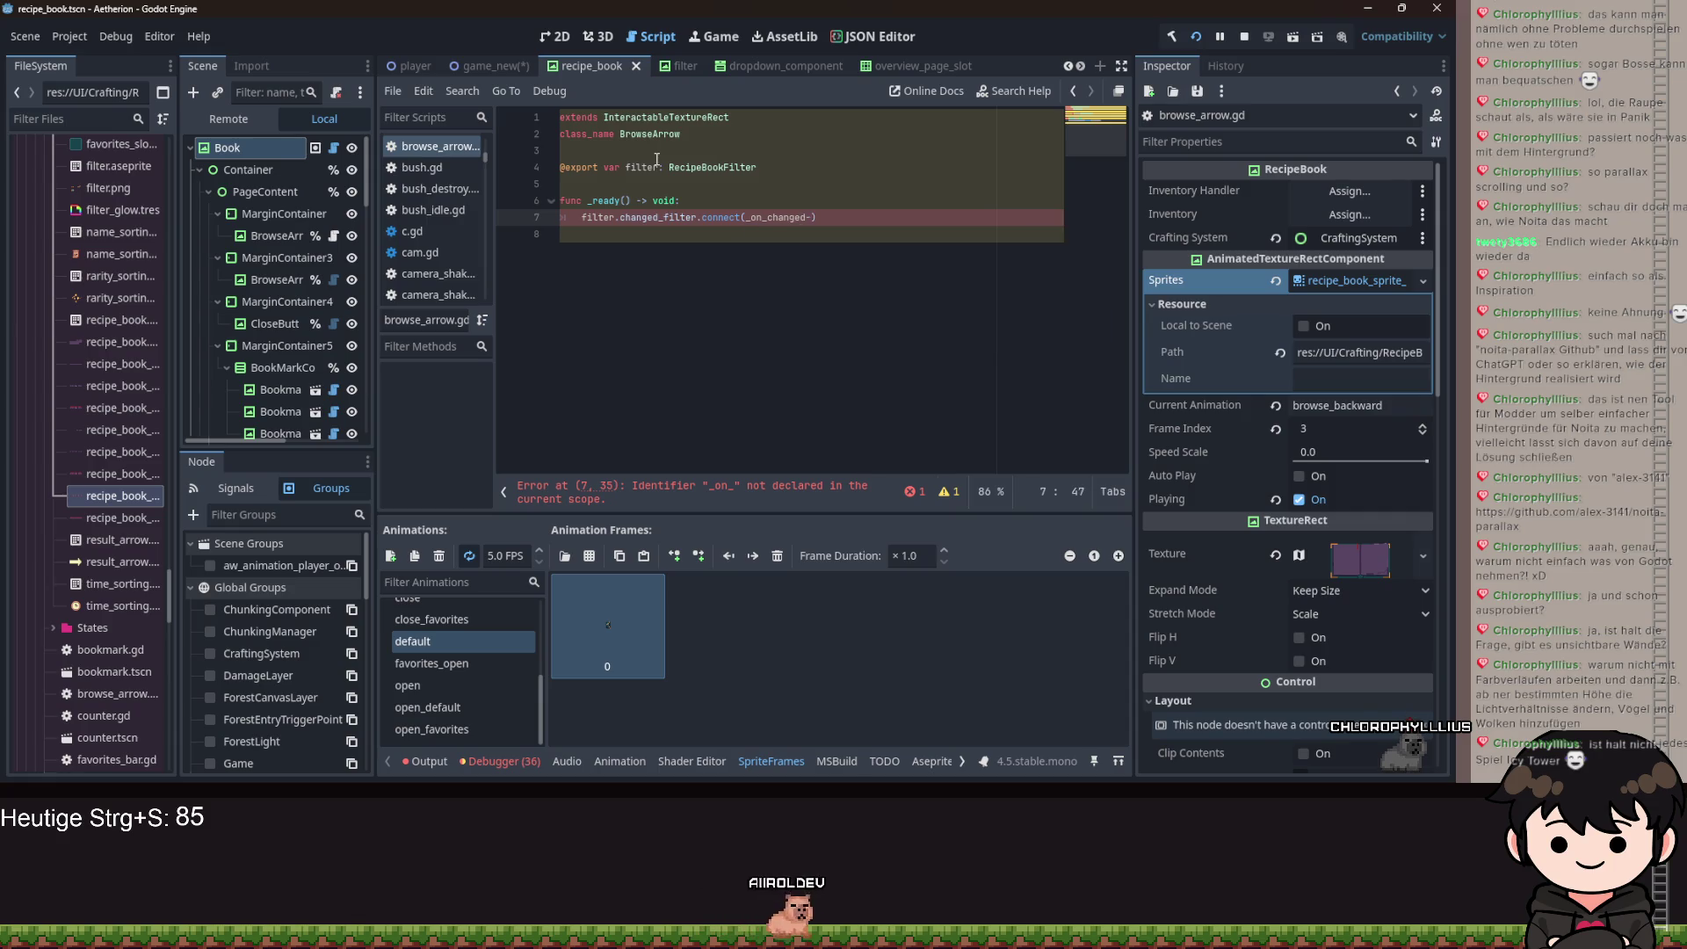
pyautogui.write('lter')
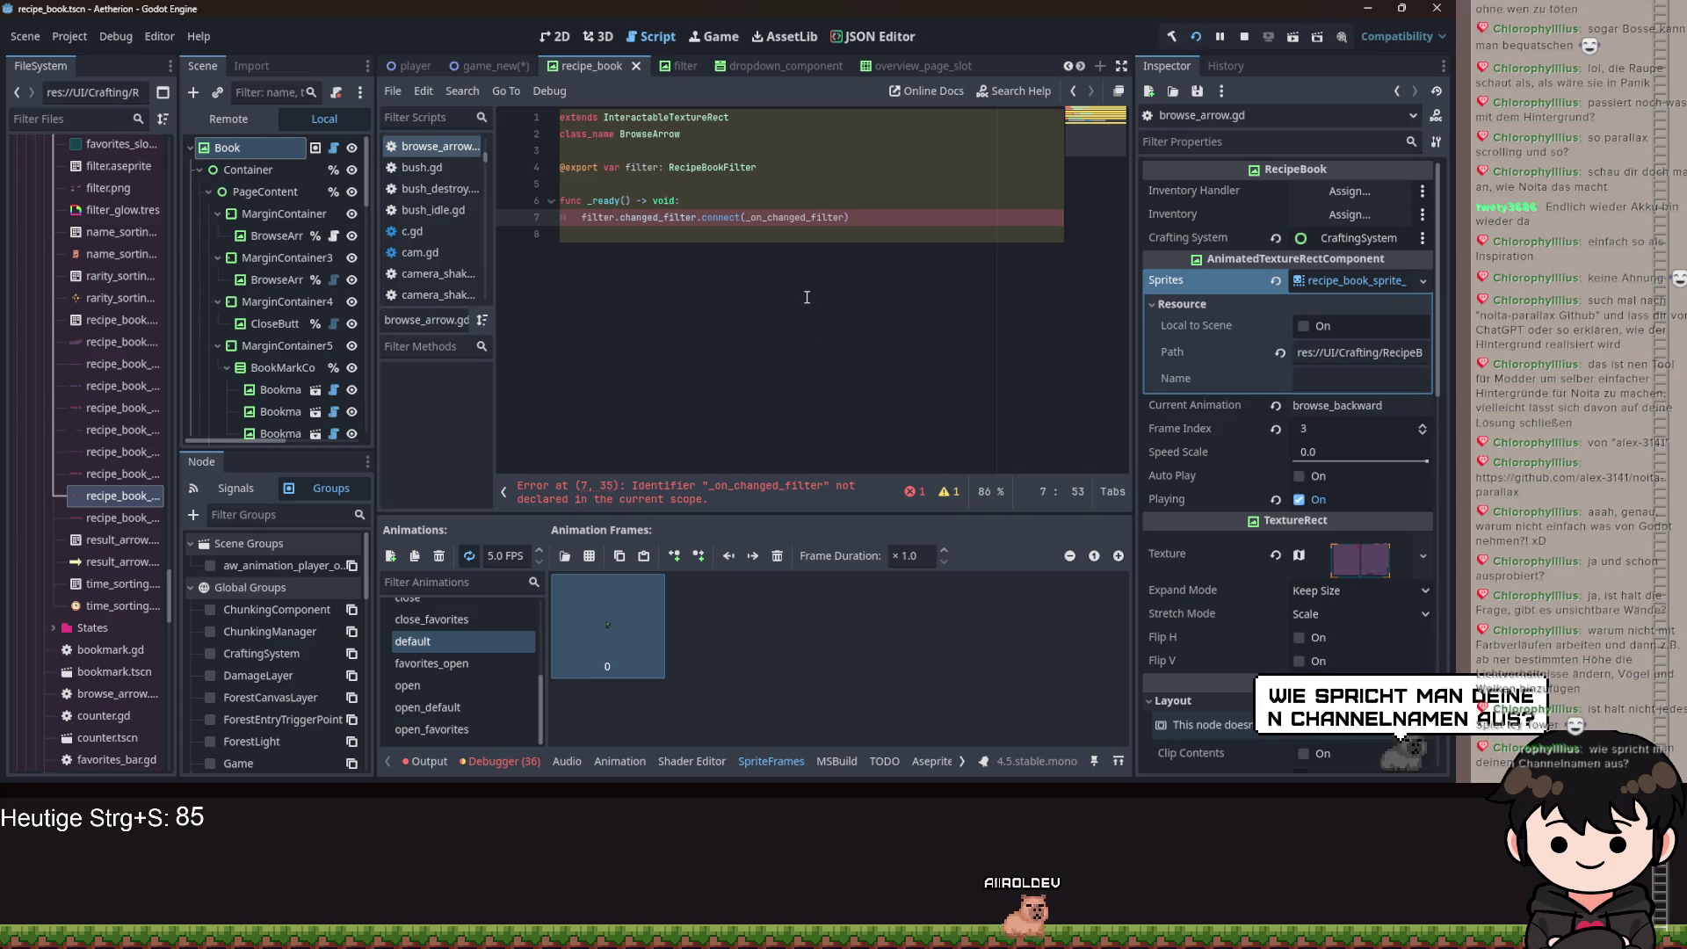
# Generate the missing _on_changed_filter function and delete its placeholder return.
pyautogui.rightClick(780, 217)
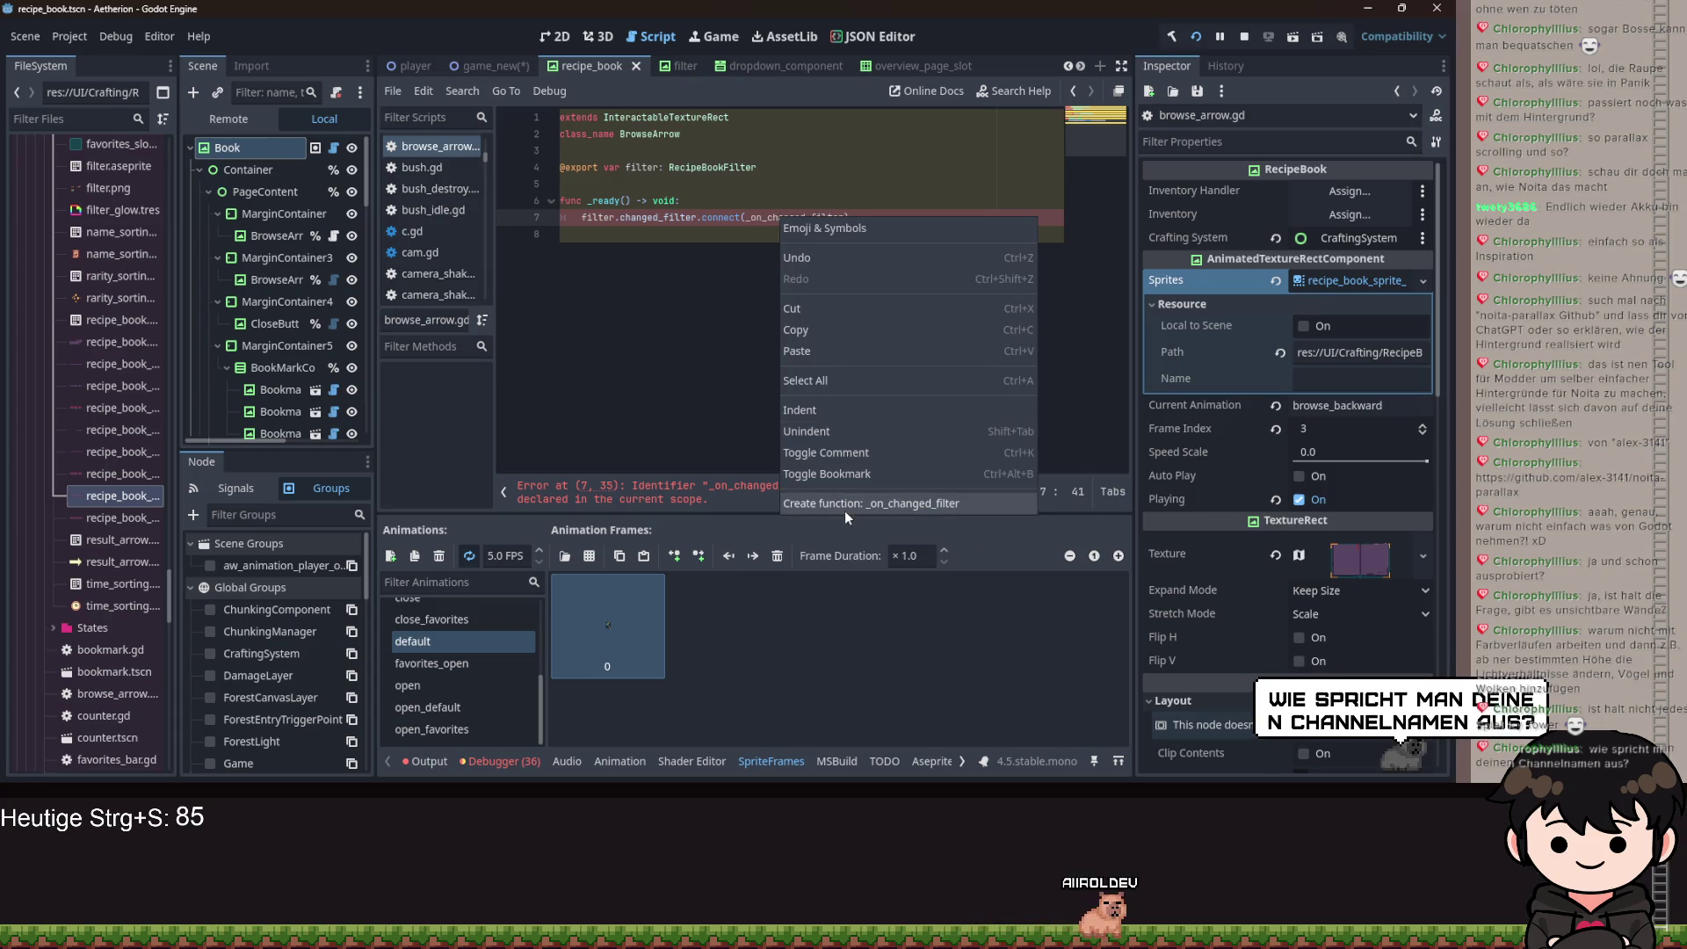
pyautogui.click(845, 510)
pyautogui.moveTo(663, 285); pyautogui.dragTo(589, 285)
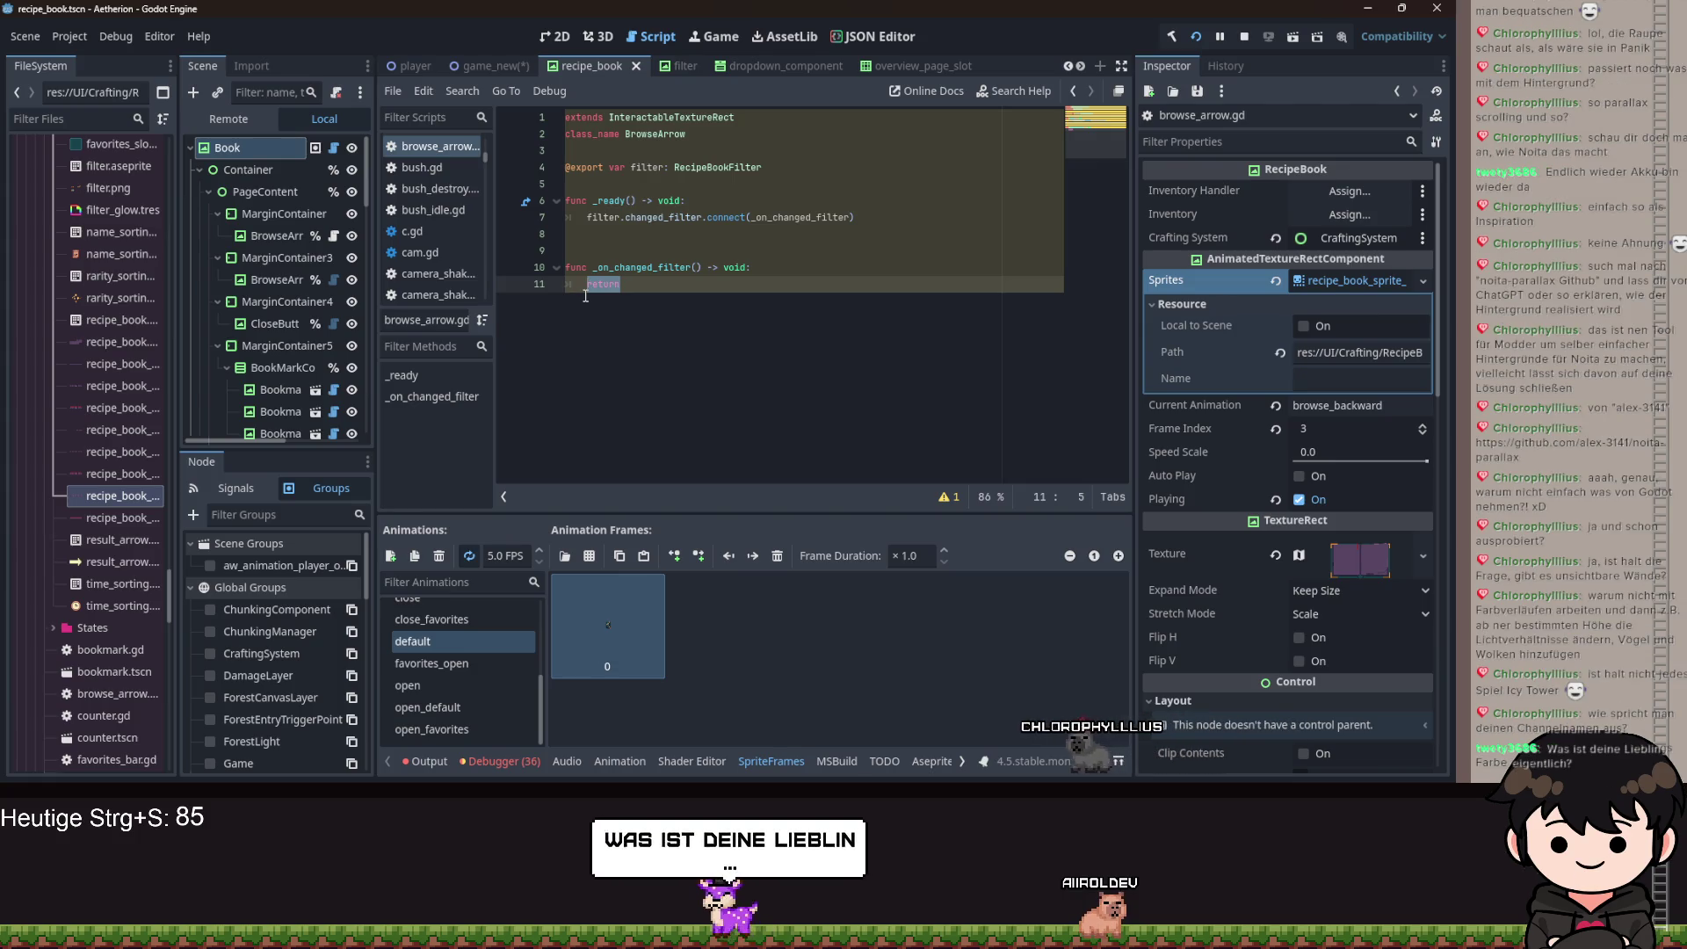
pyautogui.press('BackSpace')
# Give _on_changed_filter the parameter avaialbe_recipies: int.
pyautogui.press('Up')
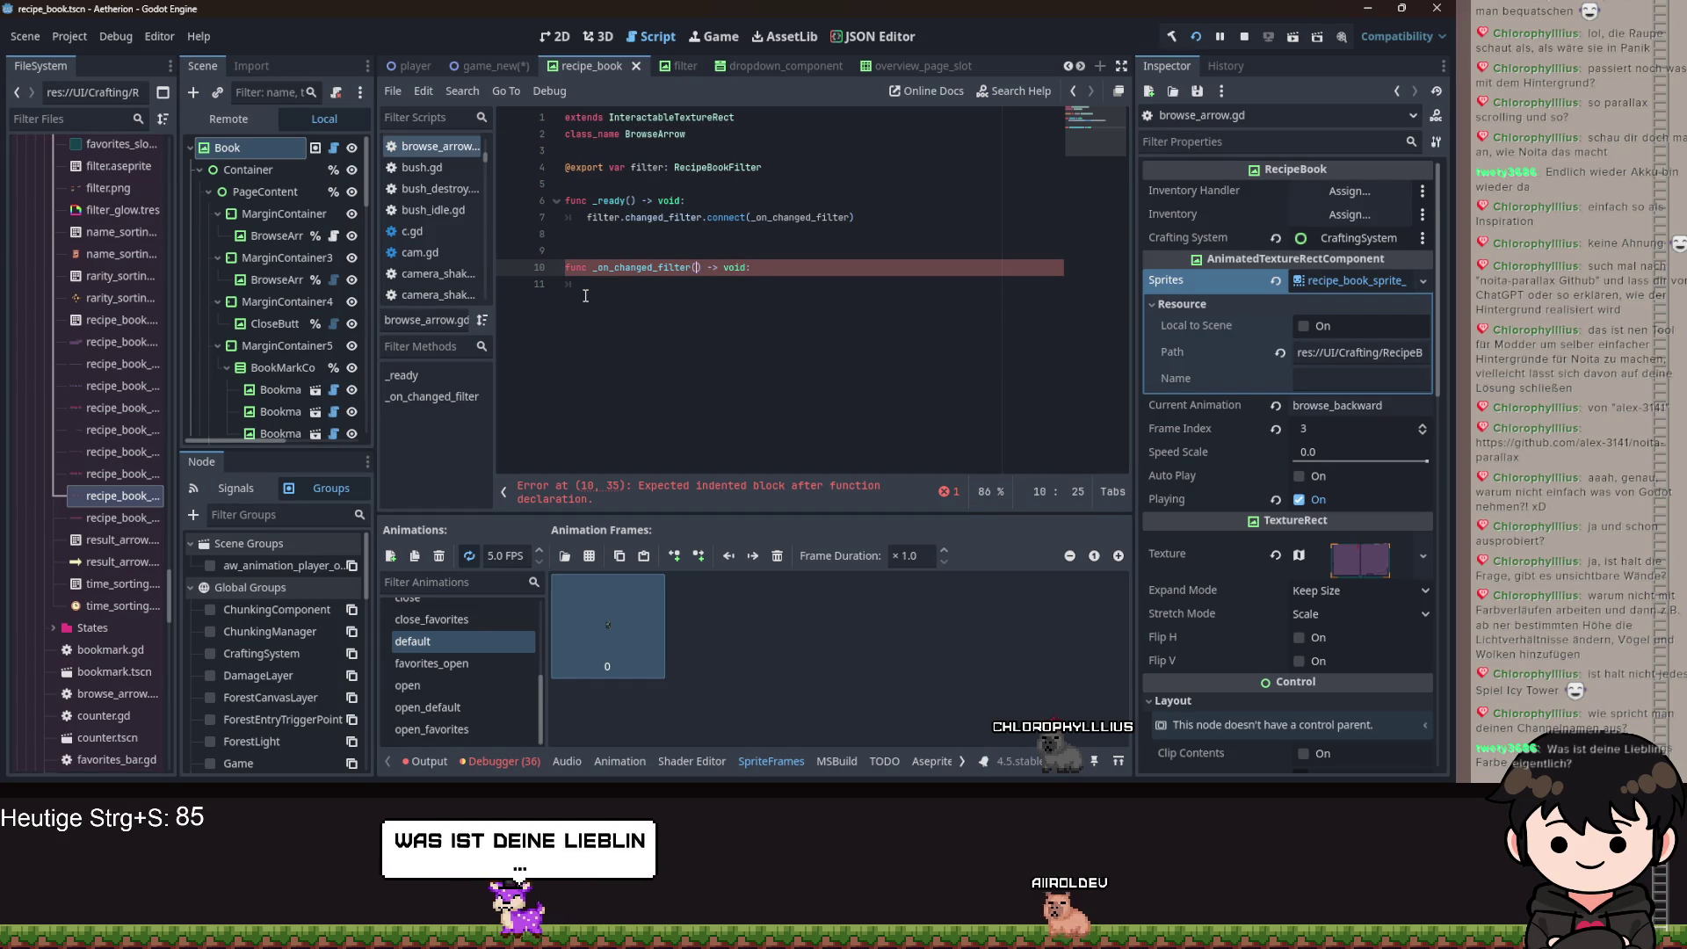
pyautogui.write('_')
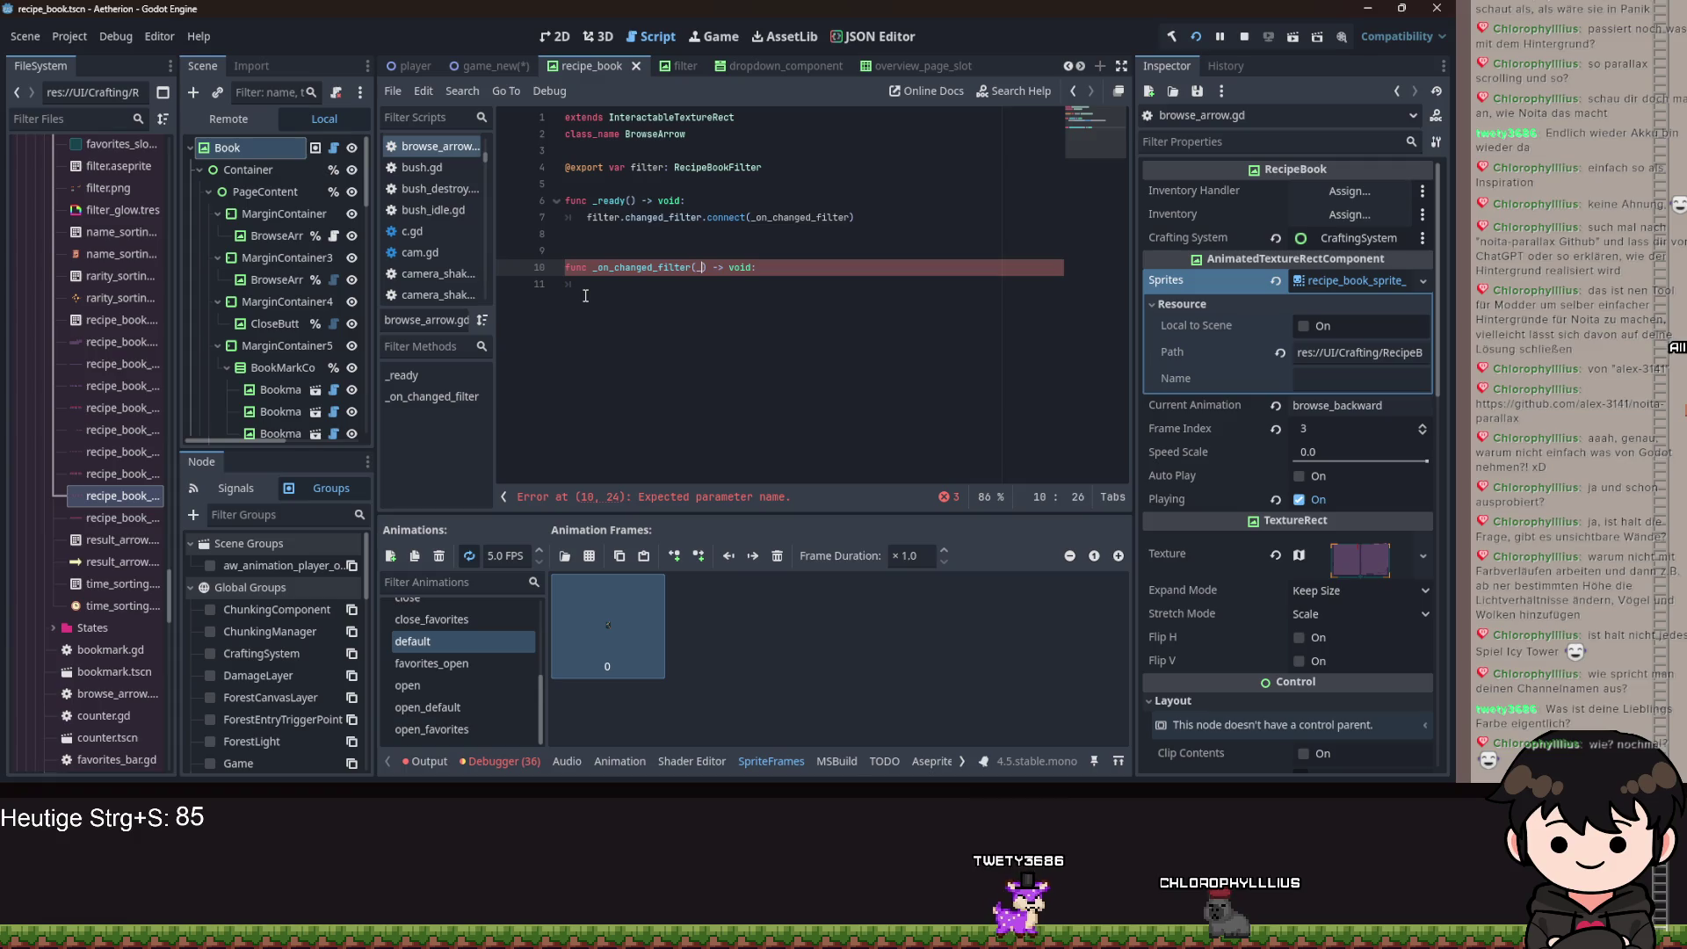
pyautogui.write('avaialbe_re')
pyautogui.hotkey('ctrl', 'Left')
pyautogui.press('Down')
pyautogui.press('Return')
pyautogui.press('Return')
pyautogui.write('blackboard.filter.changed_filter.connect(_on_changed_filter)')
pyautogui.hotkey('ctrl', 'a')
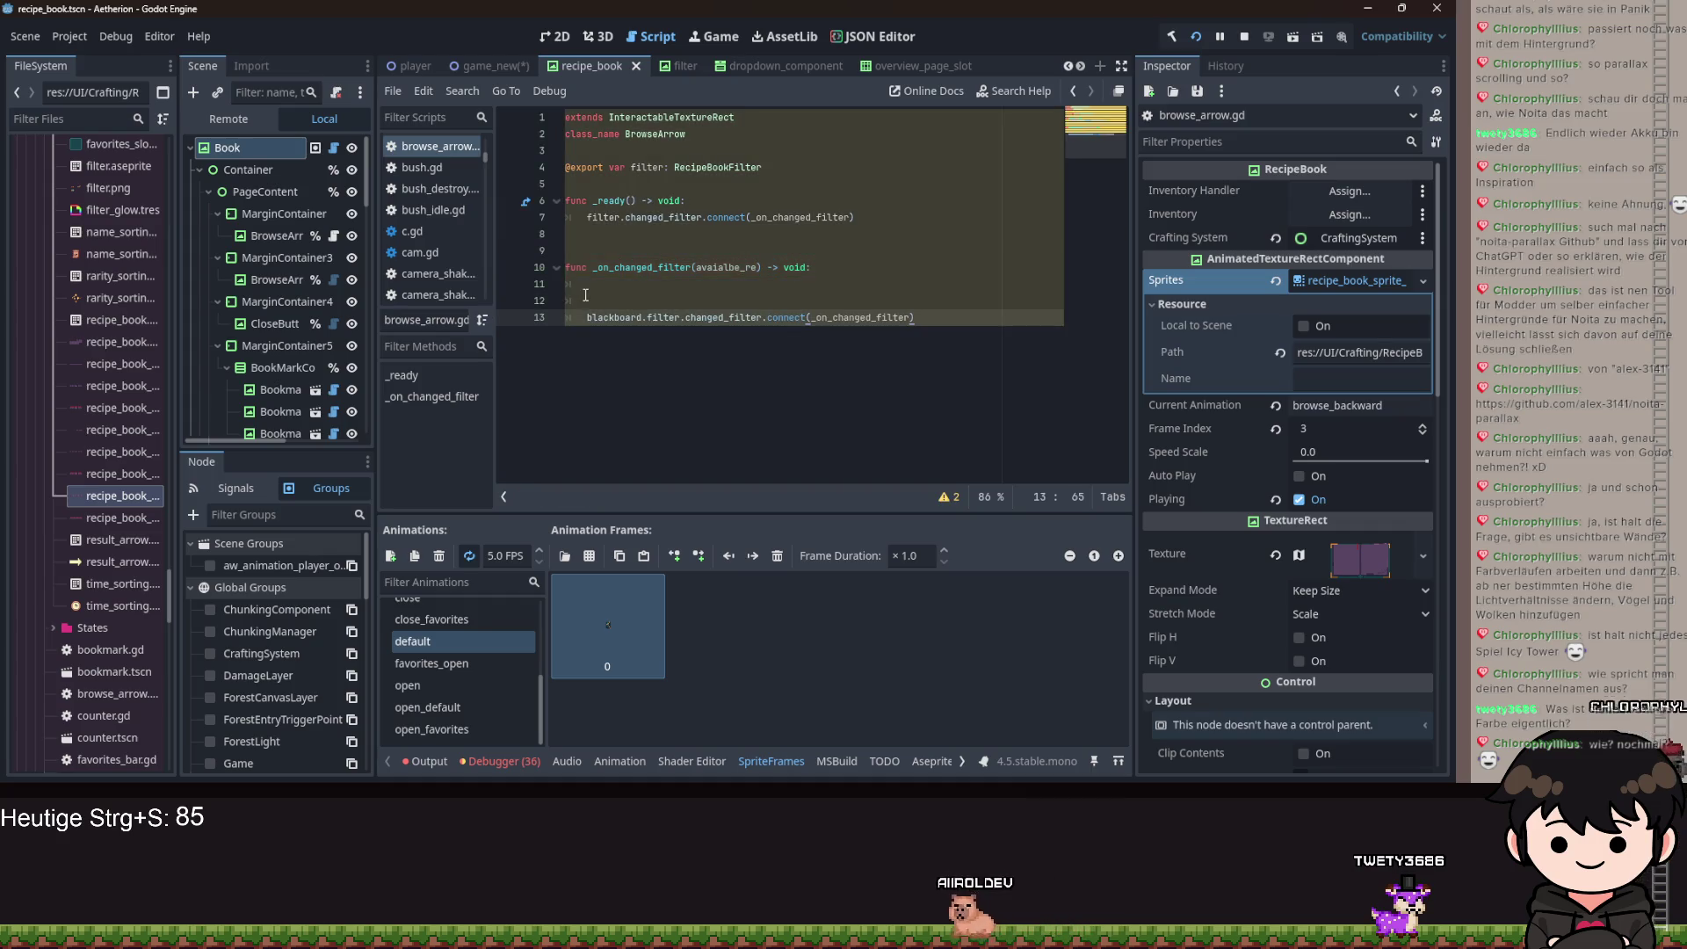
pyautogui.hotkey('ctrl', 'z')
pyautogui.click(759, 267)
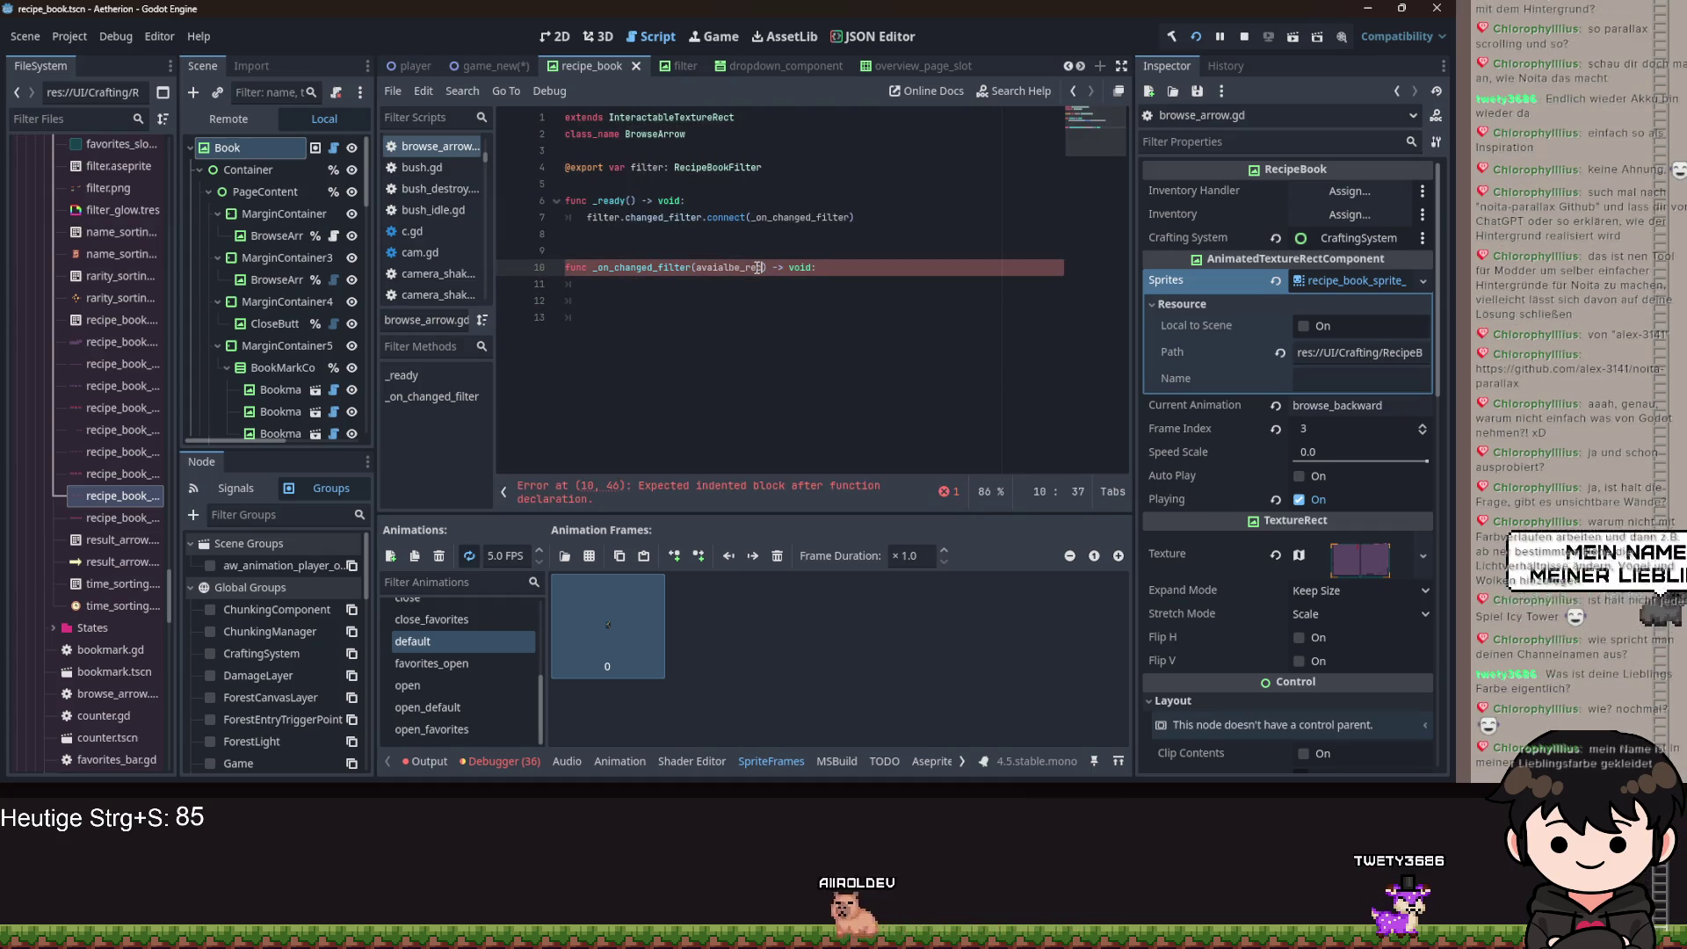
pyautogui.write('ipies: int')
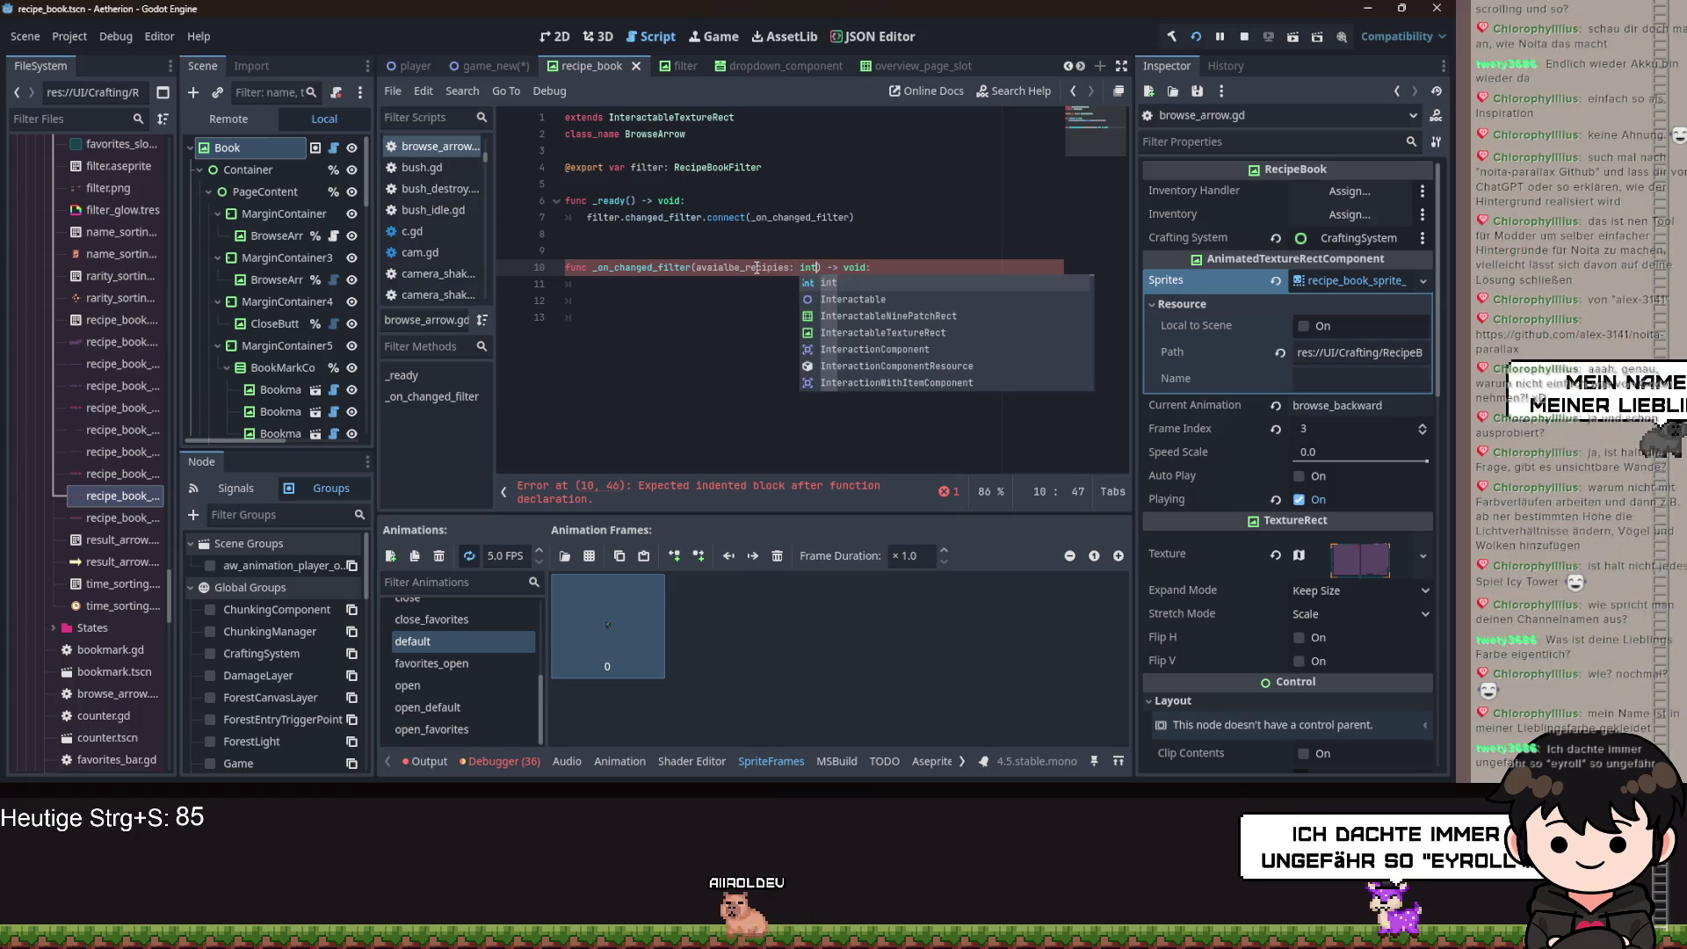
# Set the handler body to visible = avaialbe_recipies > 0.
pyautogui.click(619, 283)
pyautogui.write('if')
pyautogui.press('BackSpace')
pyautogui.press('BackSpace')
pyautogui.press('BackSpace')
pyautogui.write('vis')
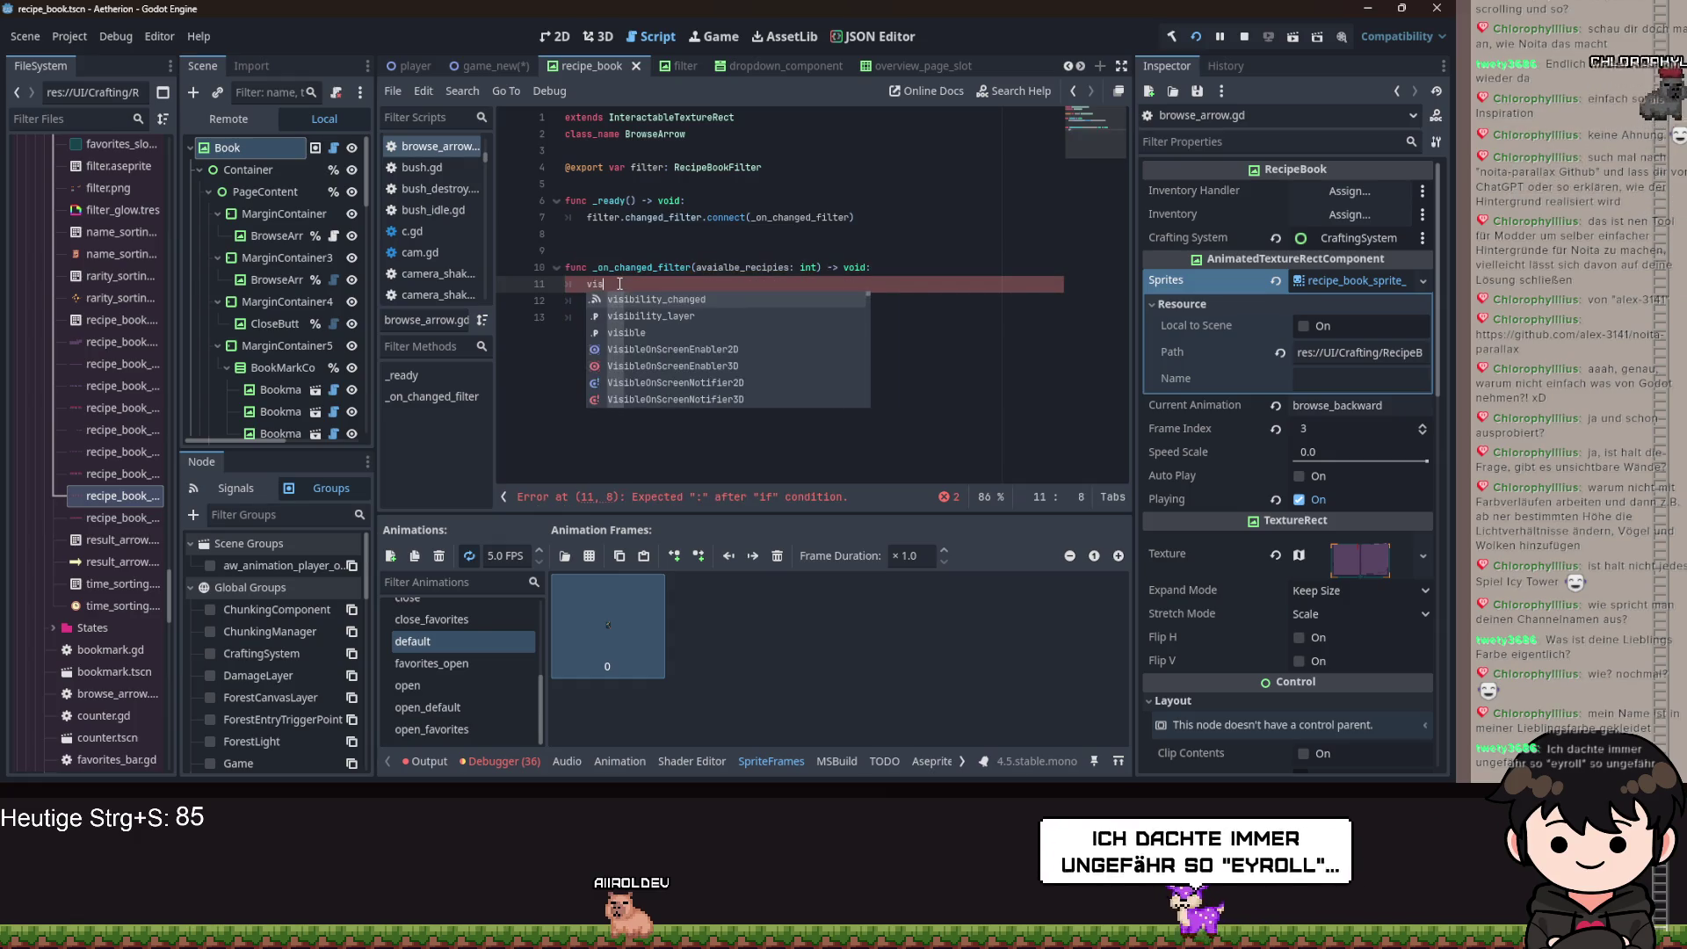
pyautogui.write('i')
pyautogui.press('Down')
pyautogui.press('Down')
pyautogui.press('Return')
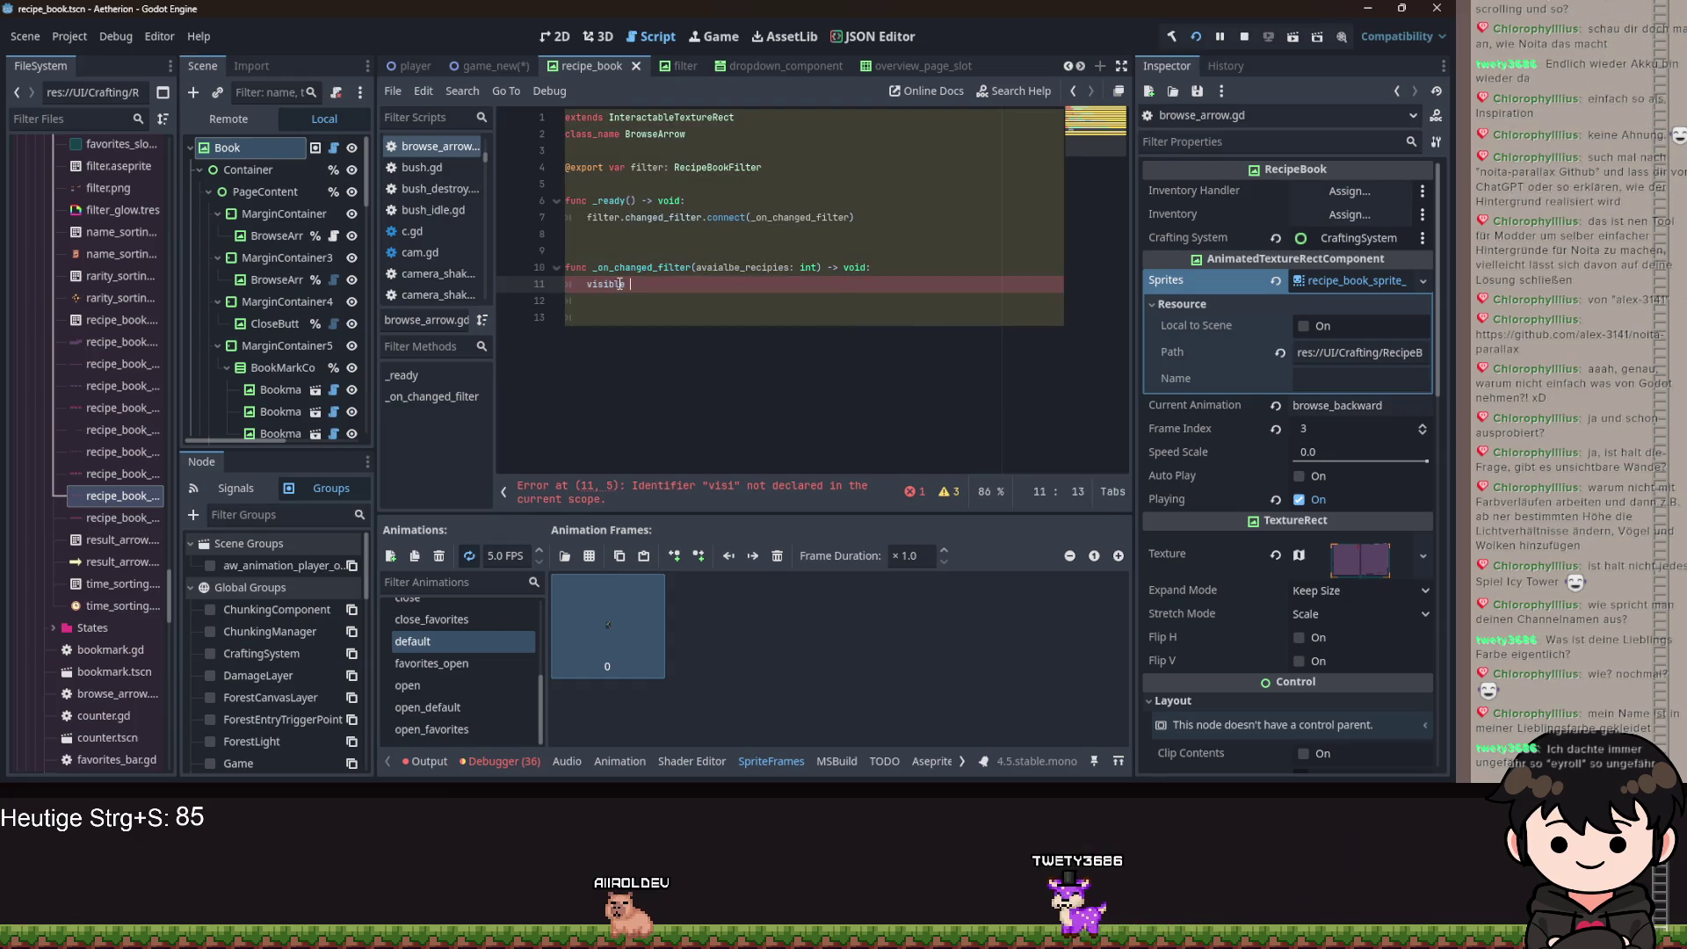
pyautogui.write('= avai')
pyautogui.press('Return')
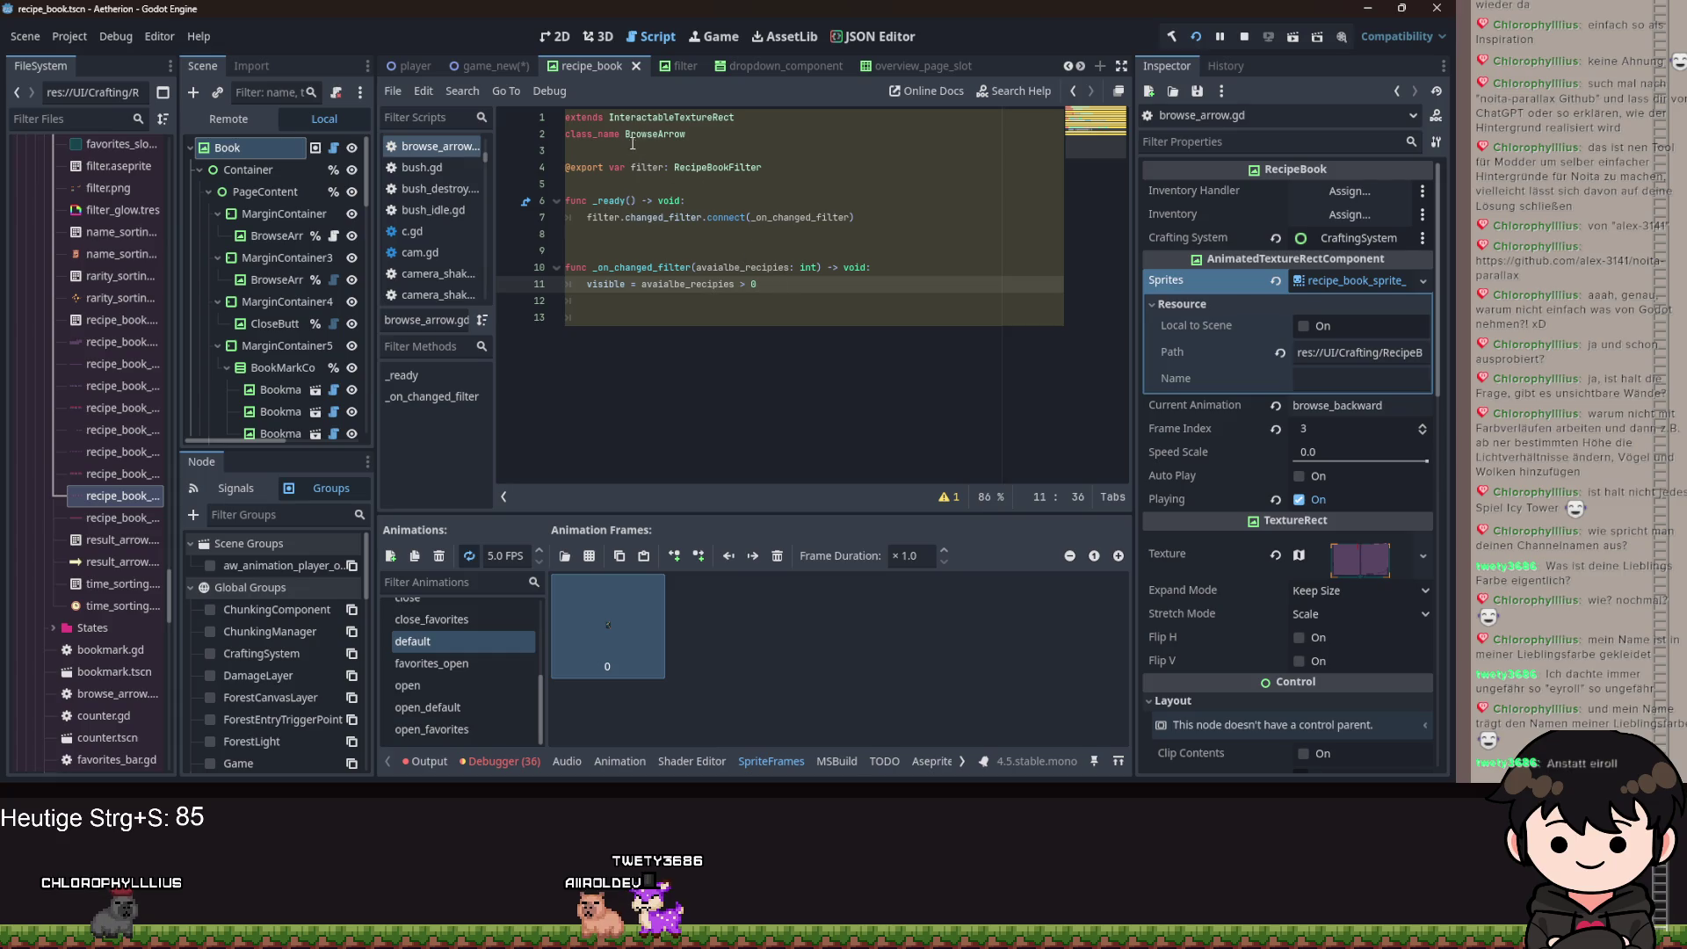
pyautogui.click(568, 117)
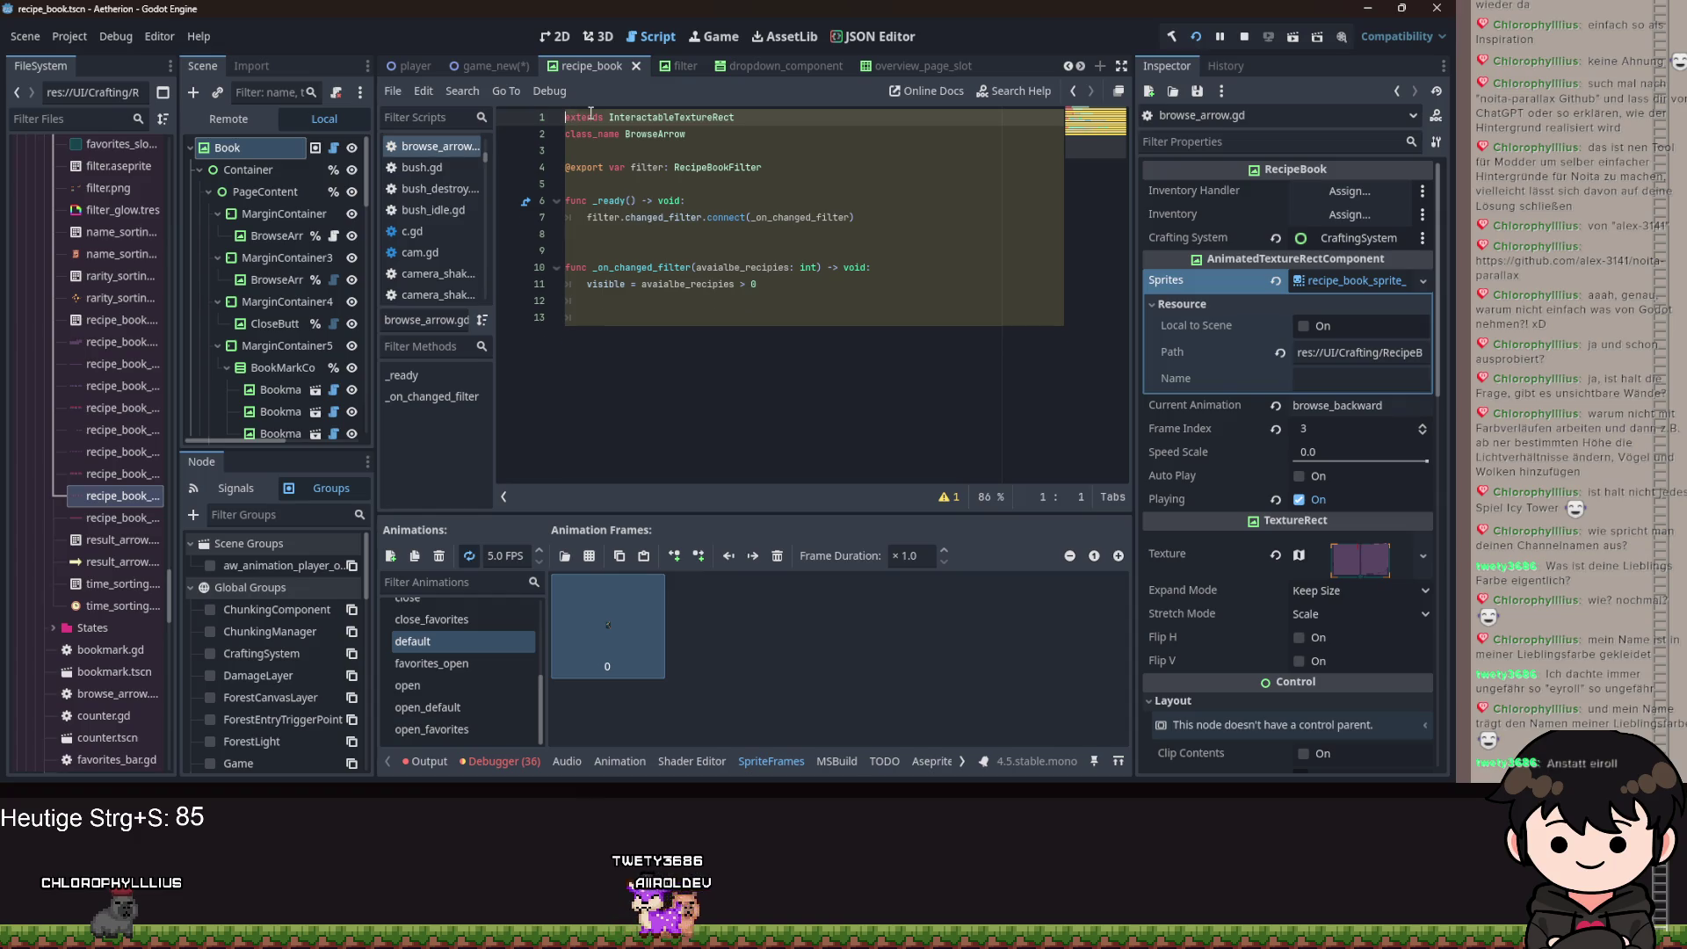
pyautogui.press('Return')
pyautogui.press('Up')
pyautogui.write('tool')
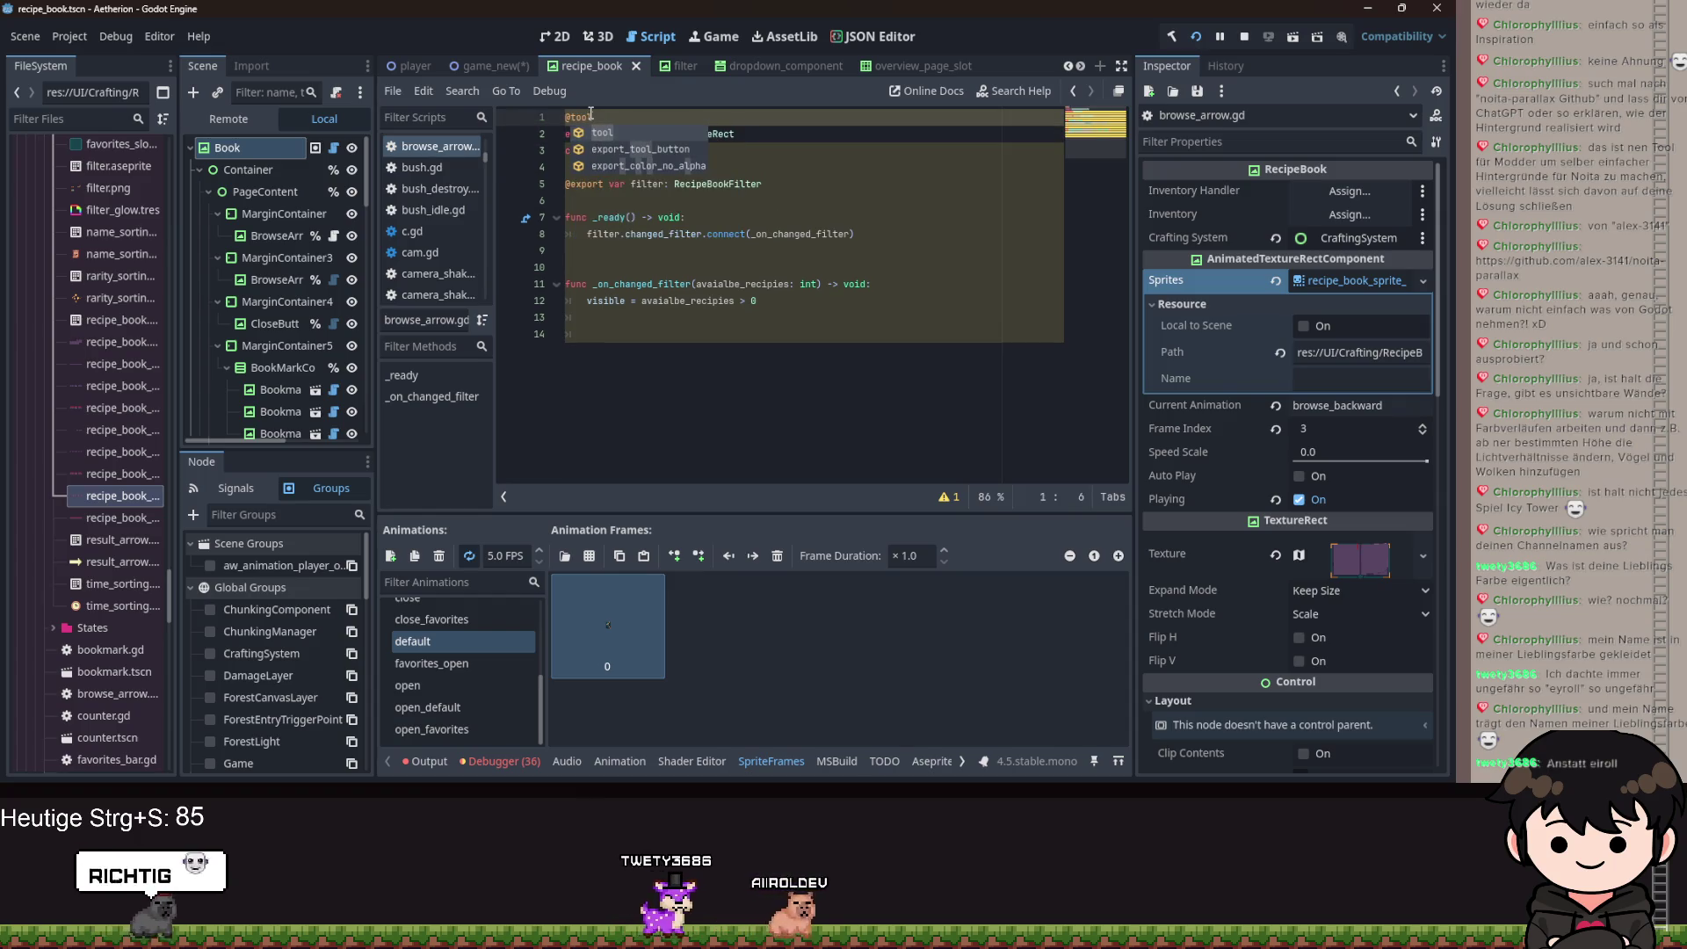
pyautogui.hotkey('ctrl', 's')
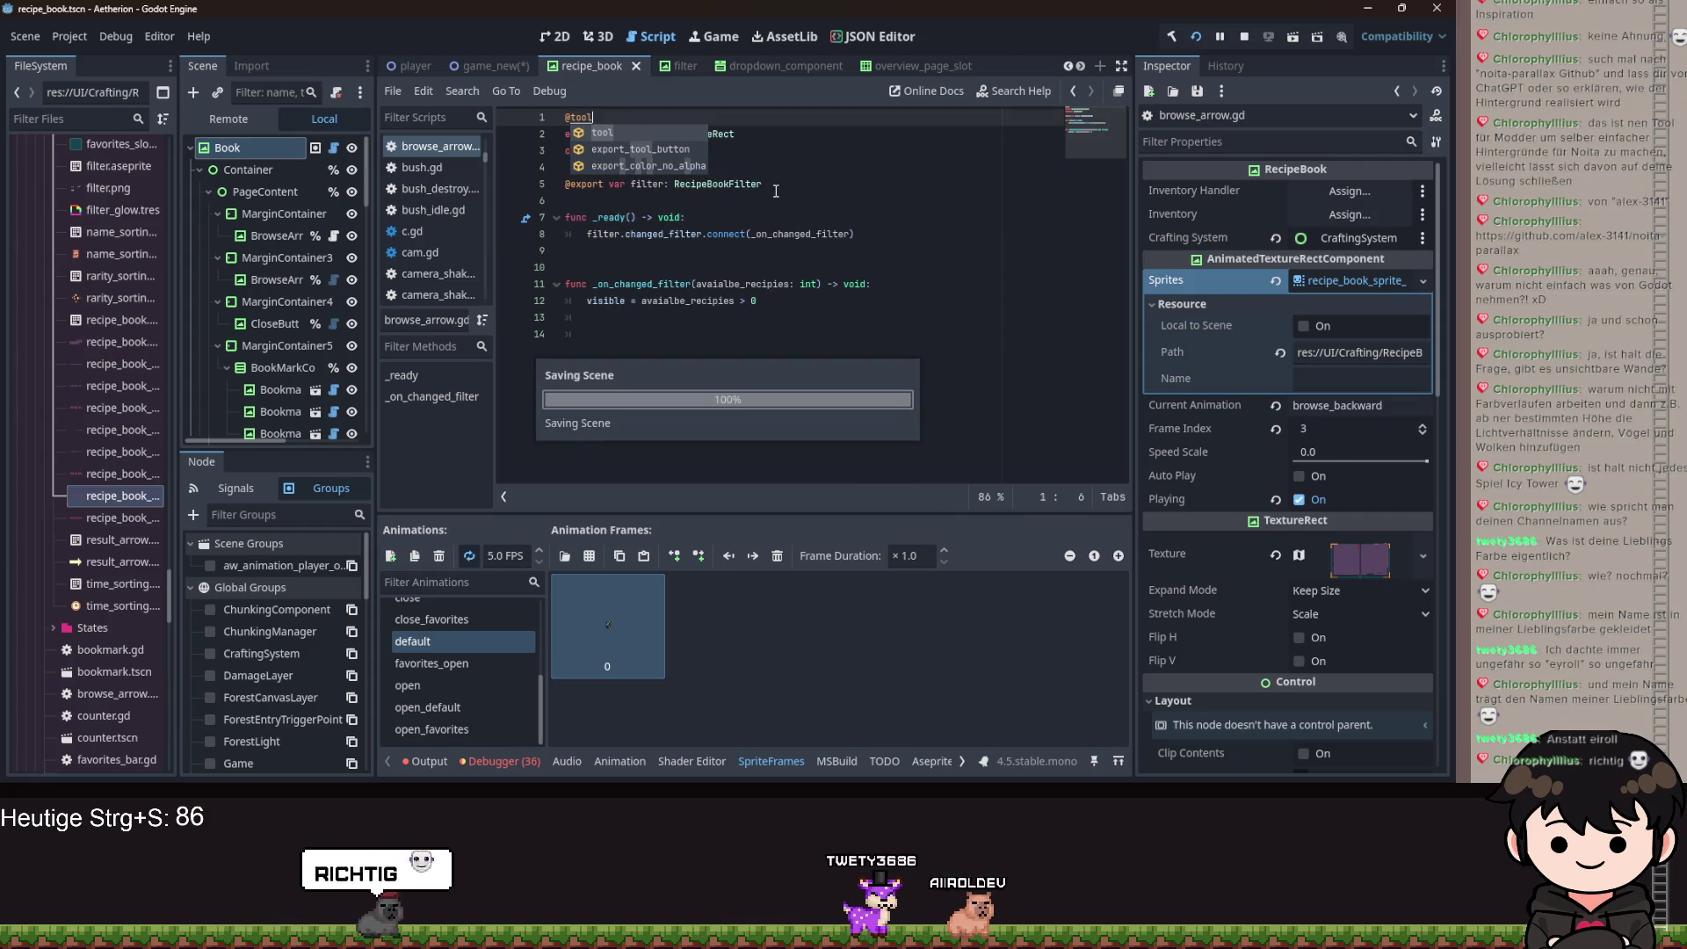
# In _ready, connect SignalHandler.picked_up_item to _on_item_count_changed.
pyautogui.click(805, 327)
pyautogui.click(896, 234)
pyautogui.press('Return')
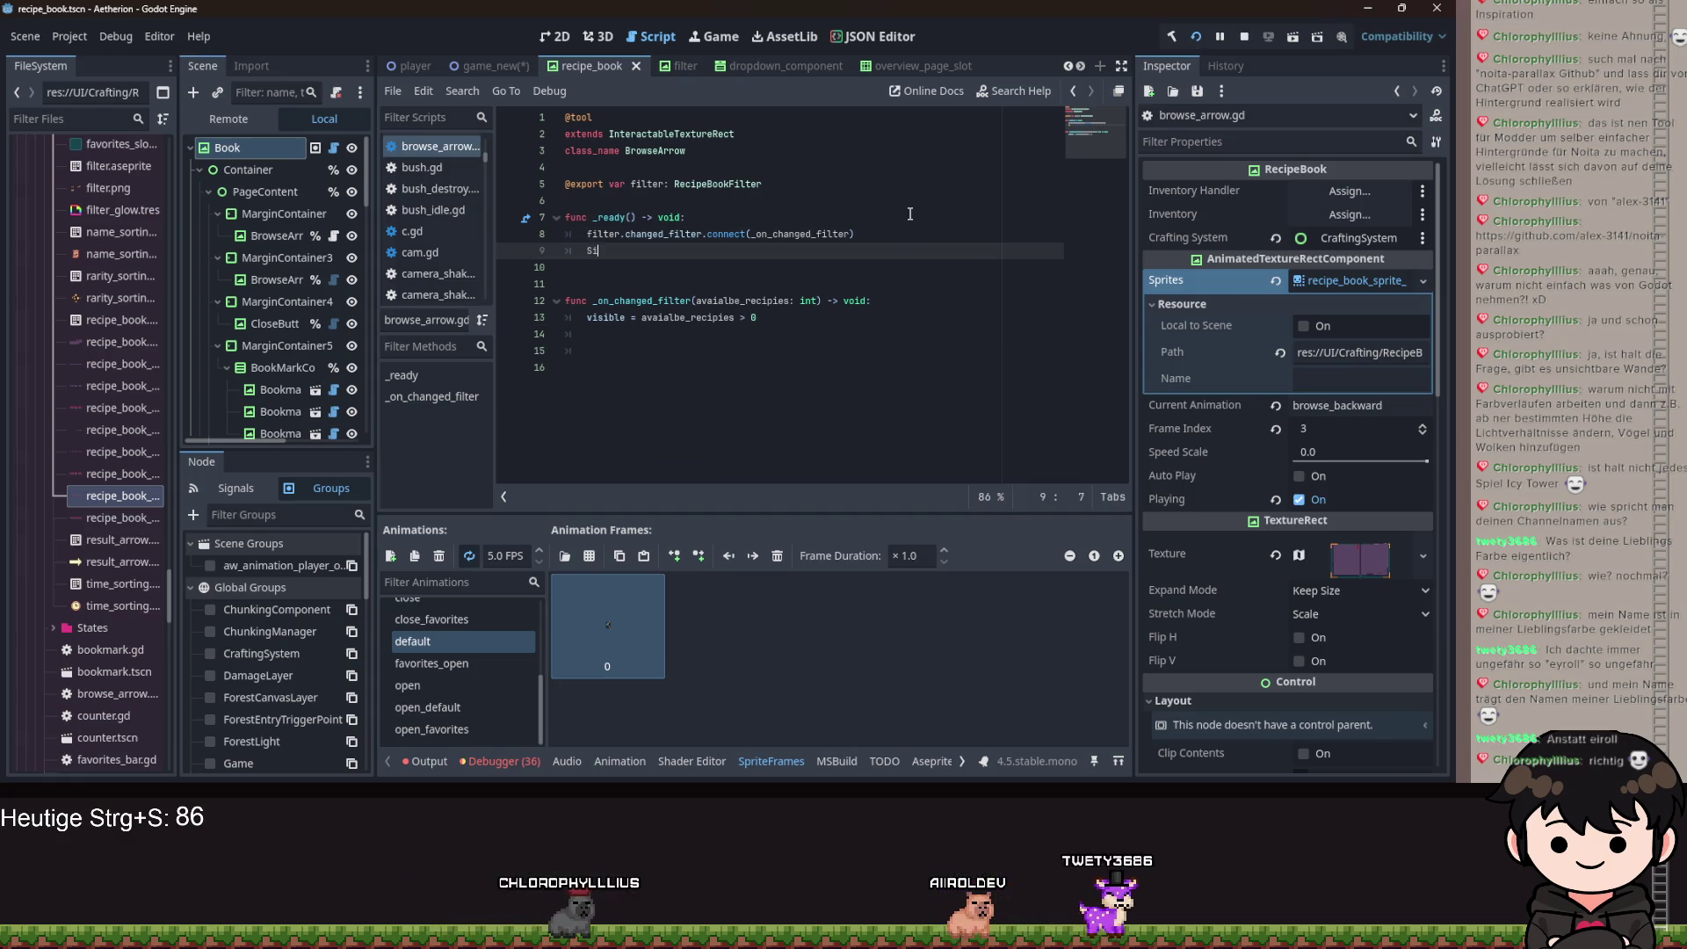
pyautogui.write('SignalHandler.')
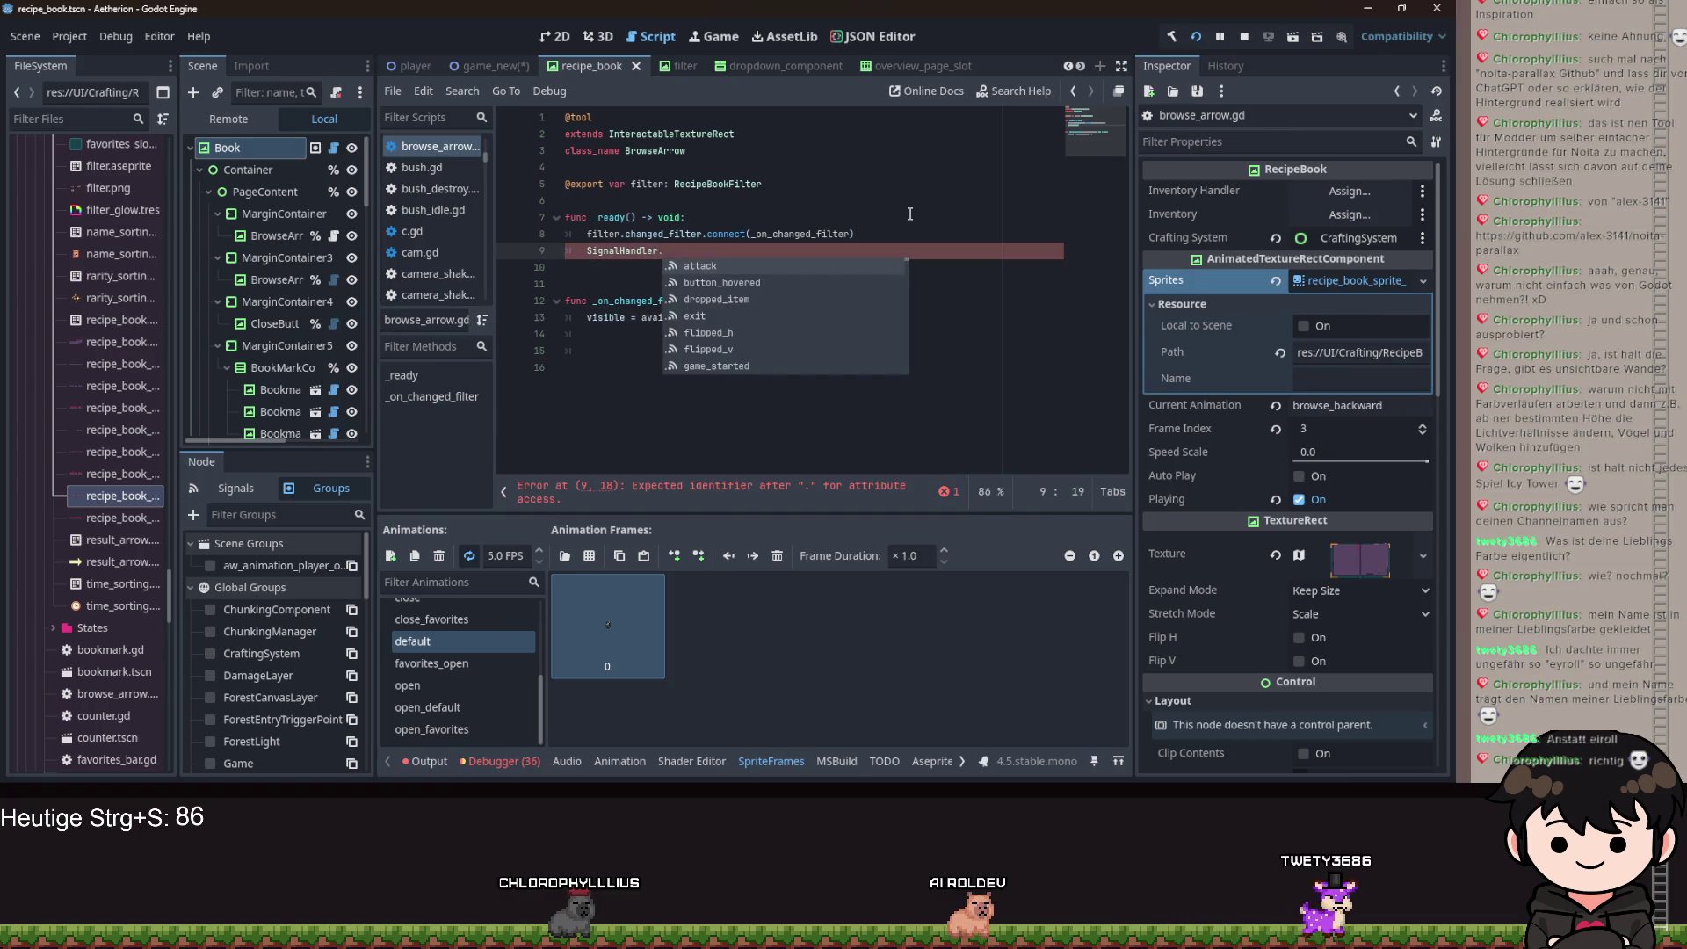
pyautogui.write('o')
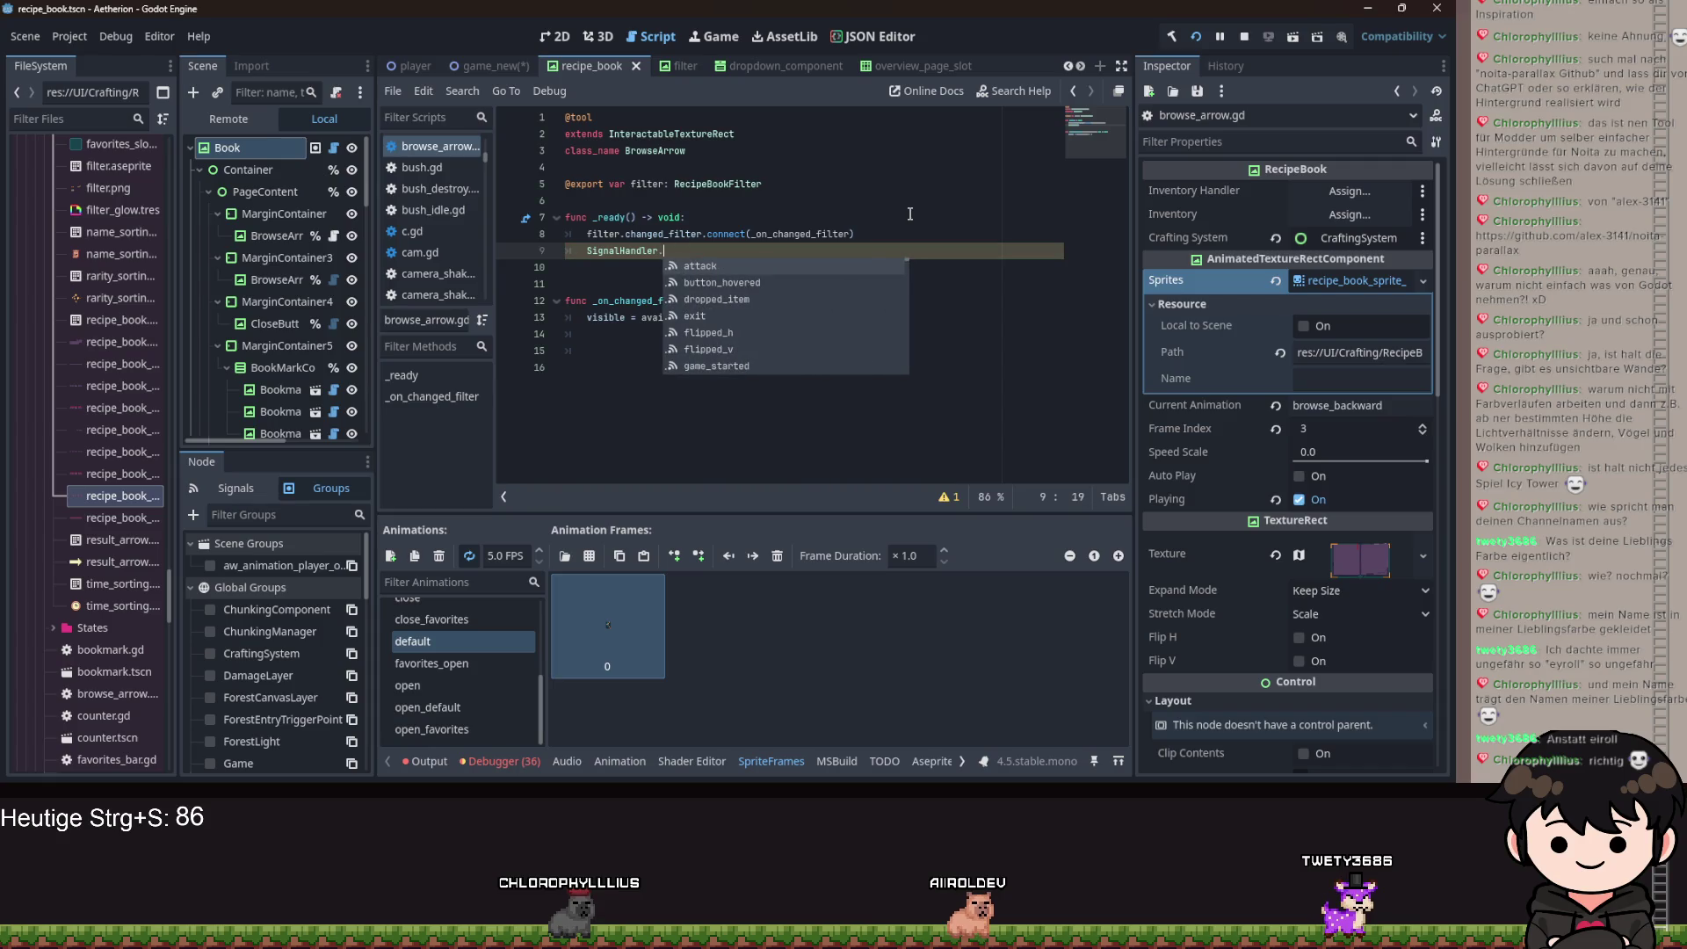
pyautogui.write('picked_up_item.con')
pyautogui.press('Return')
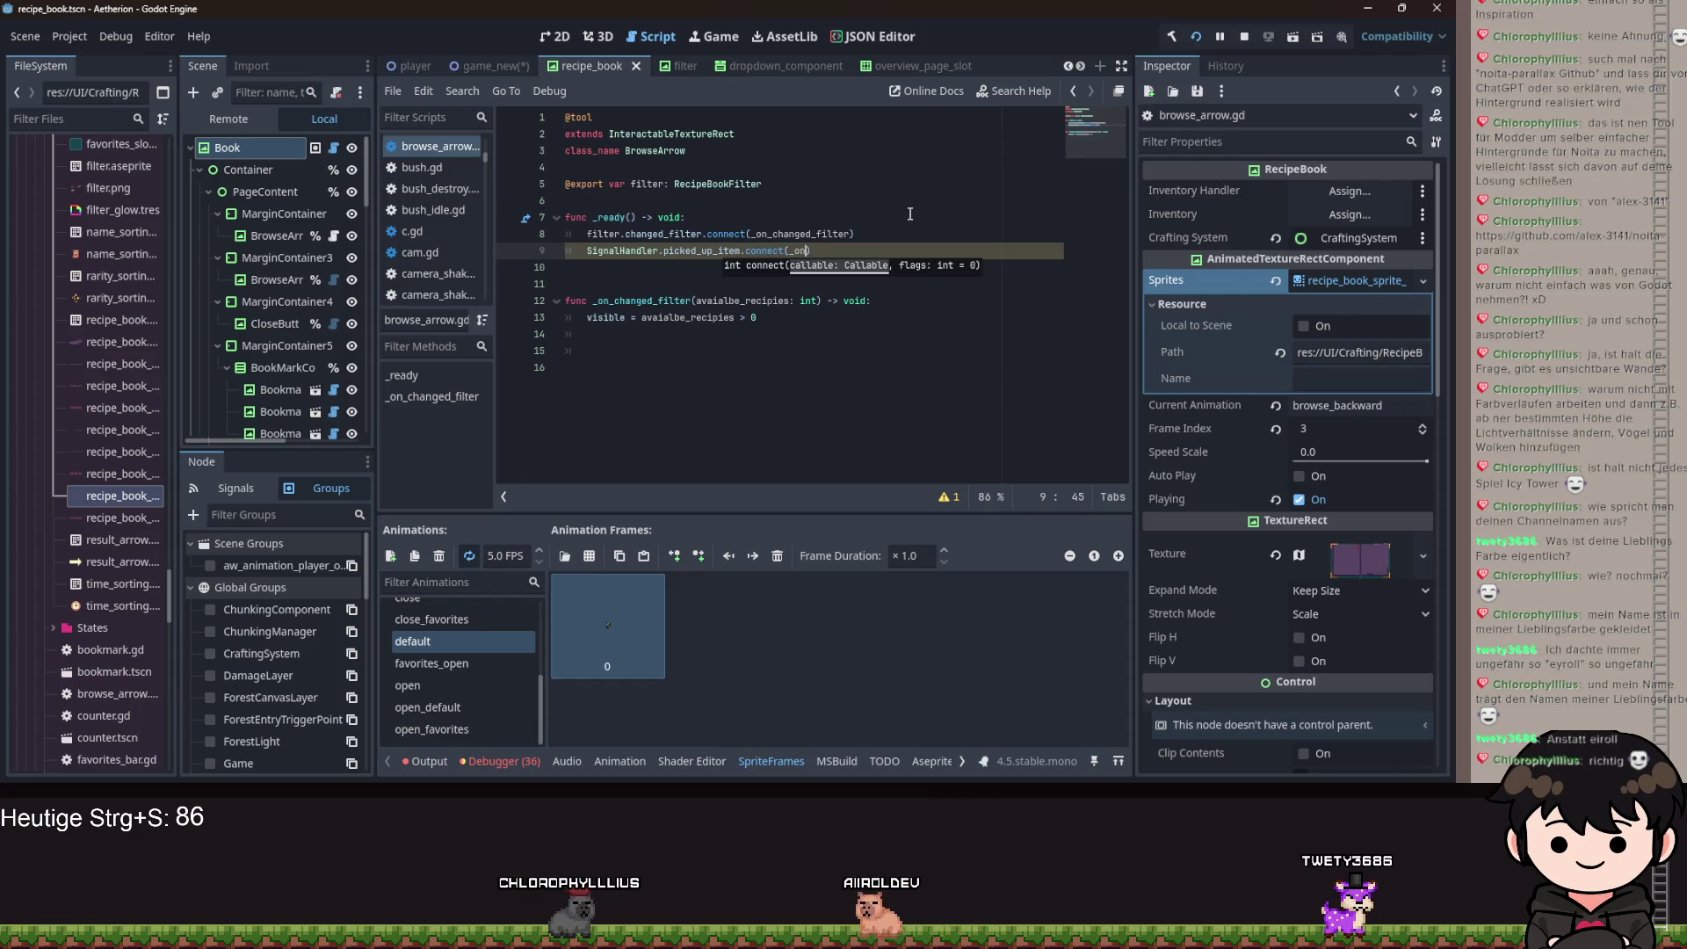
pyautogui.write('_item_count')
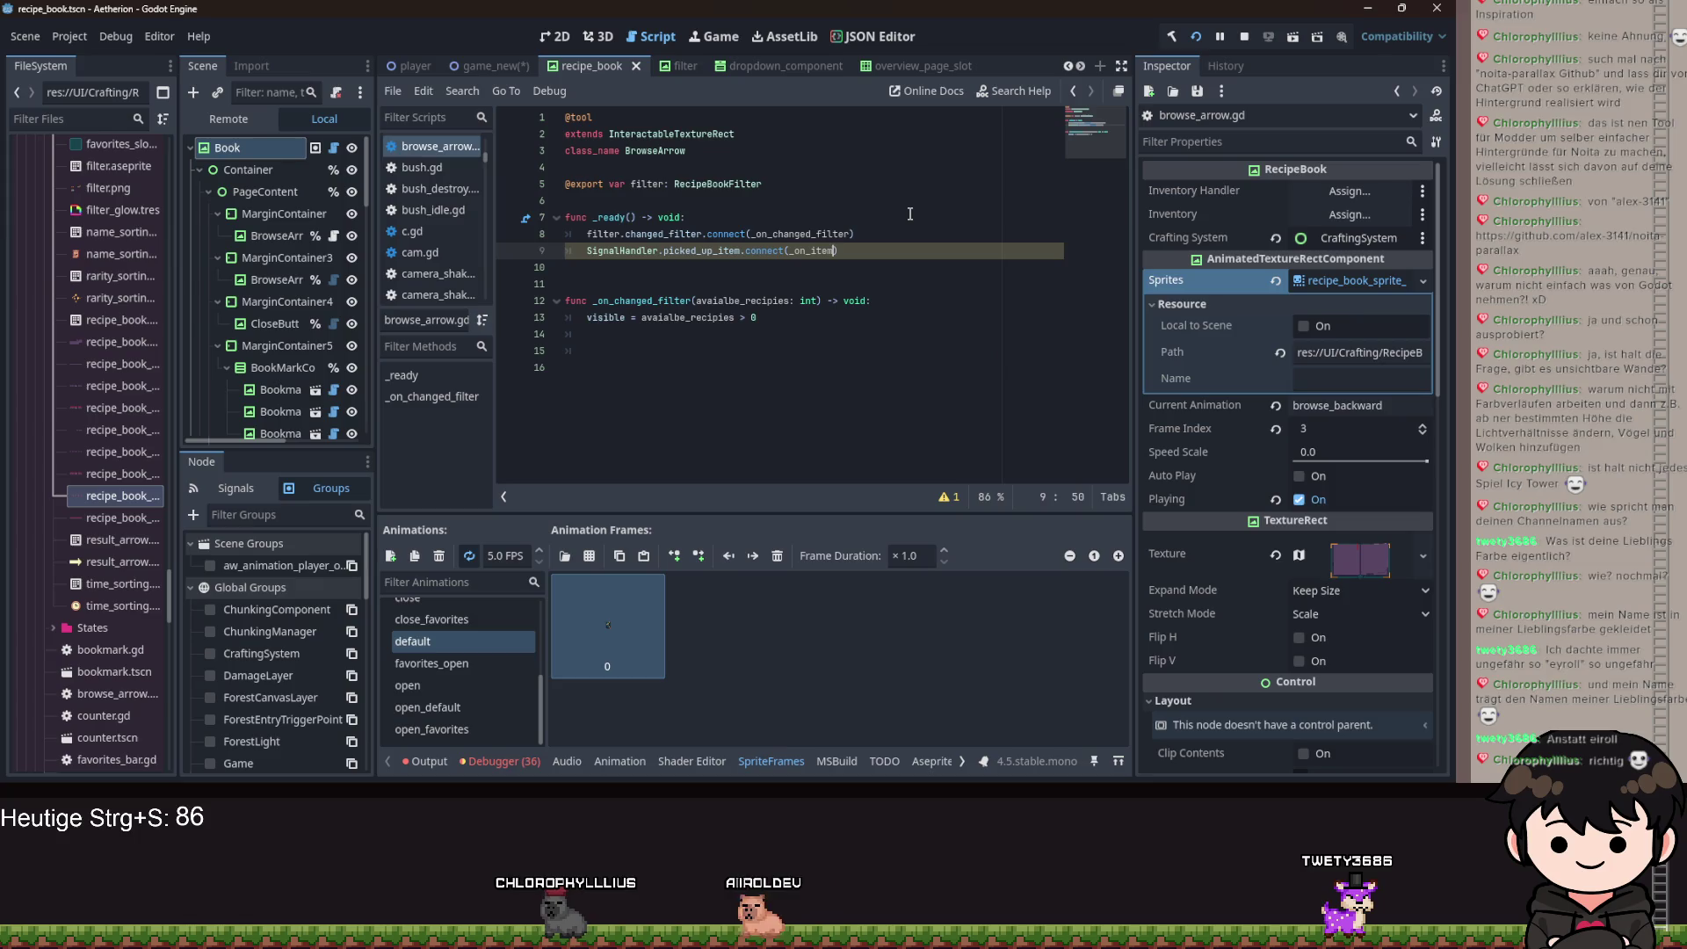
pyautogui.write('_changed')
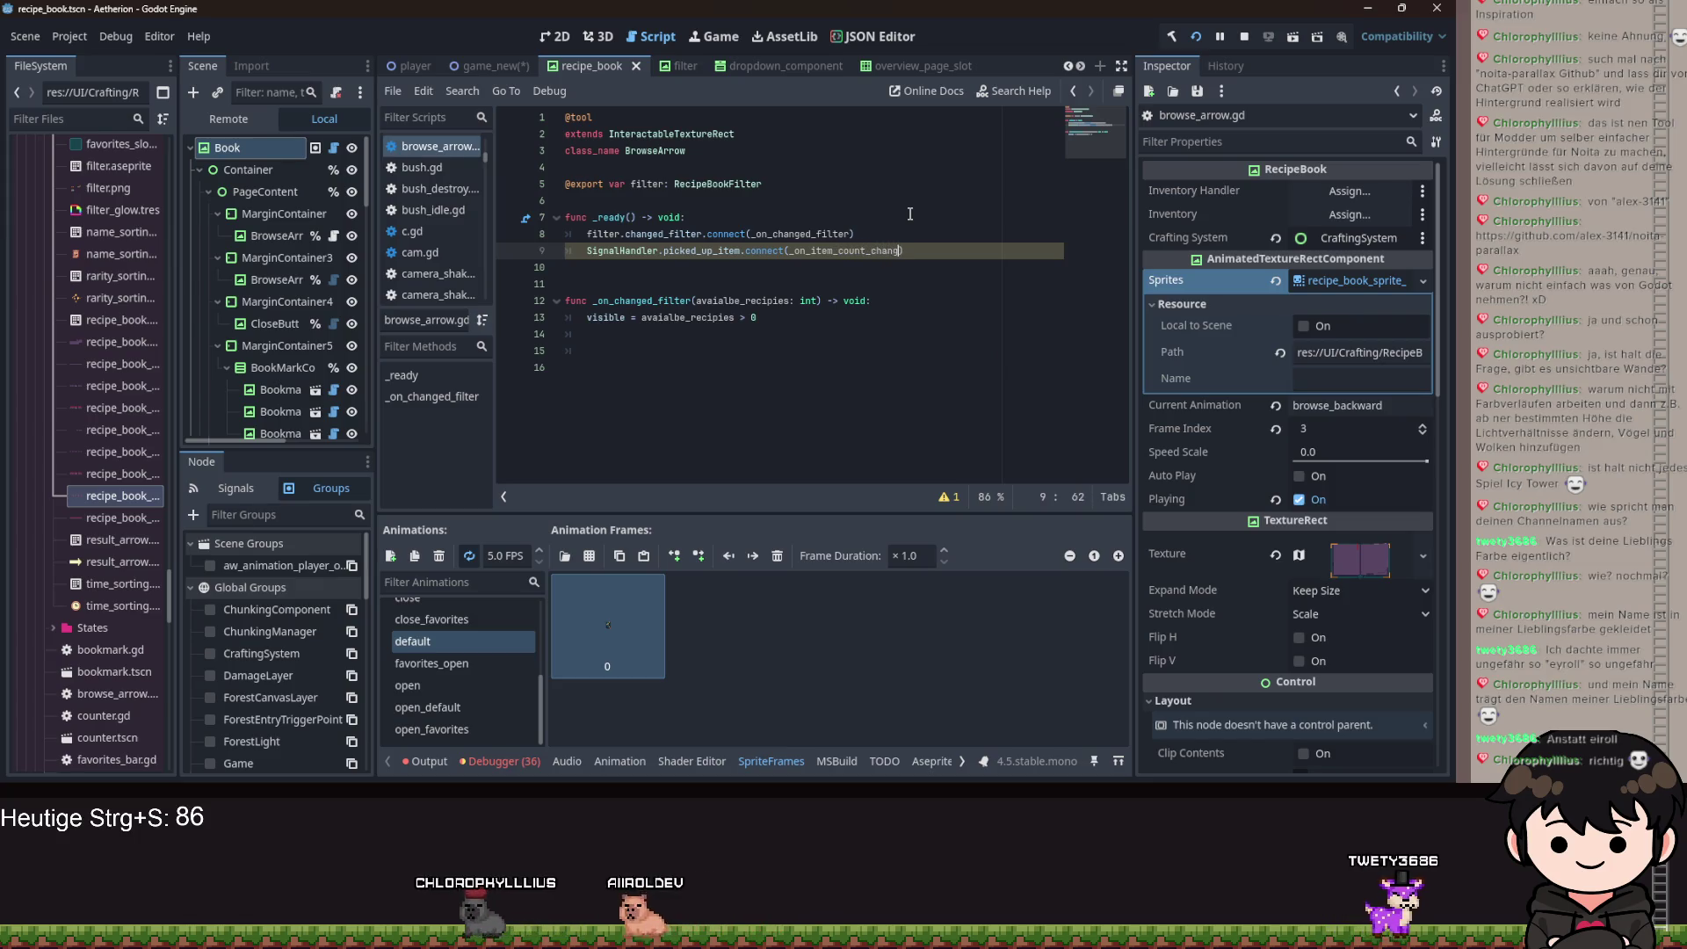
# Create the _on_item_count_changed function with body visible = filter.available_recepies > 0.
pyautogui.rightClick(873, 241)
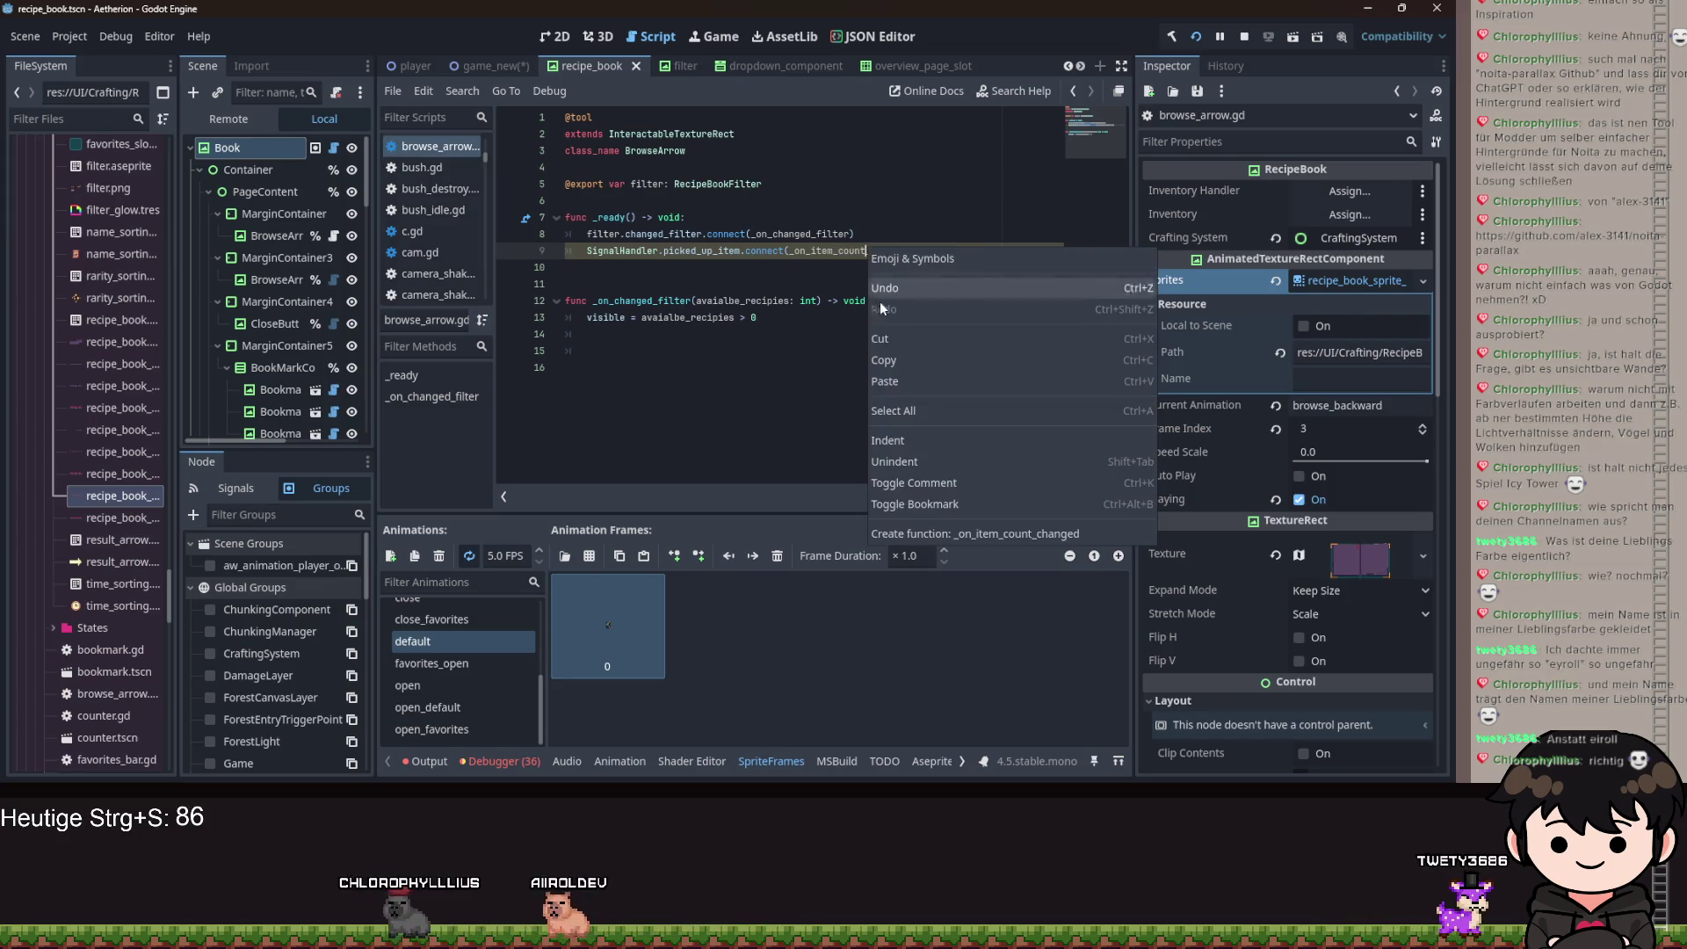
pyautogui.click(925, 530)
pyautogui.write('return')
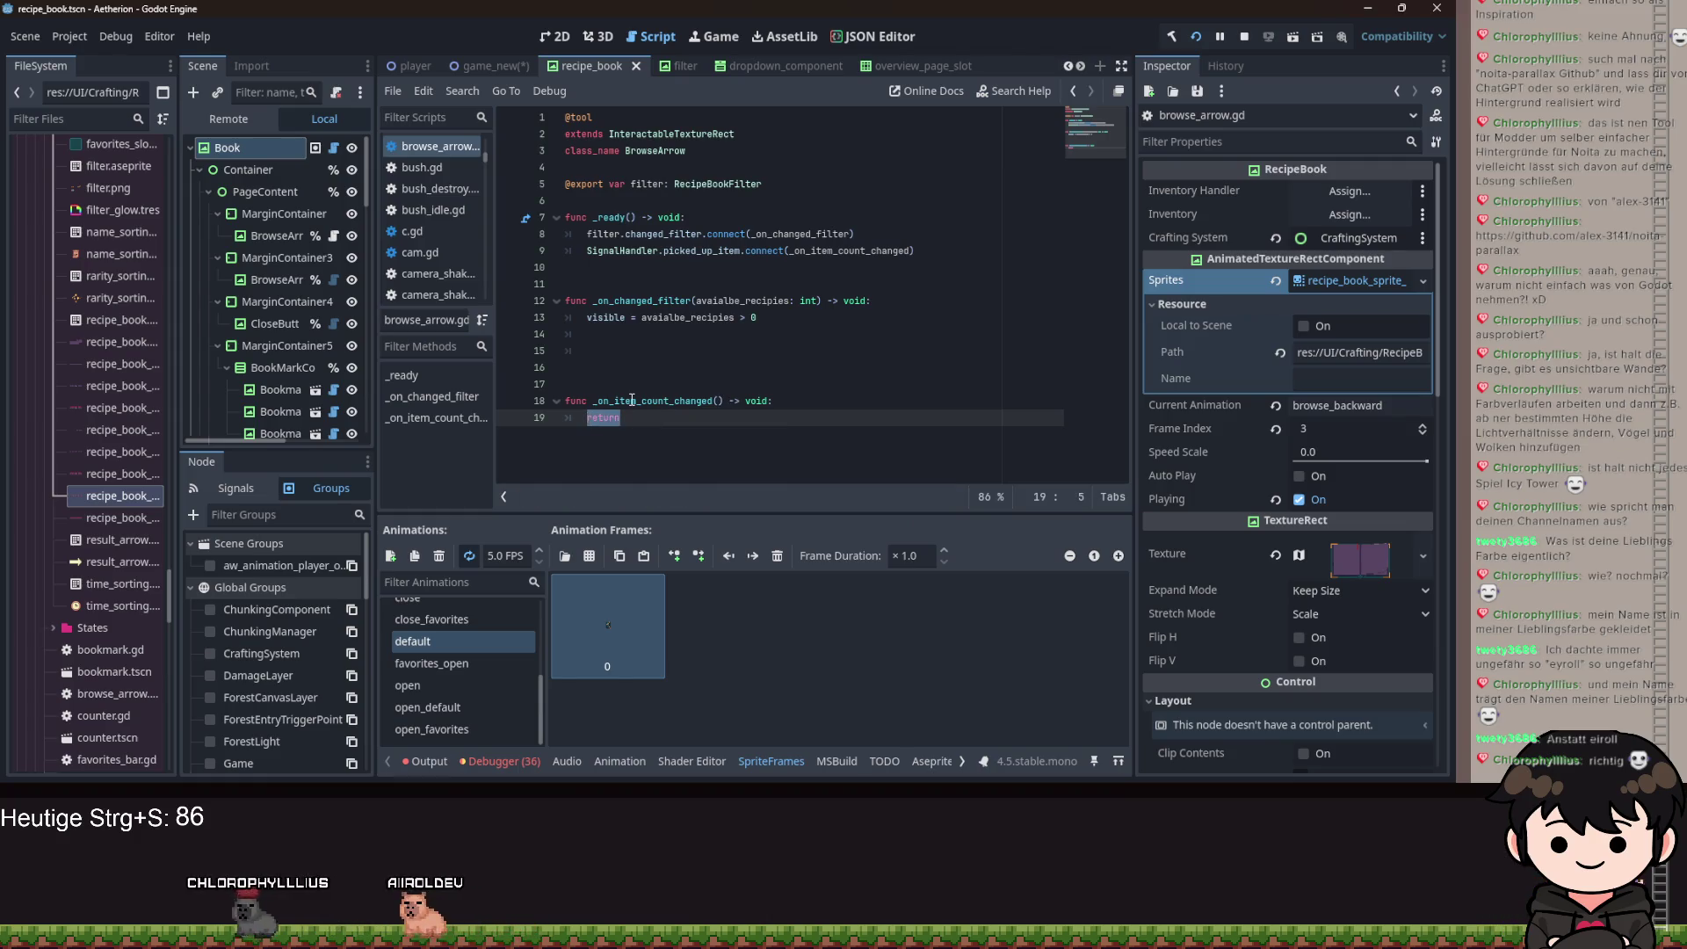
pyautogui.press('BackSpace')
pyautogui.press('BackSpace')
pyautogui.write('visible = ')
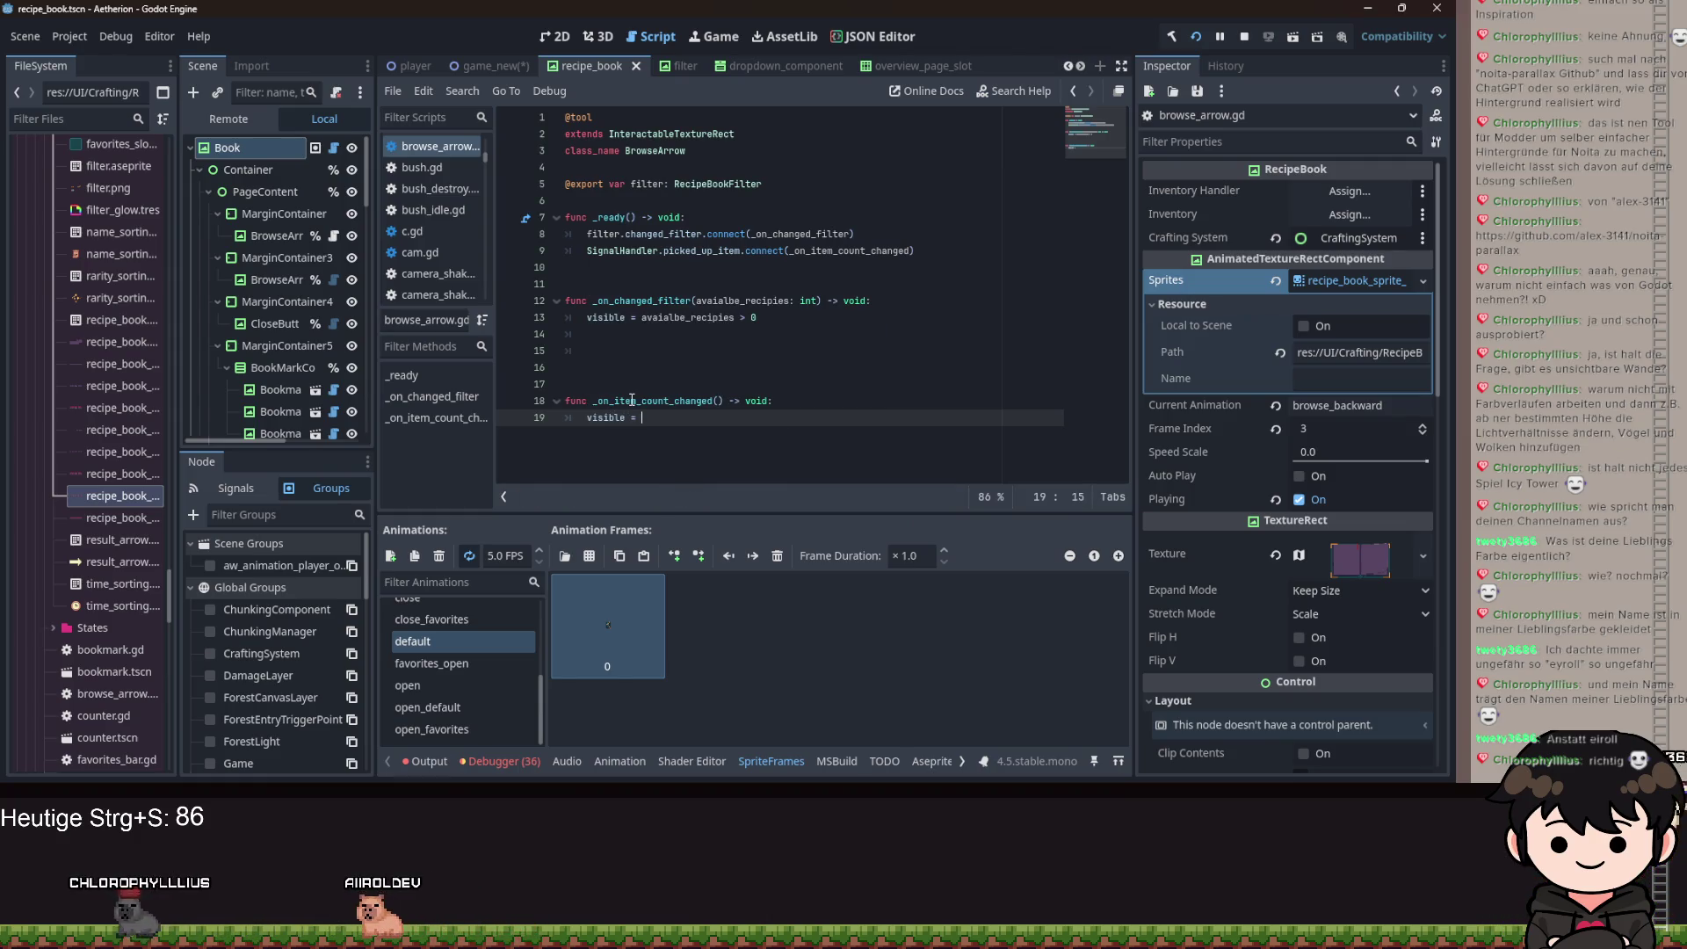
pyautogui.write('filter.')
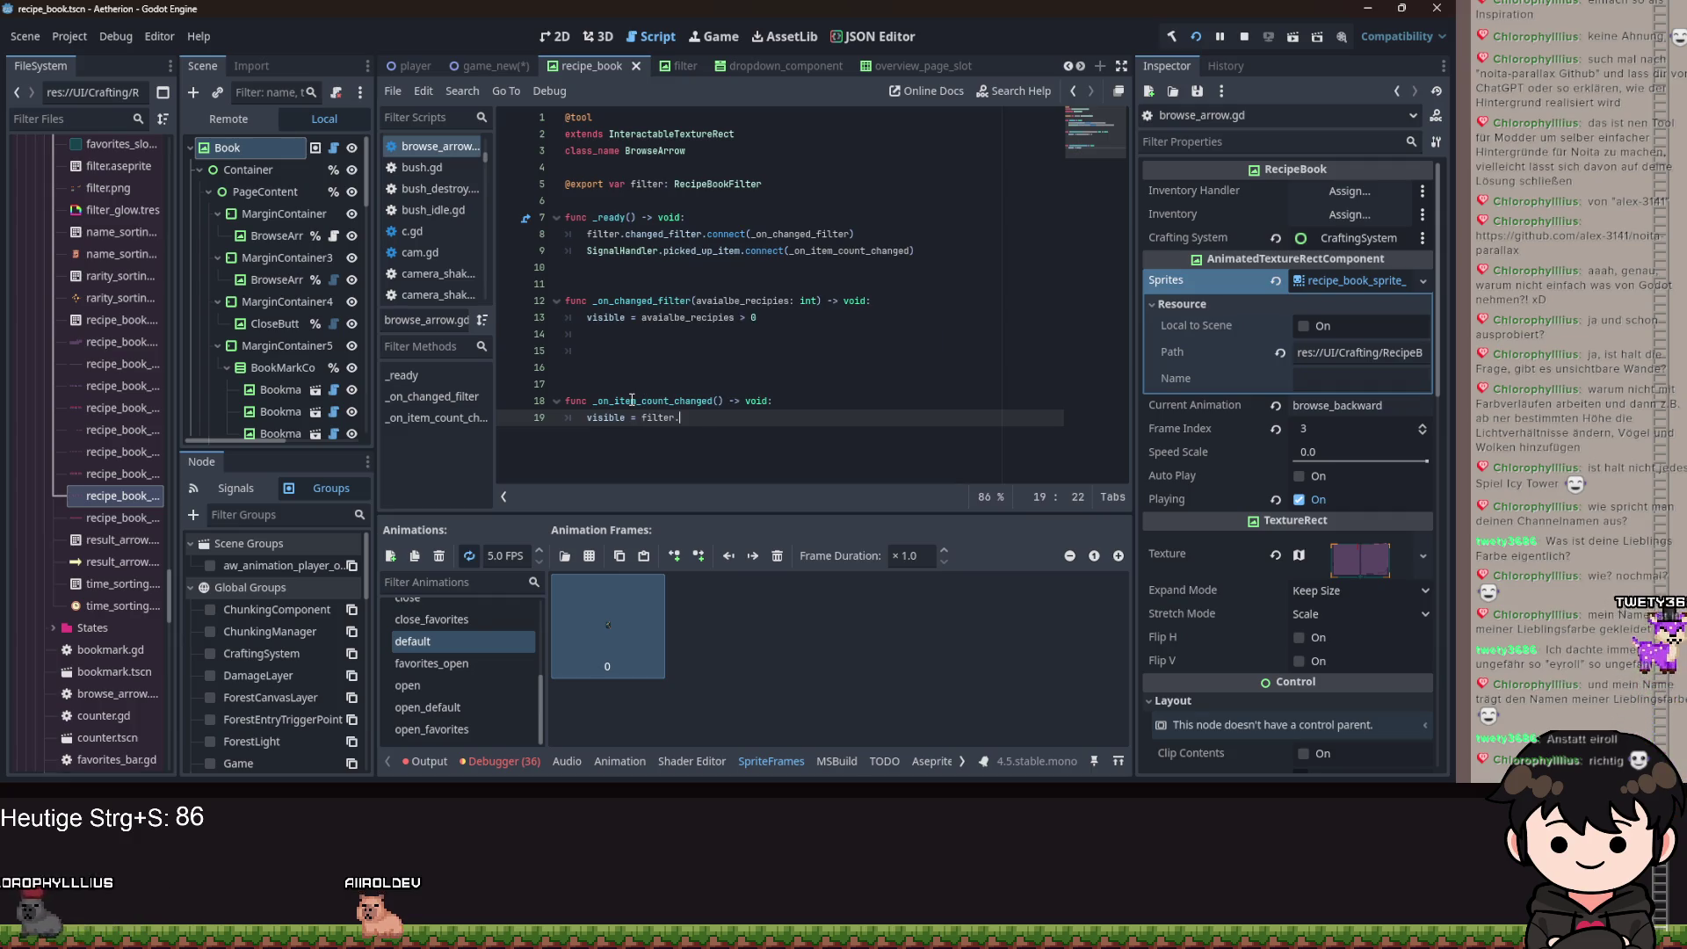
pyautogui.write('available_recepies >0')
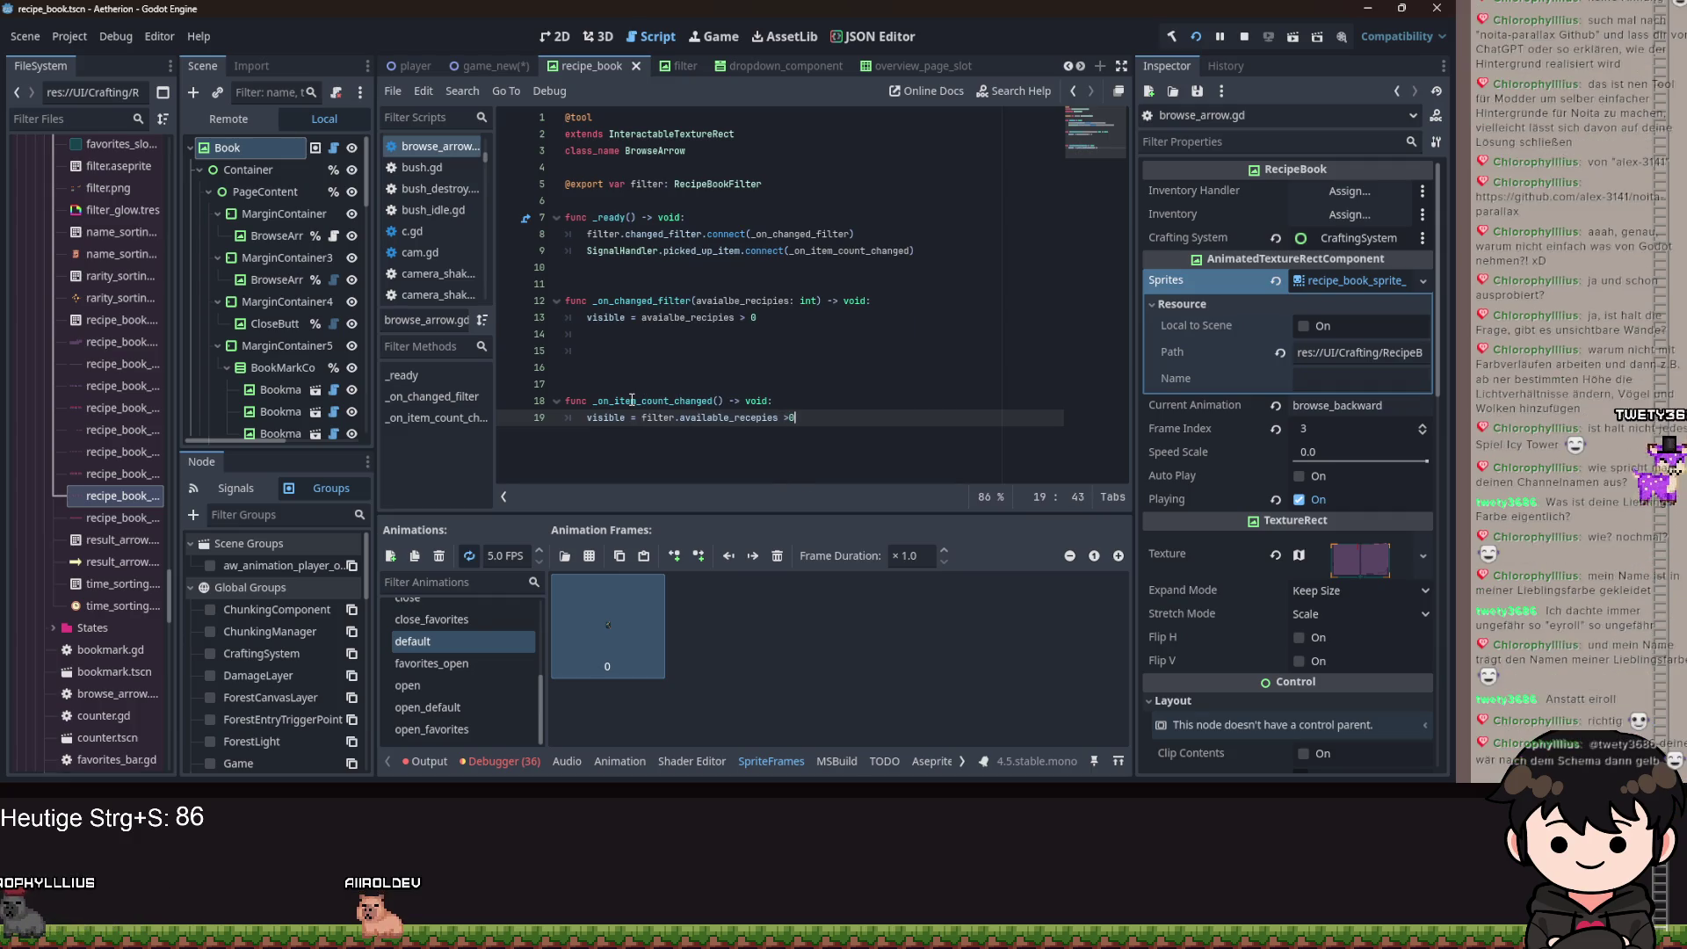
# Also connect SignalHandler.dropped_item to _on_item_count_changed in _ready.
pyautogui.click(940, 250)
pyautogui.press('Return')
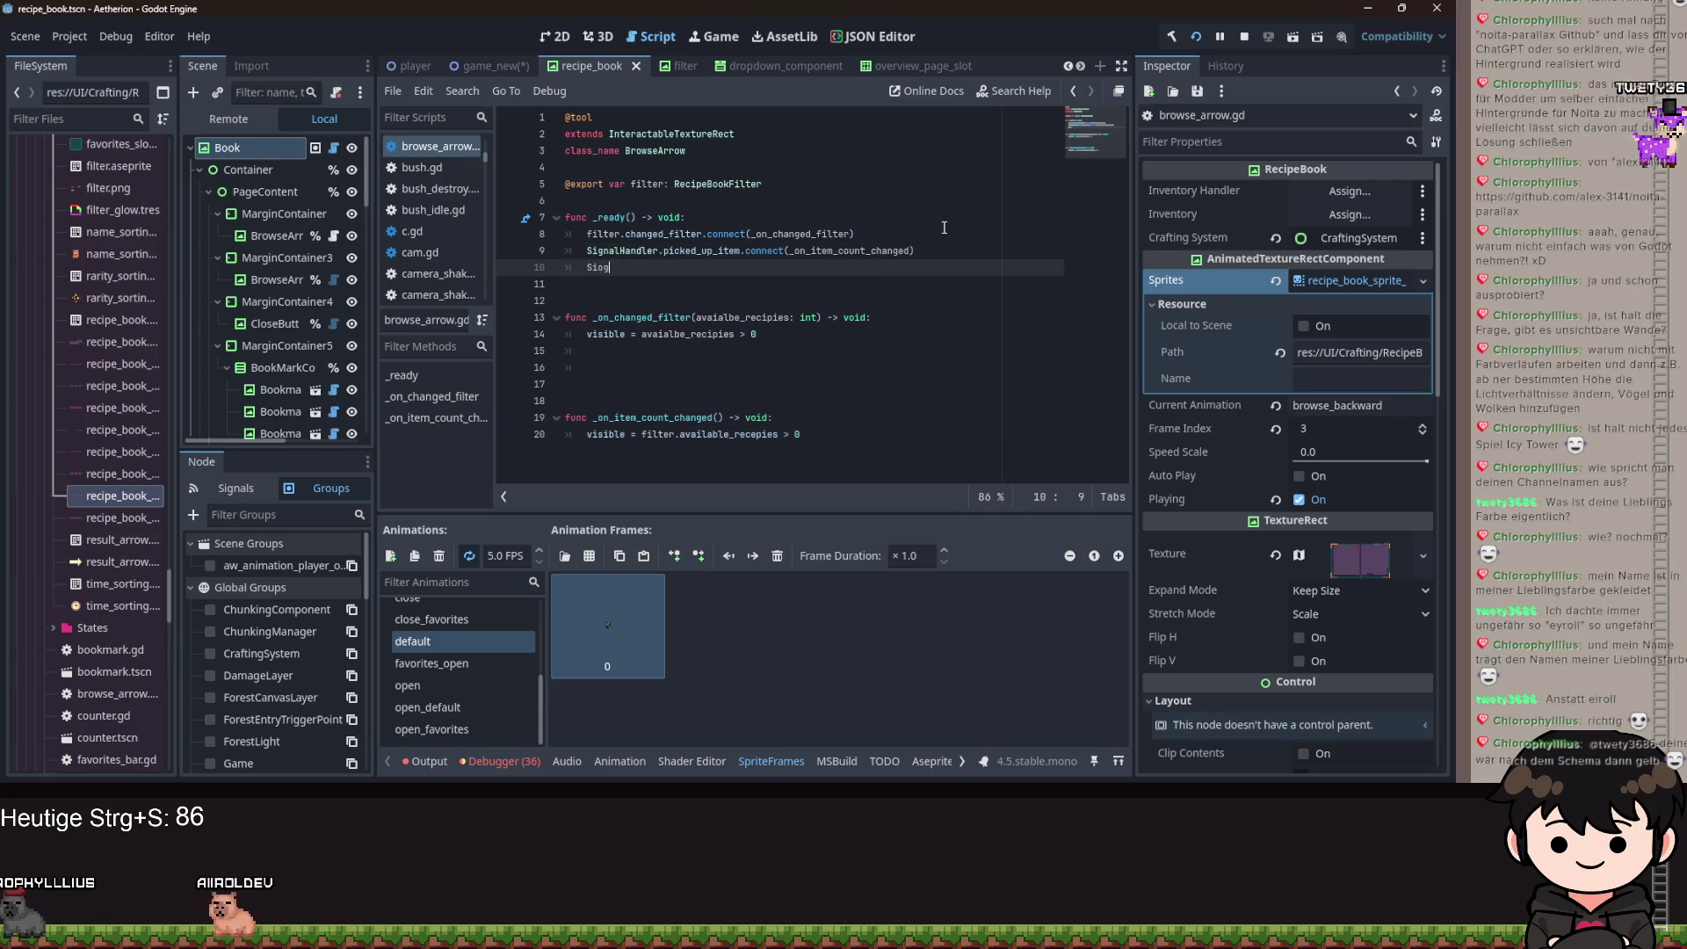
pyautogui.write('SignalHan')
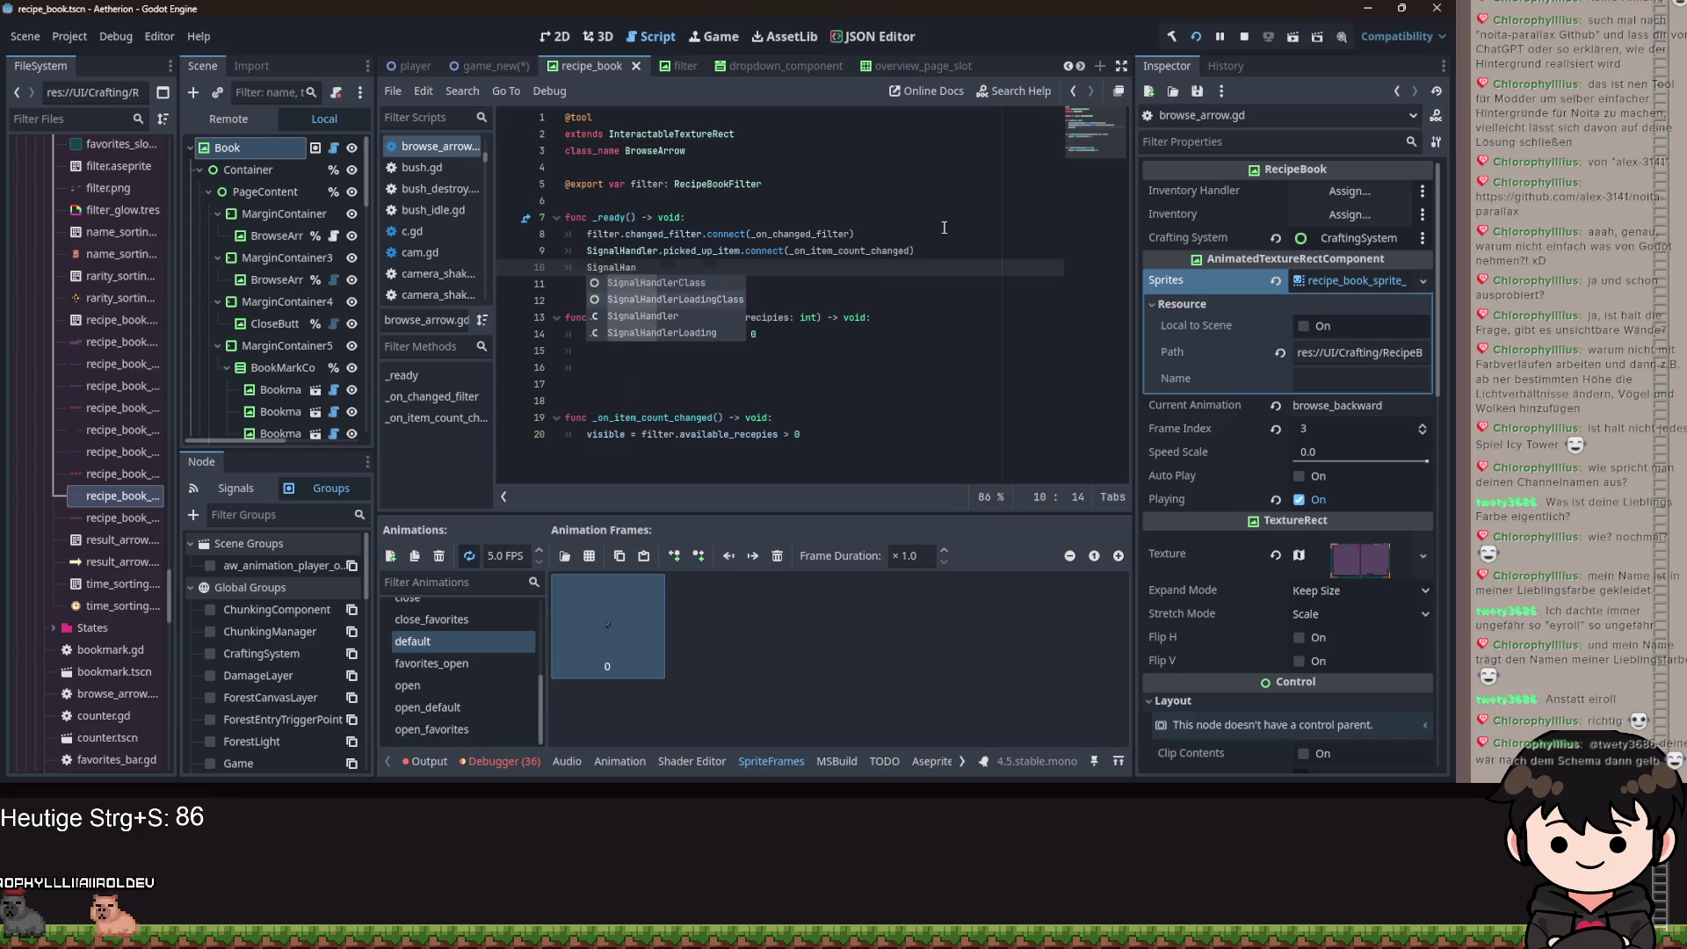
pyautogui.write('d')
pyautogui.press('Down')
pyautogui.press('Return')
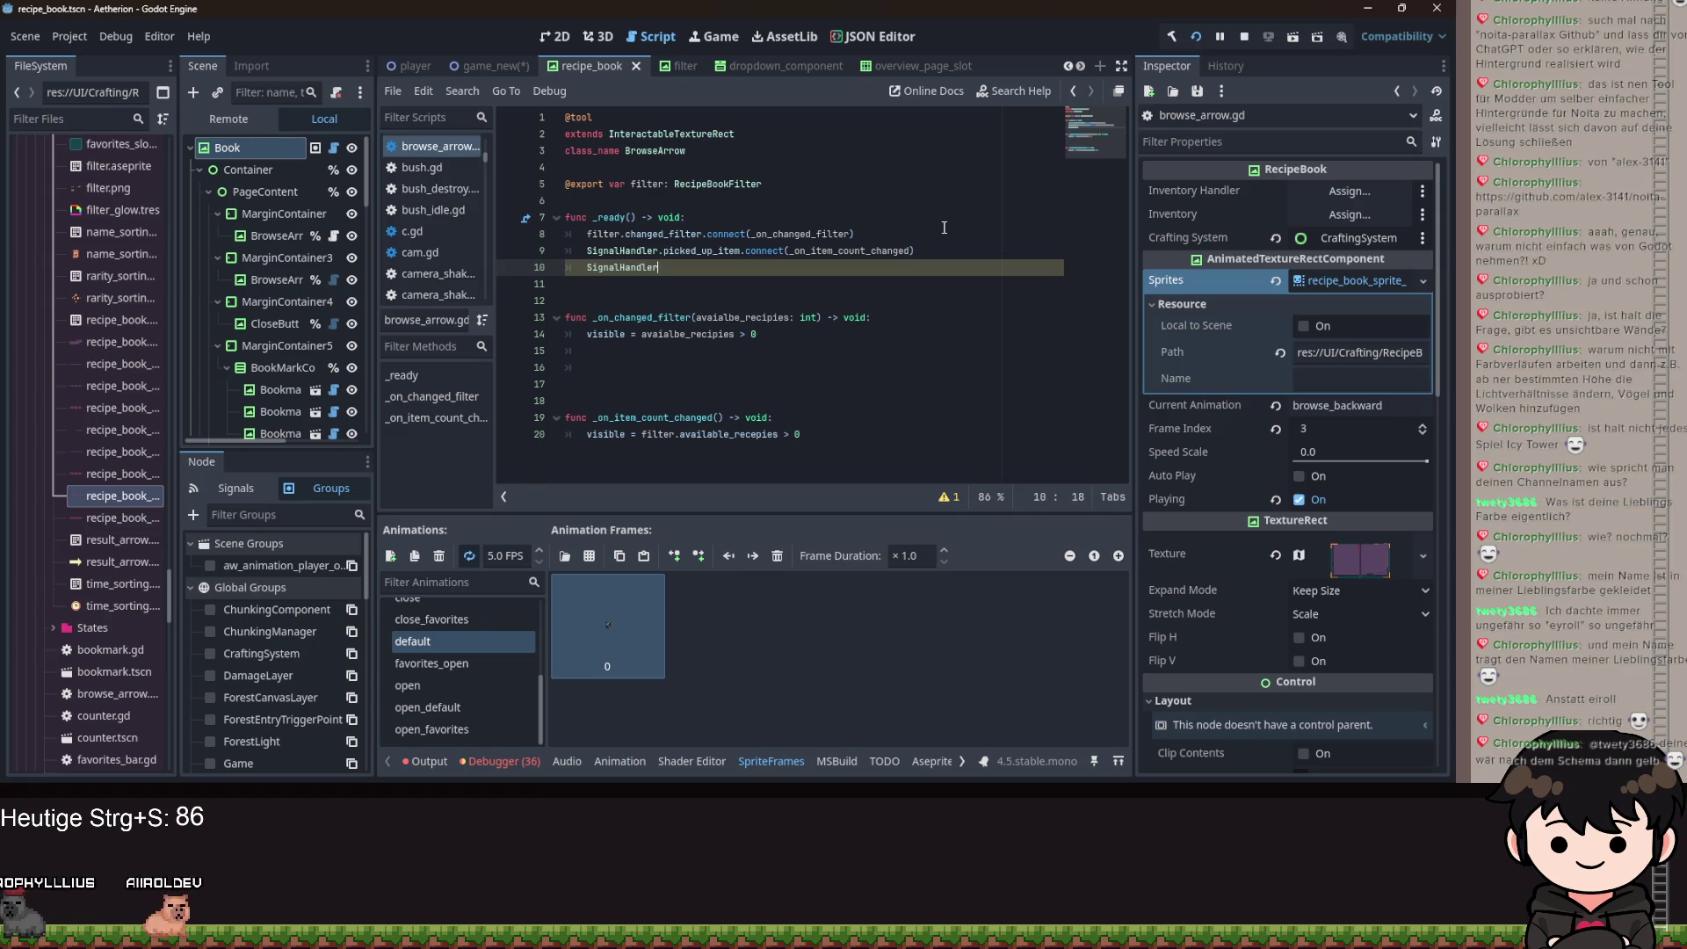
pyautogui.write('.o')
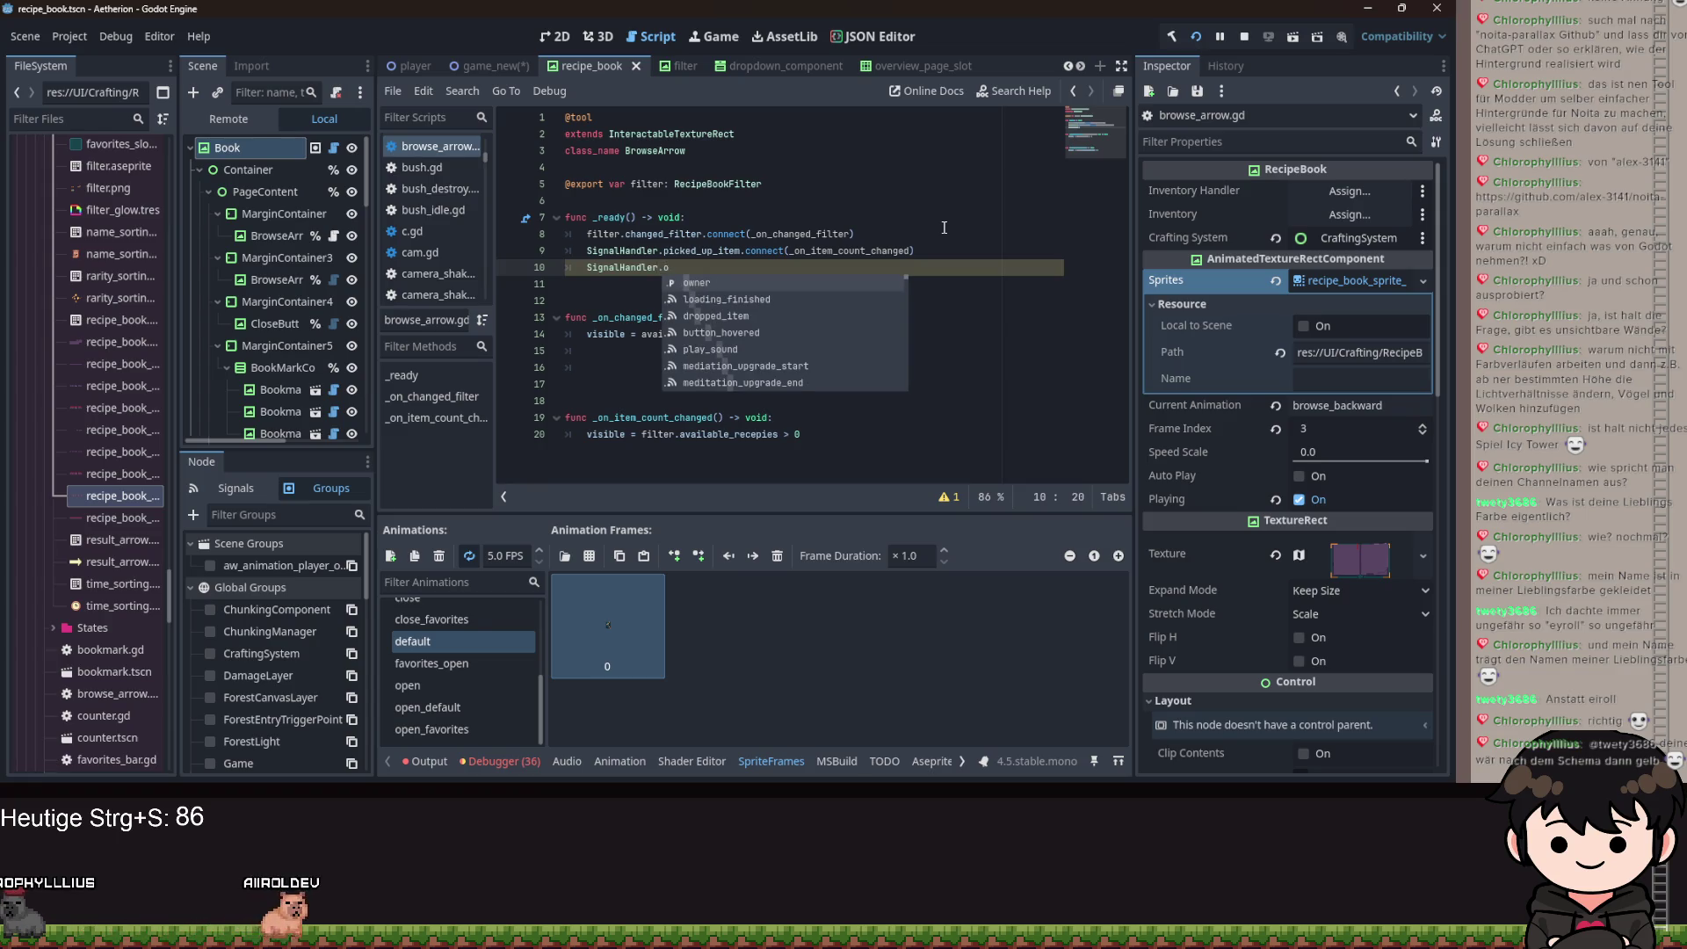
pyautogui.press('BackSpace')
pyautogui.write('dro')
pyautogui.press('Return')
pyautogui.write('.ci')
pyautogui.press('BackSpace')
pyautogui.write('o')
pyautogui.press('Return')
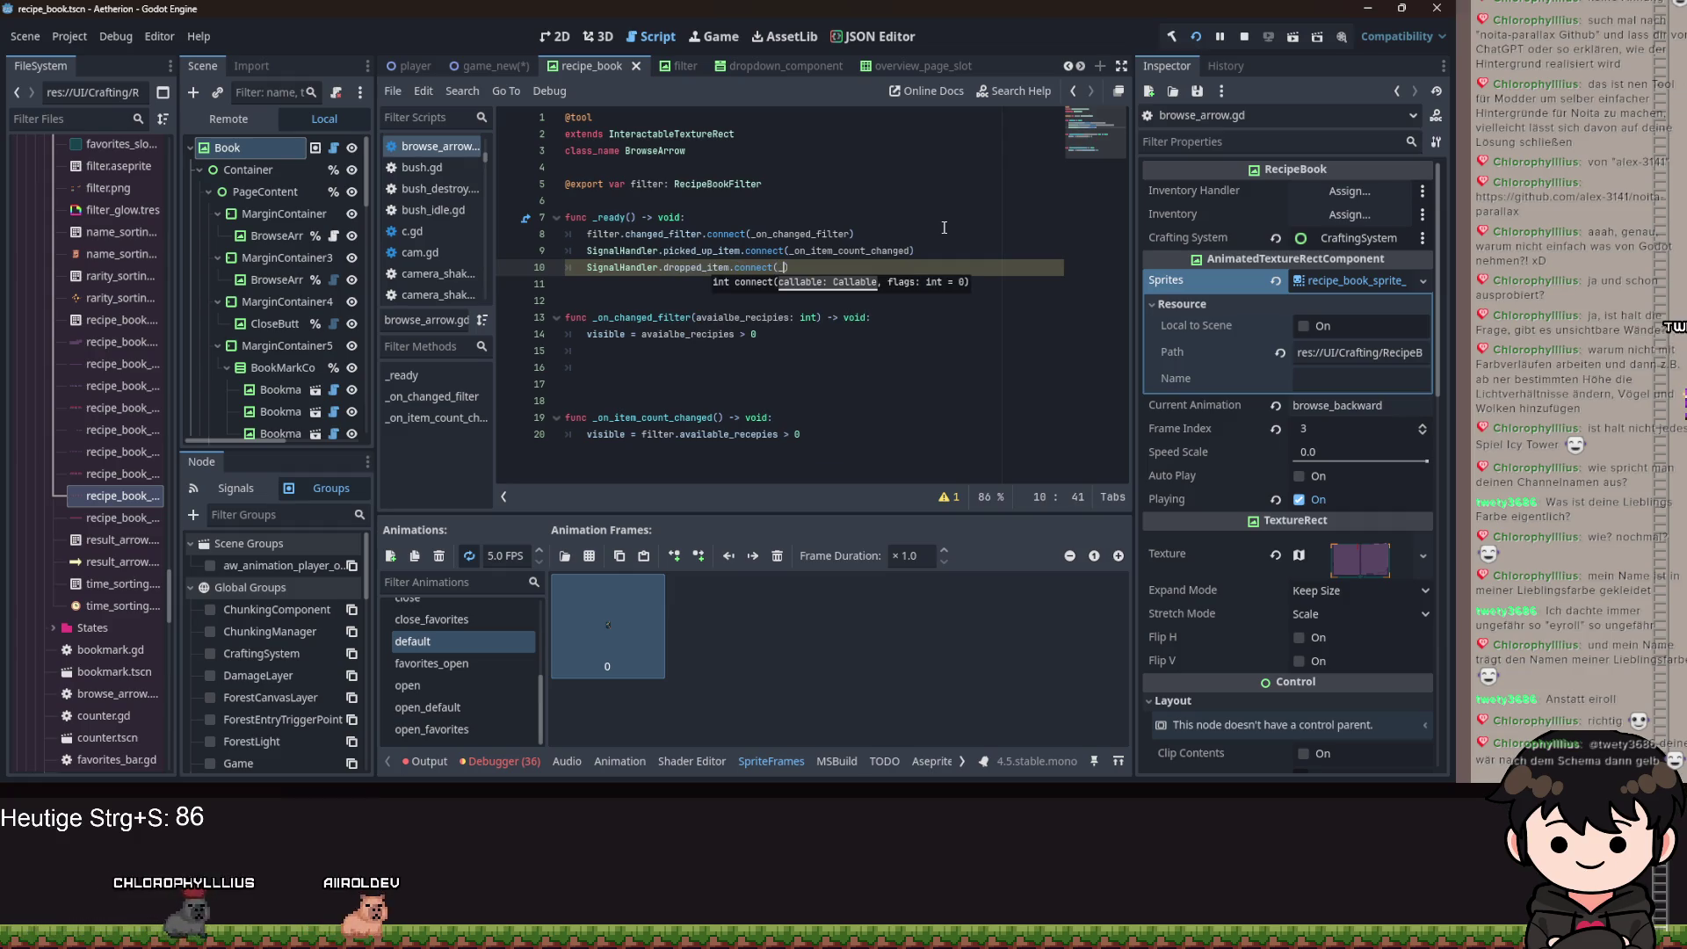
pyautogui.write('on')
pyautogui.press('Down')
pyautogui.press('Return')
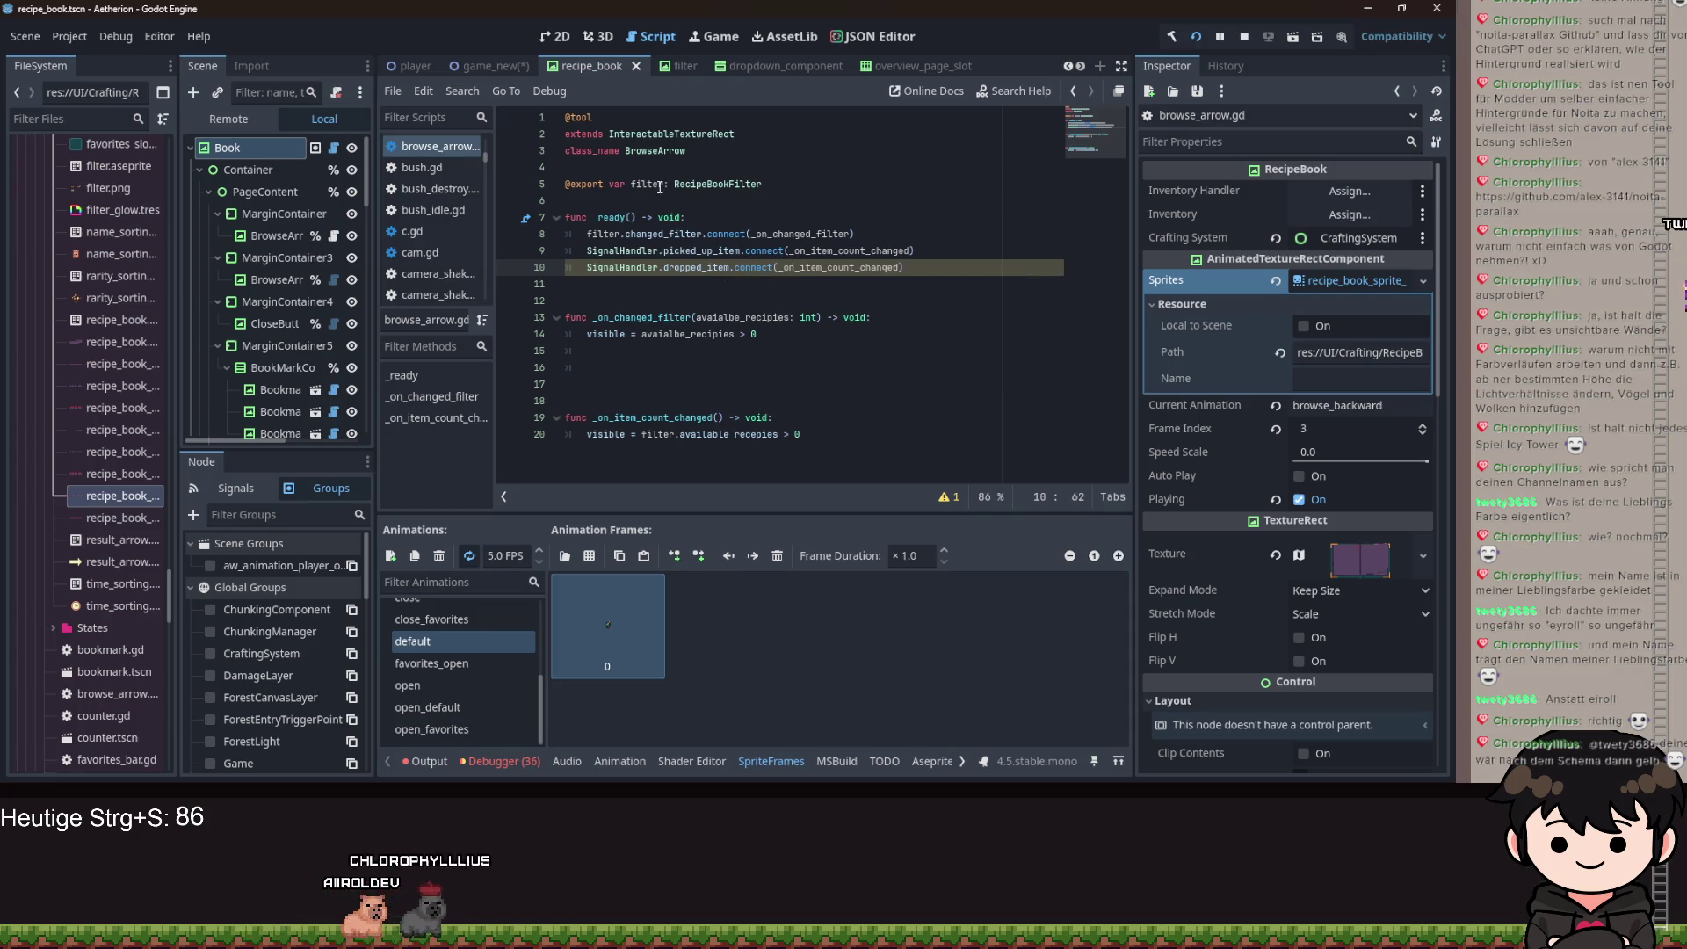
pyautogui.keyDown('ctrl'); pyautogui.click(714, 184); pyautogui.keyUp('ctrl')
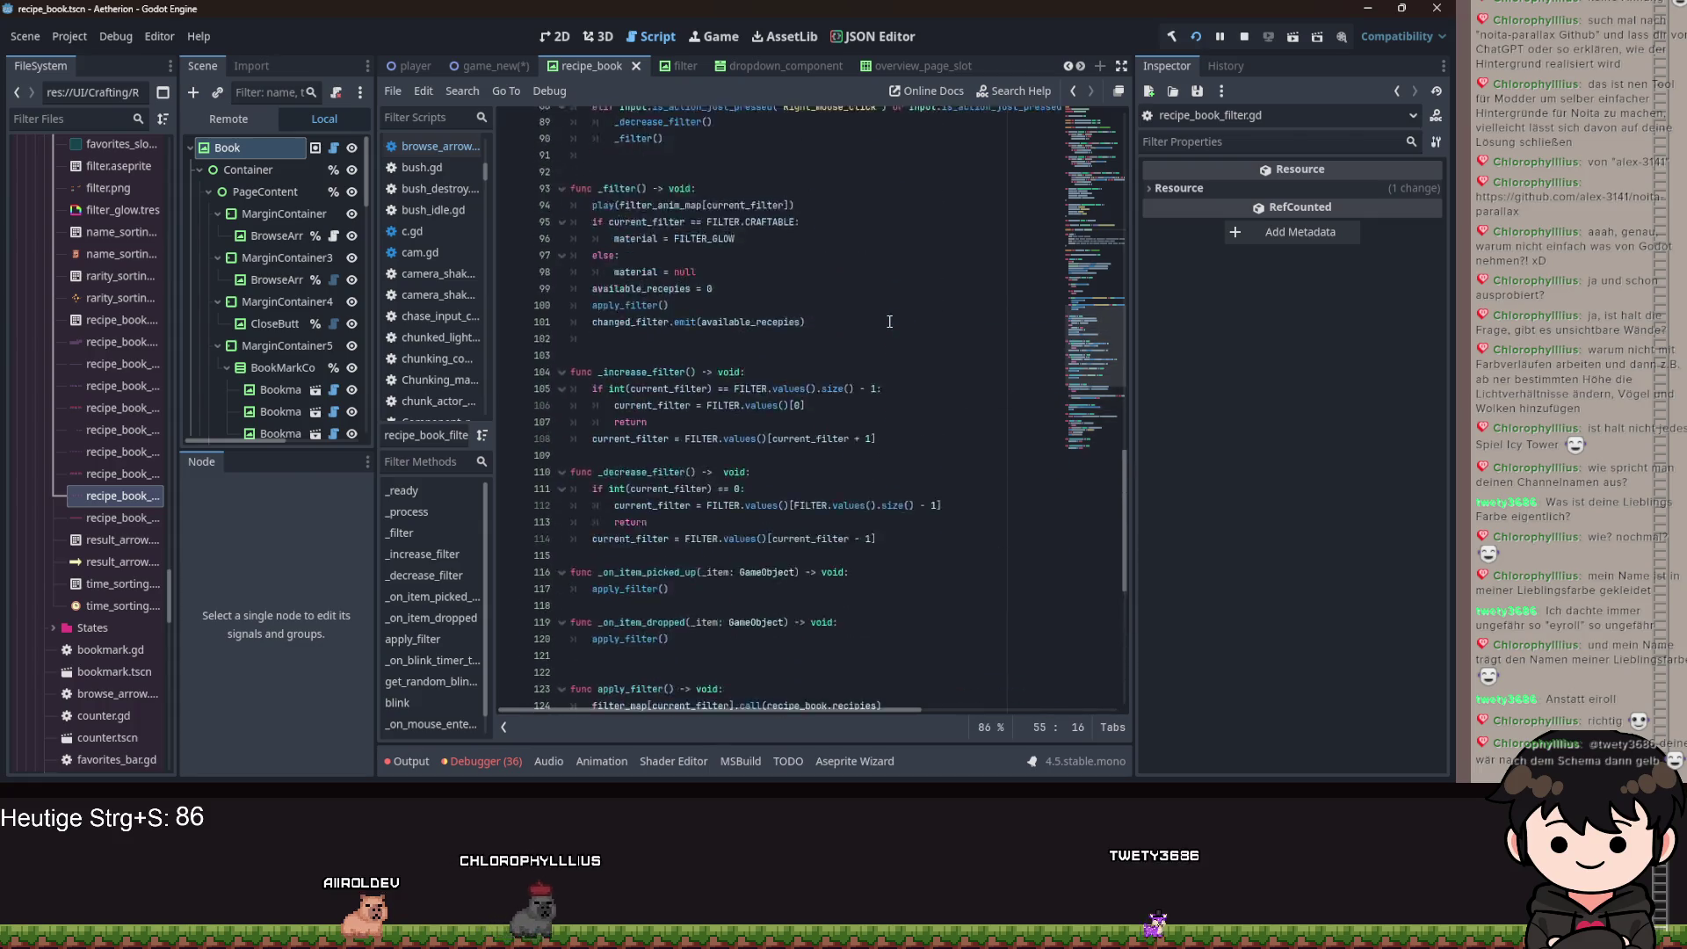
# Check the filter's signal connections in recipe_book_filter.gd and save the scene.
pyautogui.click(966, 601)
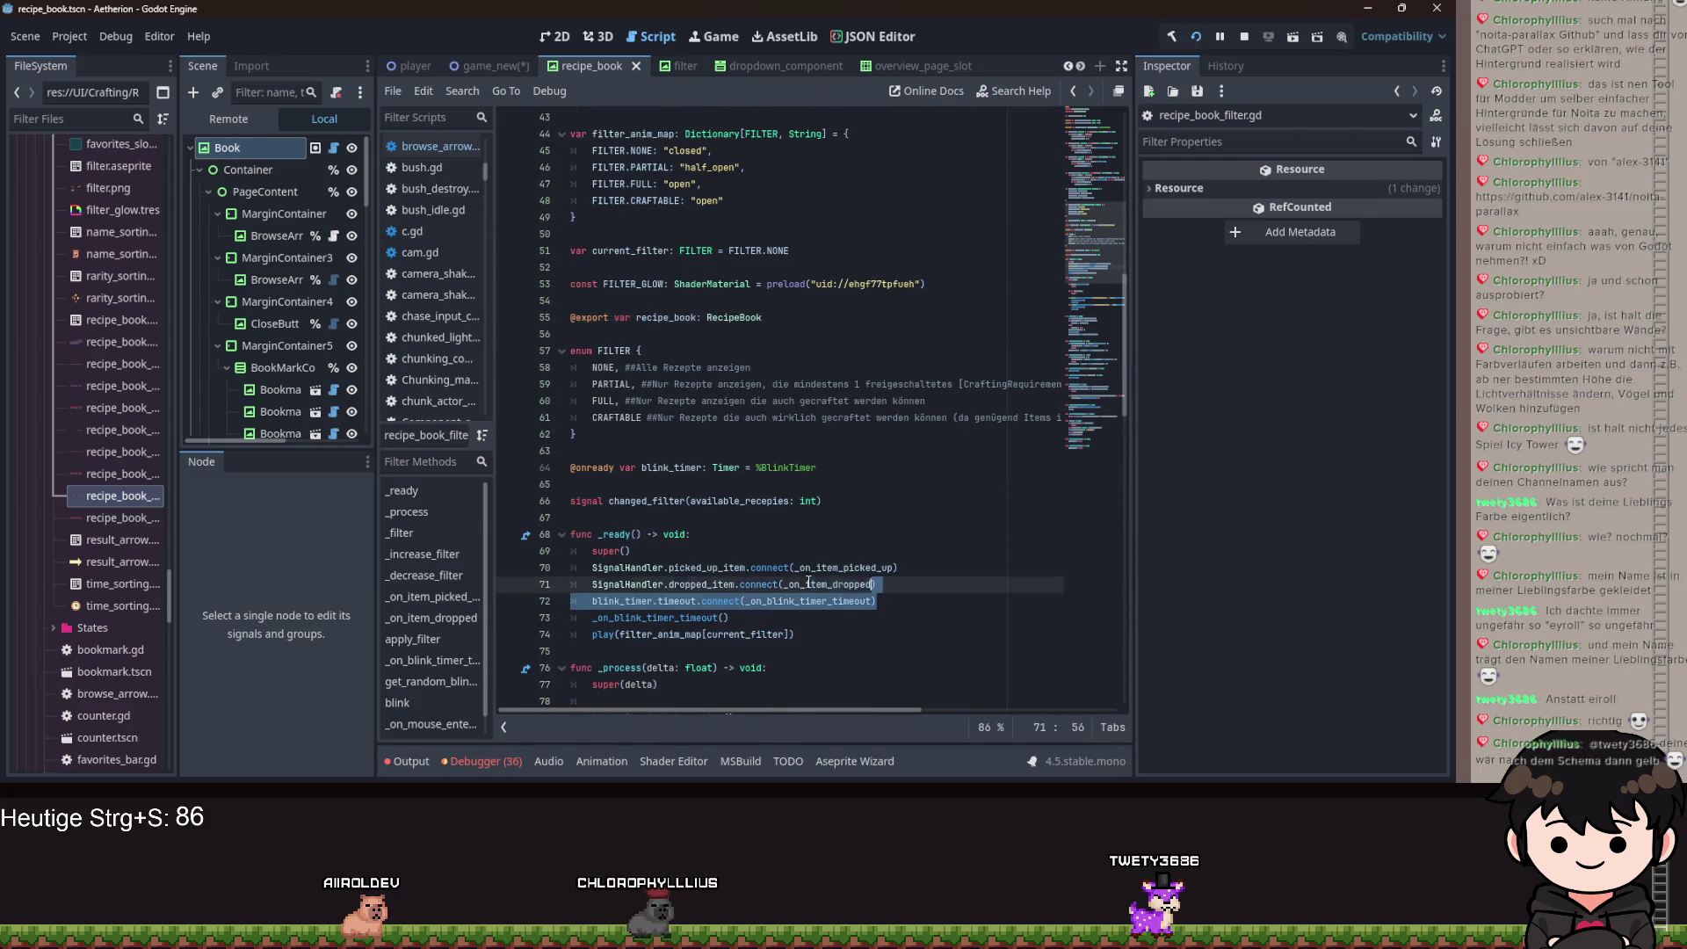
pyautogui.scroll(-1, 969, 548)
pyautogui.hotkey('ctrl', 's')
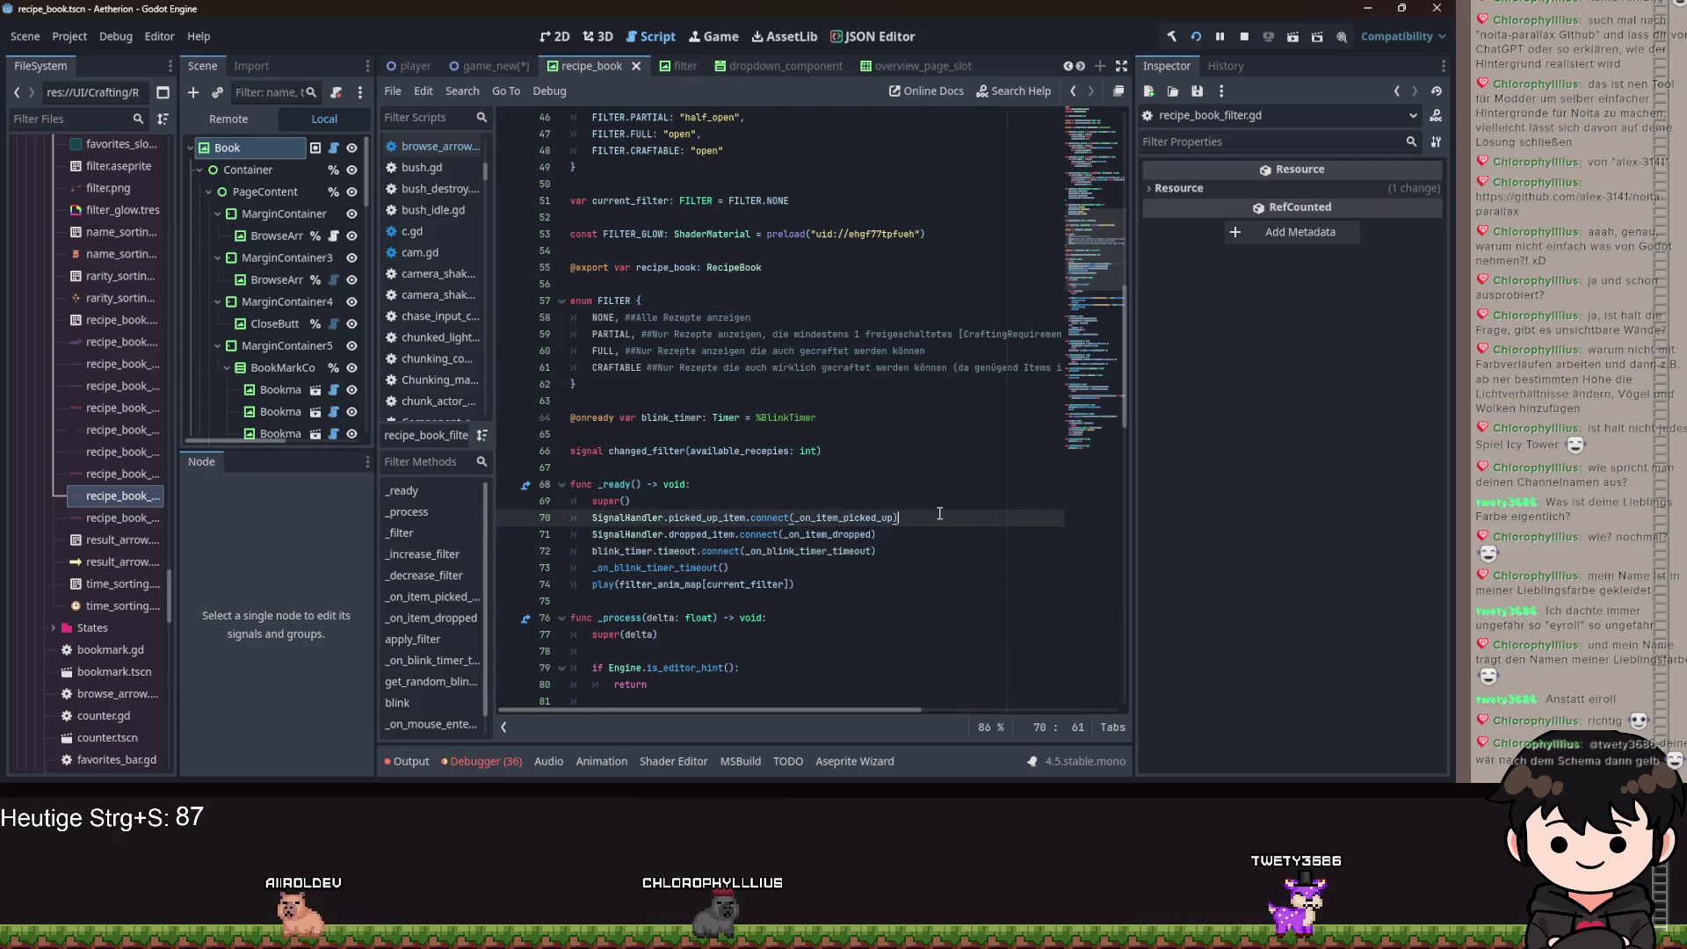
# Return to browse_arrow.gd and start a new line below the filter export variable.
pyautogui.hotkey('alt', 'Left')
pyautogui.hotkey('alt', 'Left')
pyautogui.click(625, 398)
pyautogui.press('BackSpace')
pyautogui.press('BackSpace')
pyautogui.press('BackSpace')
pyautogui.press('Return')
pyautogui.click(791, 187)
pyautogui.press('Return')
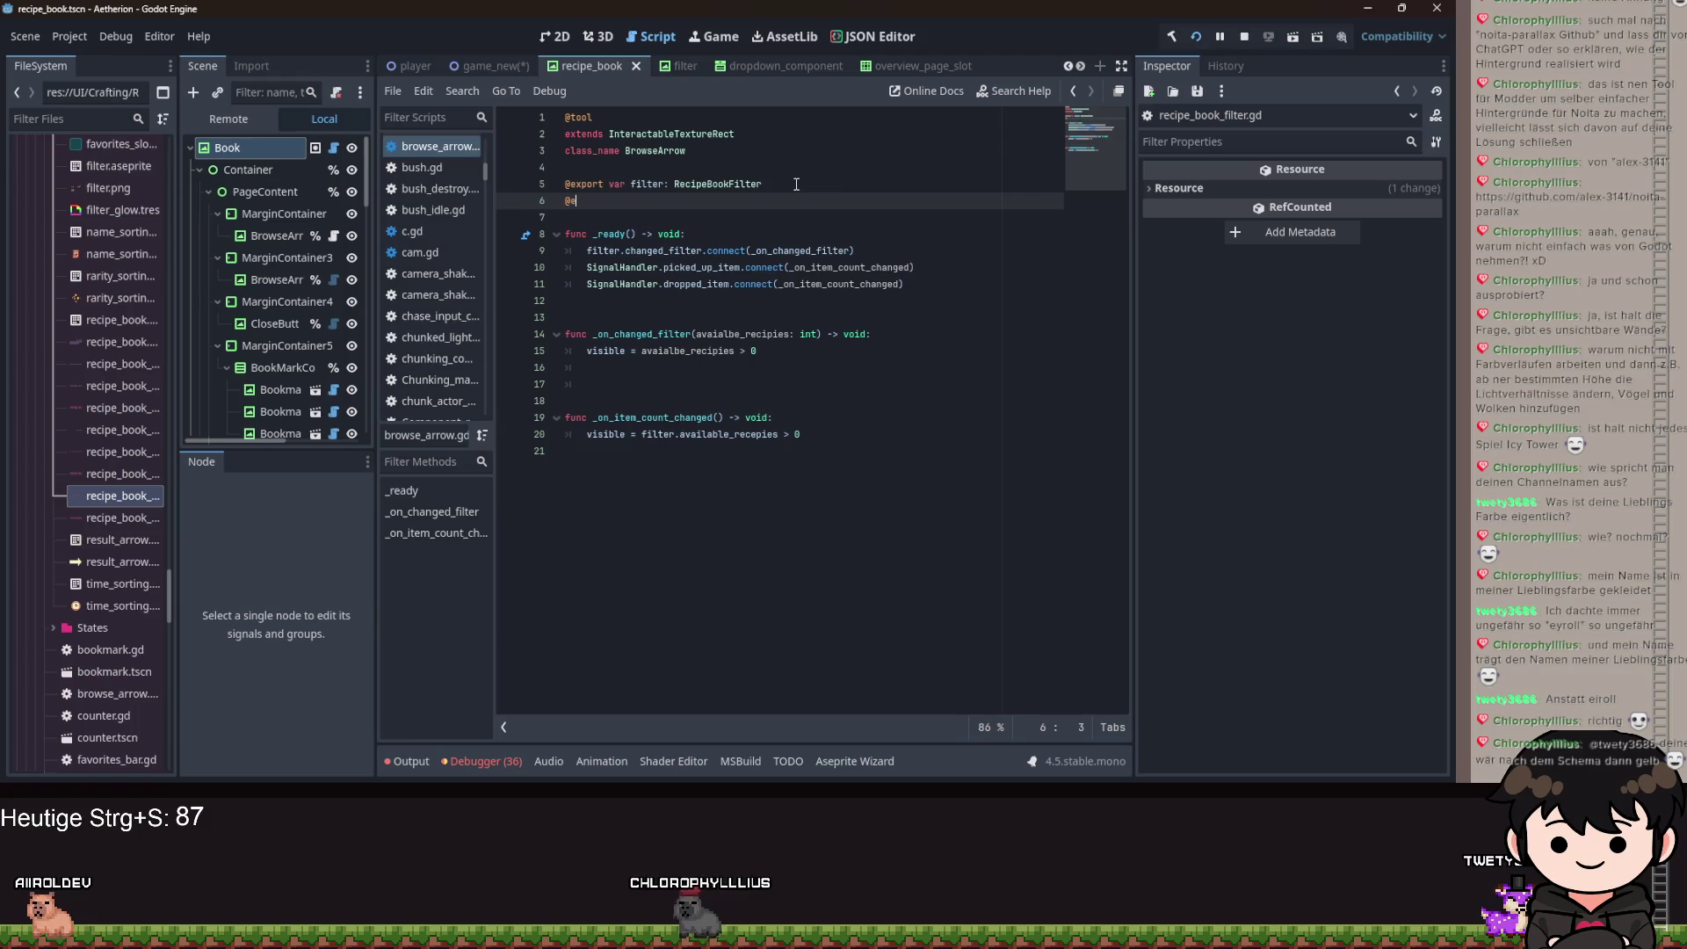
# Replace the half-typed variable with an enum DIRECTION containing FORWARD and BACKWARD.
pyautogui.write('ar b')
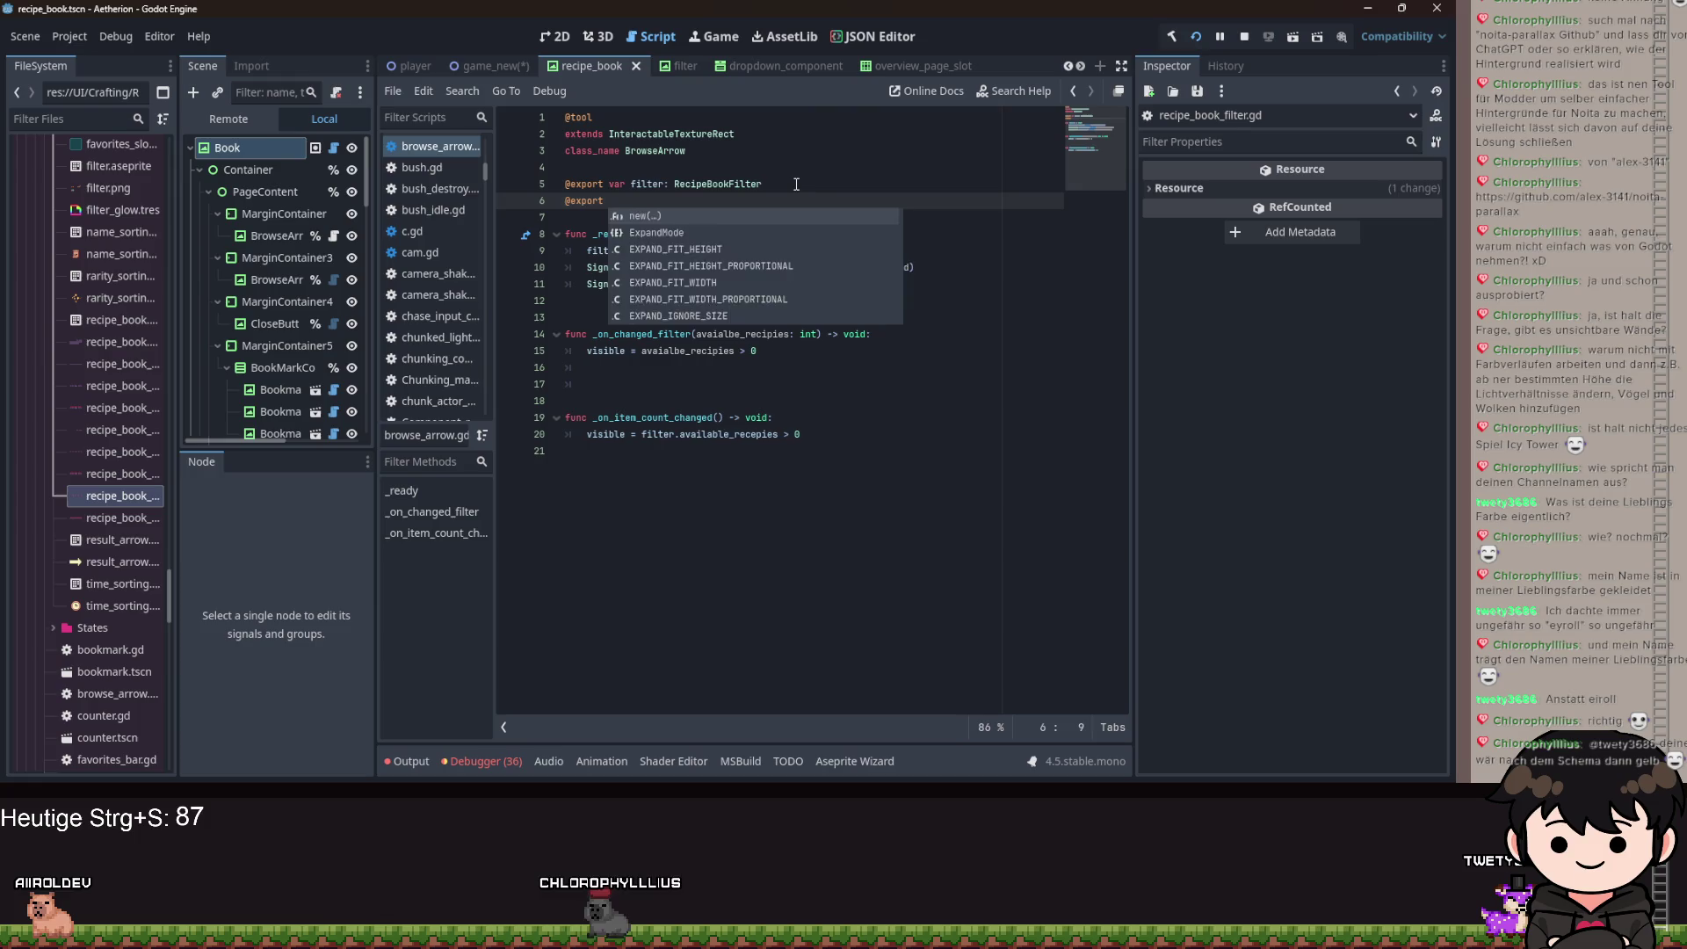
pyautogui.write('r')
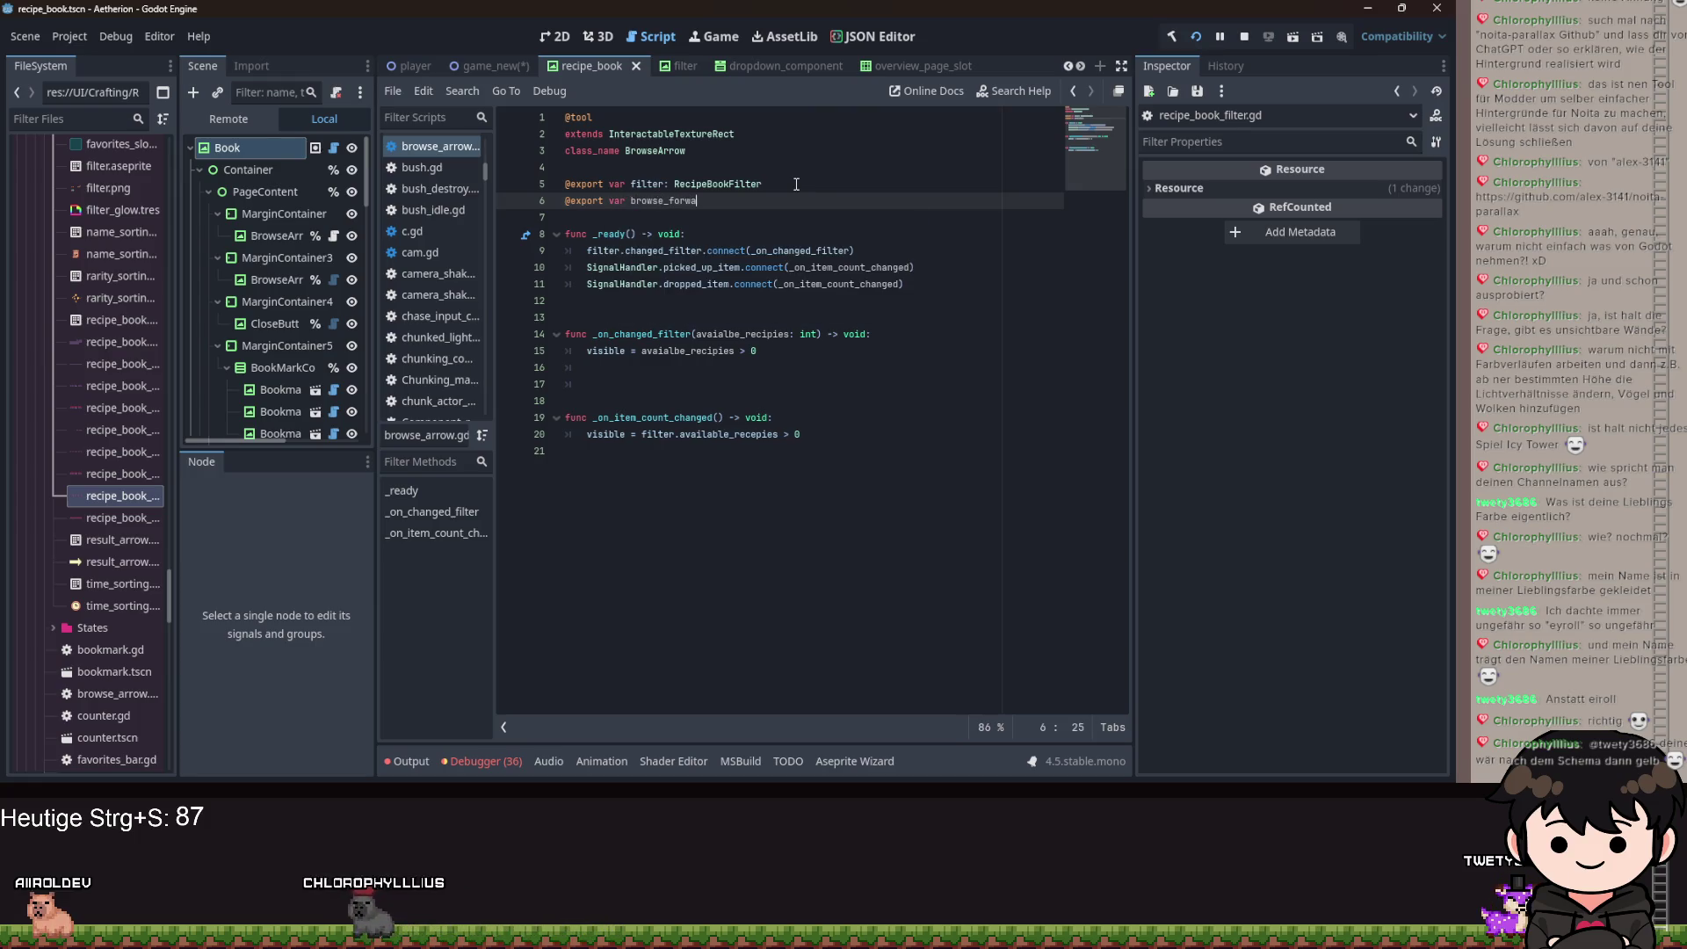
pyautogui.press('BackSpace')
pyautogui.press('BackSpace')
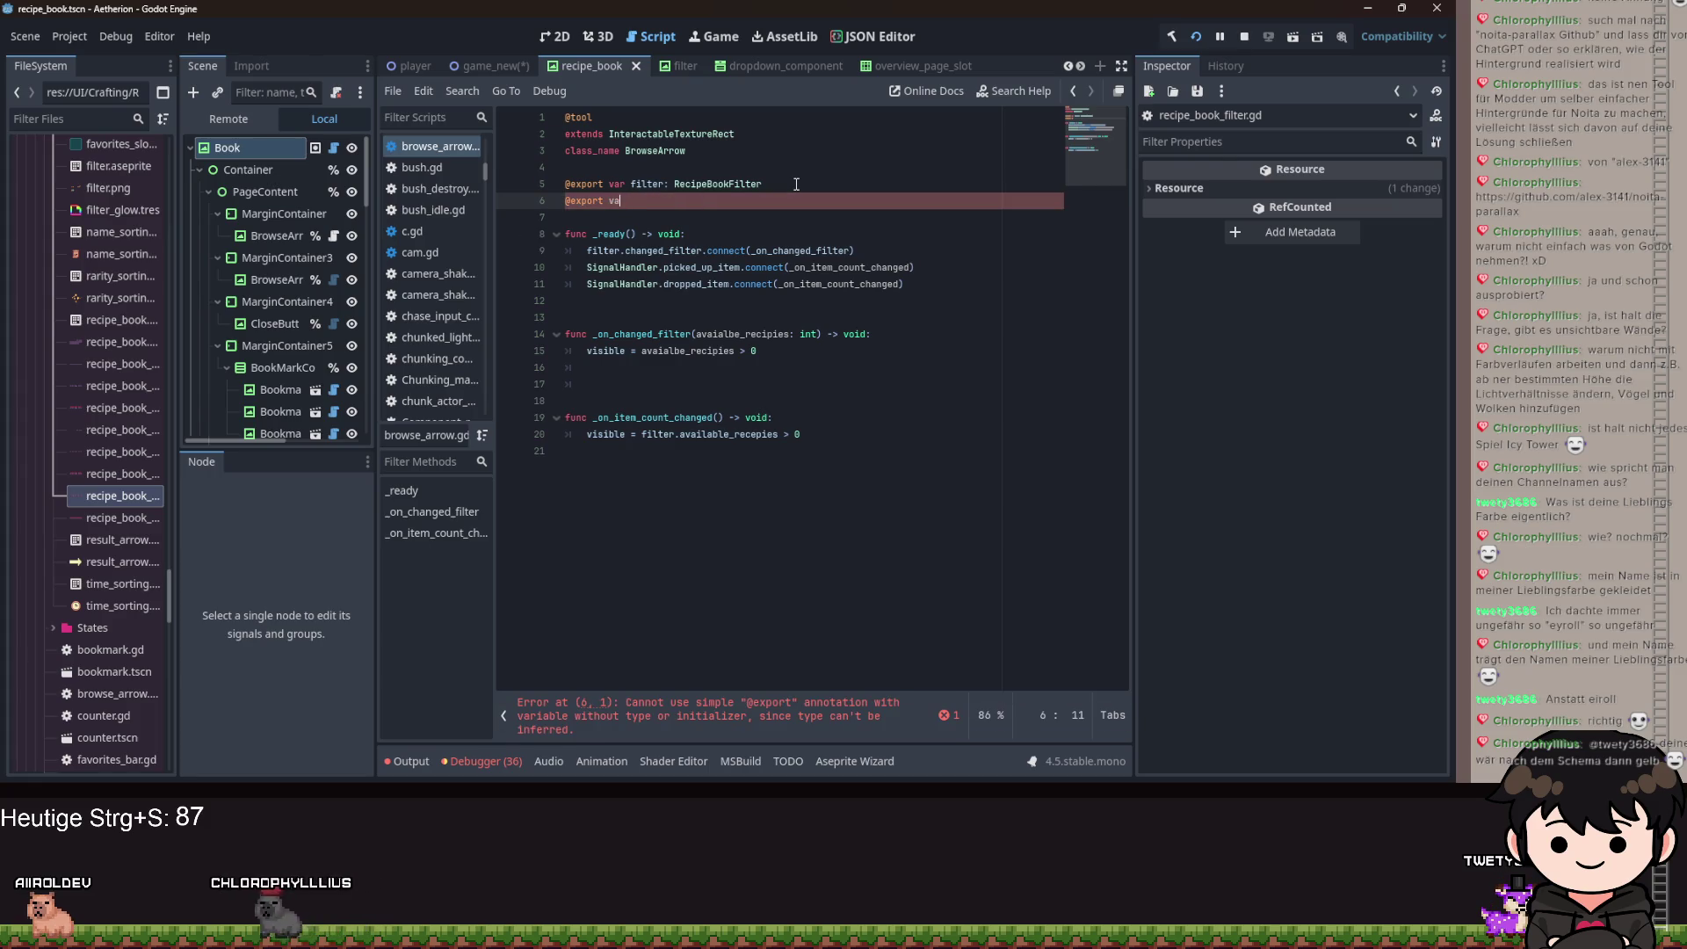
pyautogui.press('BackSpace')
pyautogui.press('BackSpace')
pyautogui.press('BackSpace')
pyautogui.press('Return')
pyautogui.press('Return')
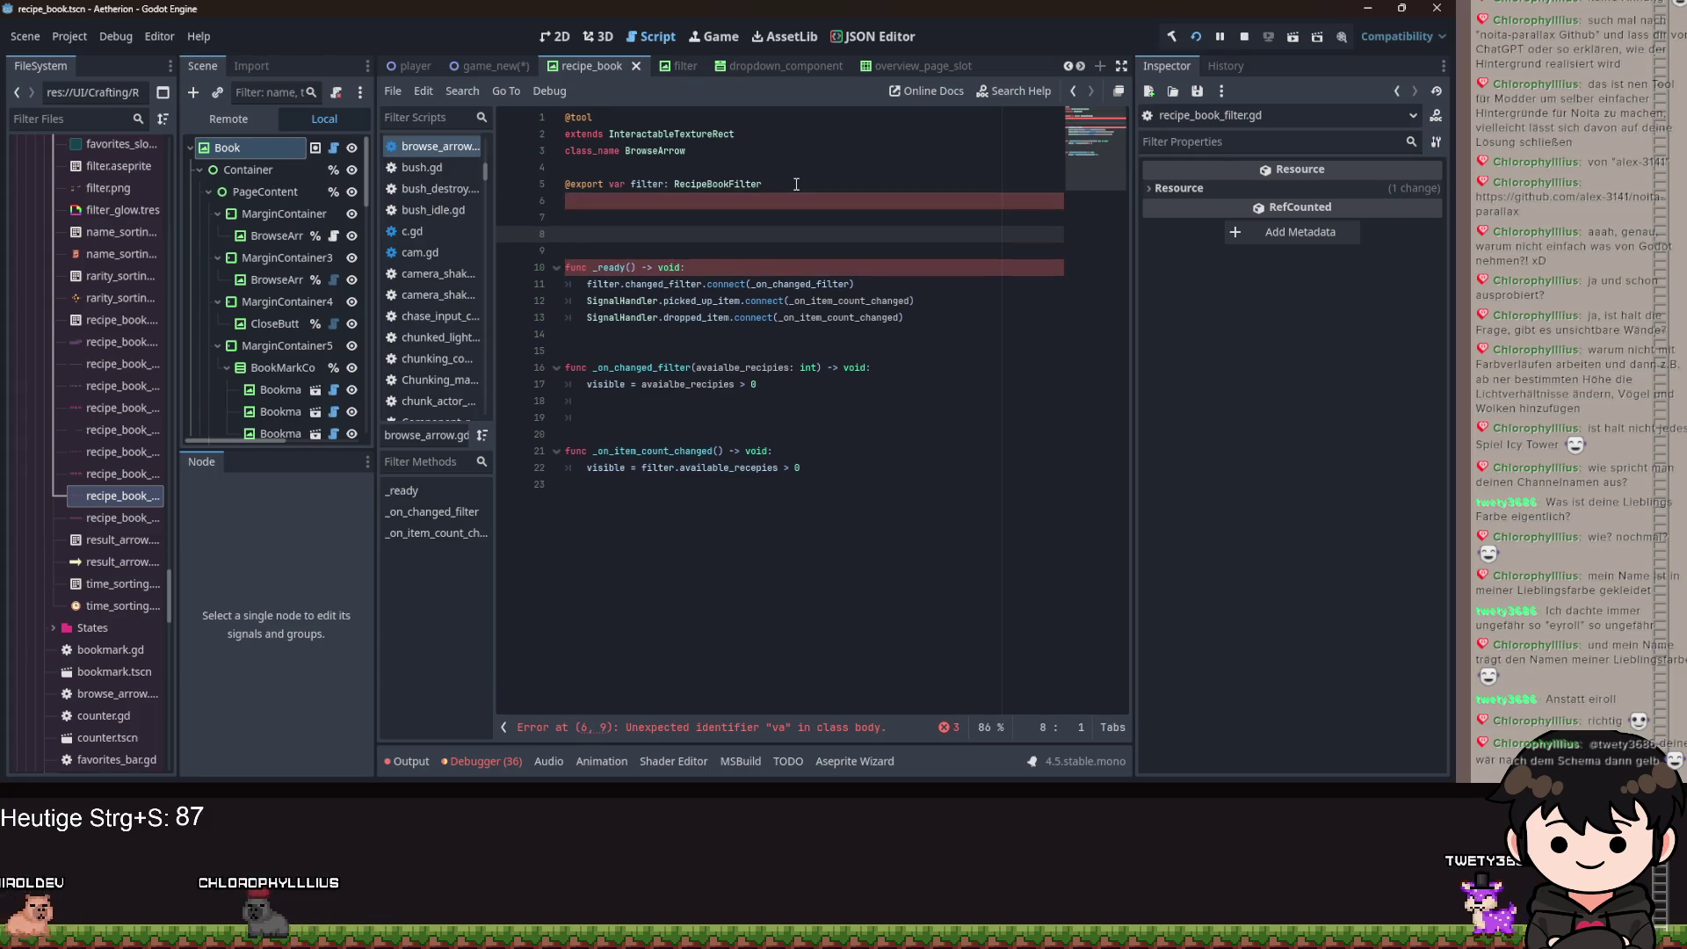
pyautogui.write('enumDIRECTION')
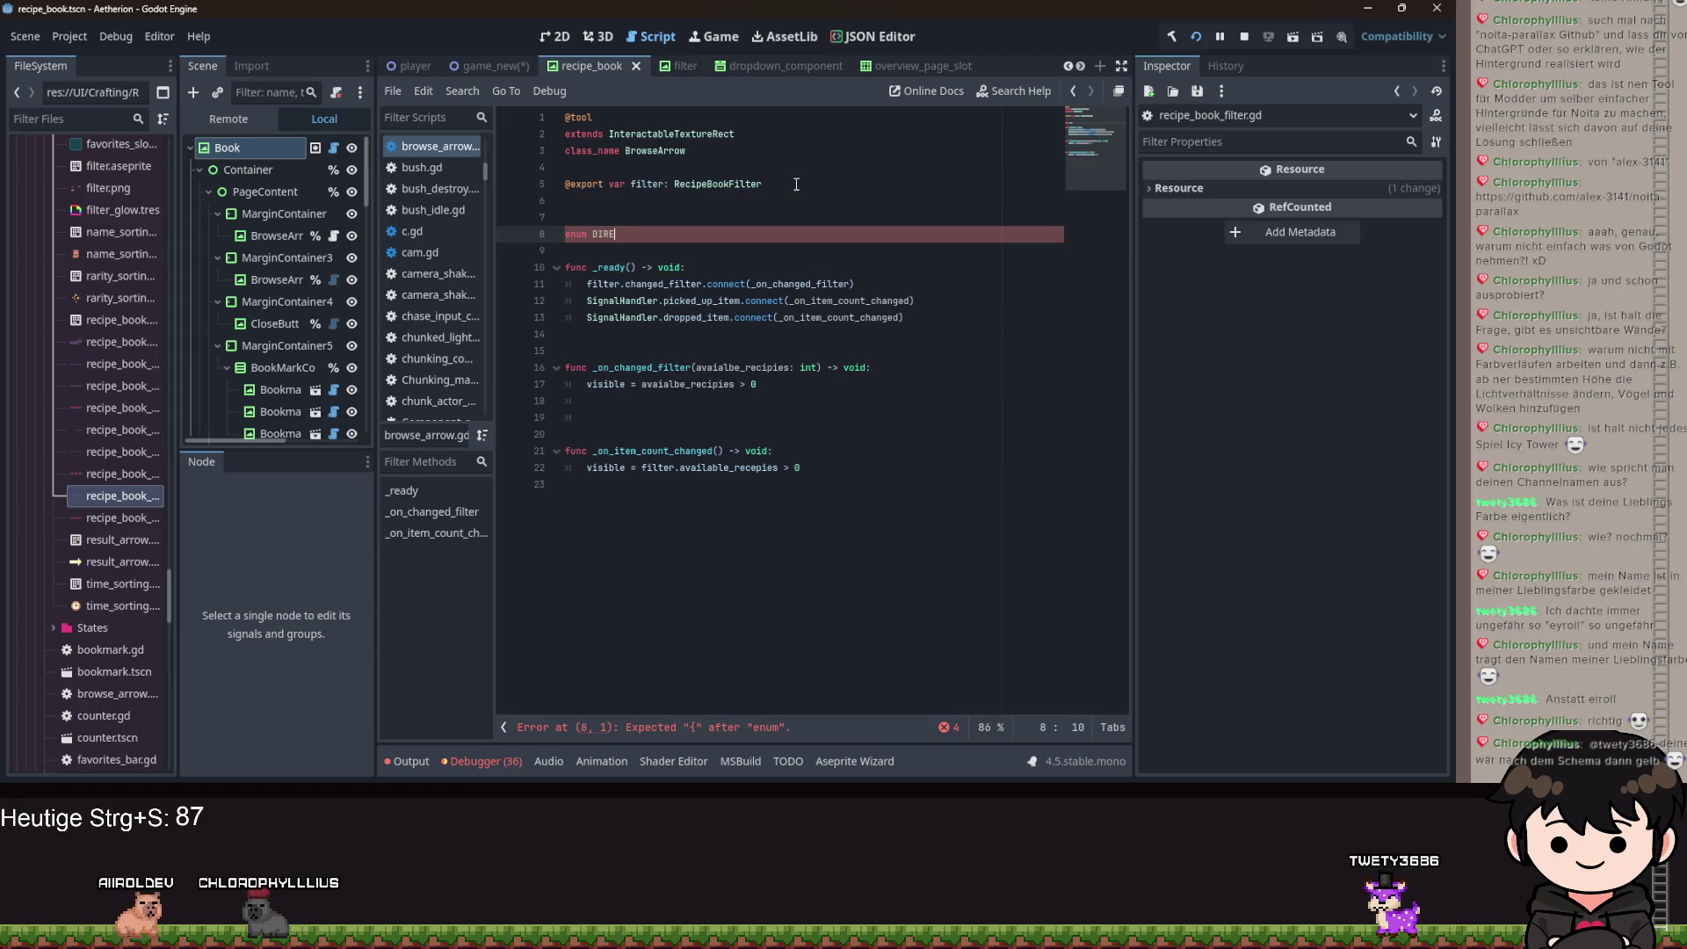
pyautogui.write(' {')
pyautogui.press('Return')
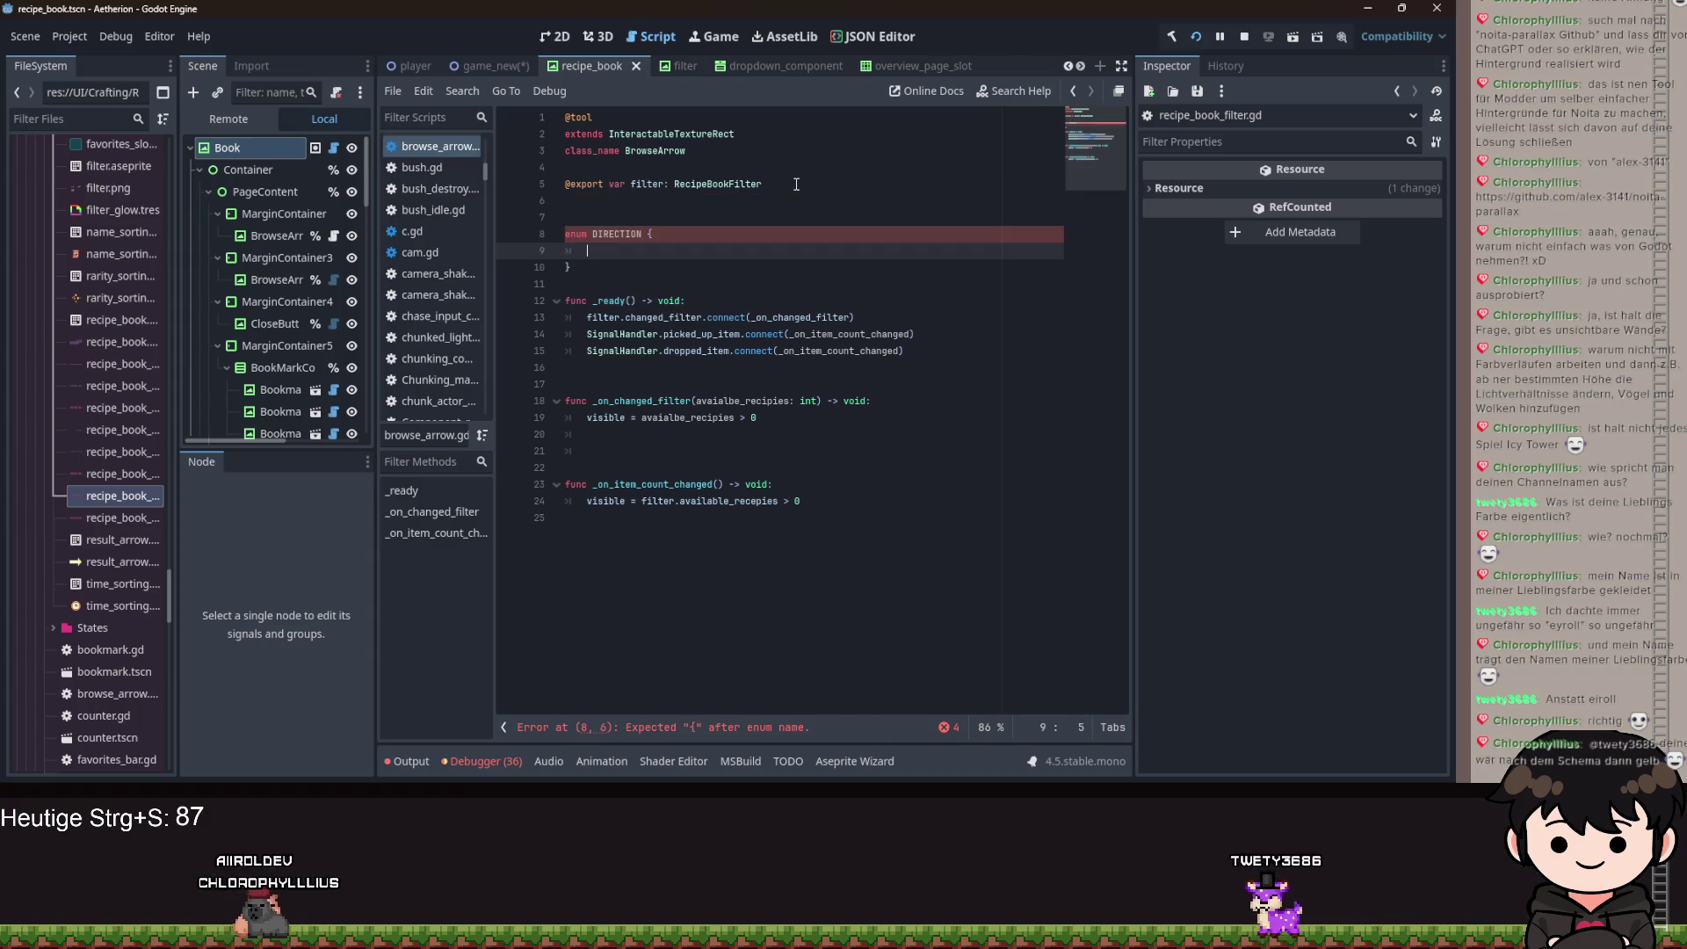
pyautogui.write('FOI')
pyautogui.press('BackSpace')
pyautogui.press('BackSpace')
pyautogui.write('RWARD,')
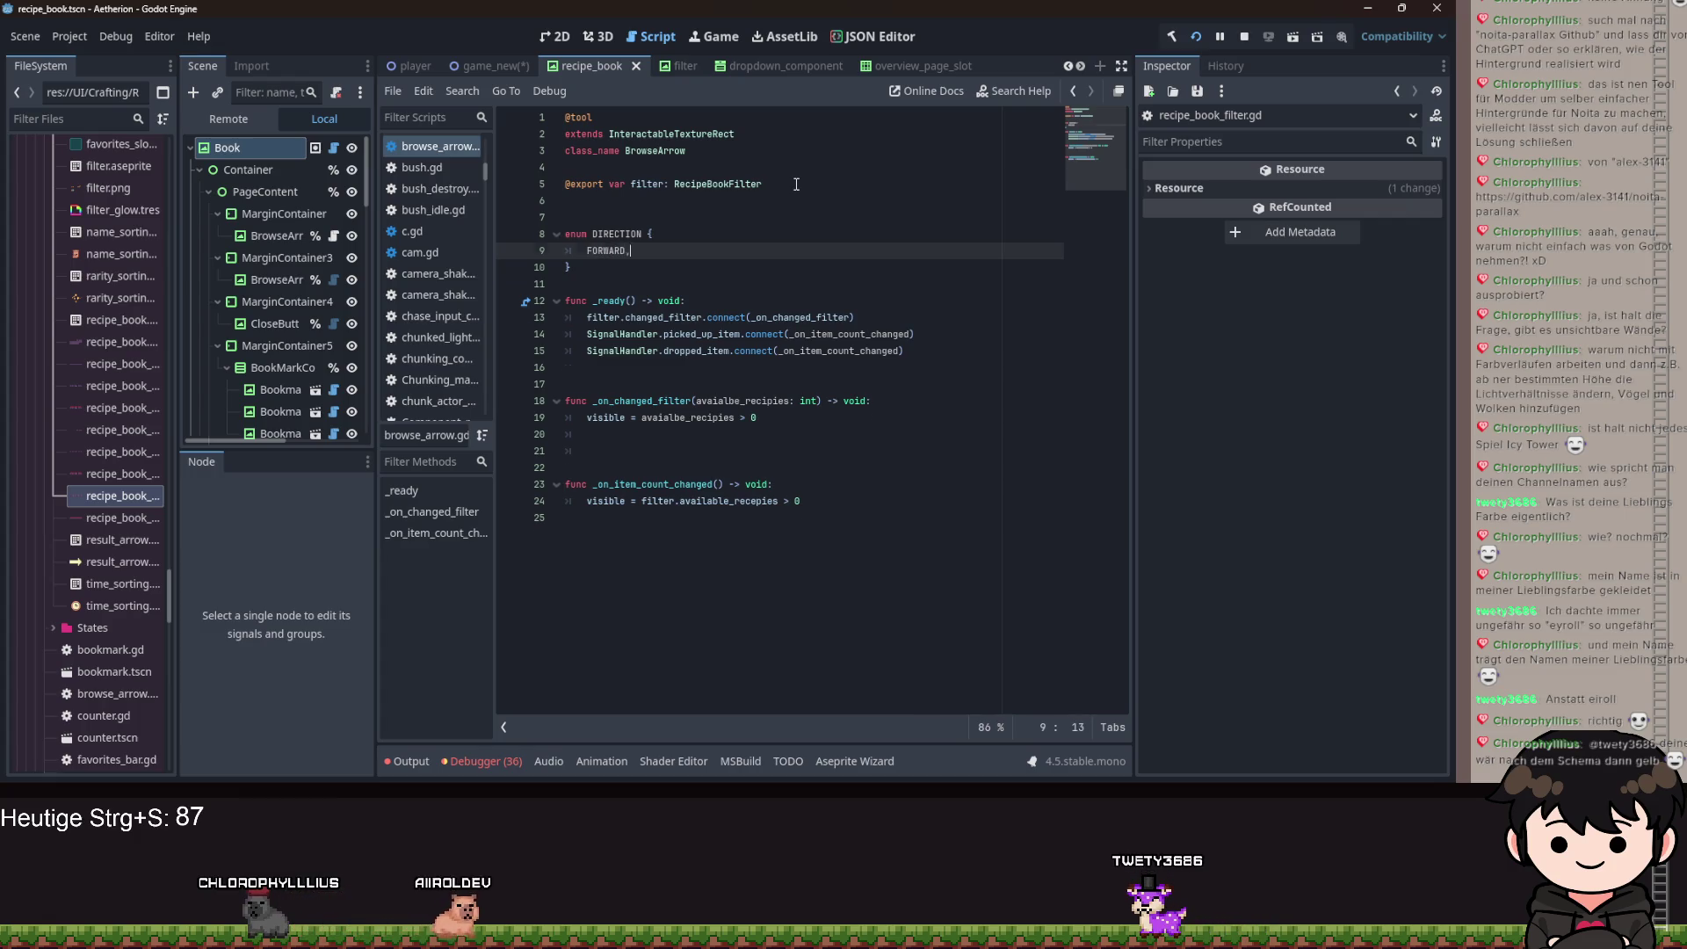
pyautogui.press('Return')
pyautogui.write('BA')
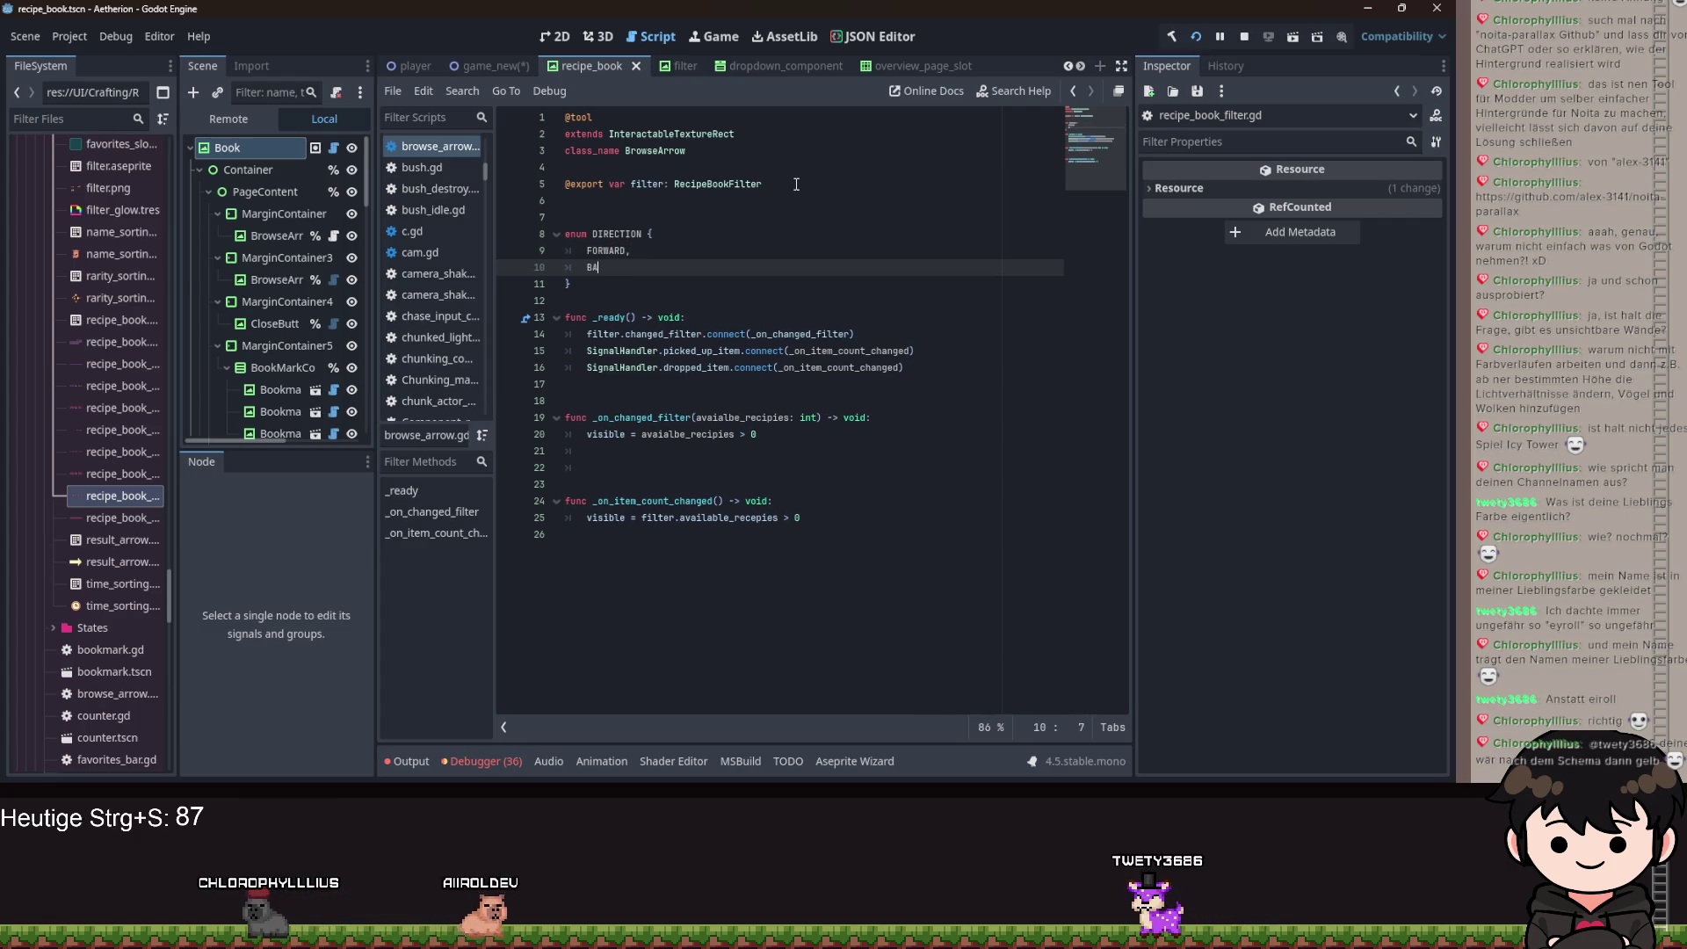
pyautogui.press('Up')
pyautogui.press('Up')
pyautogui.press('Up')
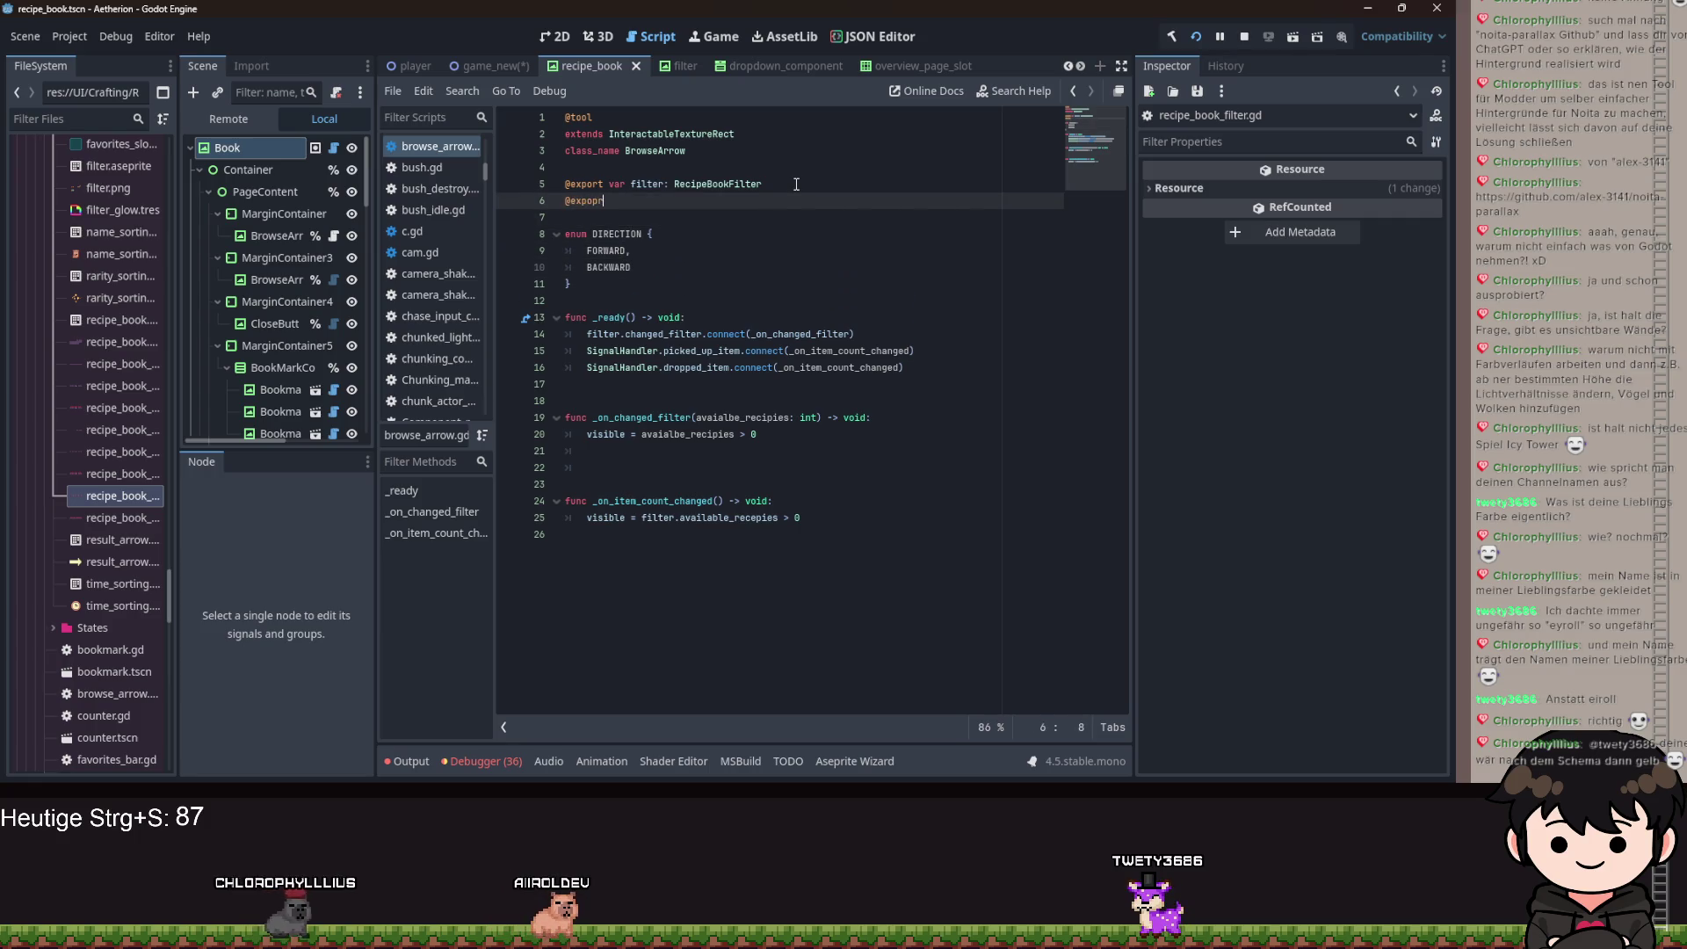
pyautogui.press('BackSpace')
pyautogui.press('BackSpace')
pyautogui.write('rt var direction: ')
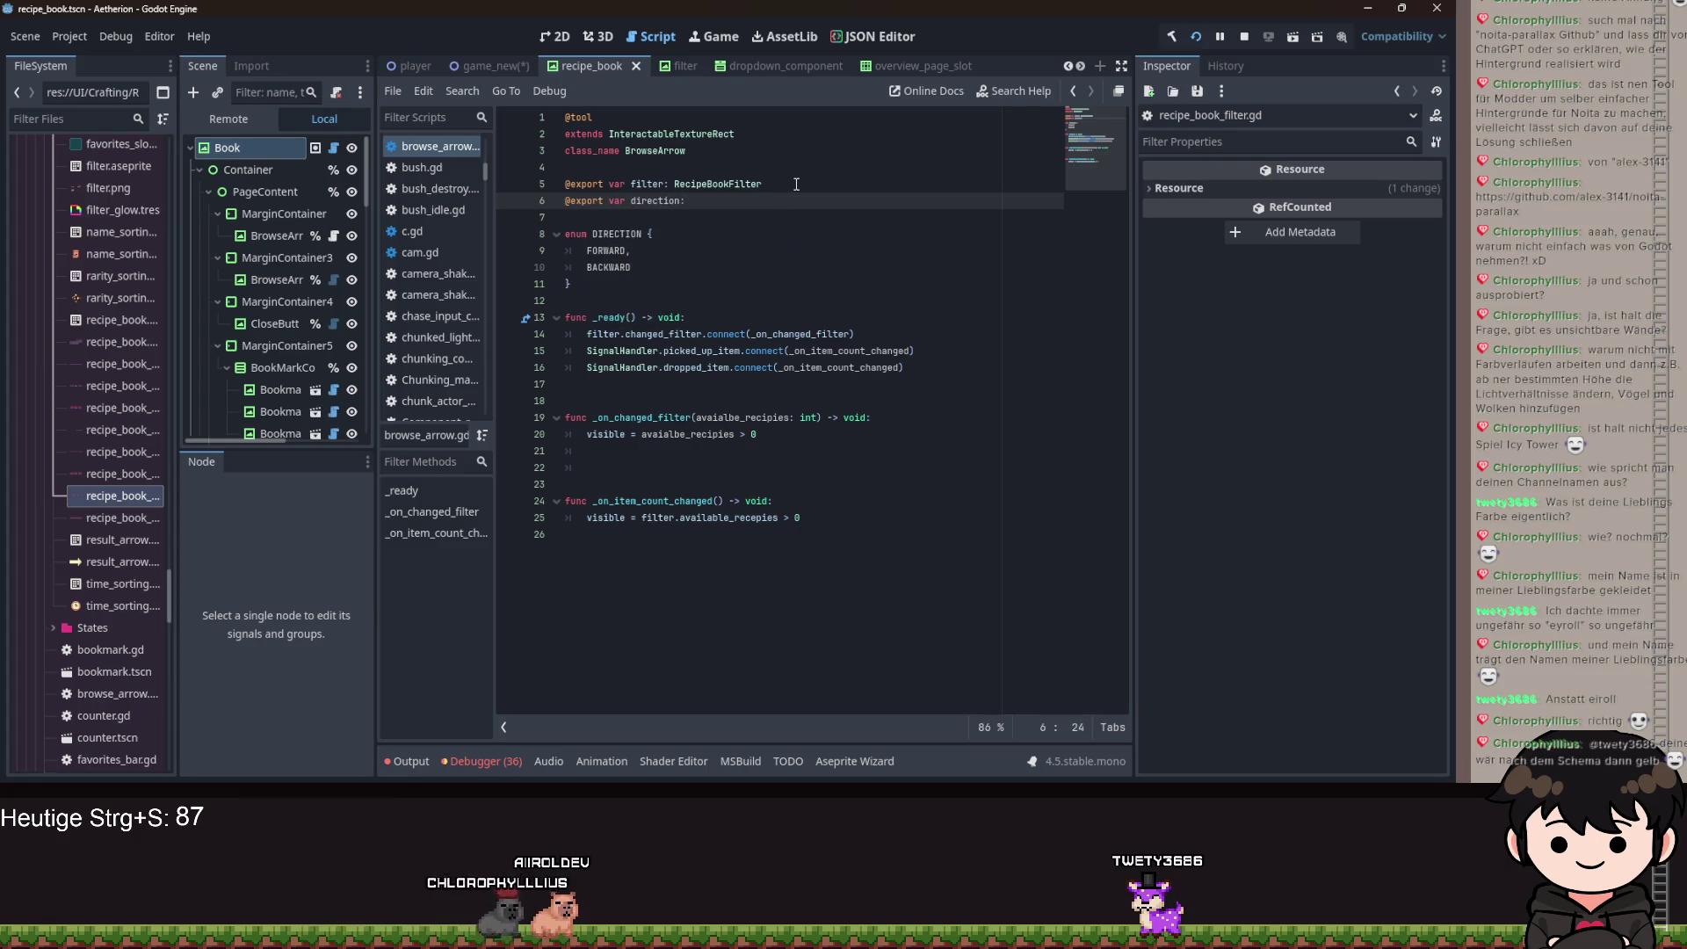
pyautogui.write('DIRECTION')
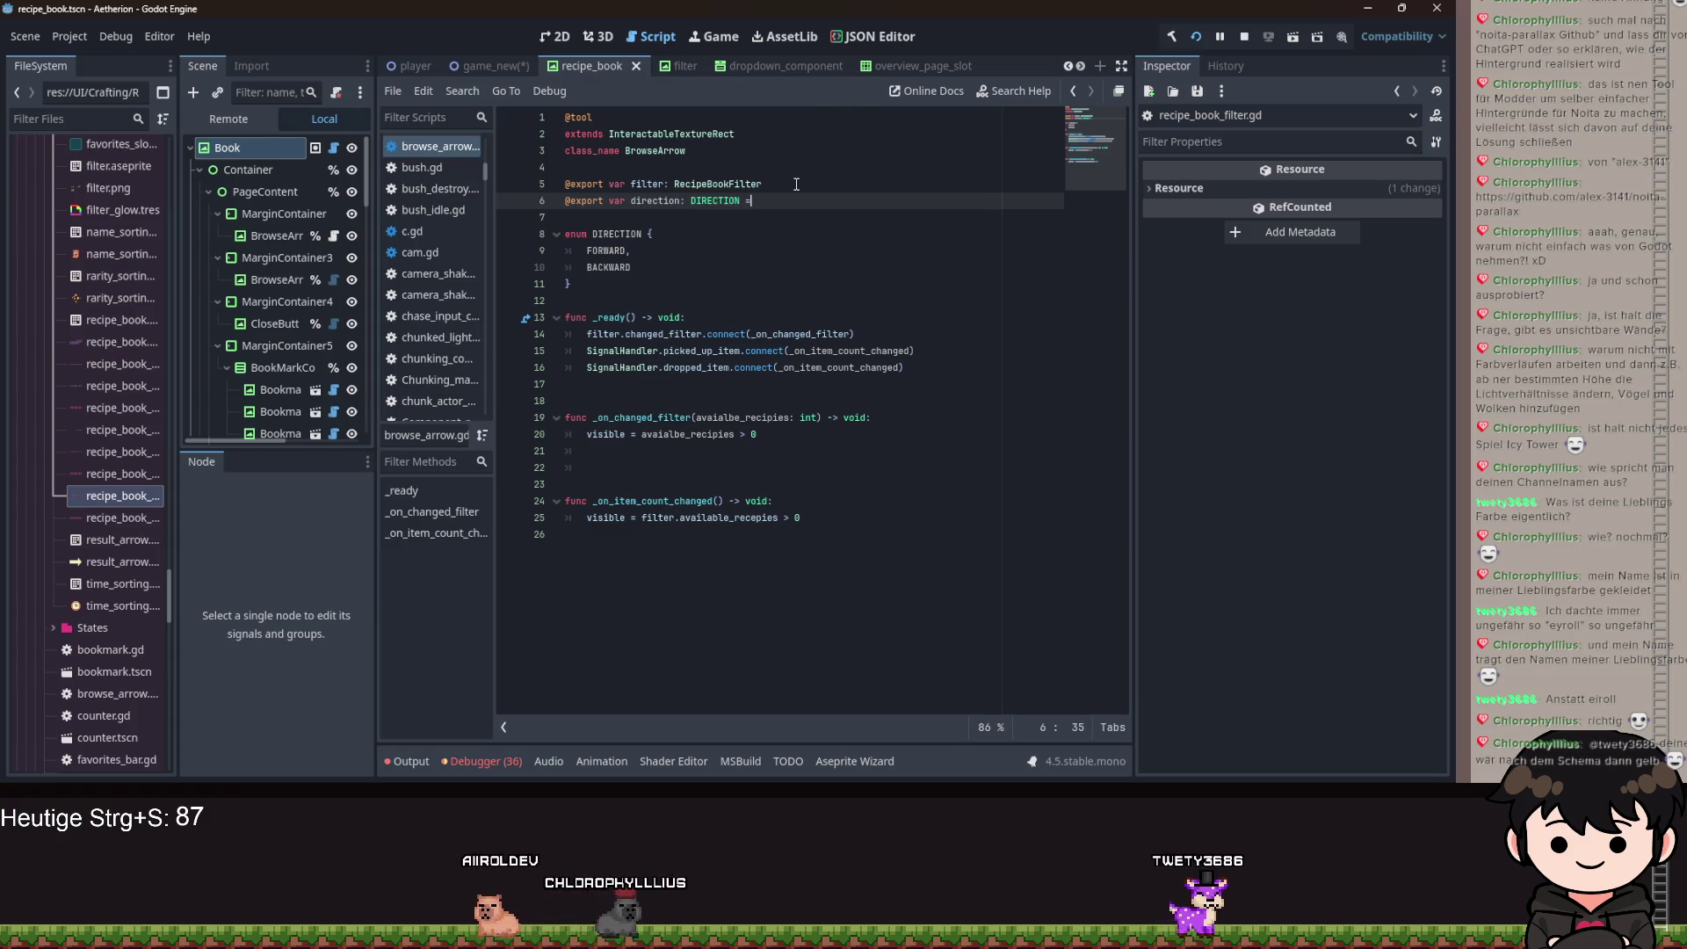
pyautogui.hotkey('ctrl', 's')
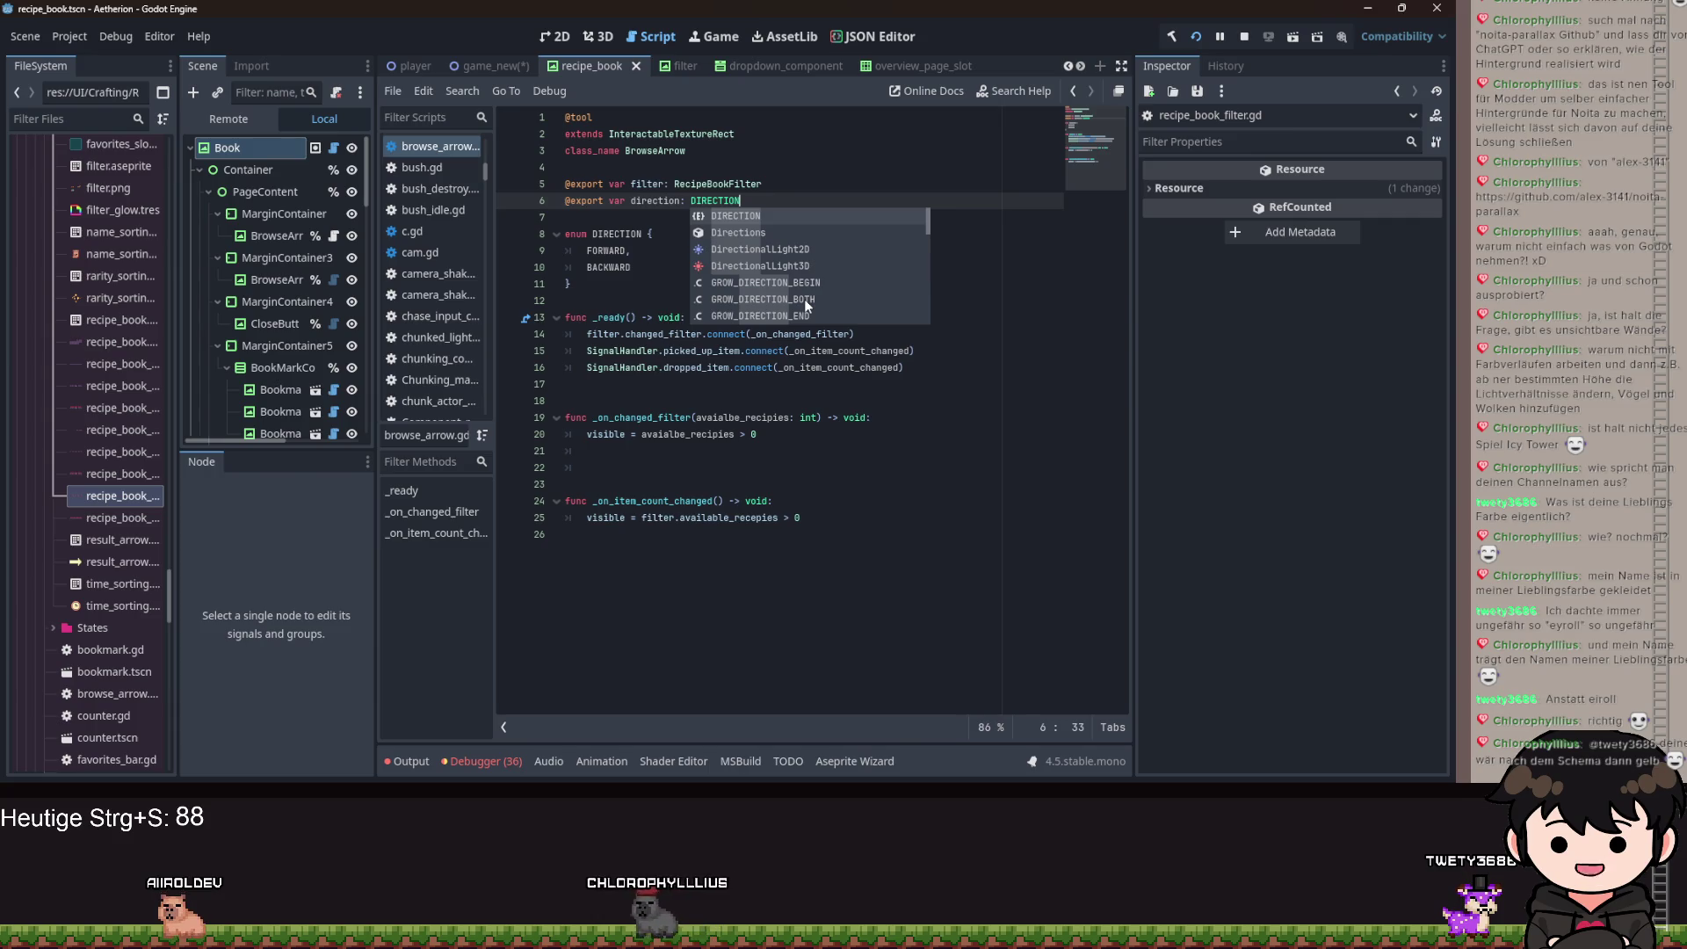
# Begin a new _process function below _ready.
pyautogui.press('Escape')
pyautogui.press('Down')
pyautogui.press('Down')
pyautogui.press('Down')
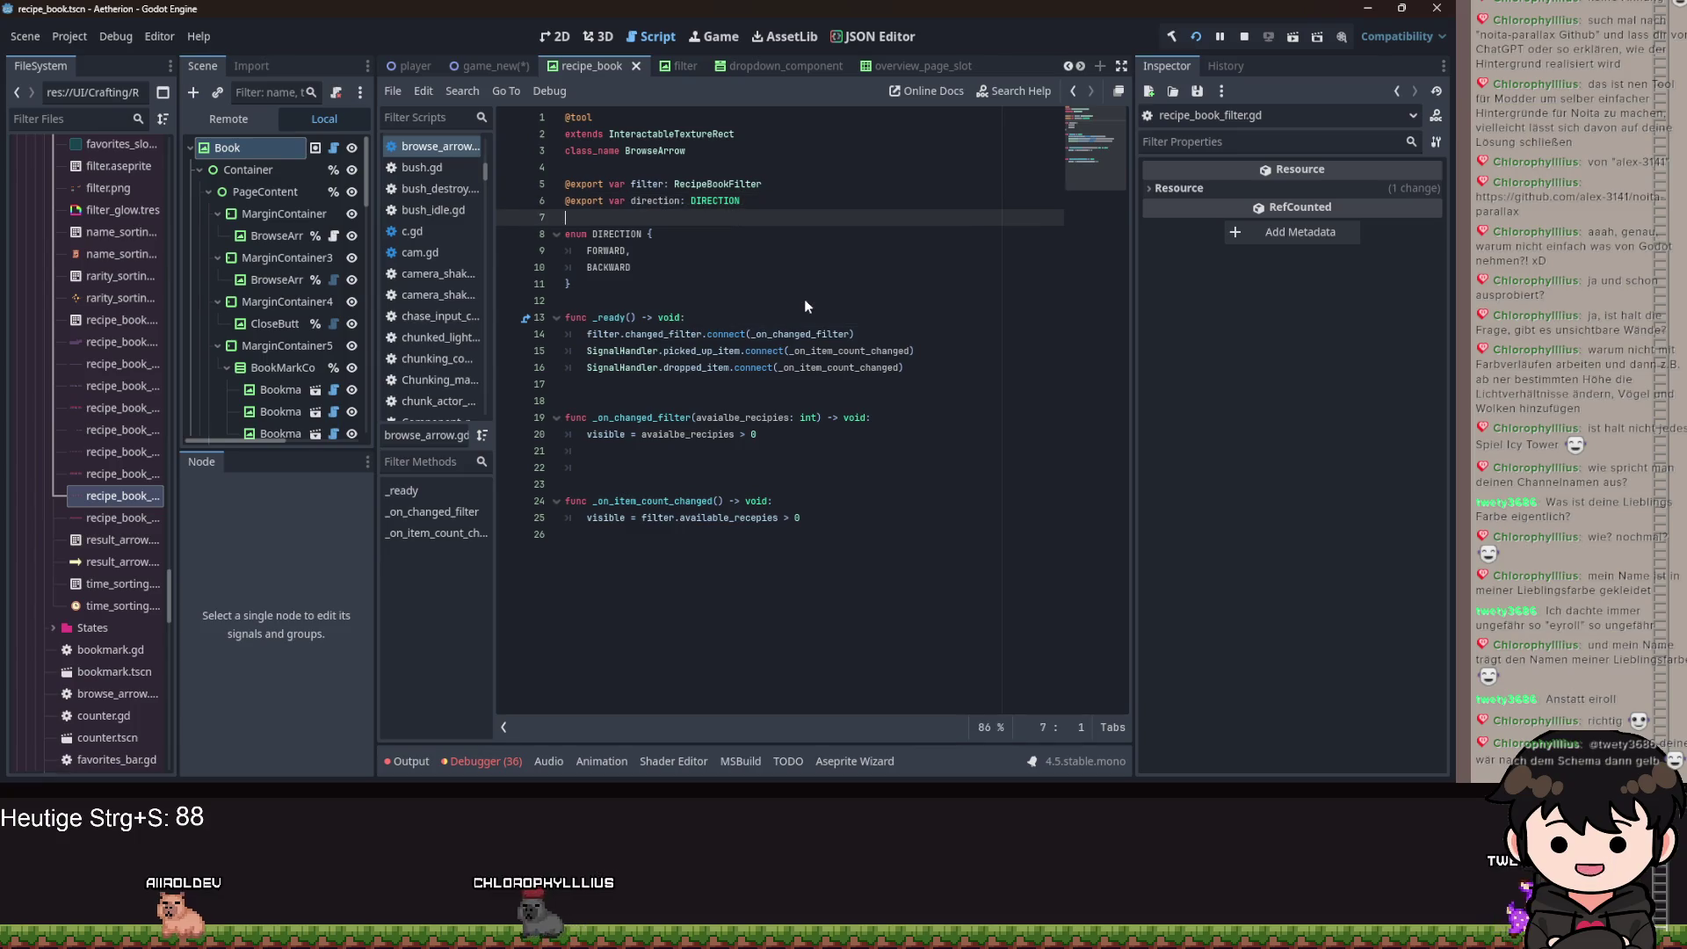
pyautogui.press('Down')
pyautogui.press('Down')
pyautogui.press('Down')
pyautogui.press('Down')
pyautogui.press('Down')
pyautogui.press('Down')
pyautogui.press('Return')
pyautogui.press('Return')
pyautogui.press('Up')
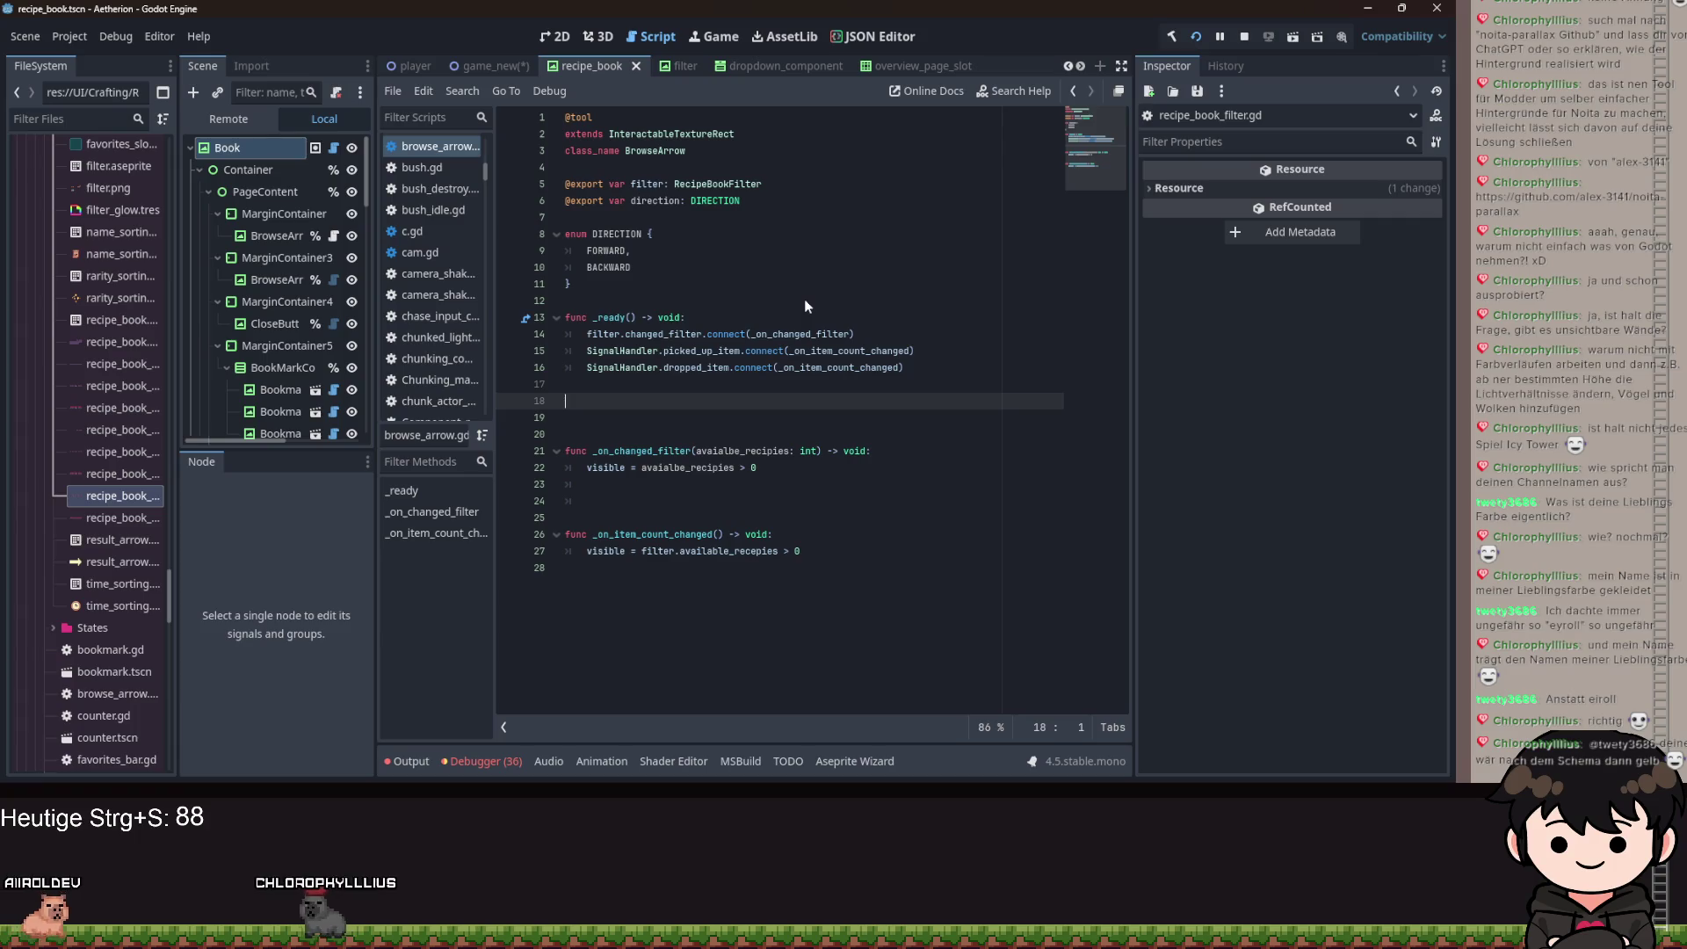
pyautogui.press('Return')
pyautogui.write('func _')
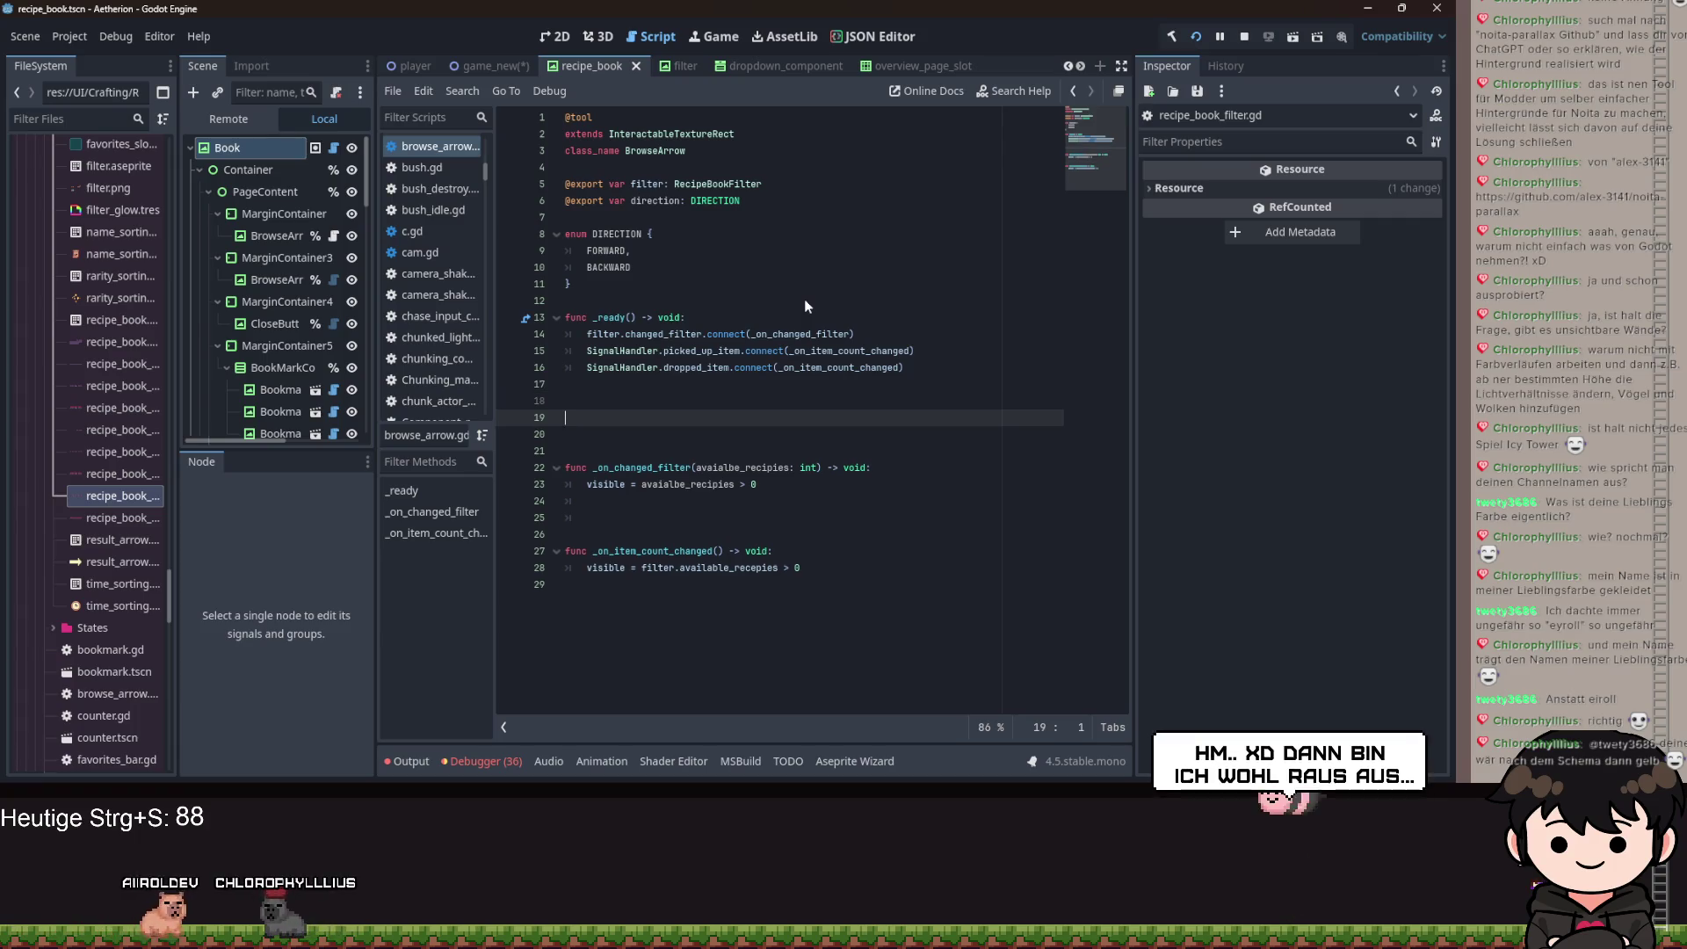
pyautogui.write('pro')
# Make _process return early when not mouse_hover.
pyautogui.press('Return')
pyautogui.press('Return')
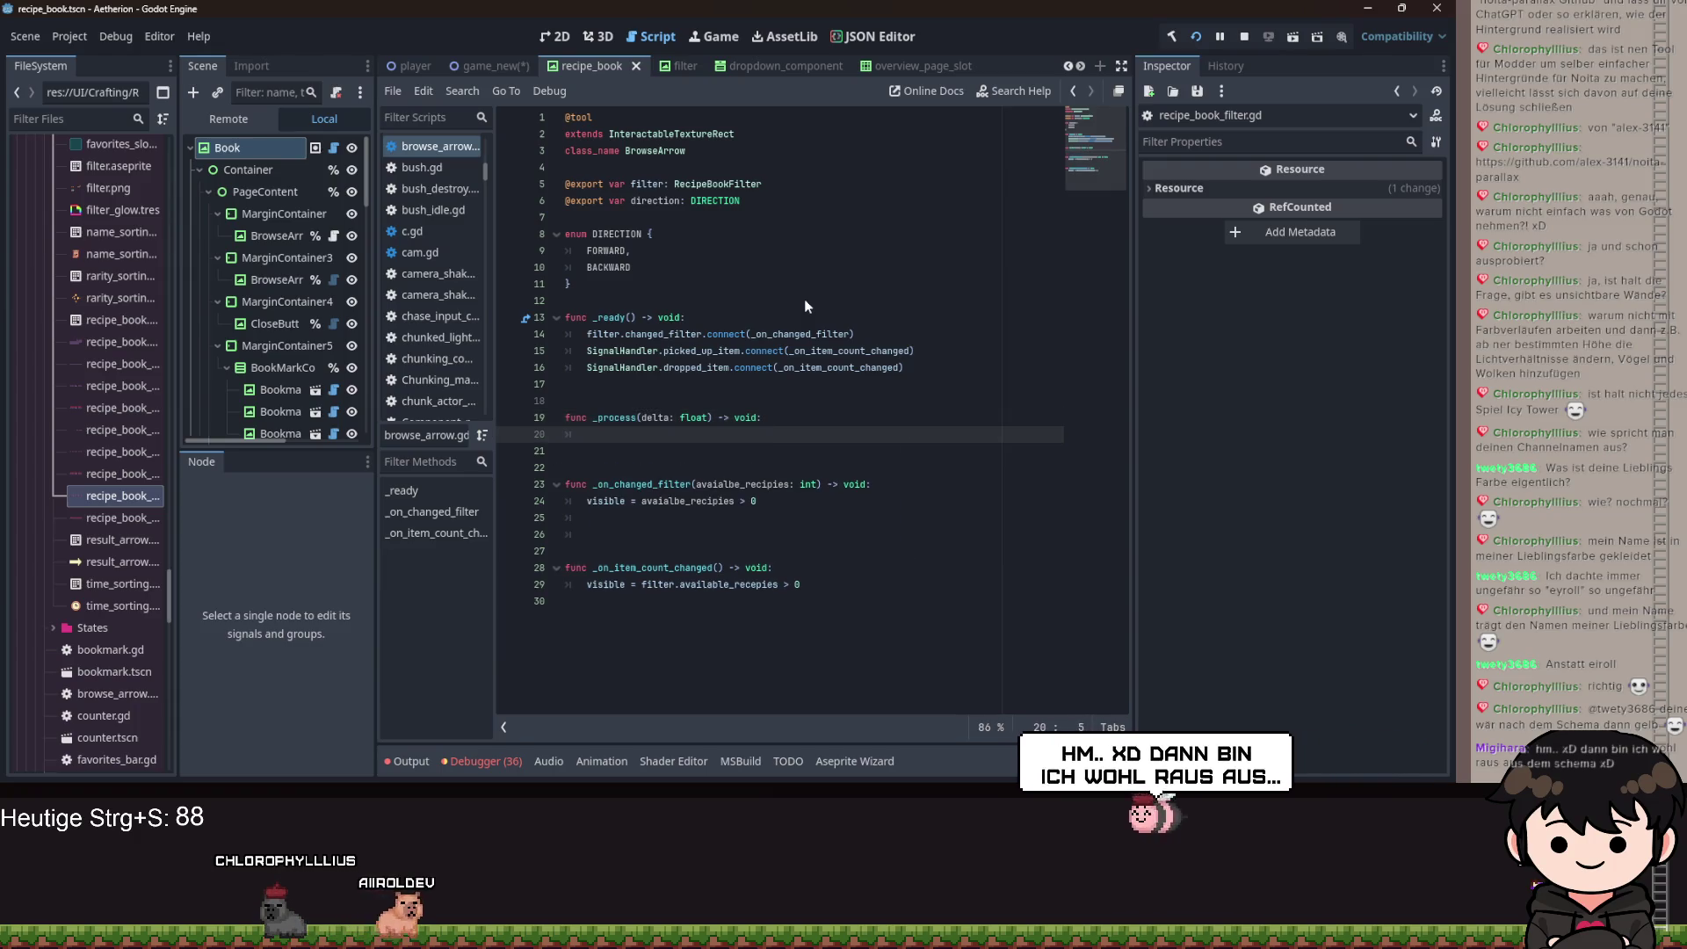
pyautogui.write('if mous')
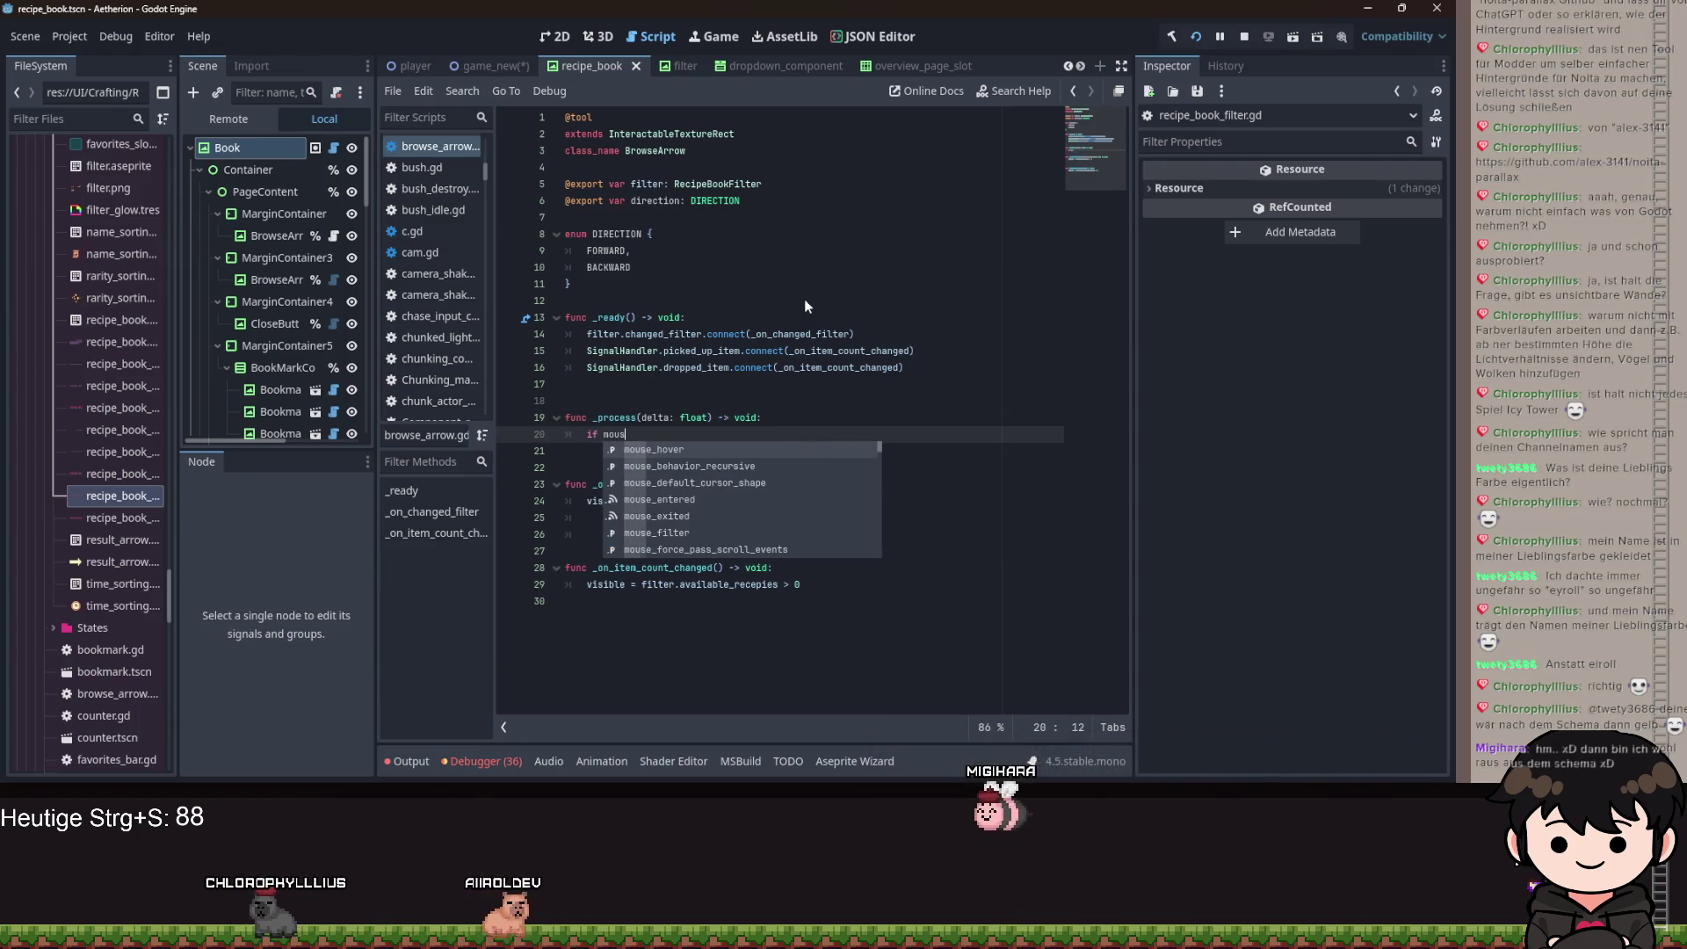
pyautogui.write('e_hover')
pyautogui.press('Return')
pyautogui.hotkey('ctrl', 'Left')
pyautogui.write('not')
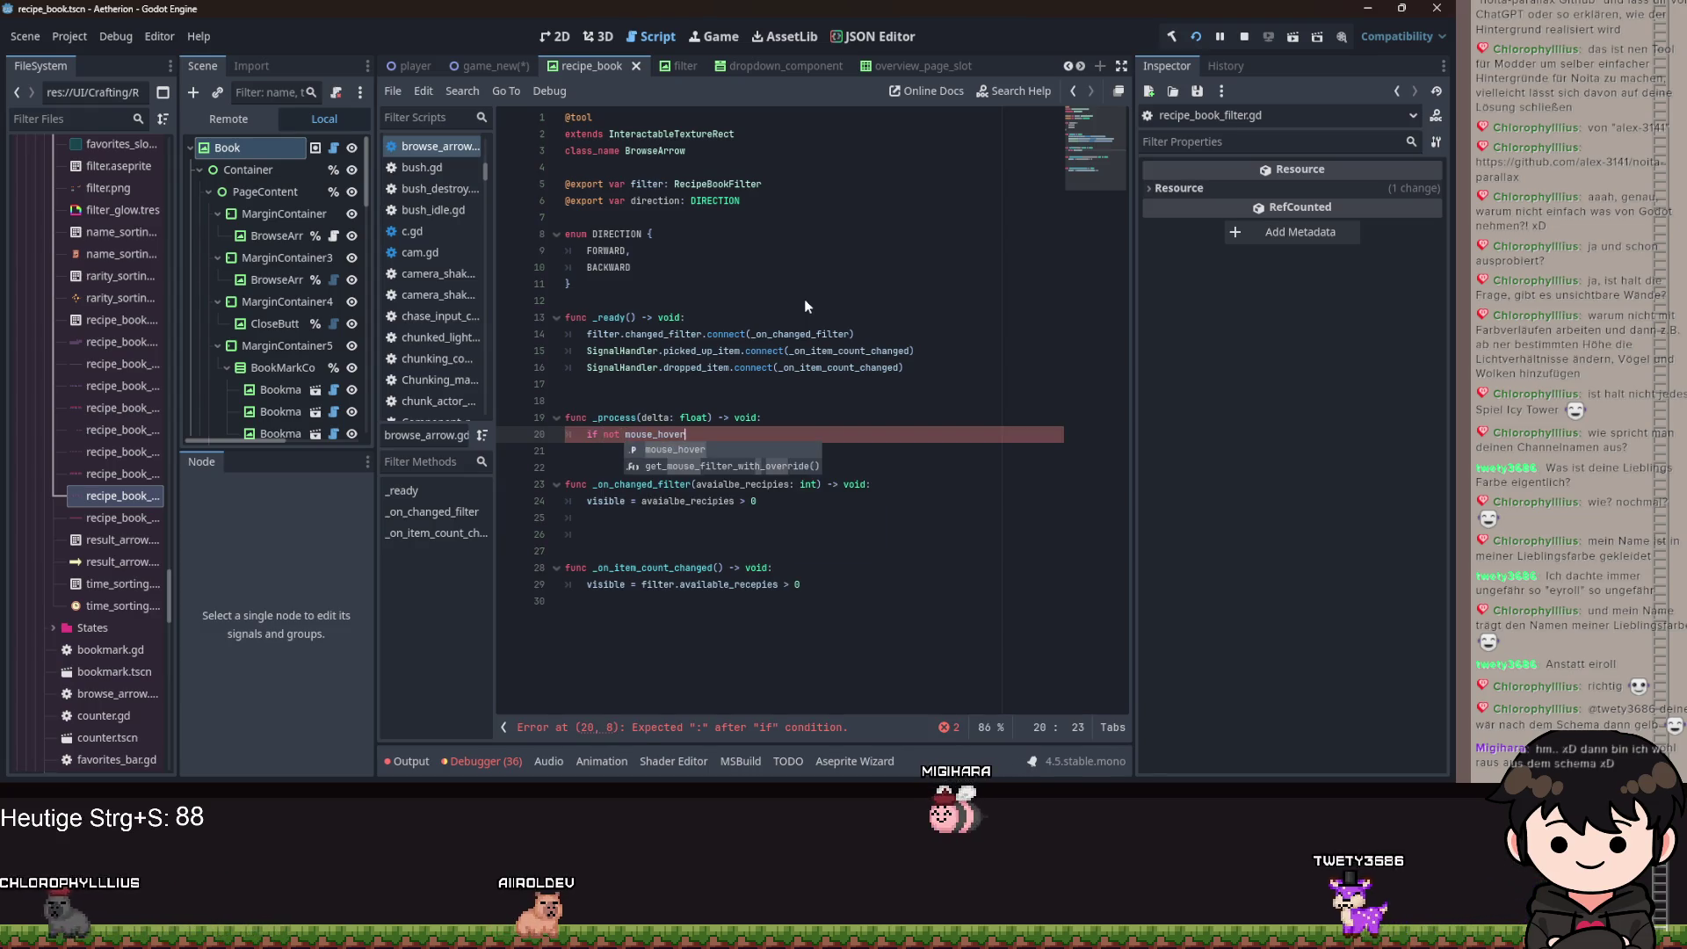
pyautogui.press('End')
pyautogui.write(':')
pyautogui.press('Return')
pyautogui.write('return')
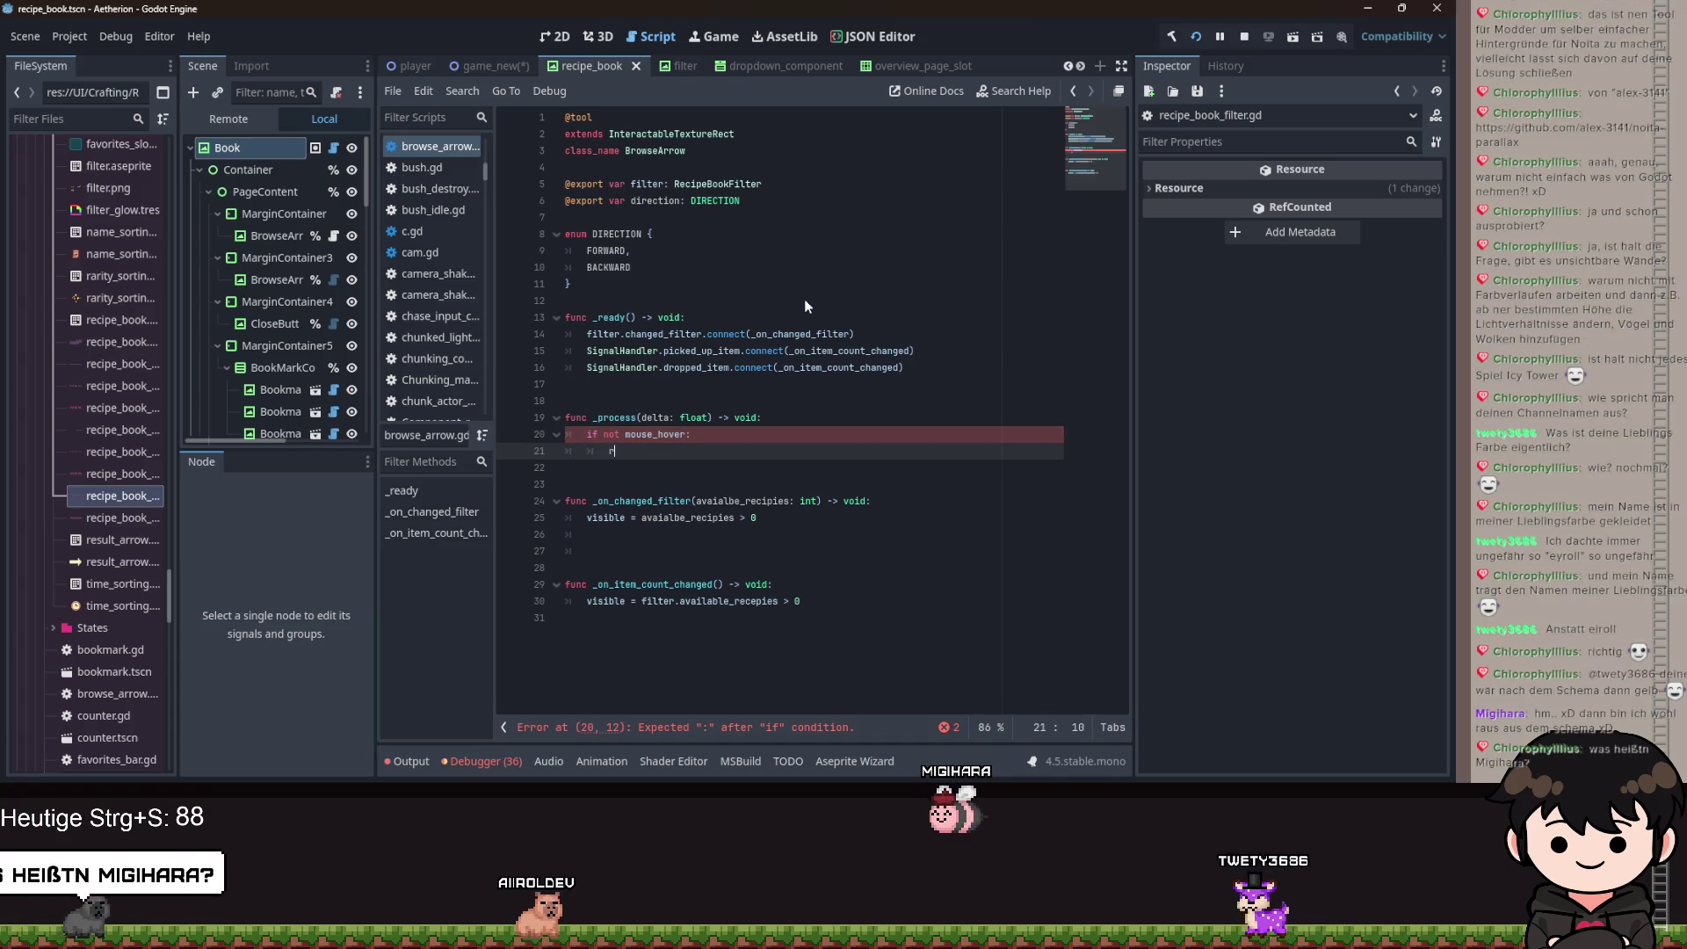
pyautogui.press('Return')
pyautogui.press('Return')
# On Left_mouse_click just pressed, branch on direction == DIRECTION.FORWARD.
pyautogui.write('if')
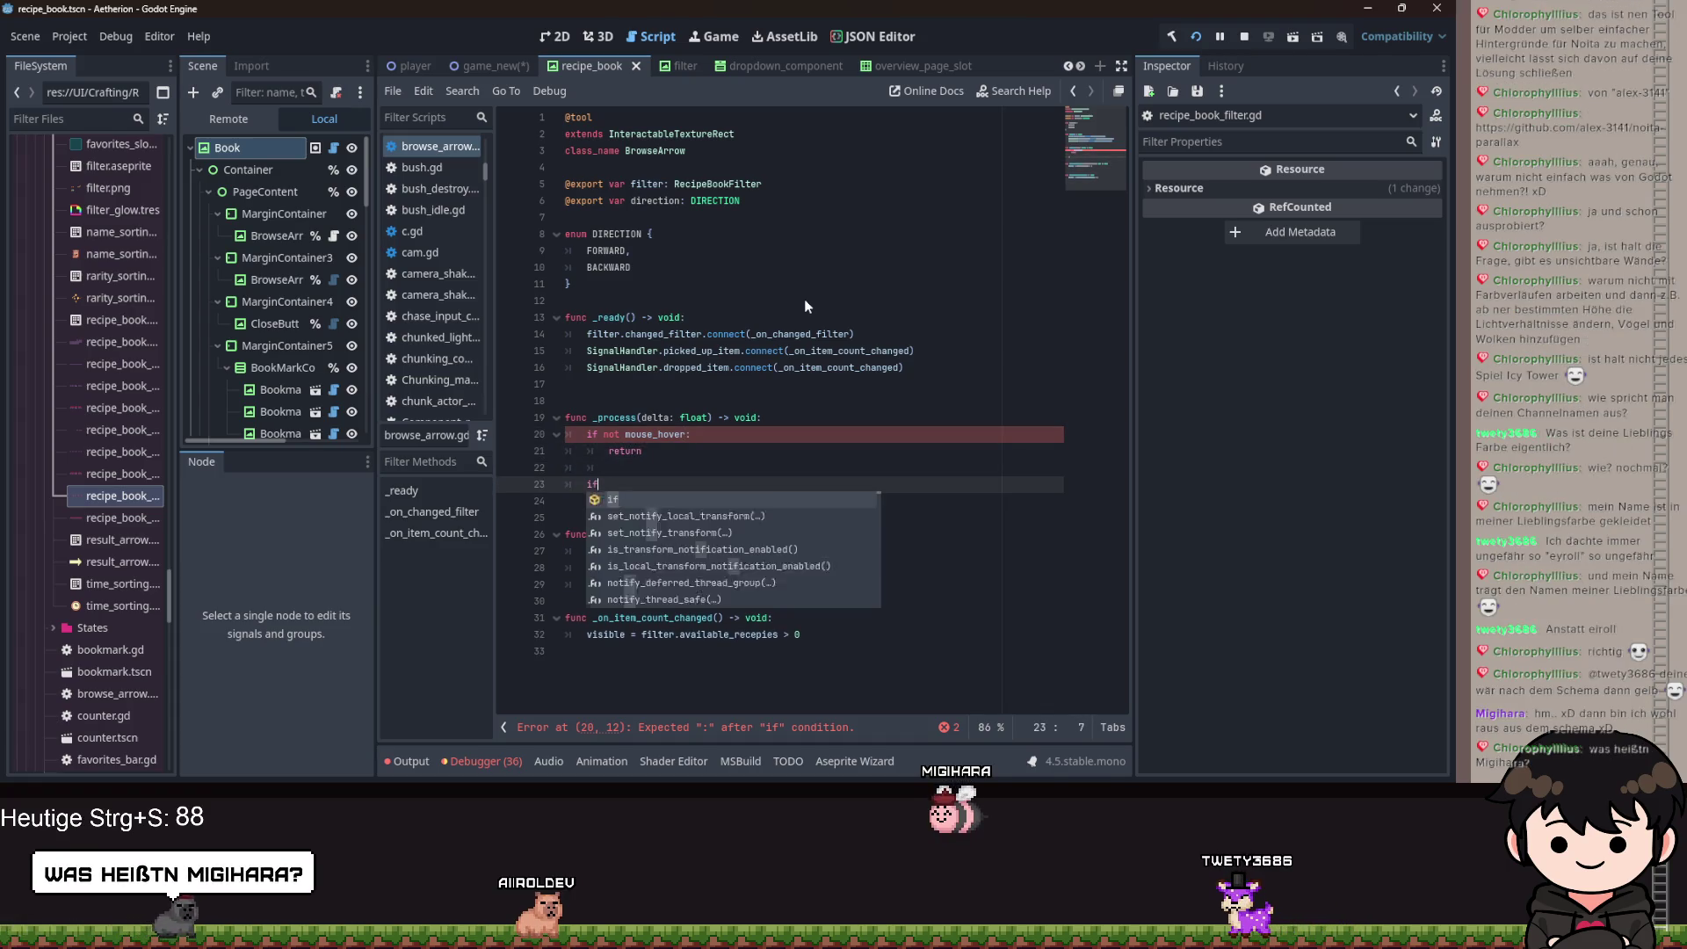
pyautogui.write(' Input.')
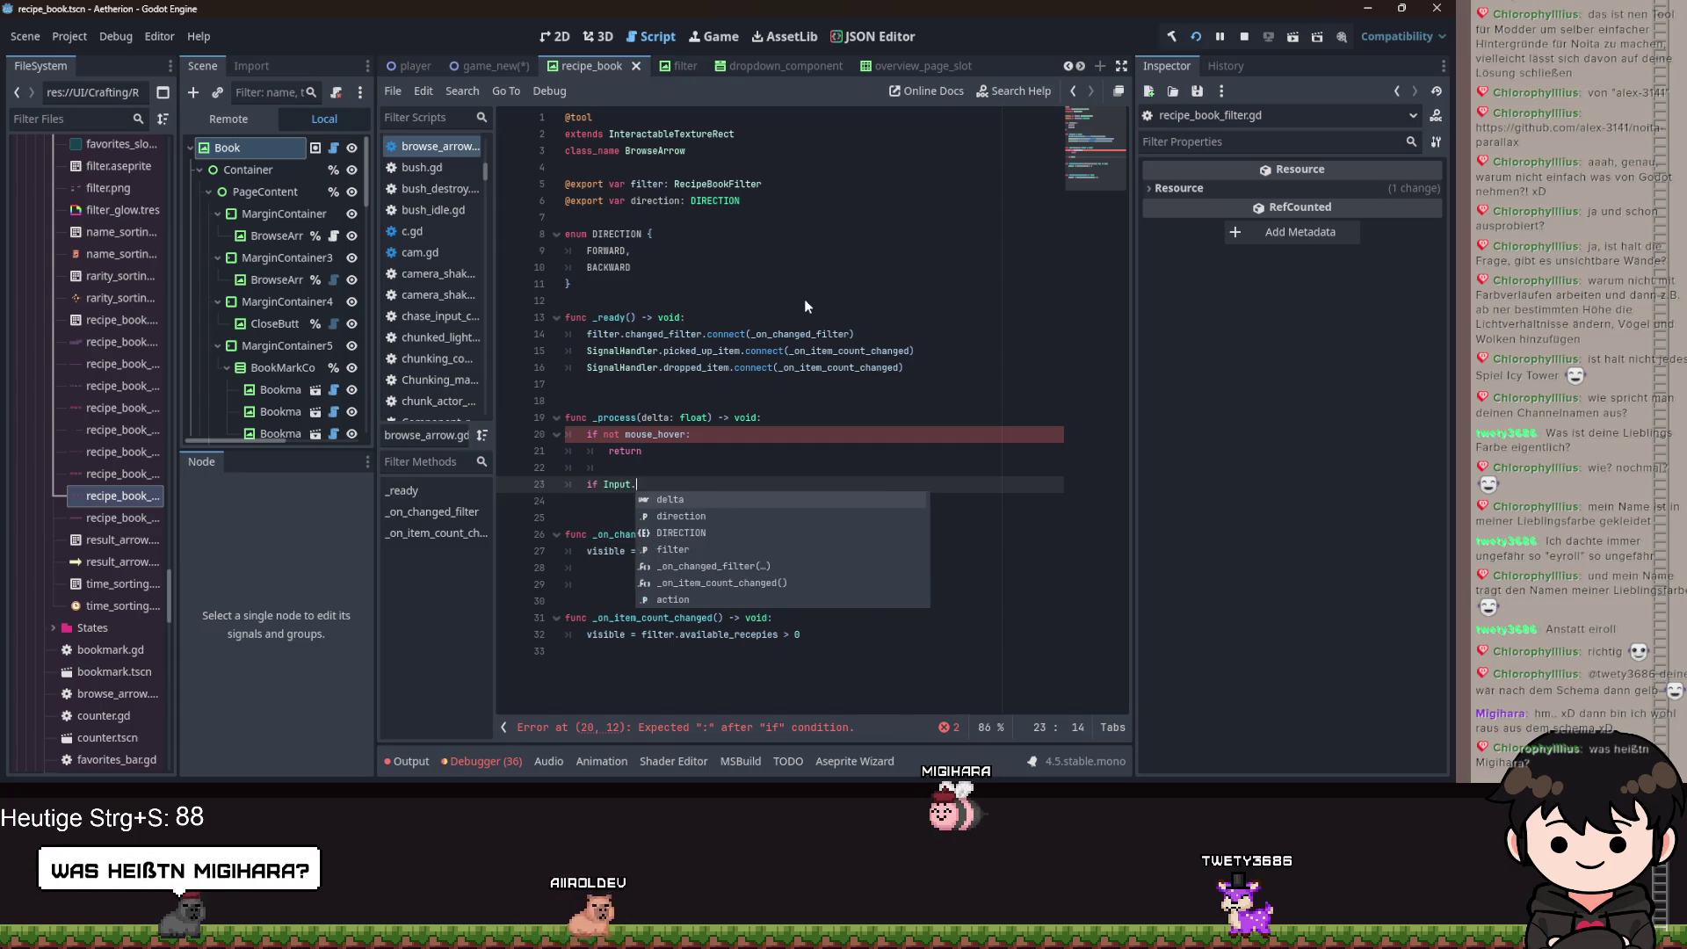
pyautogui.write('is_action_j')
pyautogui.press('Return')
pyautogui.write('"Le")')
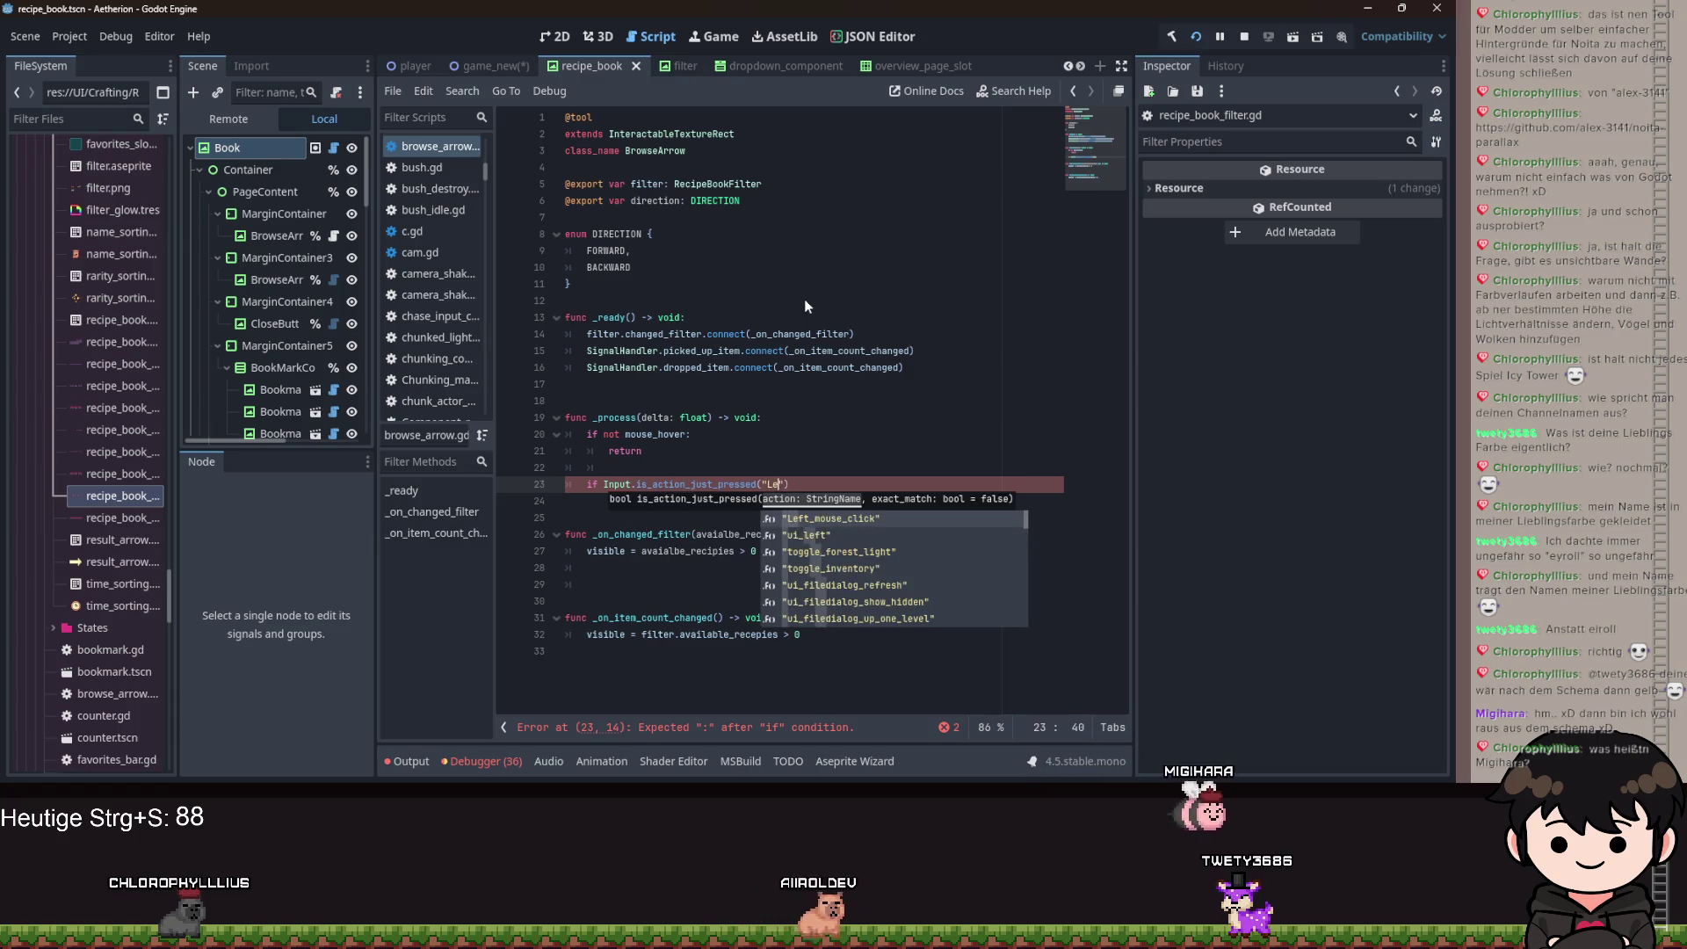
pyautogui.press('Return')
pyautogui.write(':')
pyautogui.press('Return')
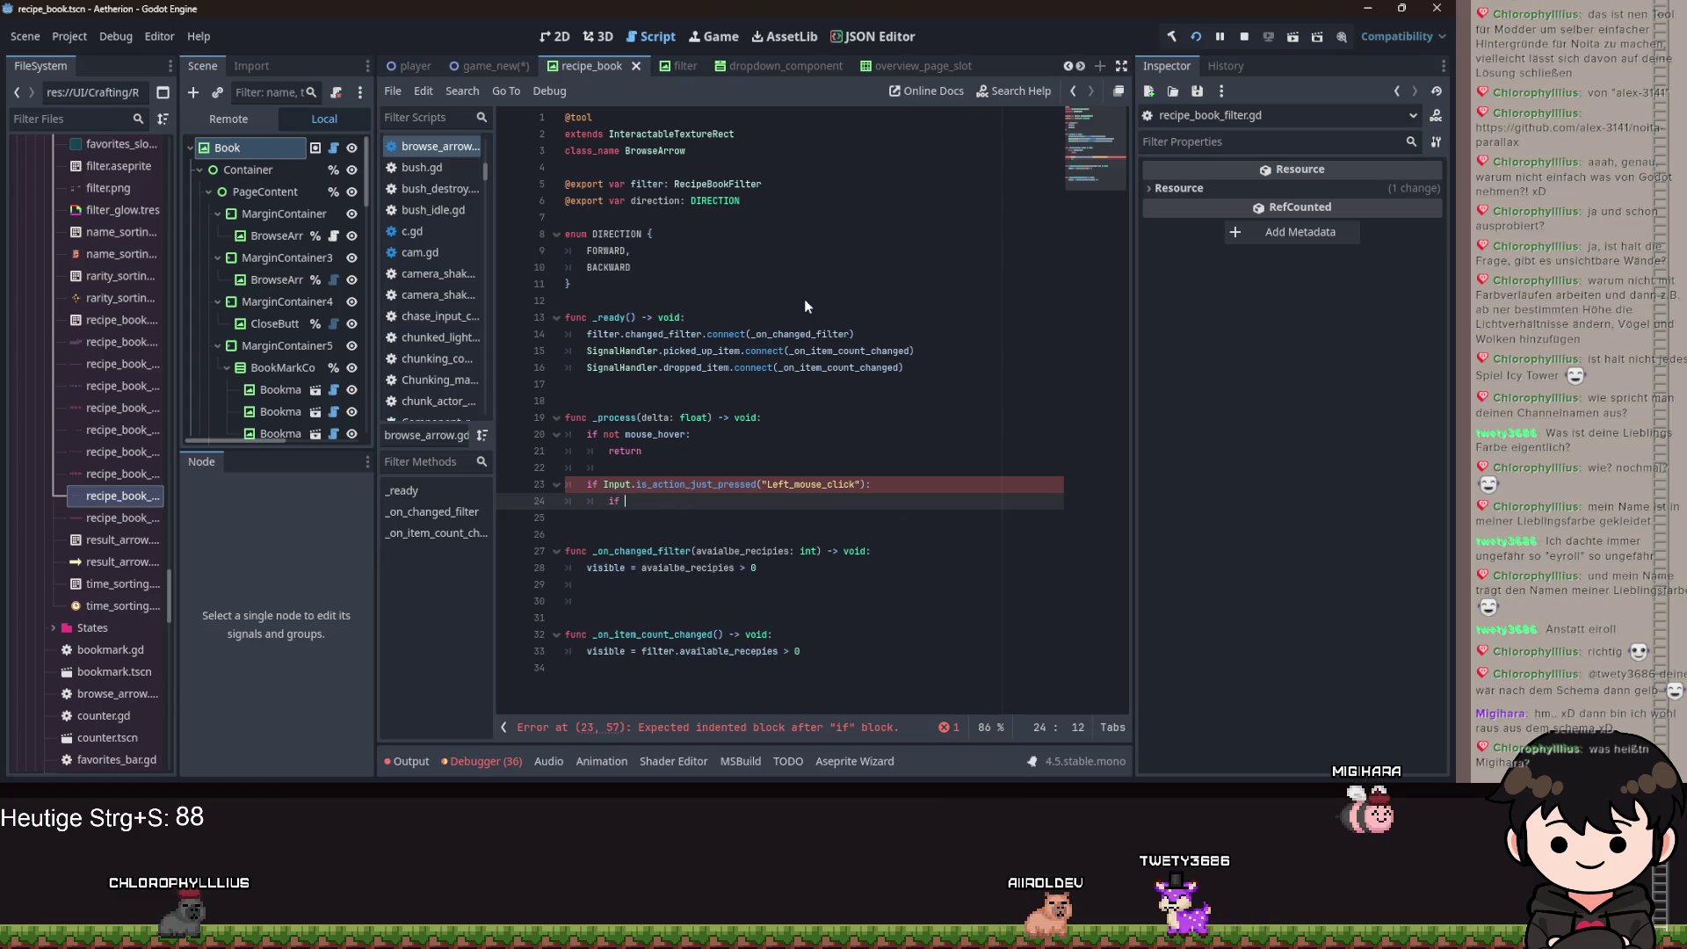
pyautogui.write('direction == DIRECTION.FO')
pyautogui.press('Return')
pyautogui.write(':')
pyautogui.press('Return')
# Add an exported recipe_book variable of type RecipeBook under the class declaration.
pyautogui.click(697, 168)
pyautogui.press('Return')
pyautogui.write('@export')
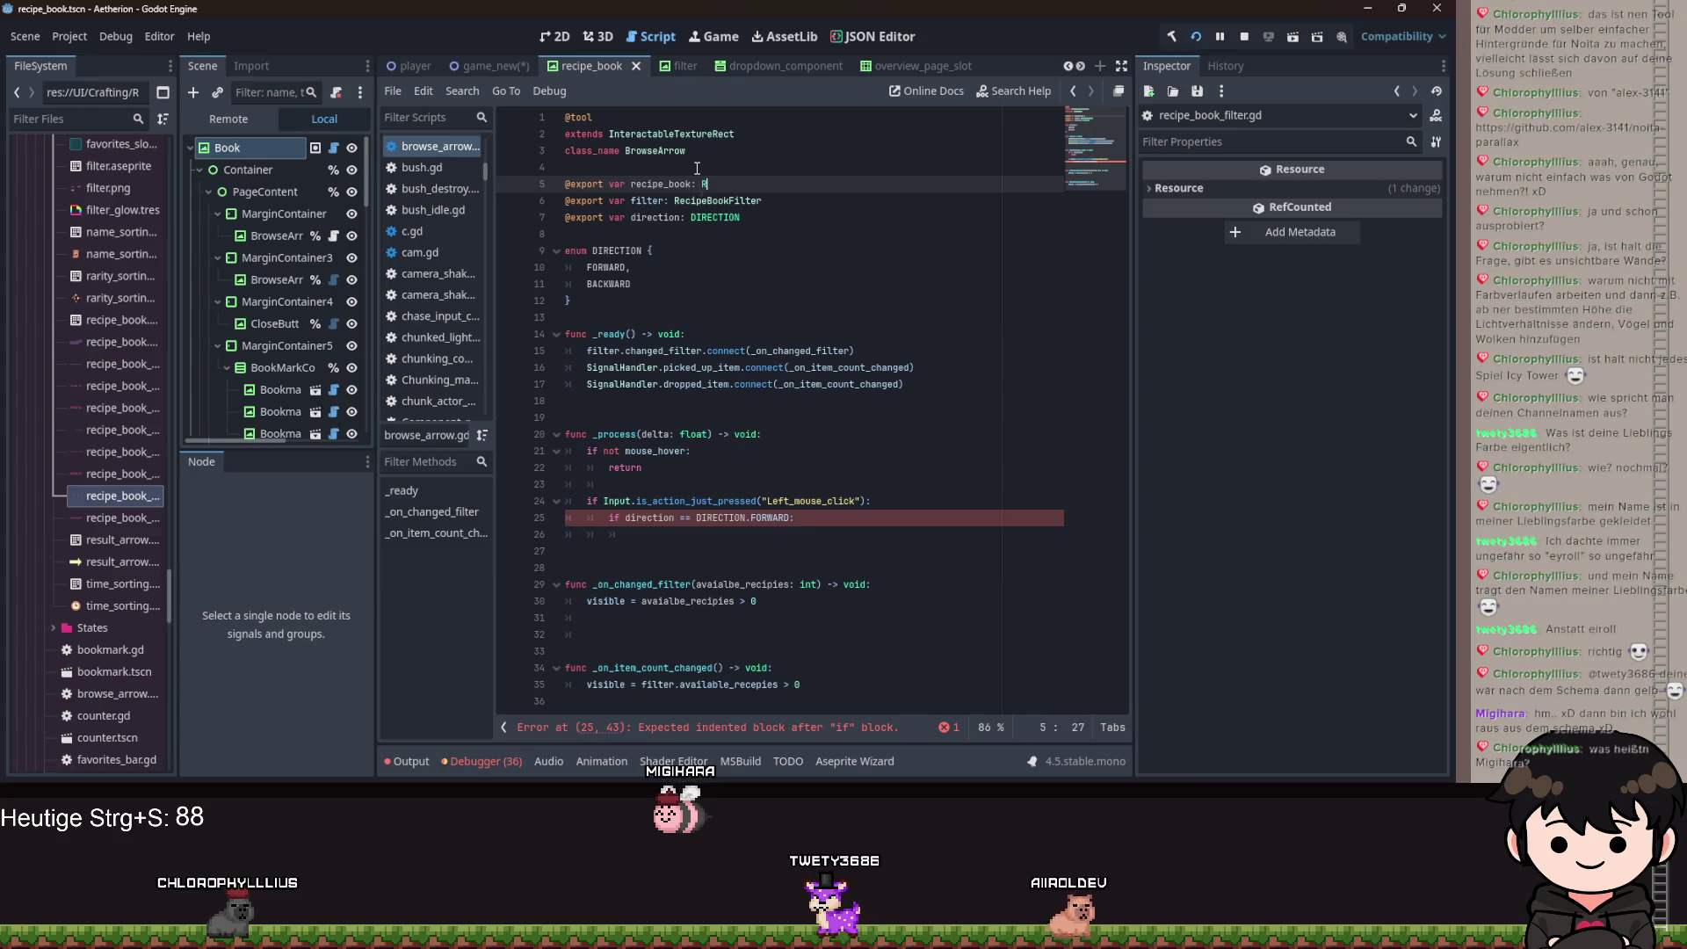
pyautogui.write('Recipe')
pyautogui.press('Return')
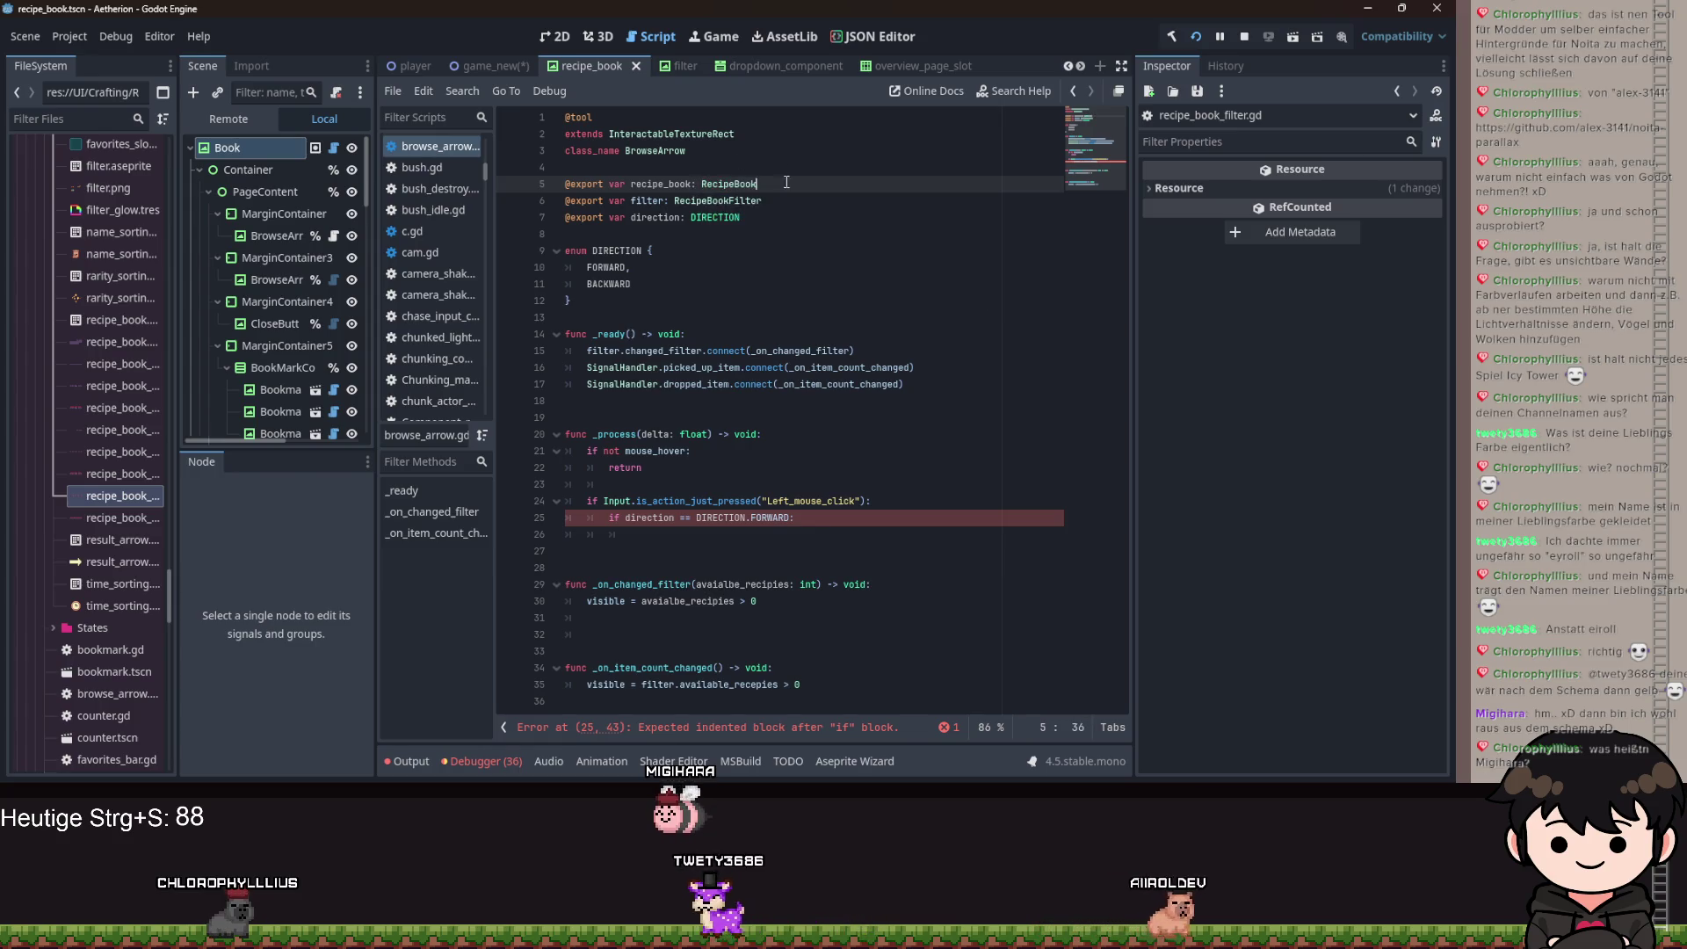
# In the forward branch, call recipe_book.switch_page_forward(true).
pyautogui.click(660, 534)
pyautogui.write('recipe_book.ch')
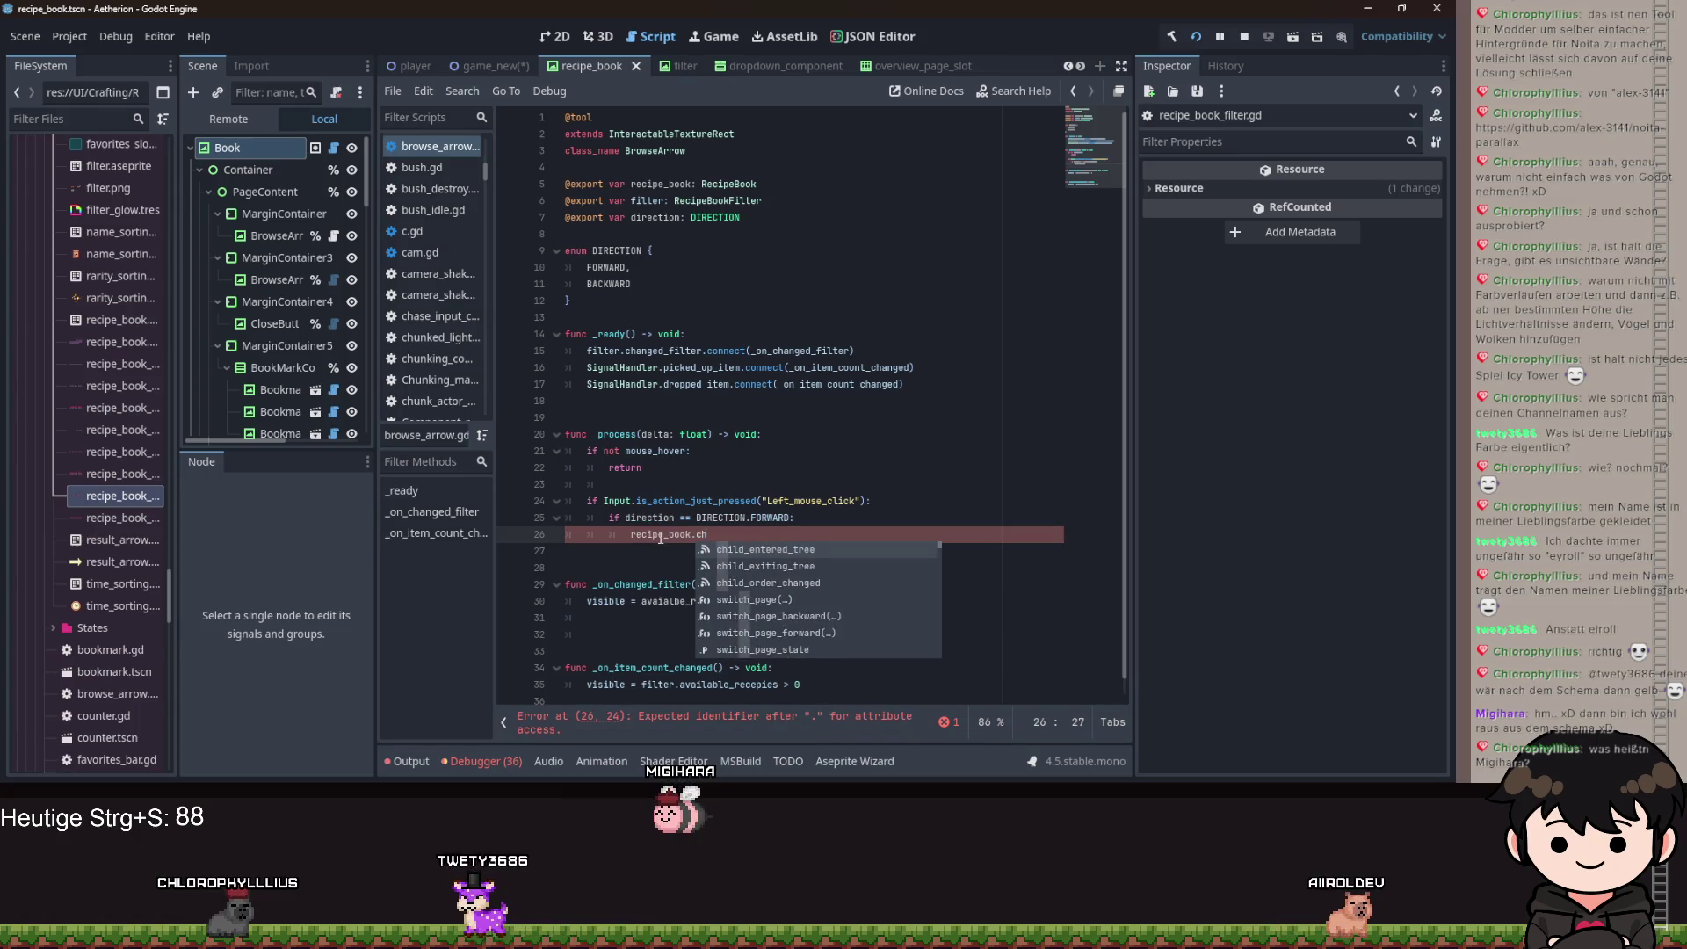
pyautogui.press('BackSpace')
pyautogui.press('BackSpace')
pyautogui.write('b')
pyautogui.press('BackSpace')
pyautogui.write('page')
pyautogui.press('Return')
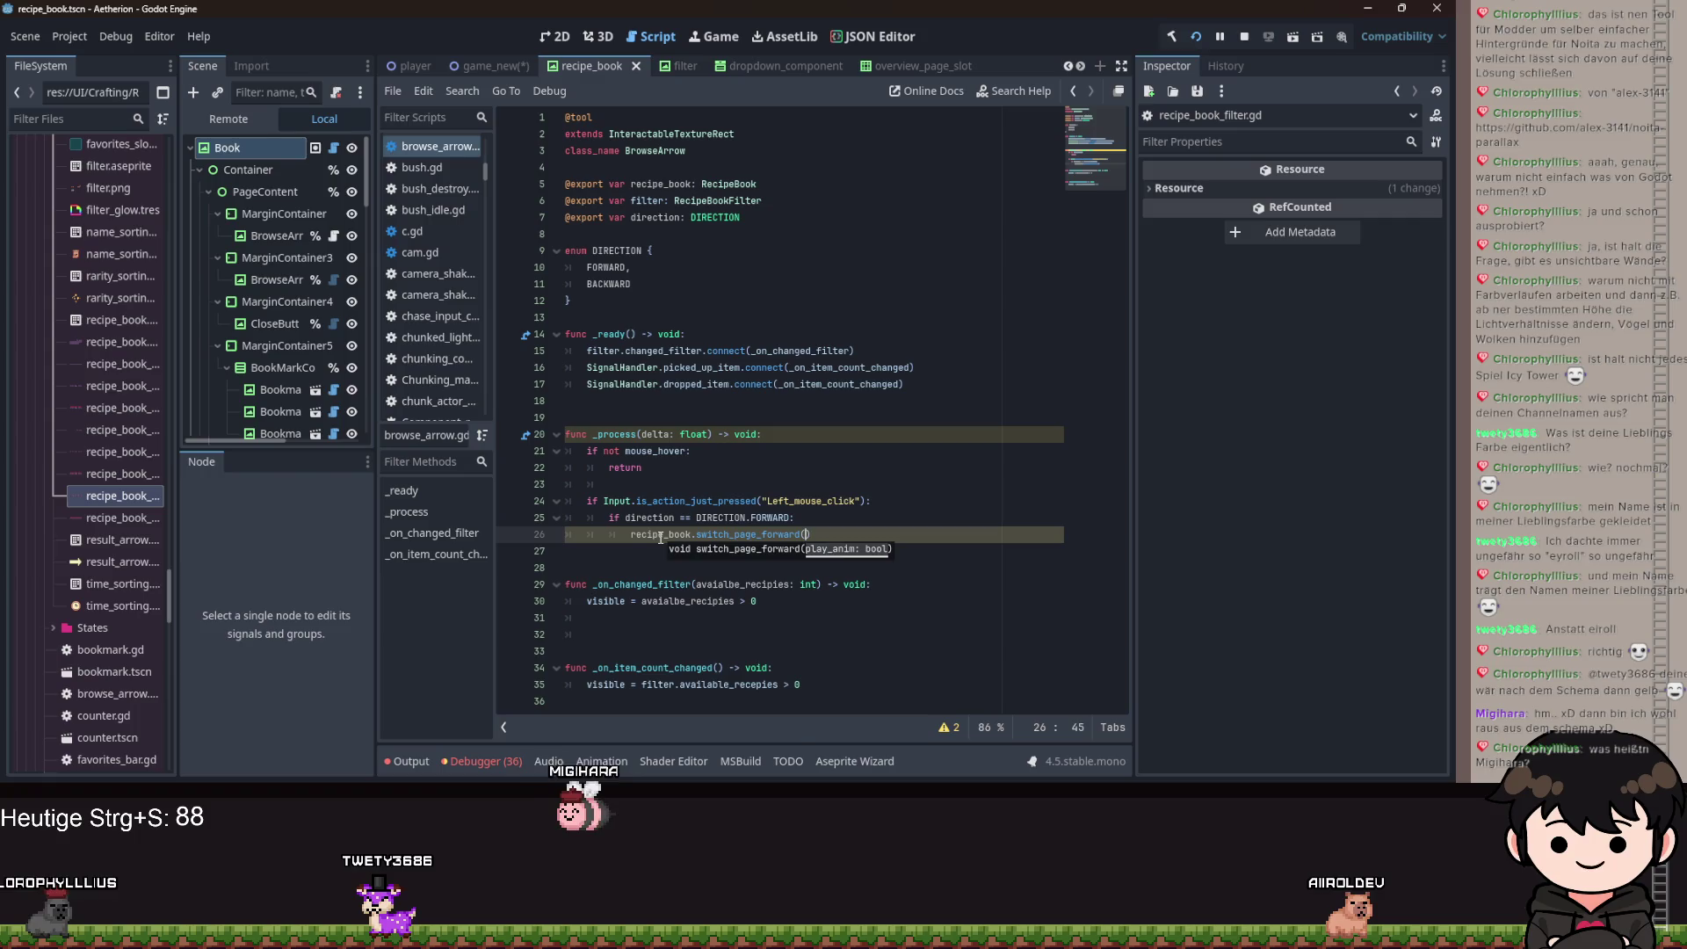
pyautogui.write('truze)')
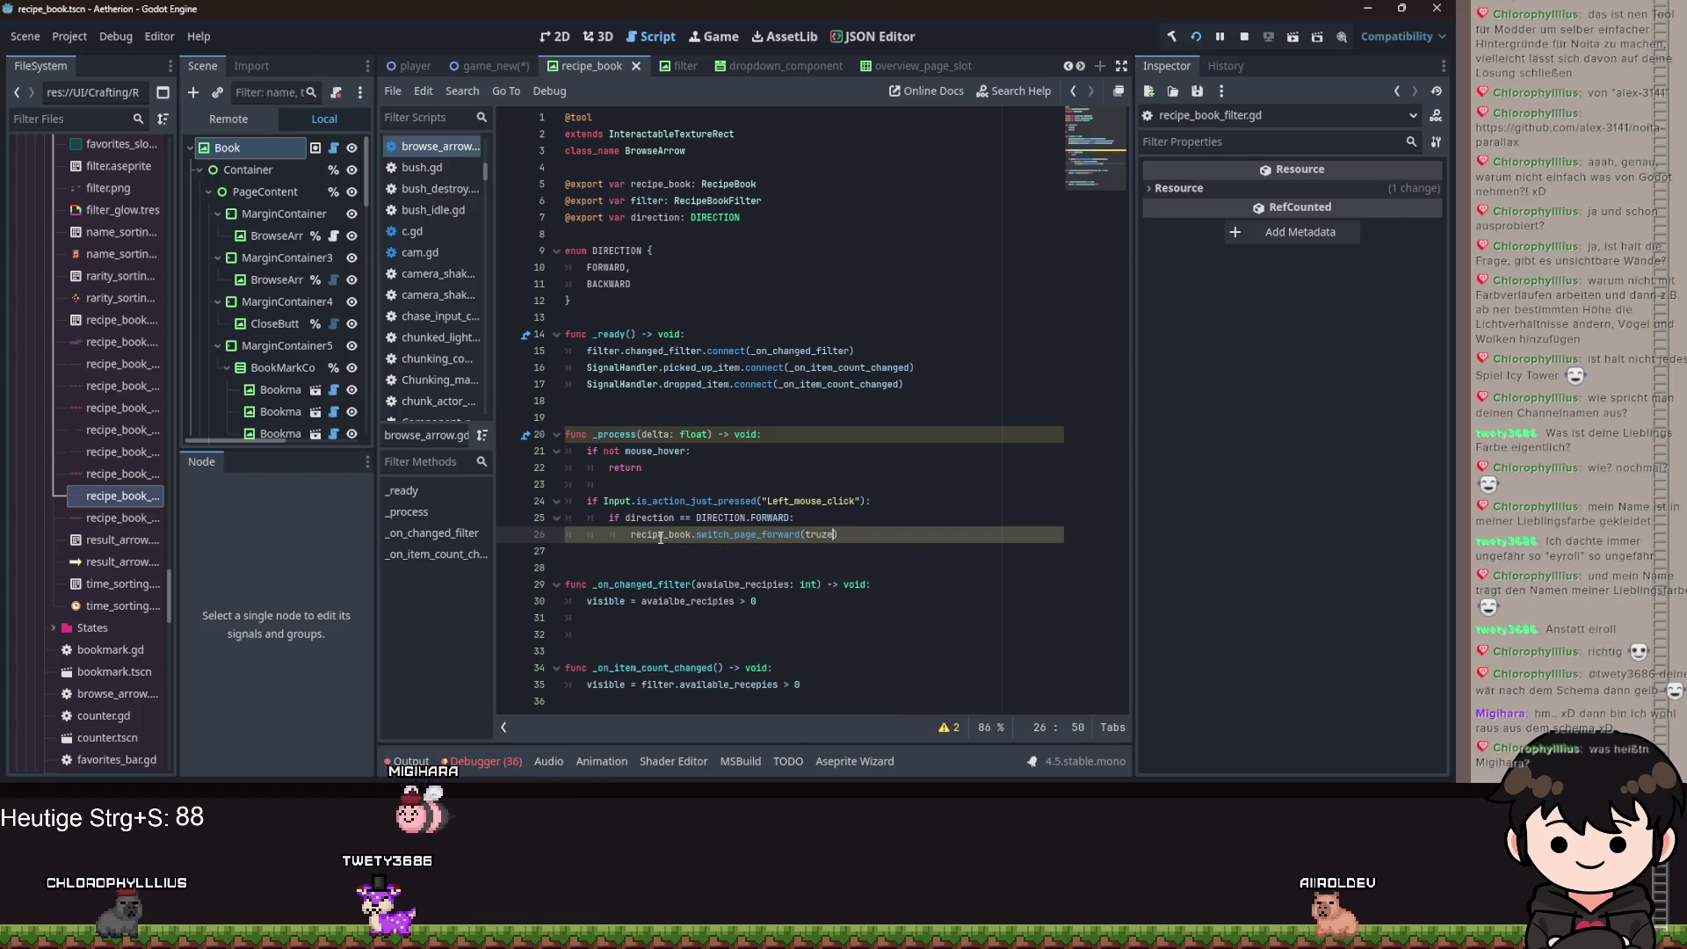
pyautogui.press('Left')
pyautogui.press('BackSpace')
pyautogui.press('BackSpace')
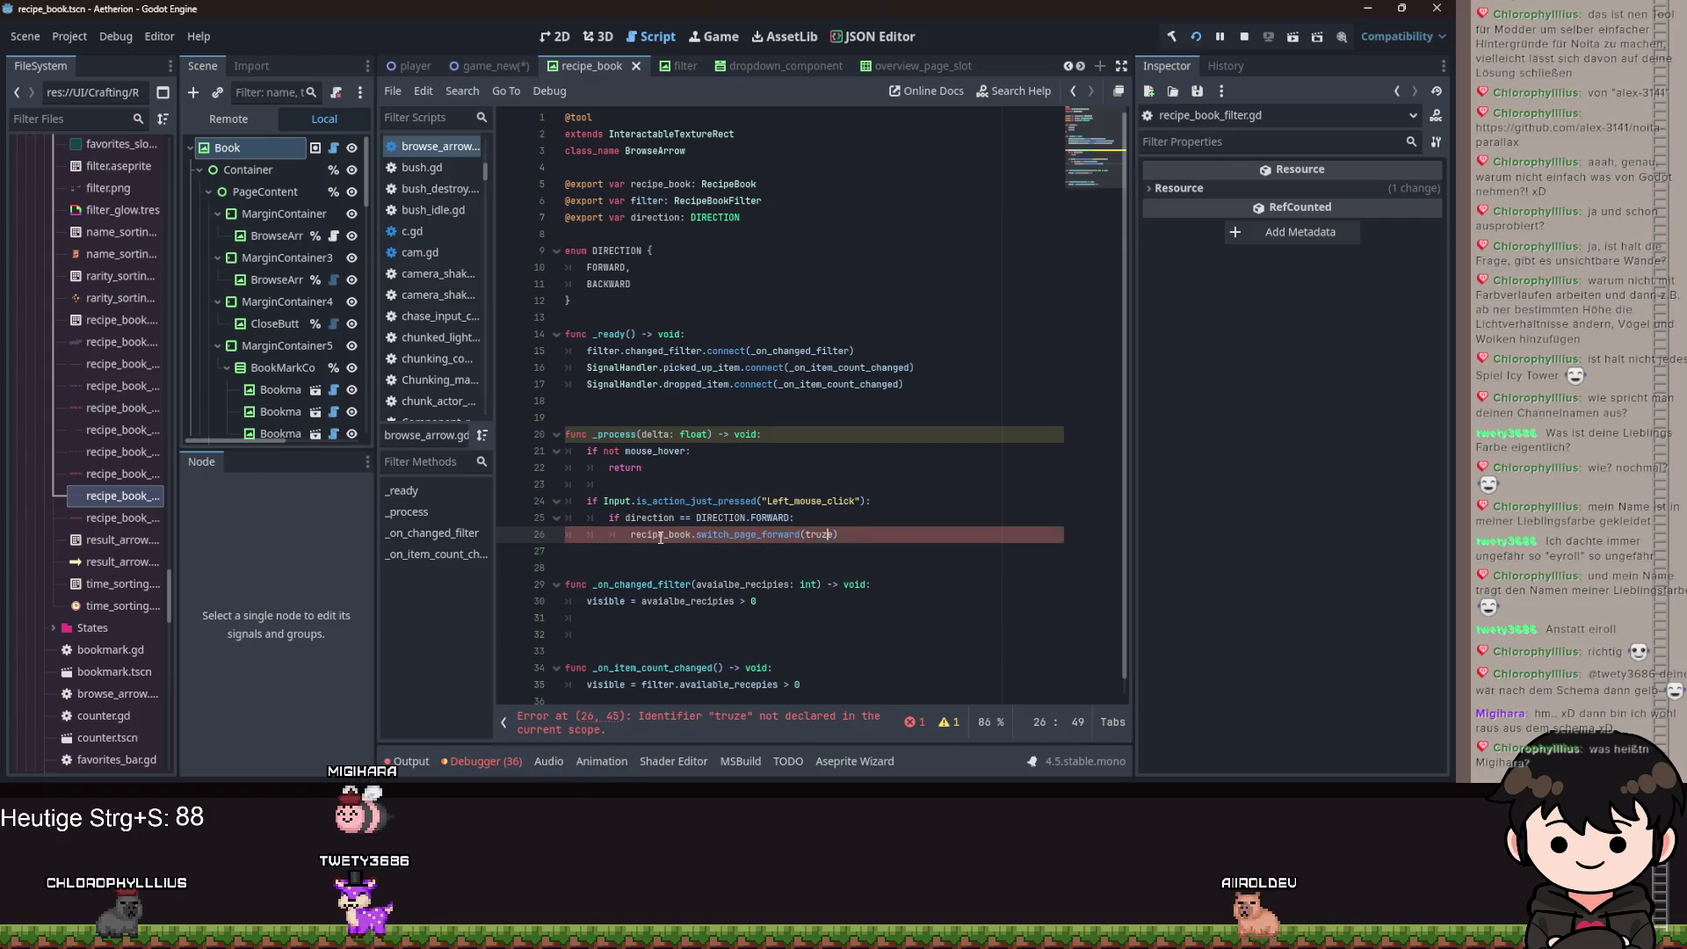
pyautogui.write('e')
pyautogui.press('End')
pyautogui.press('Return')
# Add an else branch calling recipe_book.switch_page_backward(true) and save.
pyautogui.press('BackSpace')
pyautogui.write('else:')
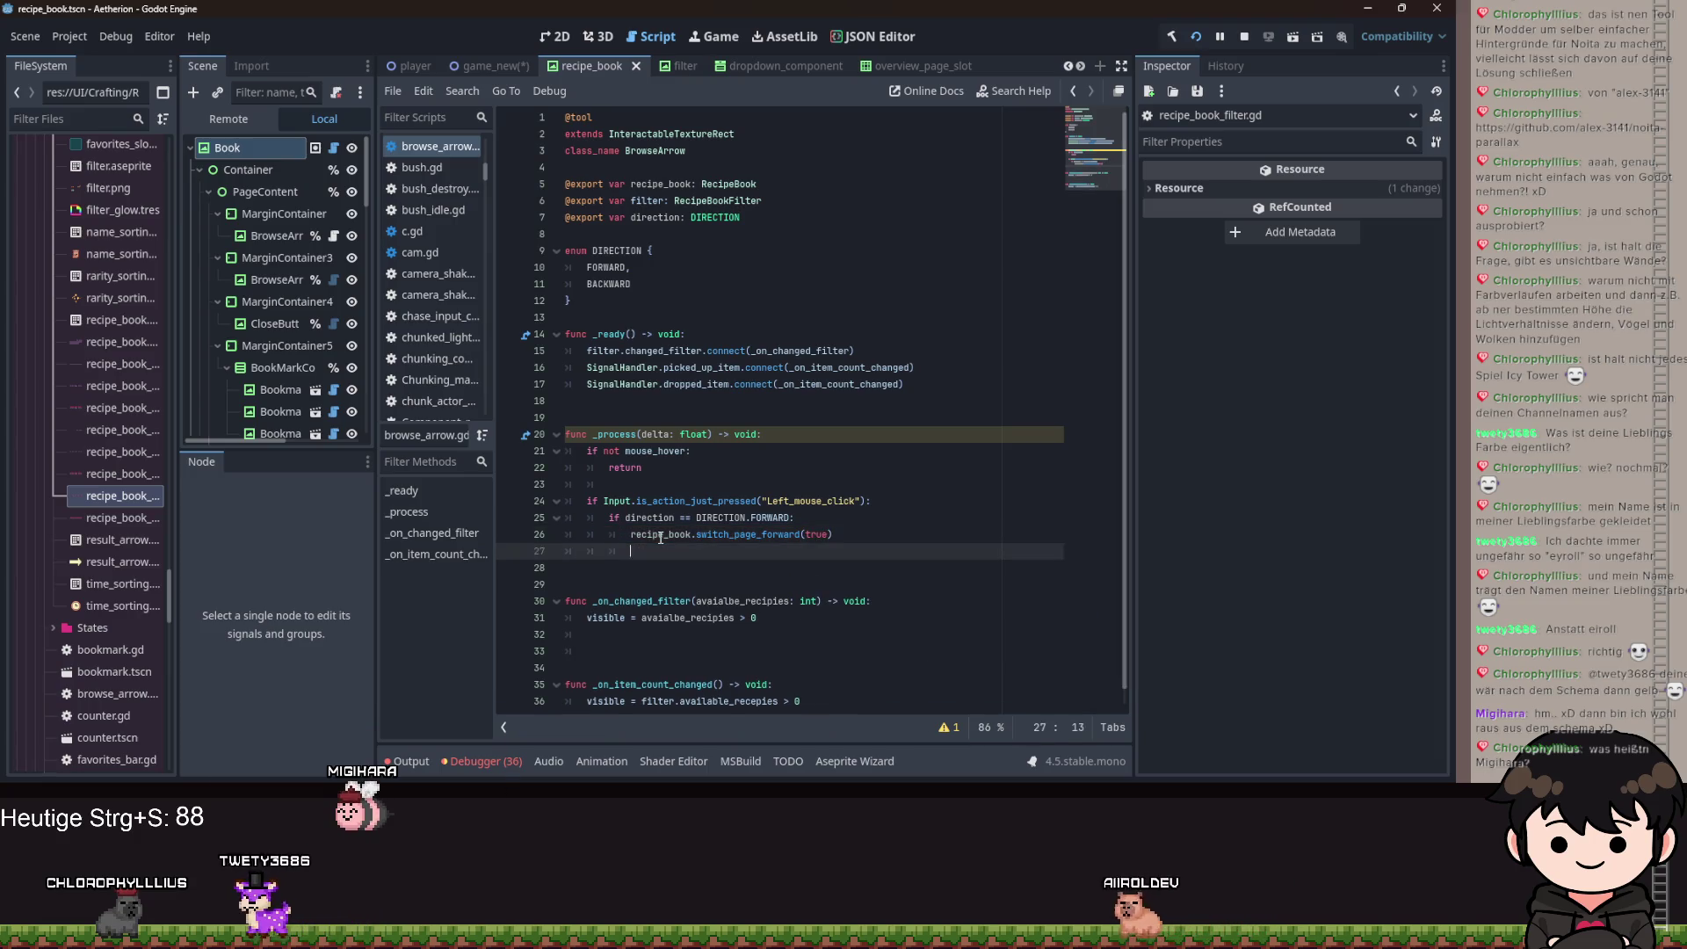
pyautogui.press('Return')
pyautogui.write('recipe_book.')
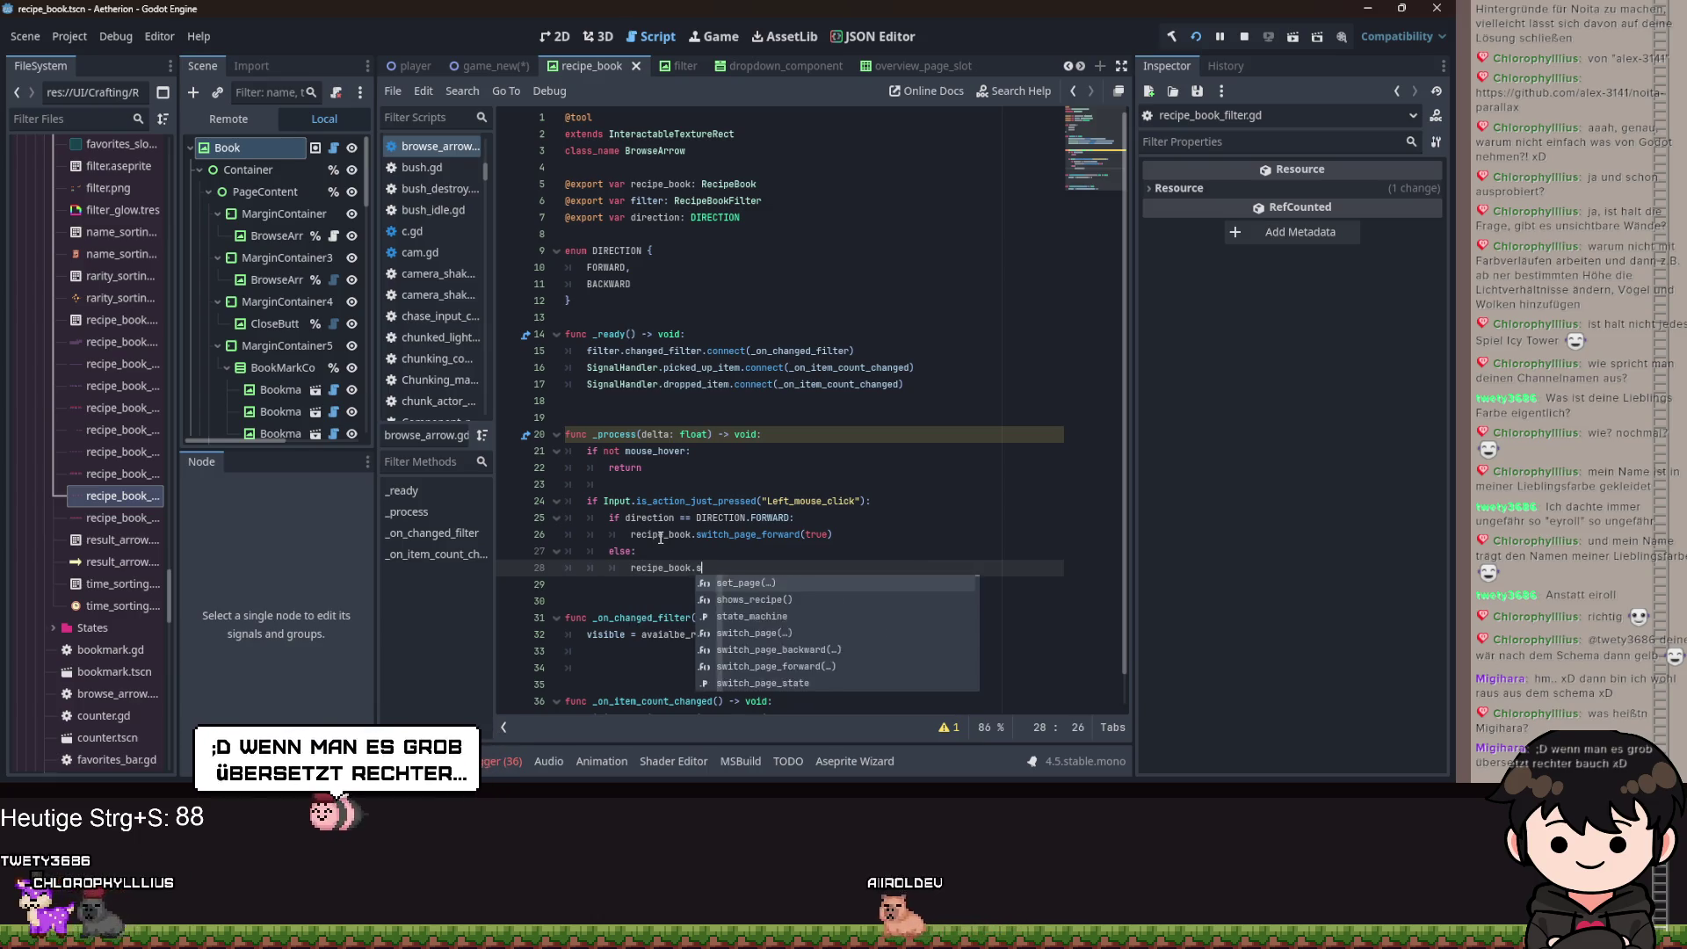
pyautogui.write('switch_page_backward(trz')
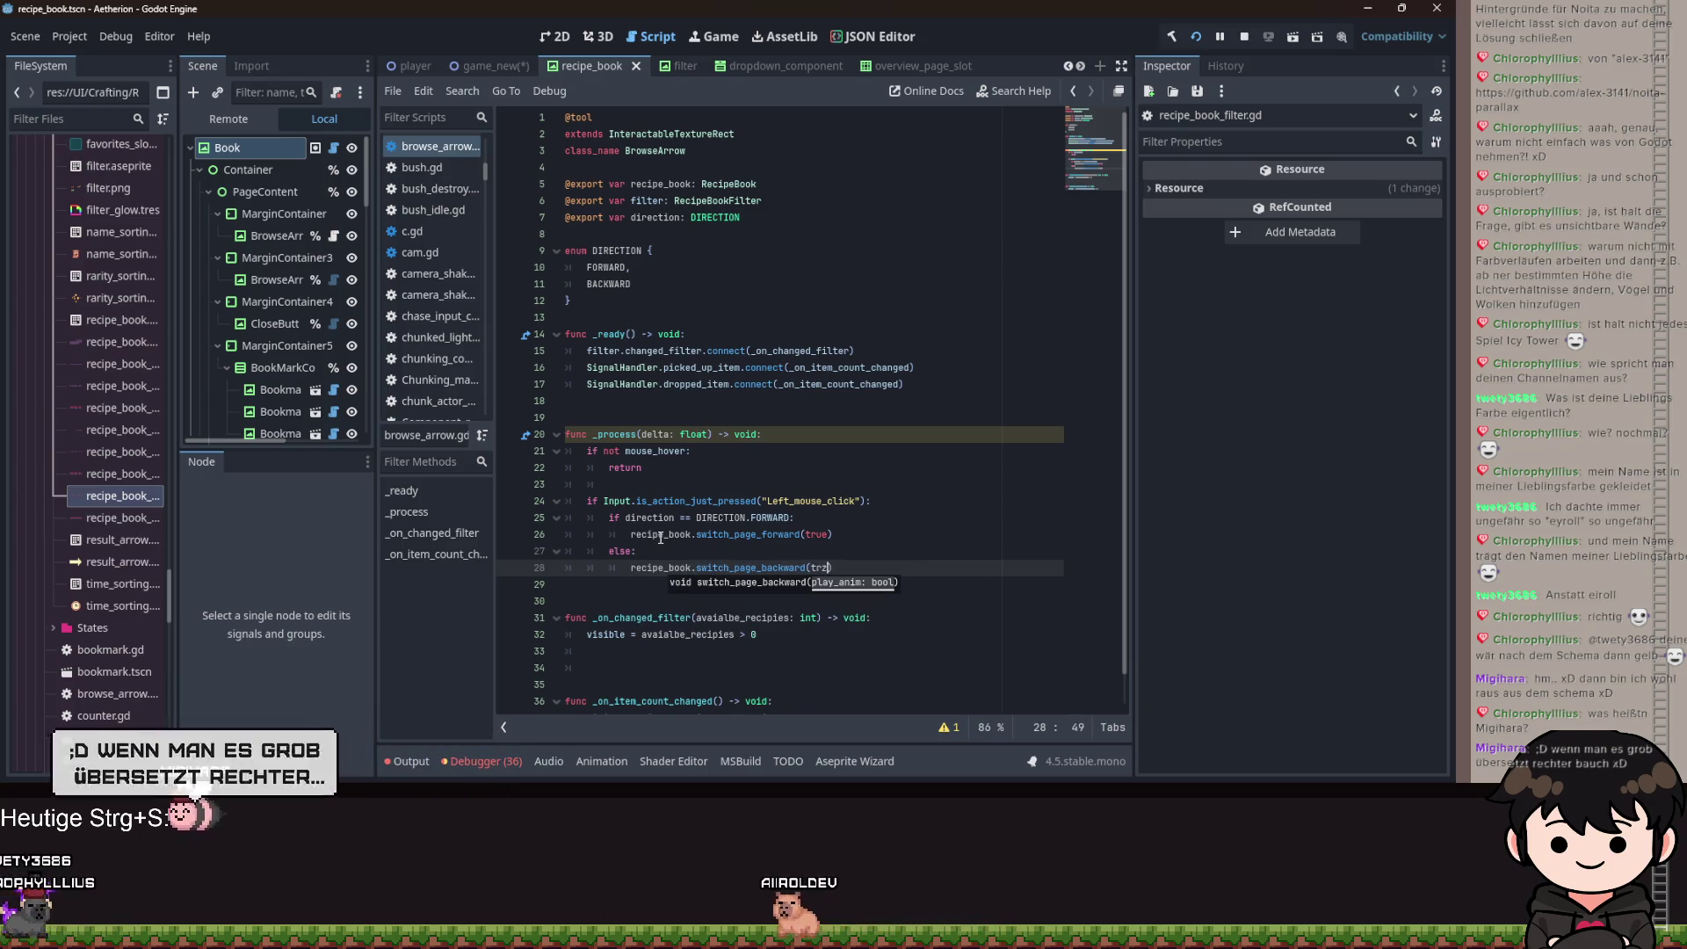
pyautogui.write('true')
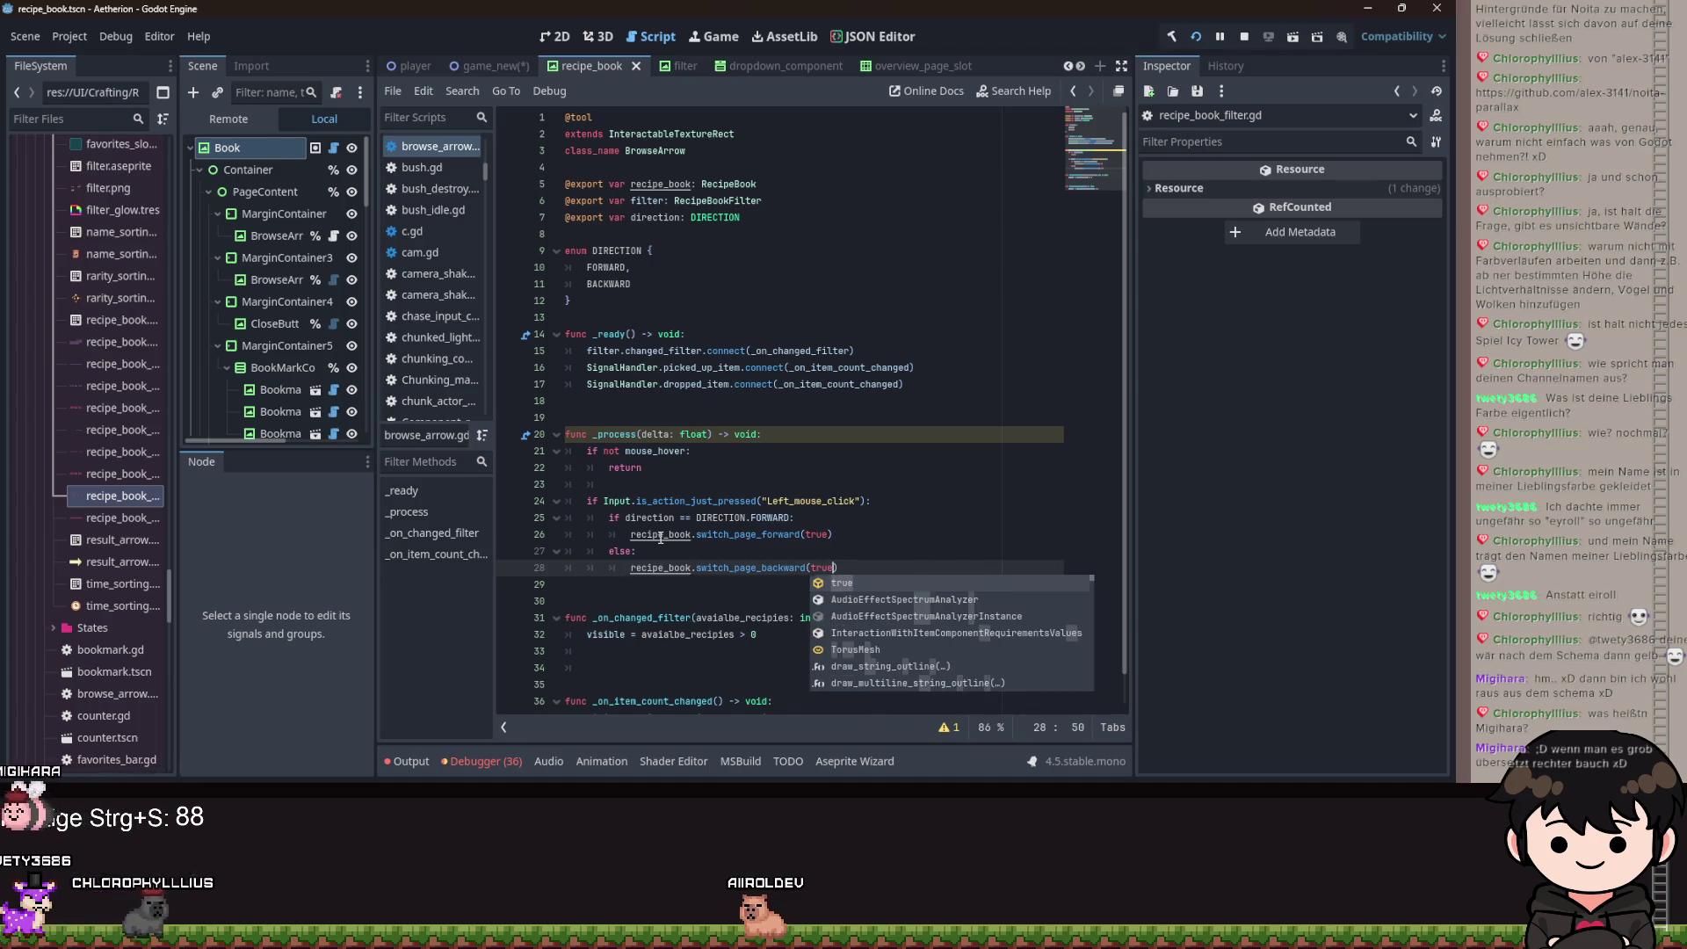
pyautogui.hotkey('ctrl', 's')
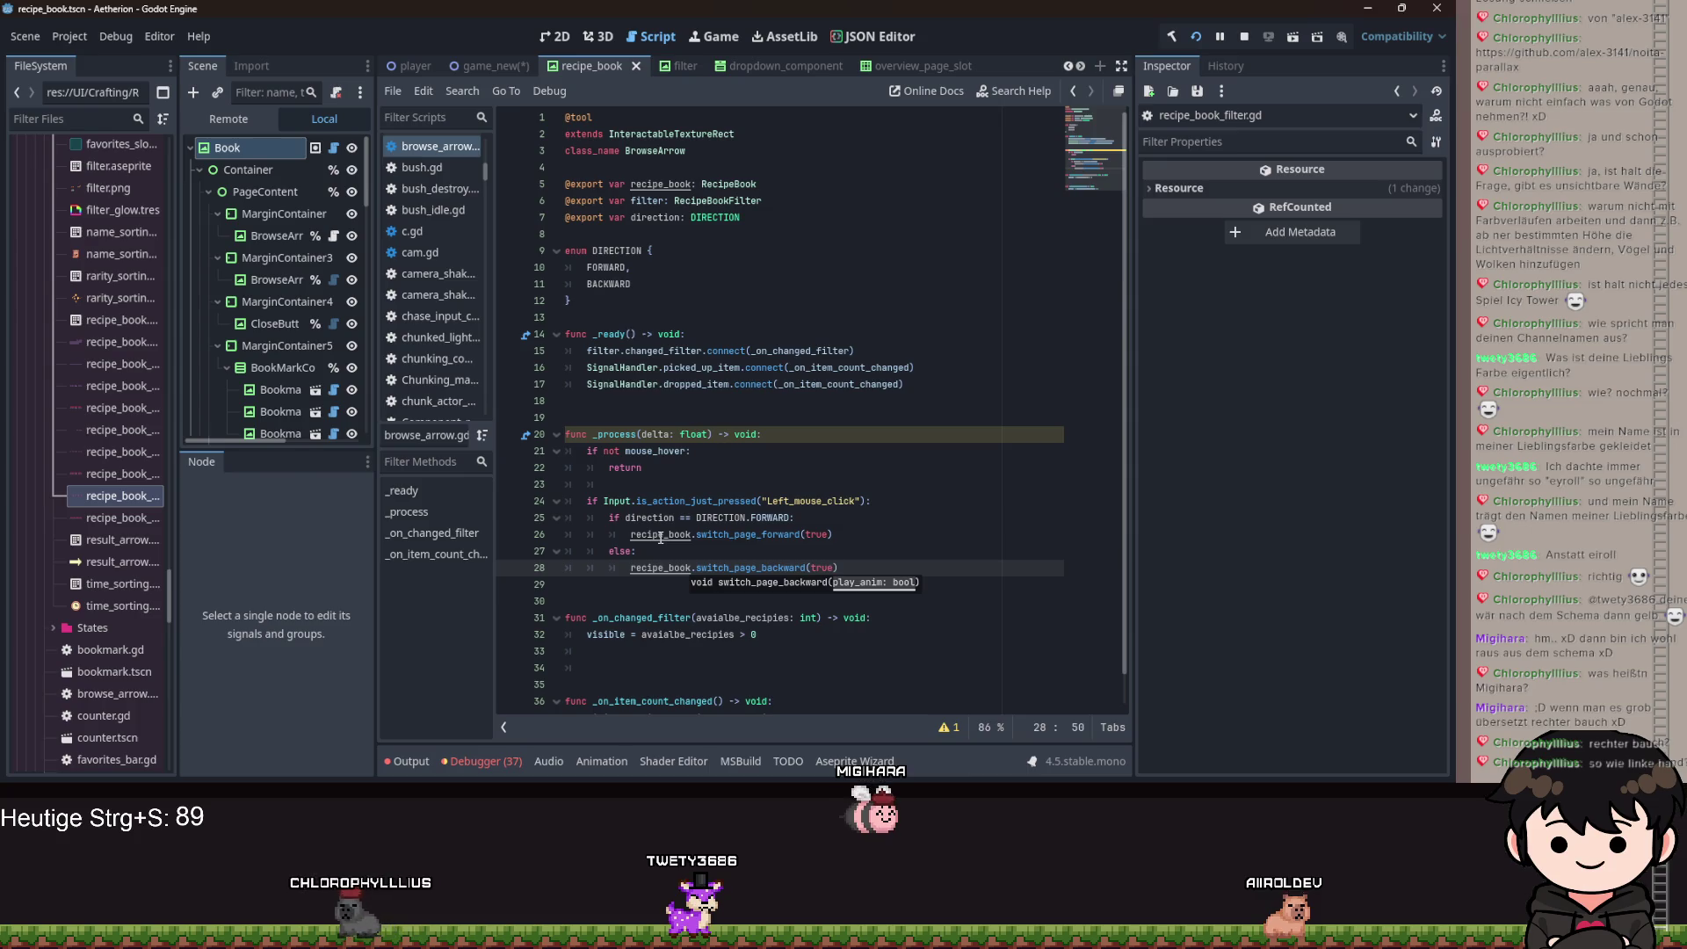
# Rename _process's delta parameter to _delta and save browse_arrow.gd with the scene.
pyautogui.click(661, 440)
pyautogui.write('_')
pyautogui.hotkey('ctrl', 's')
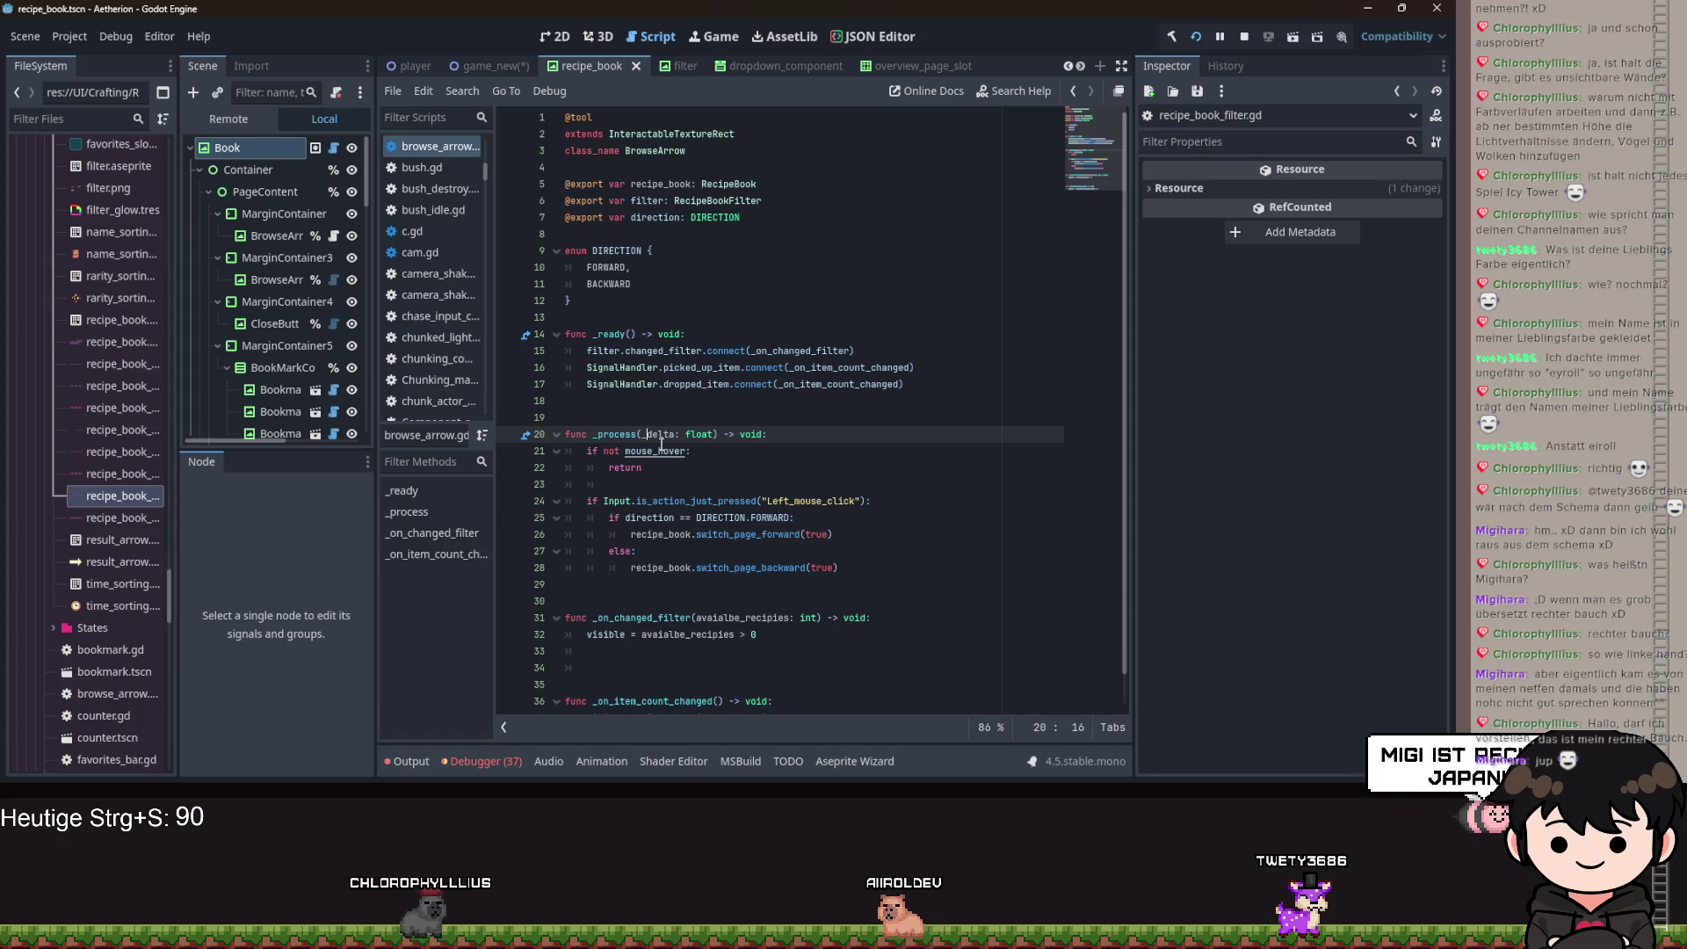
pyautogui.hotkey('ctrl', 's')
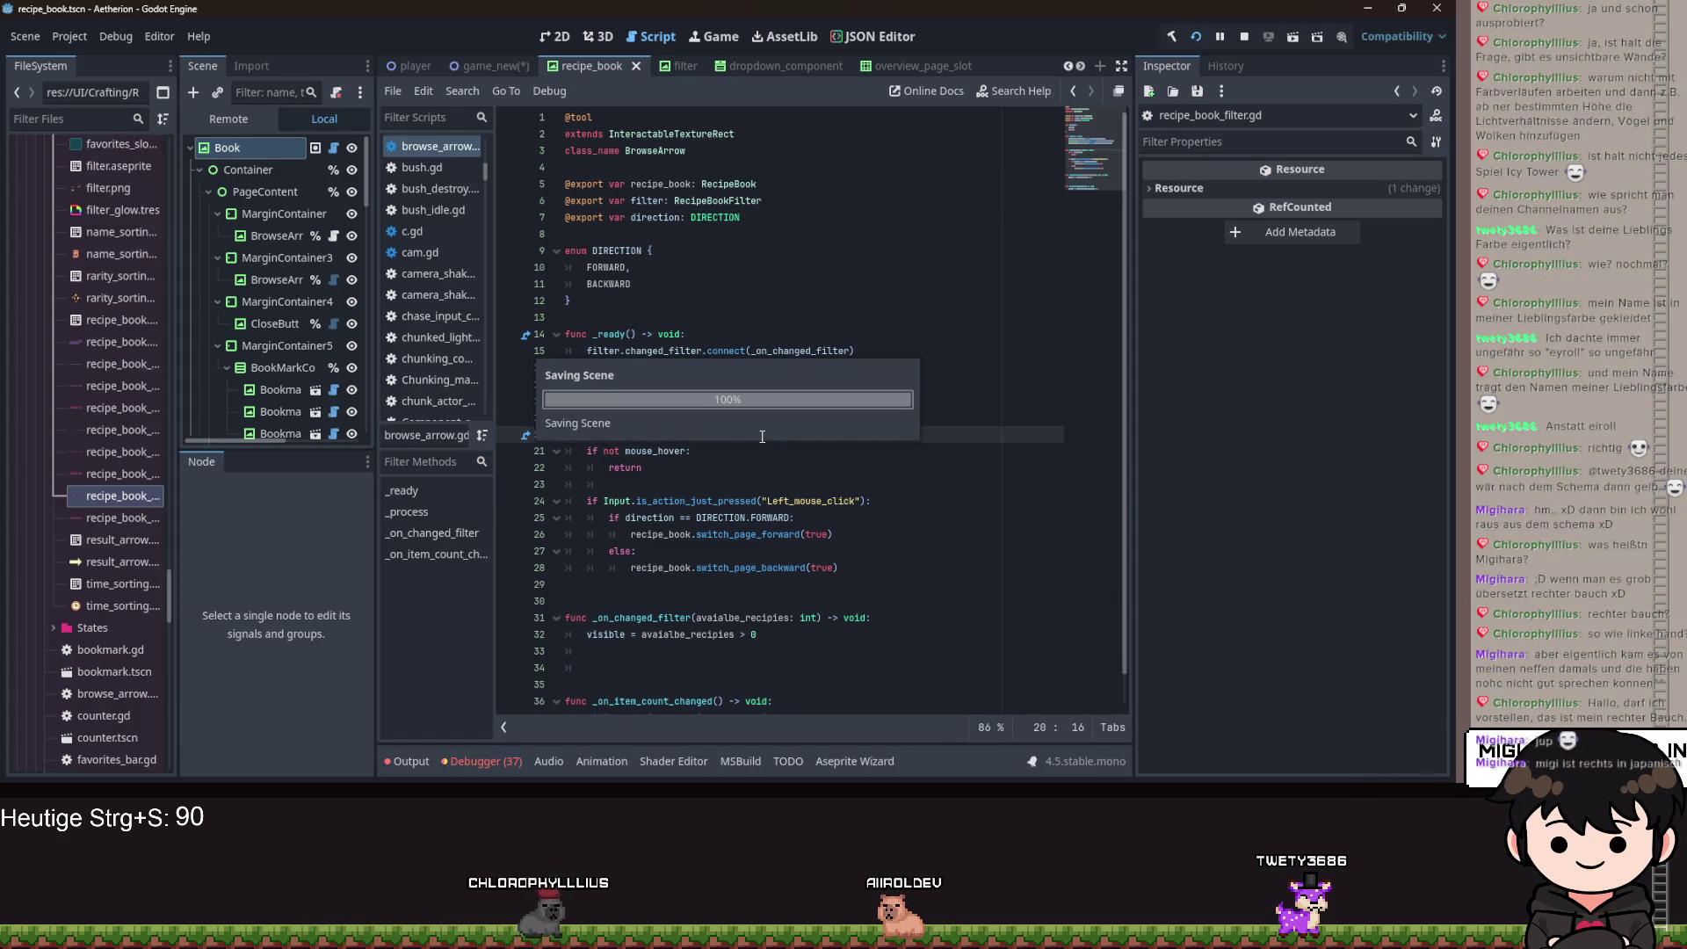
pyautogui.hotkey('ctrl', 's')
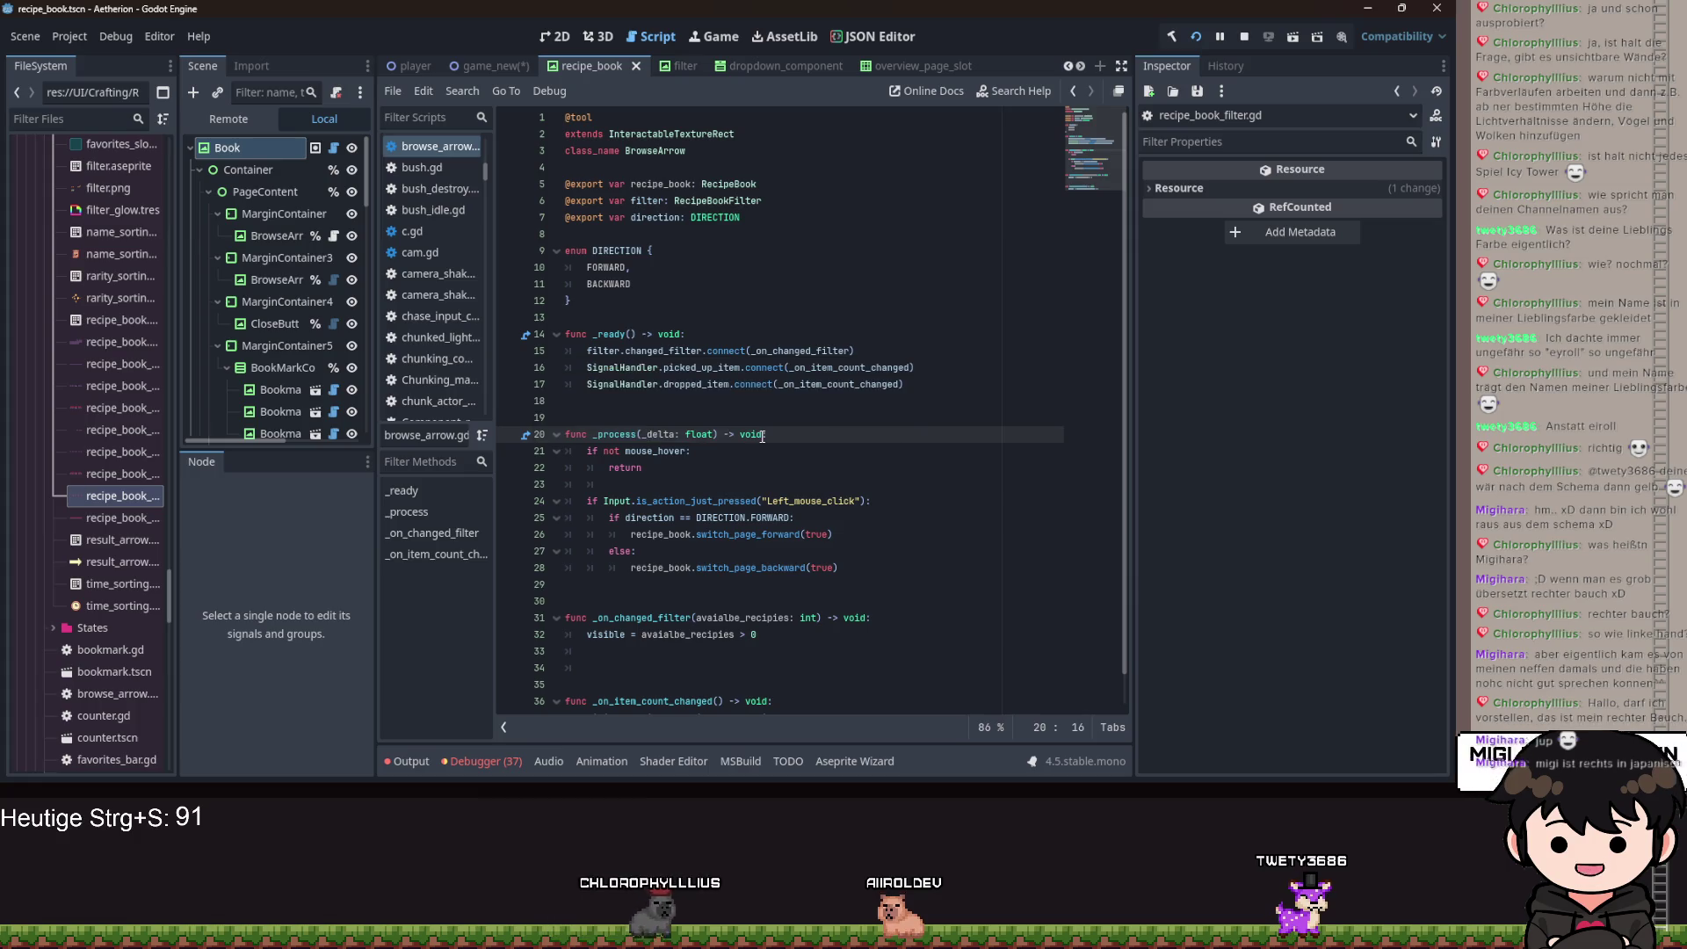
pyautogui.click(810, 481)
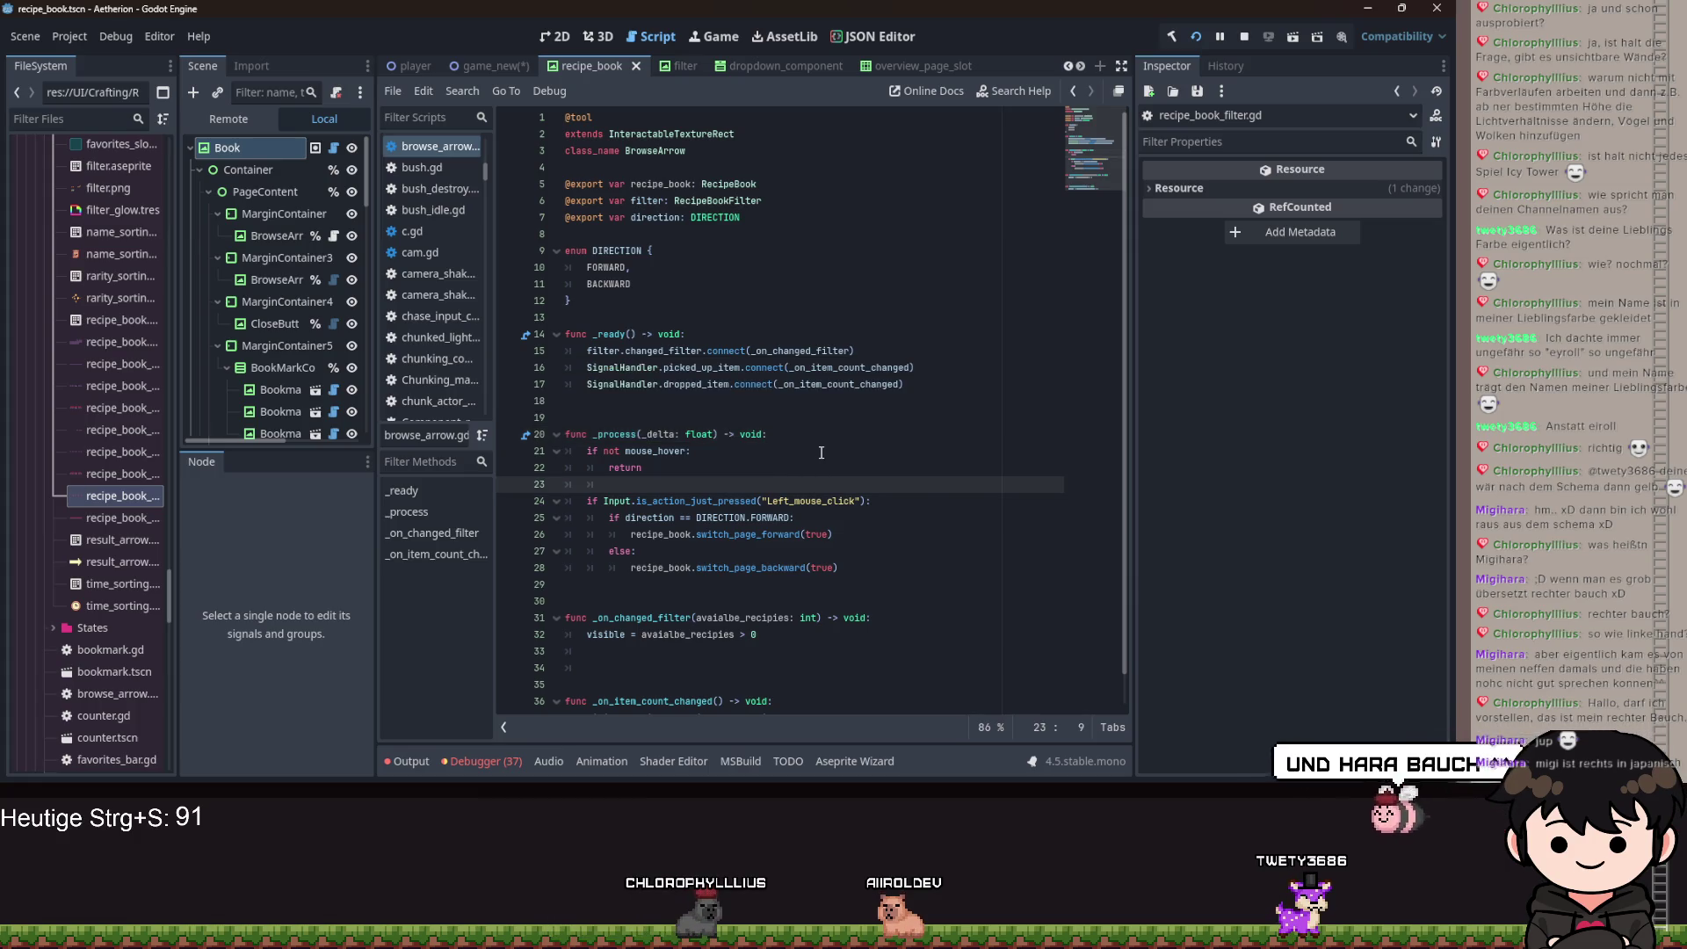
pyautogui.hotkey('ctrl', 's')
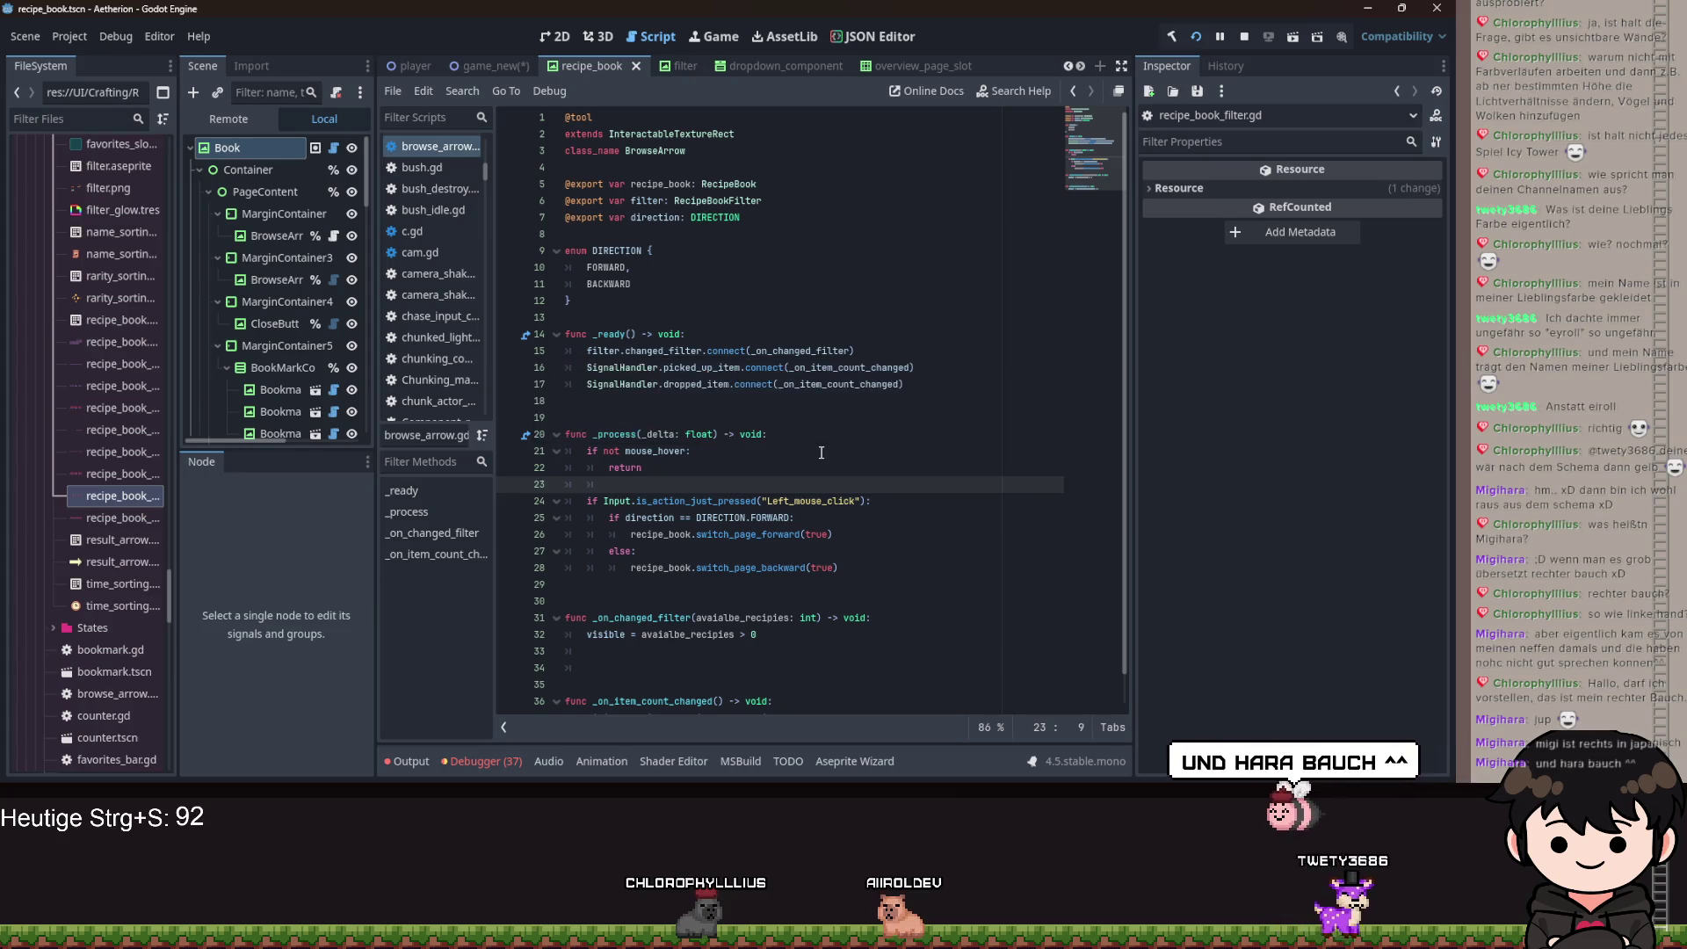
pyautogui.scroll(-1, 795, 537)
pyautogui.hotkey('ctrl', 's')
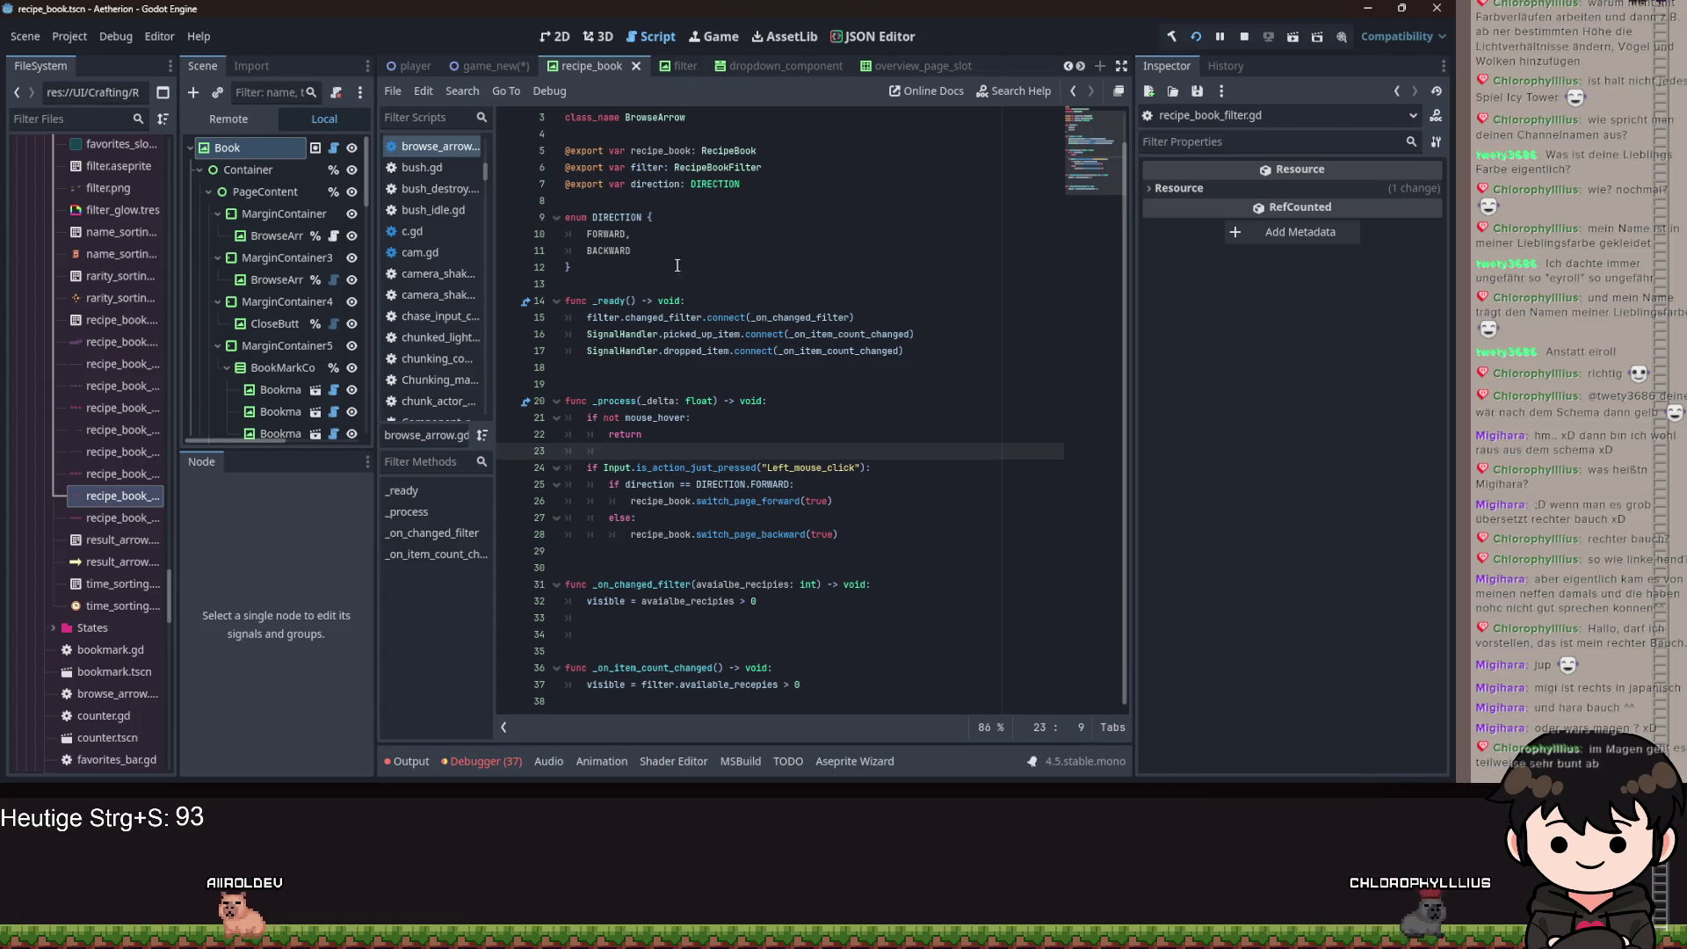
pyautogui.click(655, 334)
pyautogui.hotkey('ctrl', 's')
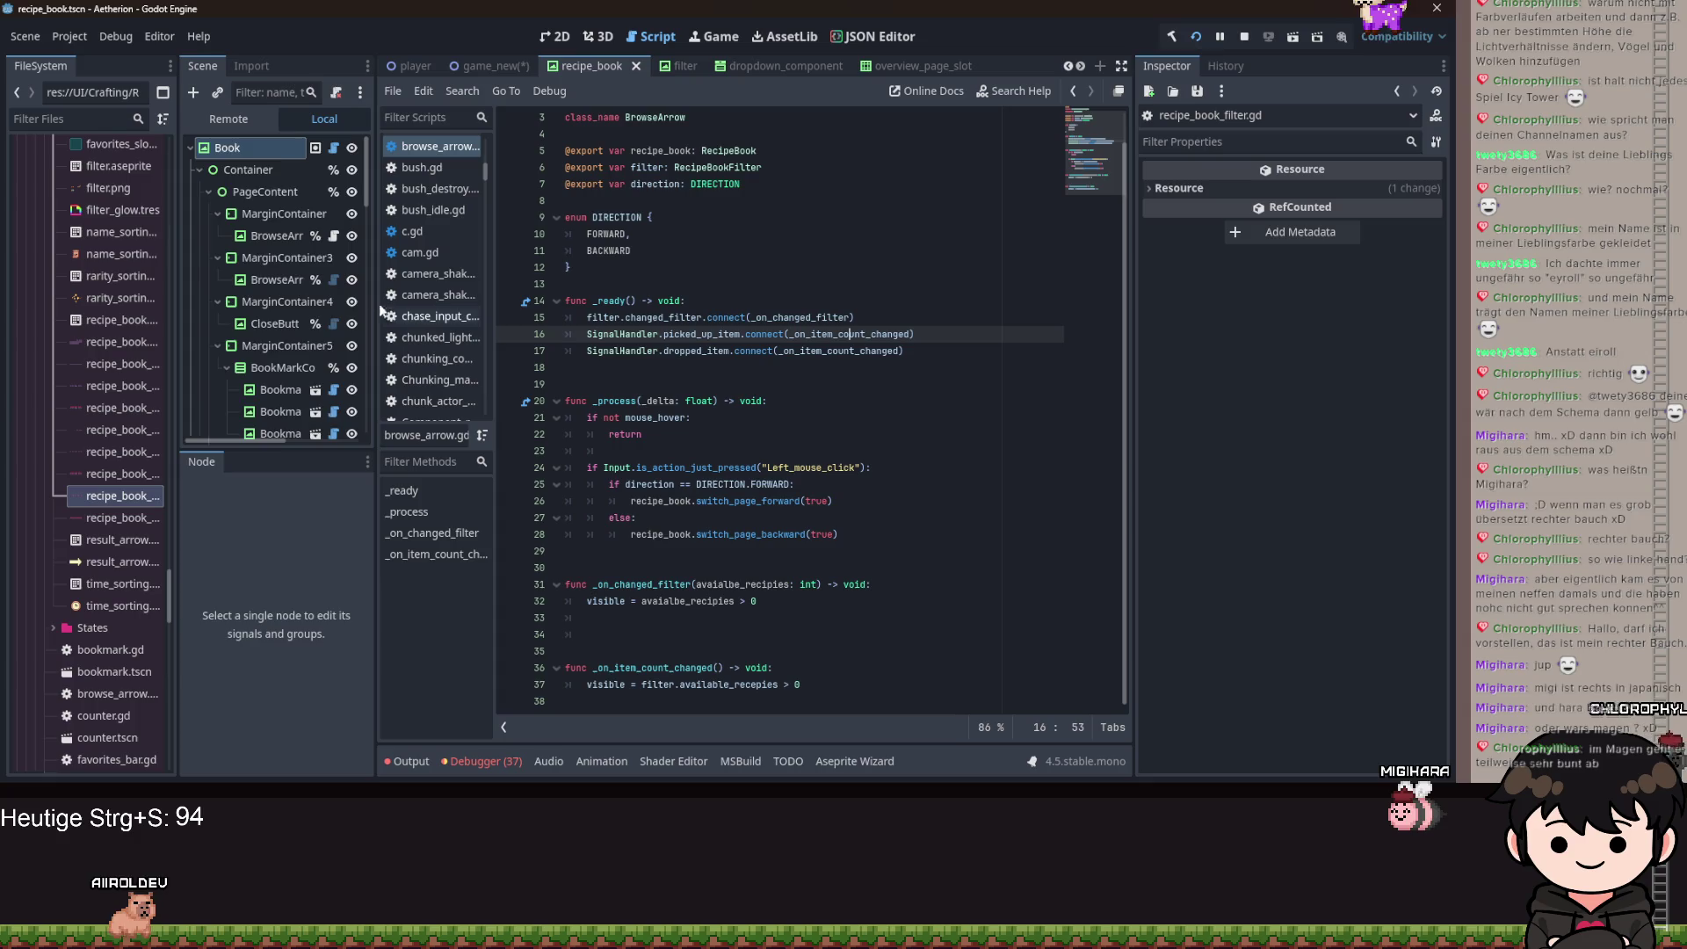
pyautogui.scroll(-8, 325, 346)
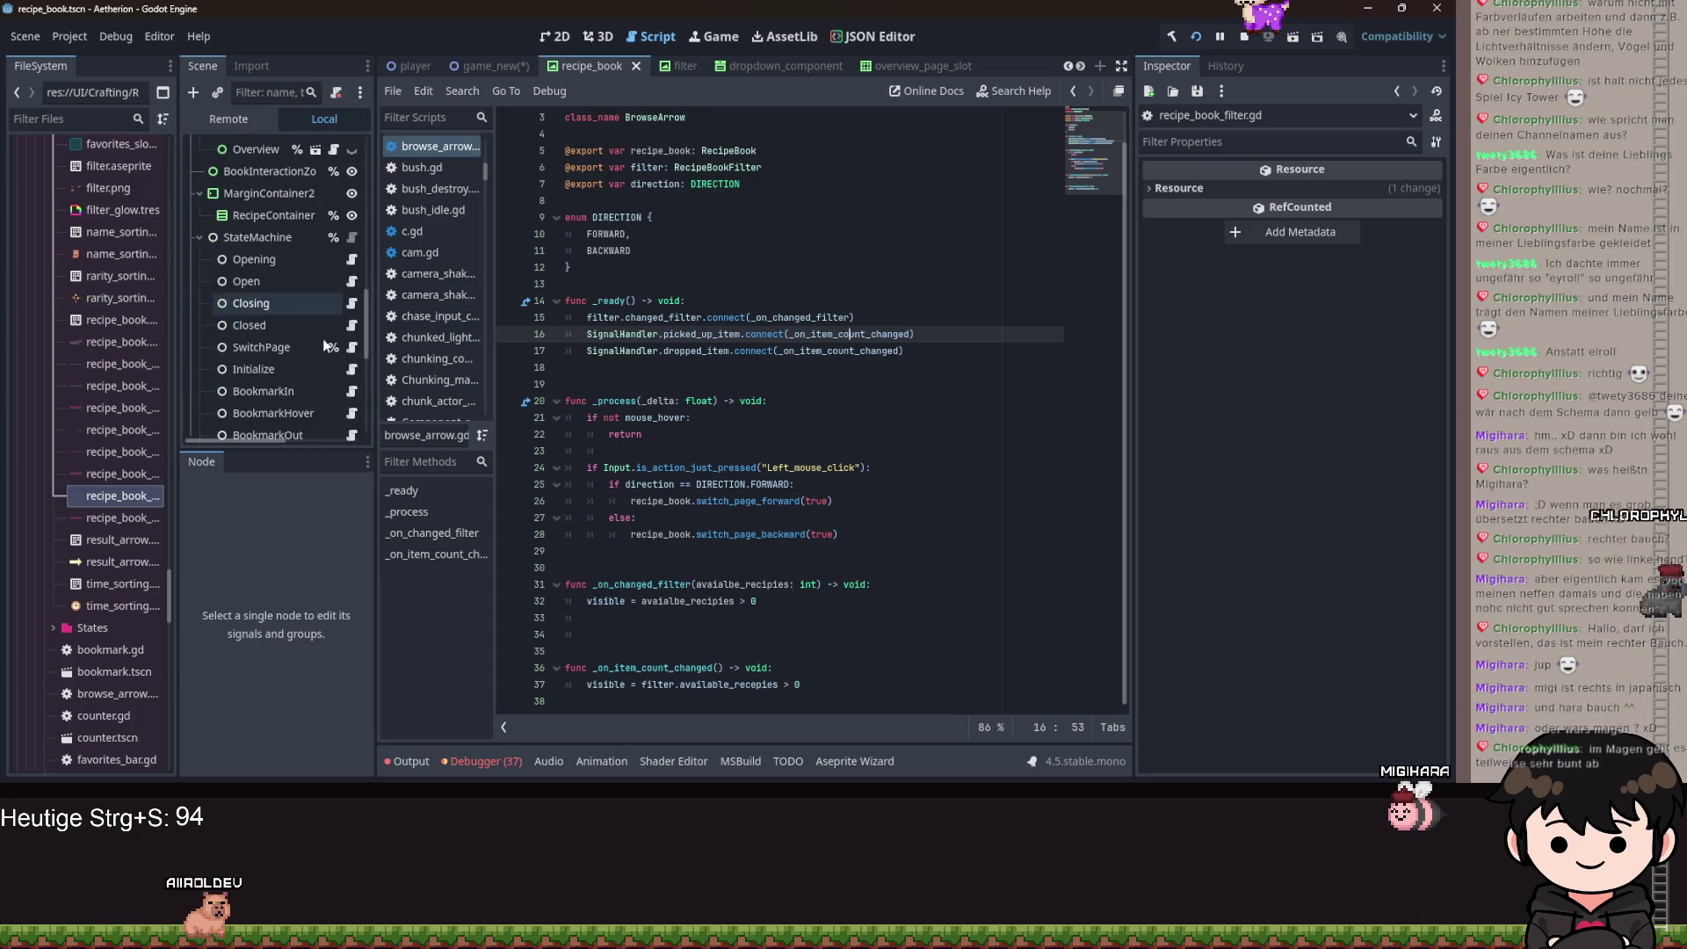
# In recipe_book_open.gd, delete the filter connection and _on_changed_filter function, then save.
pyautogui.click(352, 281)
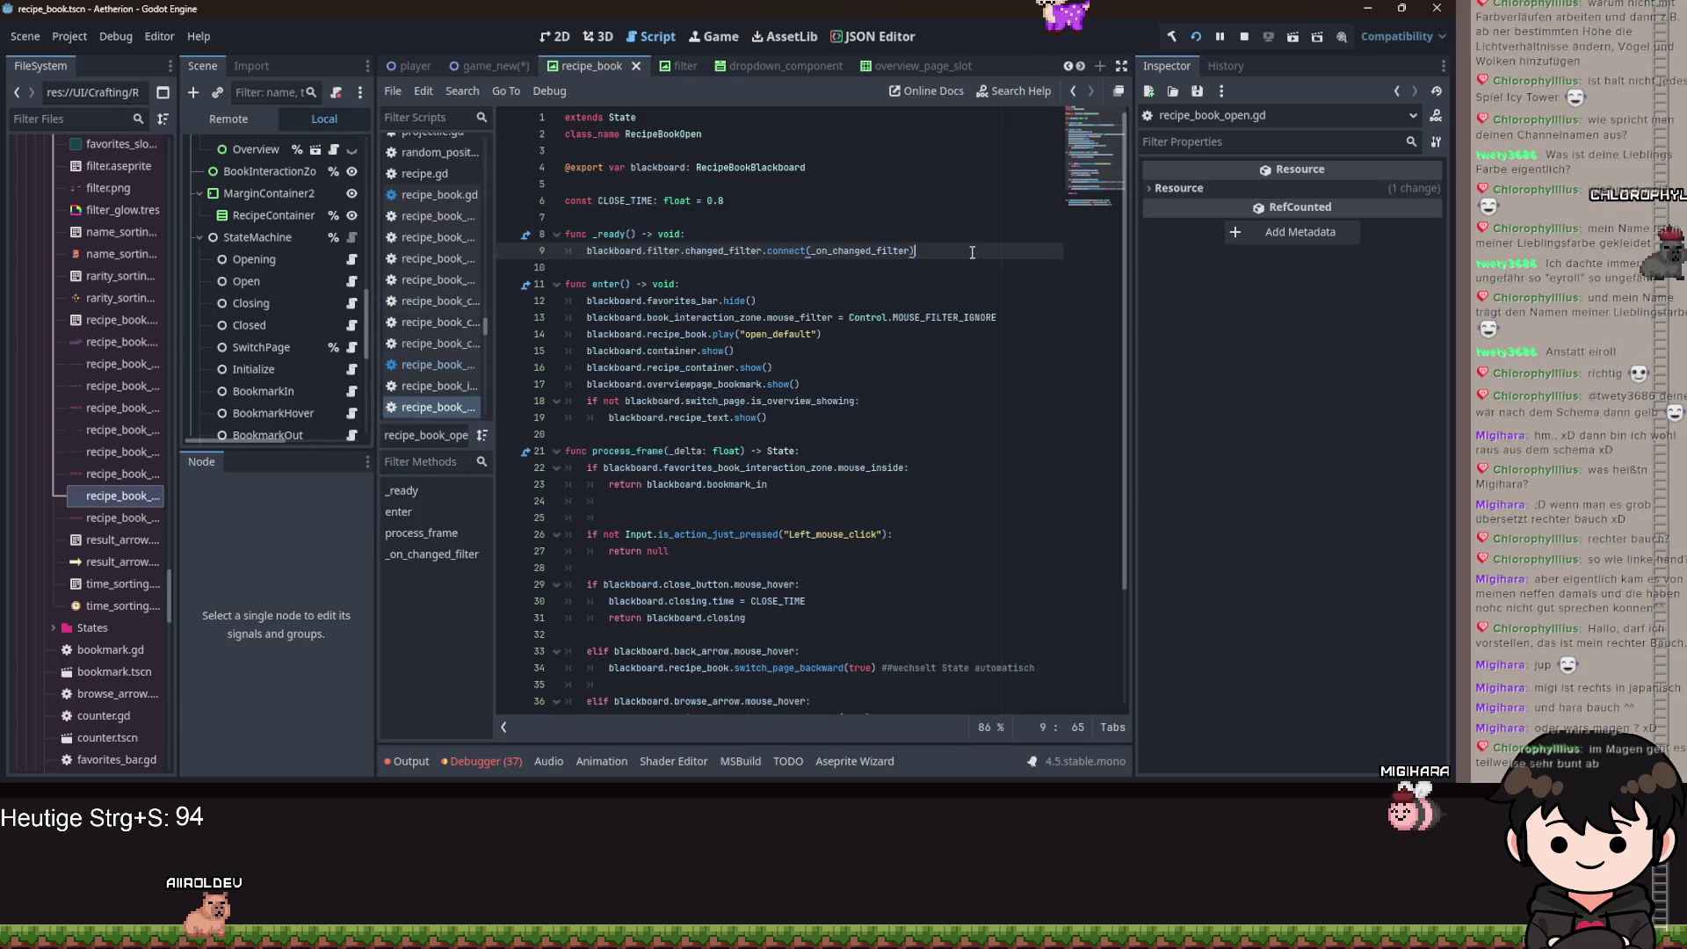
pyautogui.press('BackSpace')
pyautogui.scroll(-2, 834, 572)
pyautogui.moveTo(924, 686); pyautogui.dragTo(565, 651)
pyautogui.press('BackSpace')
pyautogui.press('BackSpace')
pyautogui.press('BackSpace')
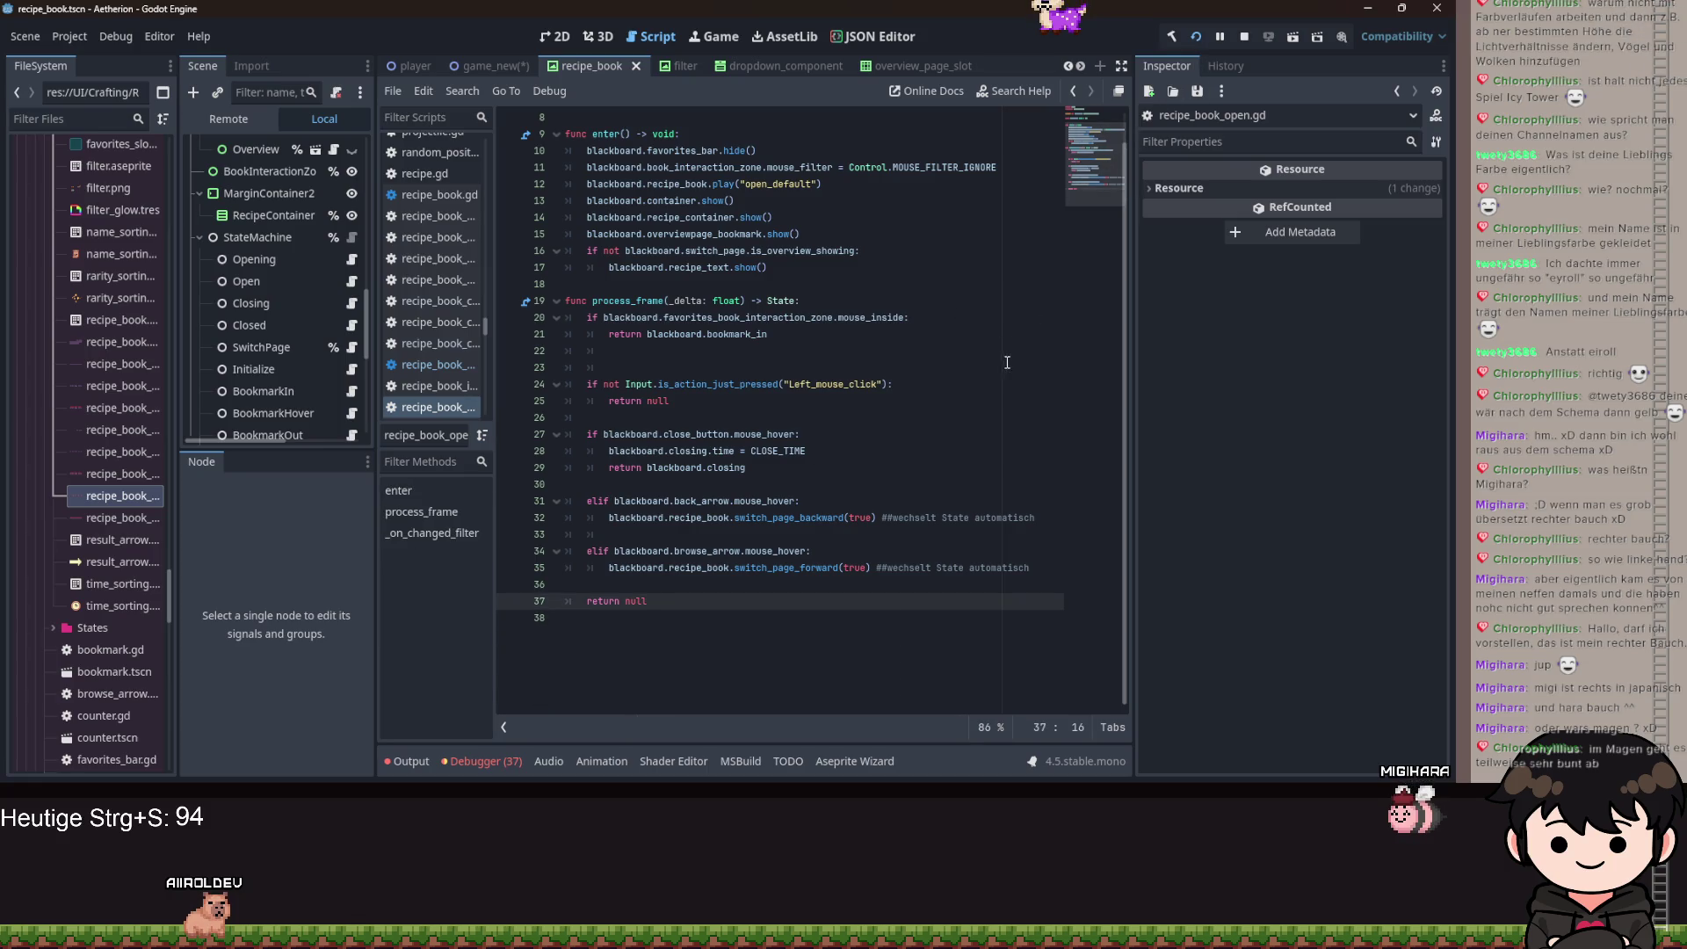
pyautogui.hotkey('ctrl', 's')
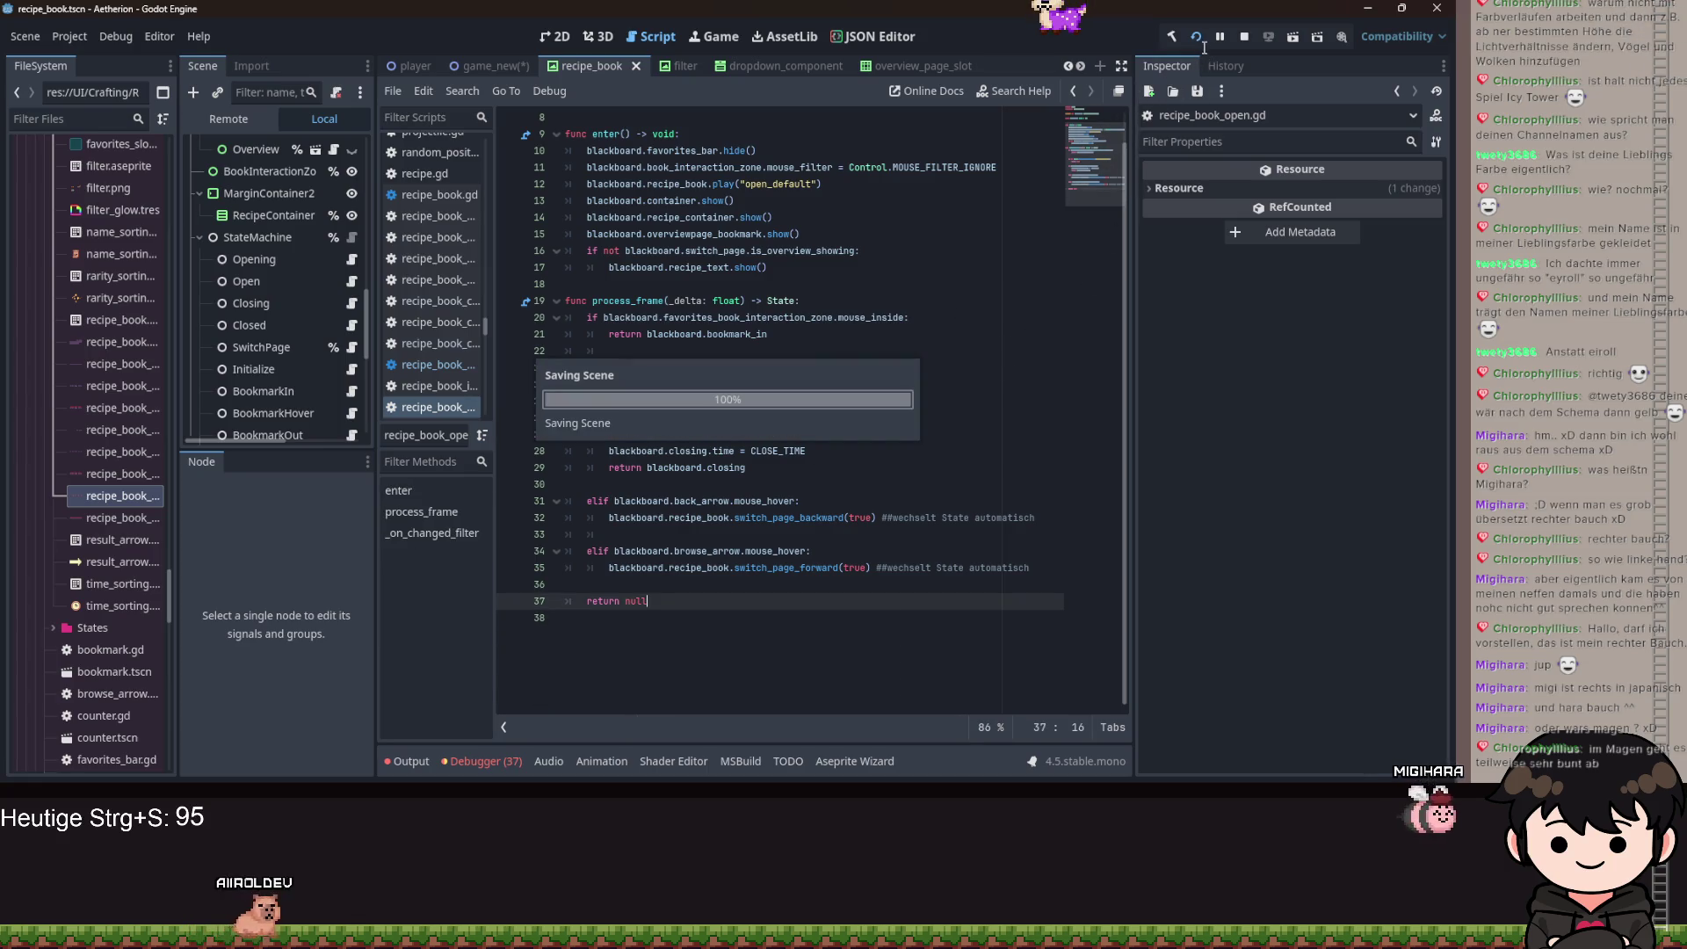
# Run the project to test it, then stop the game.
pyautogui.click(1195, 39)
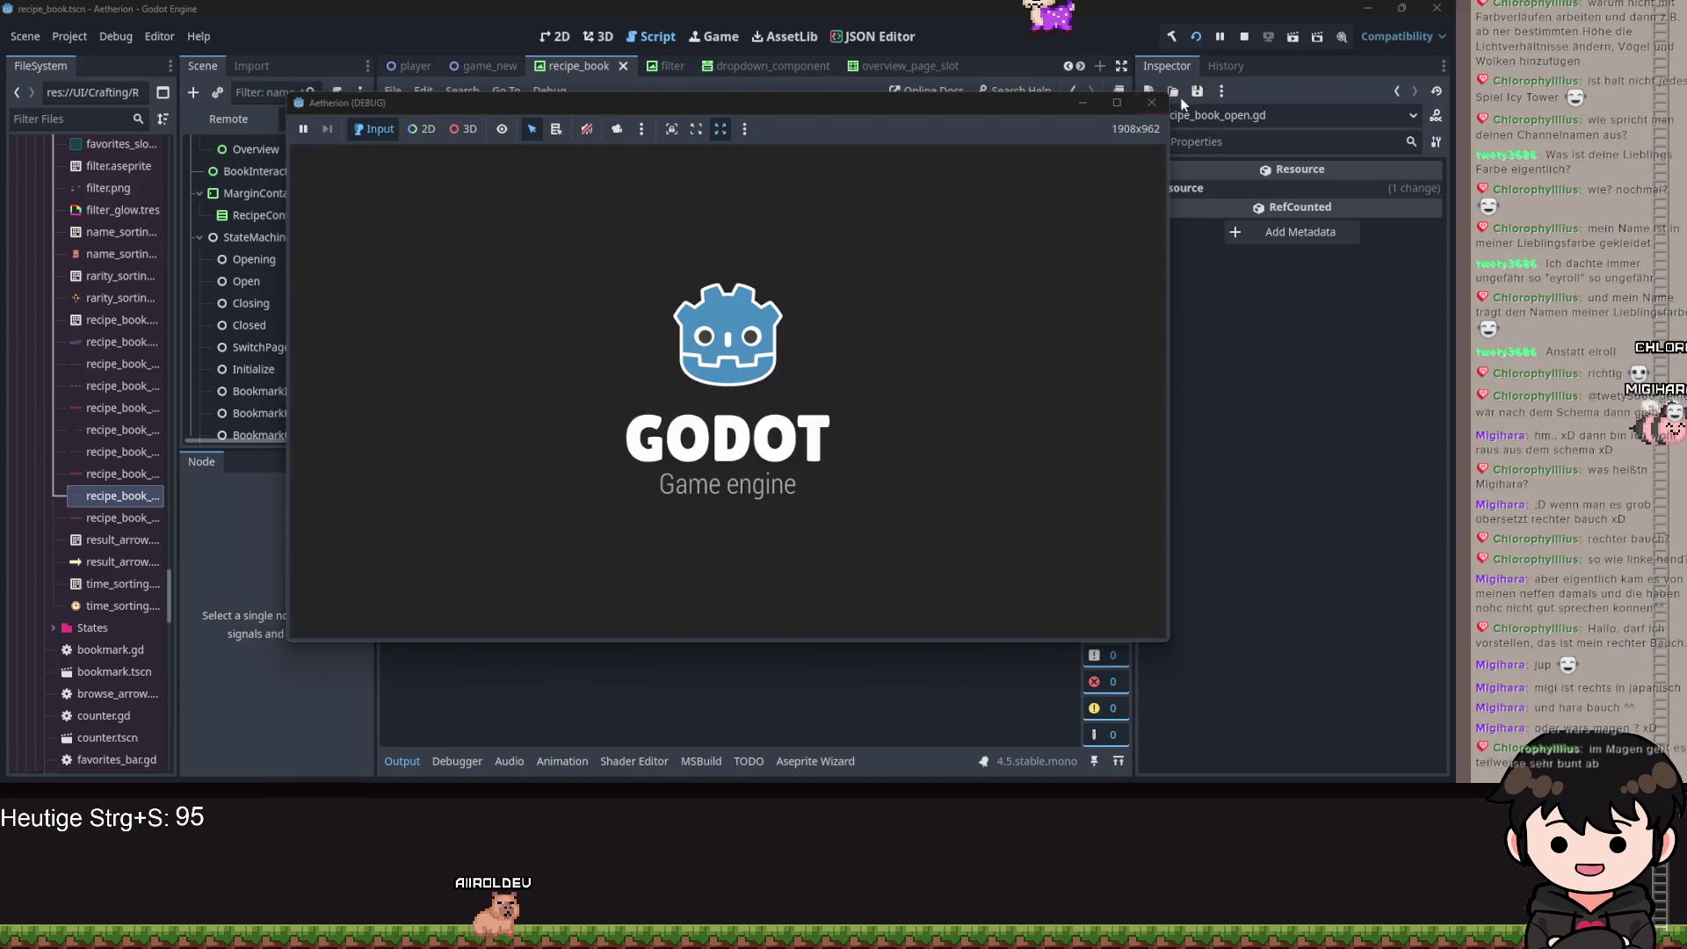
pyautogui.press('F8')
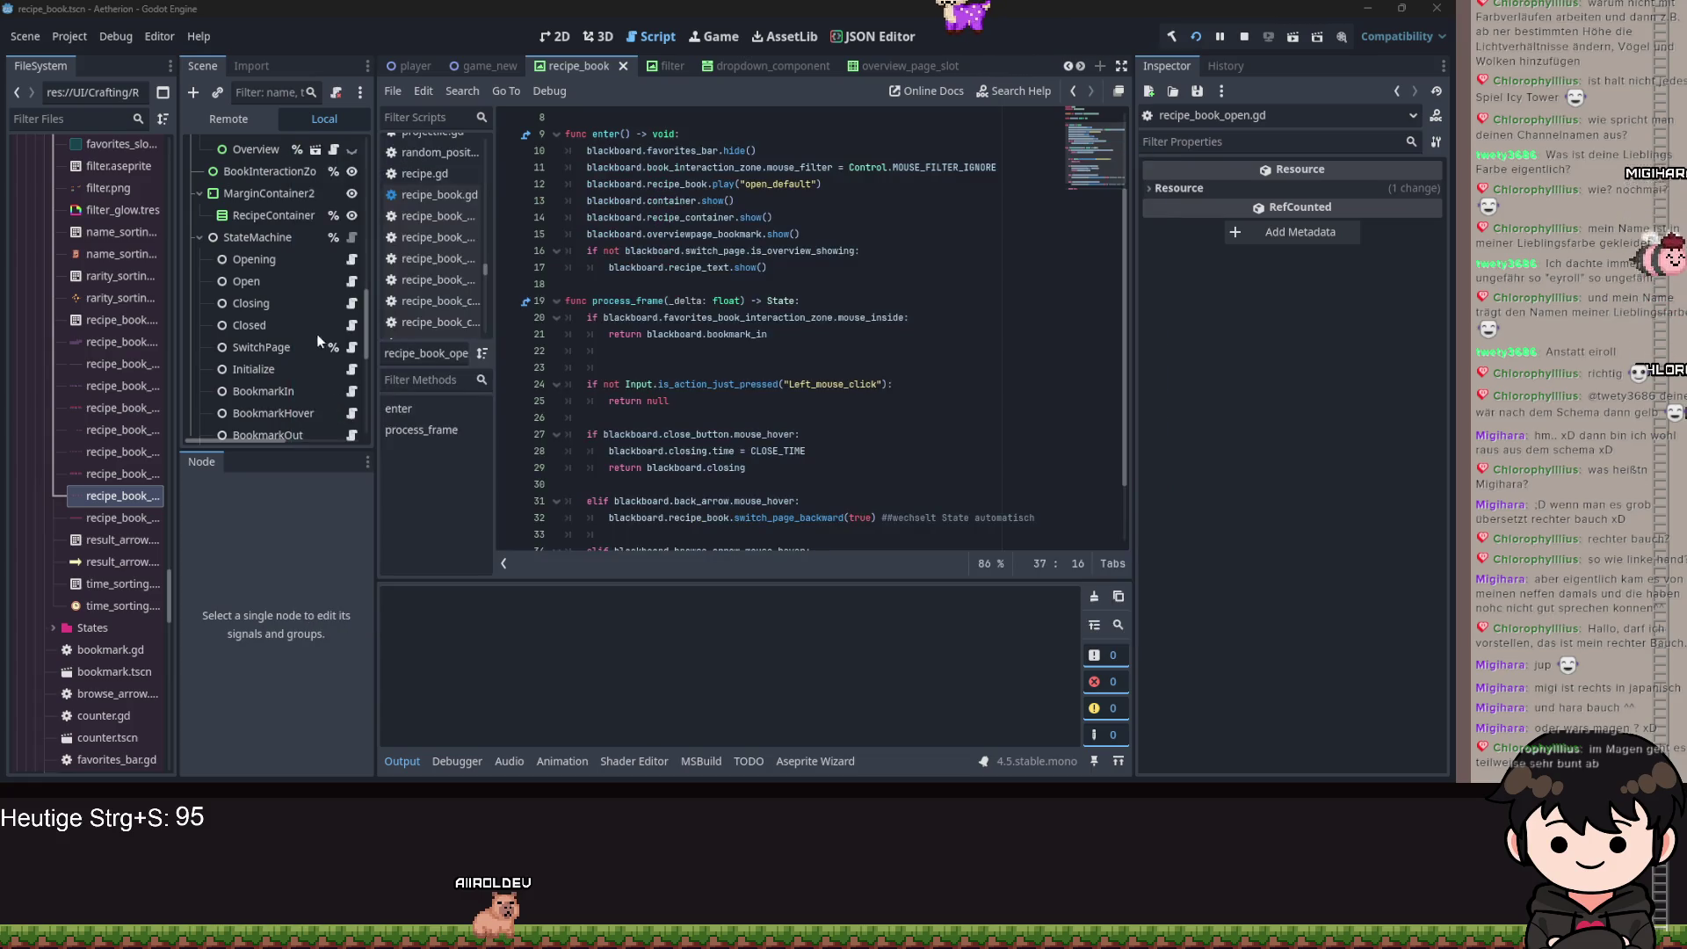
pyautogui.scroll(5, 275, 276)
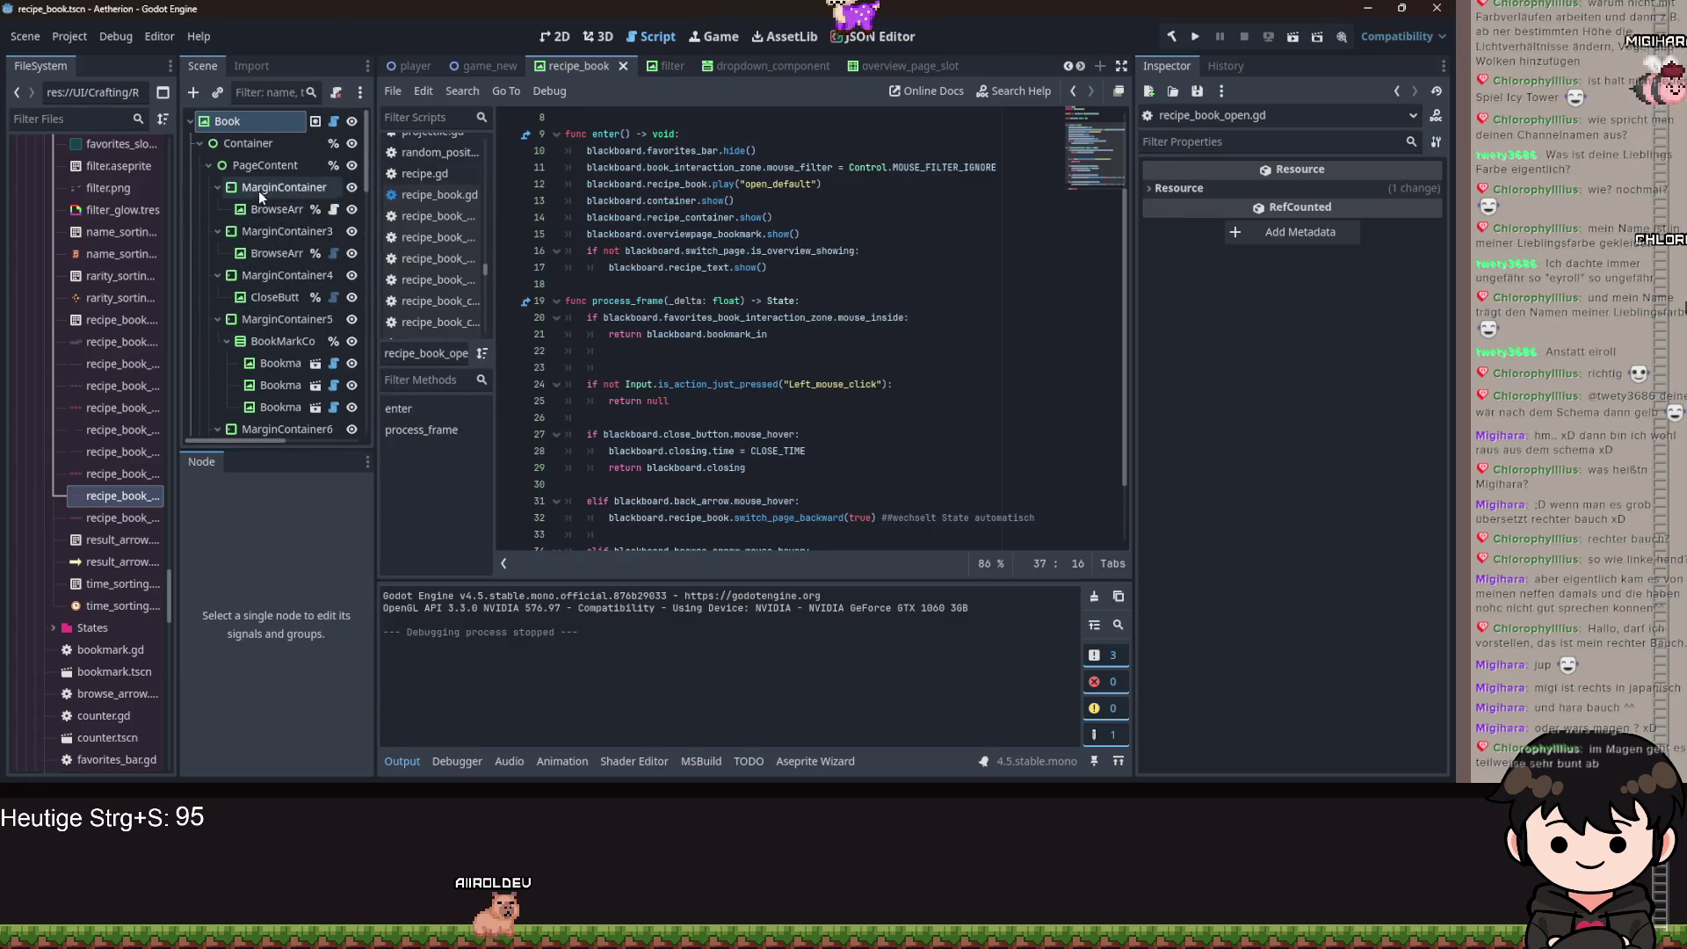
# Link the first BrowseArrow's Recipe Book to Book and its filter to Filter, then save.
pyautogui.click(272, 211)
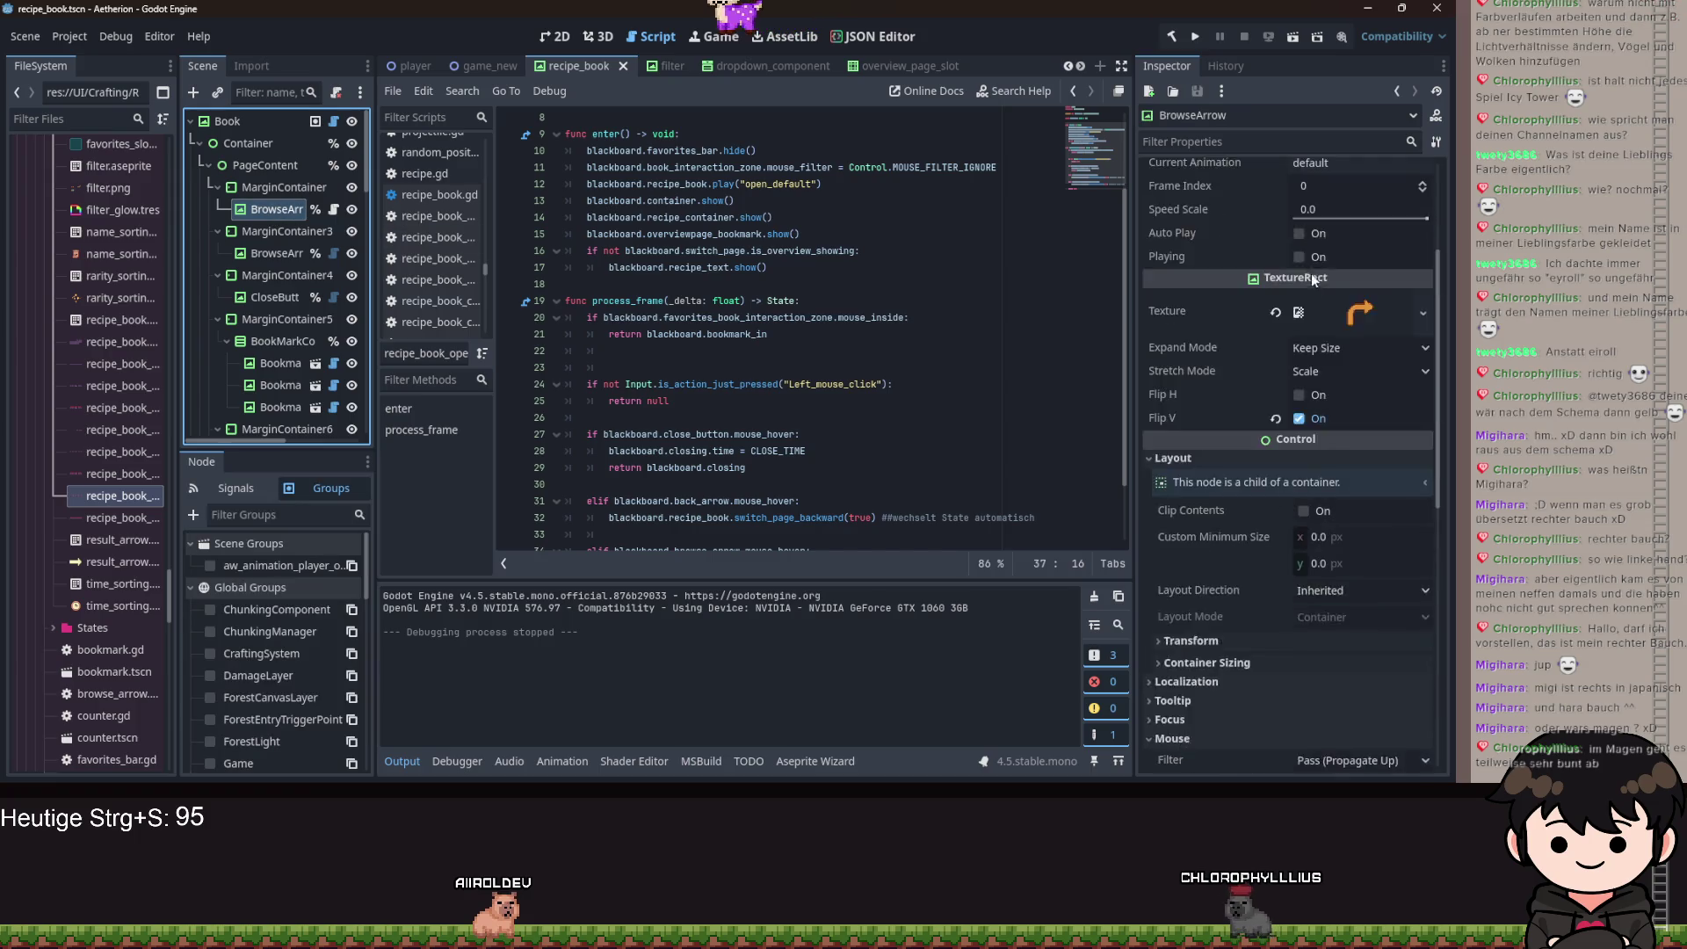
pyautogui.click(1349, 191)
pyautogui.doubleClick(703, 223)
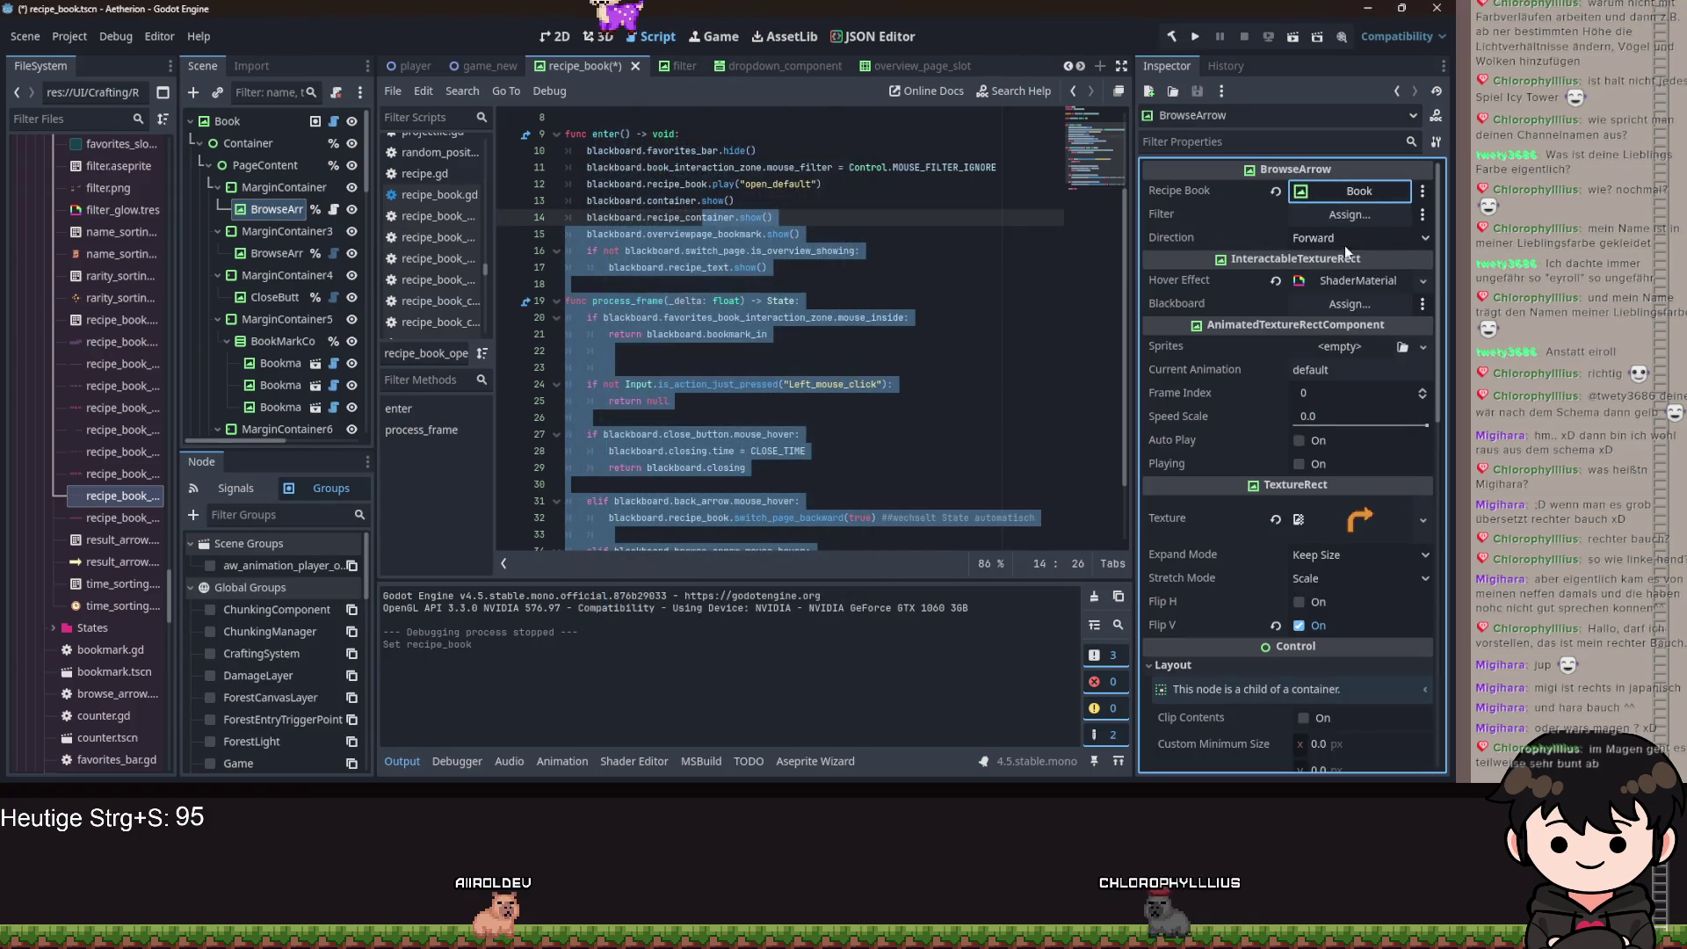
pyautogui.click(1350, 214)
pyautogui.doubleClick(698, 304)
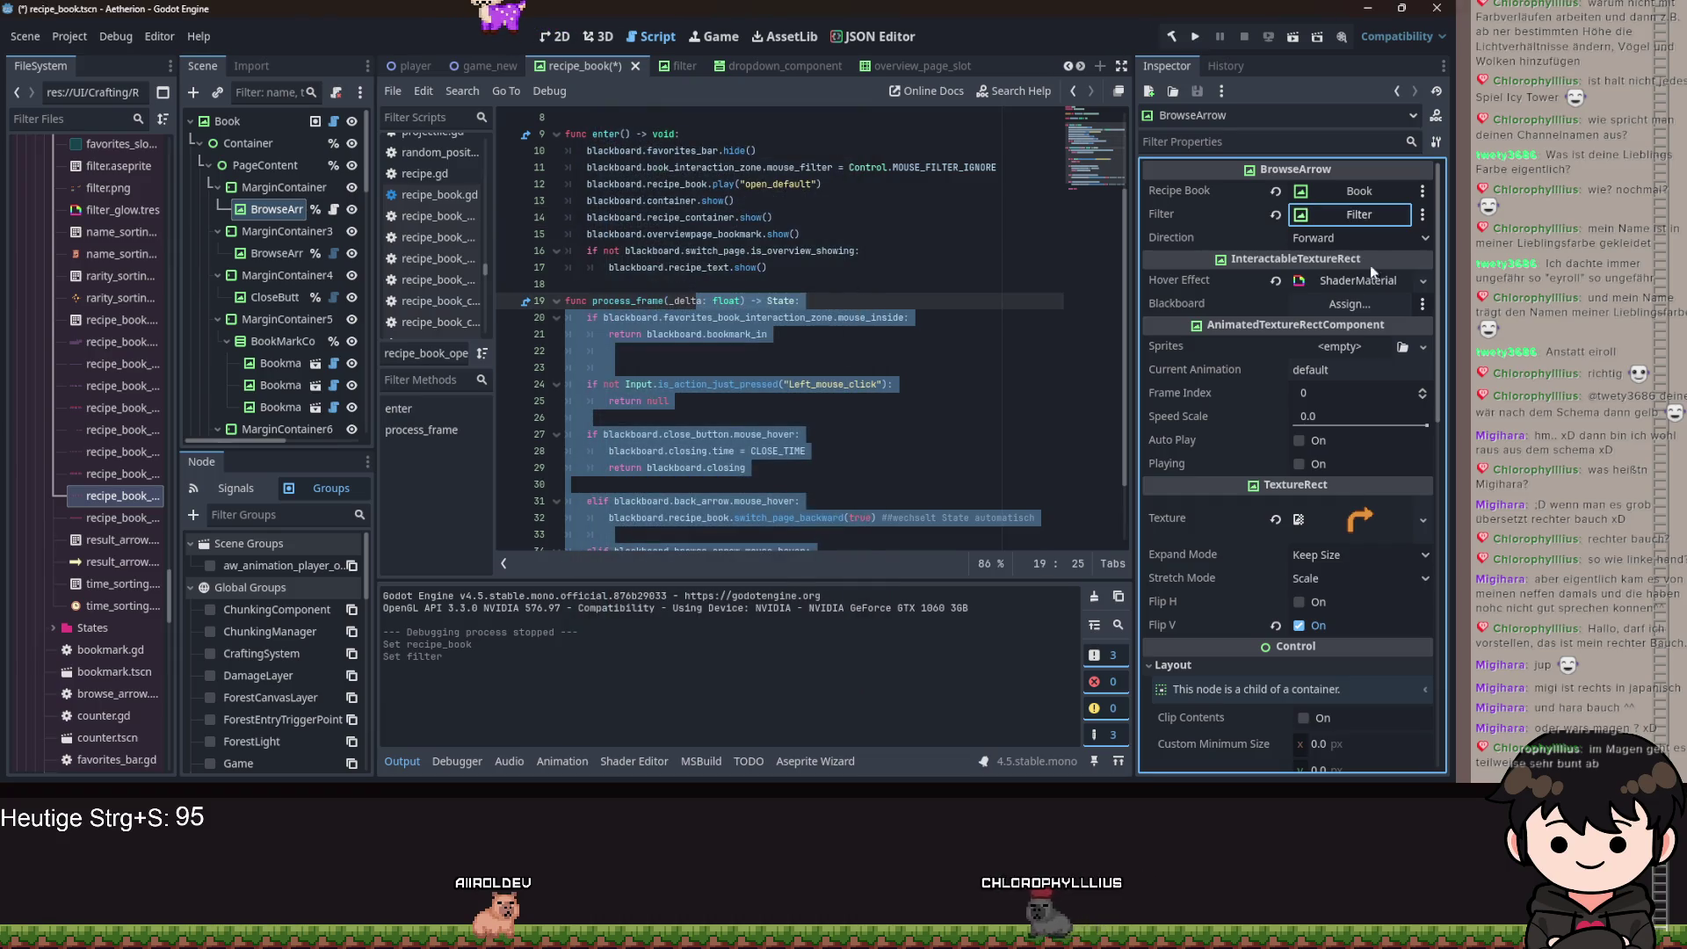
pyautogui.hotkey('ctrl', 's')
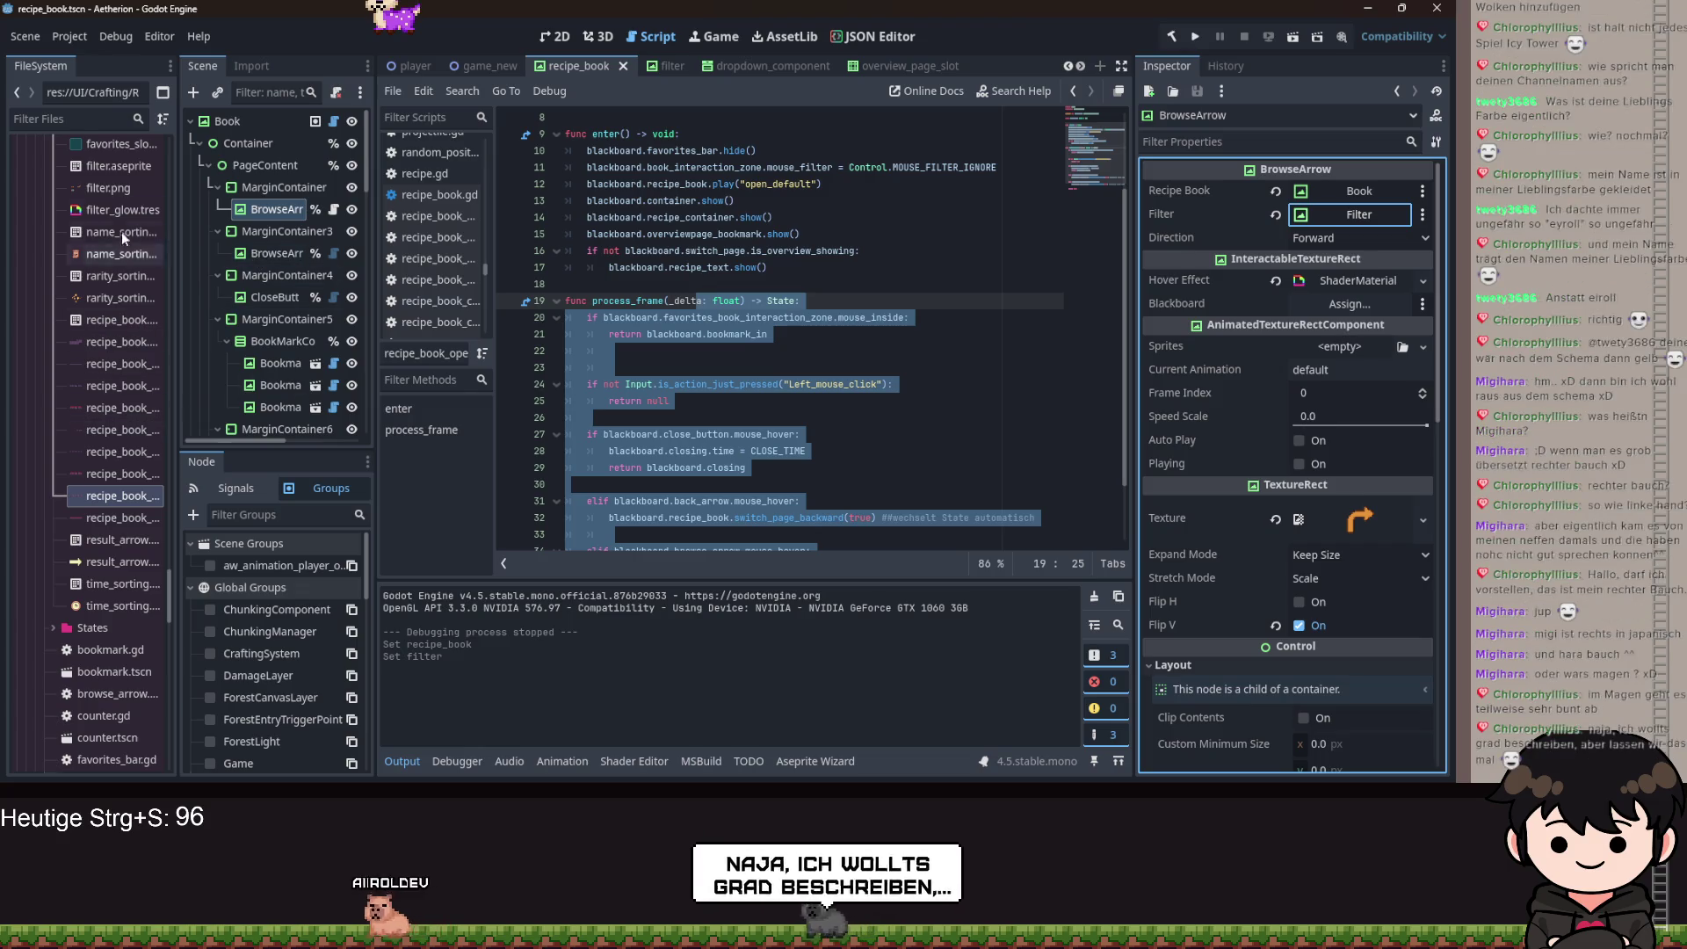
# Quick-load browse_arrow.gd onto BrowseArrowBack and set its Direction to Backward.
pyautogui.click(256, 257)
pyautogui.scroll(-10, 1315, 715)
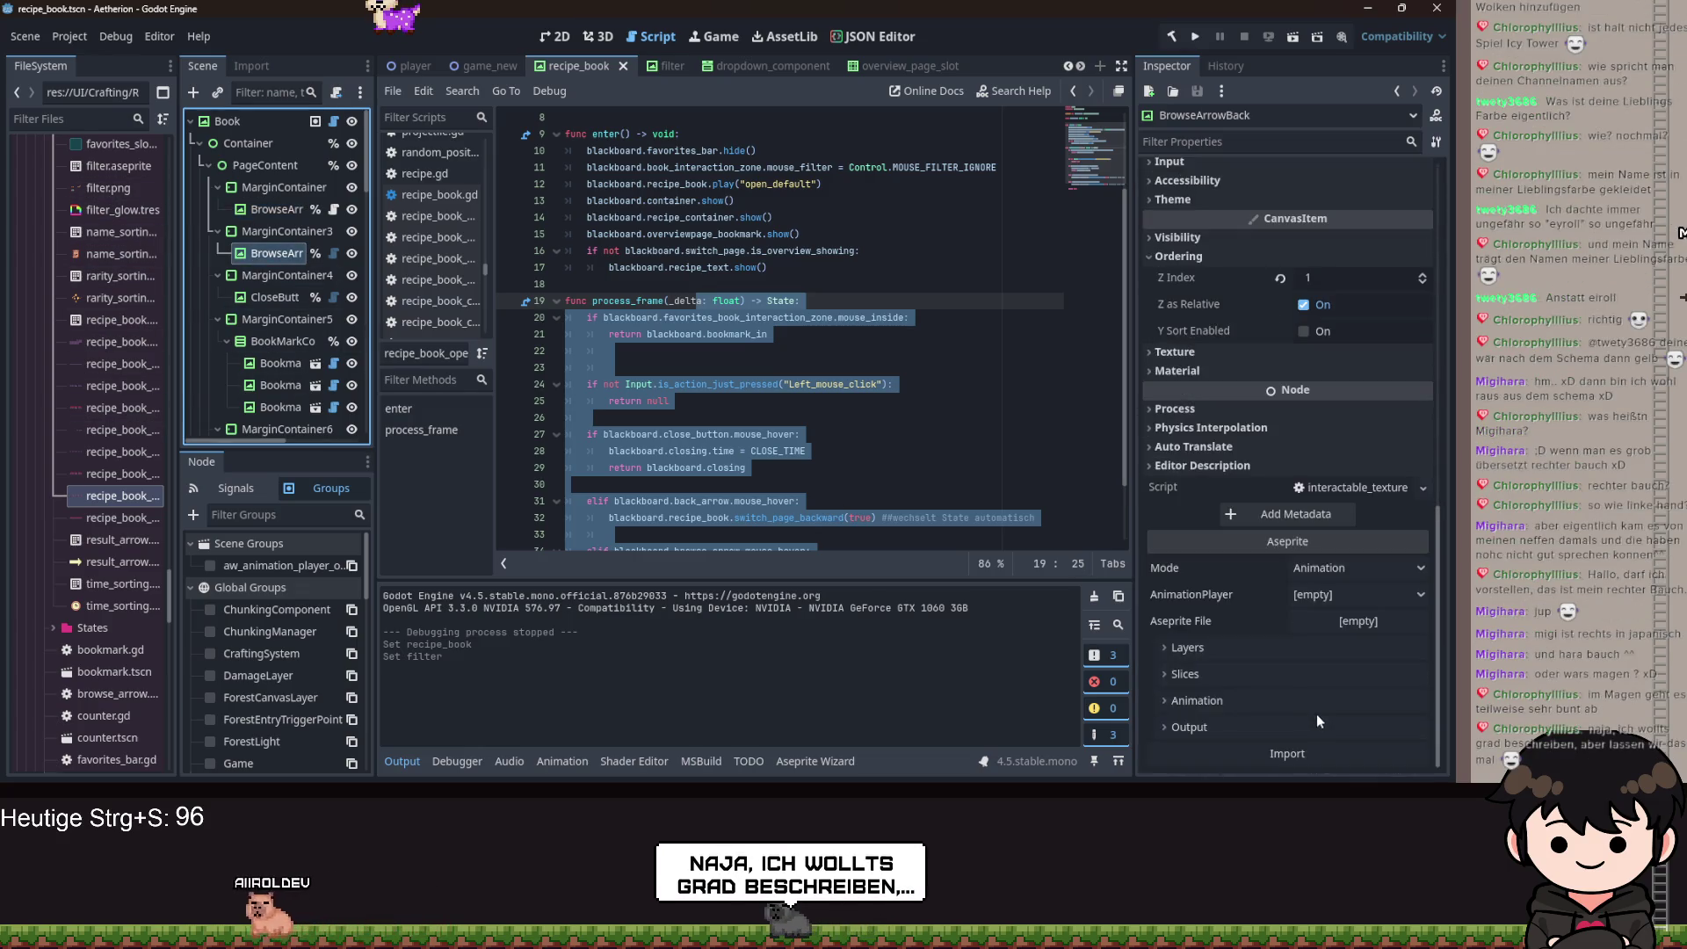
pyautogui.rightClick(1344, 490)
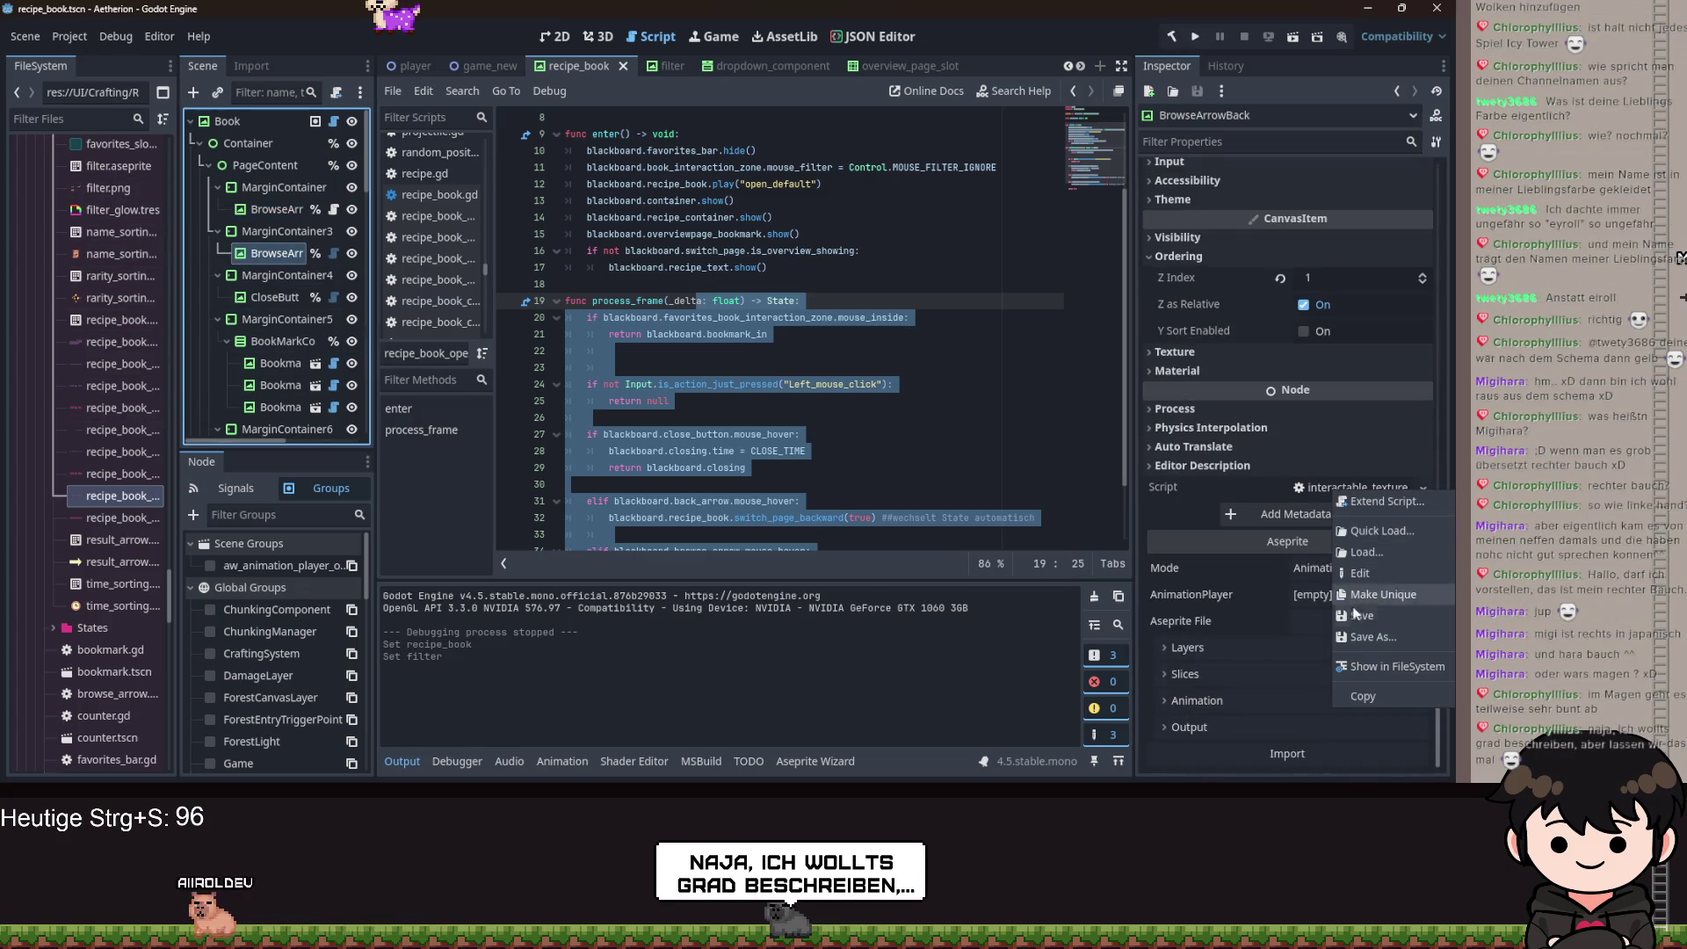
pyautogui.click(1373, 529)
pyautogui.write('browse')
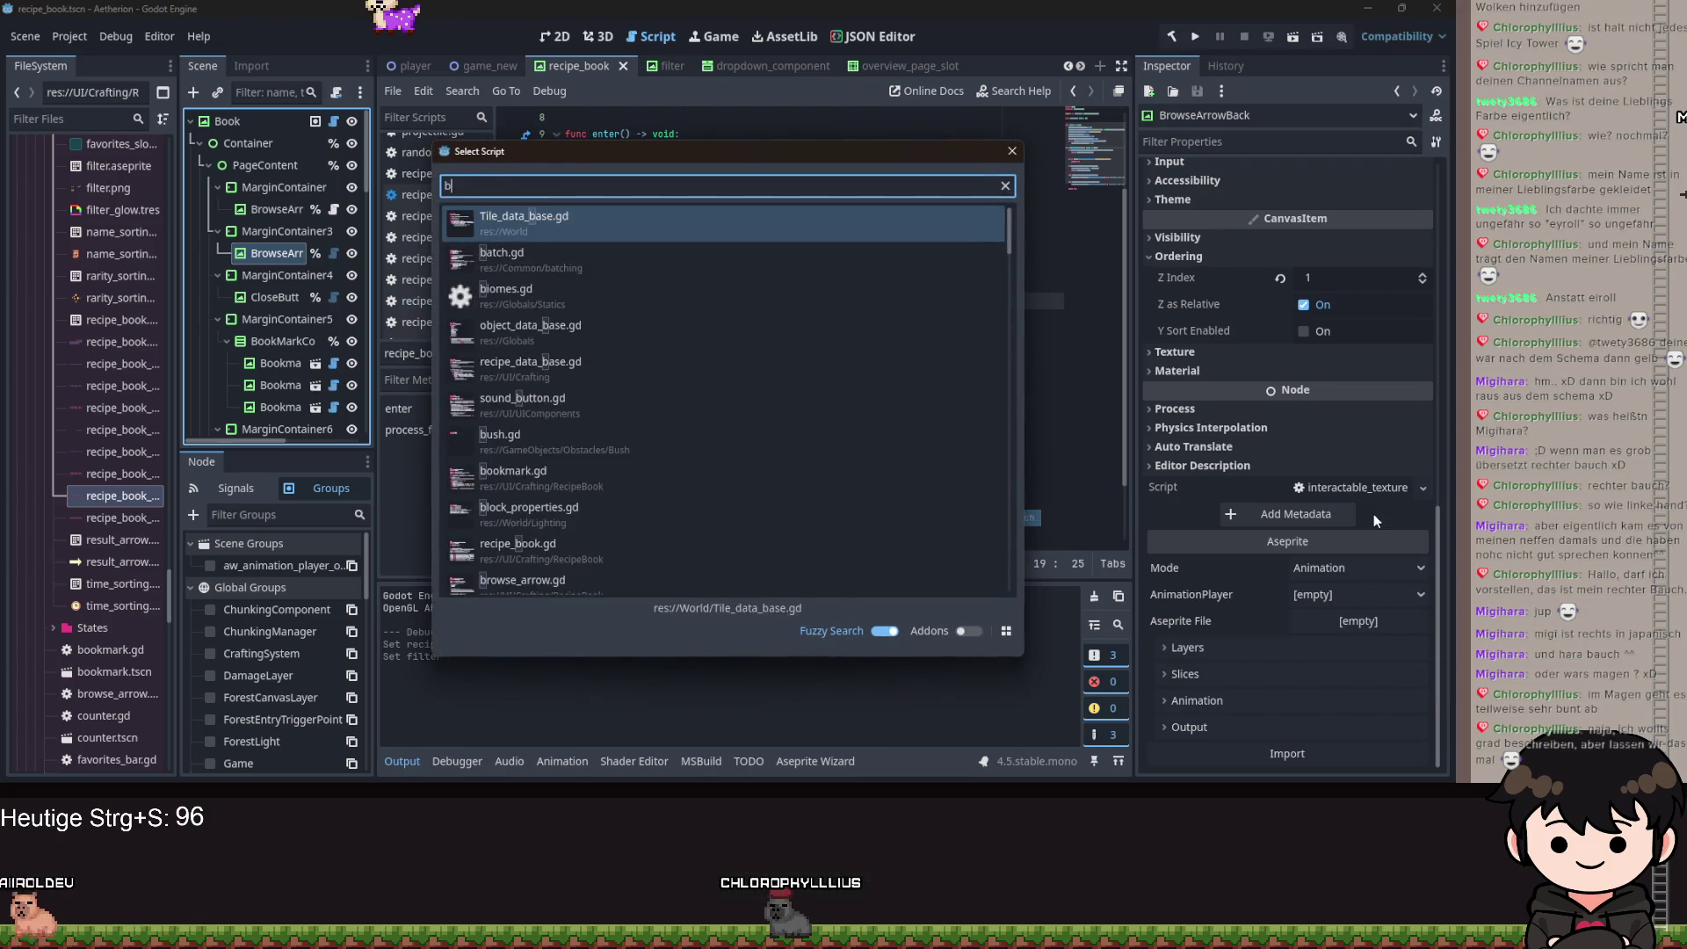
pyautogui.press('Return')
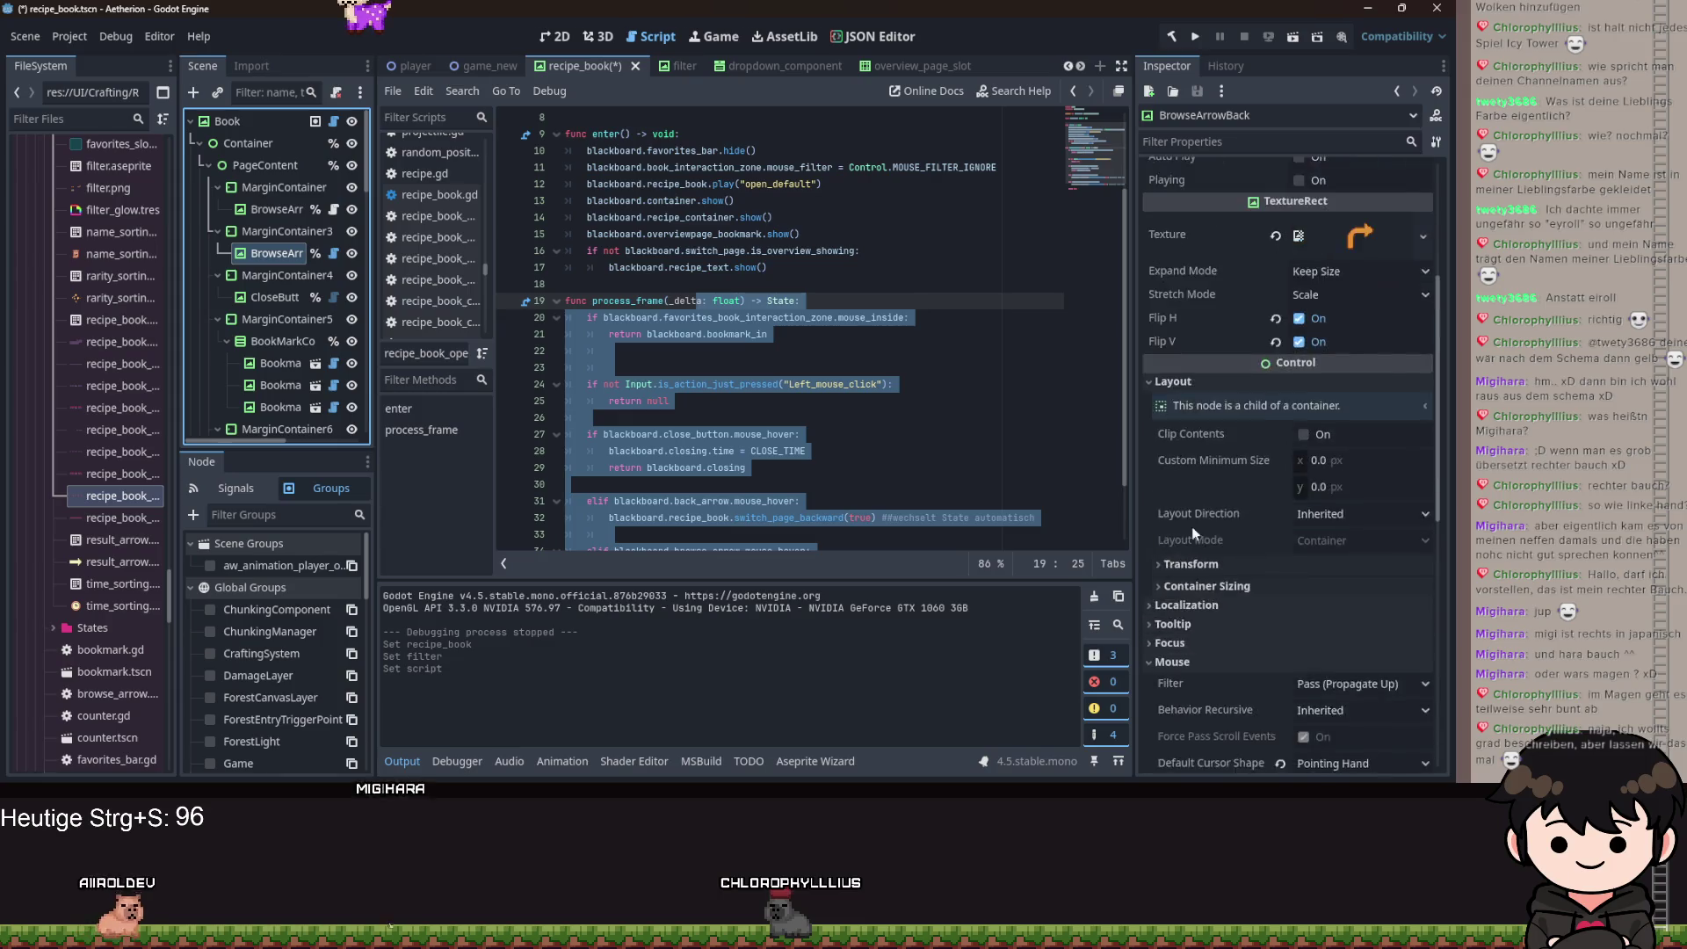
pyautogui.click(1342, 237)
pyautogui.click(1318, 283)
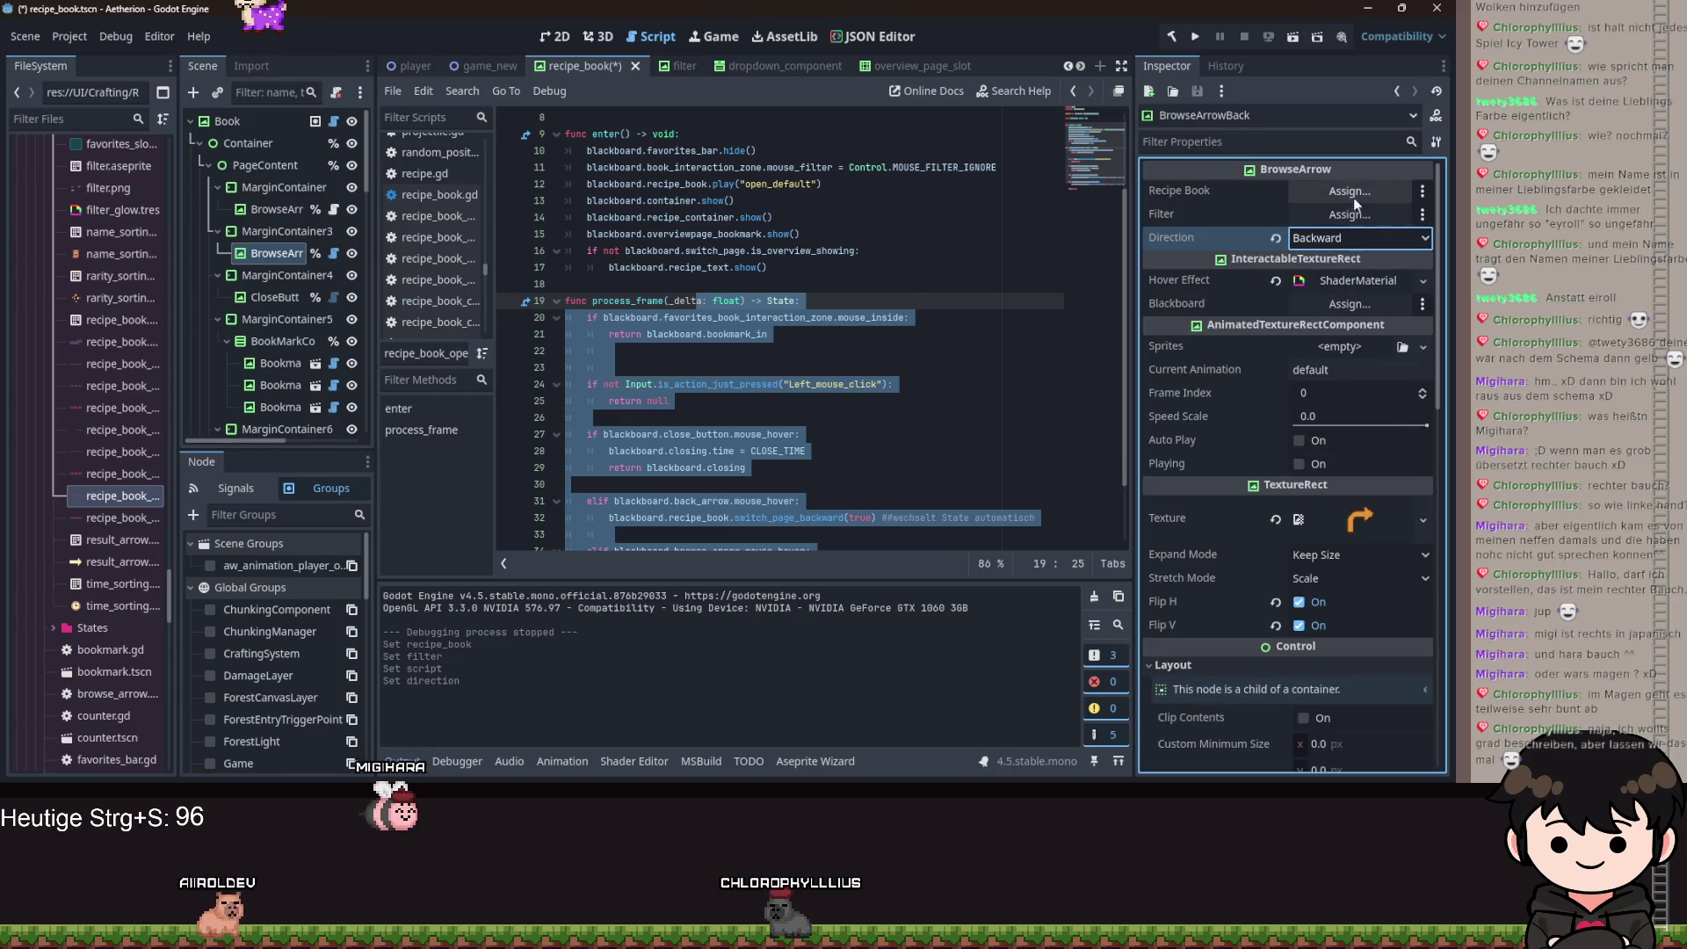
# Link BrowseArrowBack to Book and Filter, save the scene, and run the game.
pyautogui.click(1350, 191)
pyautogui.click(1349, 214)
pyautogui.click(703, 304)
pyautogui.press('Return')
pyautogui.hotkey('ctrl', 's')
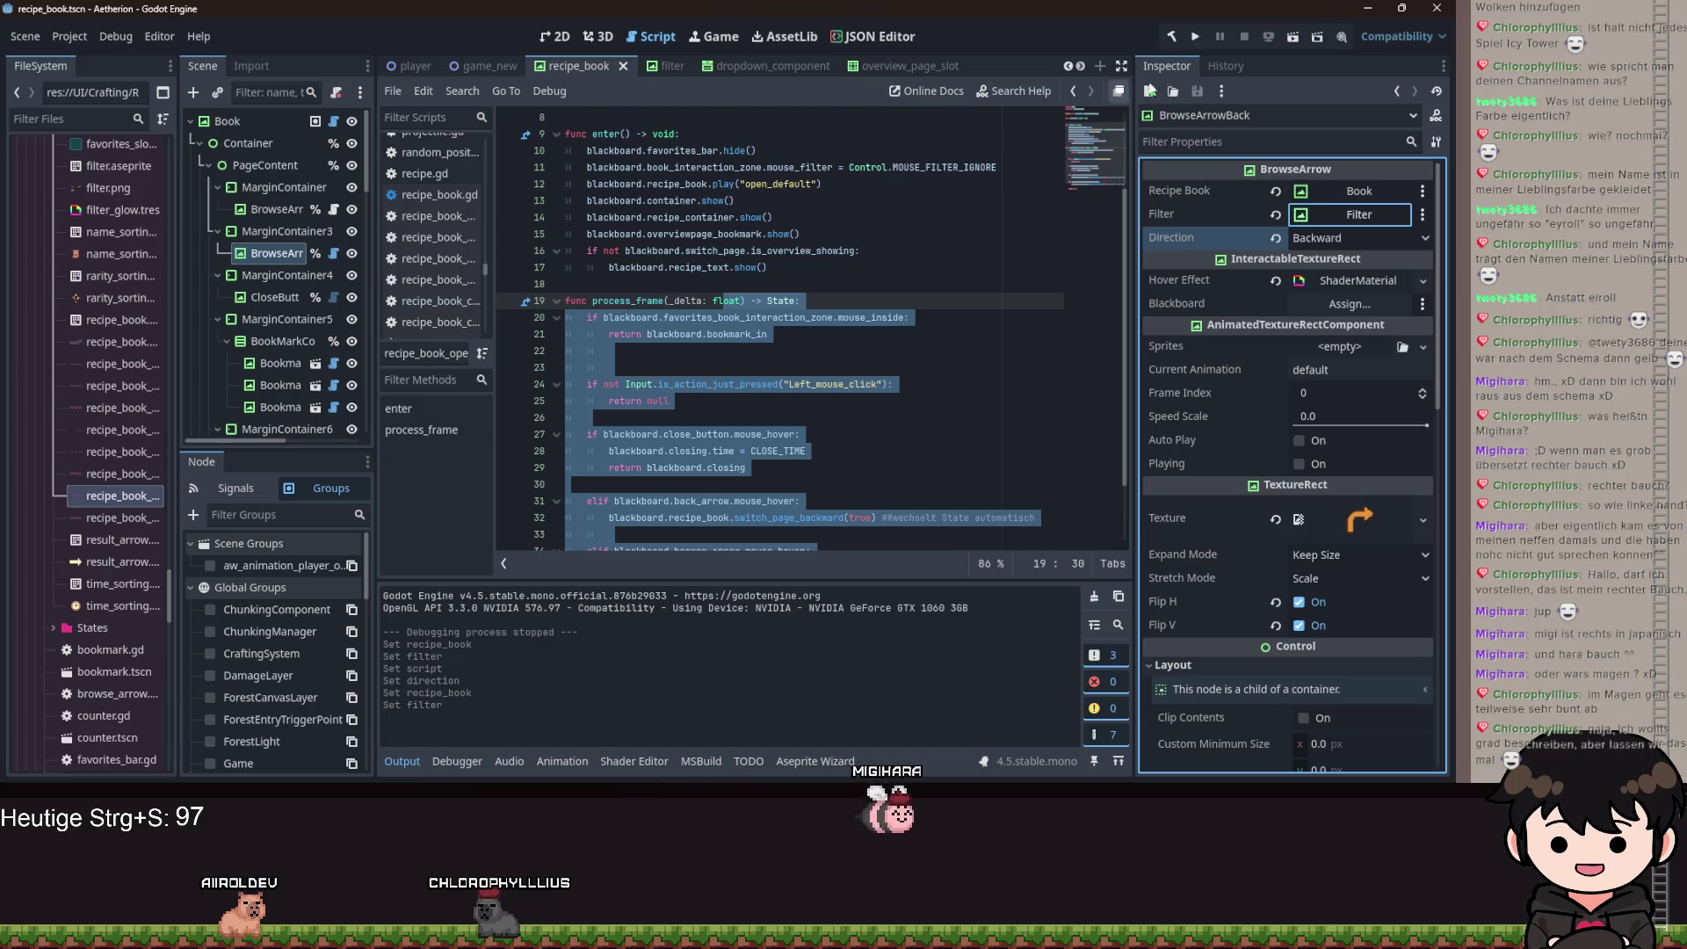
pyautogui.click(1188, 36)
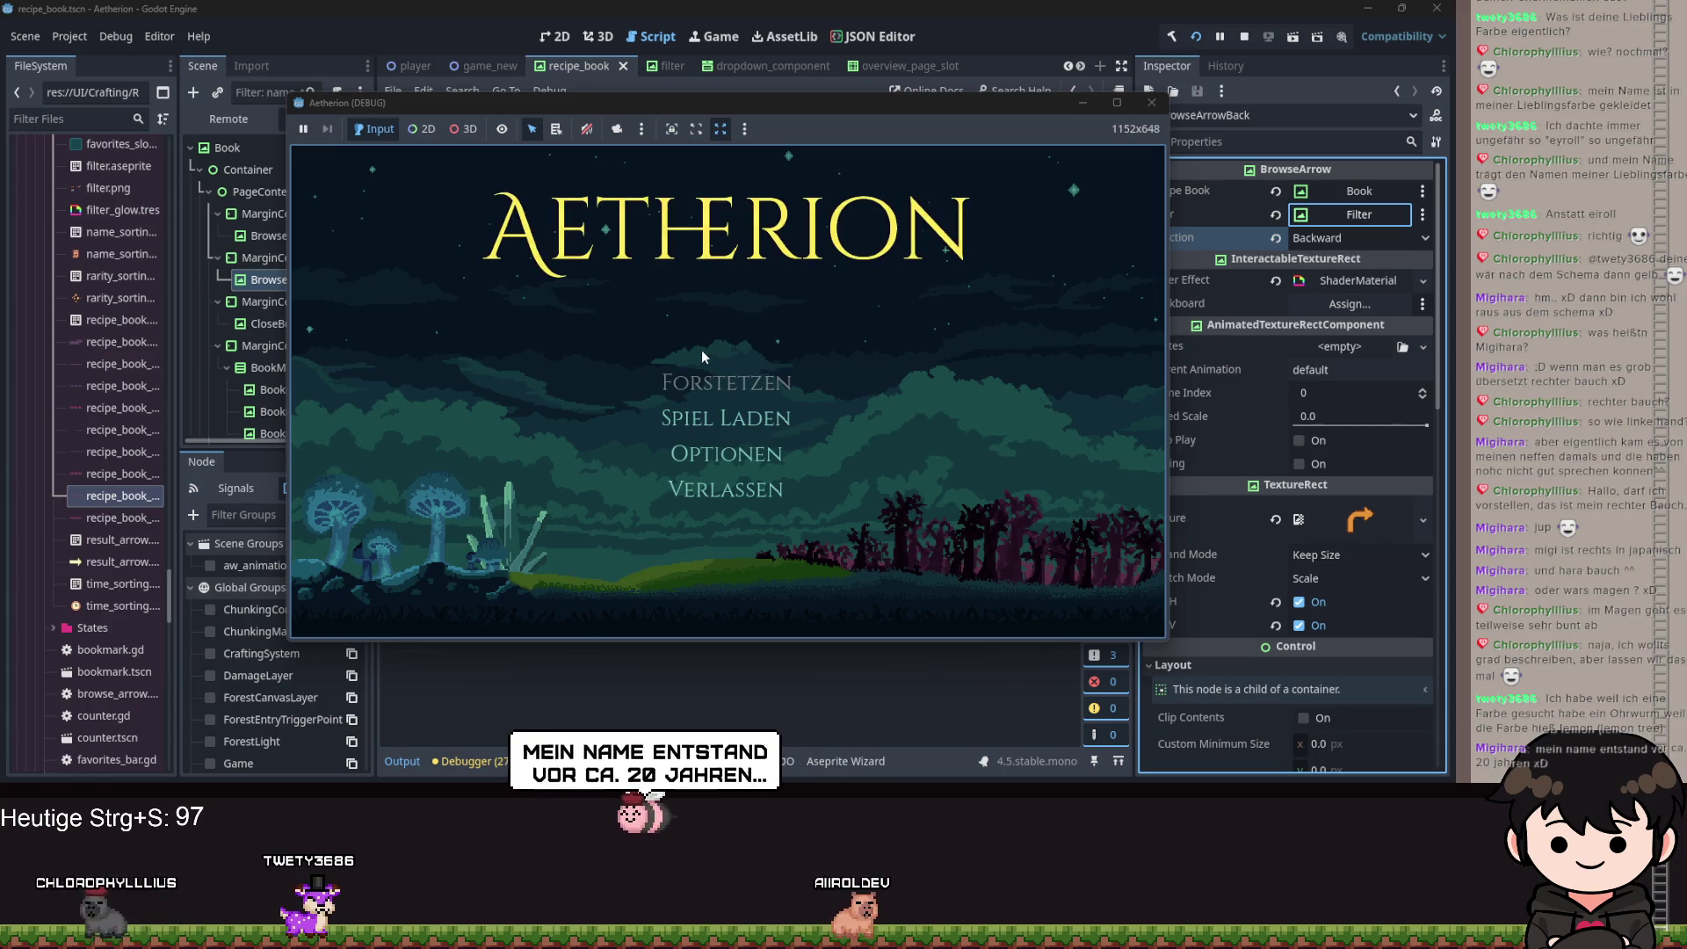
# Load the first save slot, run right, and open the inventory's recipe book.
pyautogui.click(717, 429)
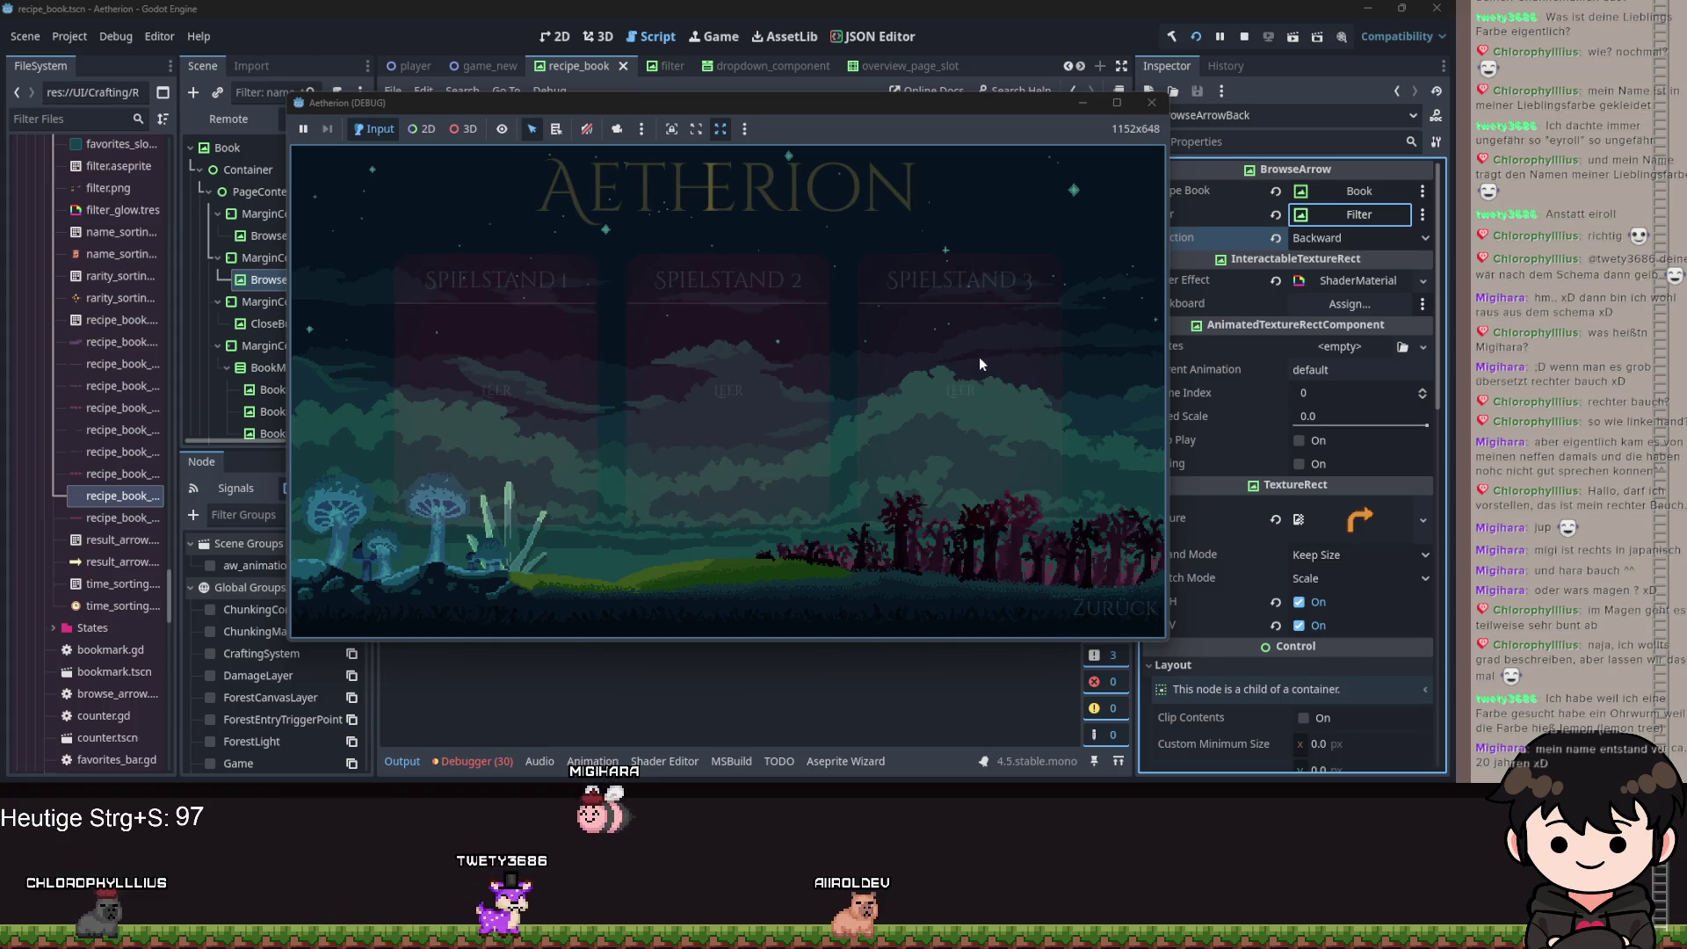
pyautogui.click(756, 351)
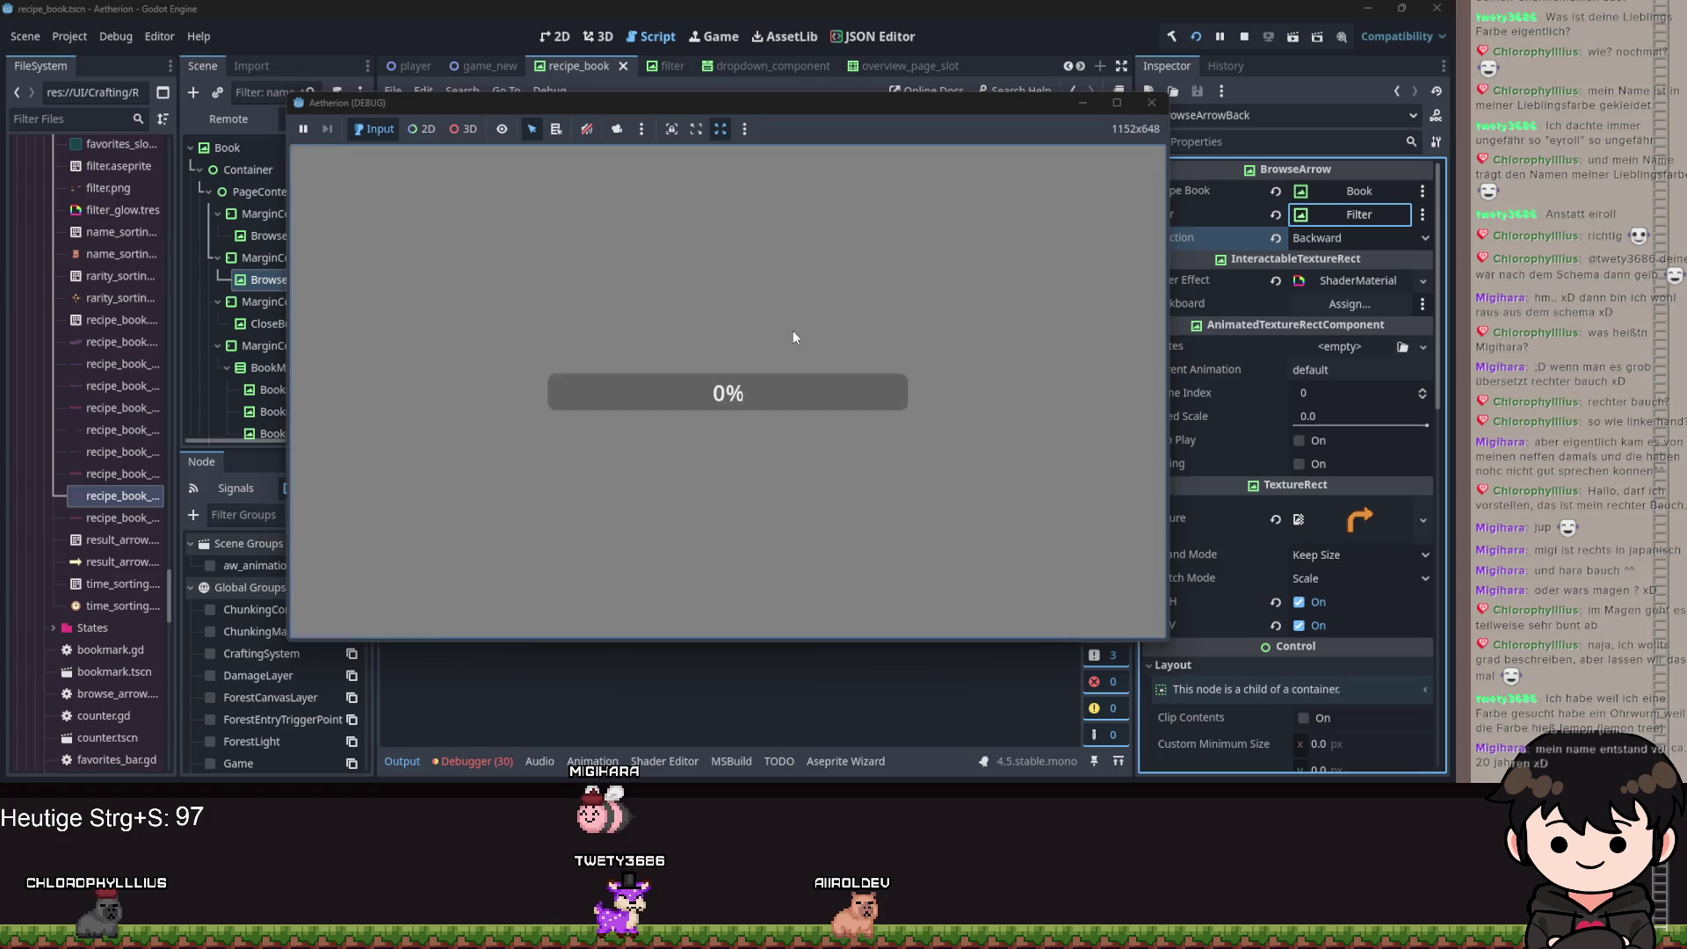
pyautogui.press('d')
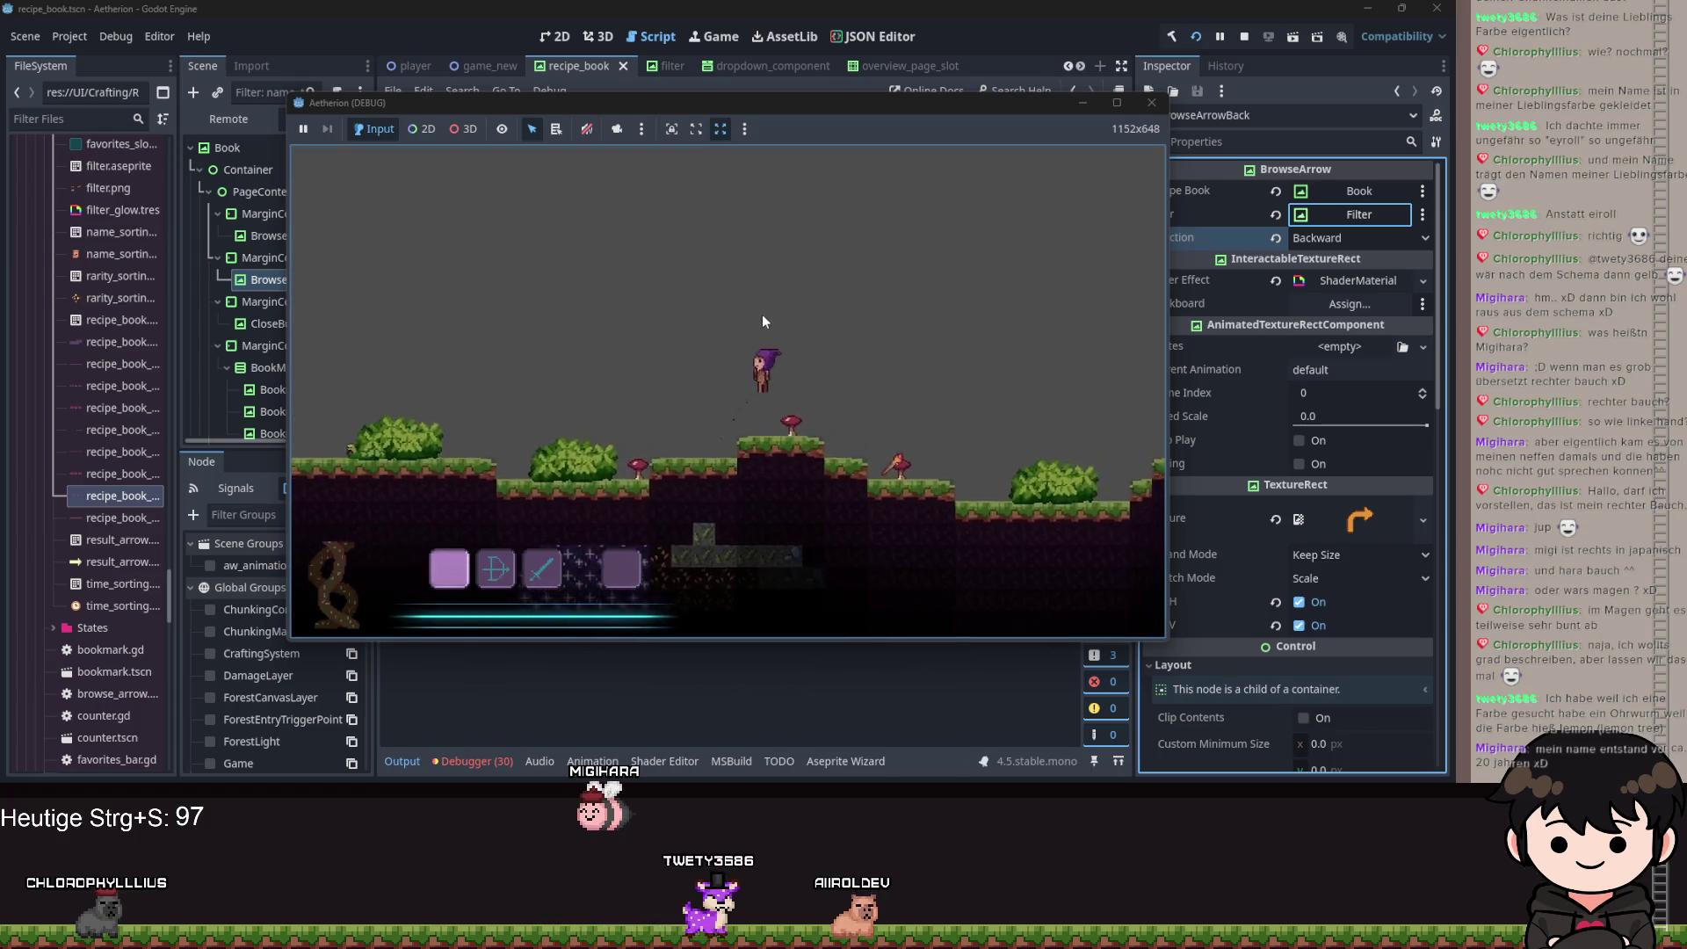
pyautogui.press('d')
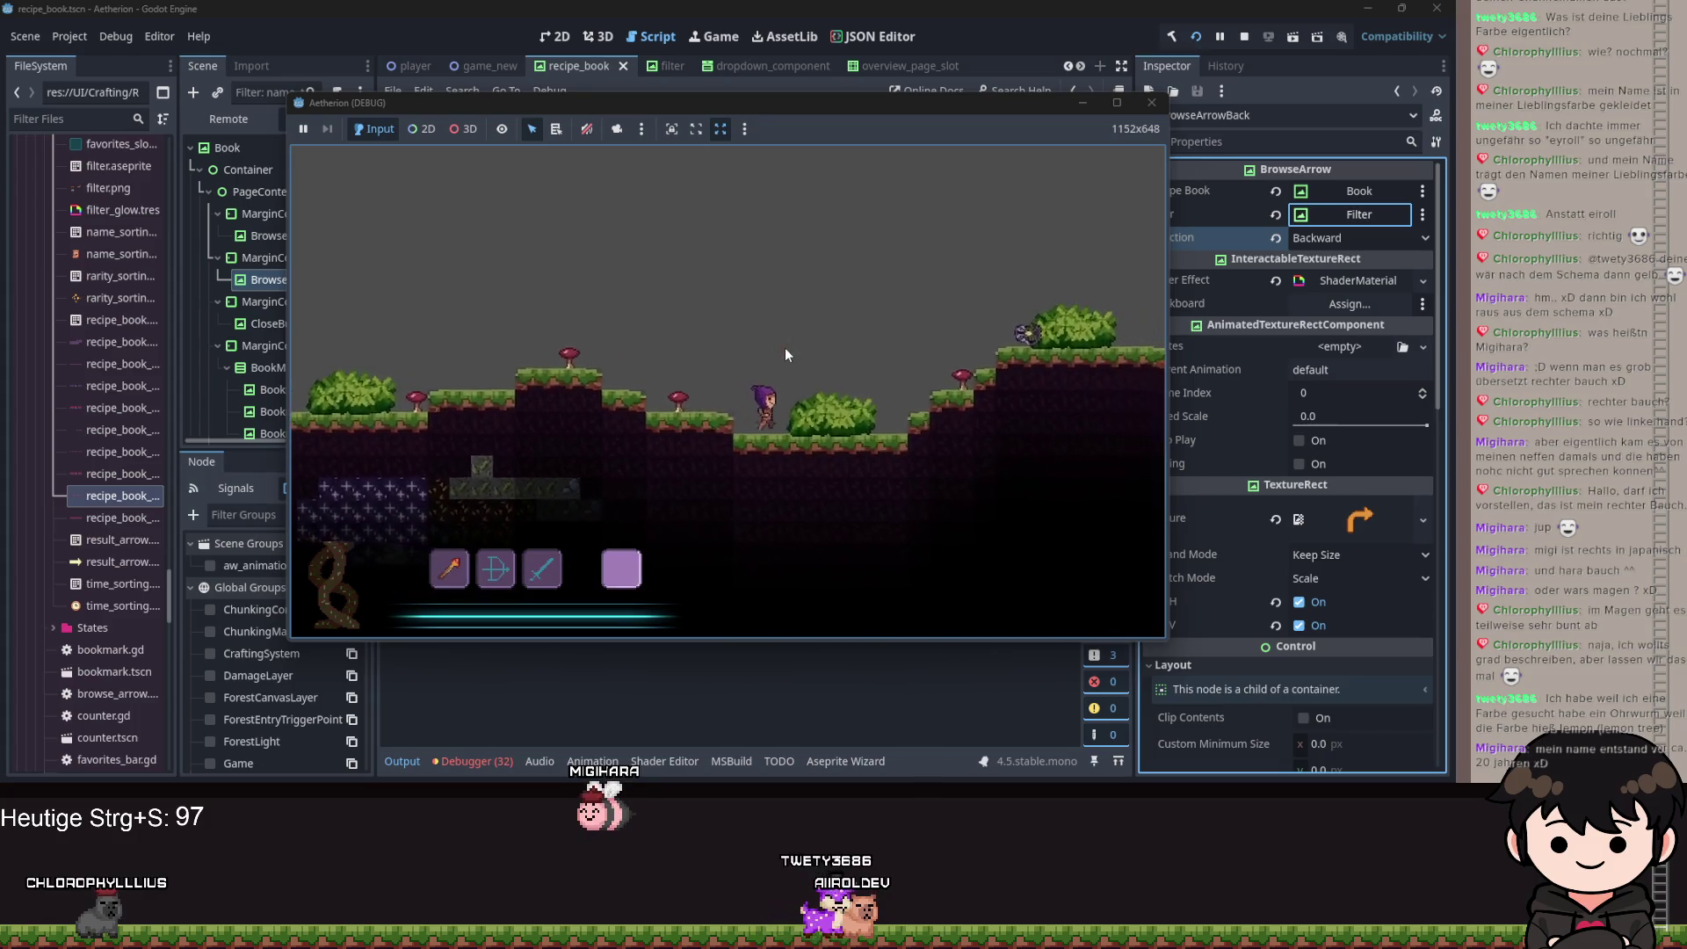
pyautogui.press('d')
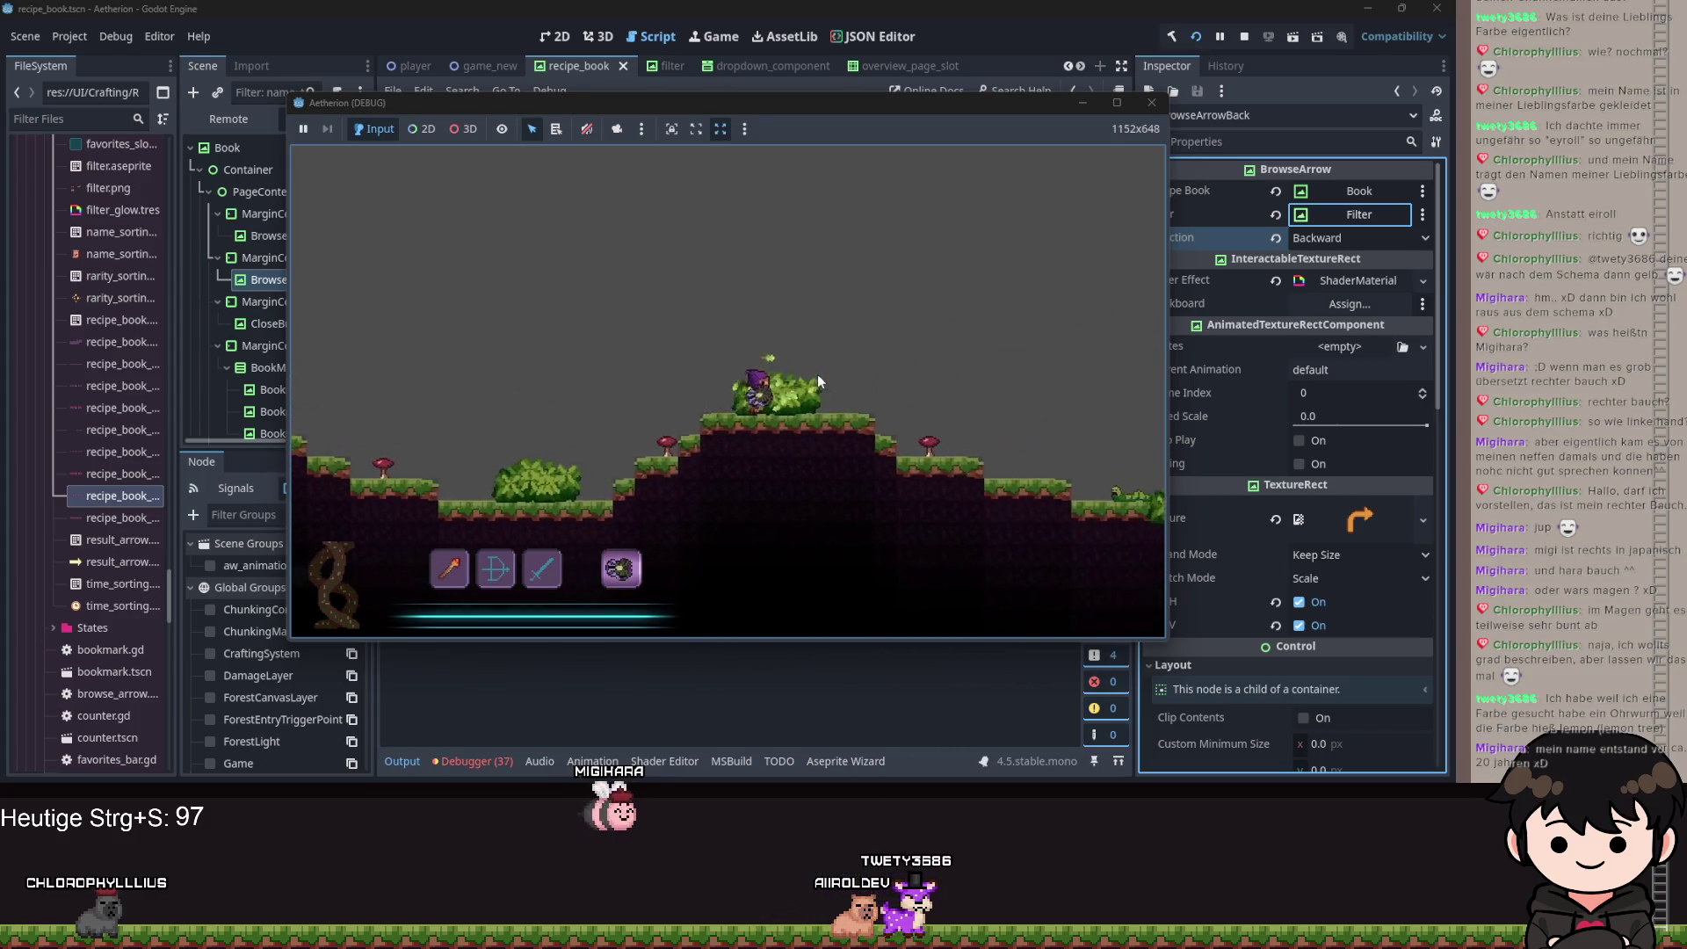
pyautogui.press('Escape')
pyautogui.click(443, 345)
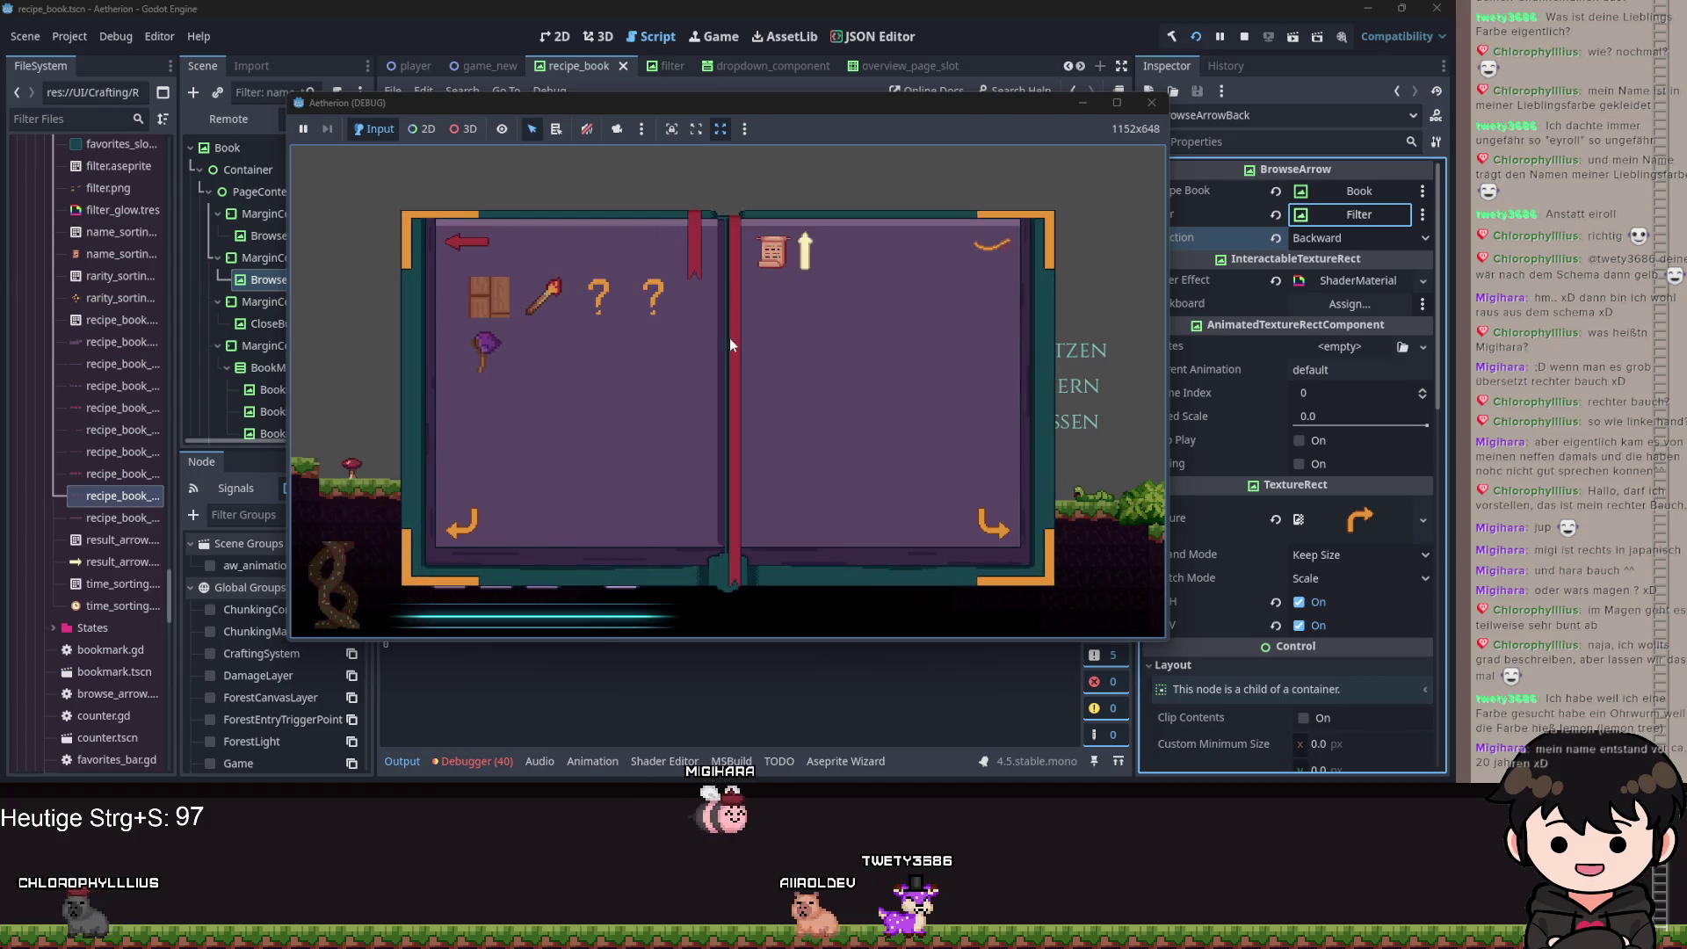
# Toggle the recipe filter, close and reopen the recipe book, then close the game.
pyautogui.click(995, 250)
pyautogui.click(997, 257)
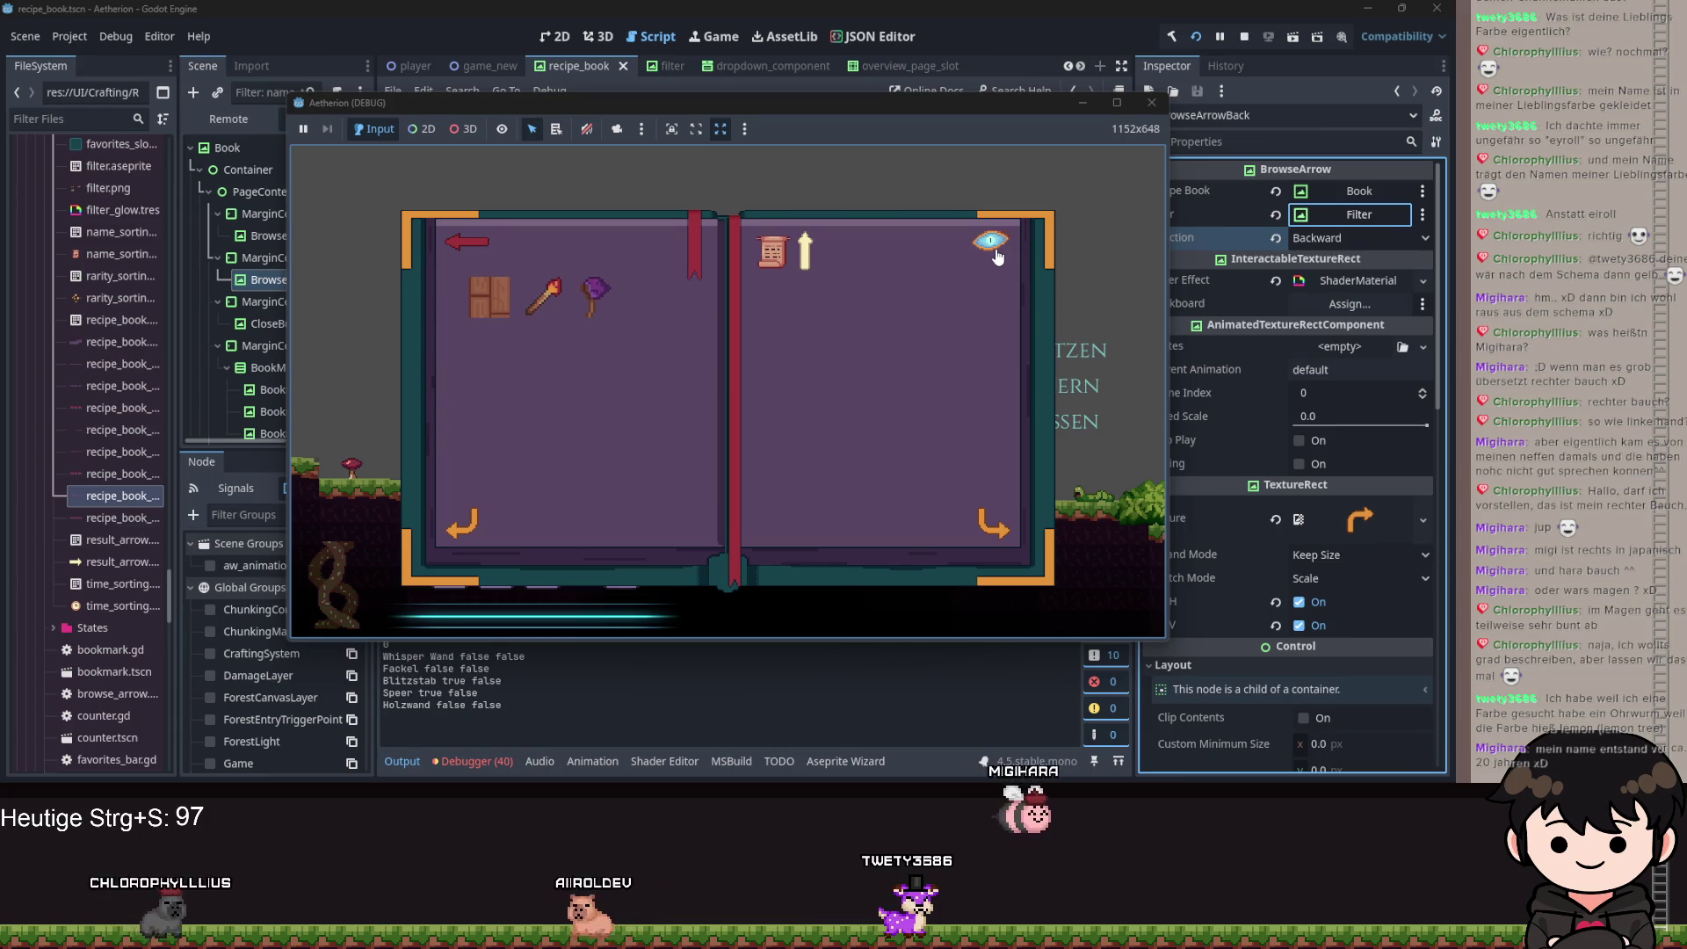
pyautogui.press('Escape')
pyautogui.press('b')
pyautogui.click(468, 244)
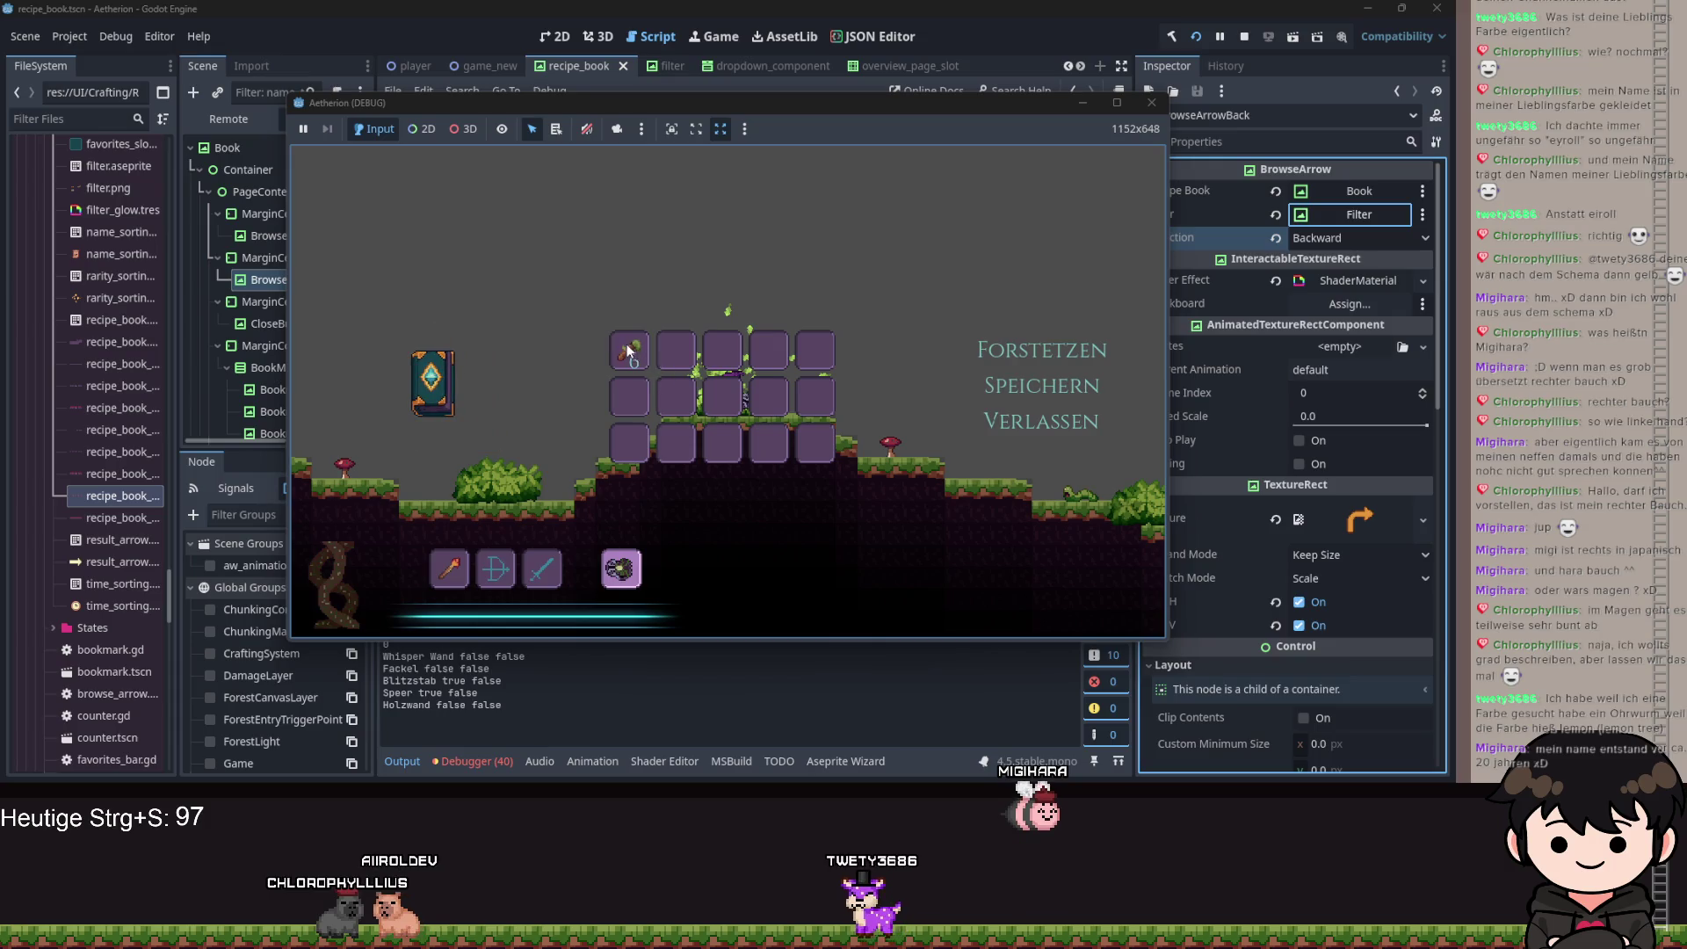
pyautogui.click(496, 387)
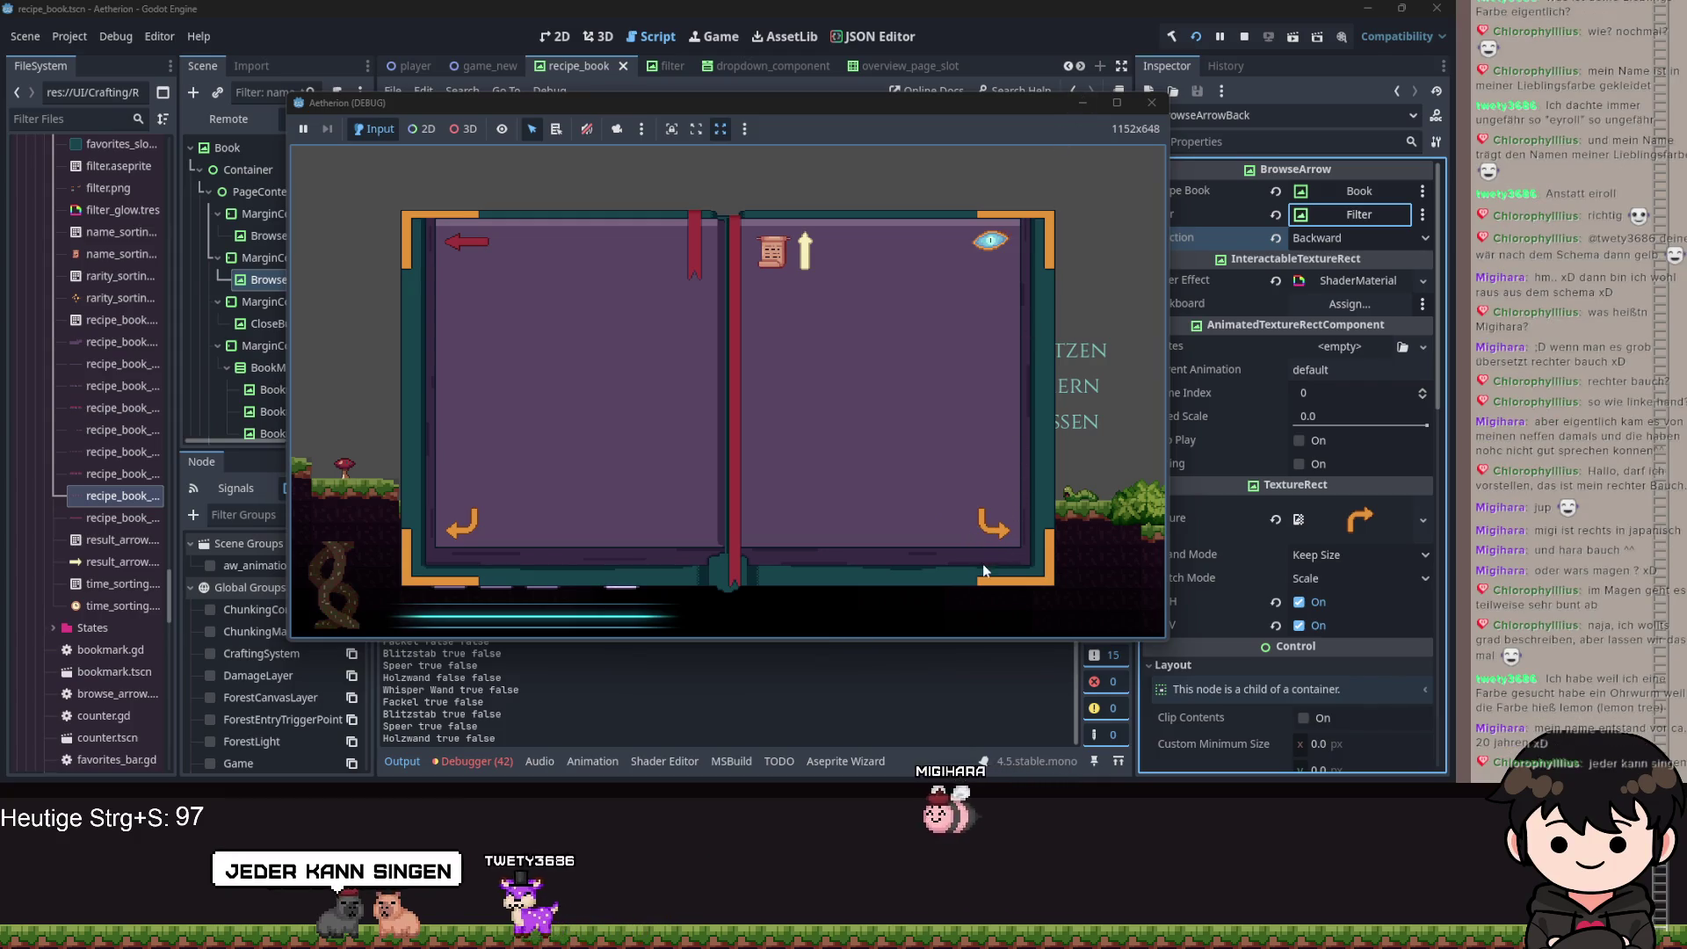
pyautogui.click(1151, 102)
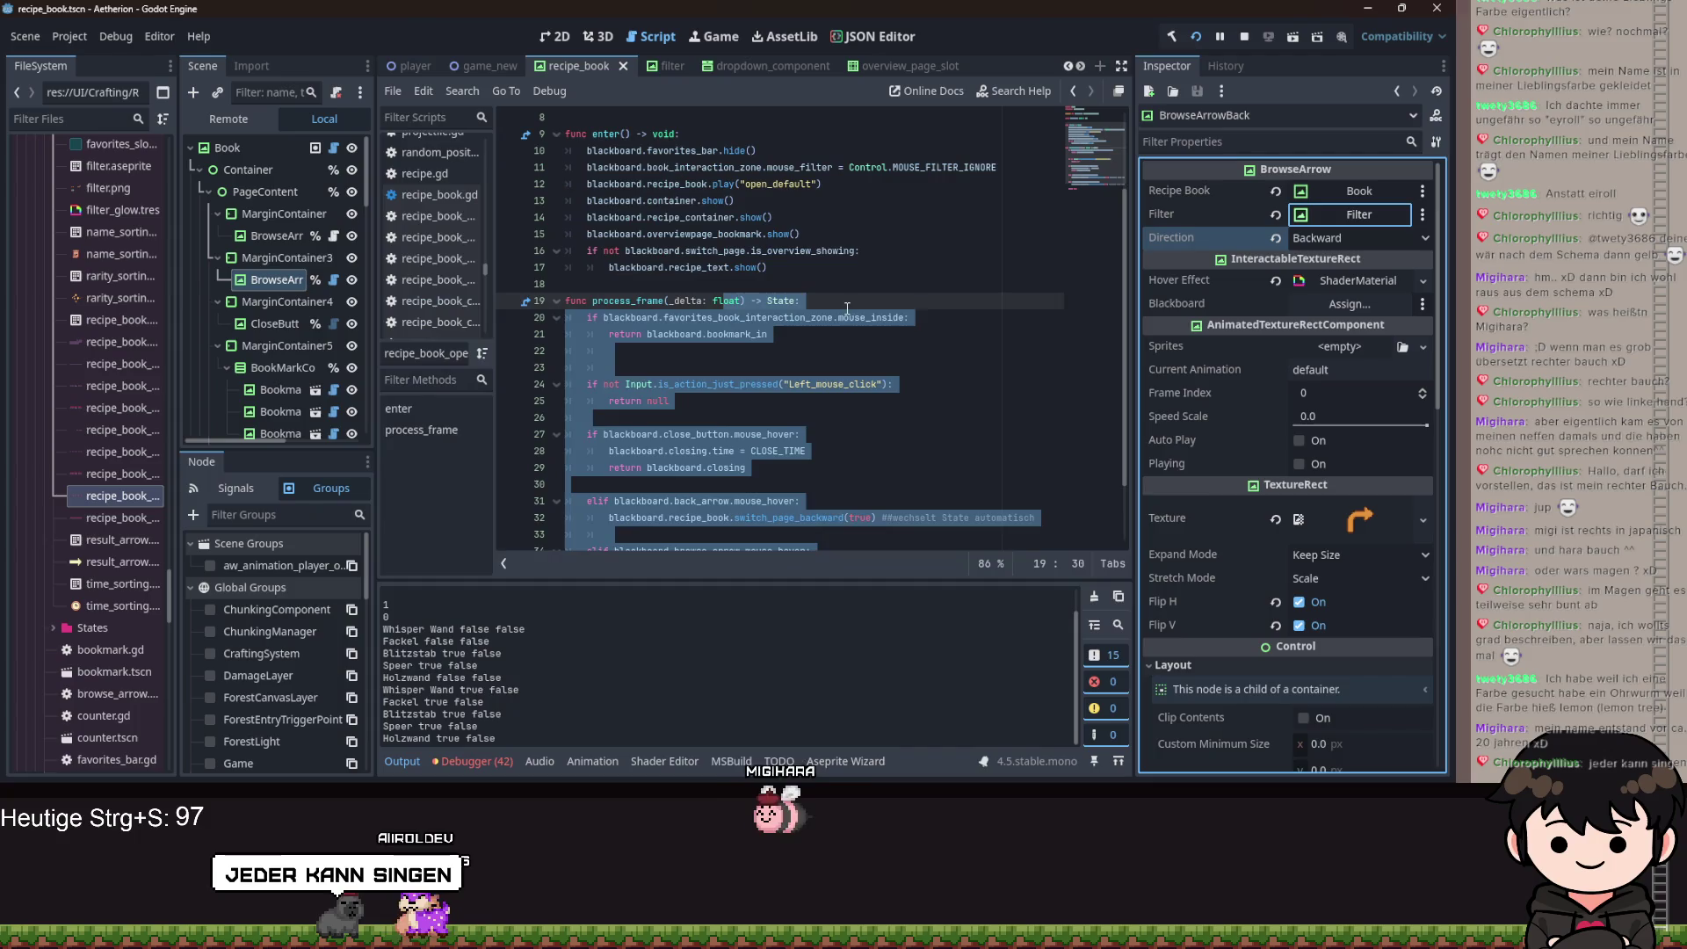
# Look over the recipe book's process_frame code, adding then removing a blank line.
pyautogui.scroll(-5, 300, 335)
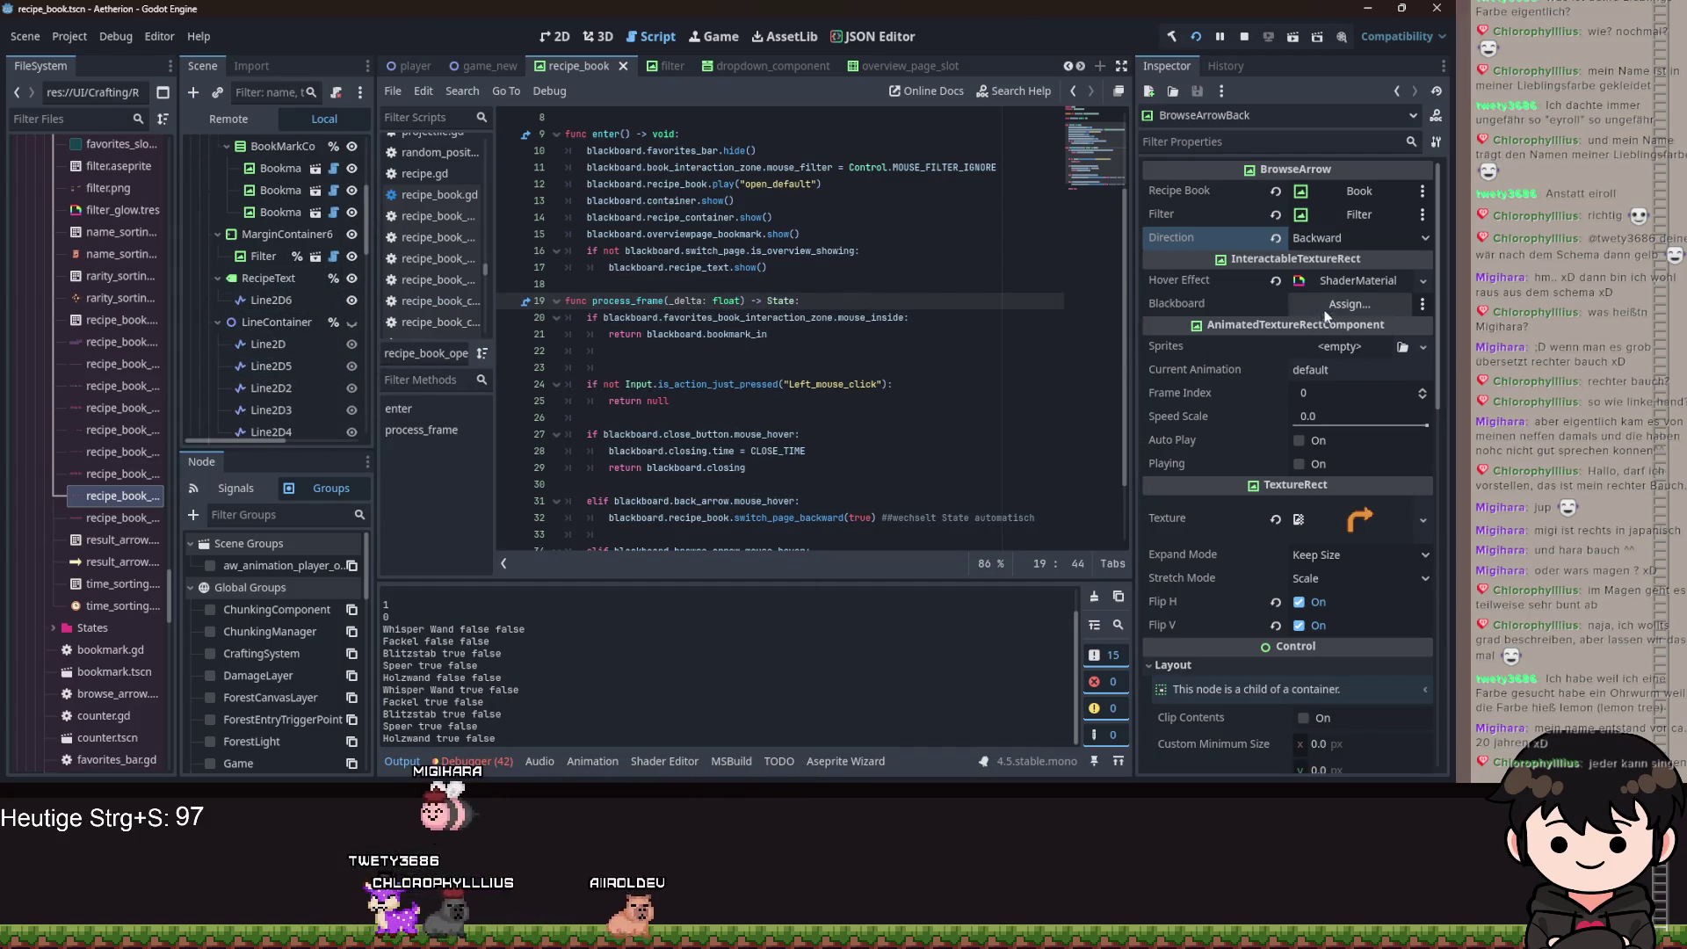
pyautogui.press('Up')
pyautogui.press('Up')
pyautogui.press('Up')
pyautogui.scroll(2, 835, 316)
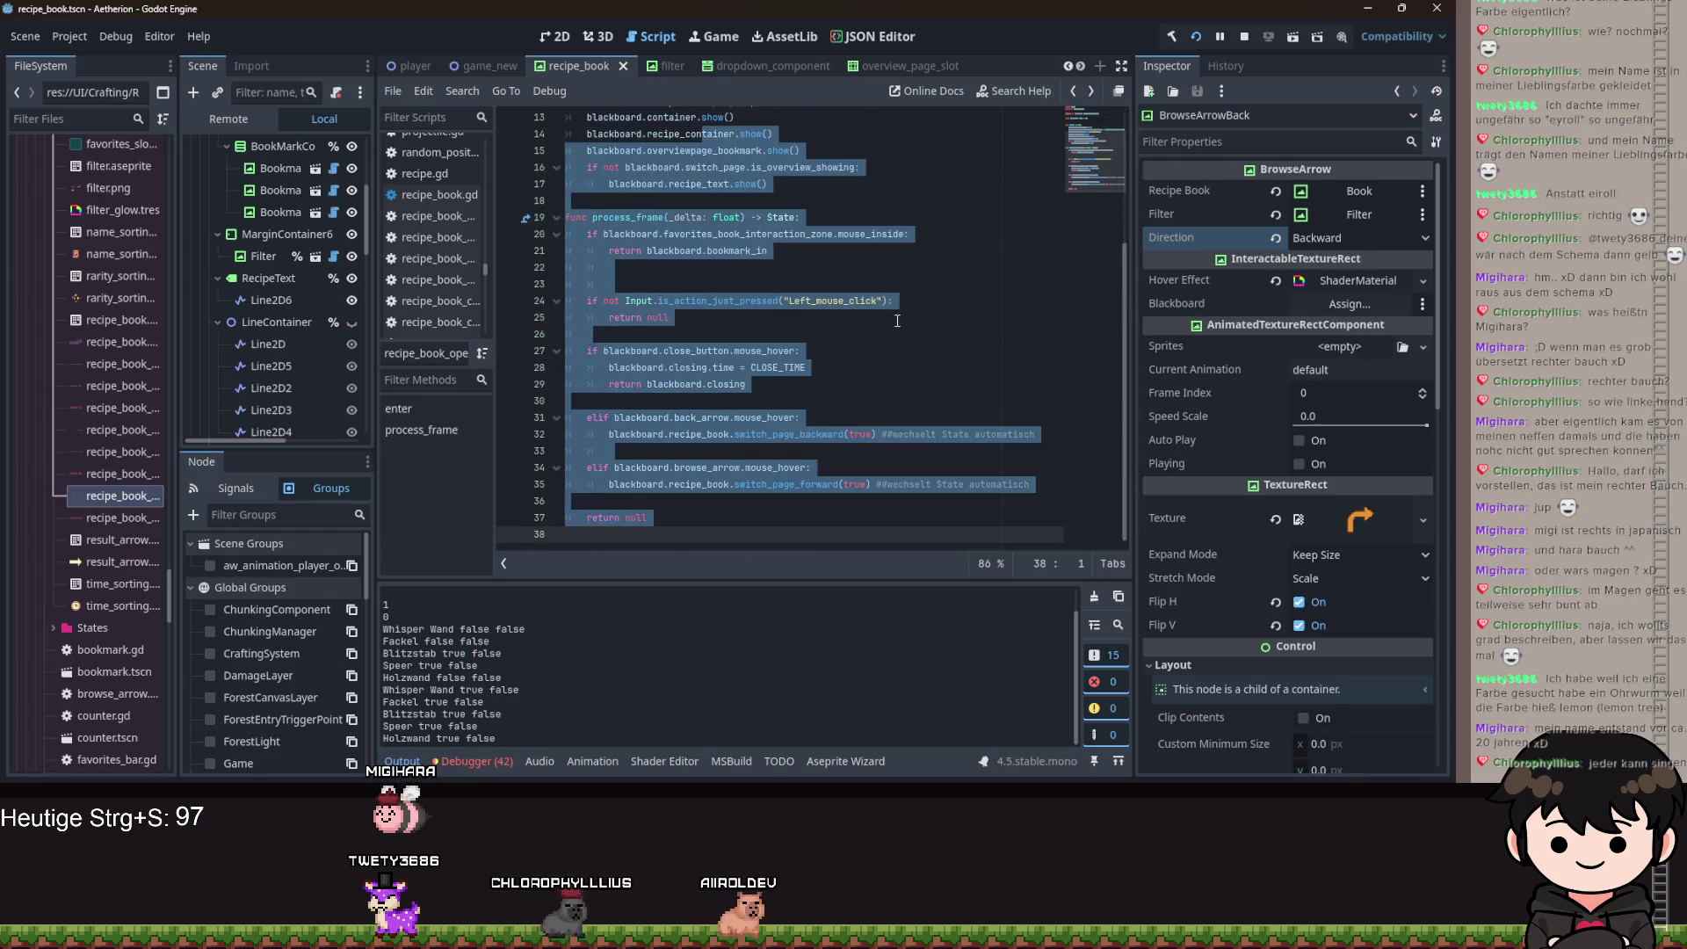
pyautogui.scroll(-4, 827, 328)
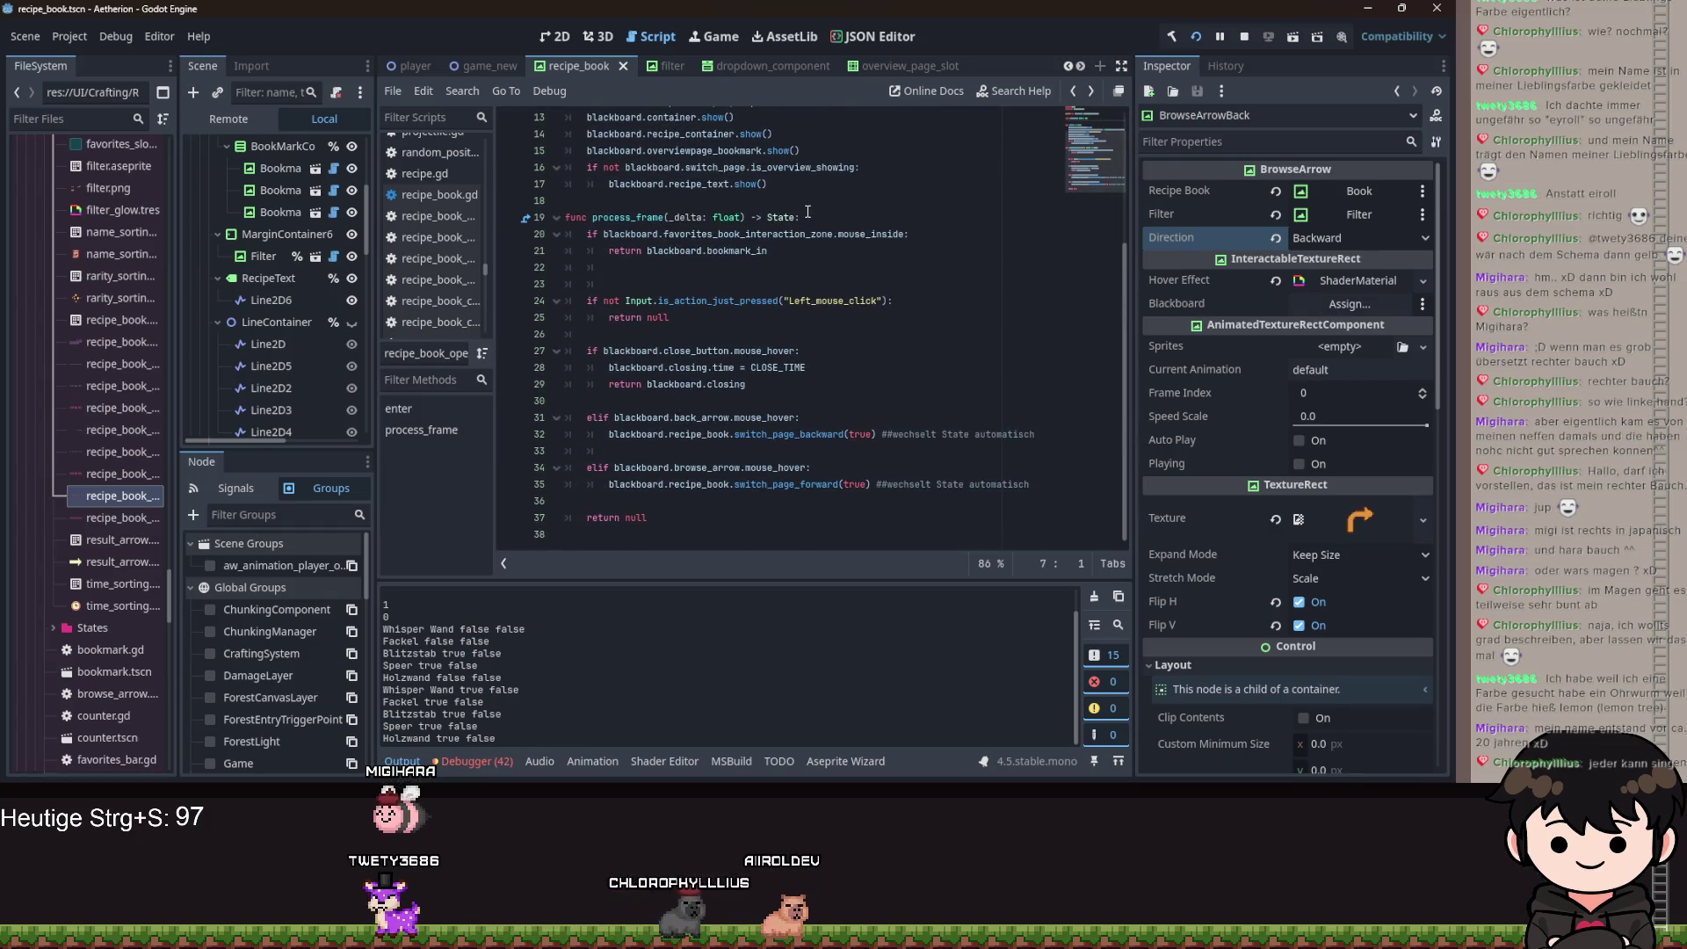
pyautogui.click(807, 212)
pyautogui.press('Return')
pyautogui.press('BackSpace')
pyautogui.press('BackSpace')
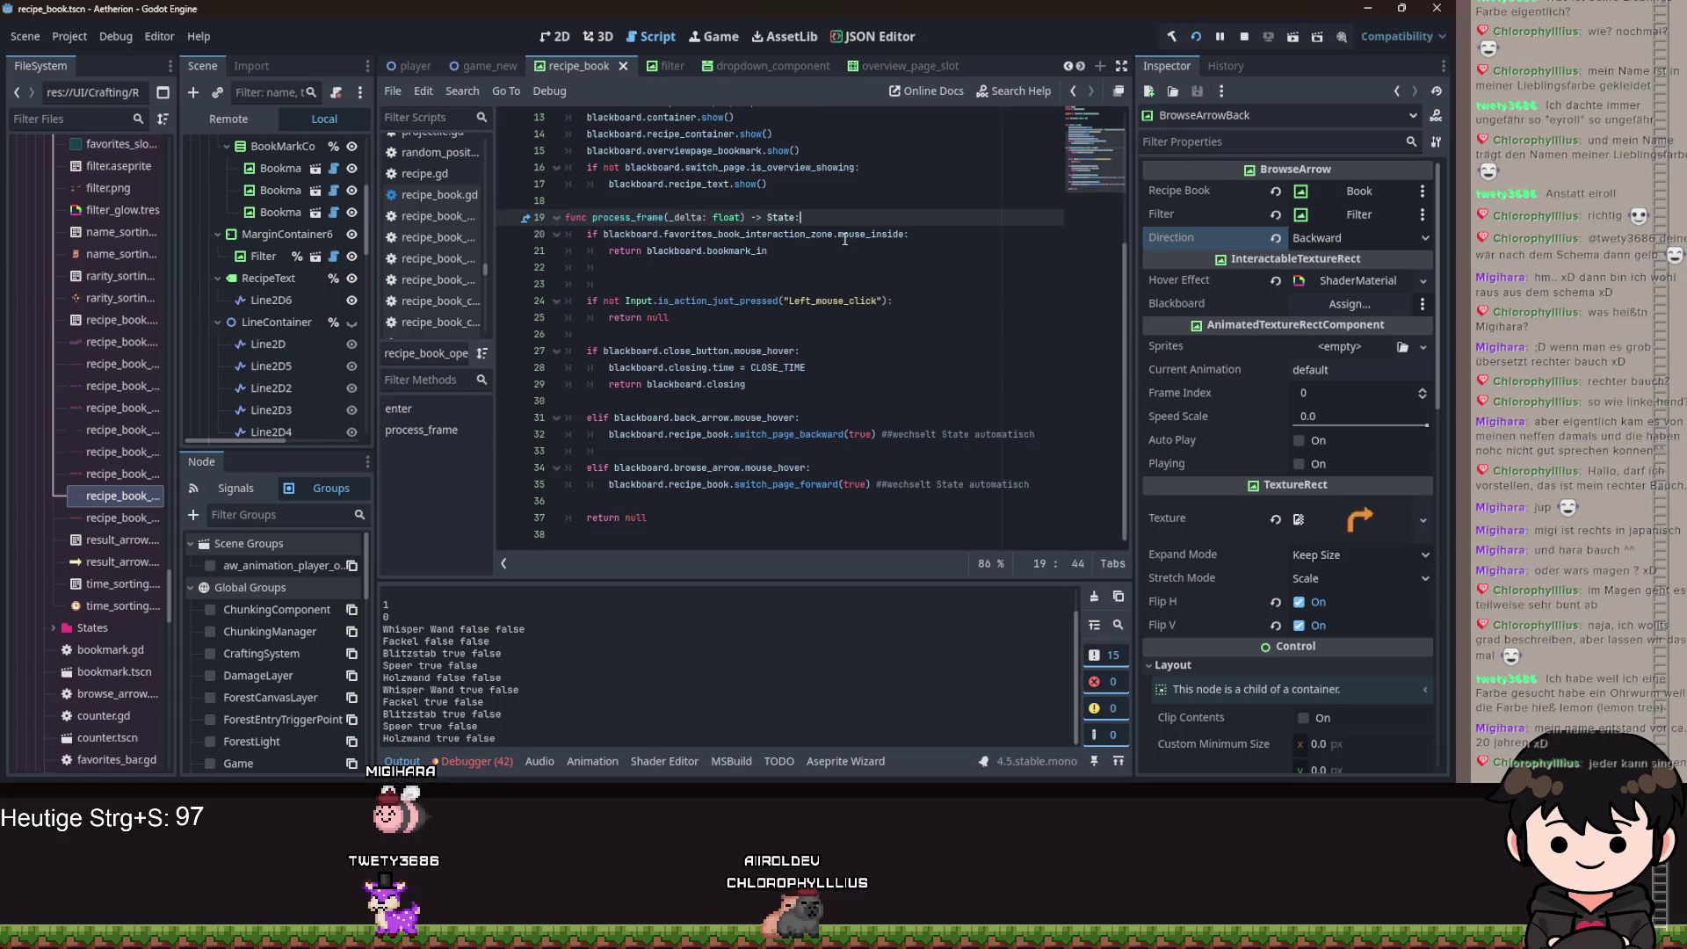
pyautogui.scroll(4, 615, 264)
pyautogui.scroll(1, 387, 281)
pyautogui.scroll(3, 292, 278)
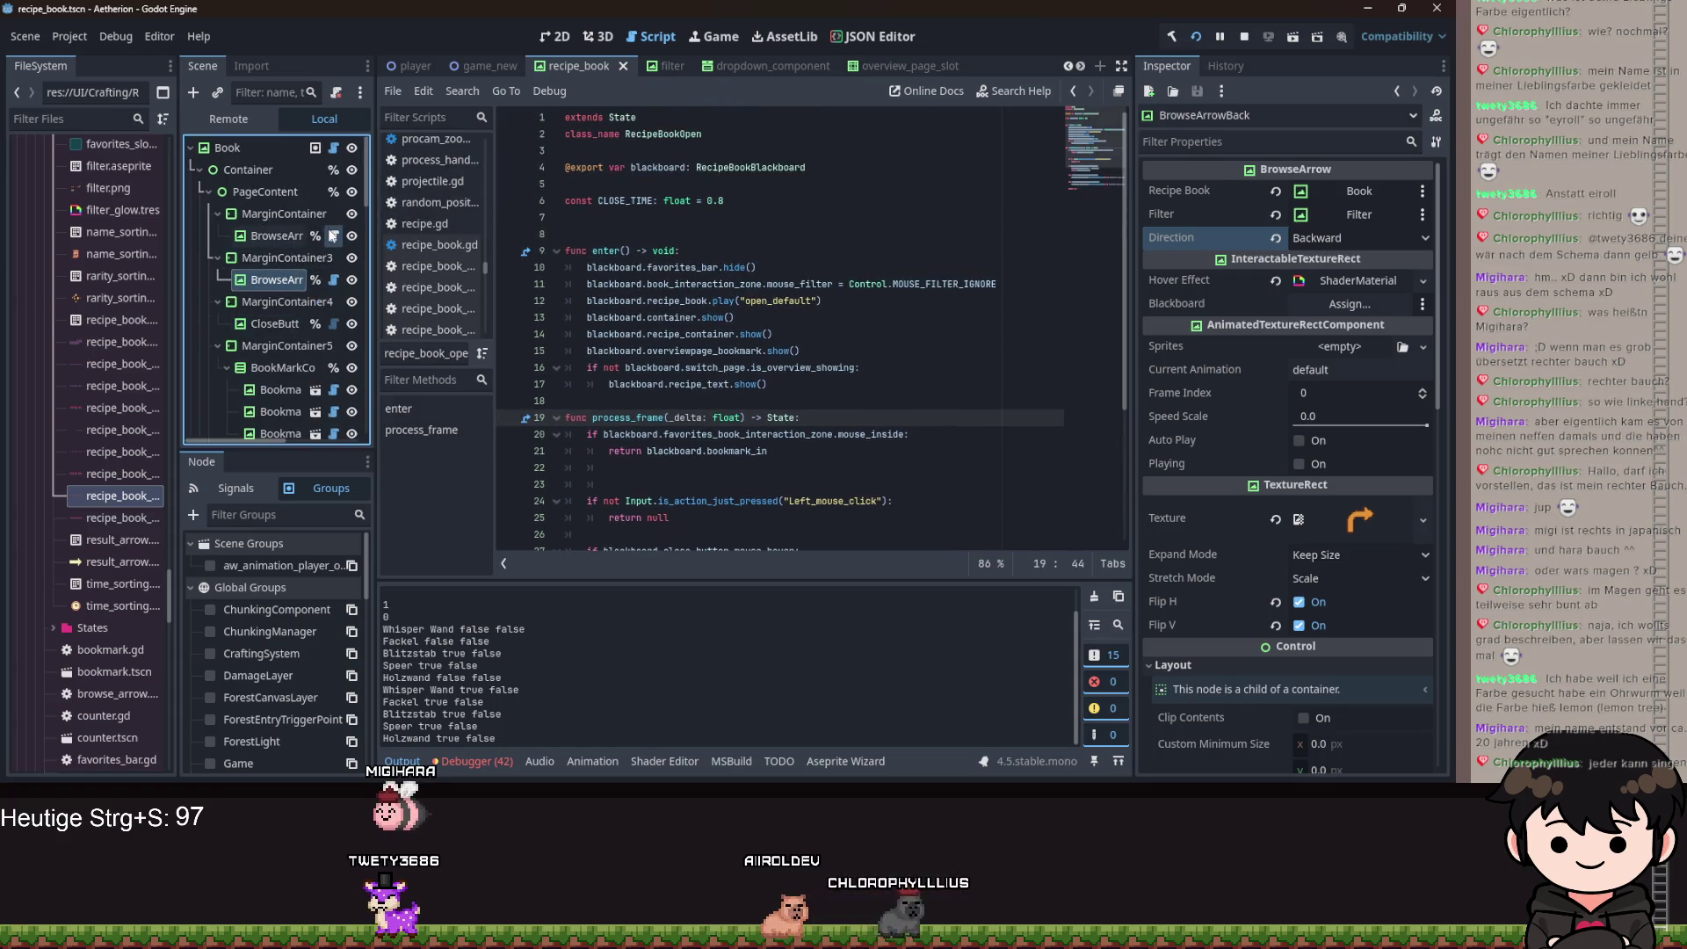
# In browse_arrow.gd, add super(delta) as the first line of _process and save.
pyautogui.click(333, 280)
pyautogui.click(817, 402)
pyautogui.press('Return')
pyautogui.write('super(_del')
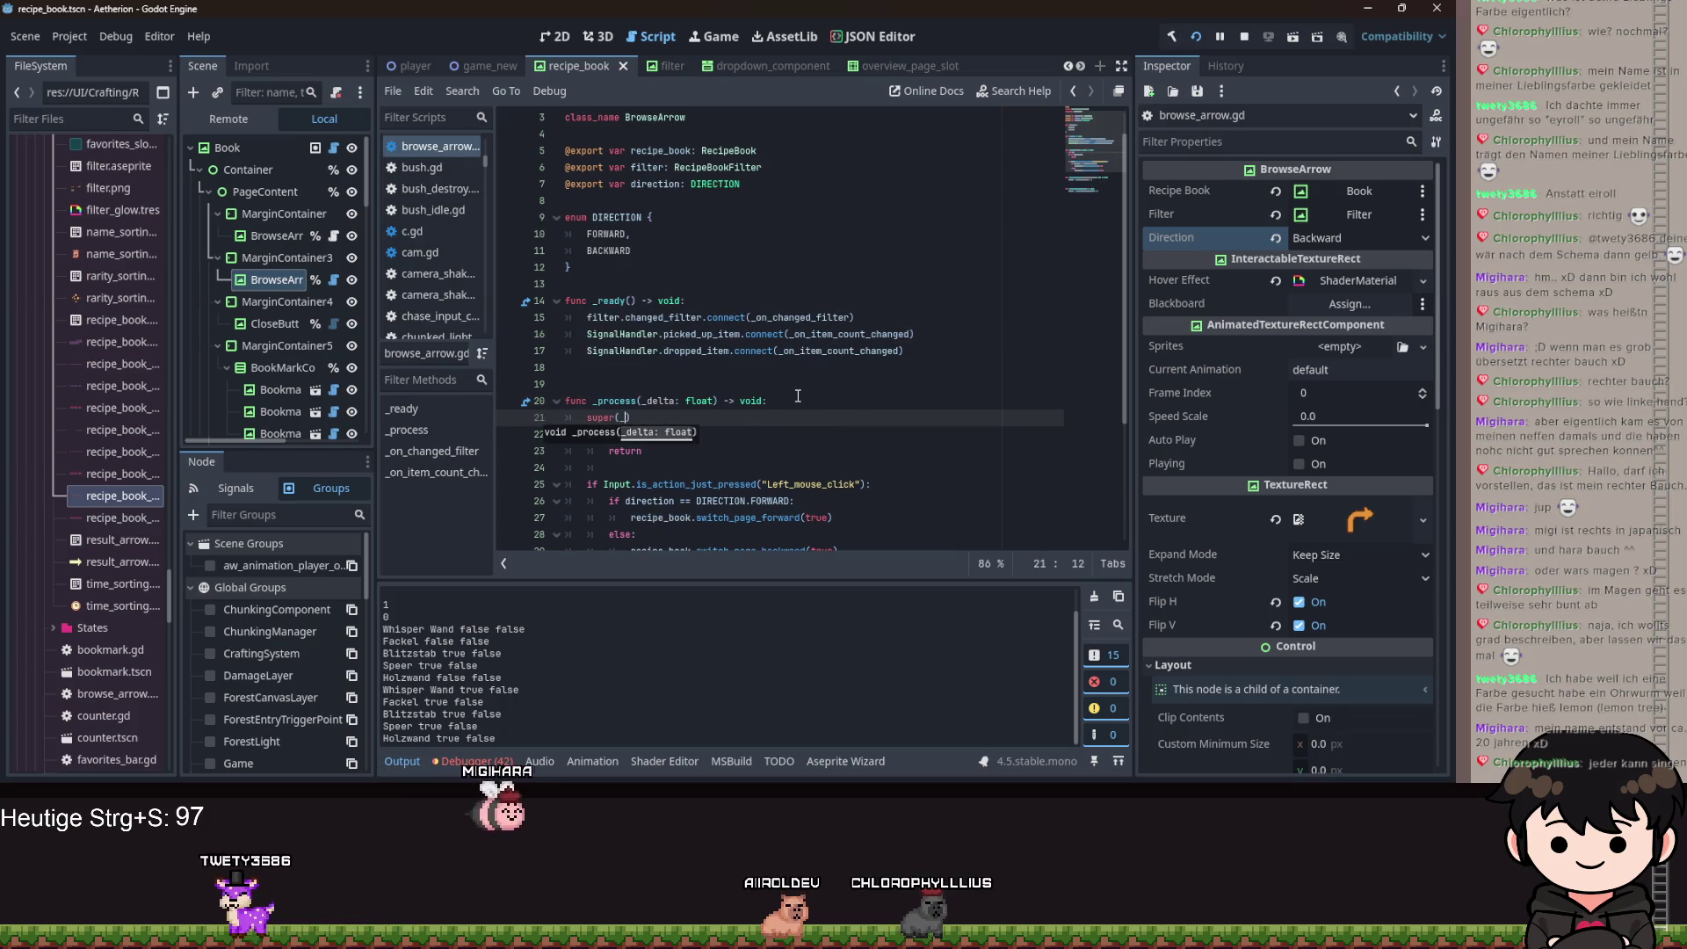
pyautogui.write('ta')
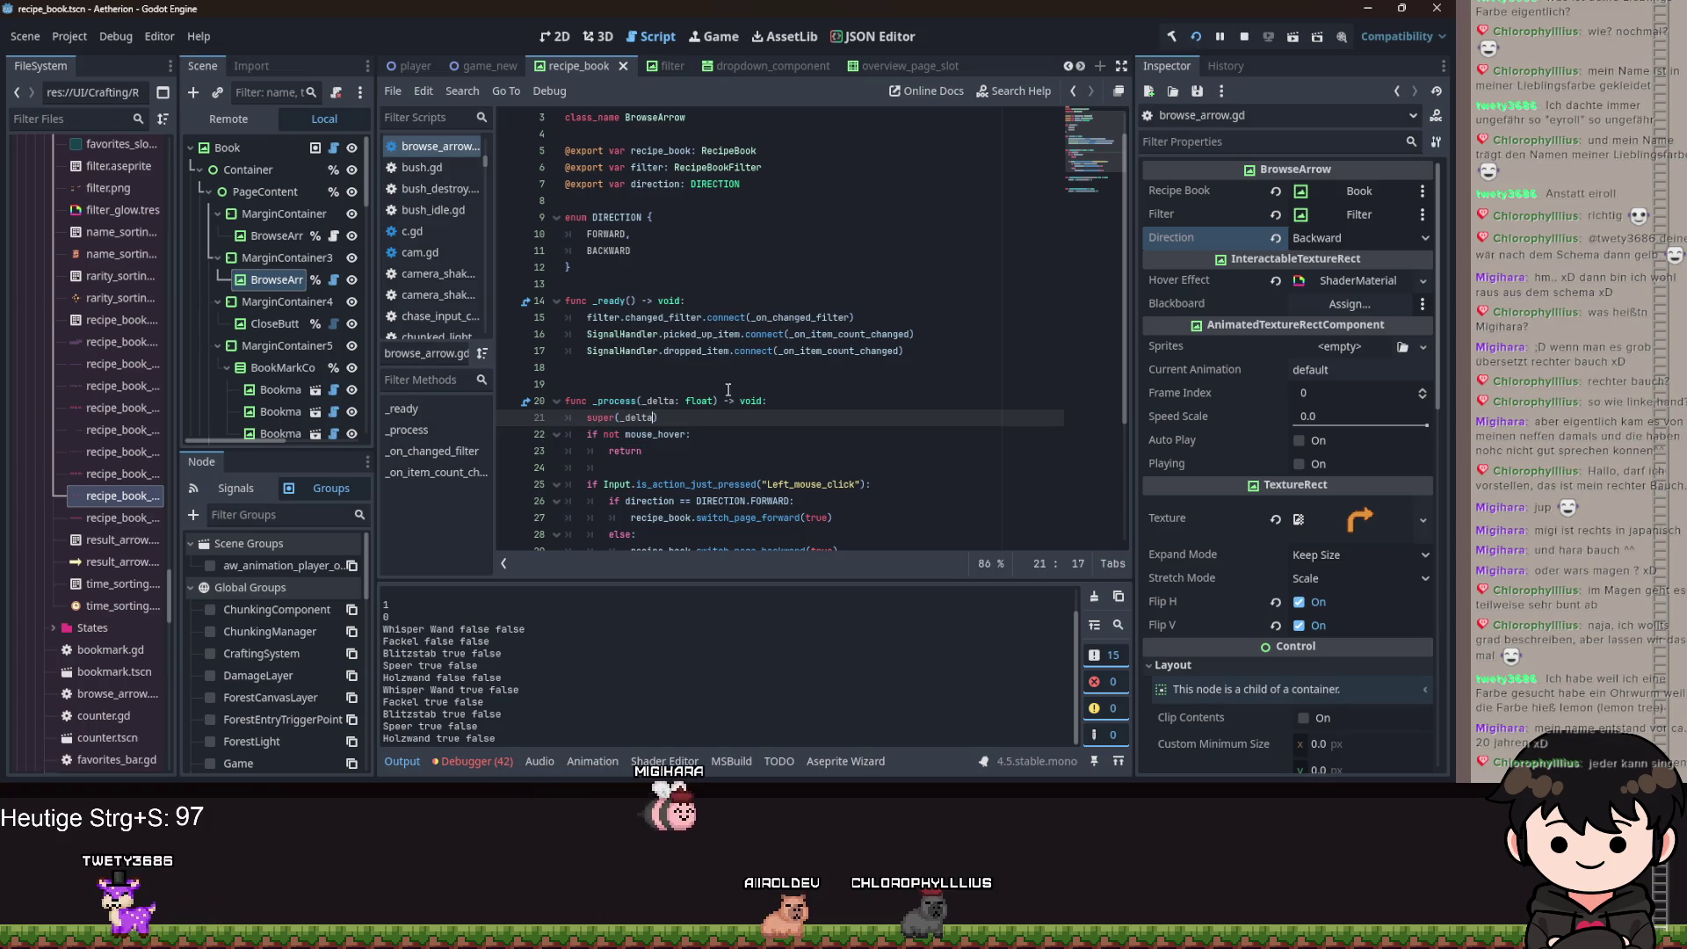
pyautogui.click(647, 402)
pyautogui.click(623, 417)
pyautogui.press('BackSpace')
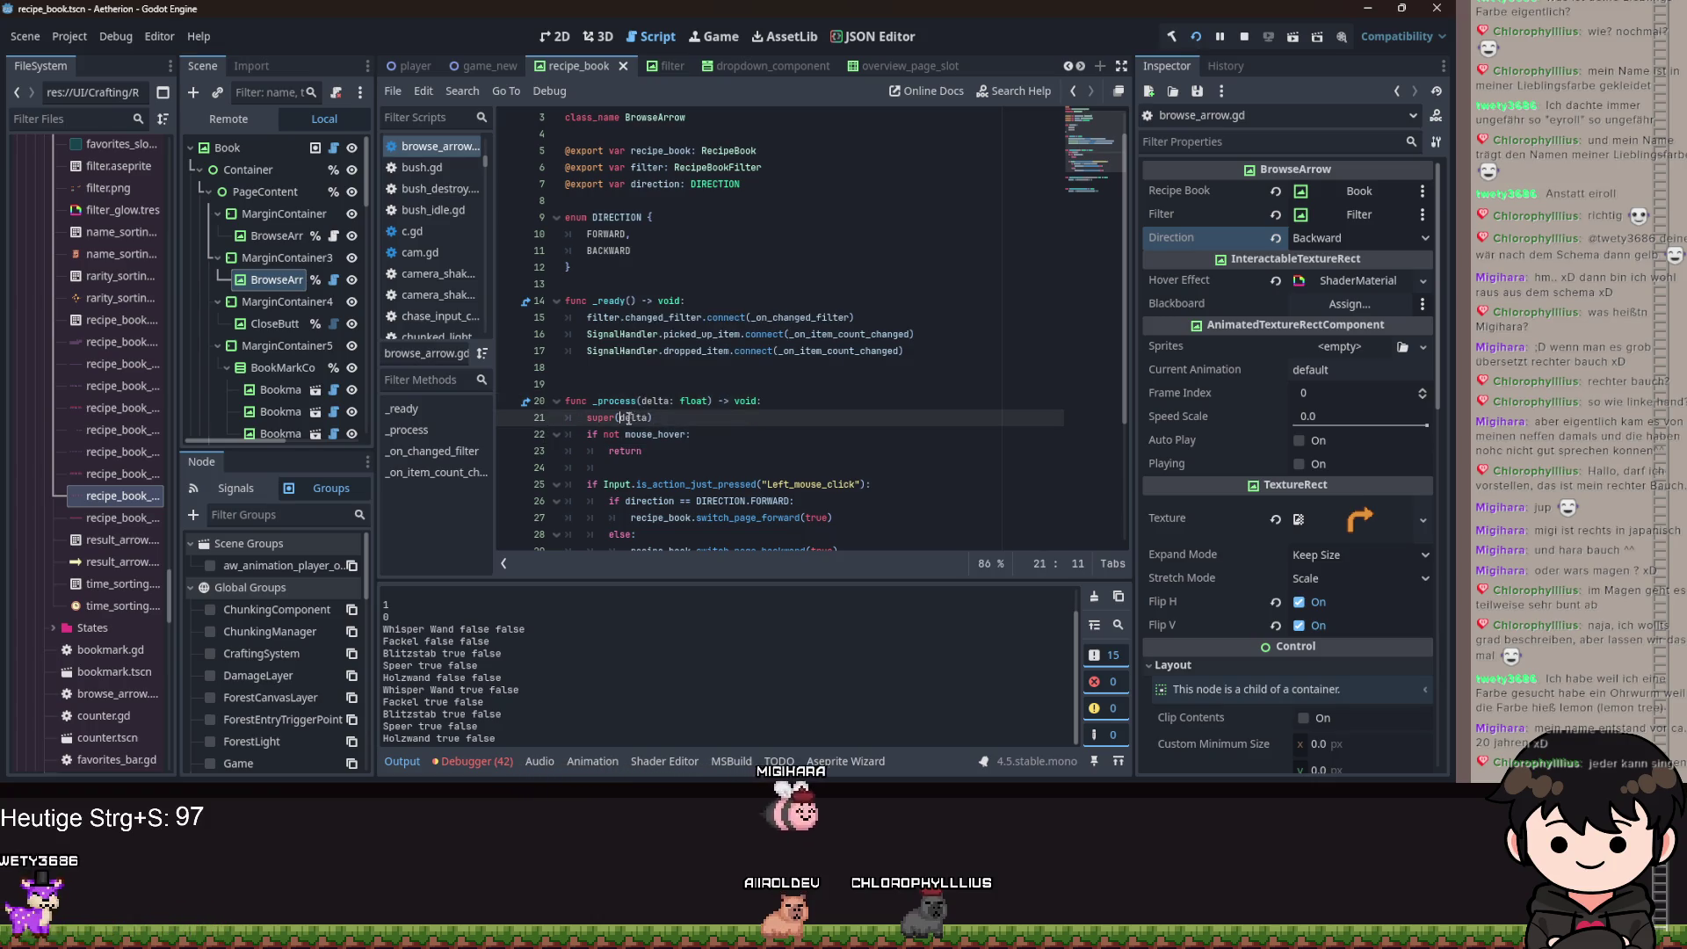
pyautogui.scroll(-4, 916, 388)
pyautogui.hotkey('ctrl', 's')
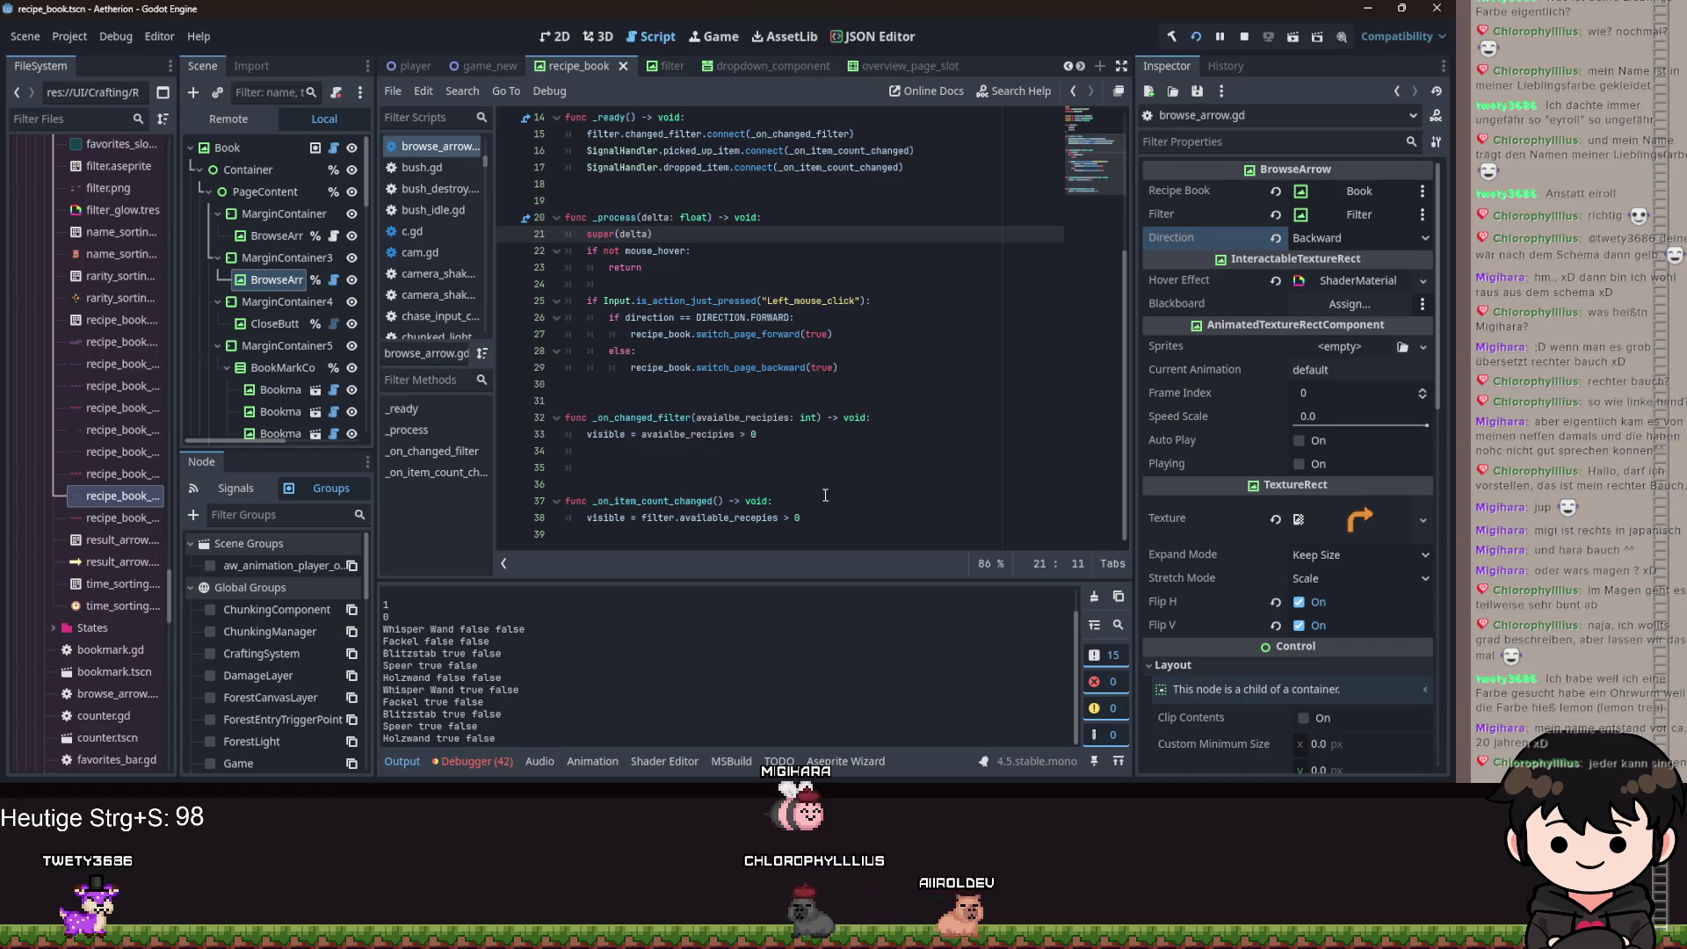
# Delete the empty line 36 between functions and save the script.
pyautogui.click(618, 481)
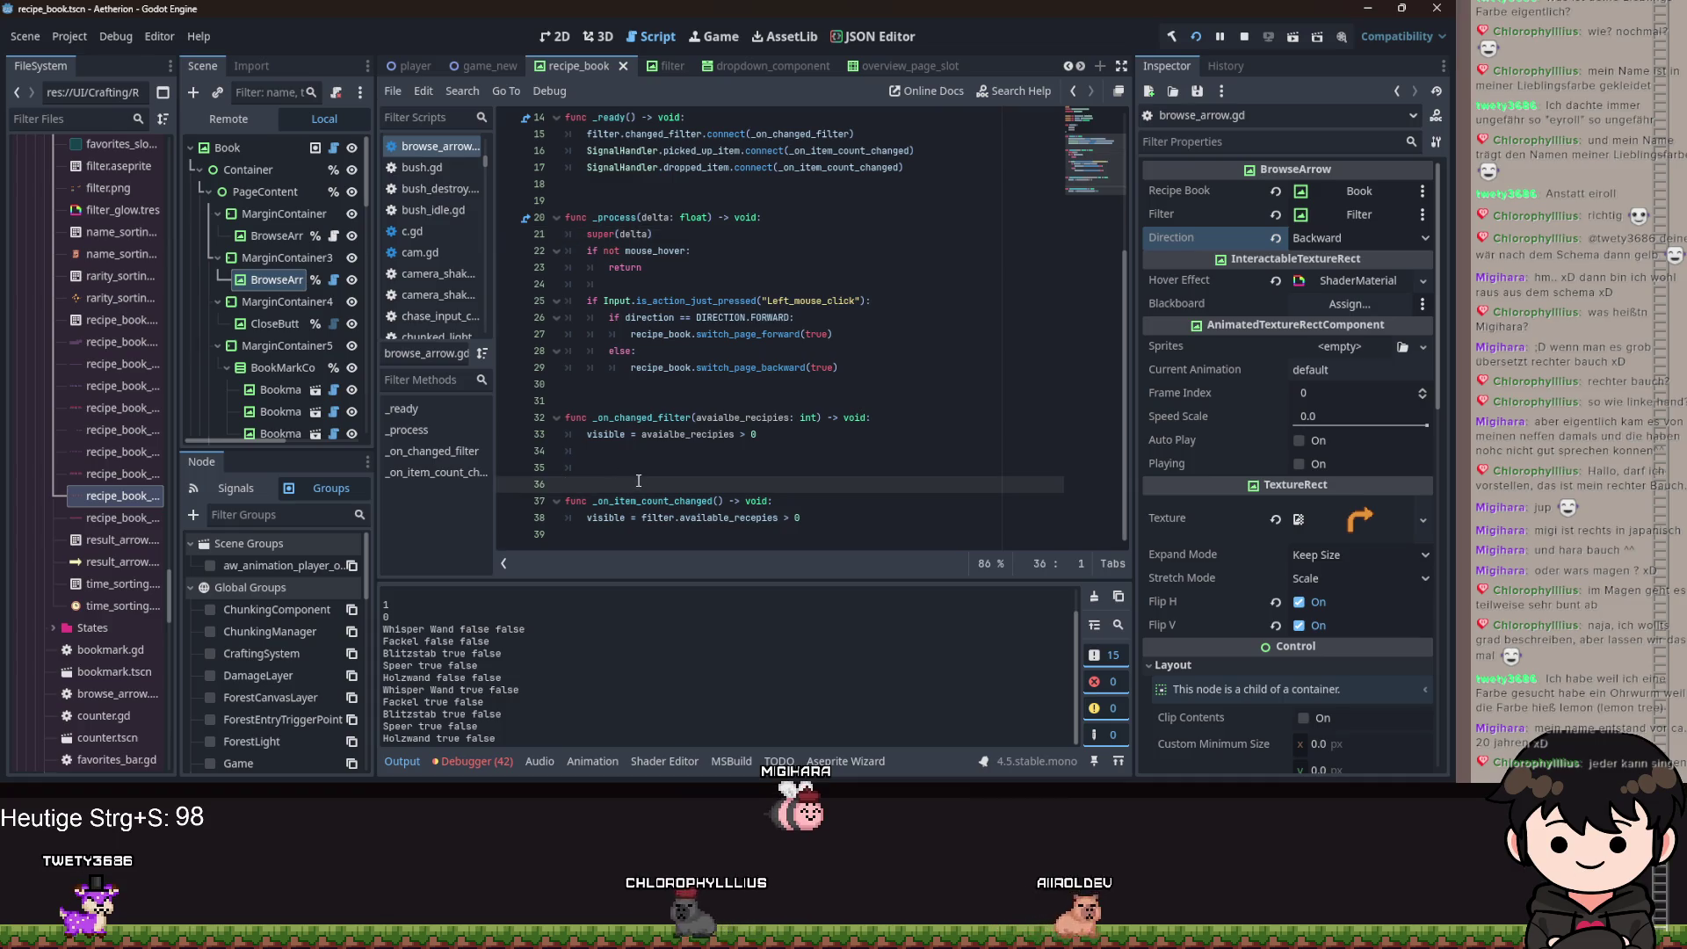
pyautogui.press('BackSpace')
pyautogui.moveTo(667, 350); pyautogui.dragTo(775, 342)
pyautogui.hotkey('ctrl', 's')
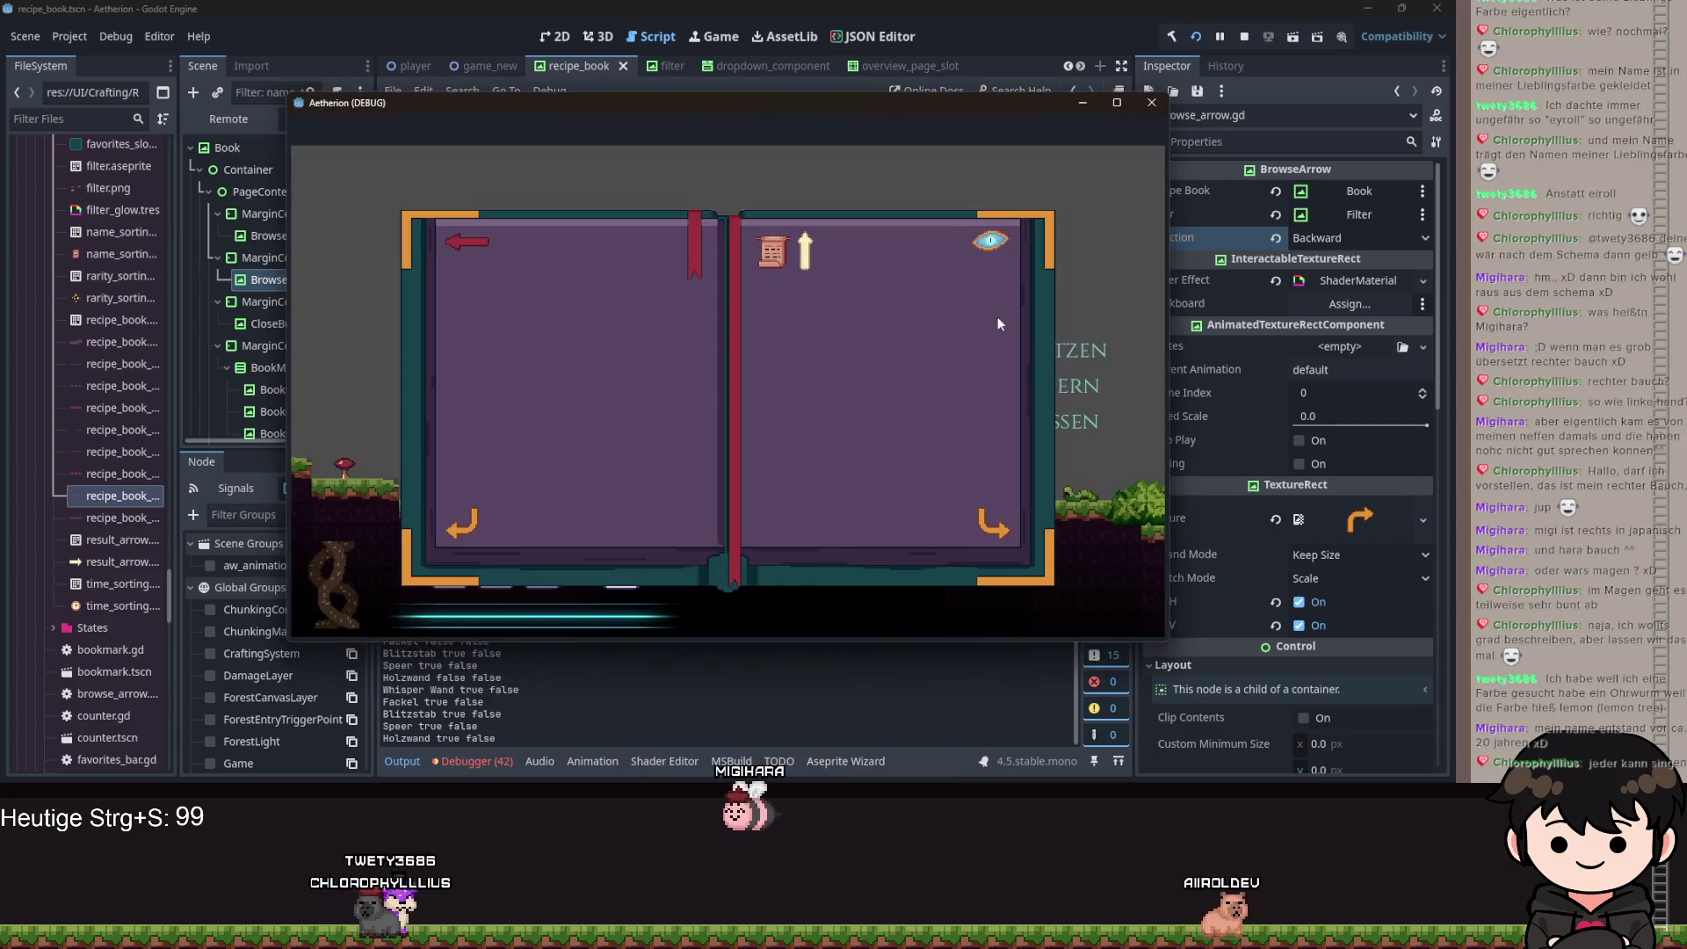
# Toggle the recipe book's eye filter three times, then maximize the Aetherion game window.
pyautogui.click(988, 253)
pyautogui.click(989, 252)
pyautogui.click(988, 252)
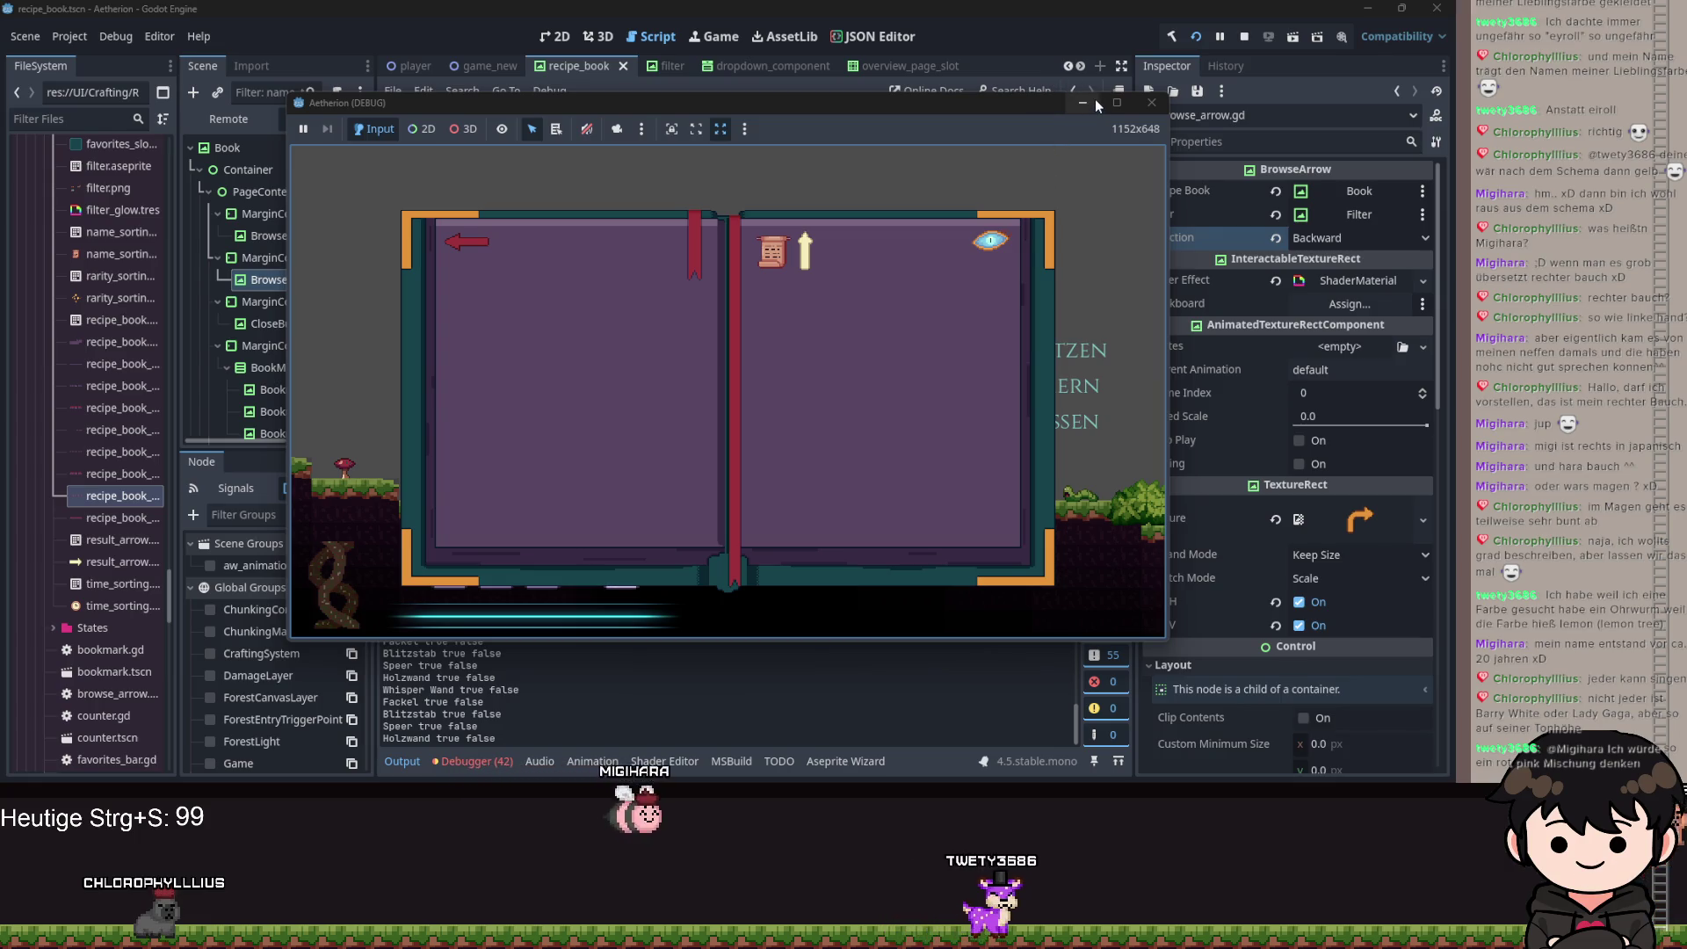
pyautogui.click(1117, 104)
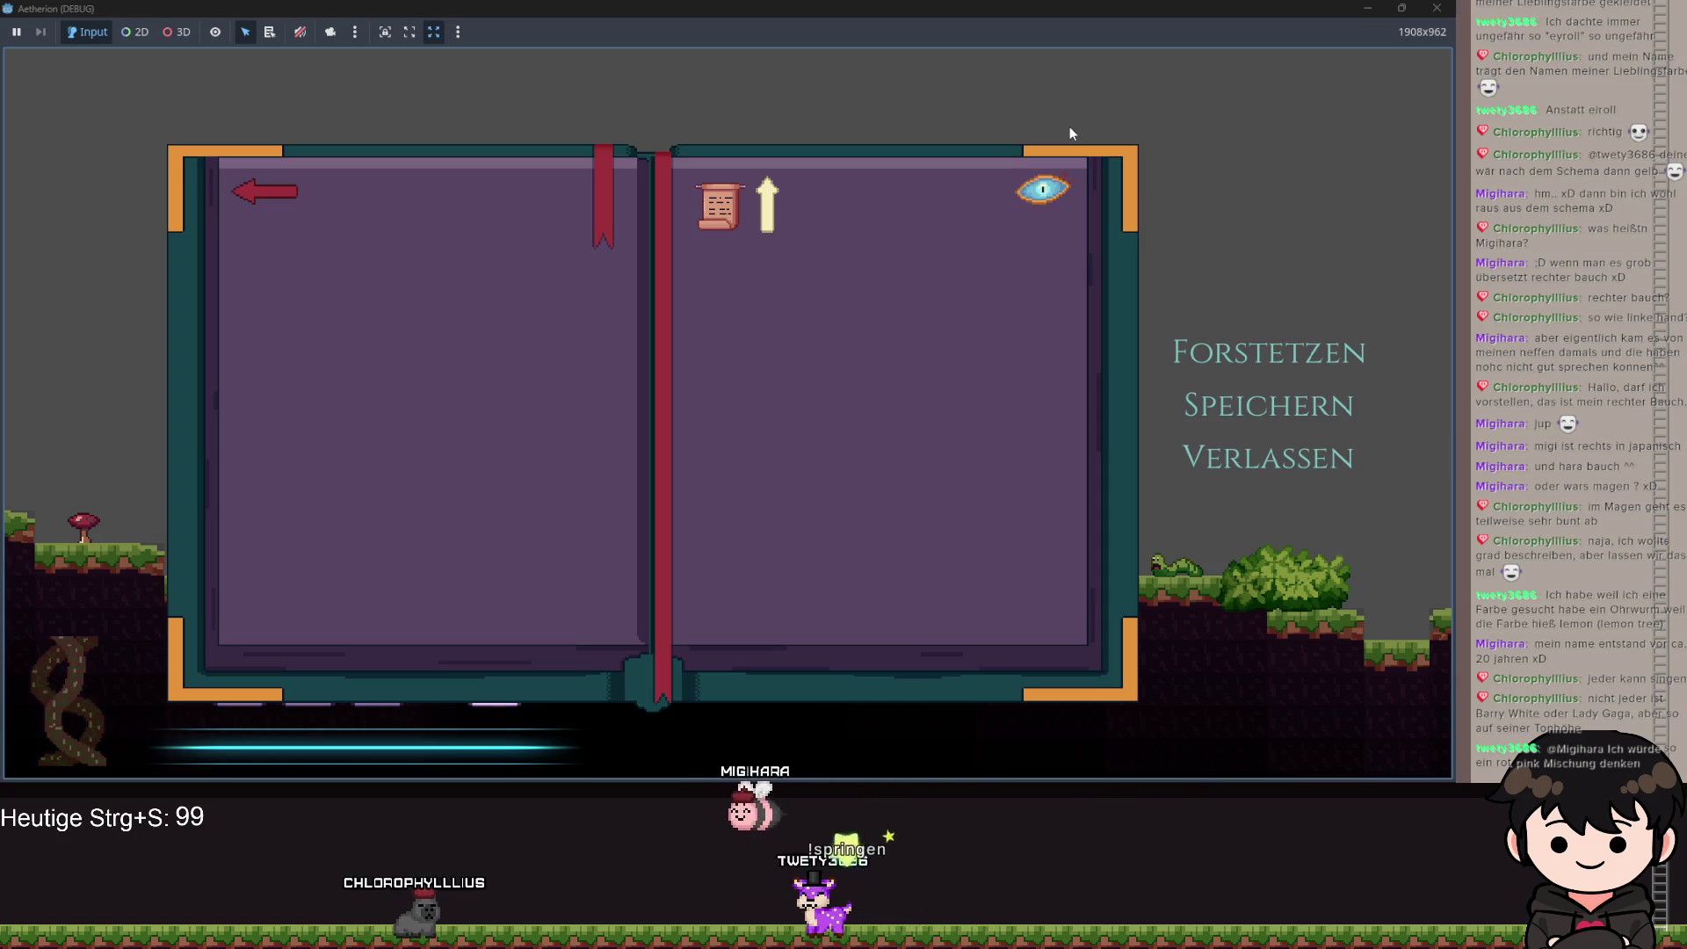
# Repeatedly toggle the eye filter to hide and show unknown recipes on the left page.
pyautogui.click(1045, 193)
pyautogui.click(1046, 198)
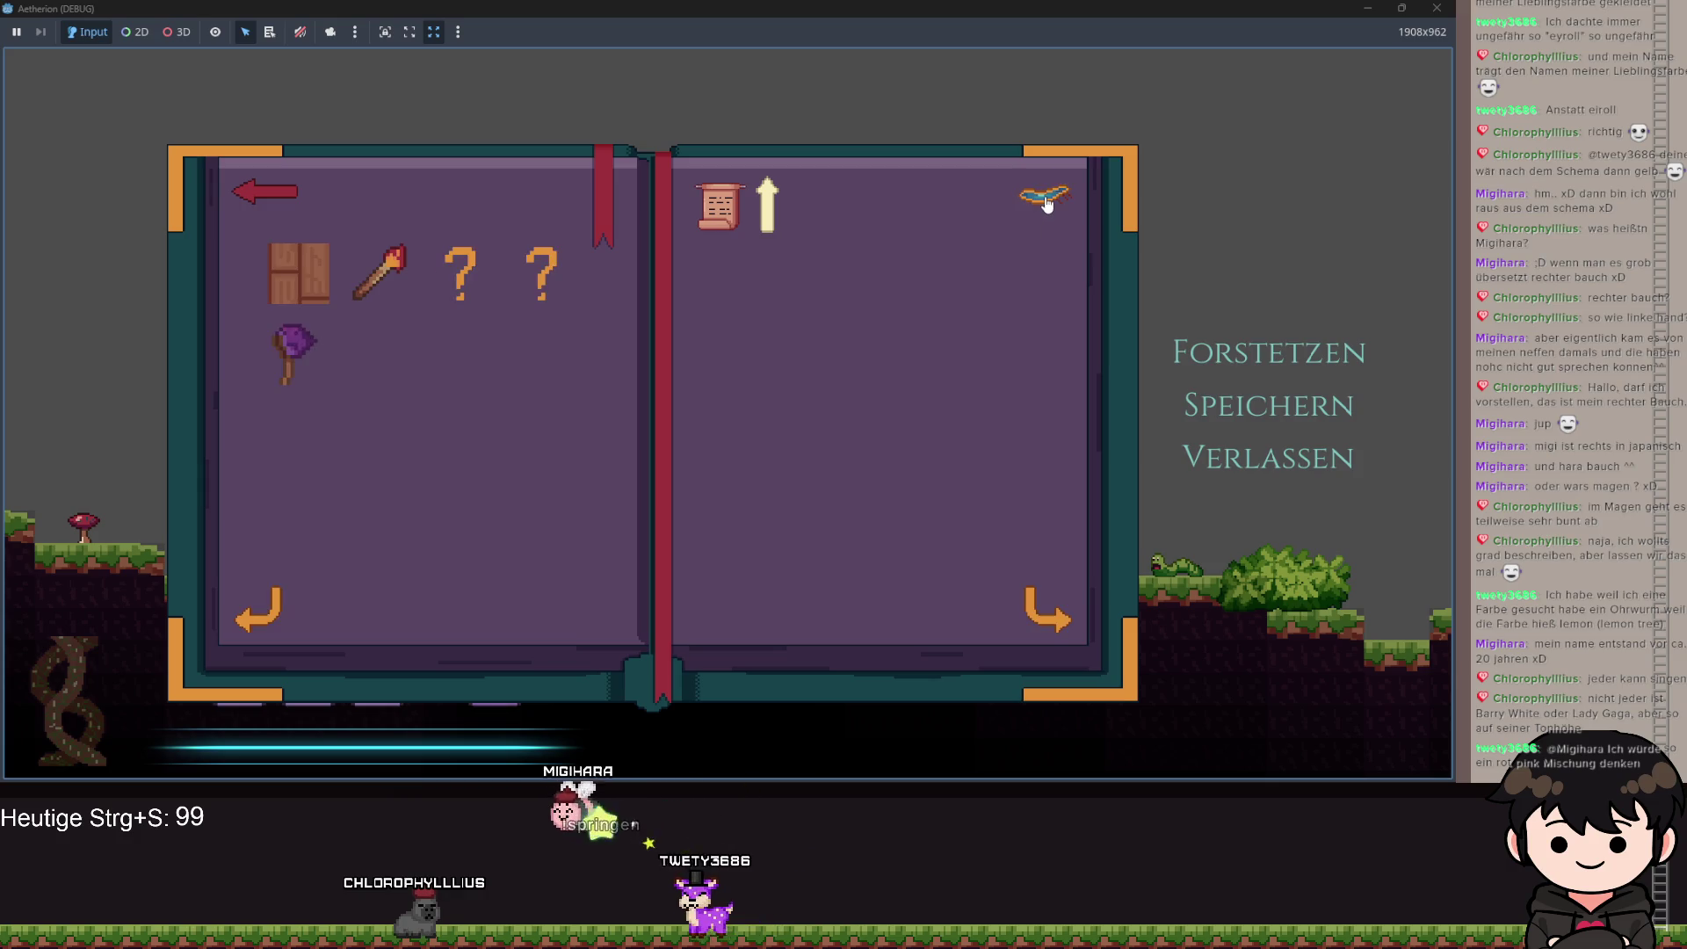
pyautogui.click(1048, 197)
pyautogui.click(1048, 204)
pyautogui.click(1048, 204)
pyautogui.doubleClick(1049, 204)
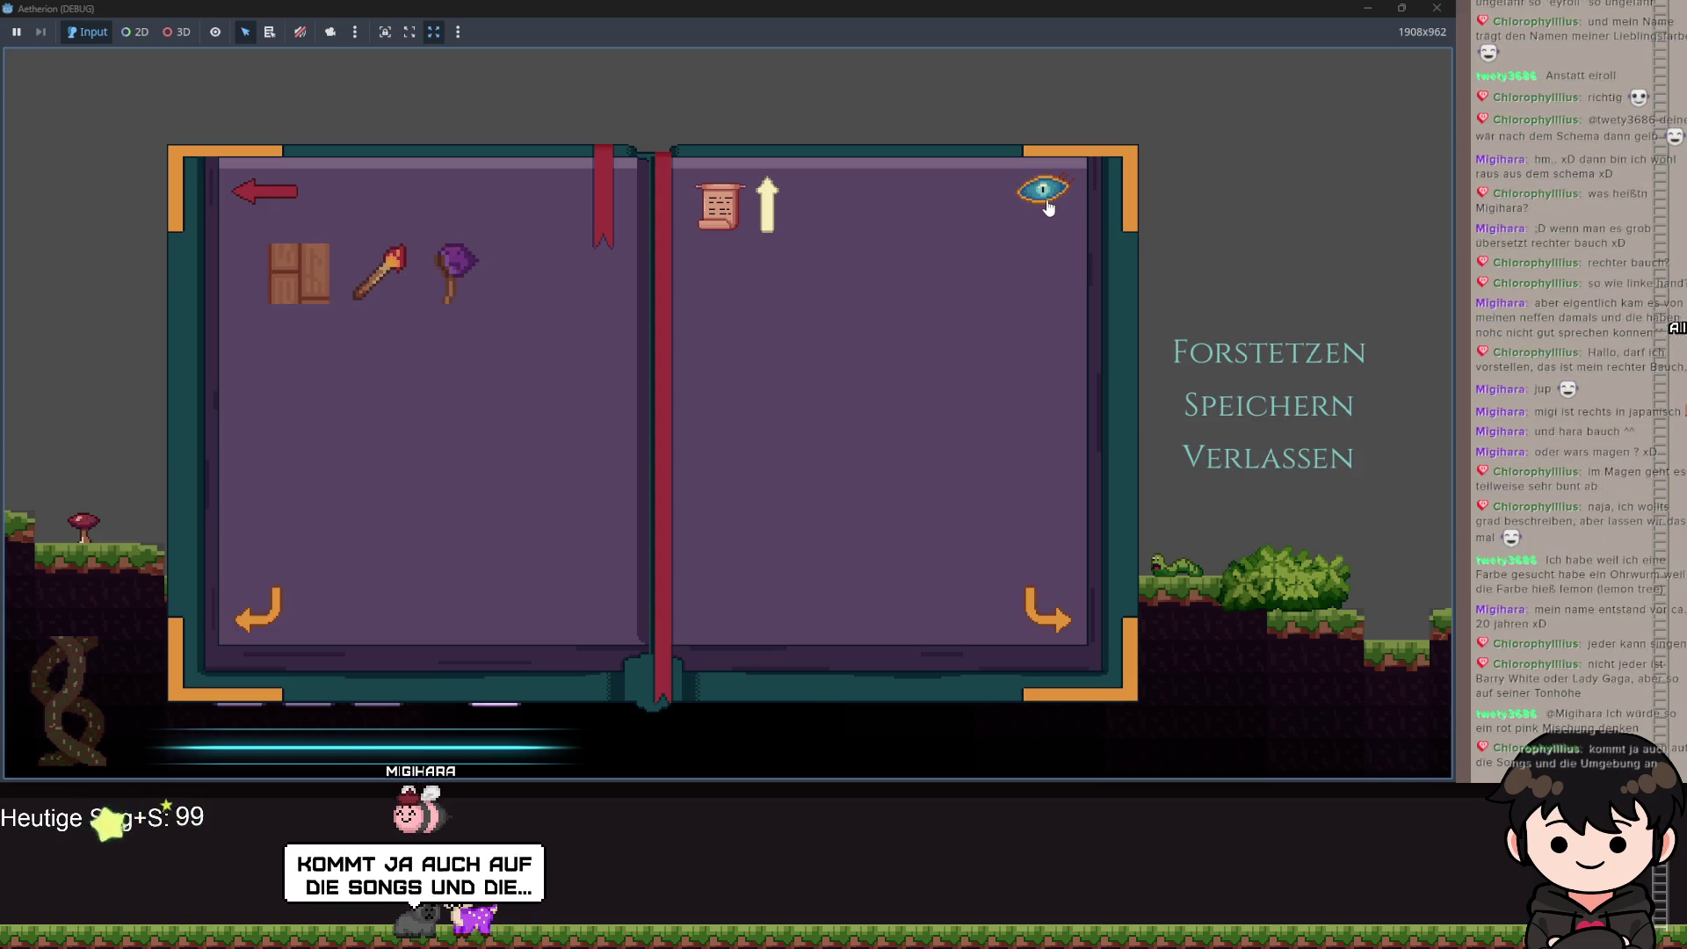
pyautogui.click(1048, 204)
pyautogui.click(1048, 203)
pyautogui.click(1048, 203)
pyautogui.click(1048, 204)
pyautogui.click(1048, 204)
pyautogui.click(1048, 204)
pyautogui.click(1048, 203)
pyautogui.click(1050, 202)
pyautogui.click(1055, 200)
pyautogui.click(1057, 198)
pyautogui.click(1059, 195)
pyautogui.click(1059, 197)
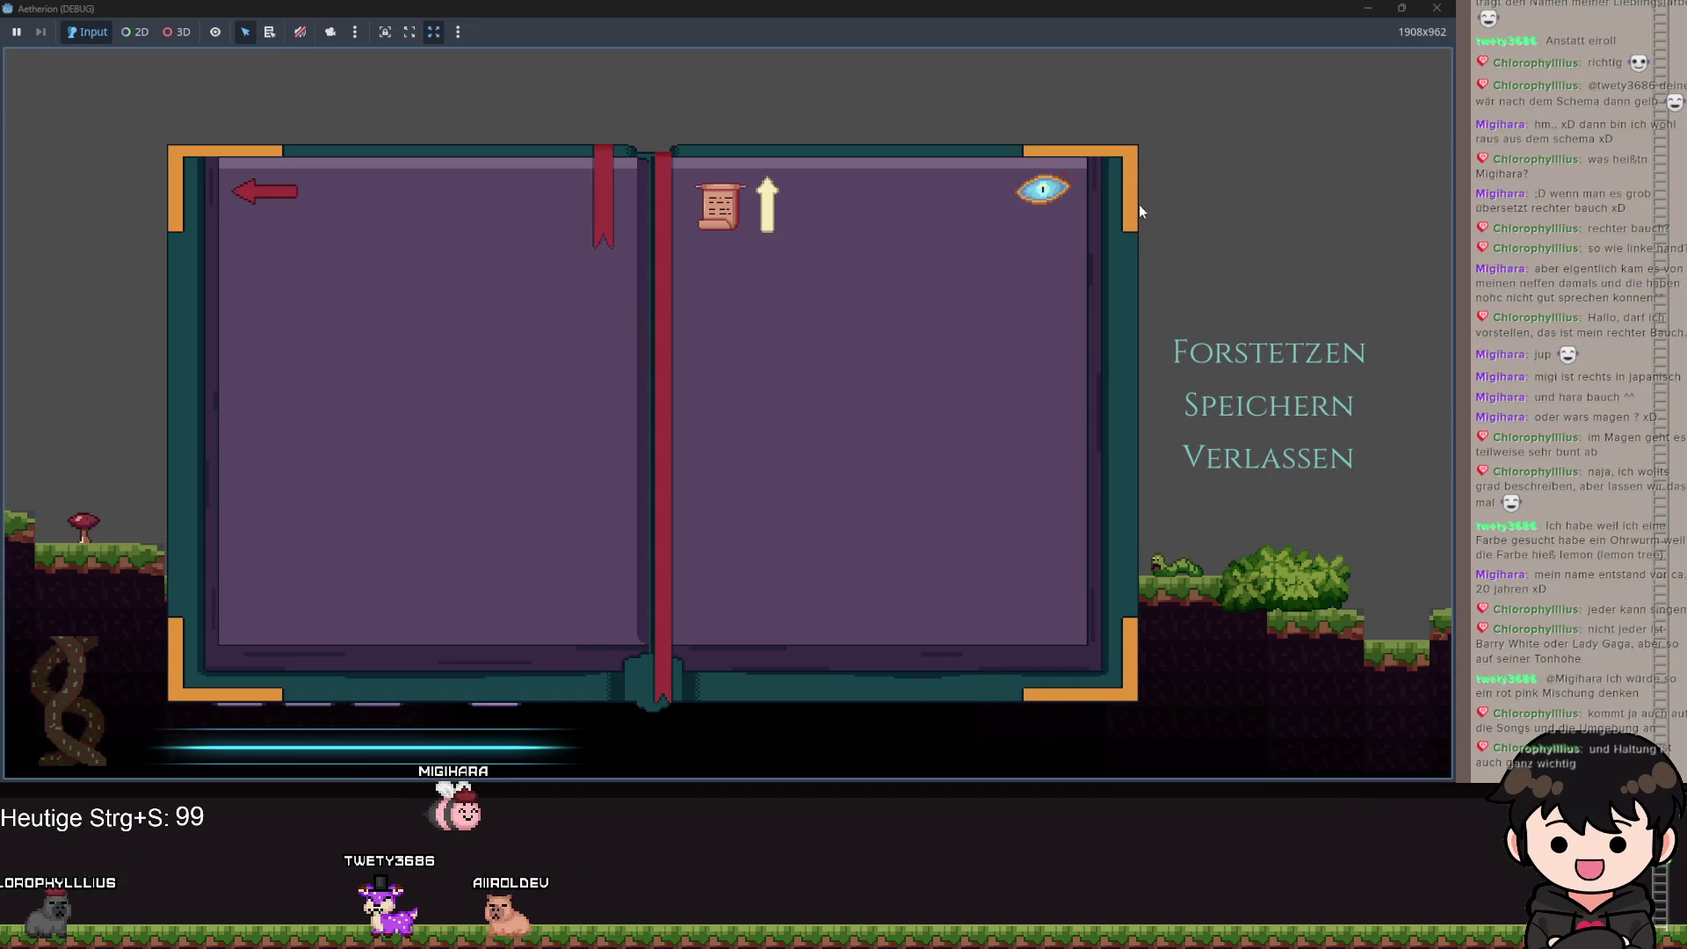
# Reverse the recipe sort direction and cycle through sort criteria, then close the book.
pyautogui.click(754, 209)
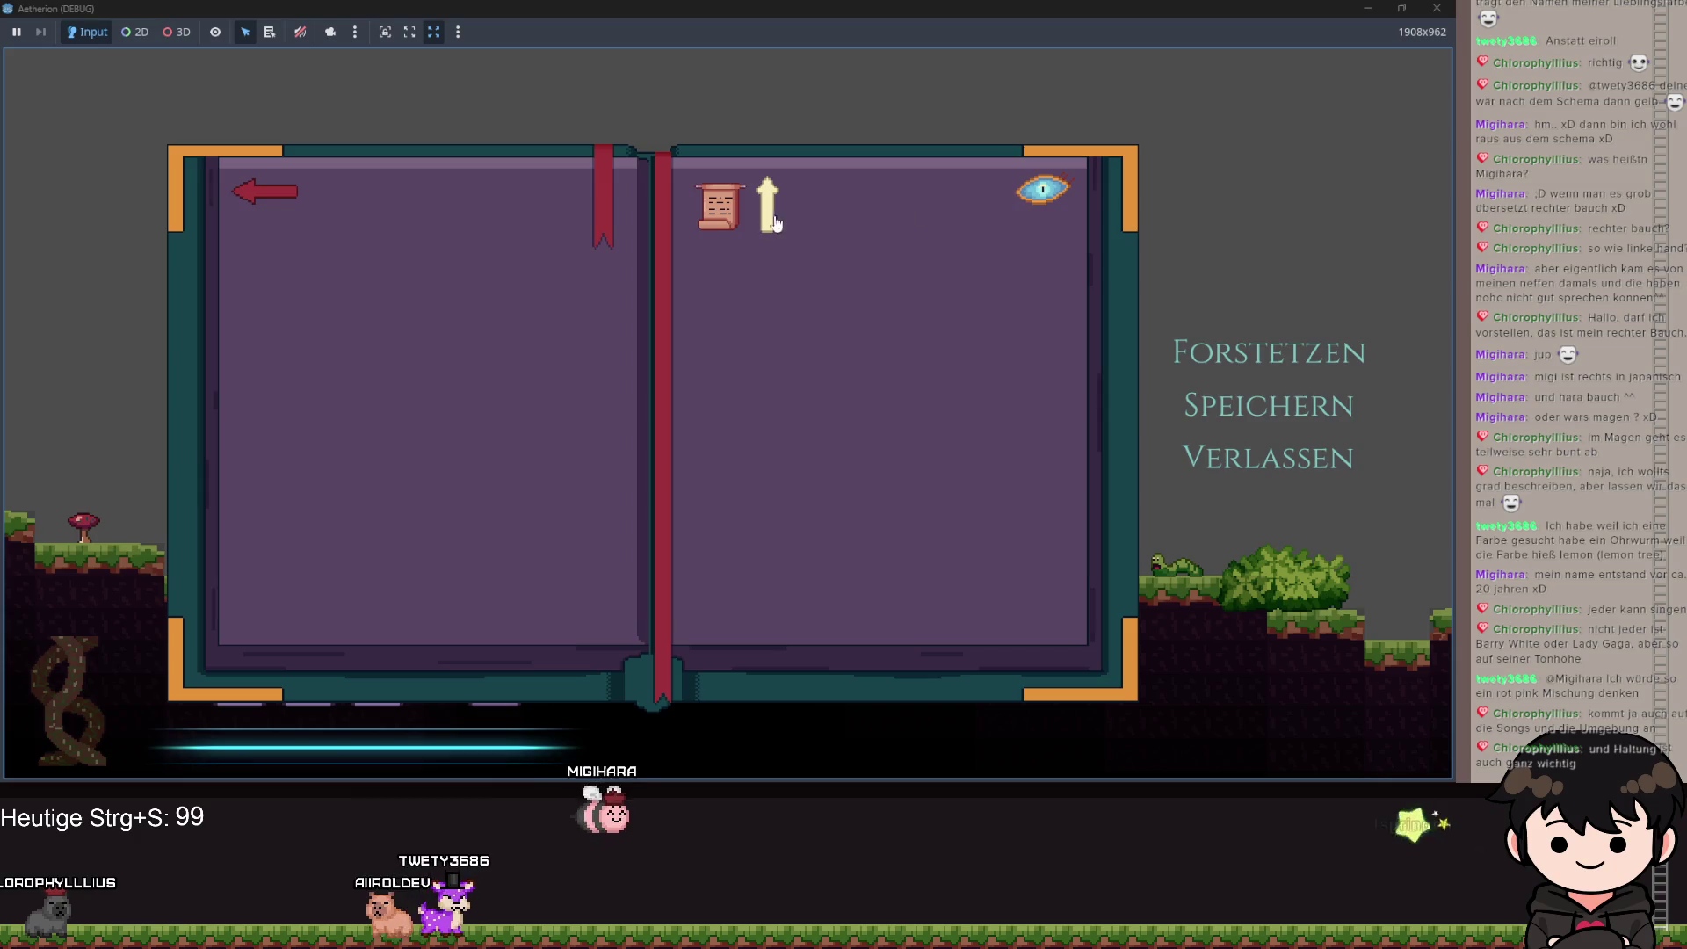
pyautogui.click(754, 208)
pyautogui.click(754, 208)
pyautogui.click(754, 209)
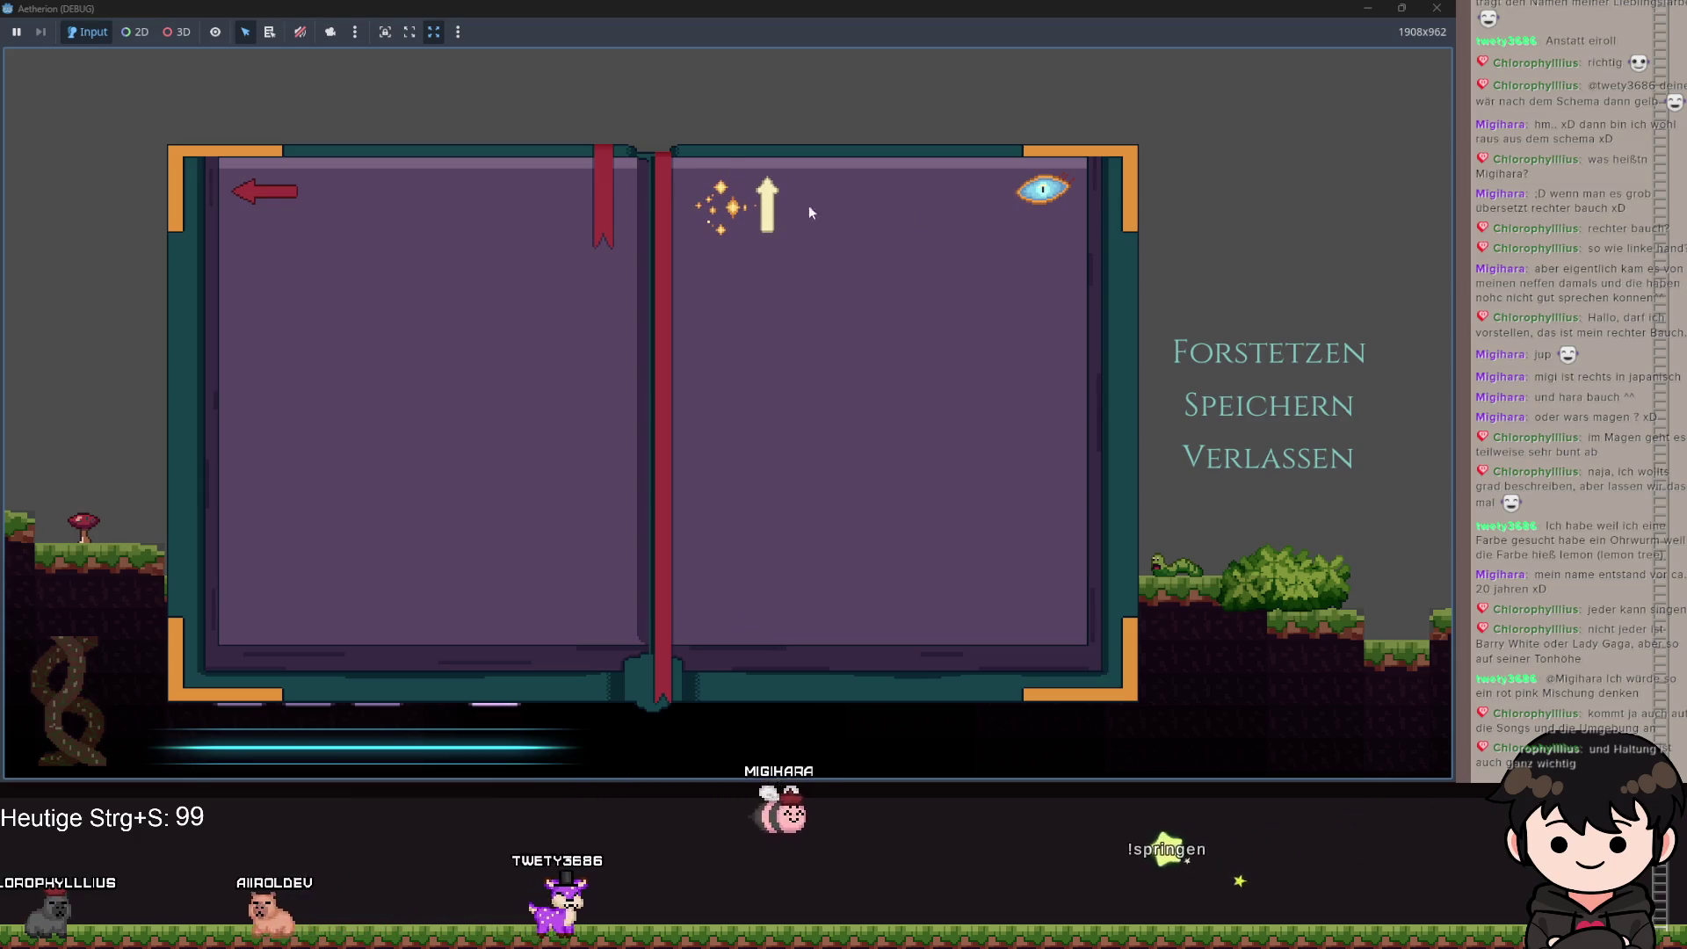
pyautogui.click(1043, 194)
pyautogui.press('Escape')
pyautogui.press('Escape')
pyautogui.press('Escape')
pyautogui.press('Escape')
# Return to the game, split the stick stack, reopen the recipe book, then shrink the game window.
pyautogui.click(1037, 191)
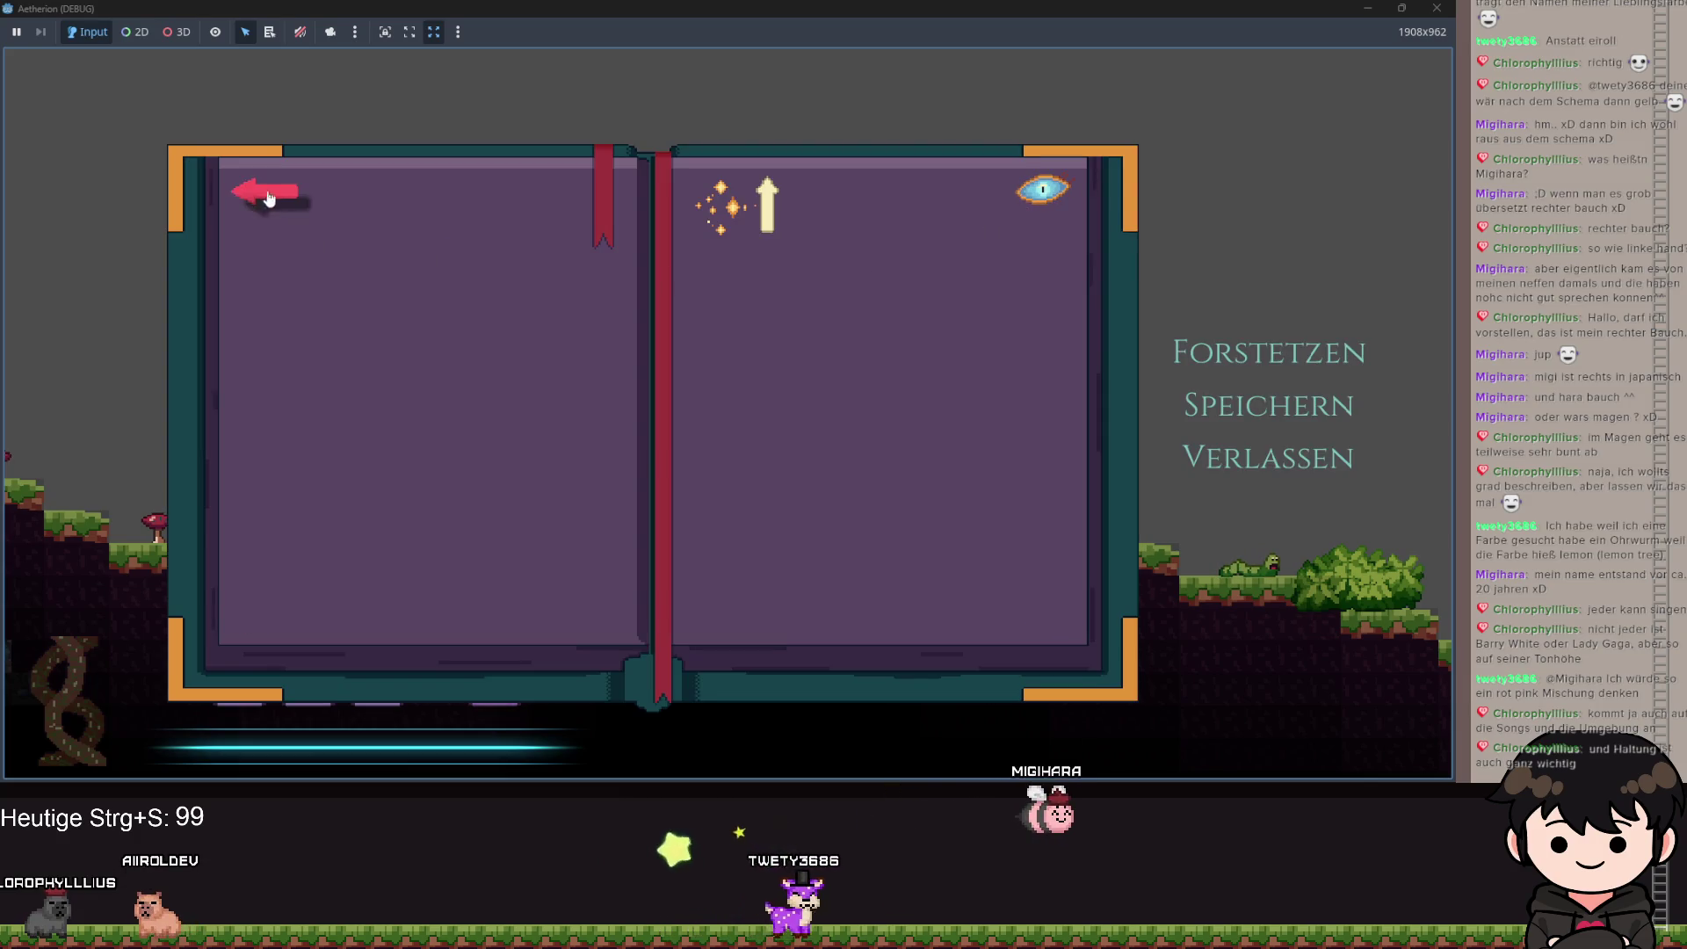
pyautogui.click(251, 186)
pyautogui.press('Escape')
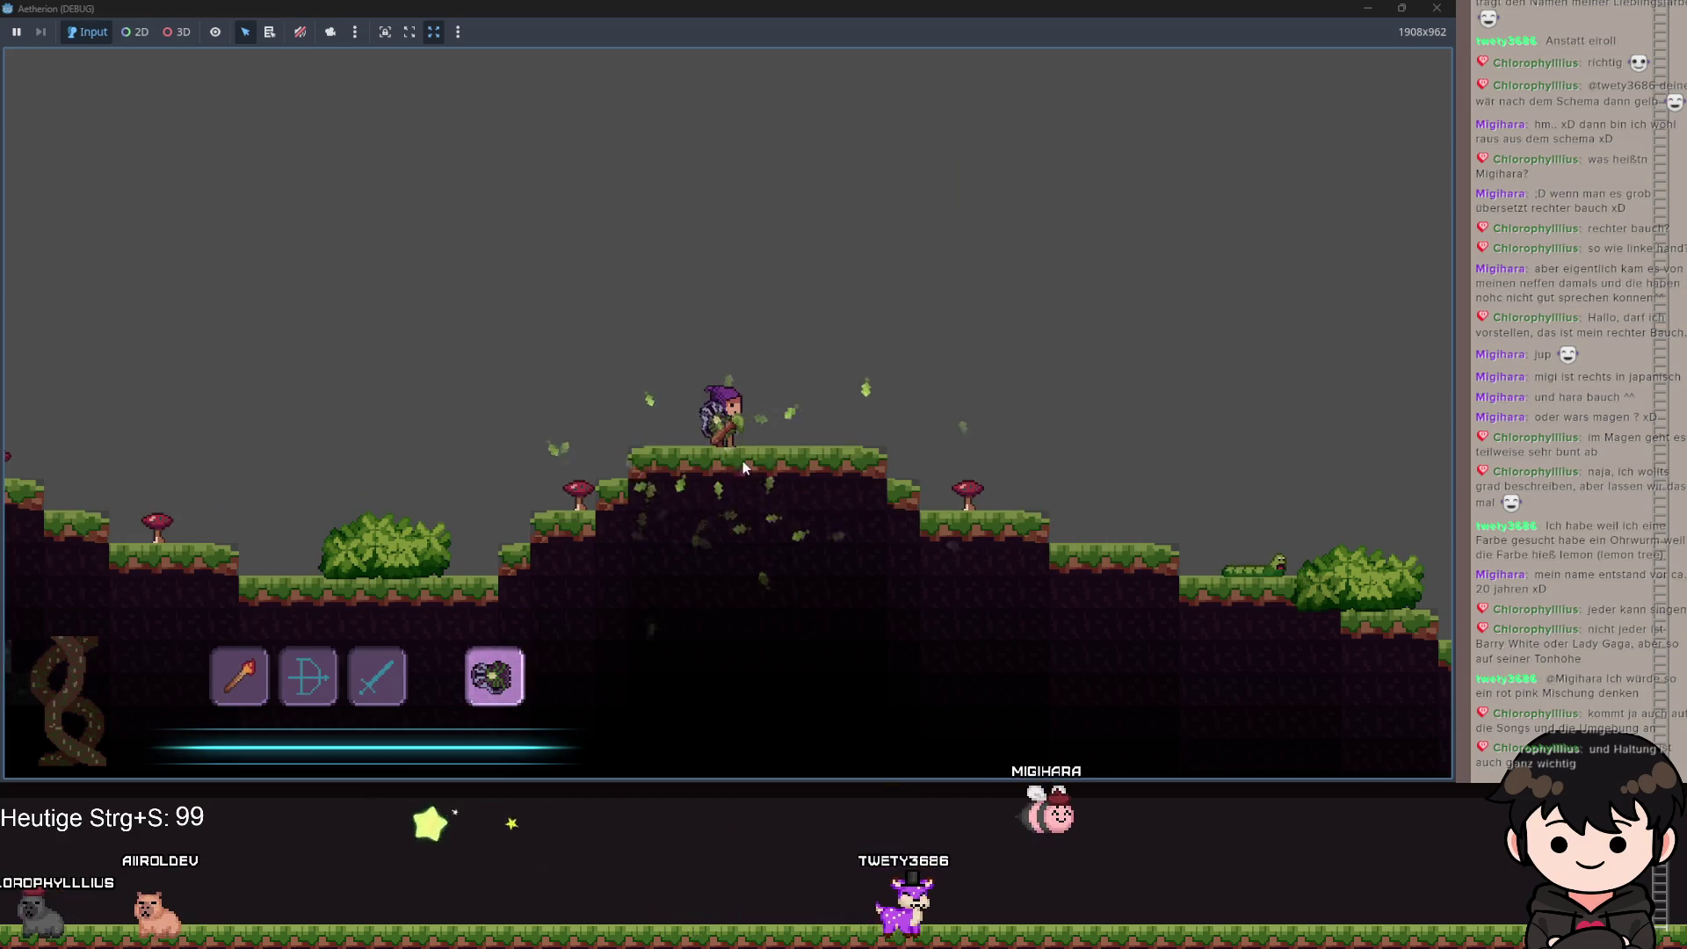
pyautogui.press('d')
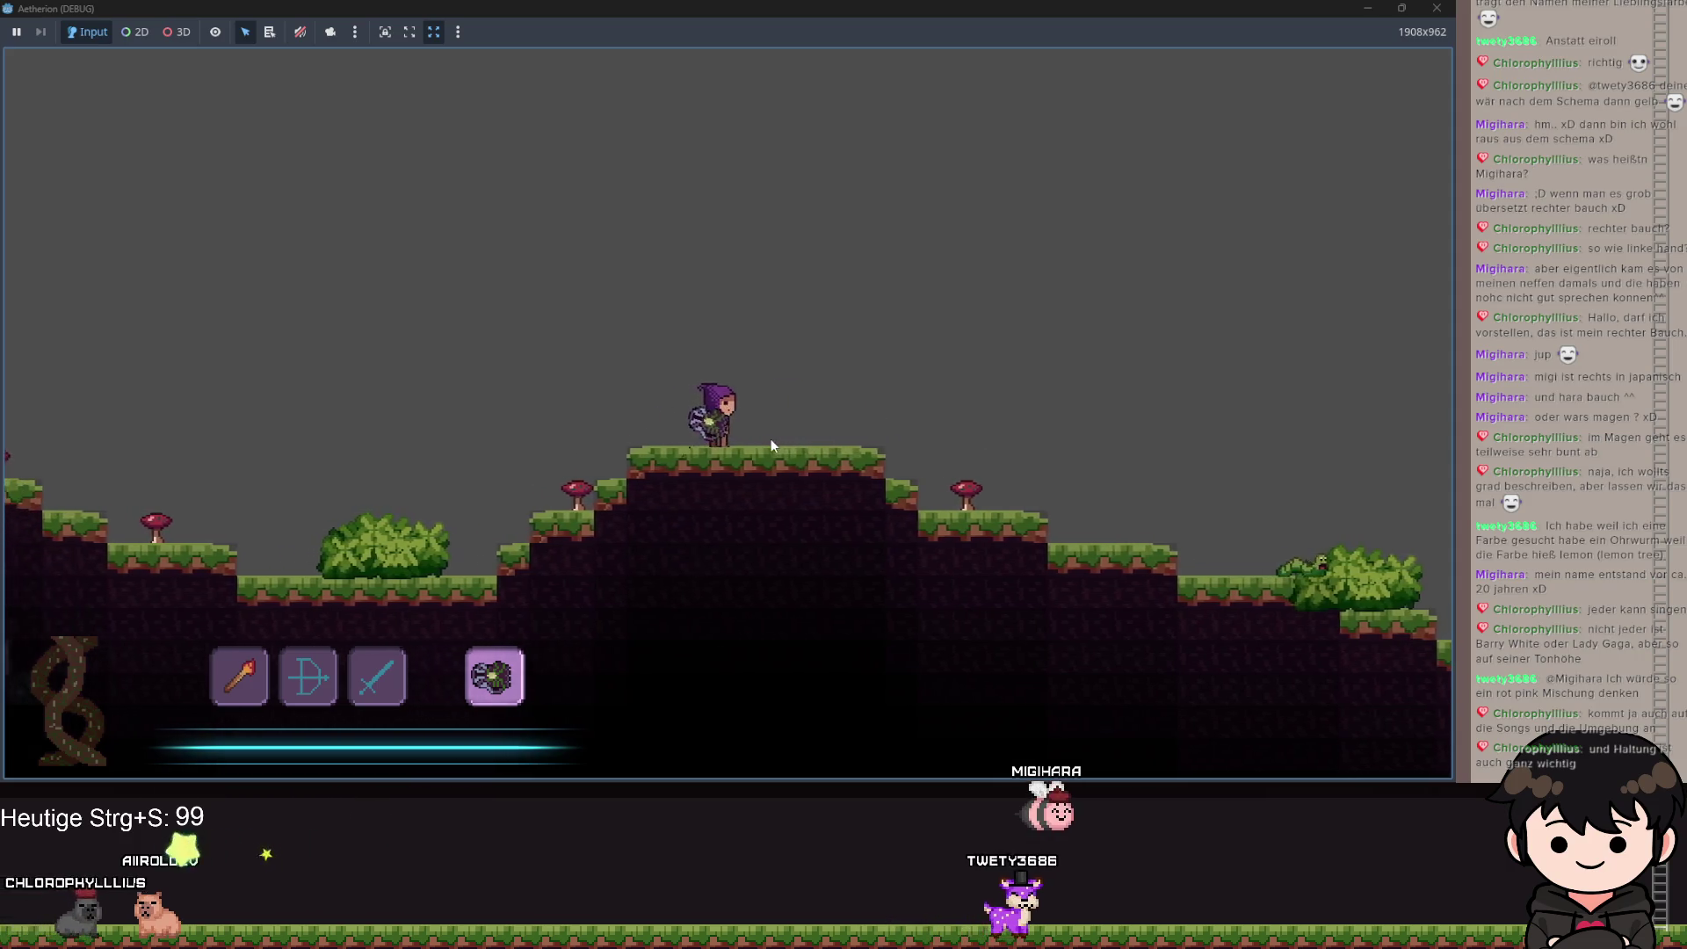
pyautogui.press('Escape')
pyautogui.rightClick(586, 354)
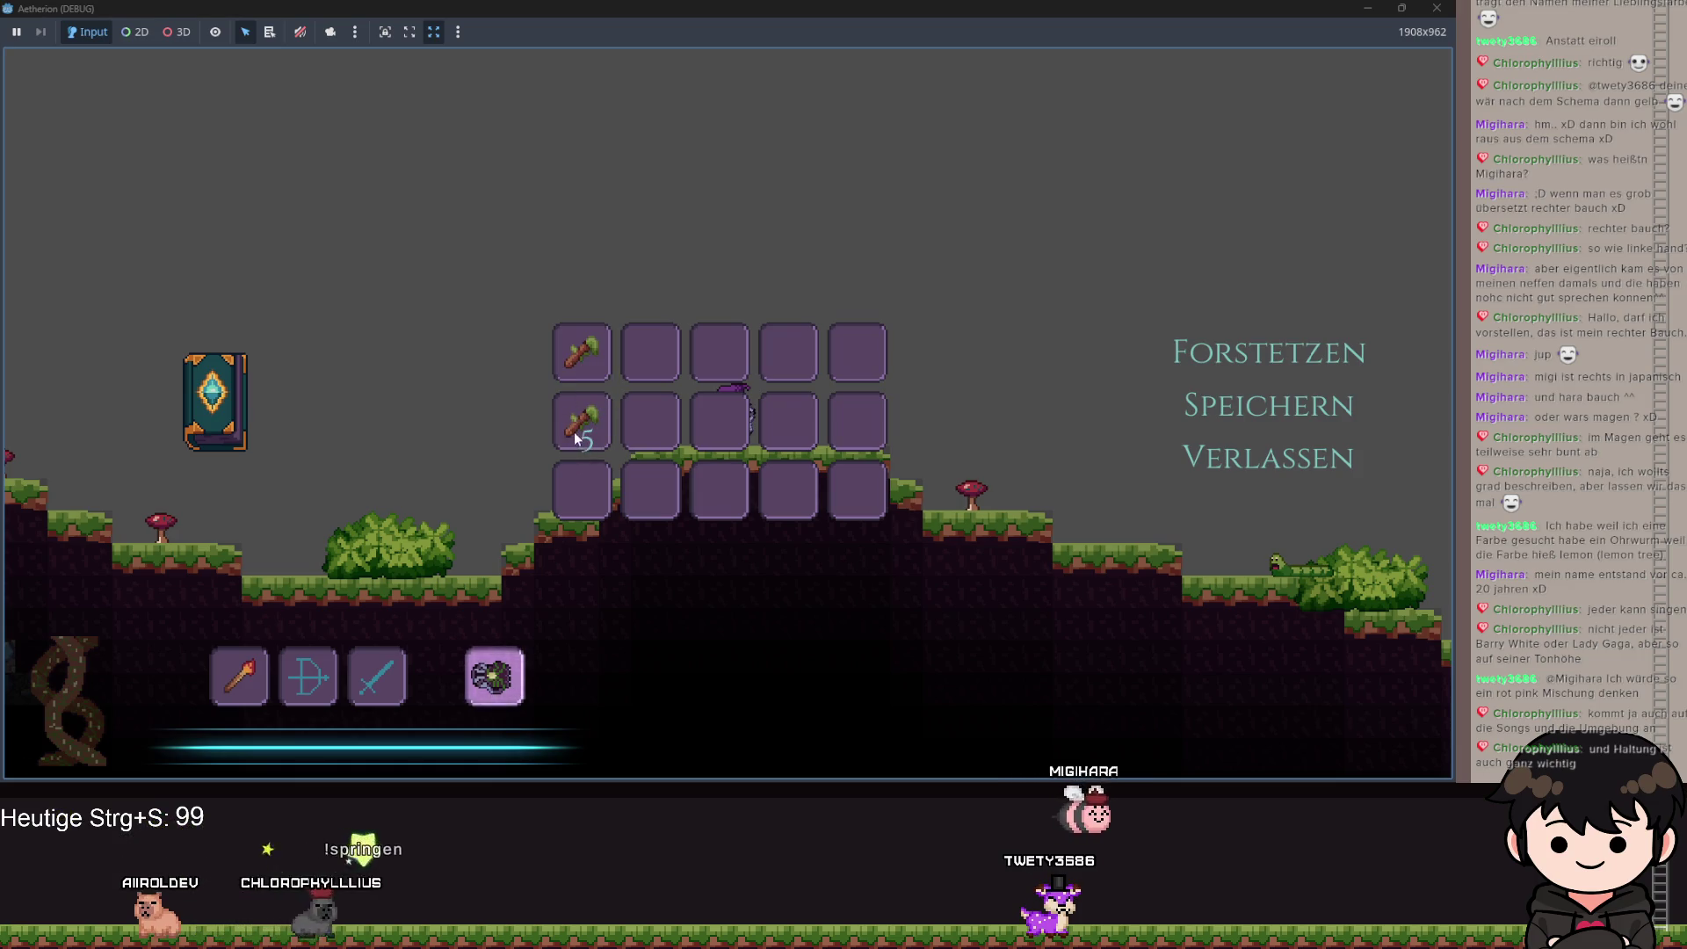
pyautogui.press('b')
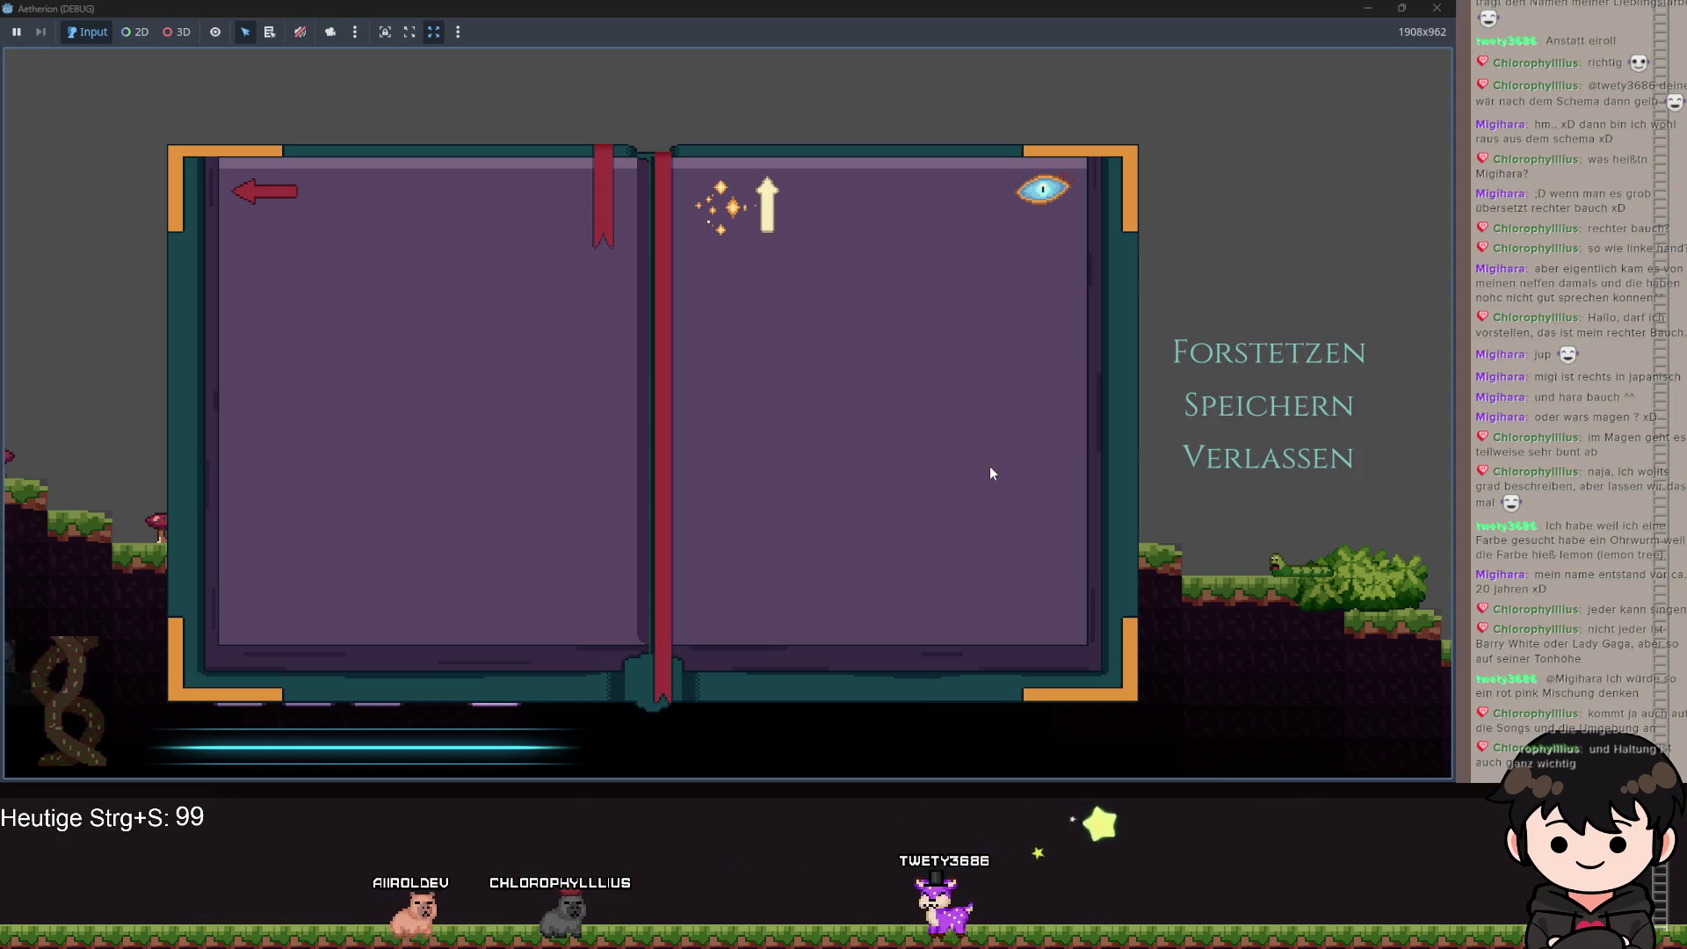
pyautogui.press('Escape')
pyautogui.press('Escape')
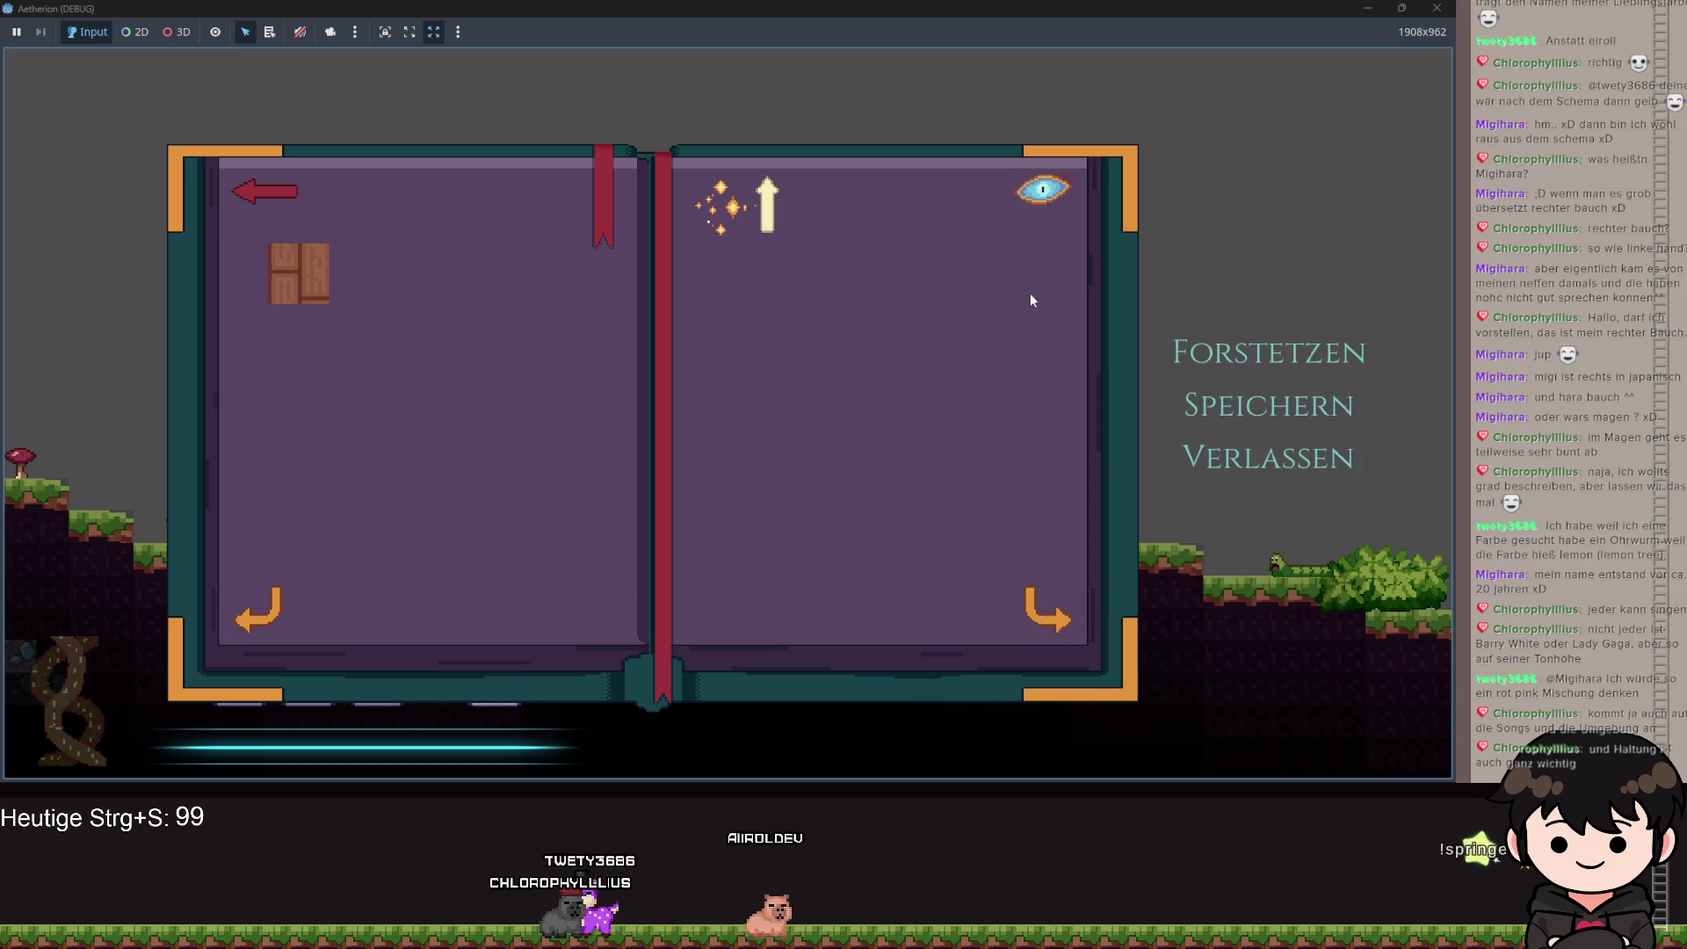
pyautogui.moveTo(1256, 8)
pyautogui.mouseDown()
pyautogui.moveTo(1142, 14)
pyautogui.moveTo(1030, 134)
pyautogui.moveTo(944, 134)
pyautogui.mouseUp()
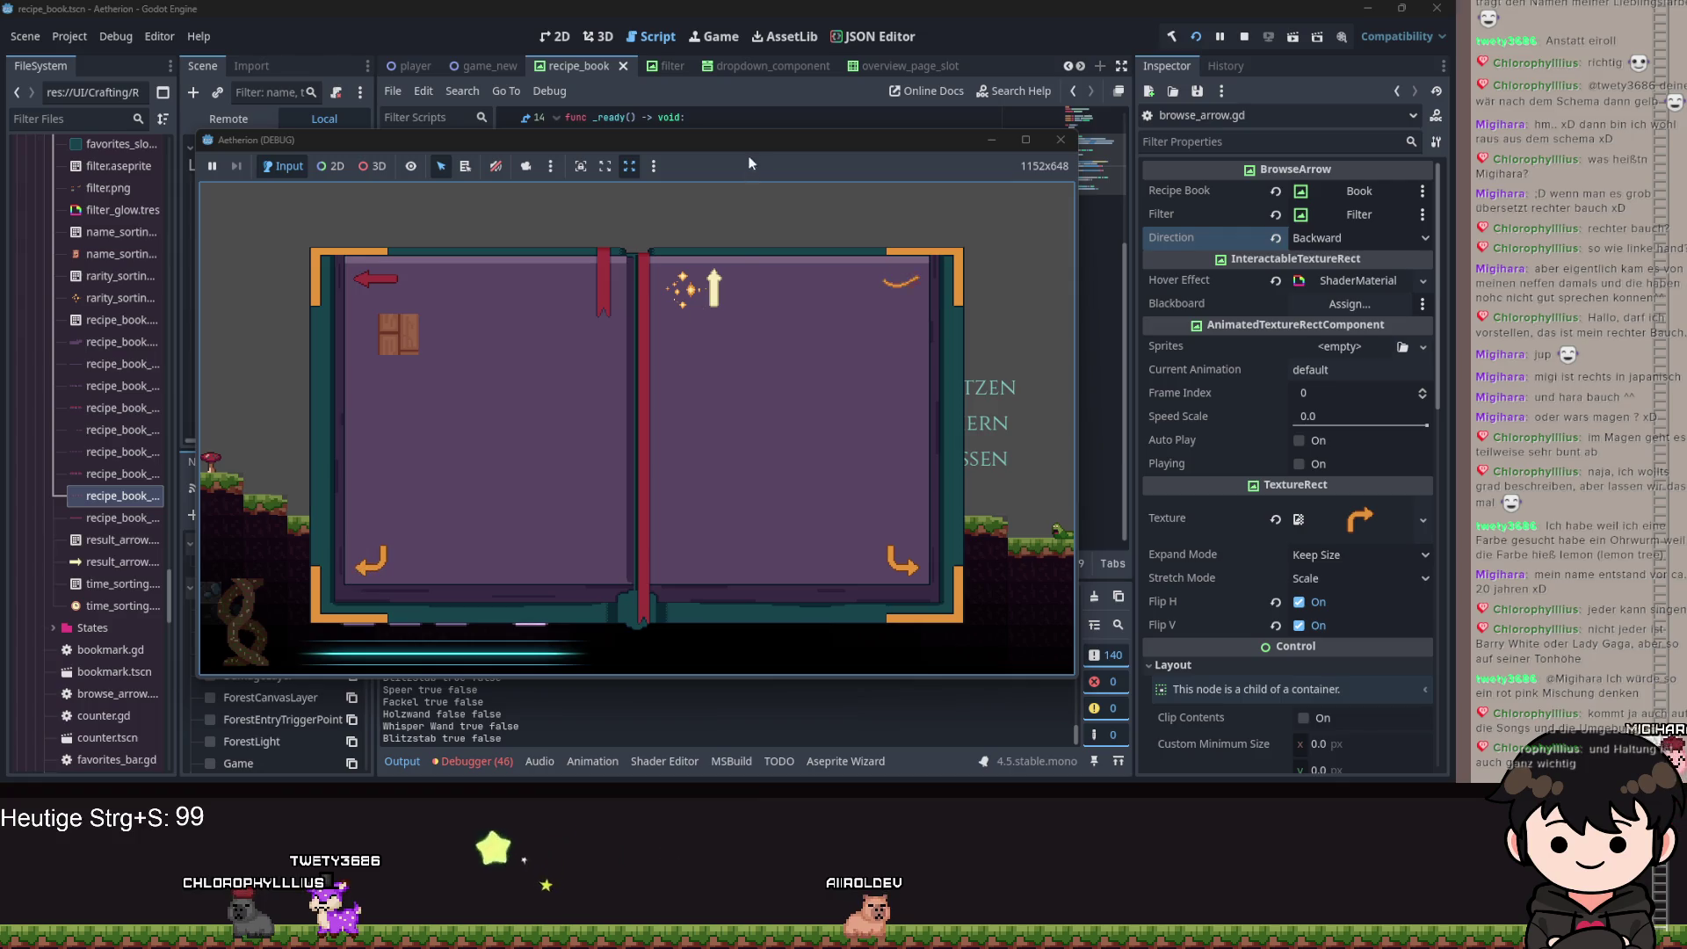
# Close the game and read browse_arrow.gd alongside its parent component's _process function.
pyautogui.press('F8')
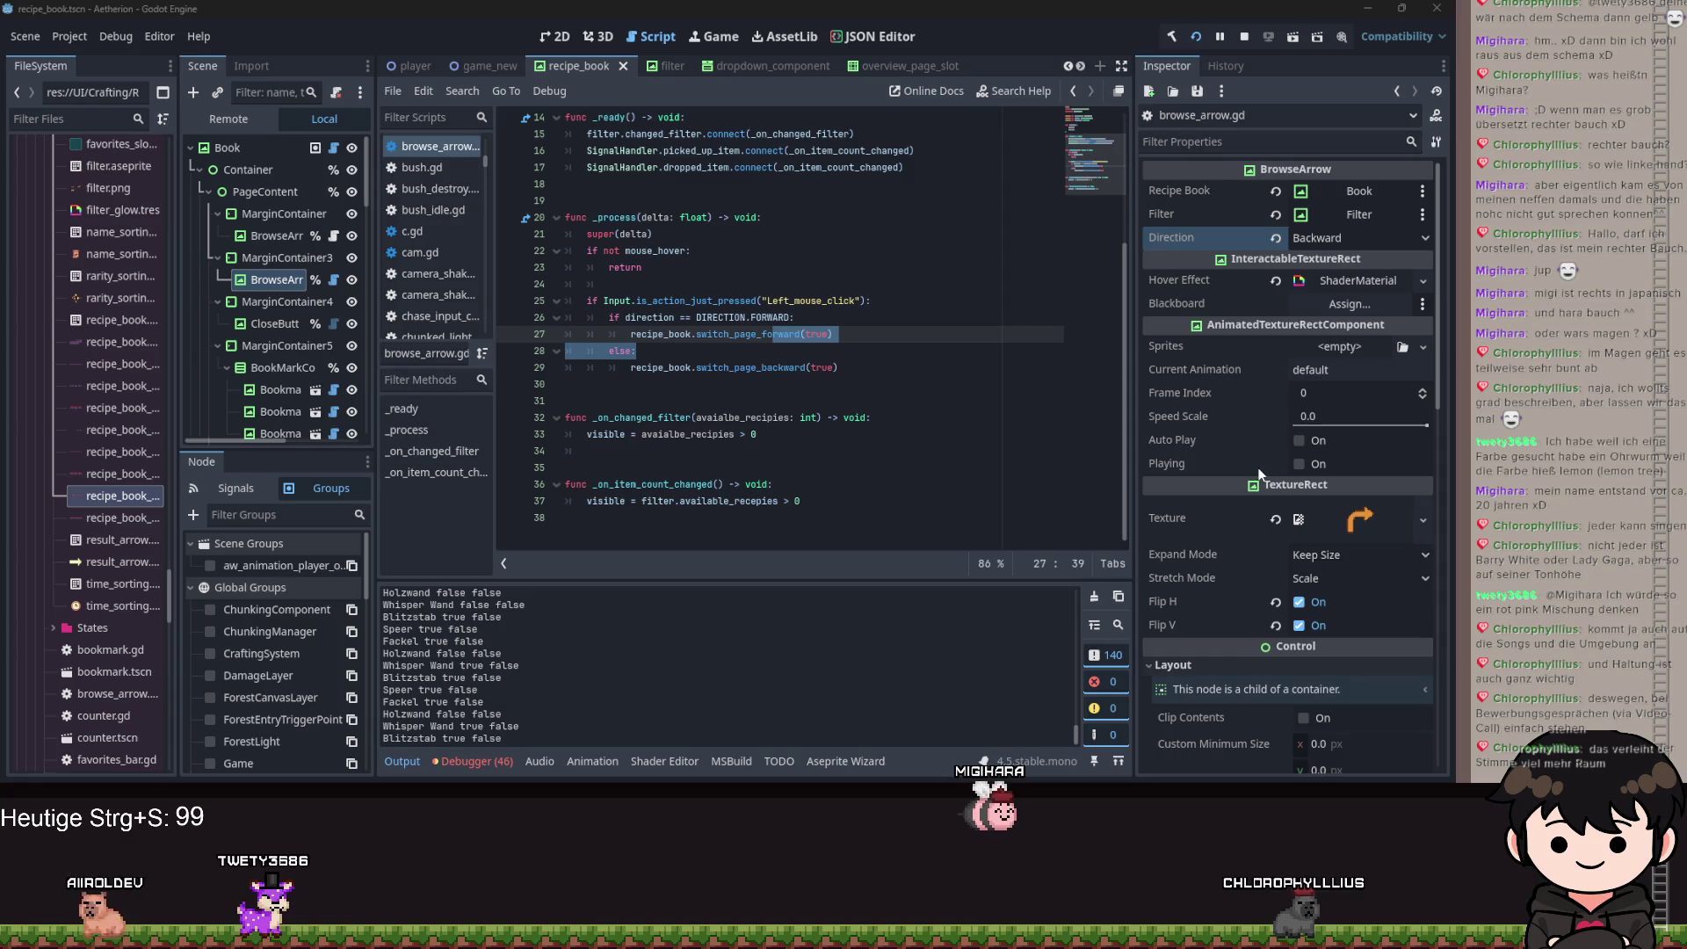
pyautogui.click(858, 335)
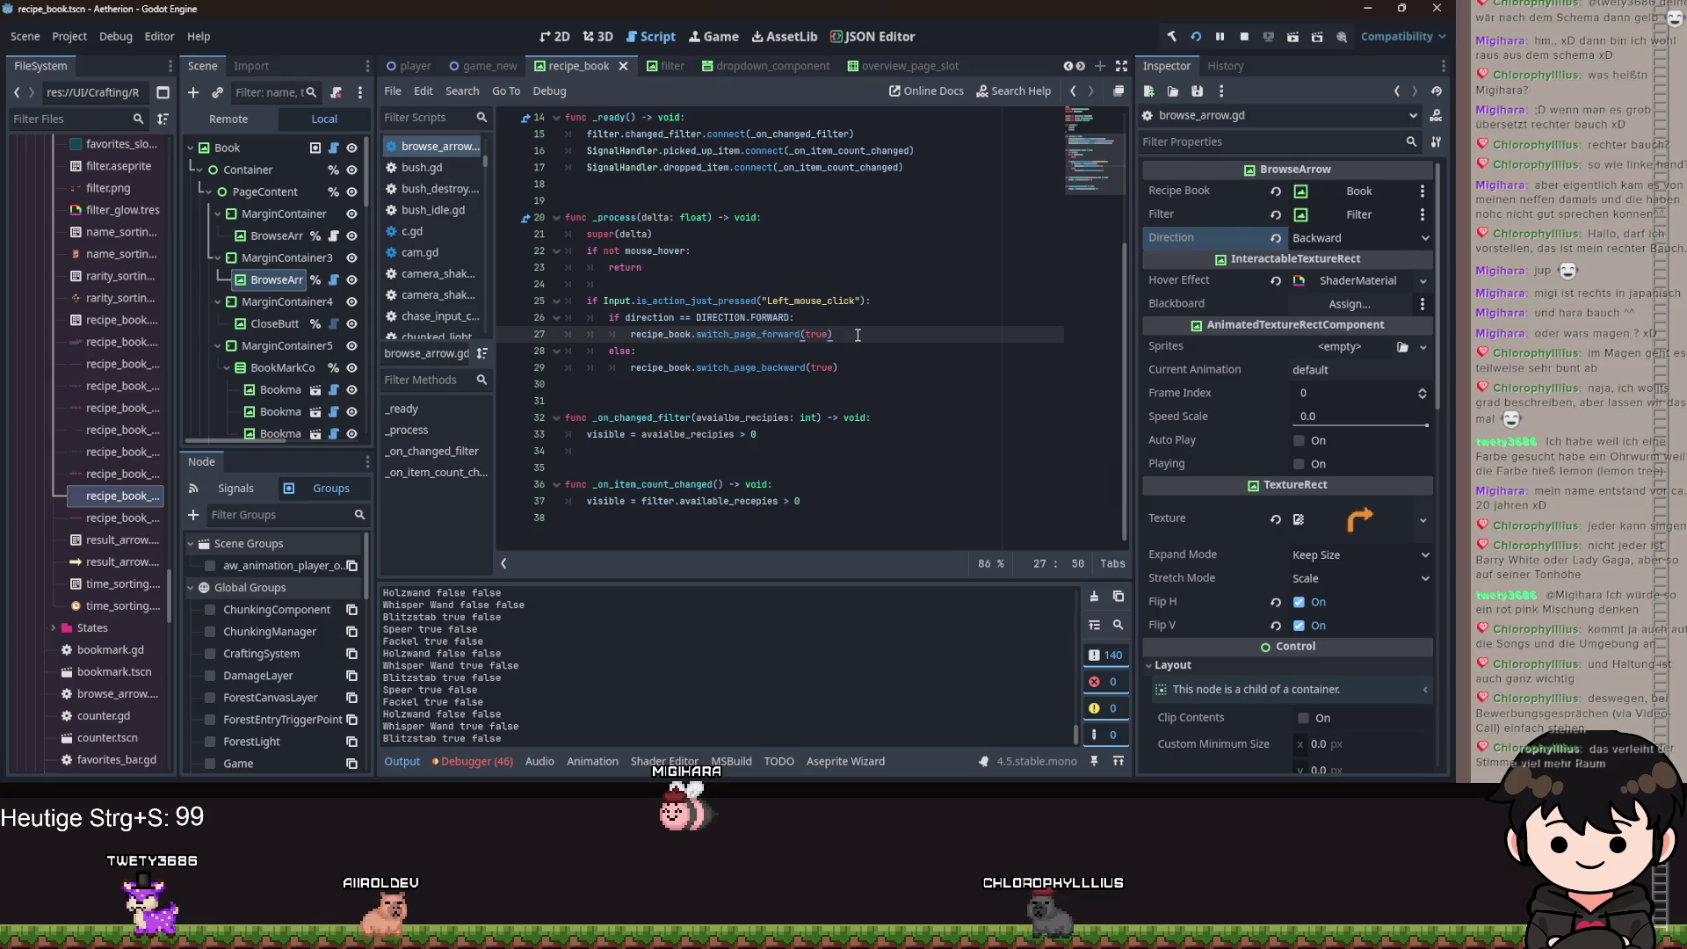
pyautogui.click(745, 269)
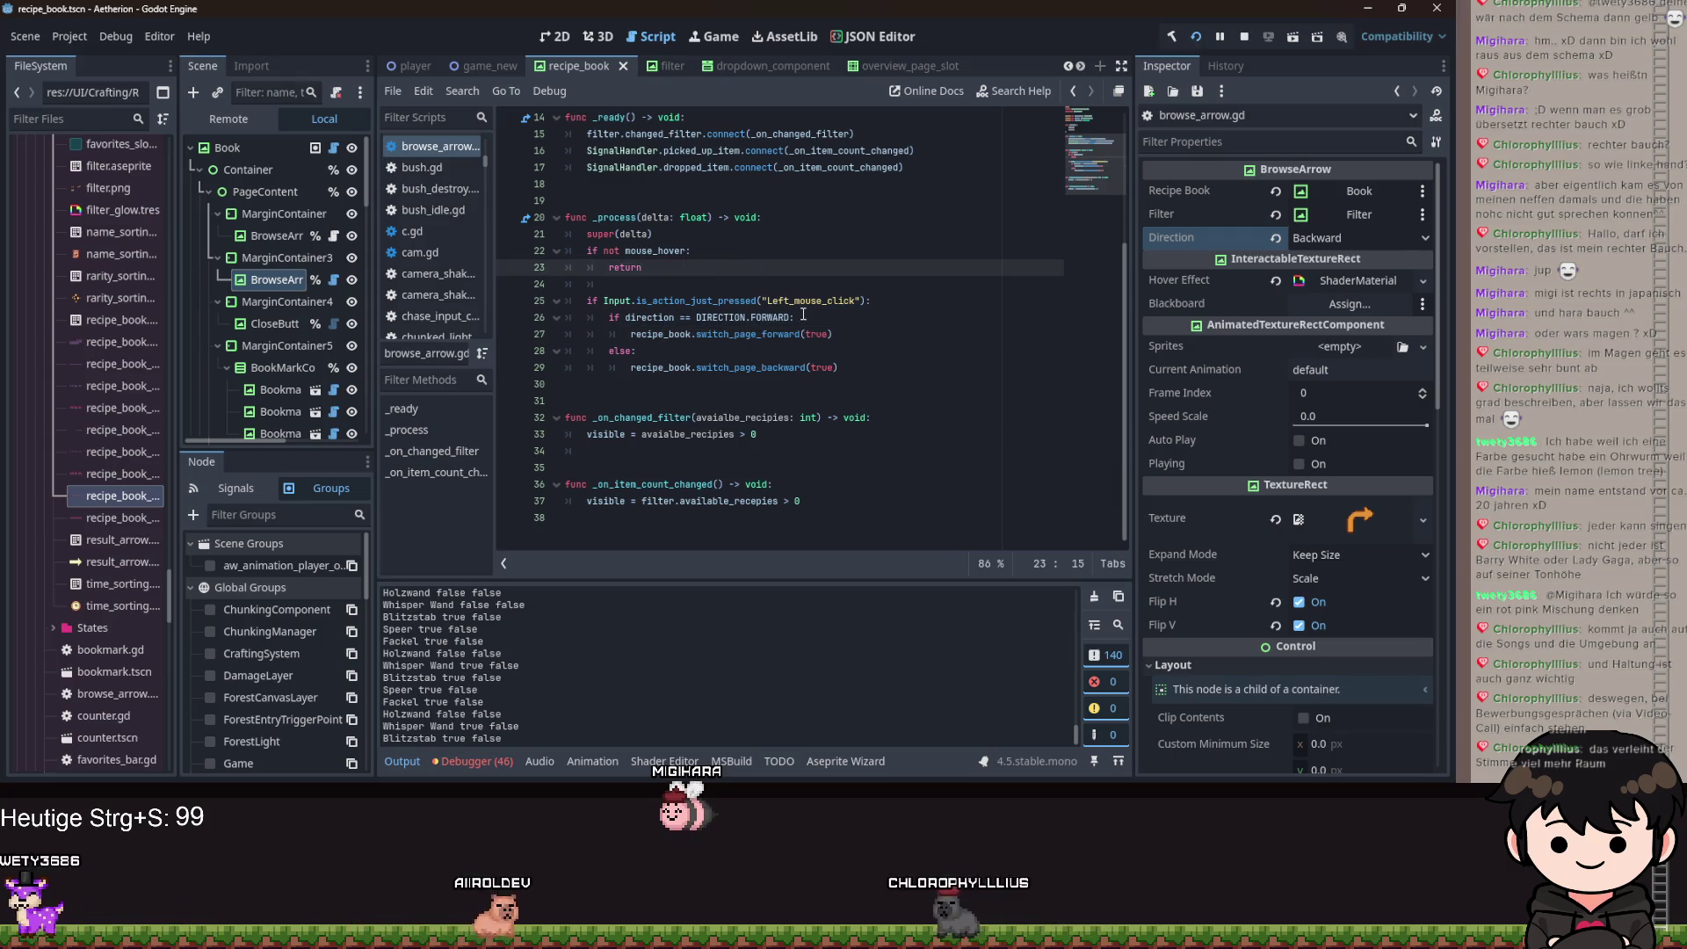
pyautogui.keyDown('ctrl'); pyautogui.click(606, 234); pyautogui.keyUp('ctrl')
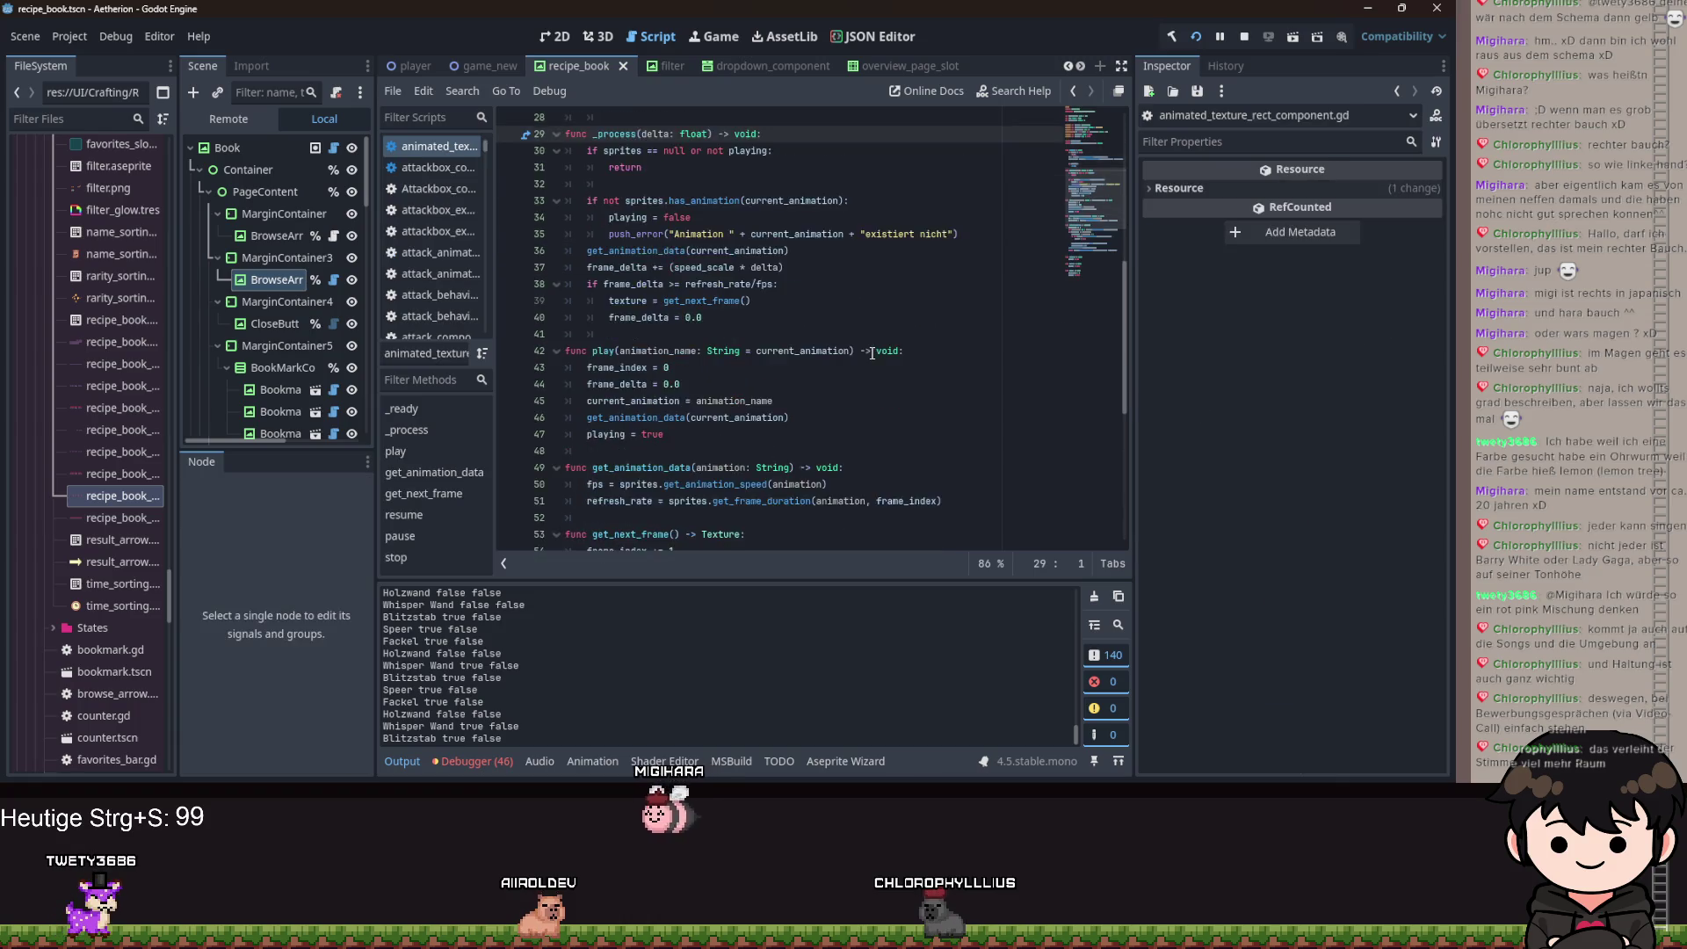
pyautogui.scroll(-8, 871, 353)
pyautogui.scroll(9, 882, 339)
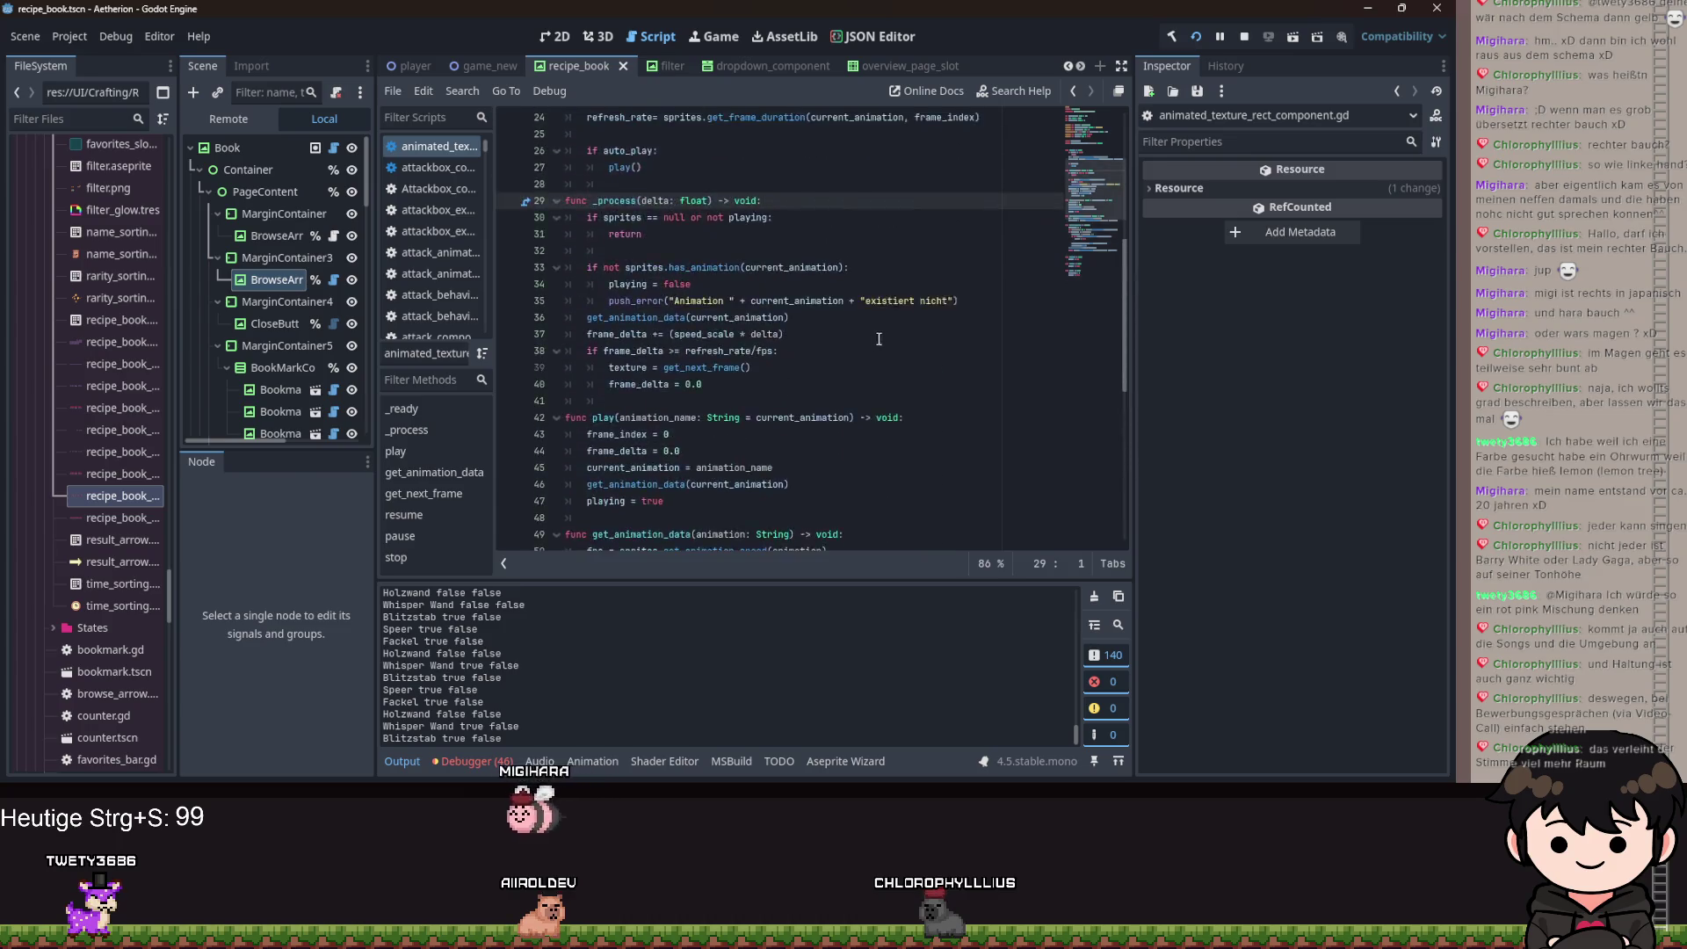
pyautogui.scroll(6, 882, 339)
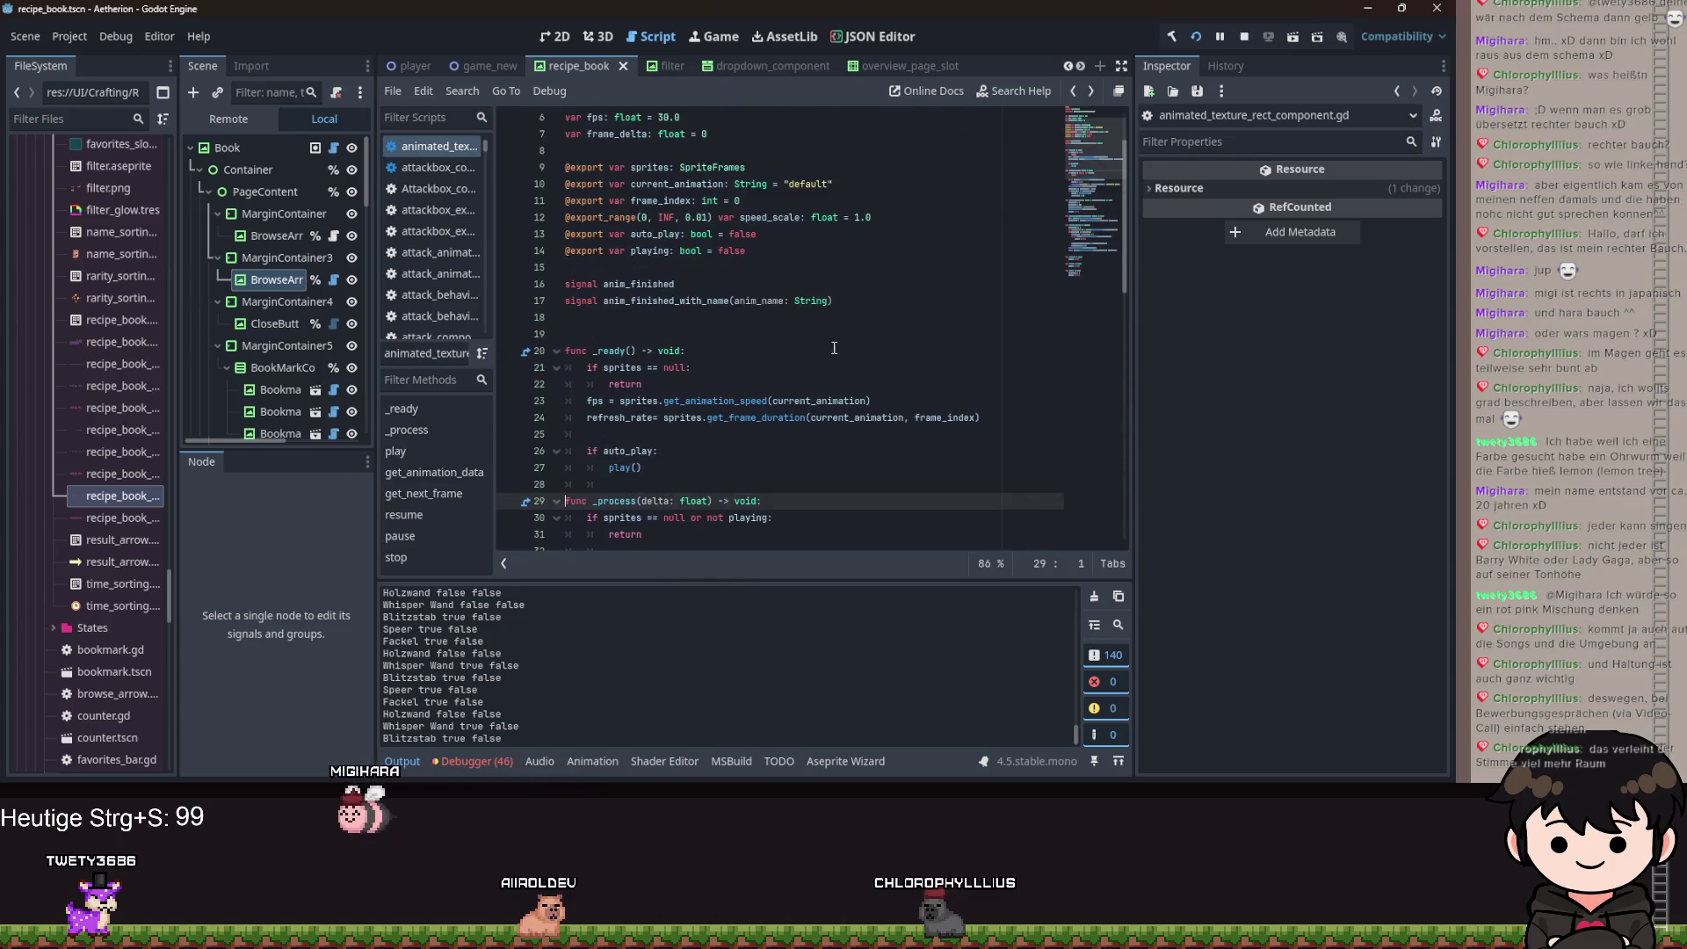
pyautogui.hotkey('alt', 'Left')
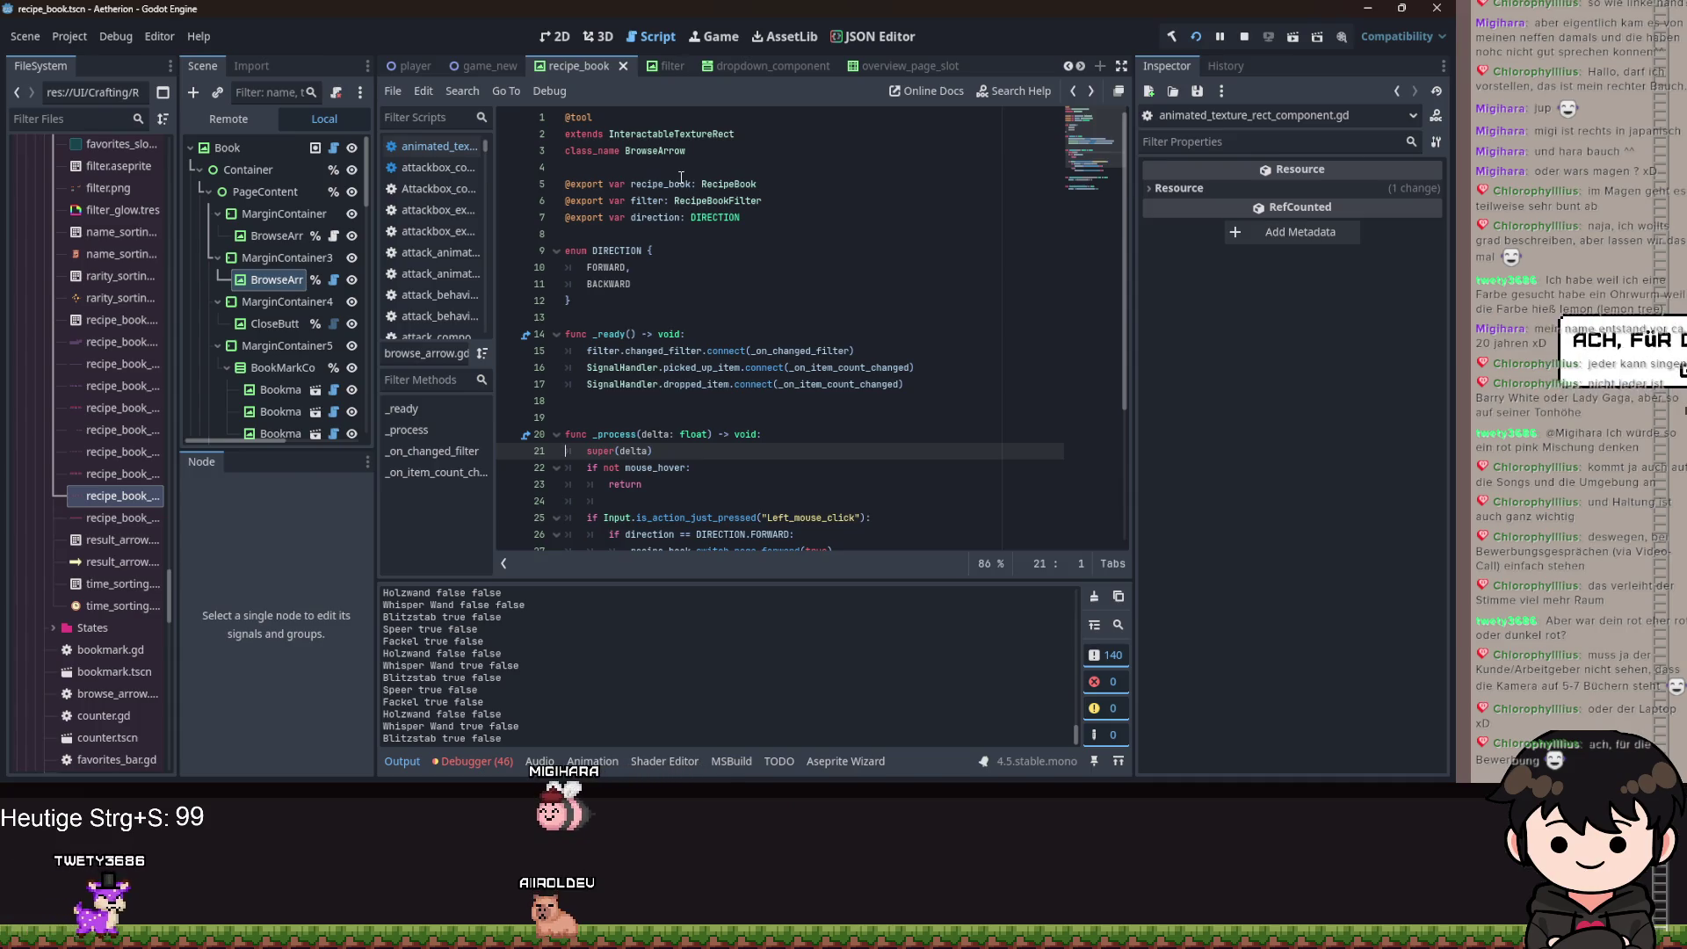
# Inspect the Left_mouse_click check and backward page-switch line, then run the game with F5.
pyautogui.doubleClick(817, 515)
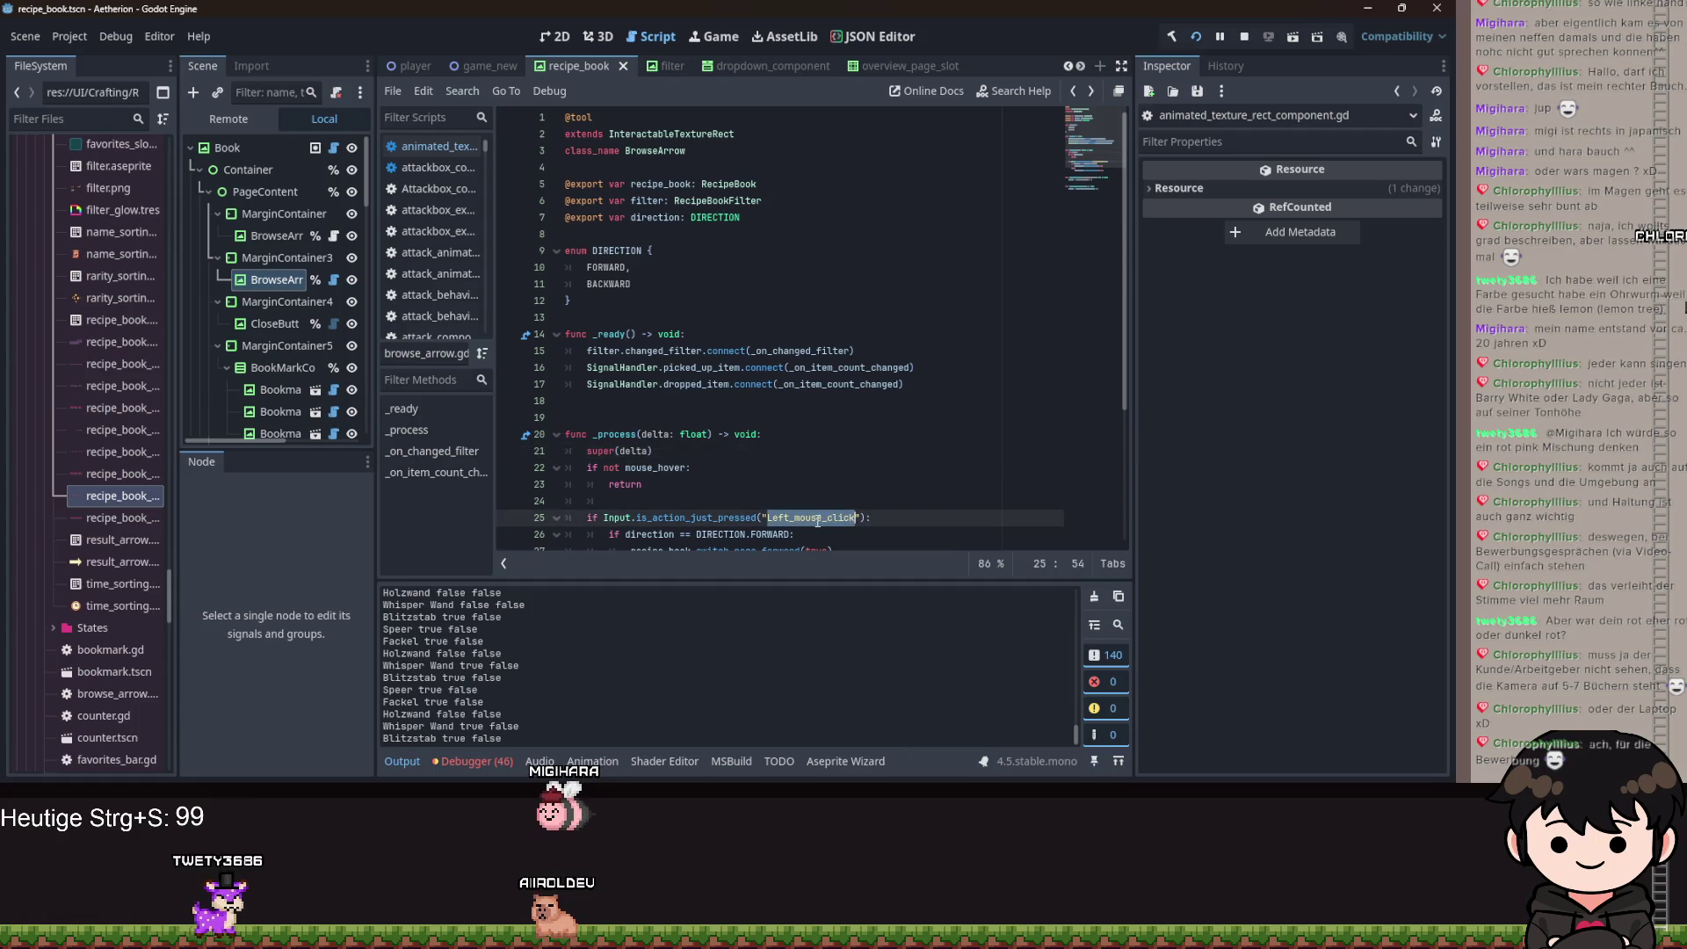
pyautogui.scroll(-4, 843, 505)
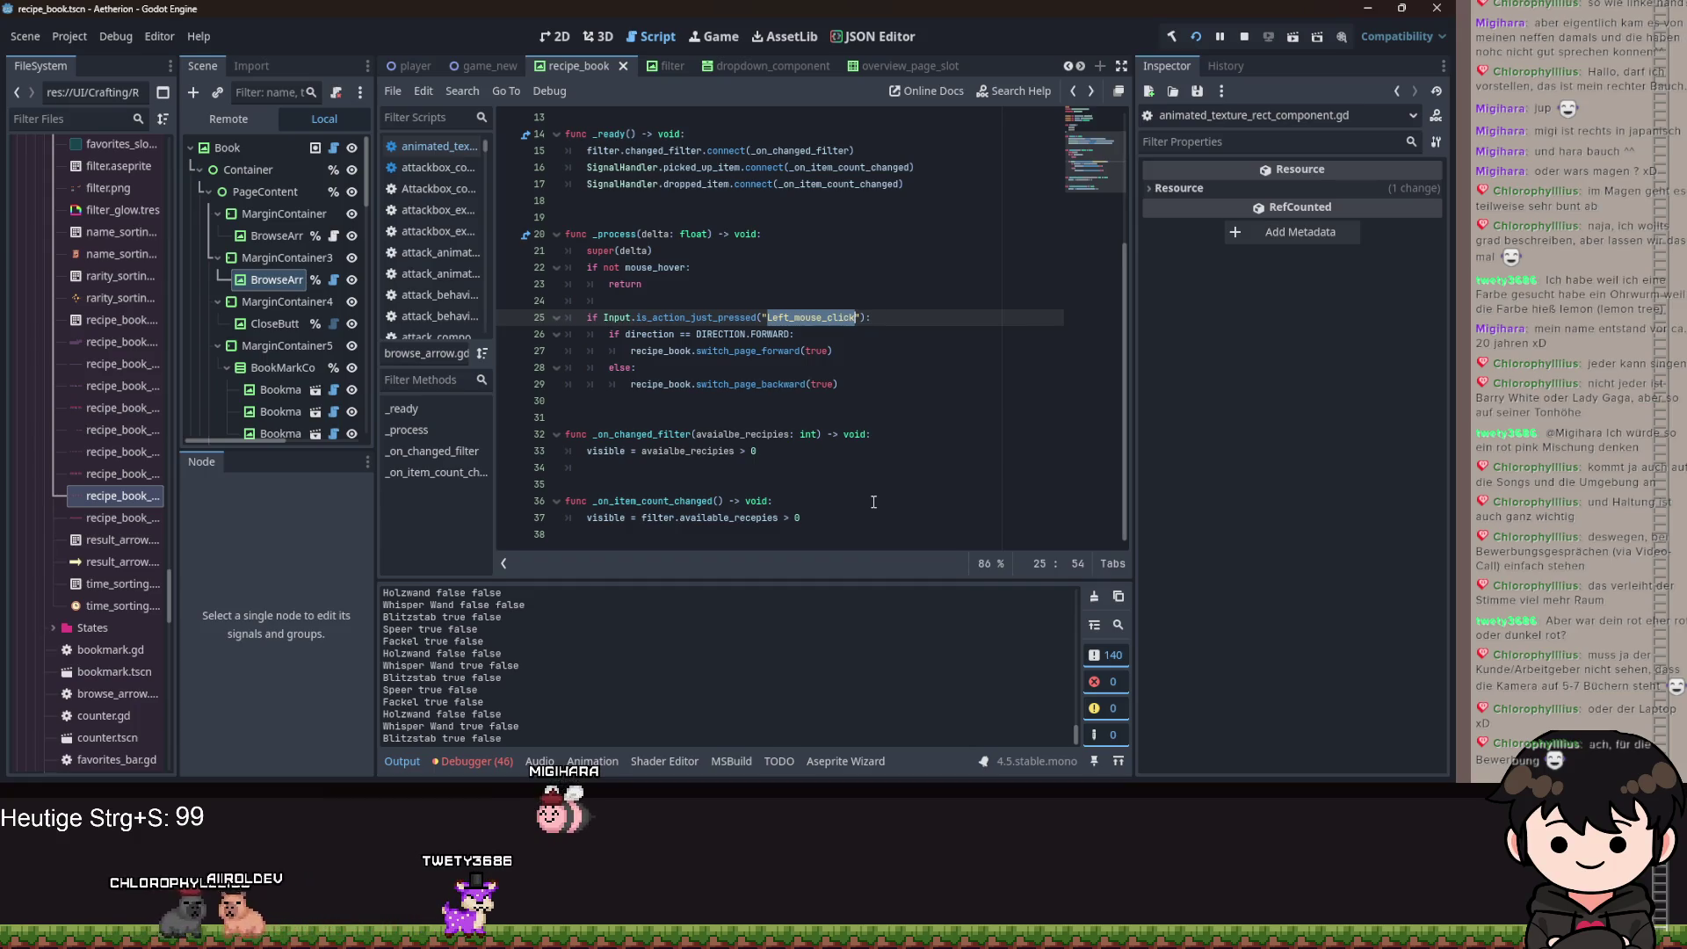
pyautogui.click(890, 393)
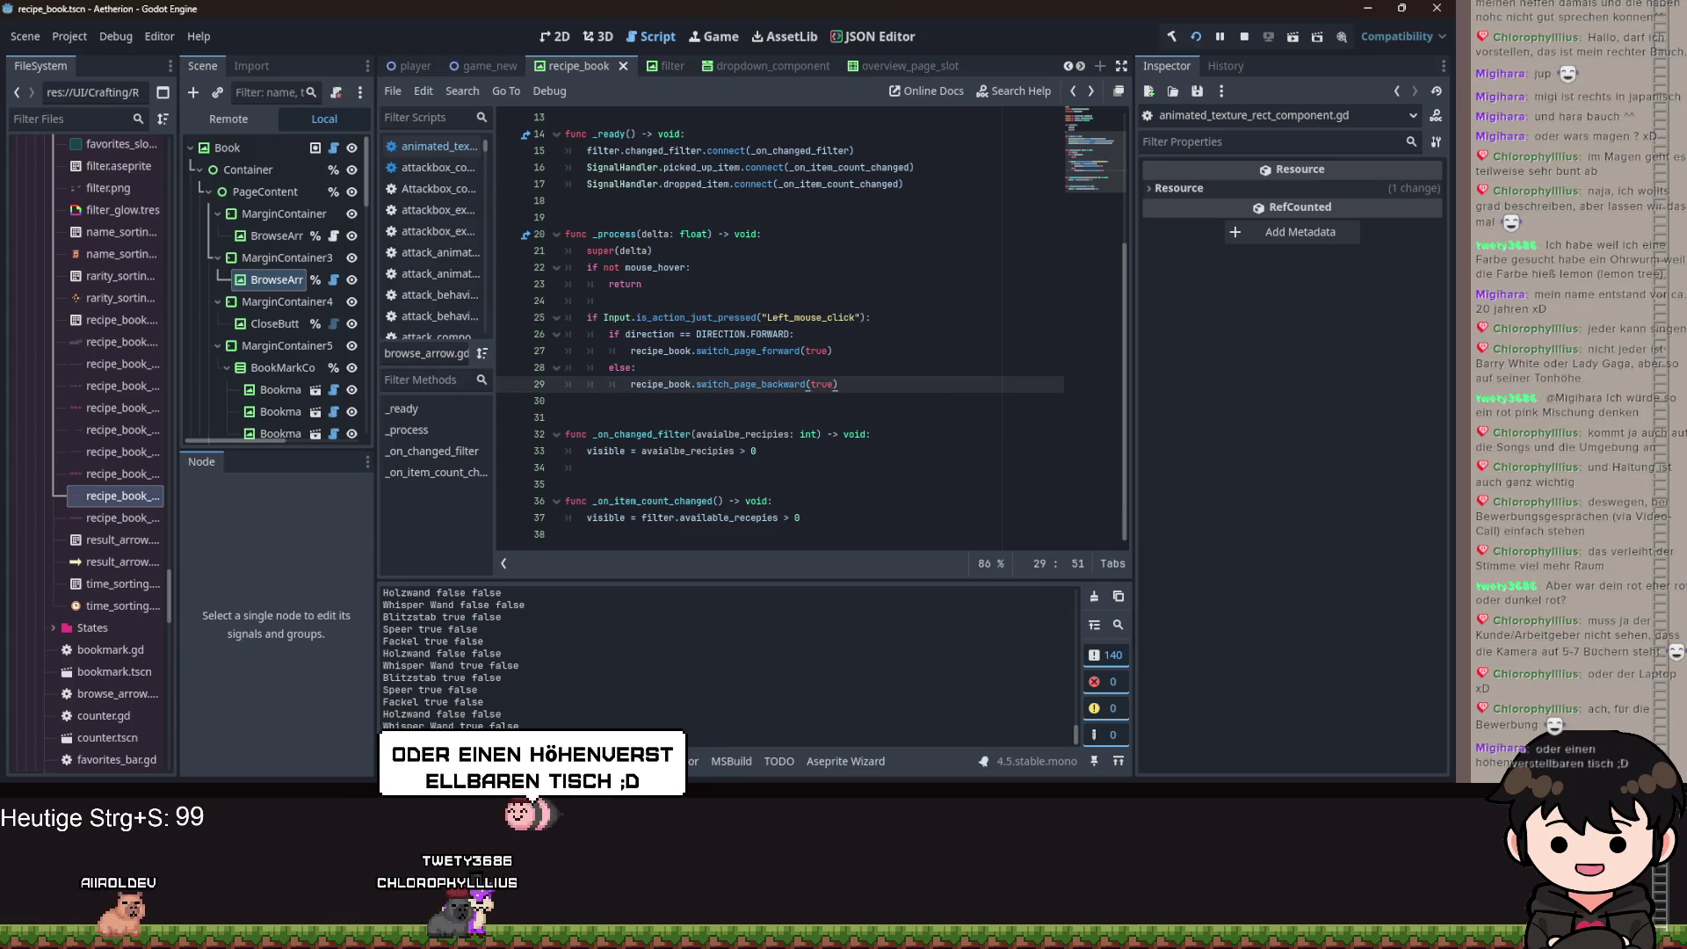
pyautogui.press('F5')
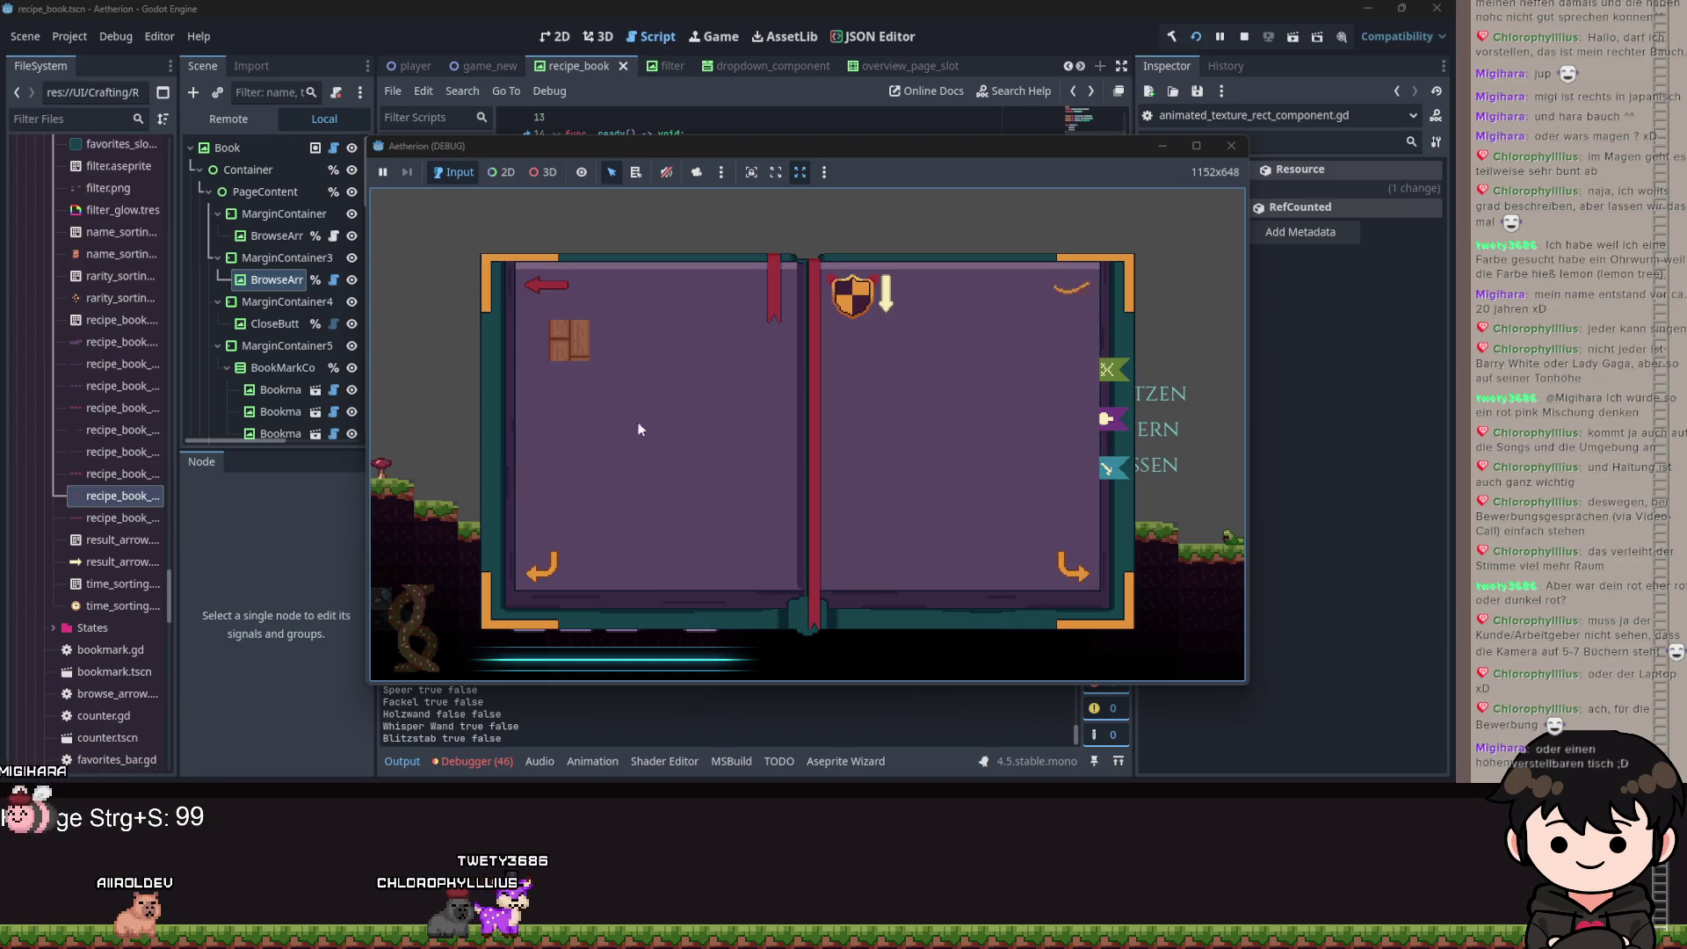
# Close the game, select the CloseButton node, and read tooltips on browse_arrow.gd code symbols.
pyautogui.press('F8')
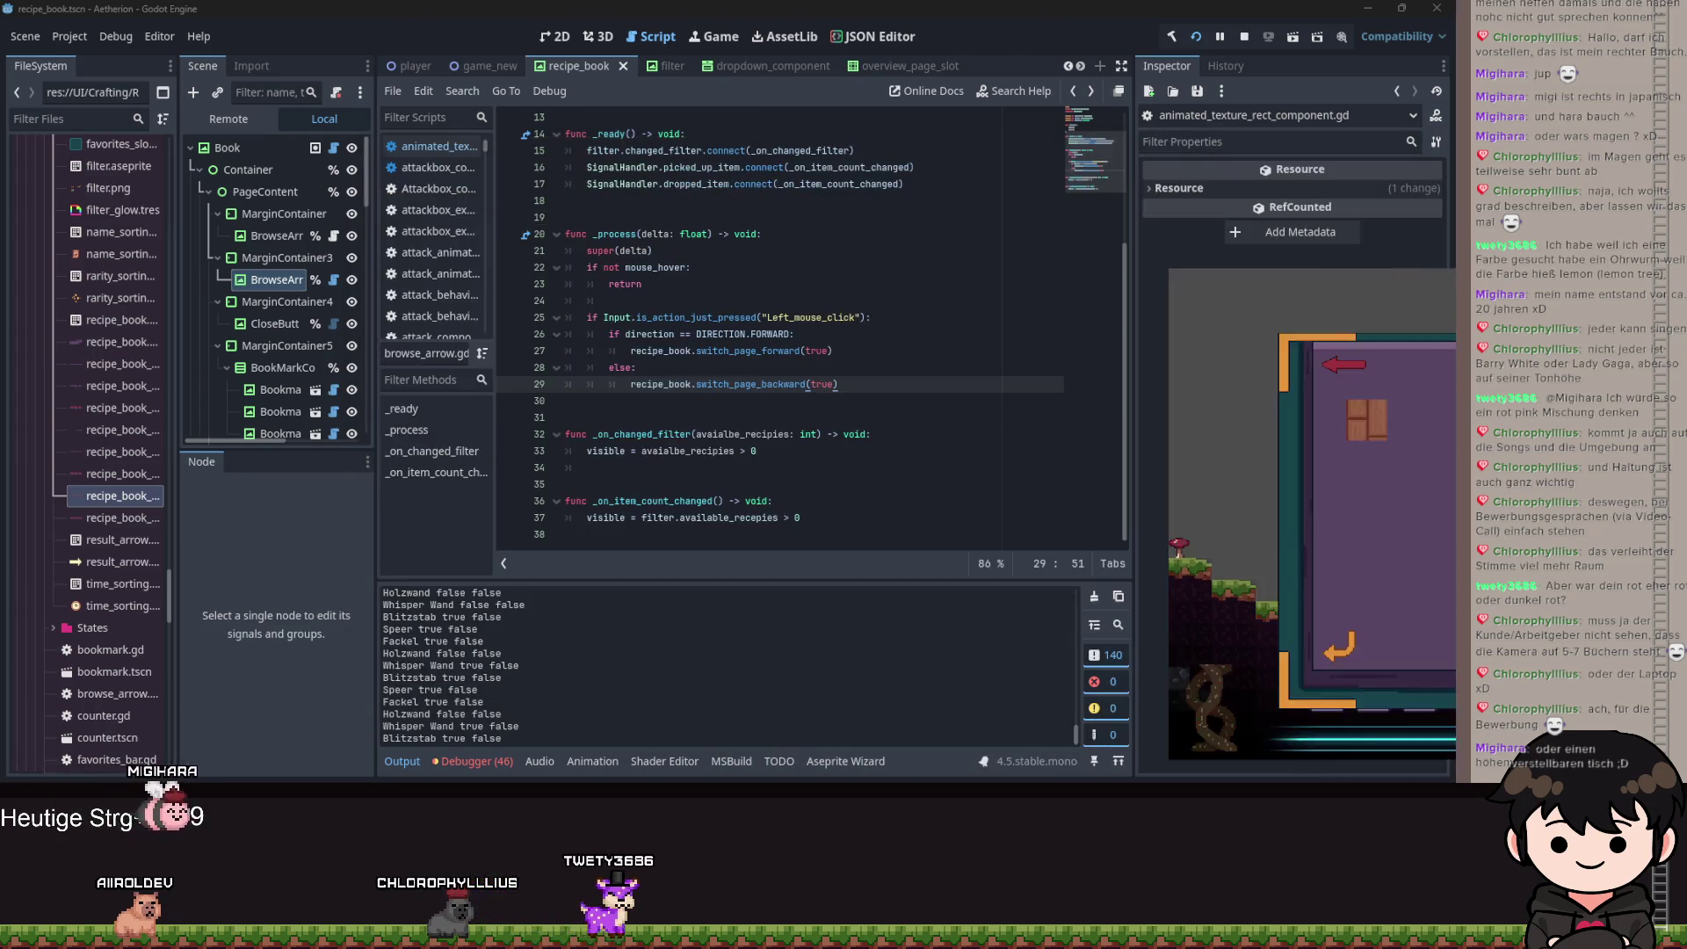
pyautogui.click(275, 324)
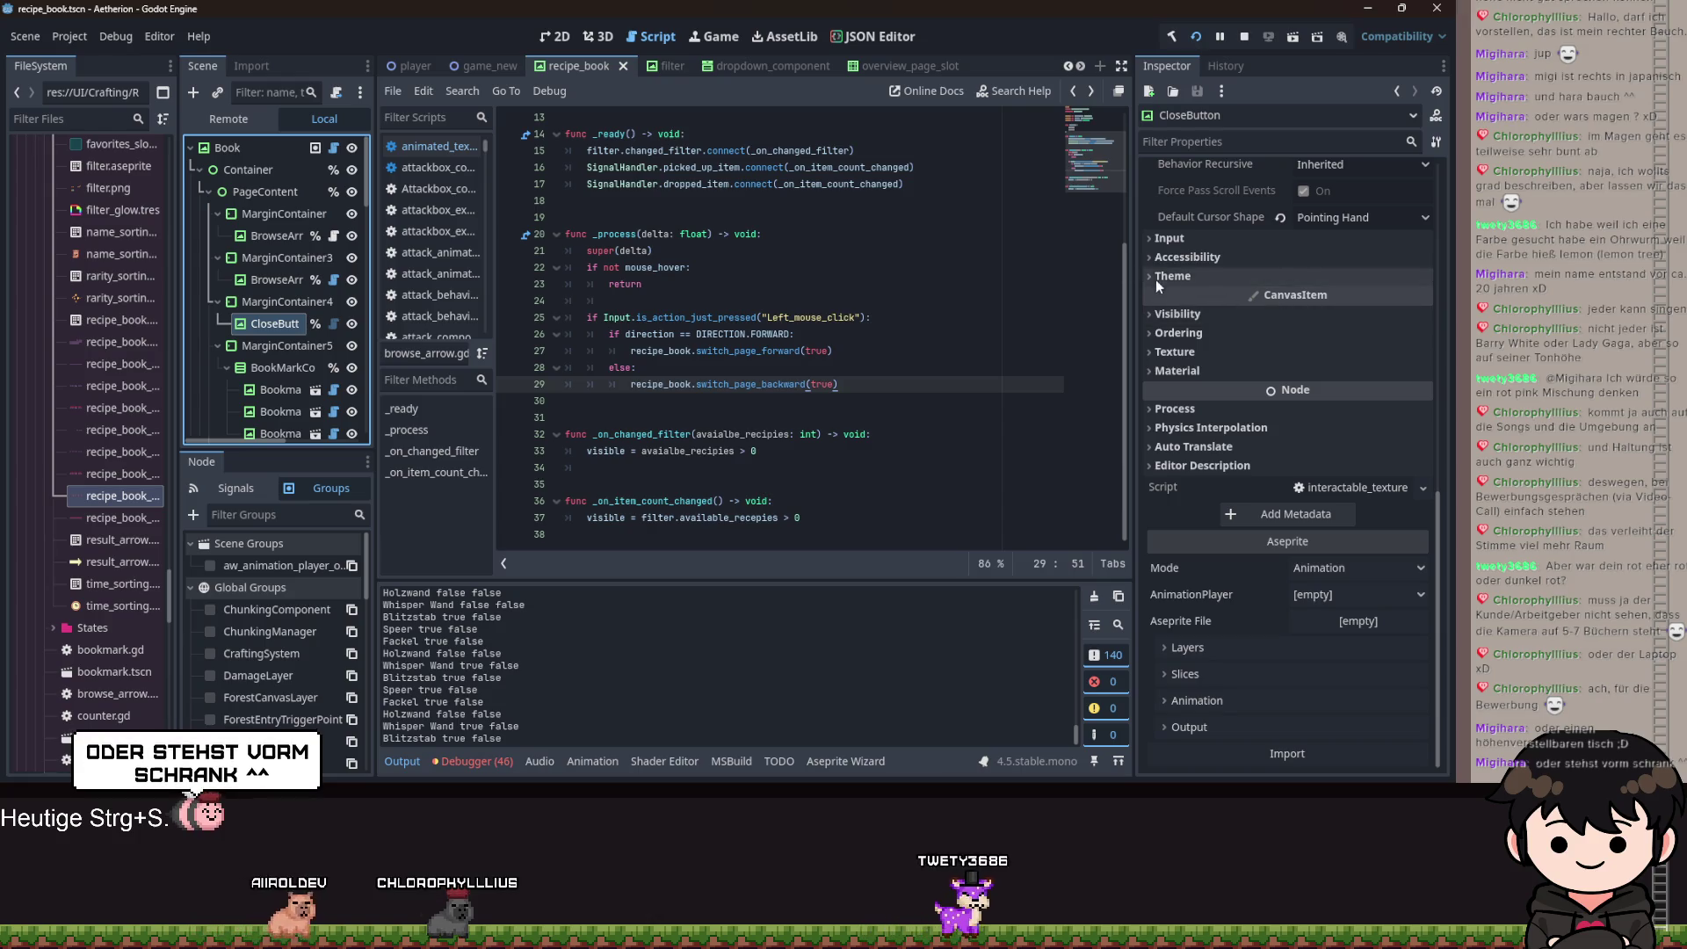
pyautogui.moveTo(705, 232)
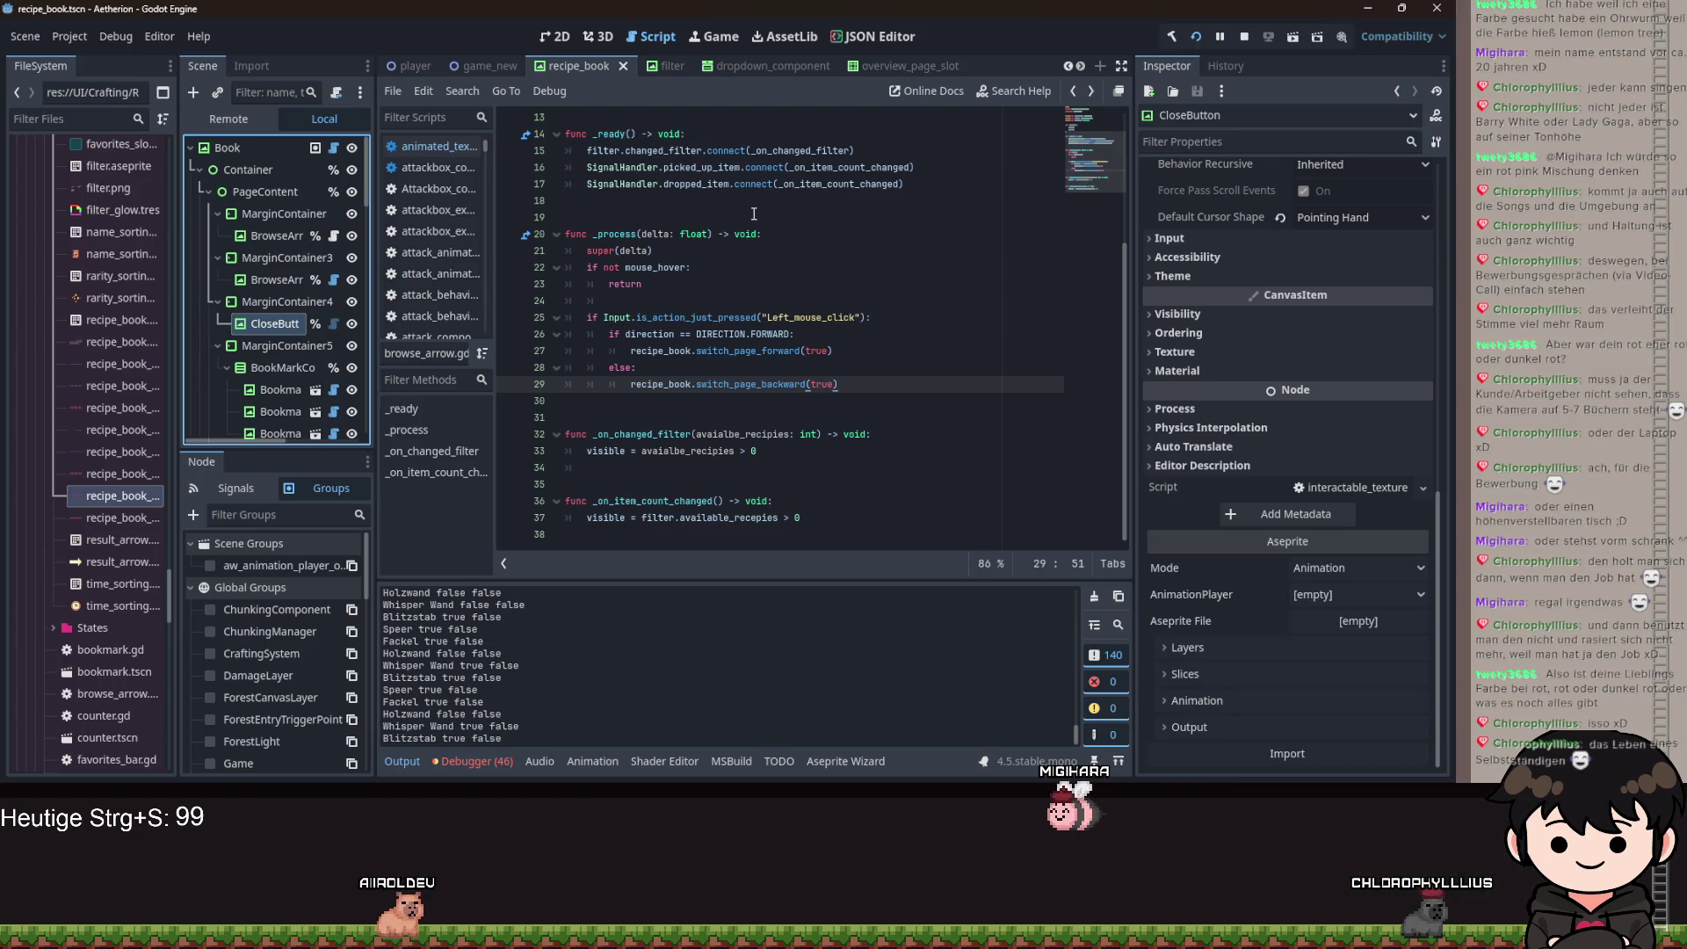
pyautogui.moveTo(638, 271)
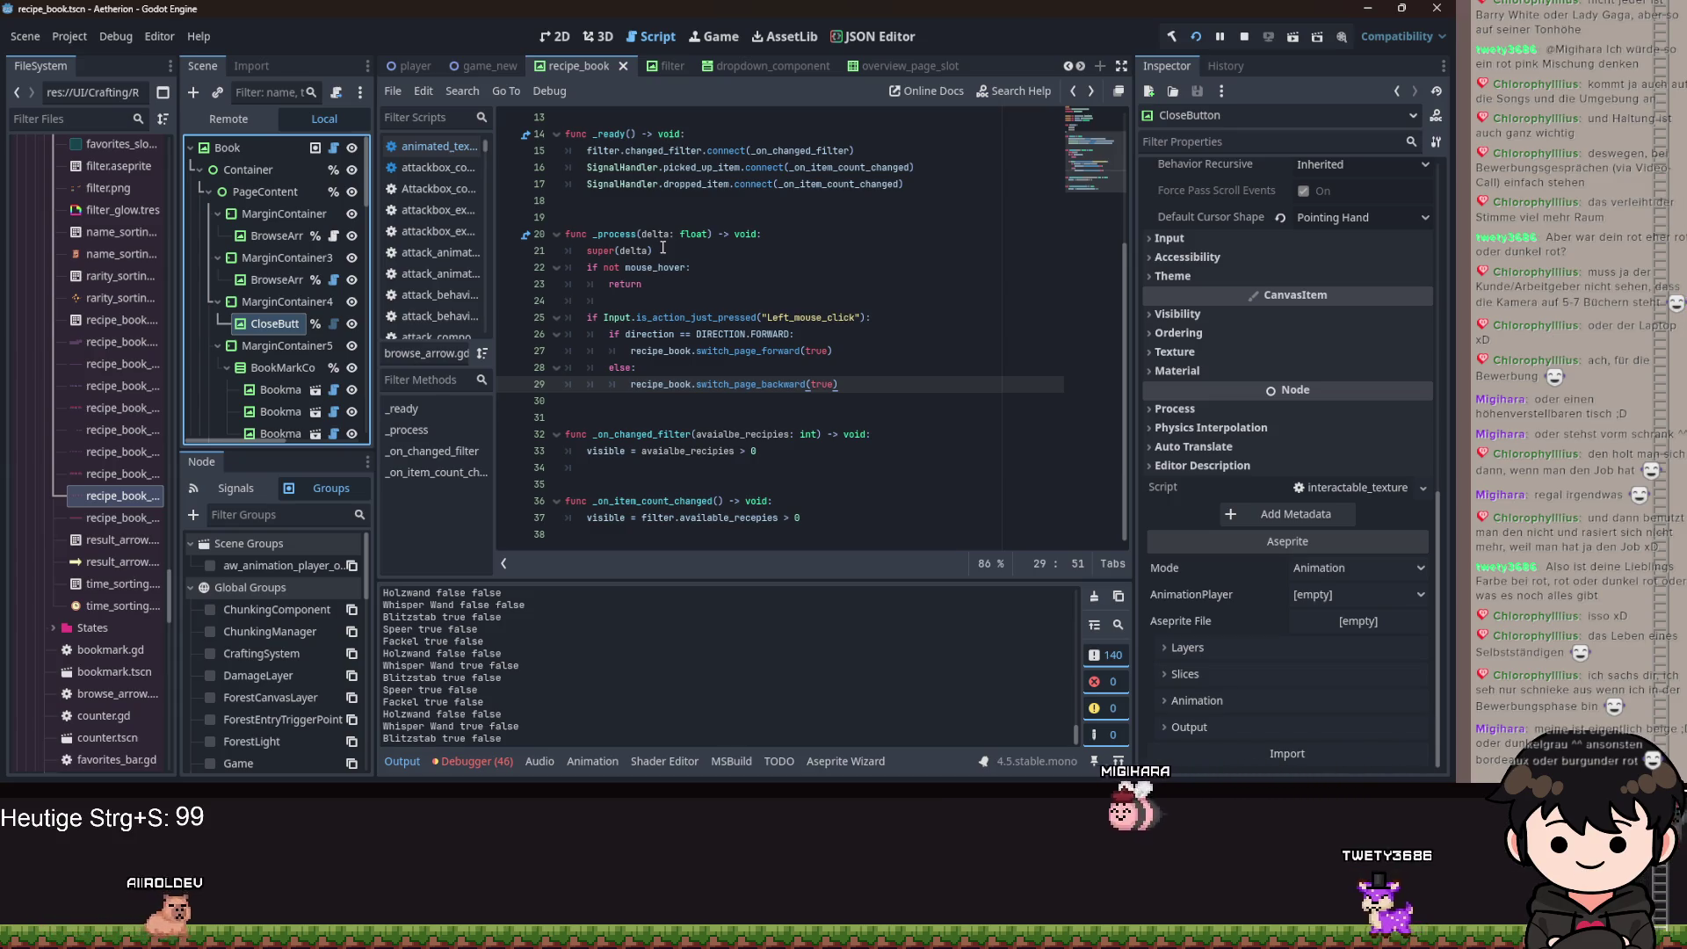
pyautogui.press('Up')
pyautogui.press('Down')
pyautogui.press('Down')
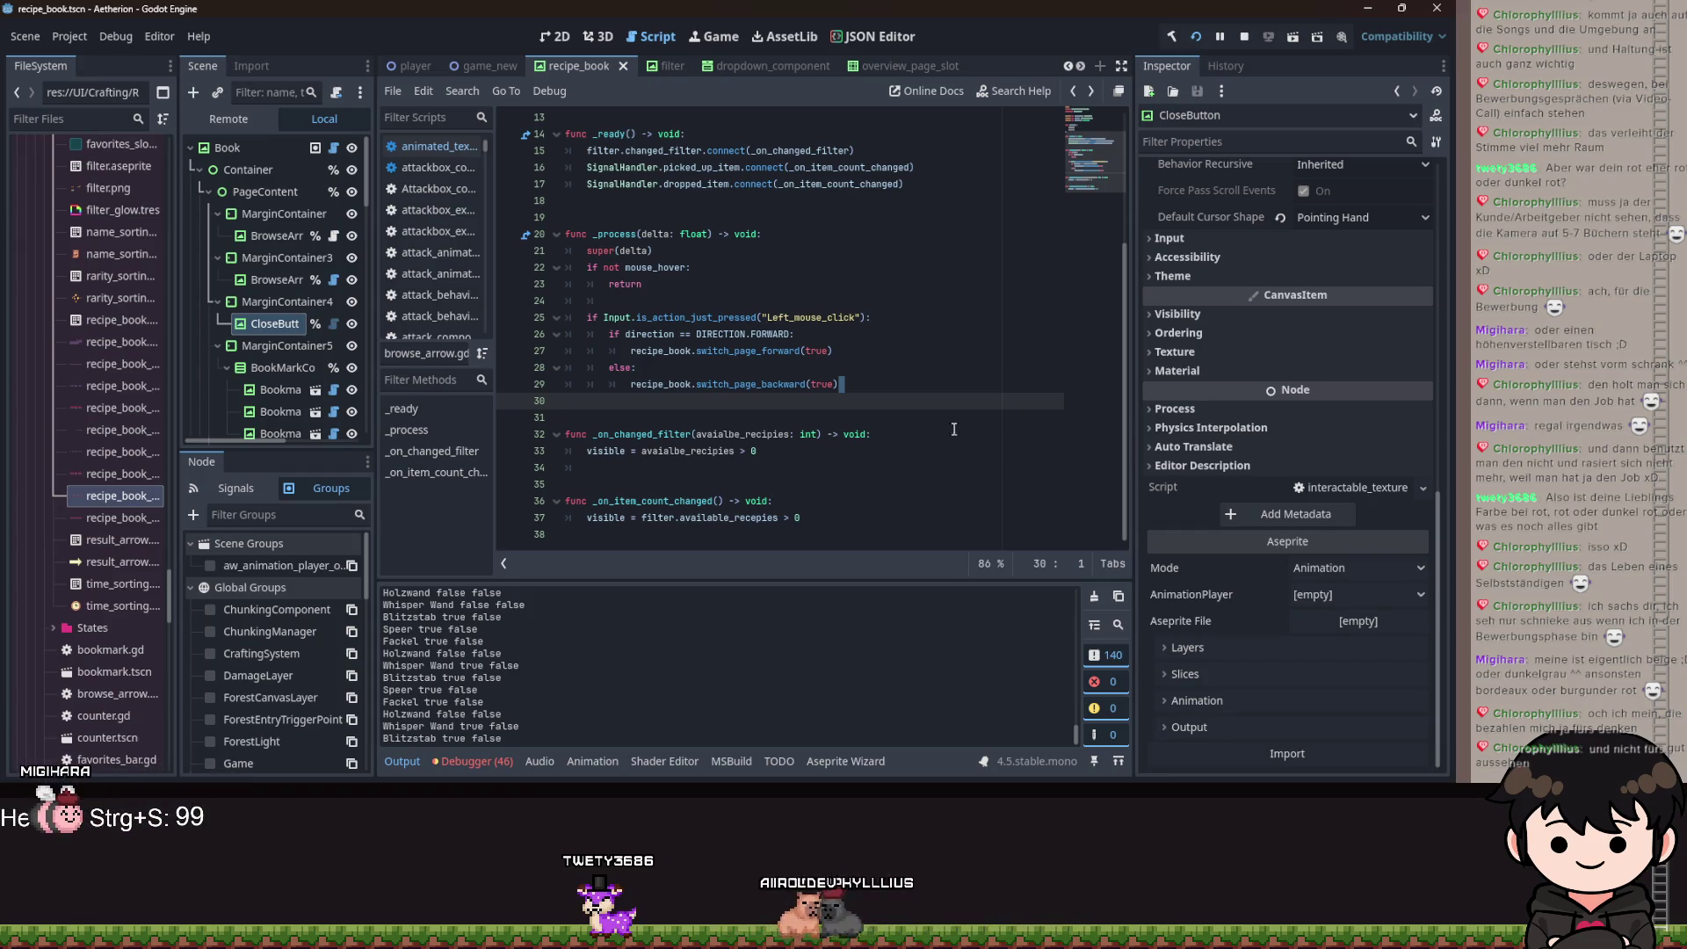
# Review the _on_changed_filter signature and backward page-switch line, then save.
pyautogui.click(821, 434)
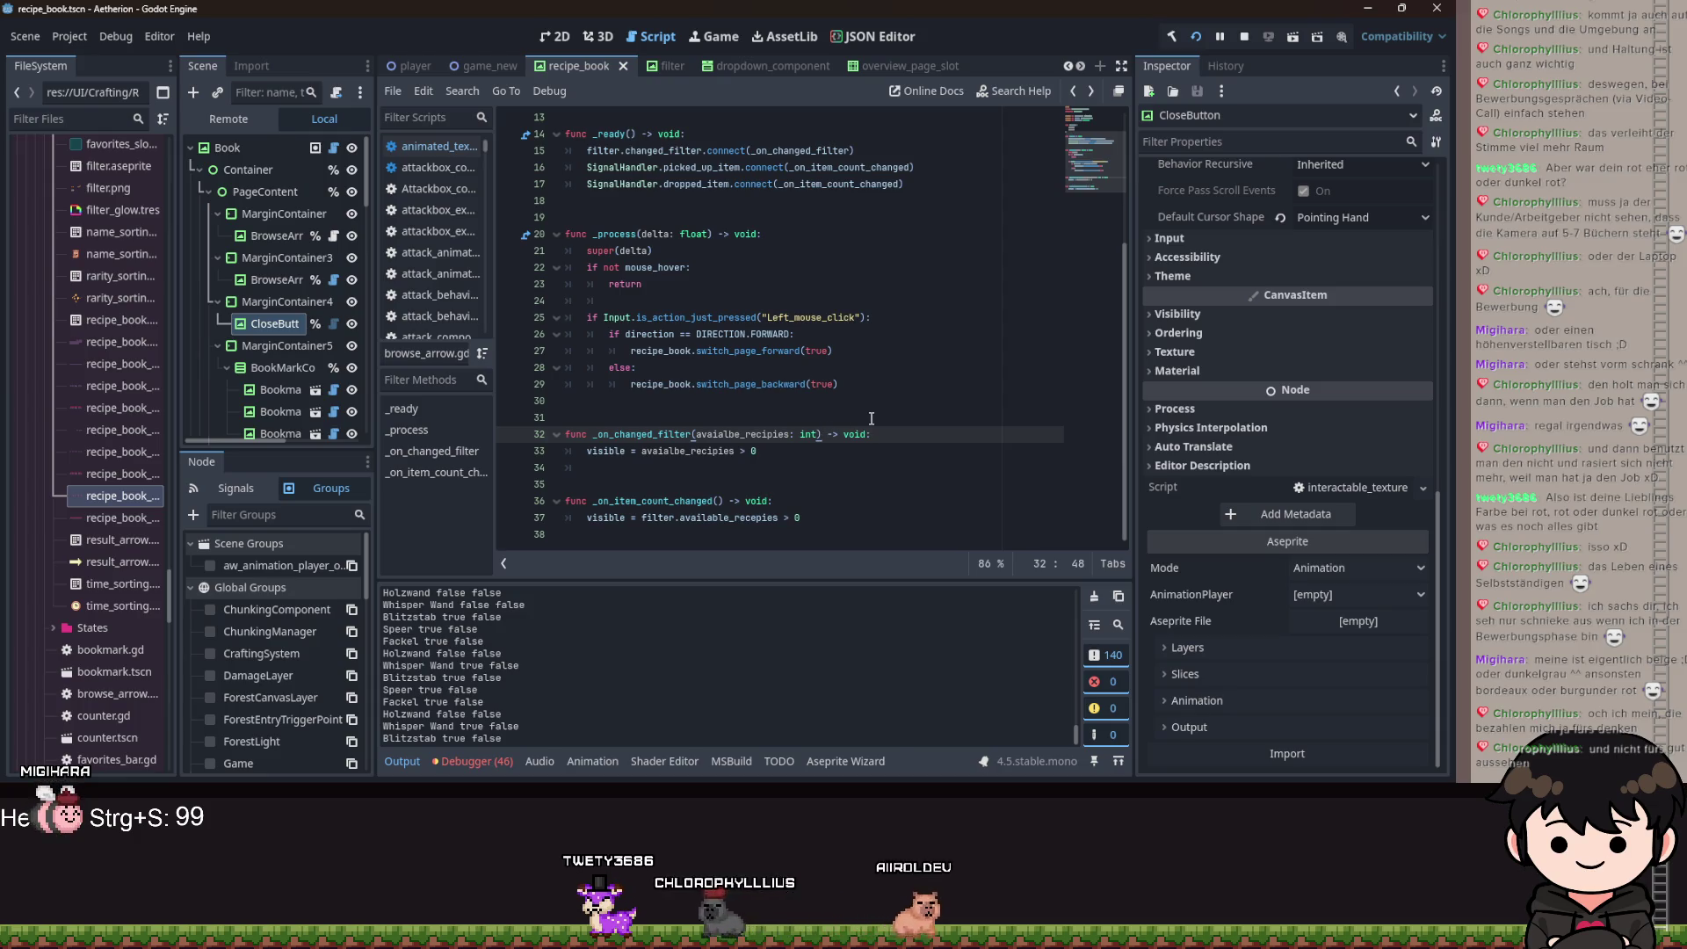
pyautogui.click(897, 383)
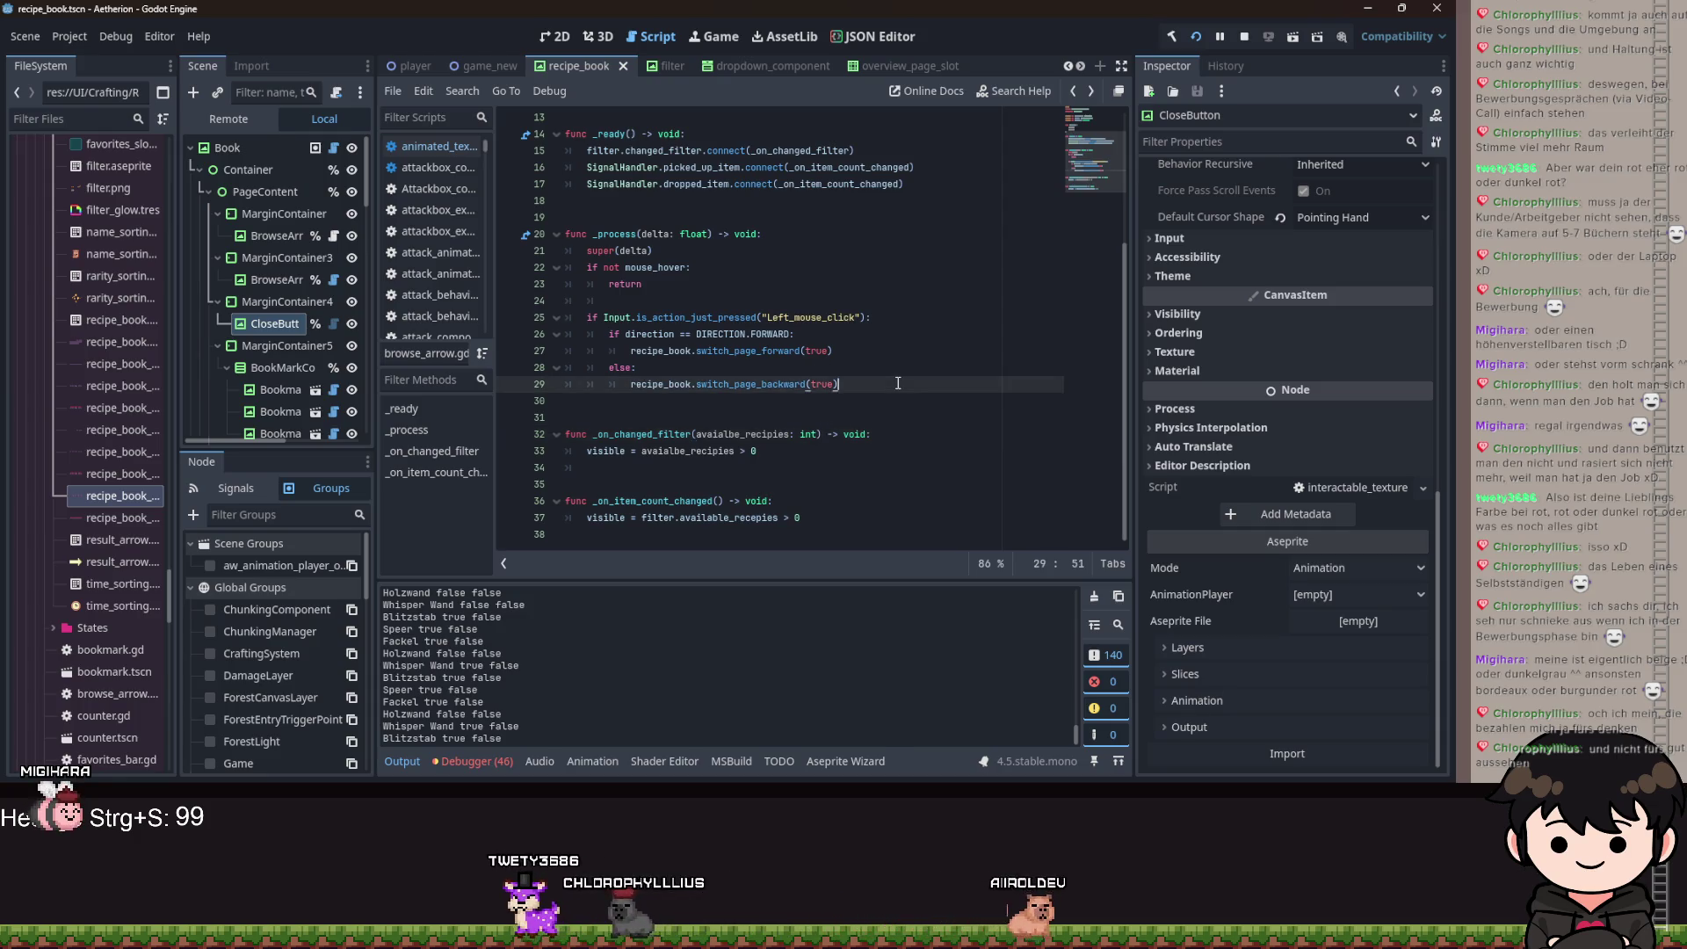
pyautogui.hotkey('ctrl', 's')
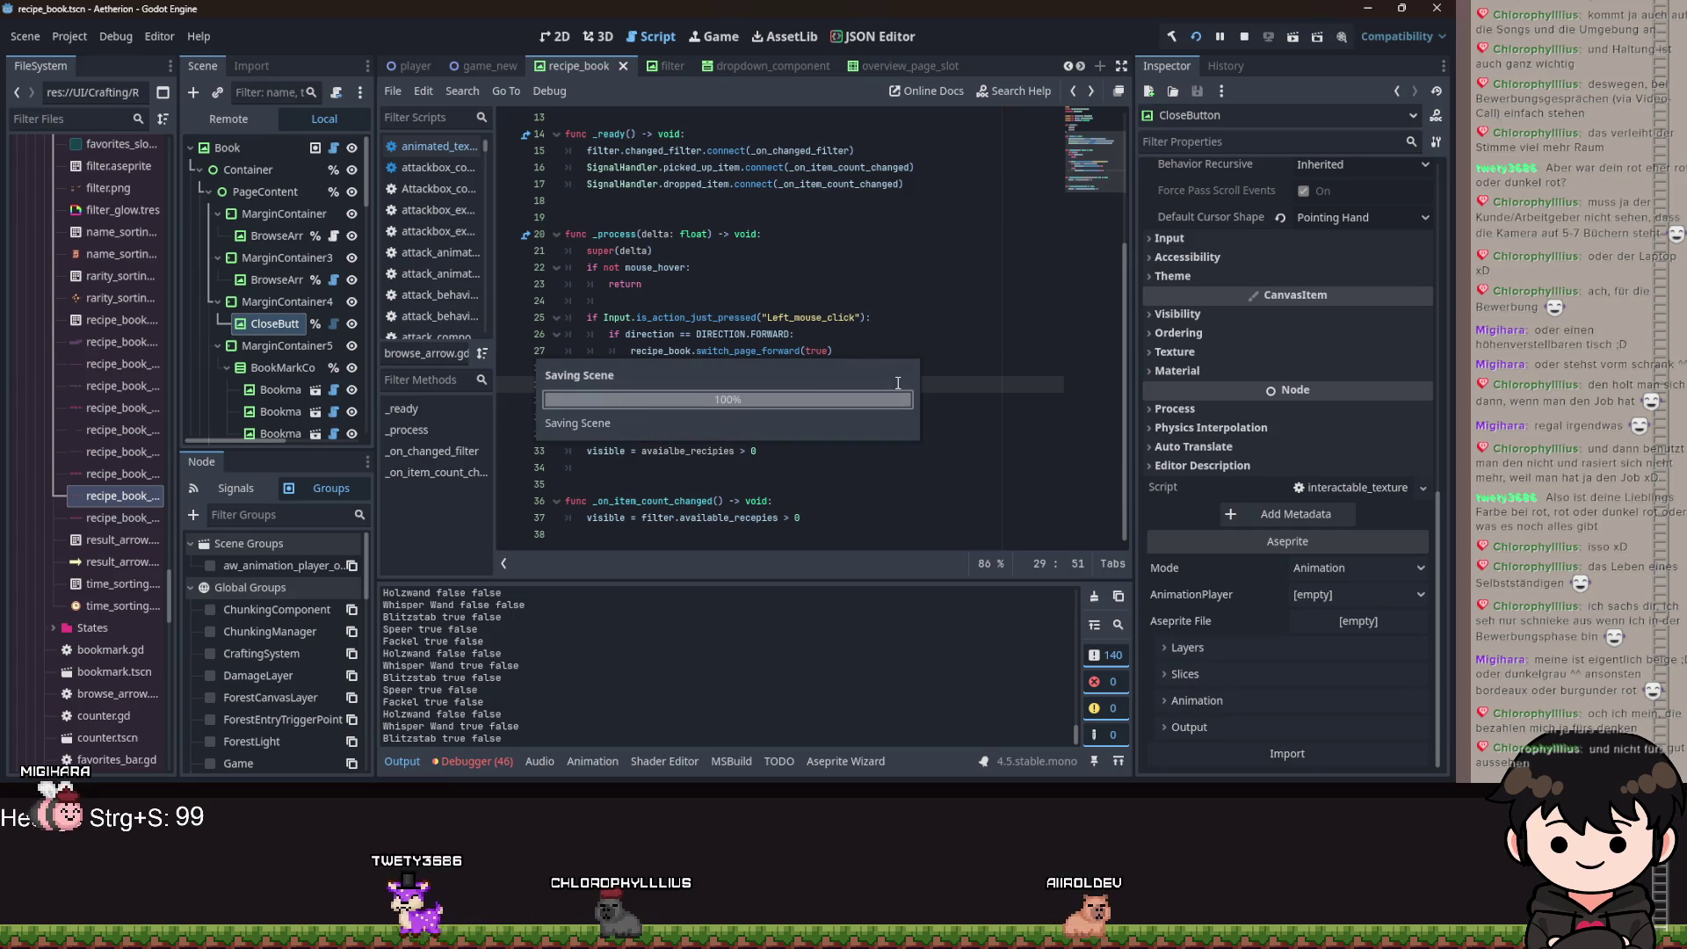
pyautogui.click(914, 301)
pyautogui.scroll(4, 914, 316)
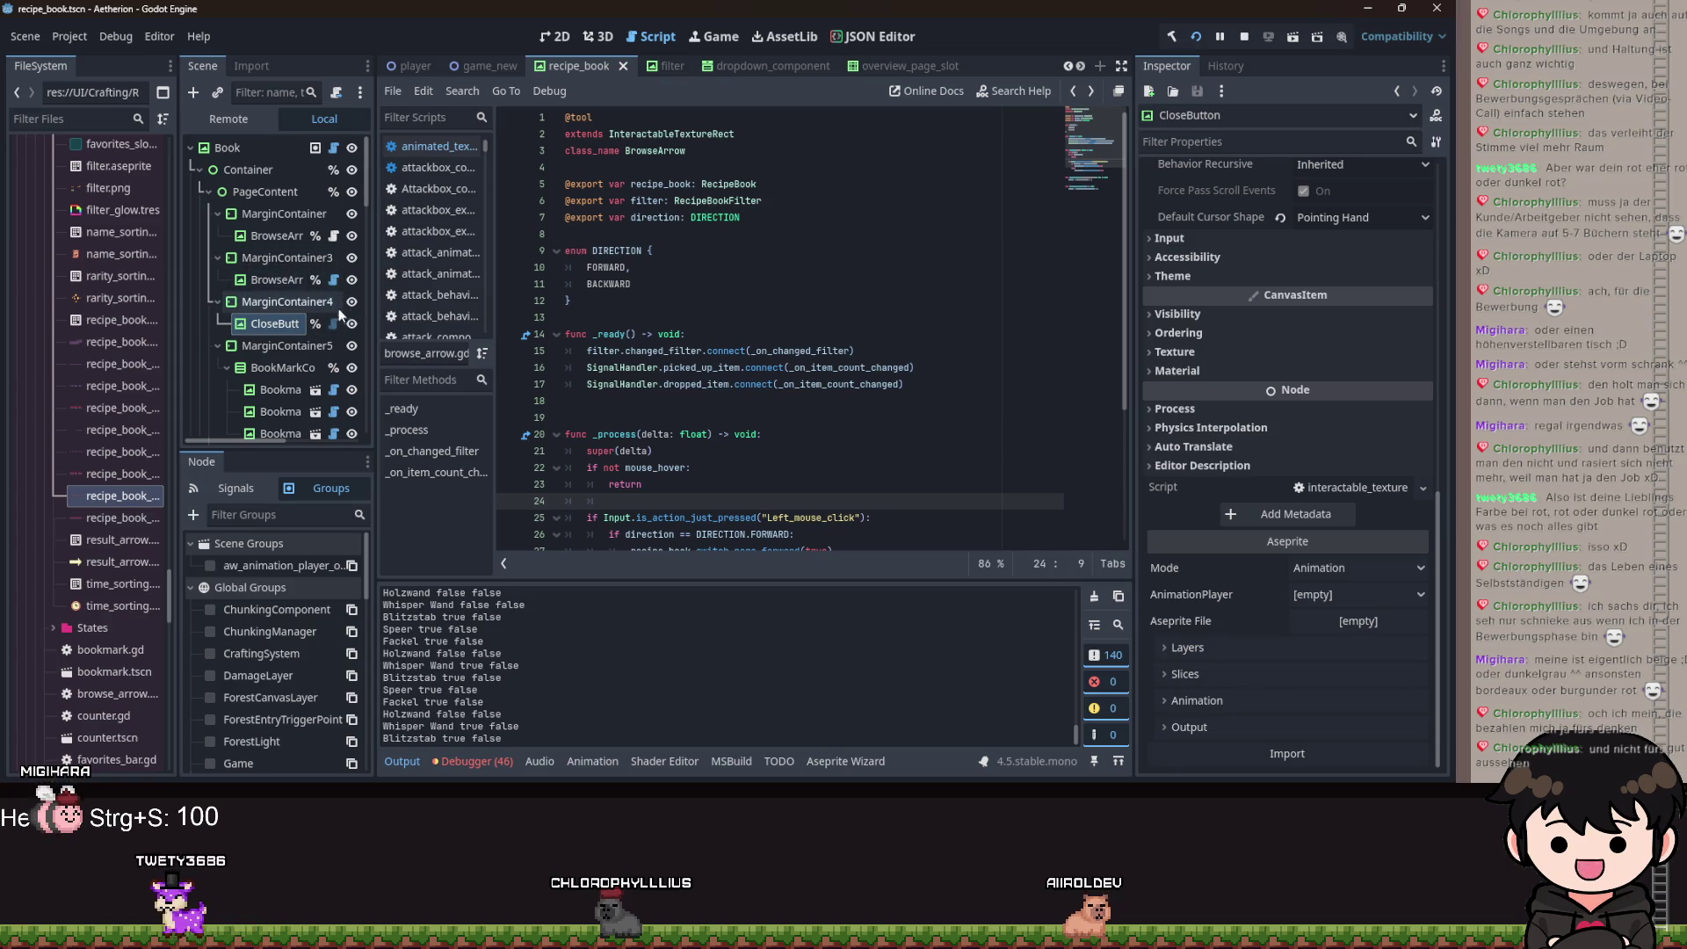
# Select the backward and forward browse arrow nodes, then stop and relaunch the game.
pyautogui.click(276, 280)
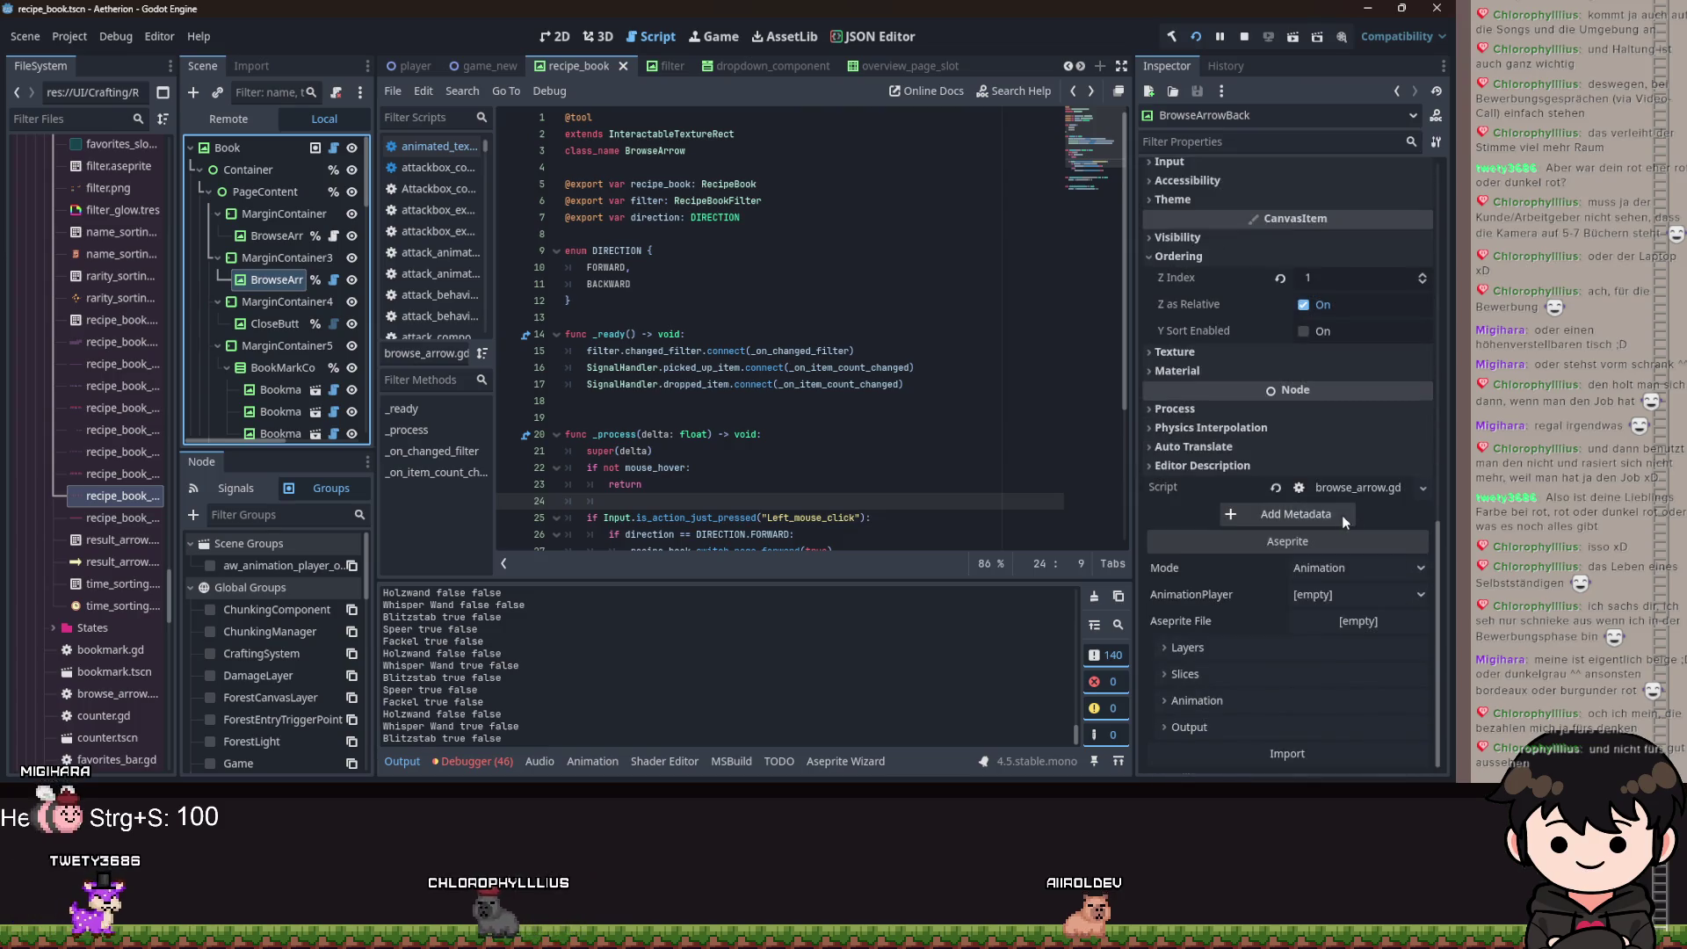
pyautogui.press('Up')
pyautogui.press('Up')
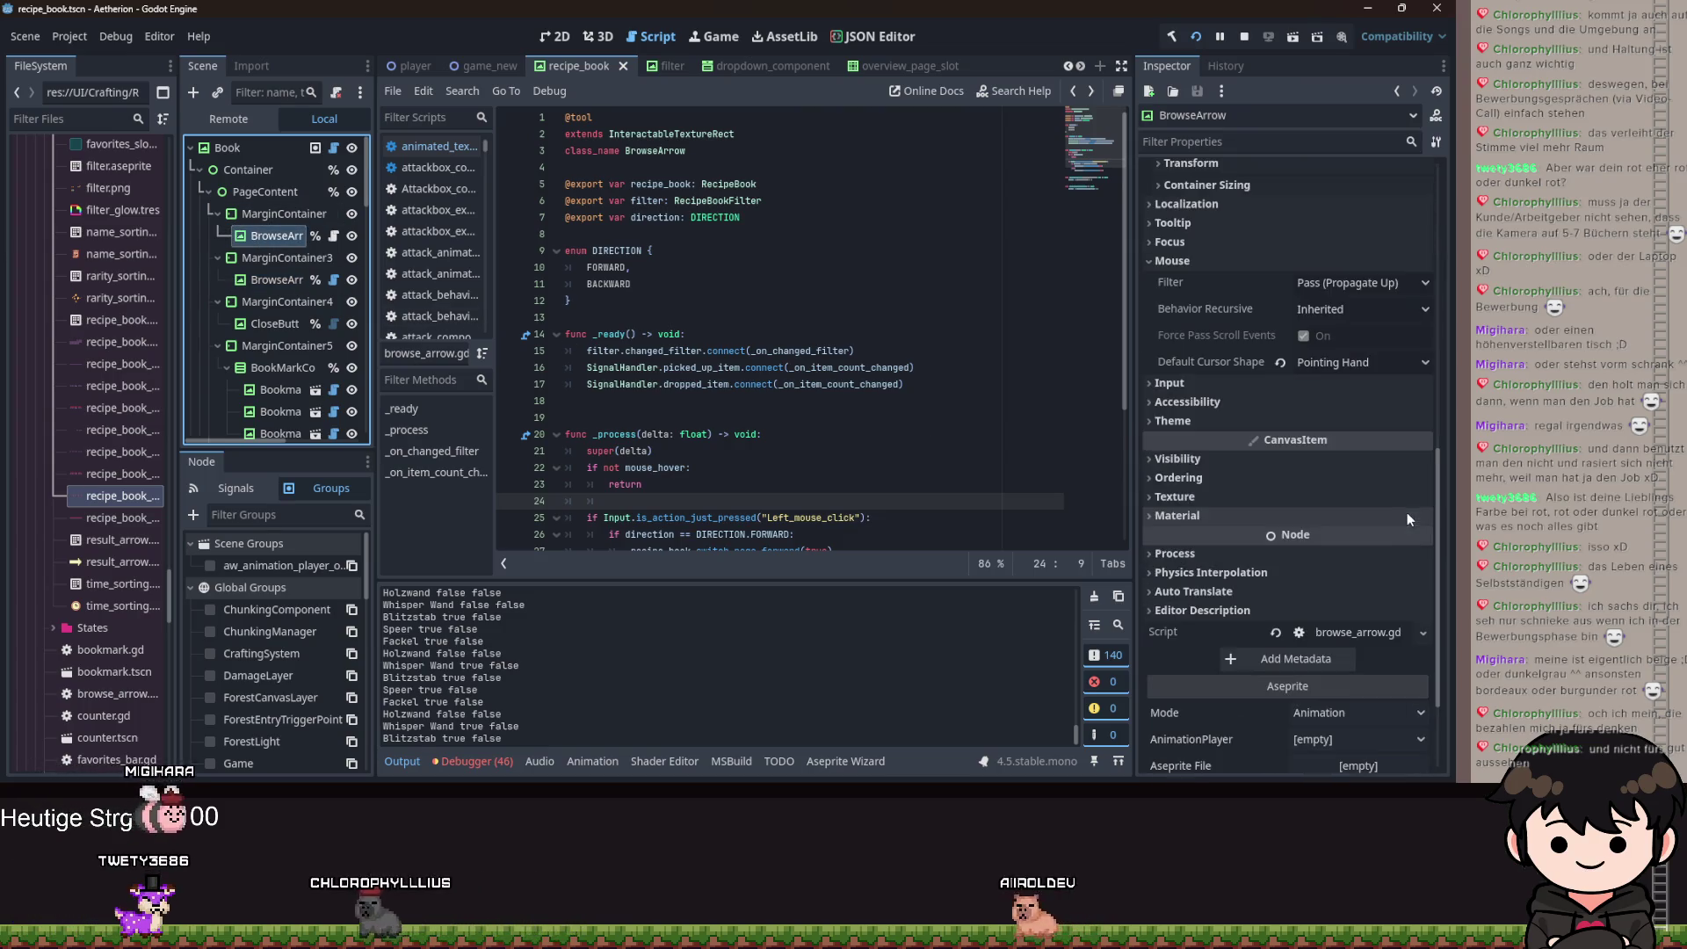
pyautogui.scroll(-3, 1405, 521)
pyautogui.click(702, 334)
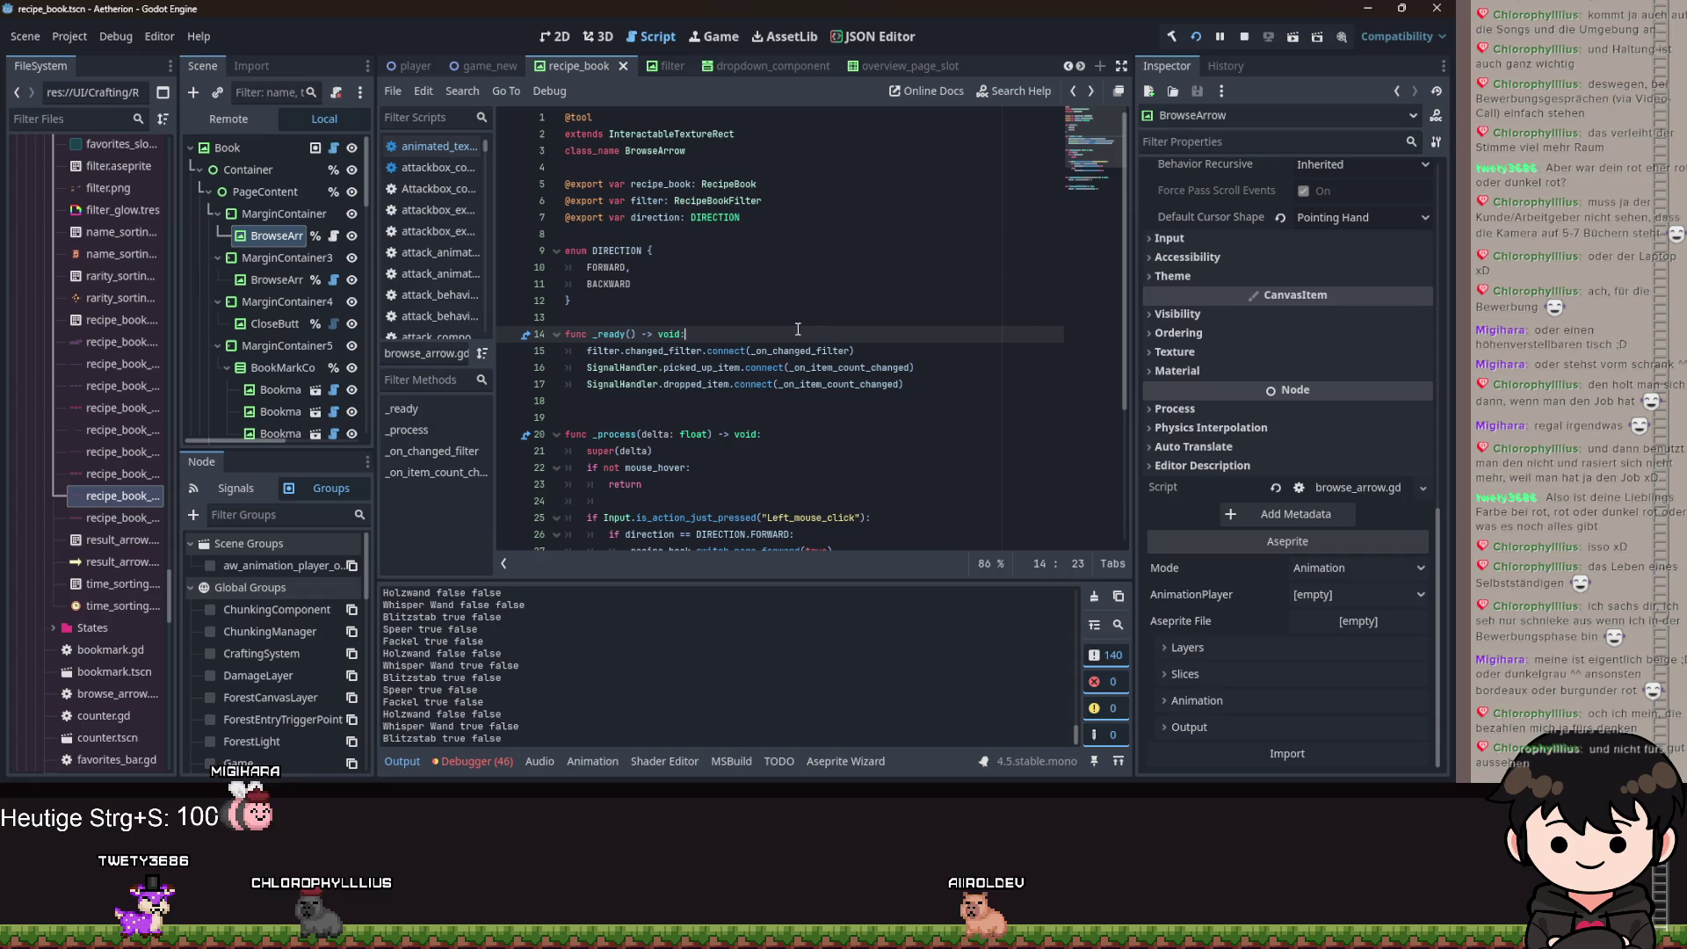
pyautogui.click(1244, 39)
pyautogui.click(1204, 38)
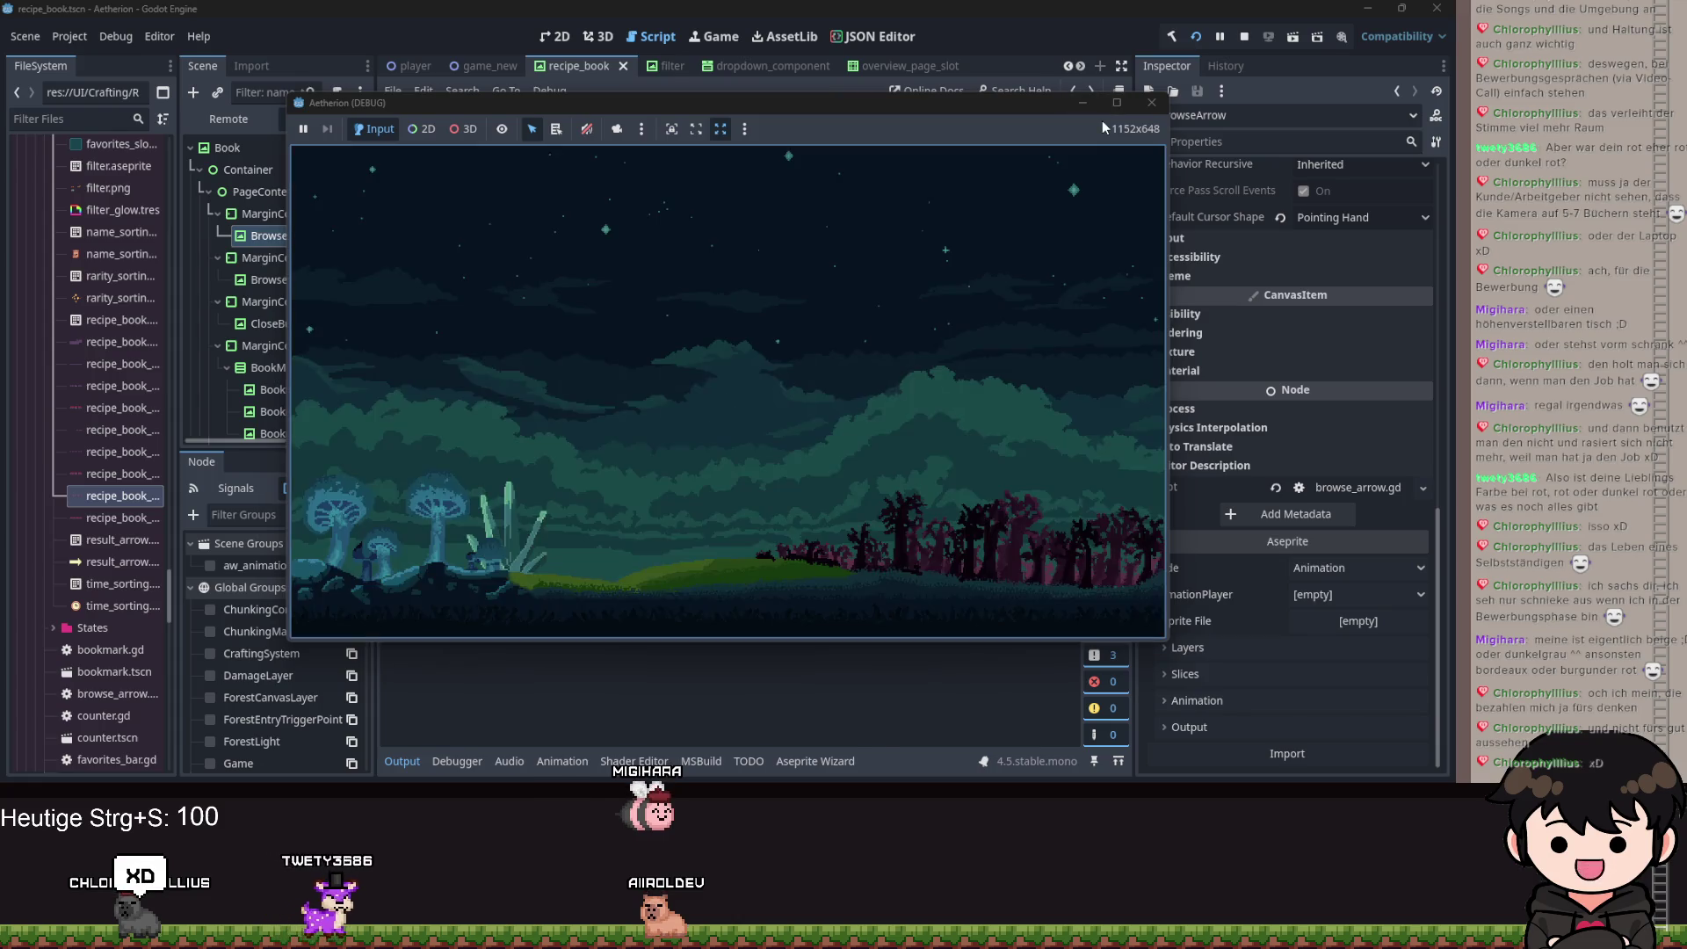
# Change line 36 to func _on_item_count_changed(_item: GameObject) and save.
pyautogui.click(1083, 102)
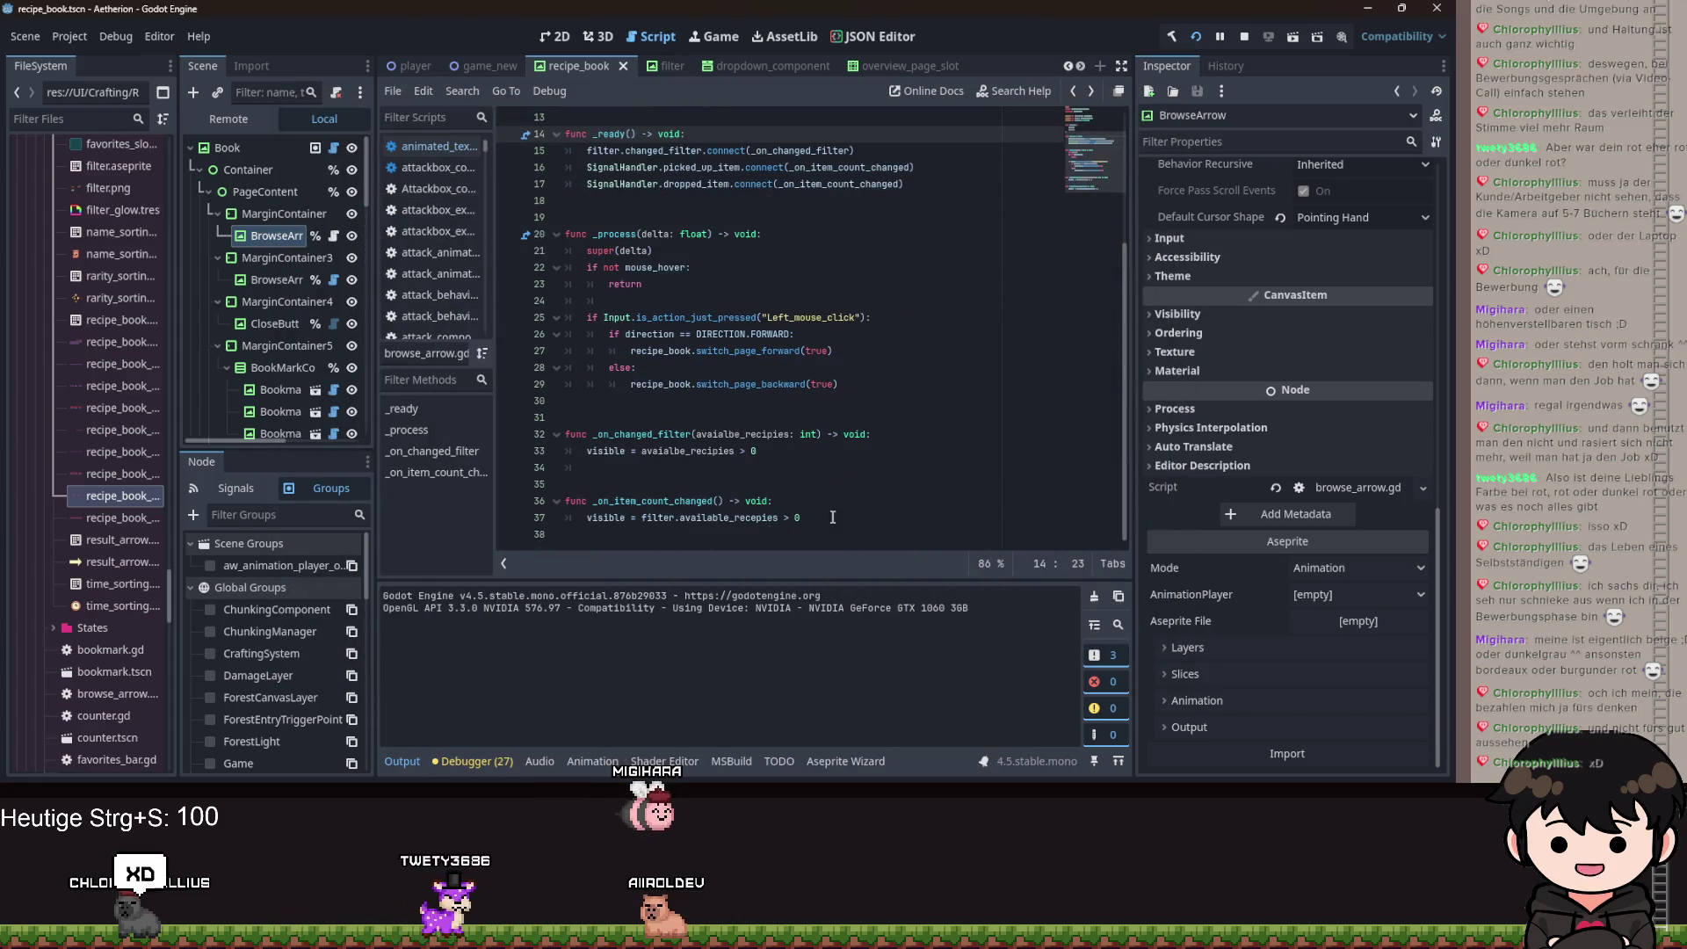
pyautogui.click(721, 502)
pyautogui.write('item_')
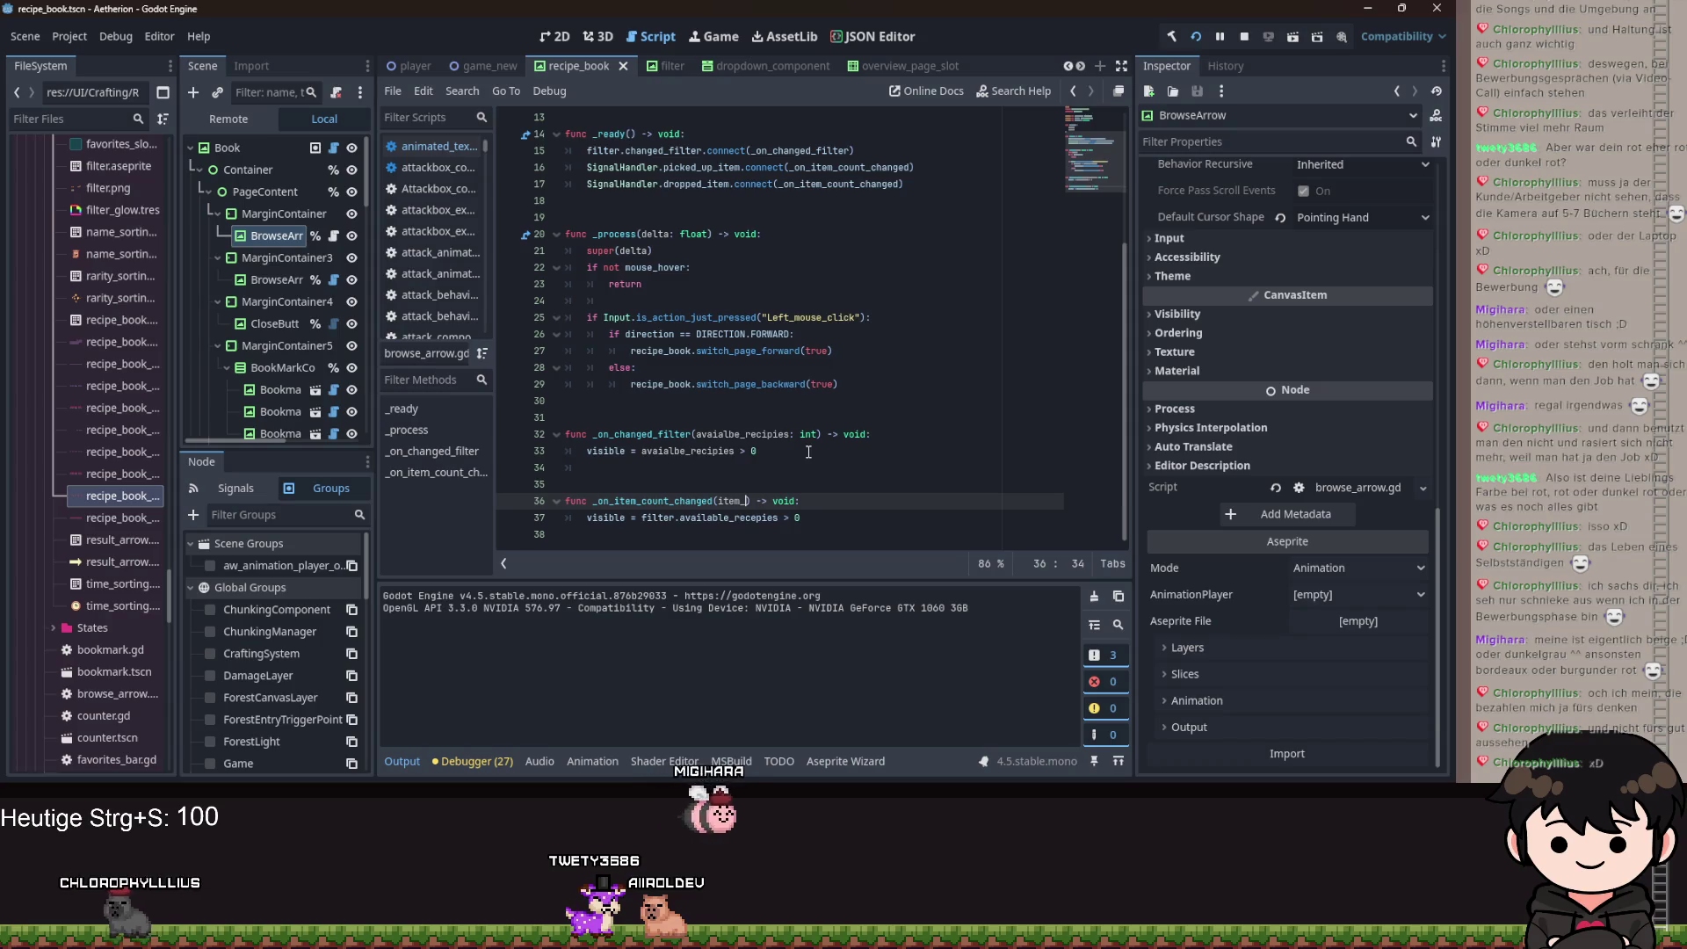
pyautogui.press('BackSpace')
pyautogui.write(': i')
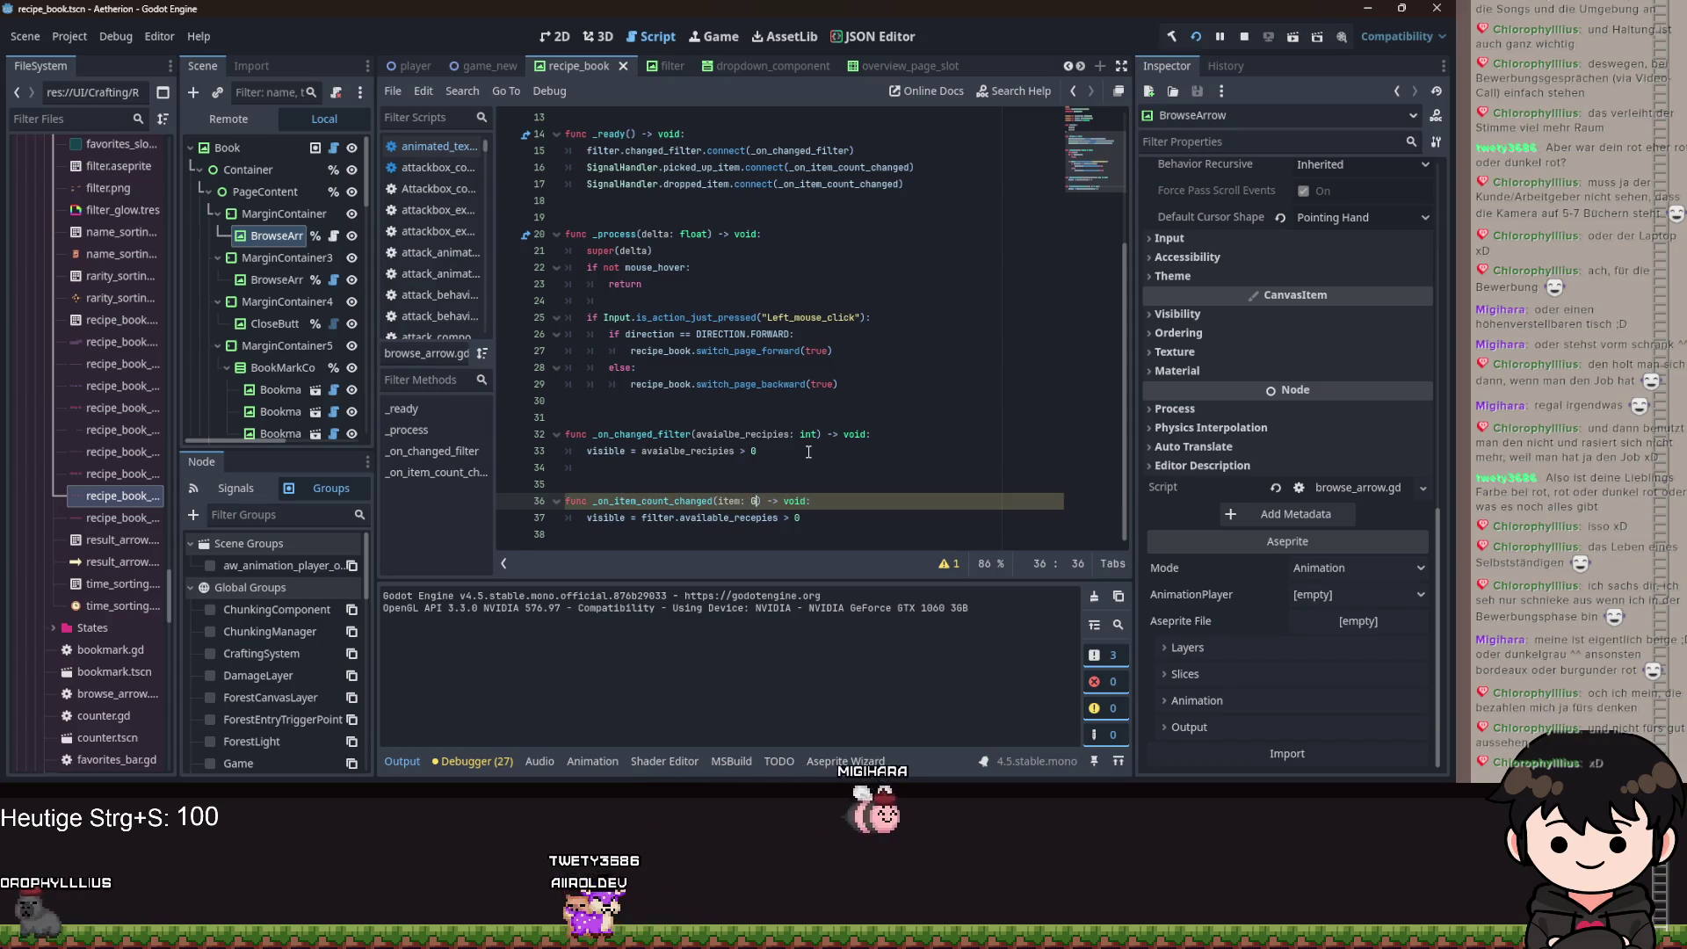
pyautogui.write('ame')
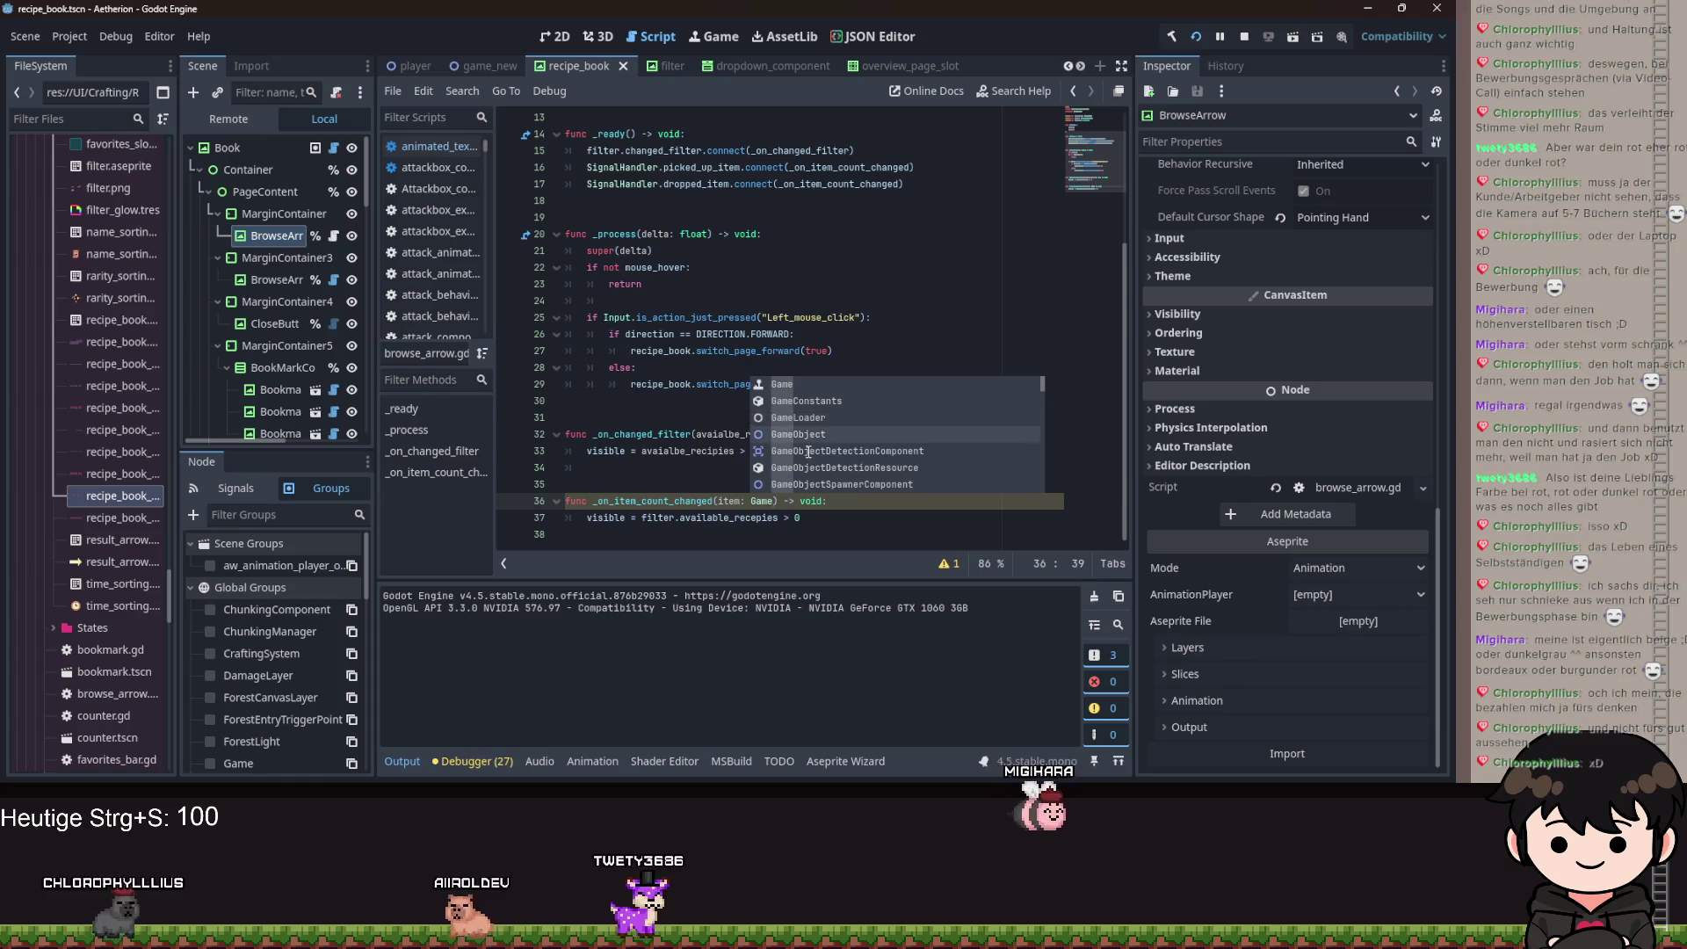
pyautogui.press('Return')
pyautogui.hotkey('ctrl', 'Left')
pyautogui.hotkey('ctrl', 'Left')
pyautogui.write('_')
pyautogui.hotkey('ctrl', 's')
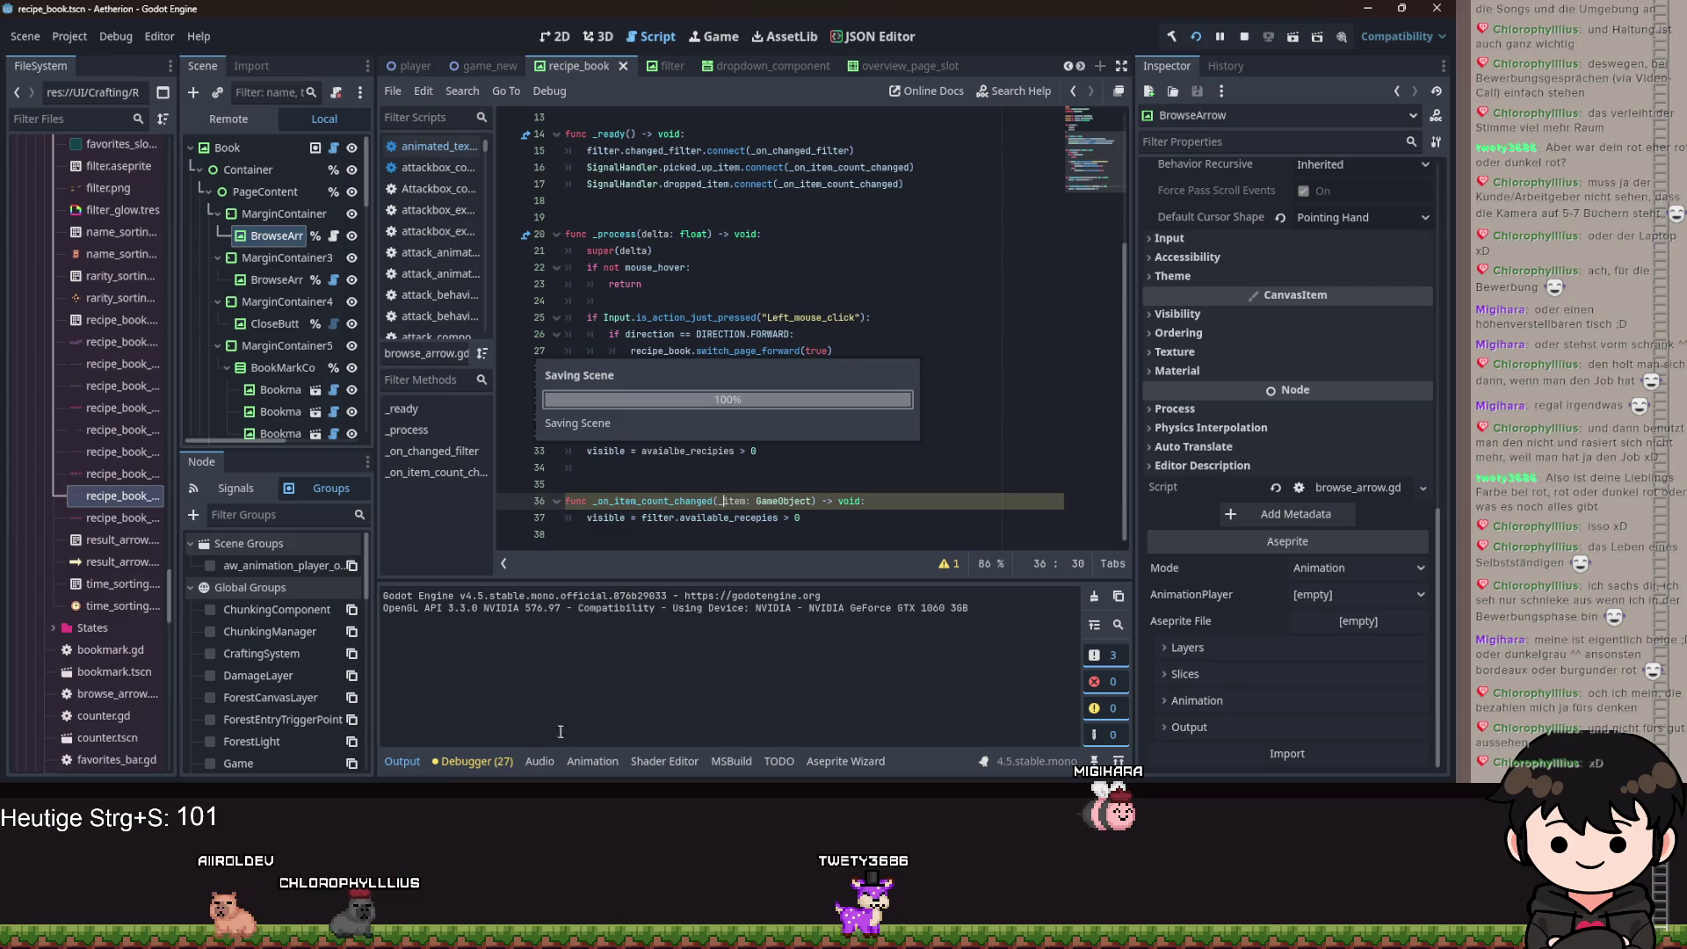
# Review the debugger's reload warnings, select the backward browse arrow, and run the game.
pyautogui.click(492, 761)
pyautogui.click(483, 571)
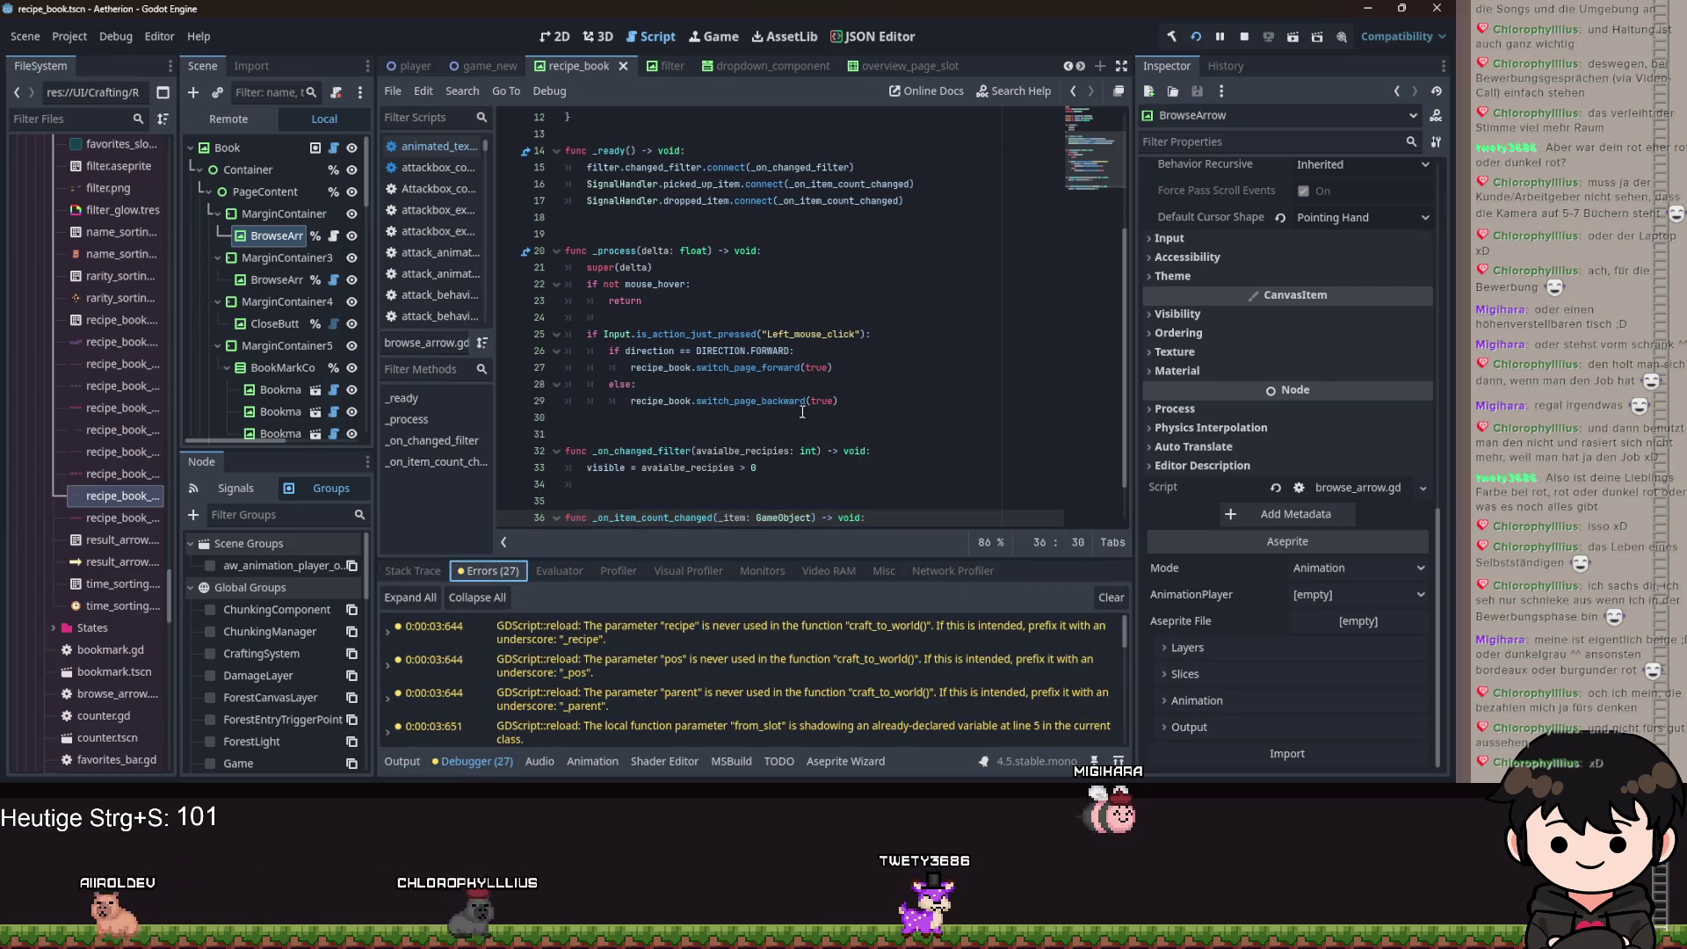
pyautogui.scroll(5, 790, 419)
pyautogui.scroll(5, 1190, 440)
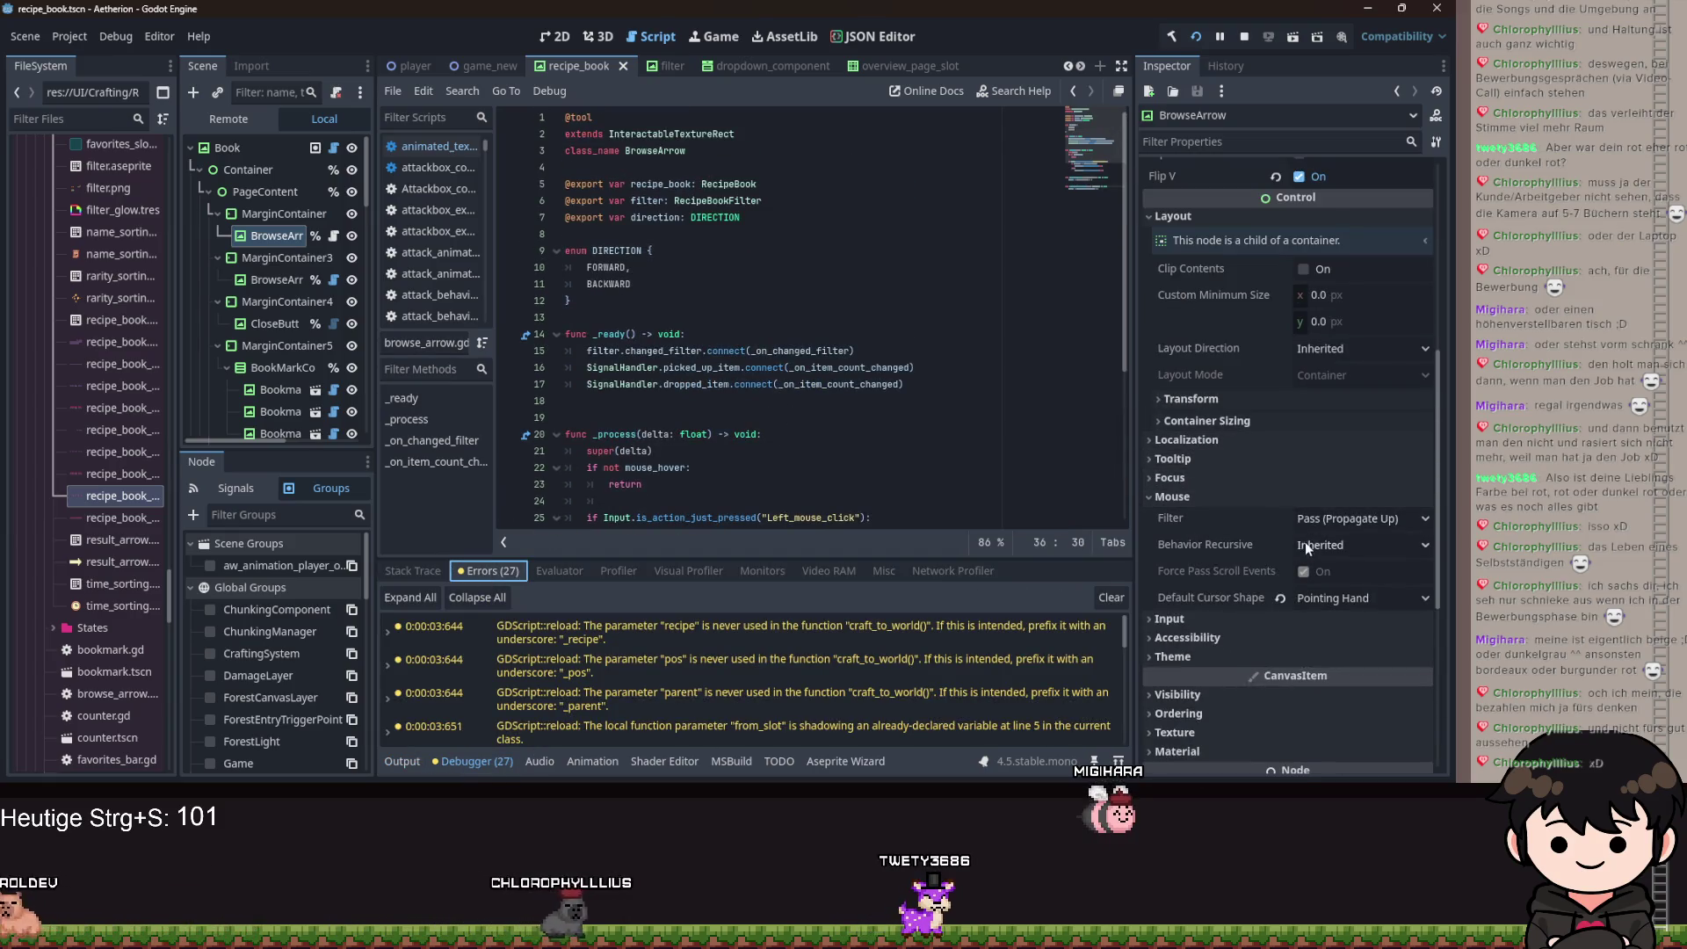
pyautogui.click(271, 280)
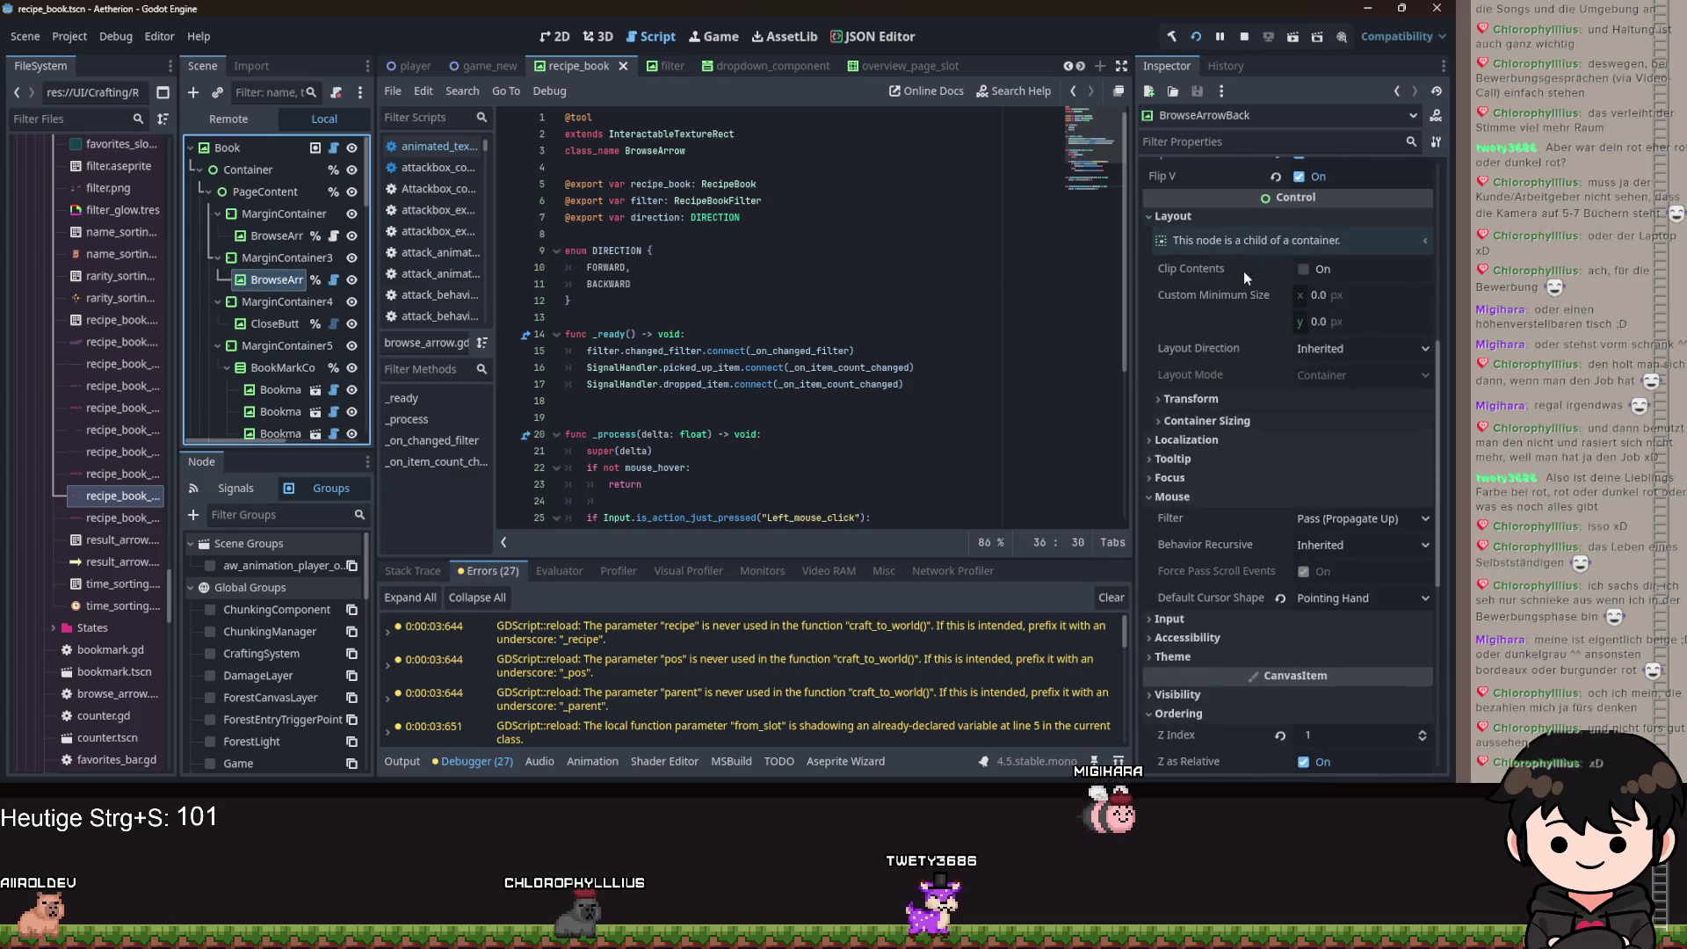
pyautogui.click(1204, 33)
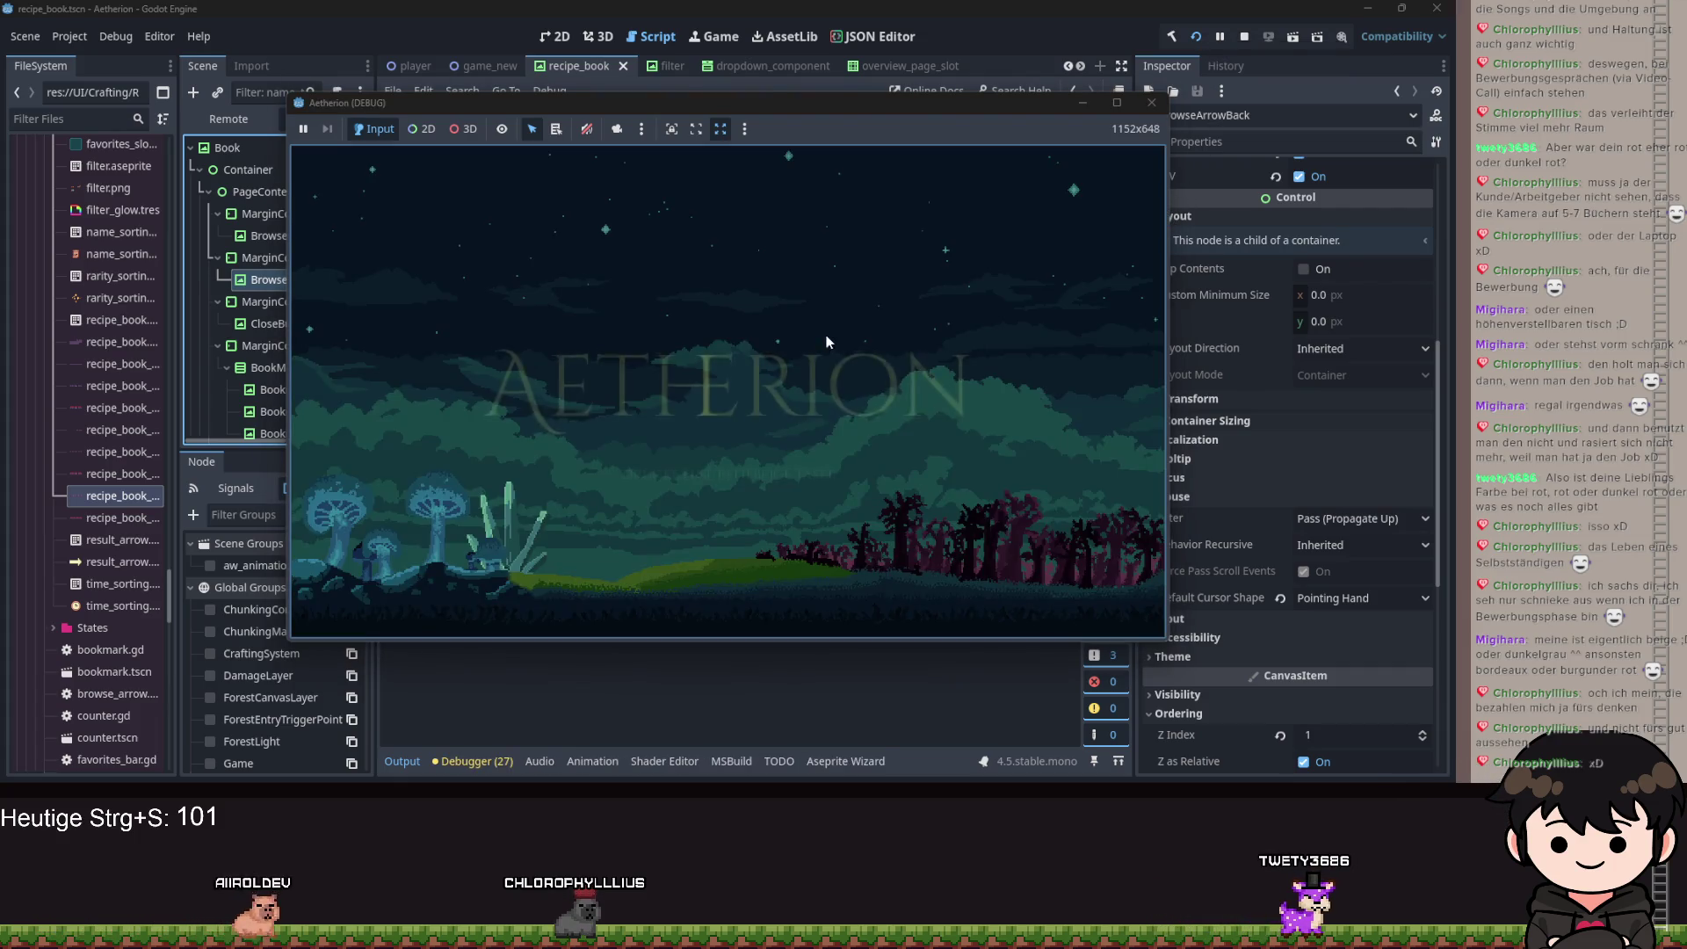
# Load a saved game and walk the character right to pick up the spiky item.
pyautogui.click(821, 347)
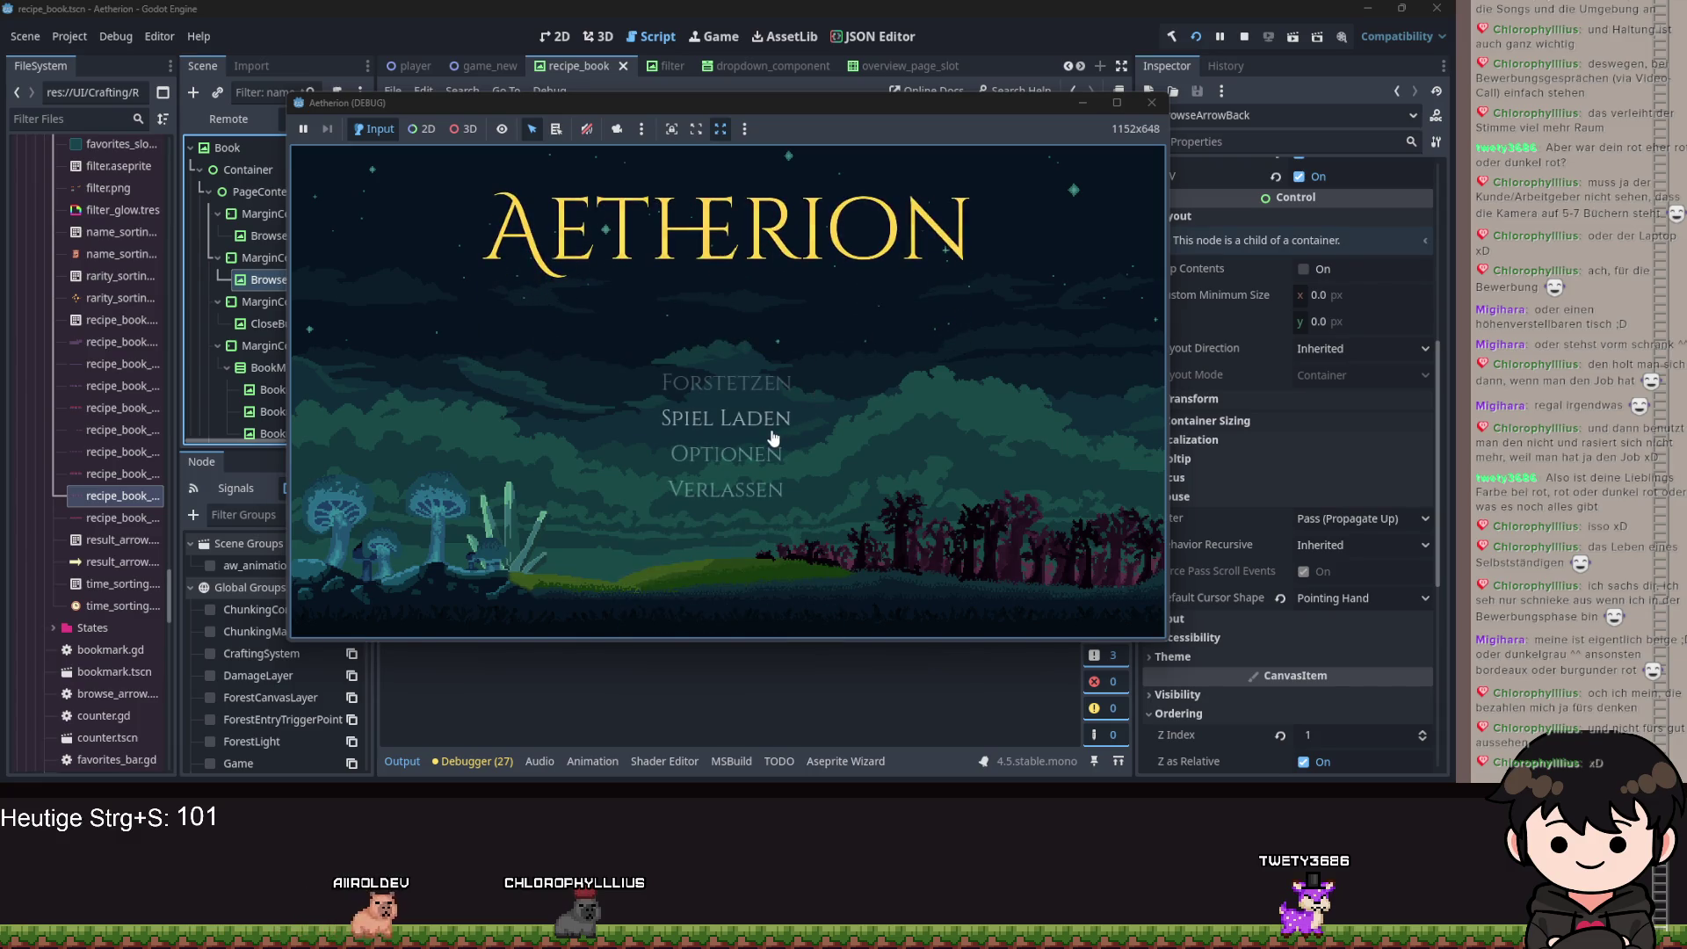
pyautogui.click(772, 437)
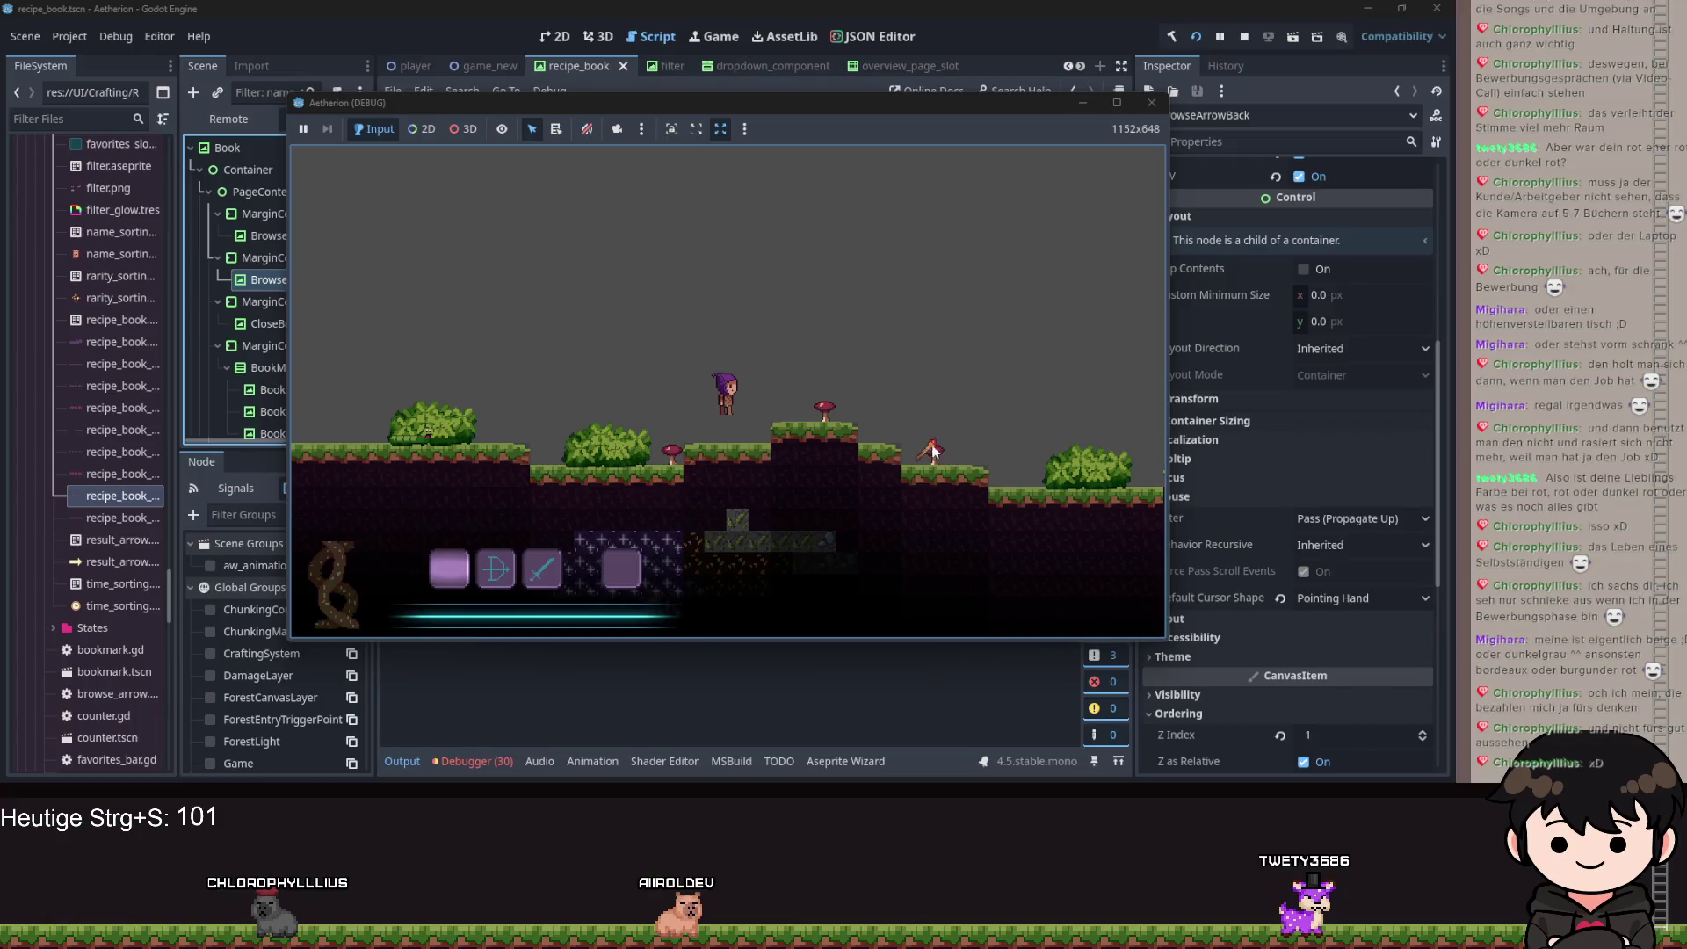
pyautogui.press('d')
pyautogui.press('4')
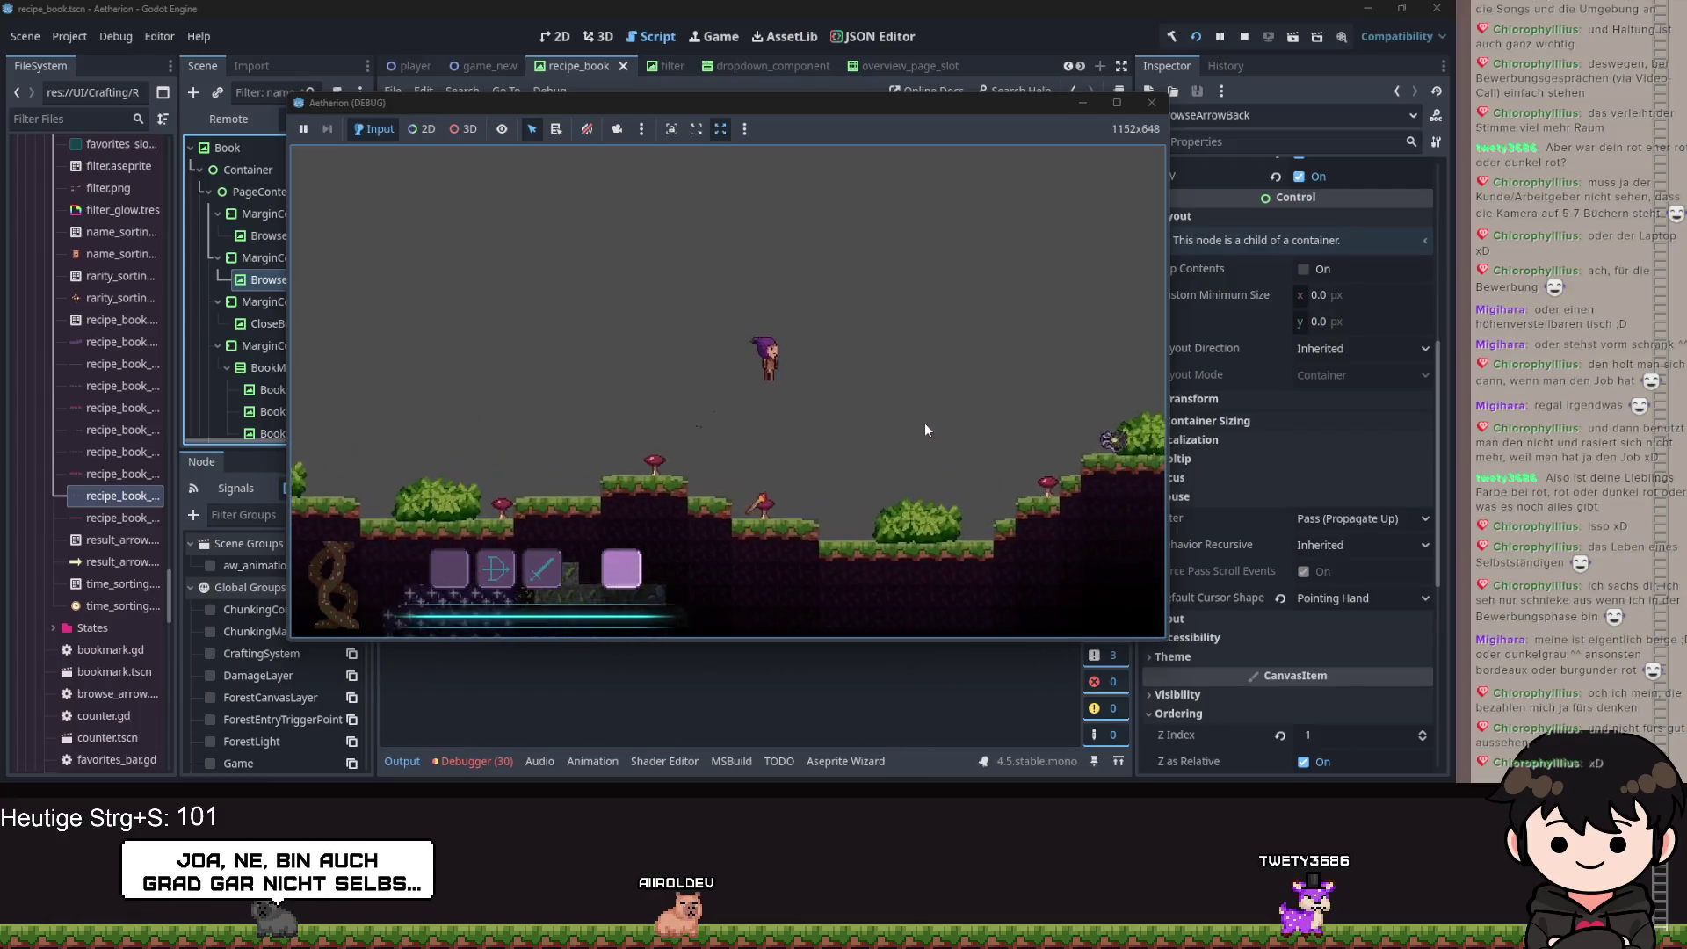
pyautogui.press('d')
pyautogui.press('space')
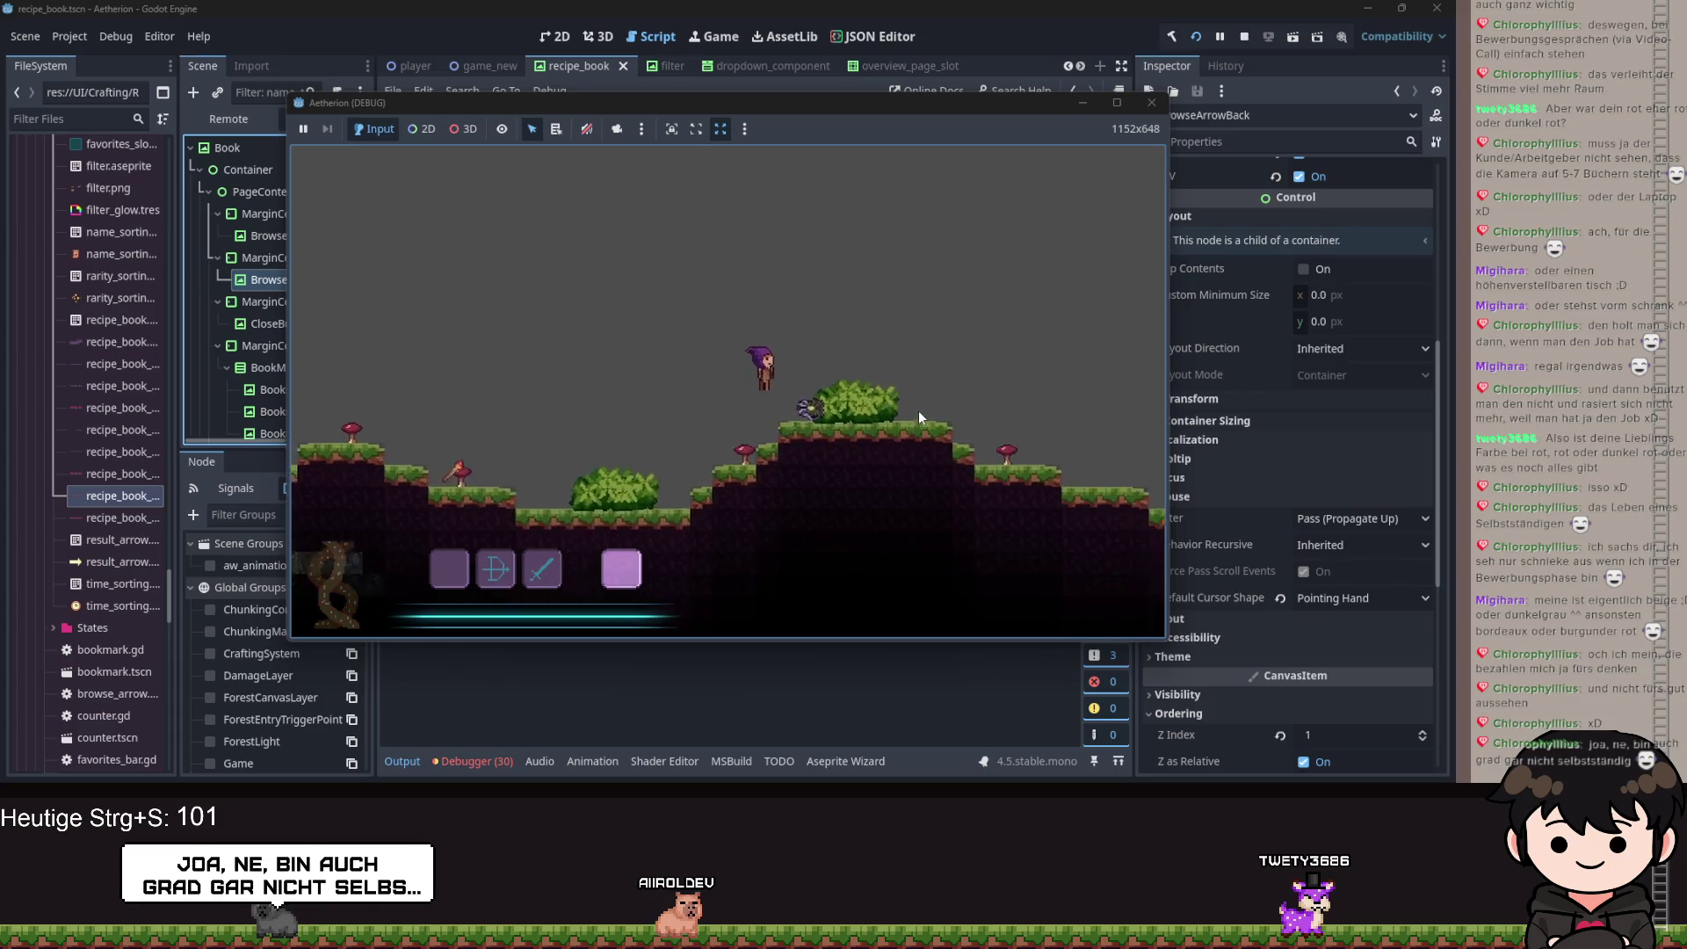
# Open the recipe book from the pause menu, then minimize the game window.
pyautogui.press('d')
pyautogui.press('Escape')
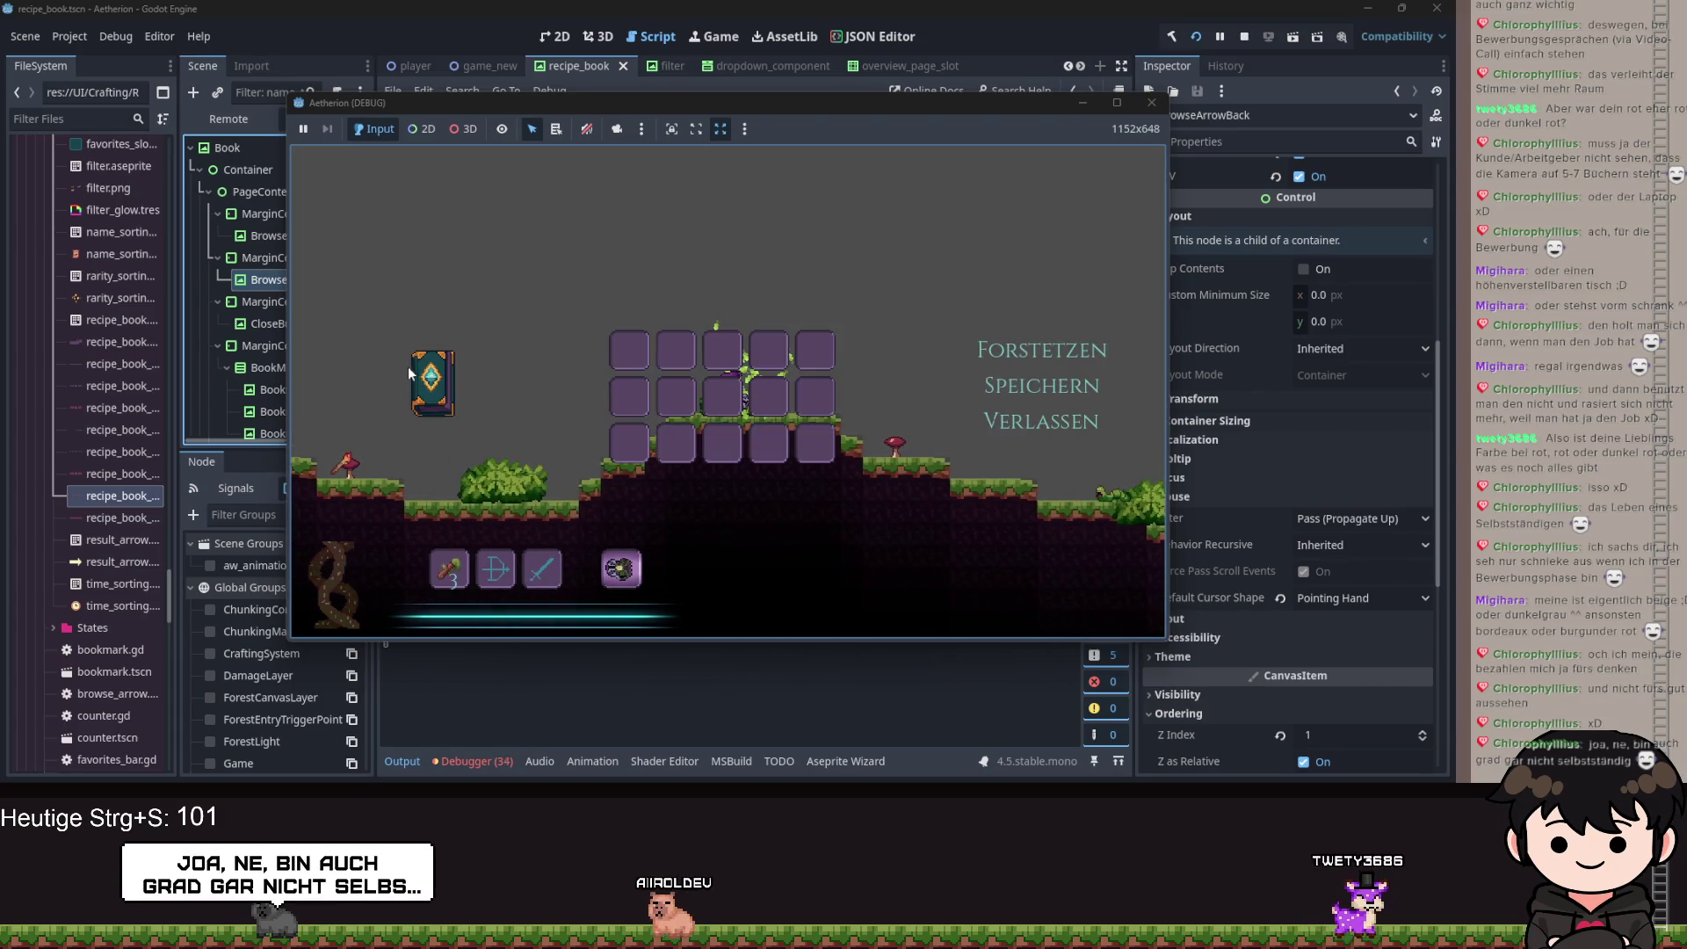
pyautogui.click(418, 362)
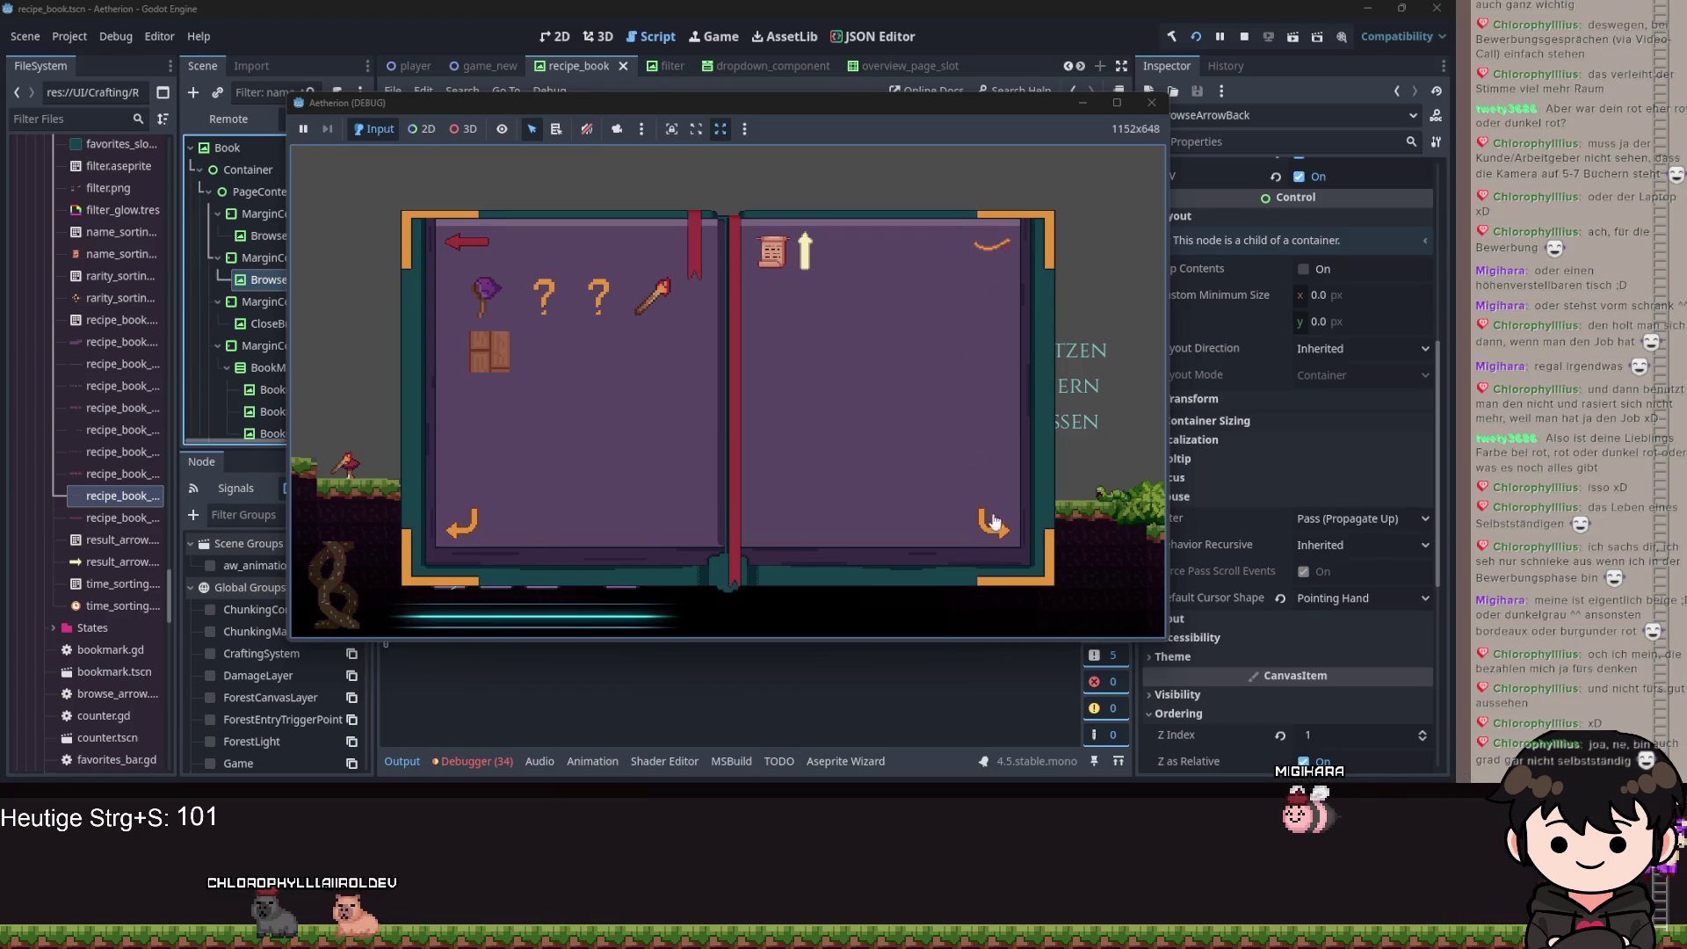
pyautogui.click(1076, 103)
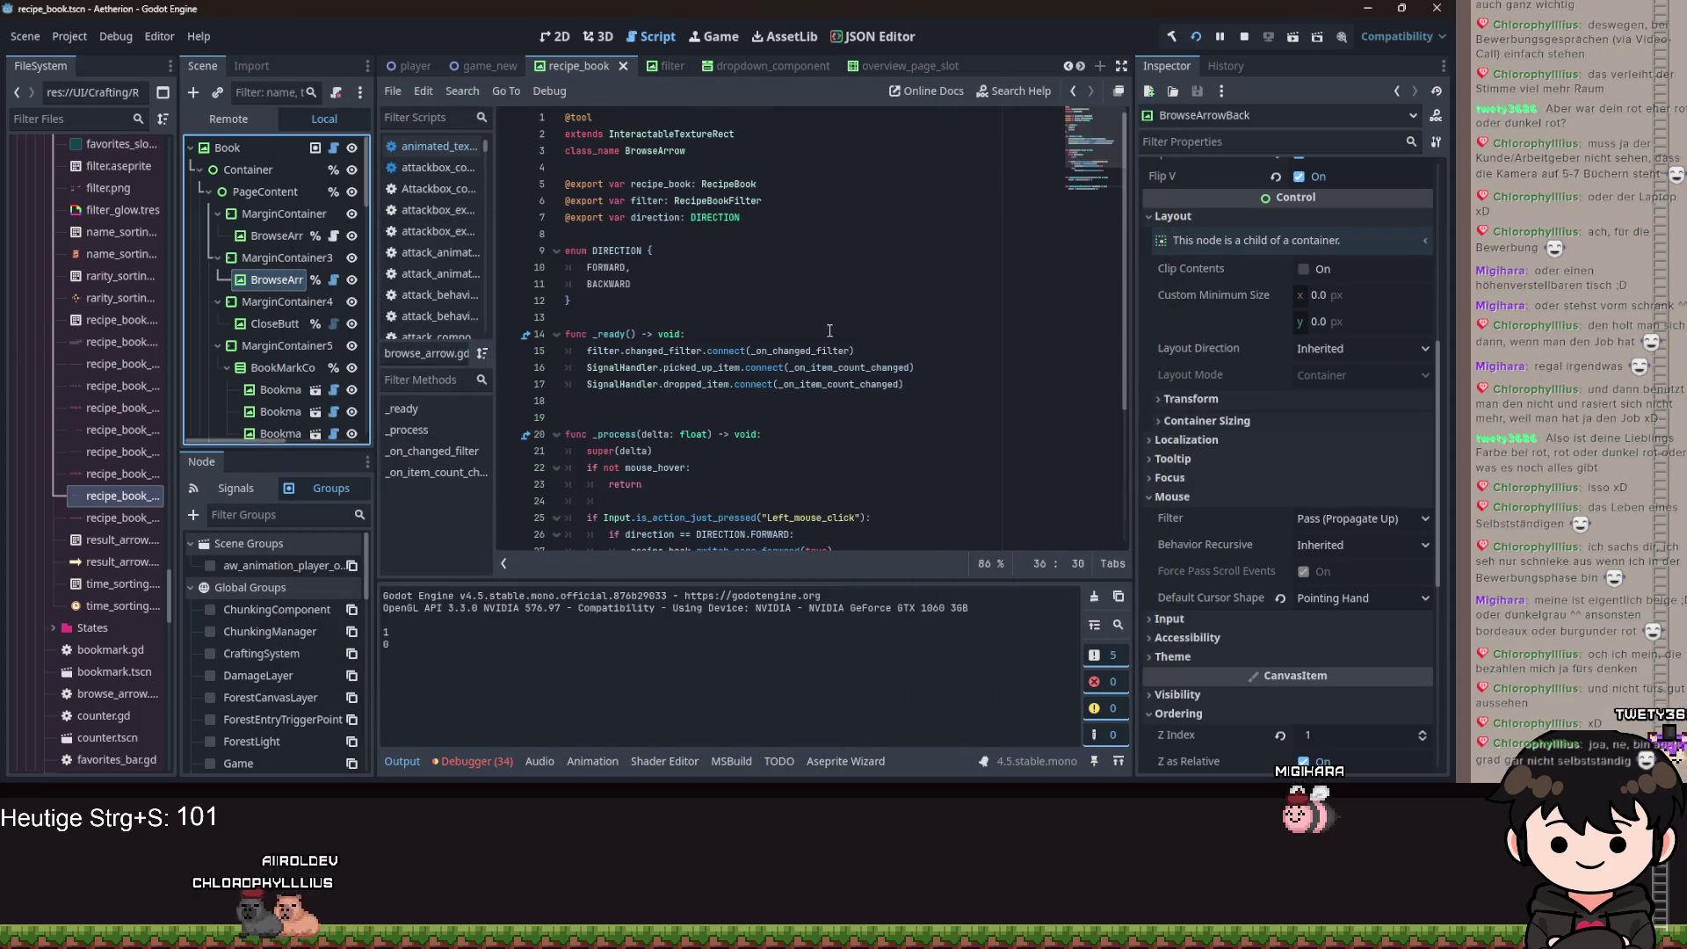
# Inspect the InteractableTextureRect script's mouse hover handler, then return to browse_arrow.gd.
pyautogui.click(648, 133)
pyautogui.keyDown('ctrl'); pyautogui.click(653, 133); pyautogui.keyUp('ctrl')
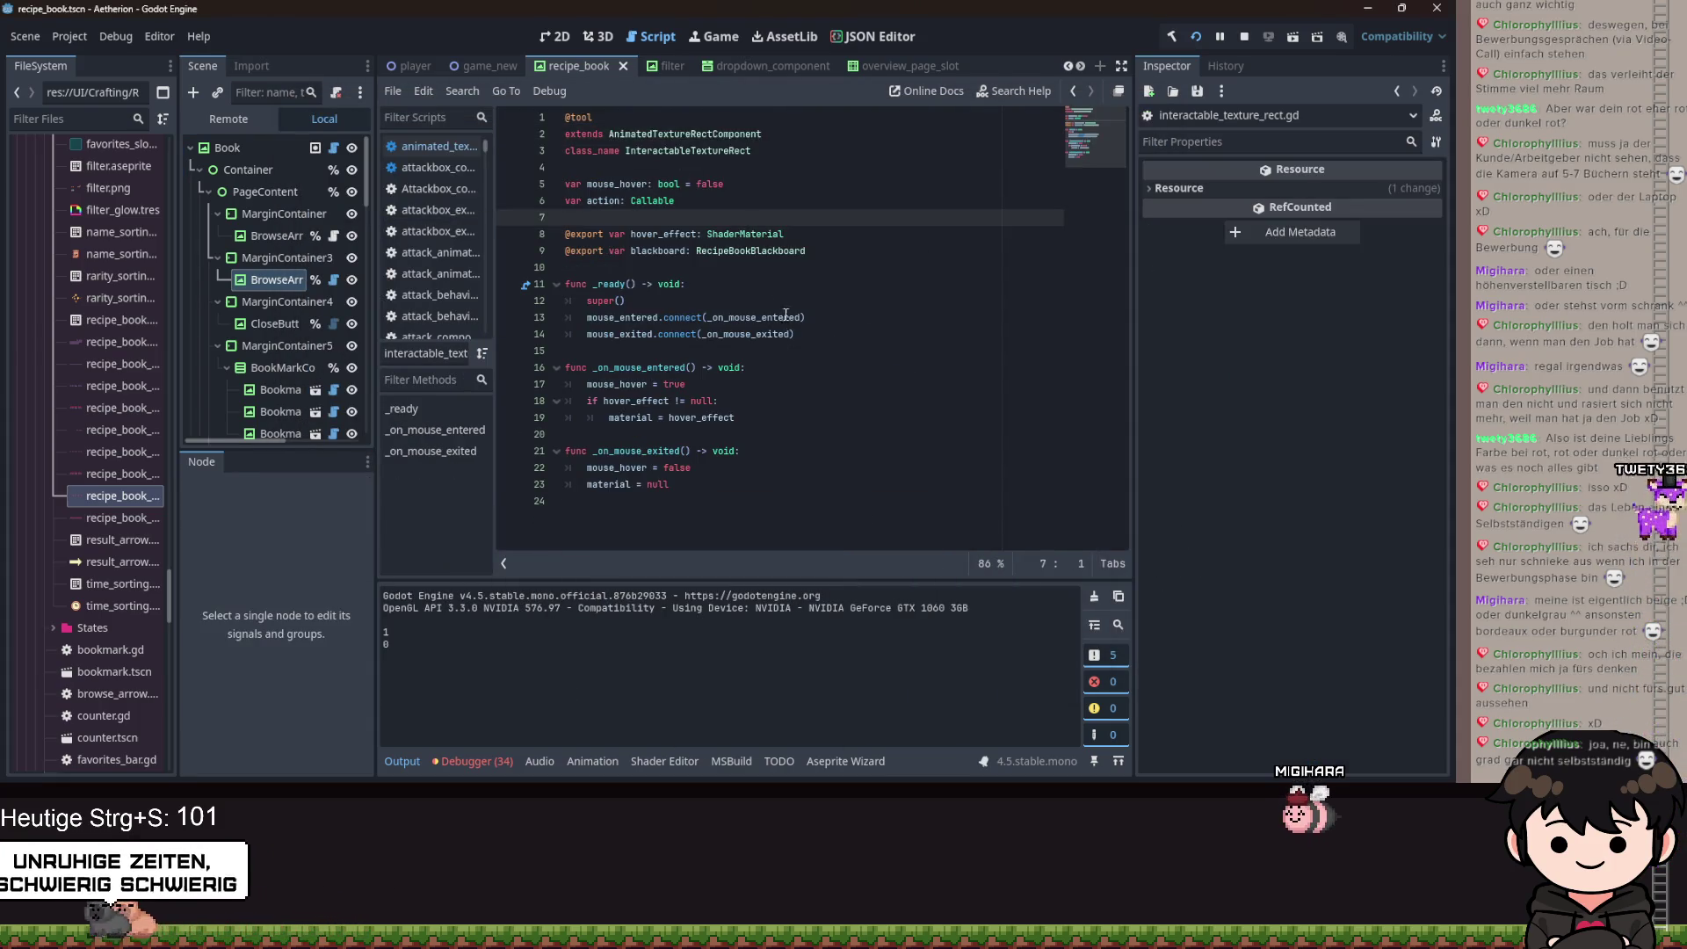
pyautogui.click(694, 417)
pyautogui.click(809, 404)
pyautogui.hotkey('alt', 'Left')
pyautogui.hotkey('alt', 'Left')
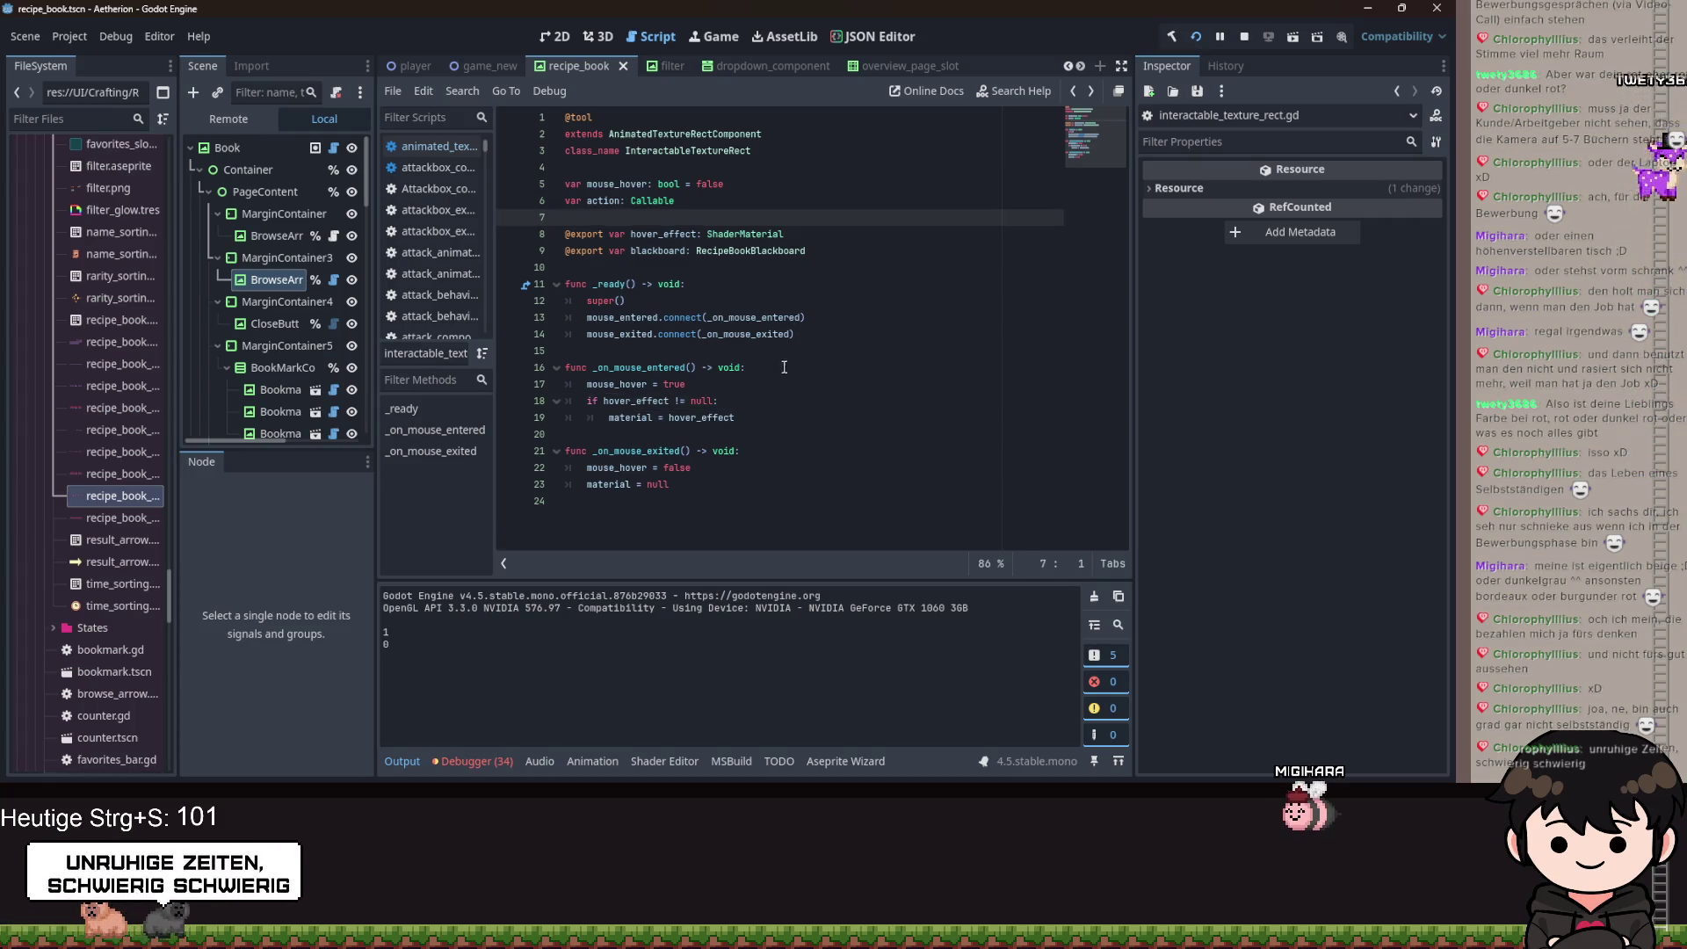
# Add super() as the first line of _ready and relaunch the project.
pyautogui.click(694, 333)
pyautogui.press('Return')
pyautogui.write('s')
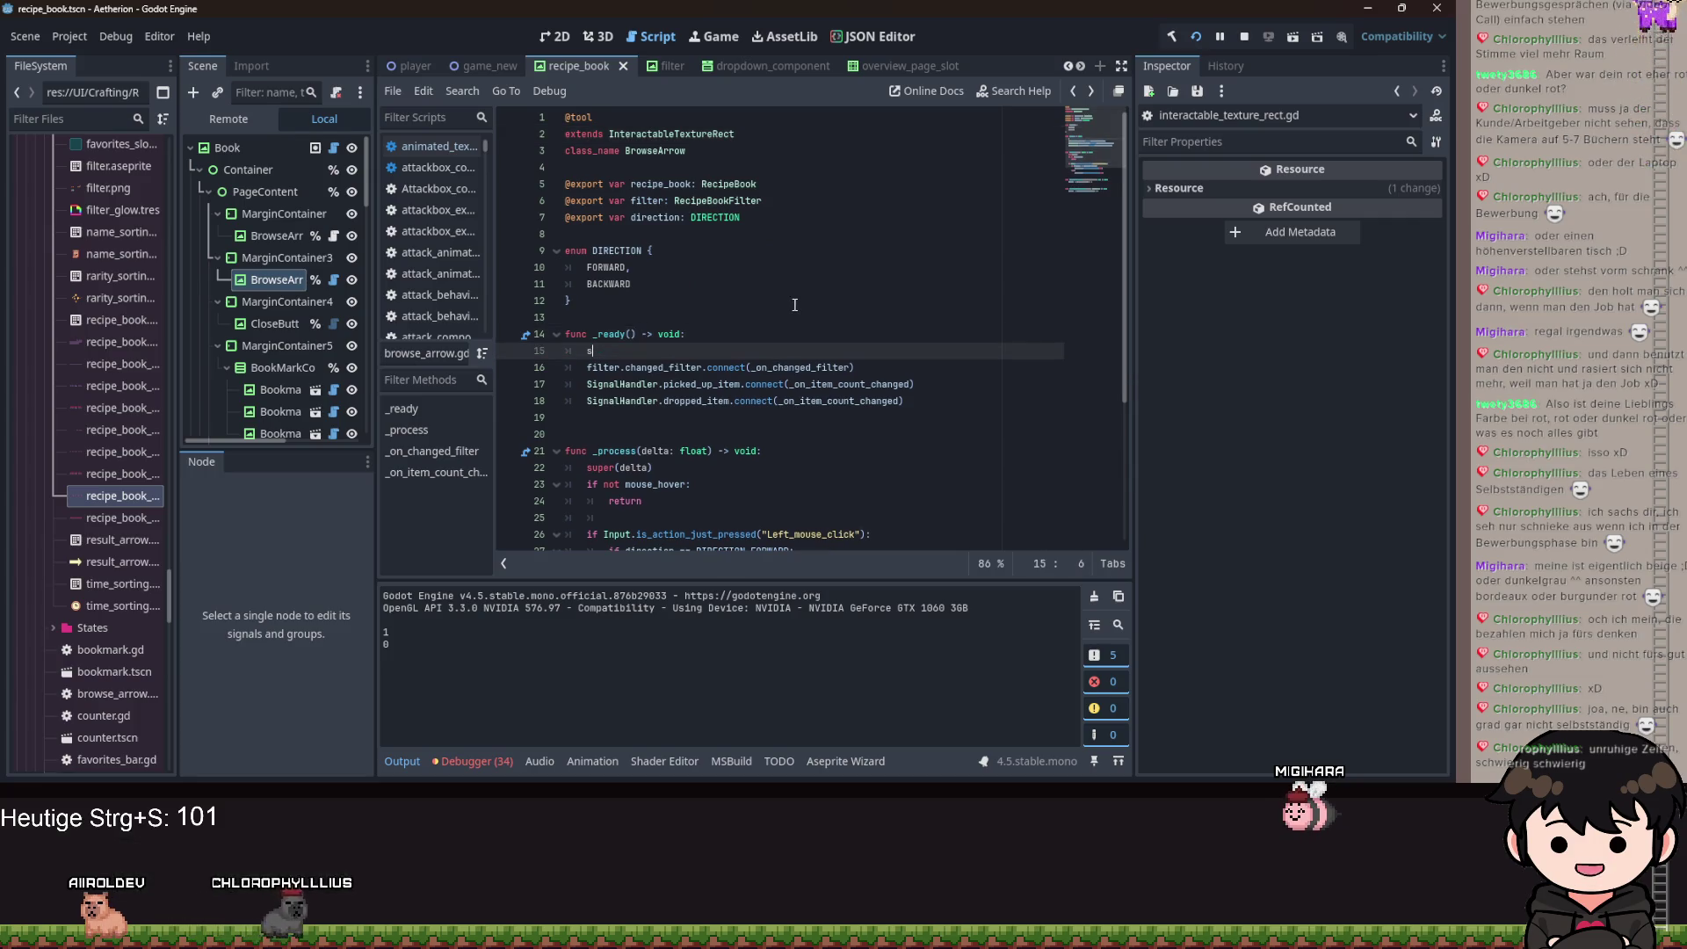
pyautogui.write('uper(')
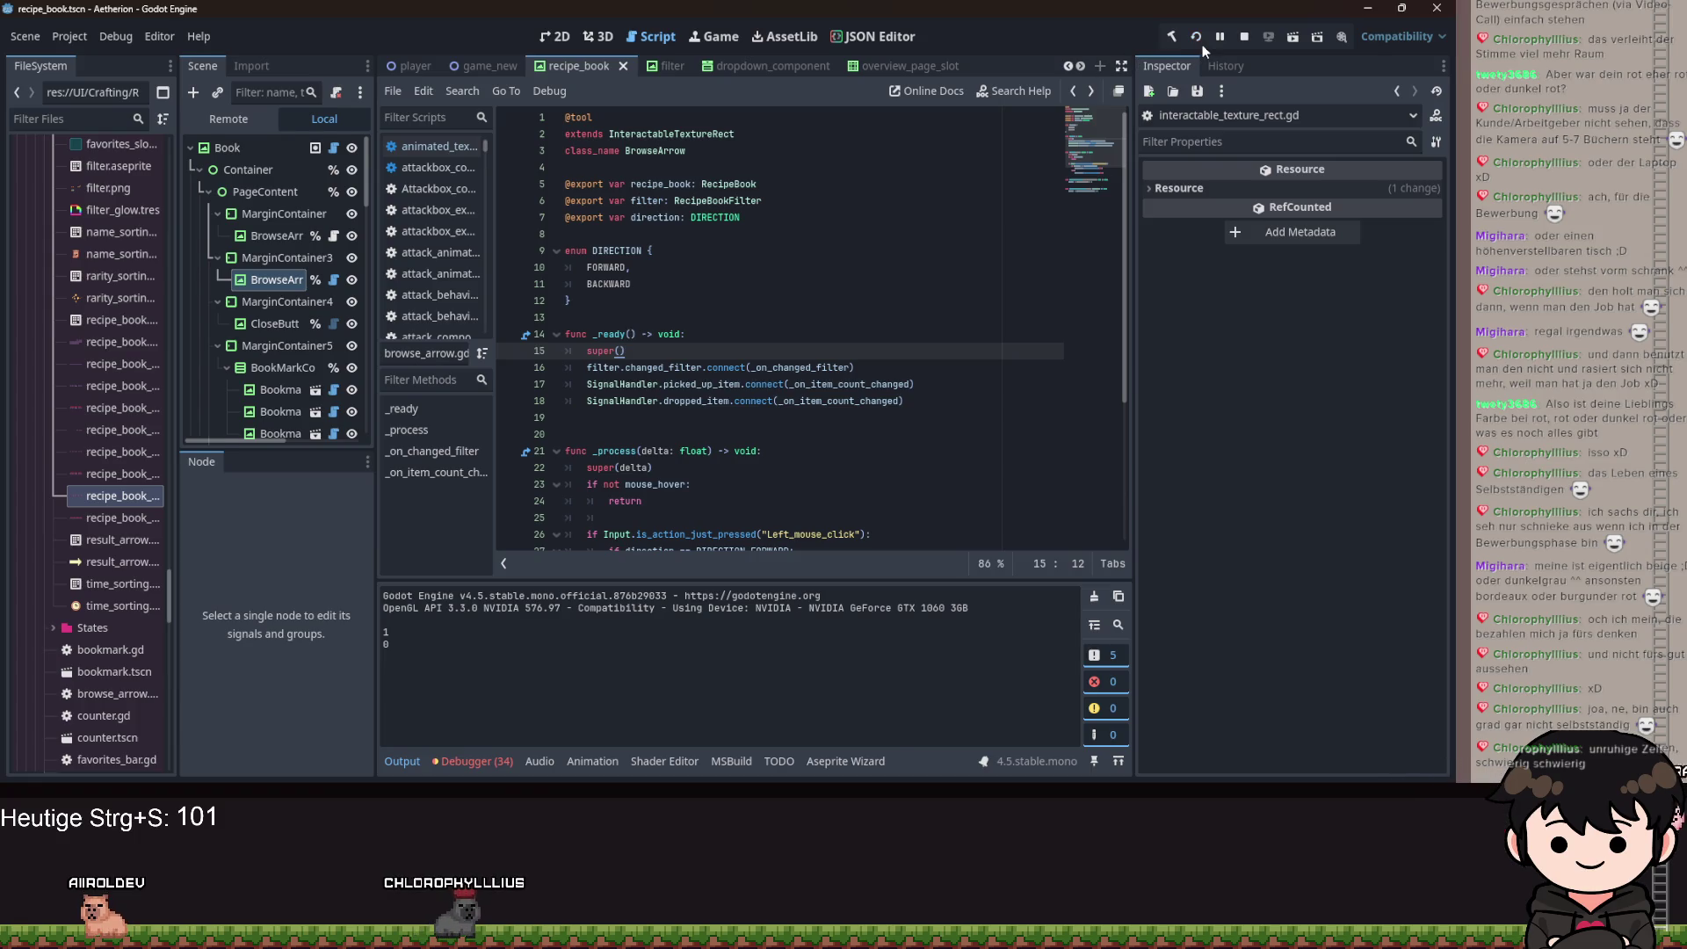
pyautogui.click(1202, 44)
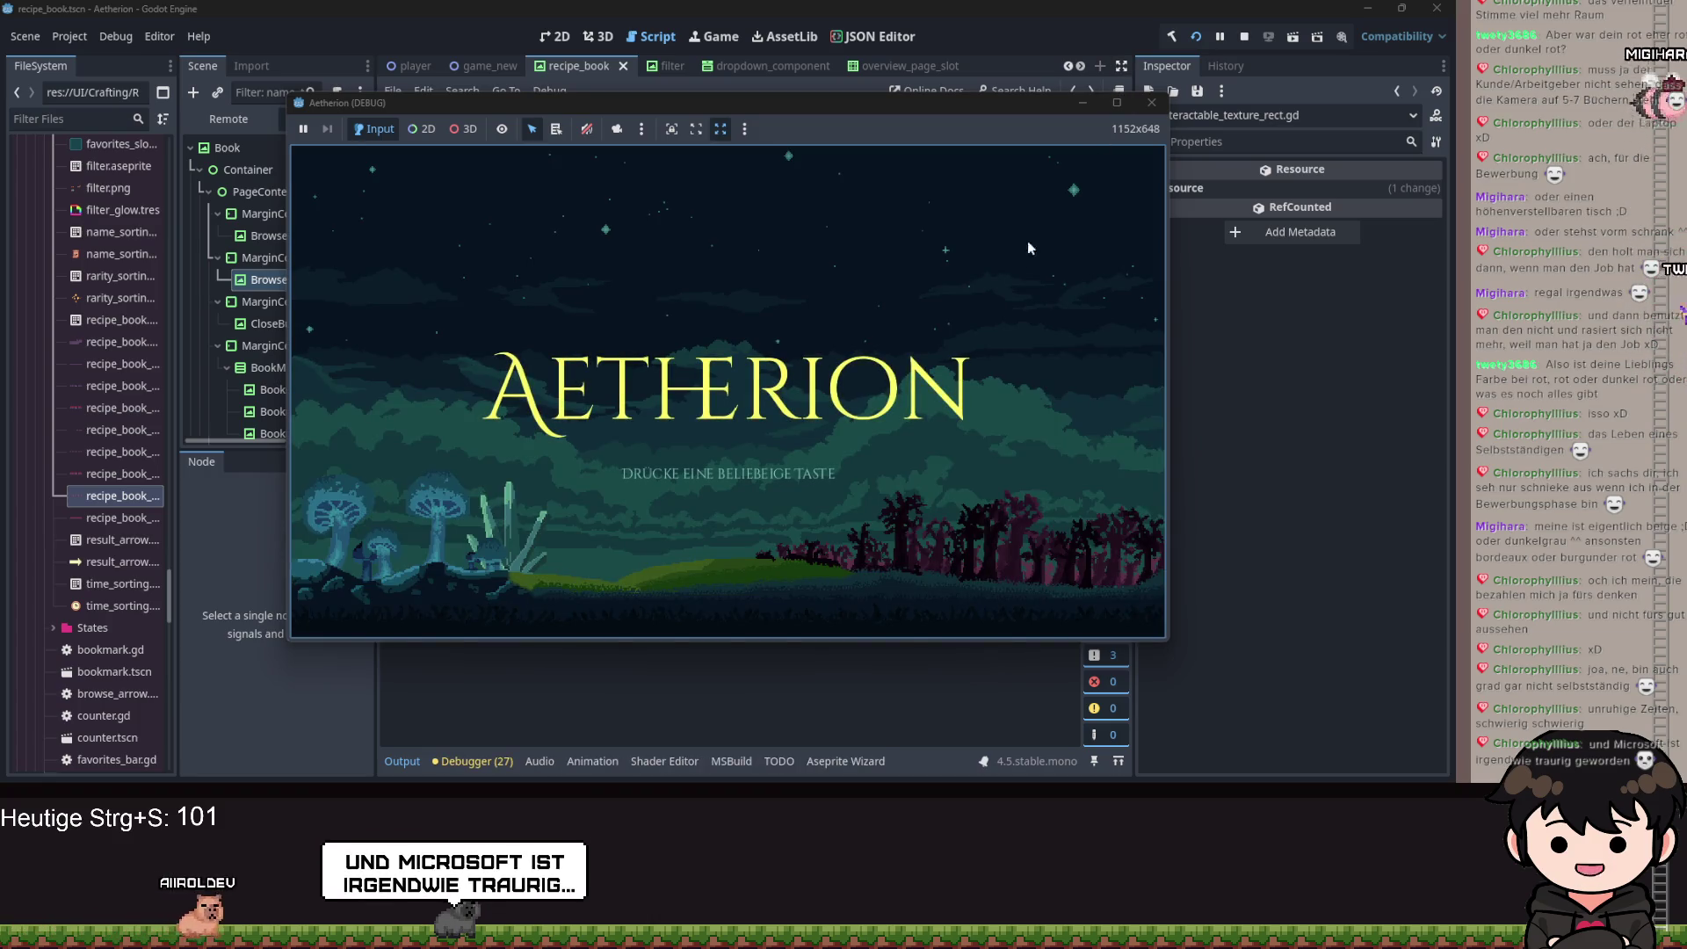
# Load the Spielstand 3 save and walk right to pick up the spiked item.
pyautogui.click(845, 340)
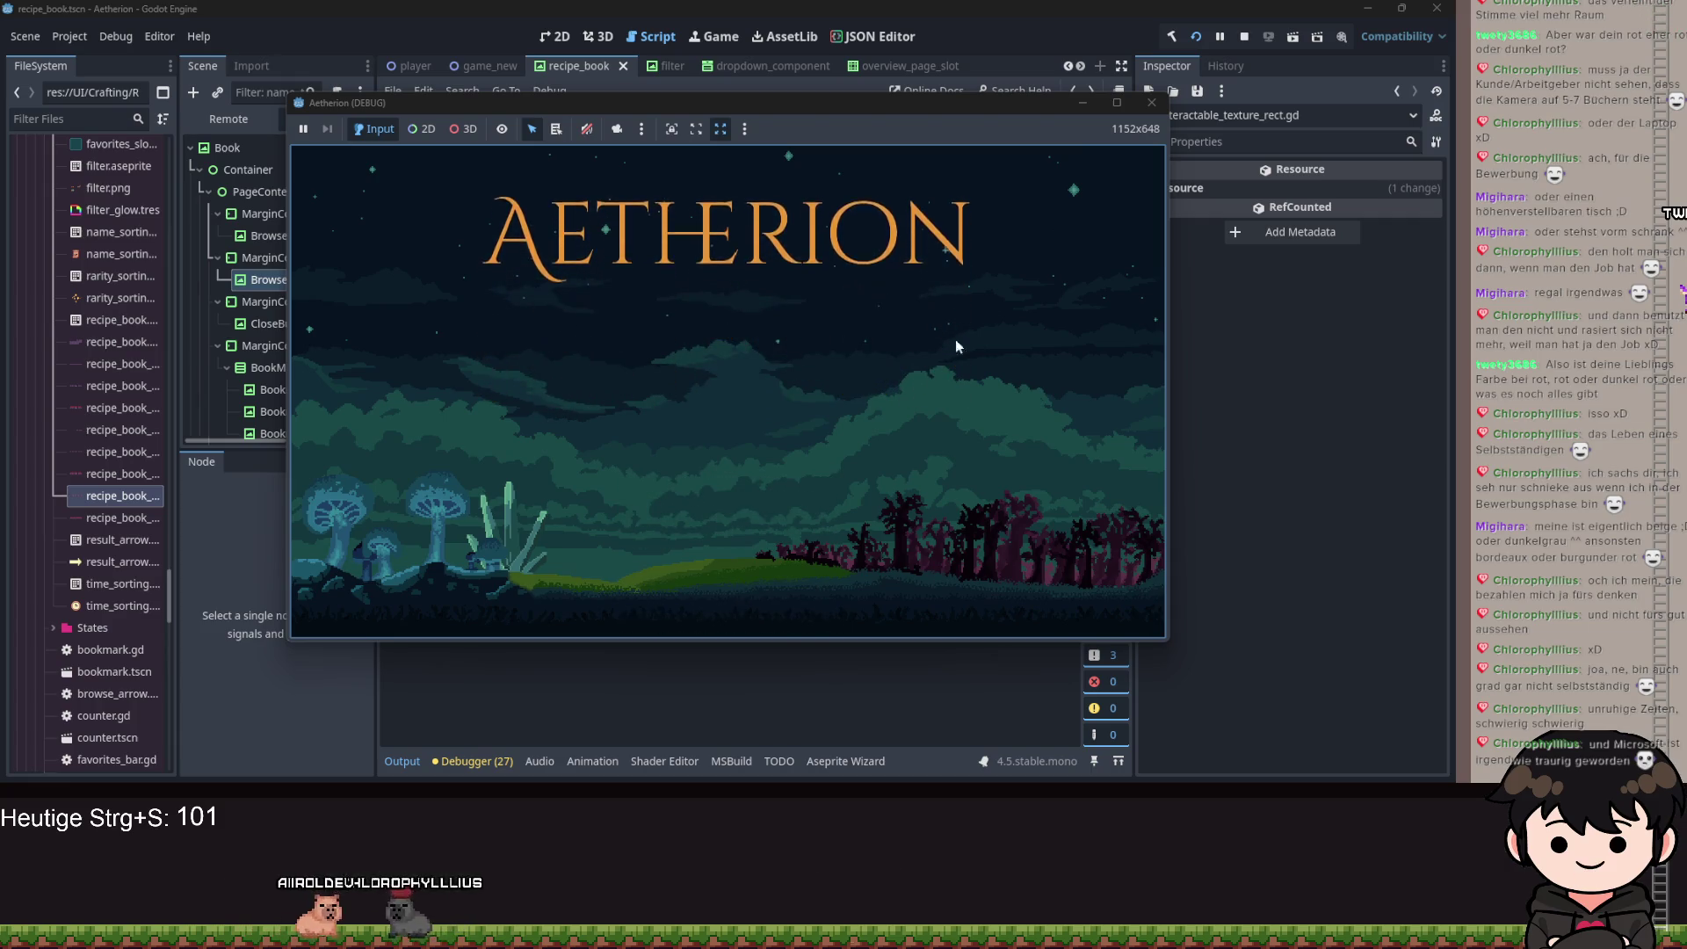
pyautogui.click(773, 420)
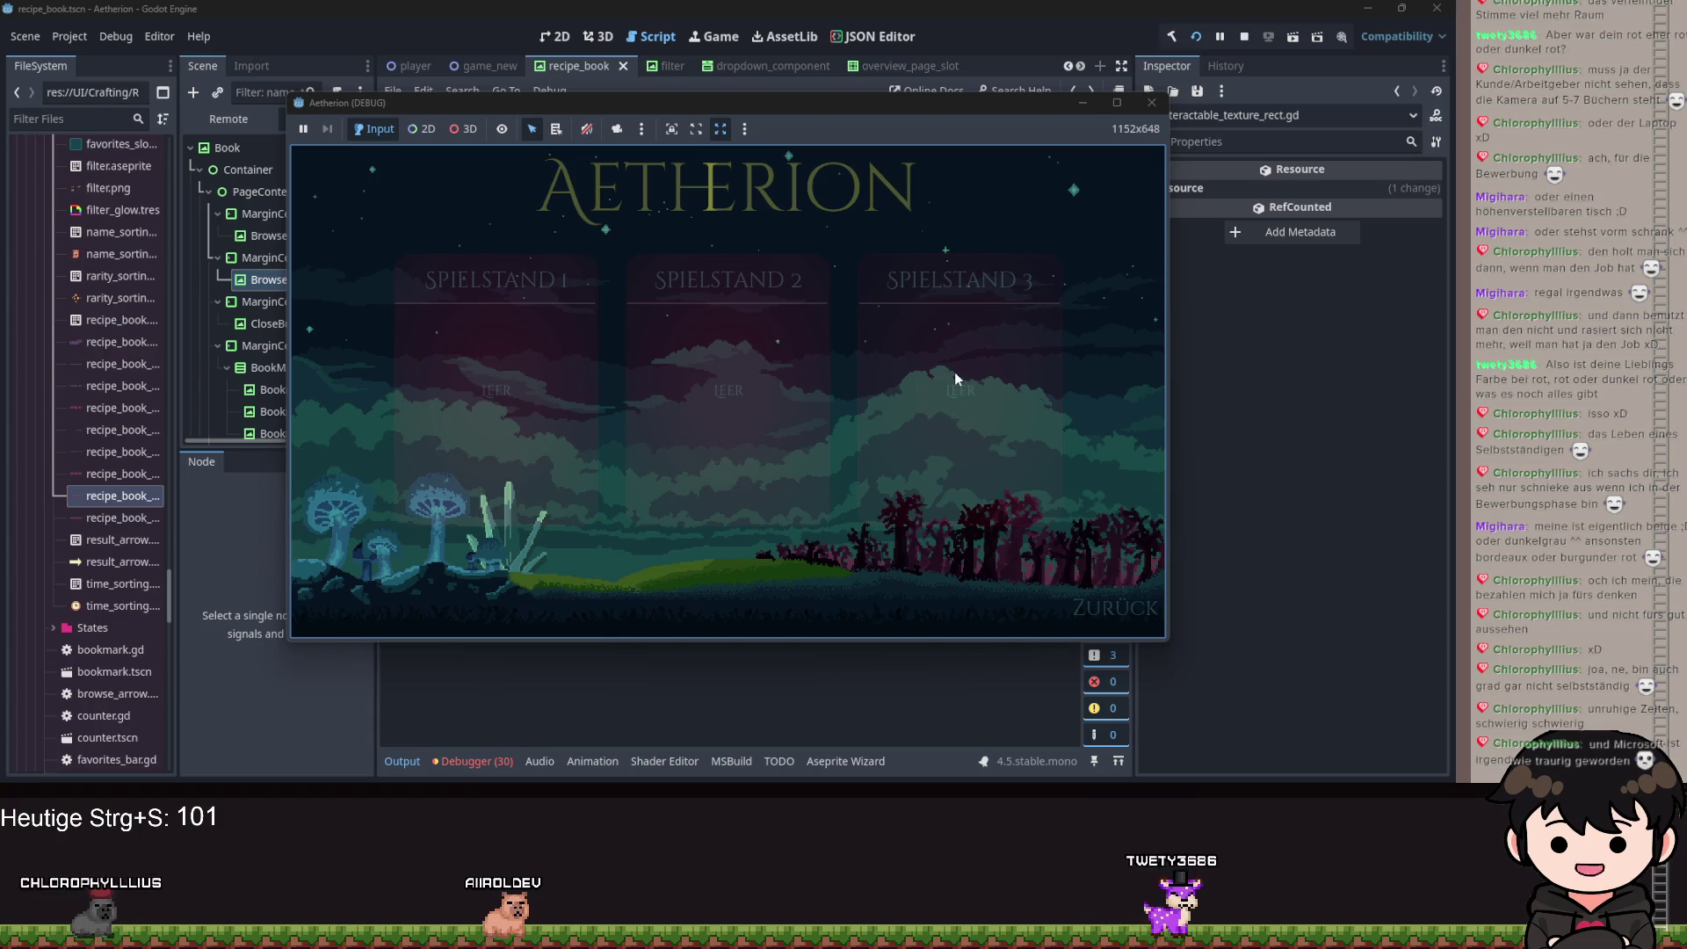
pyautogui.click(950, 346)
pyautogui.press('d')
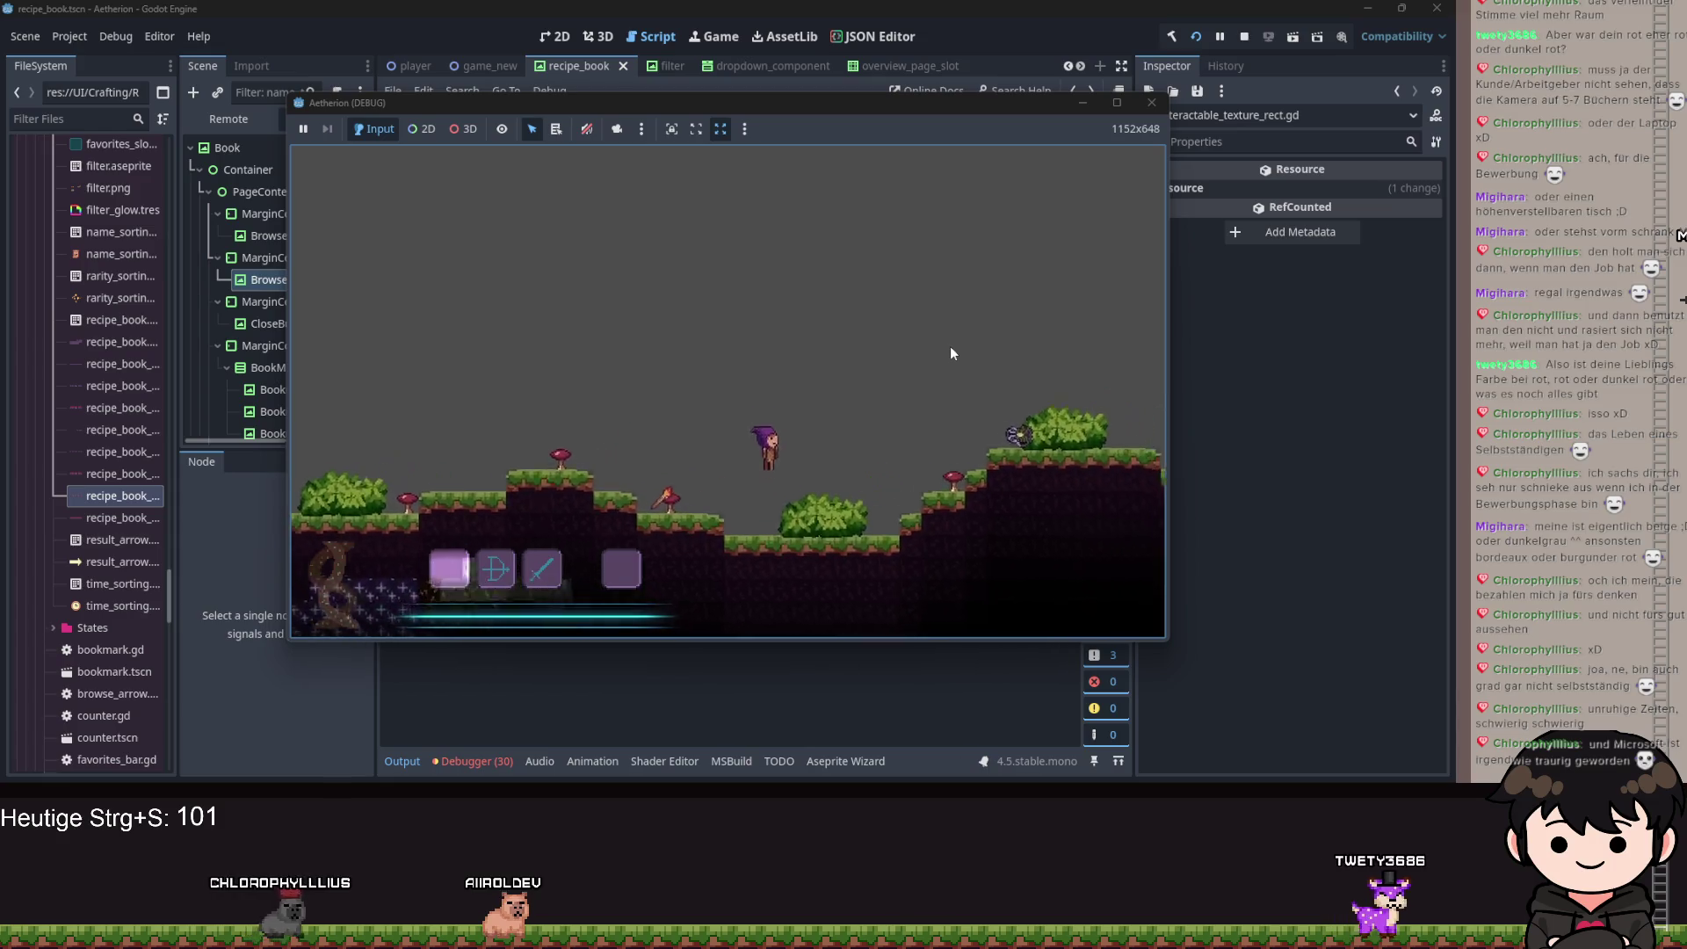
pyautogui.press('d')
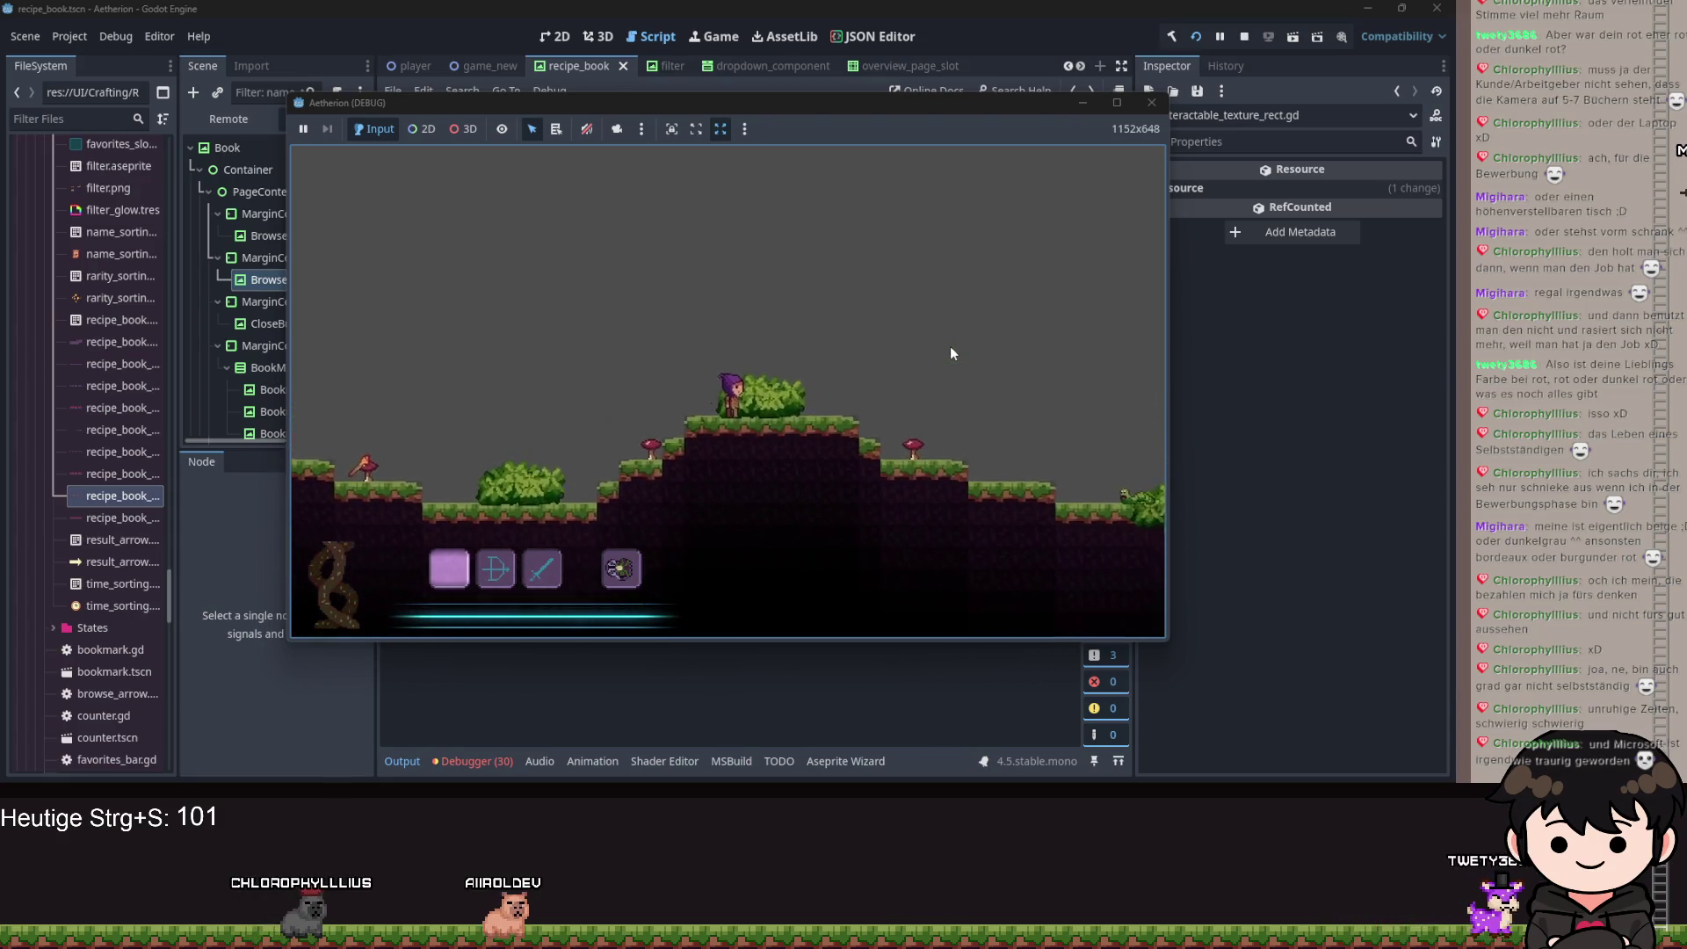
# Open the recipe book, page forward and back, then stop the game with F8.
pyautogui.press('Escape')
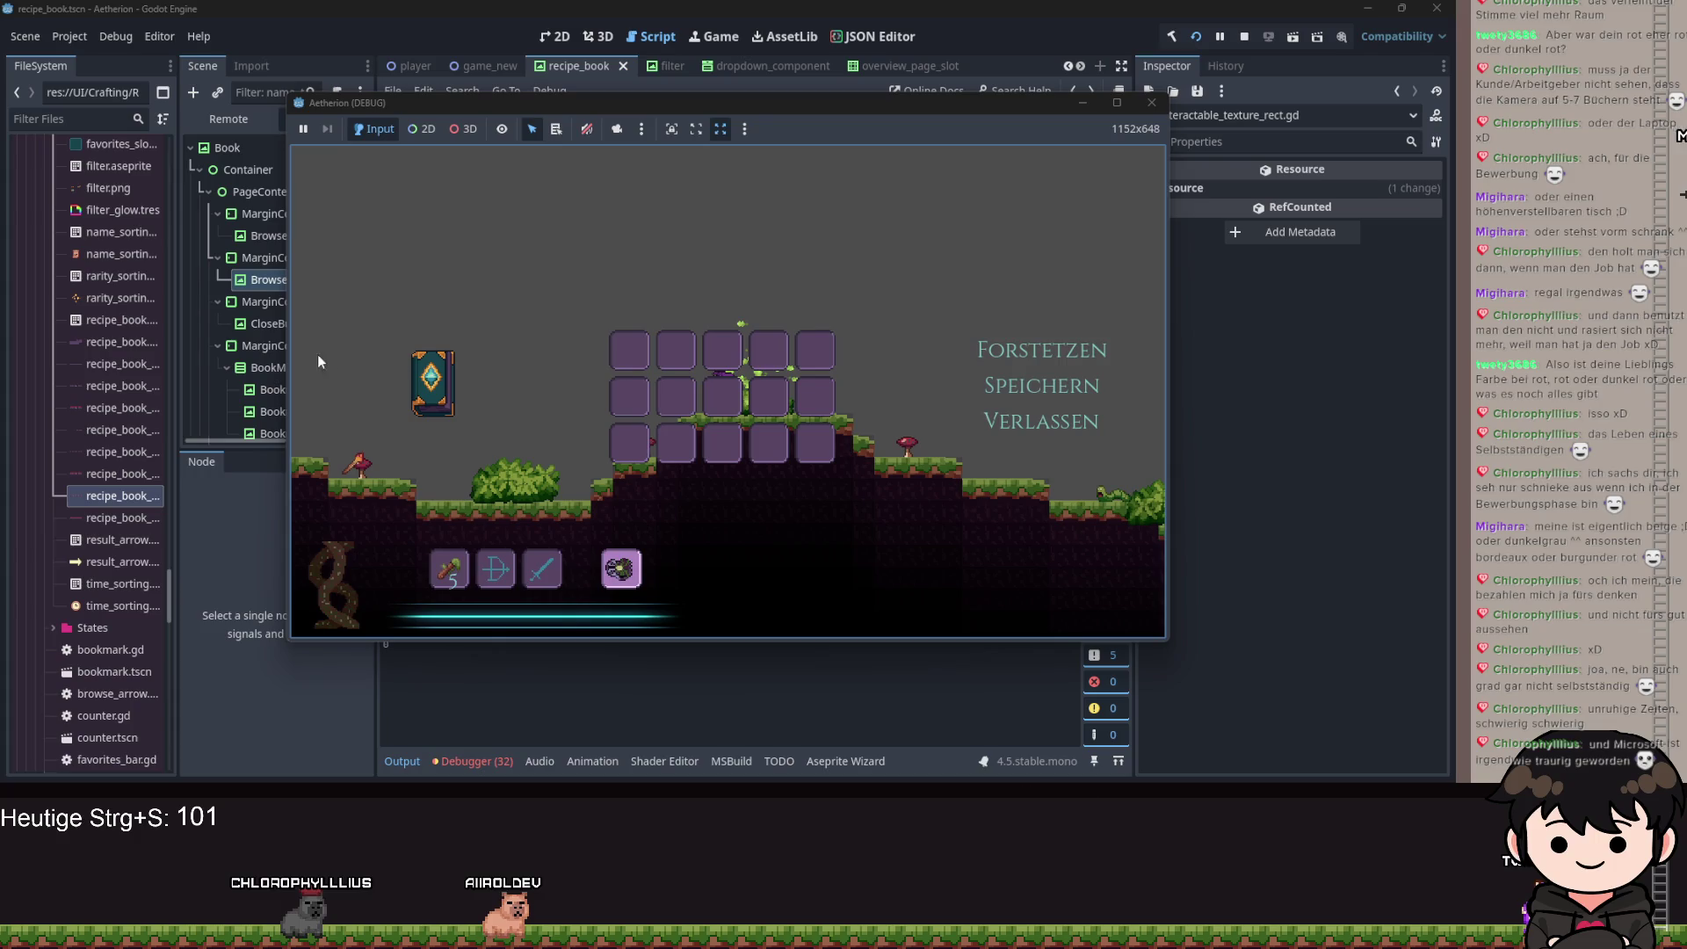
pyautogui.click(430, 383)
pyautogui.click(993, 530)
pyautogui.click(453, 524)
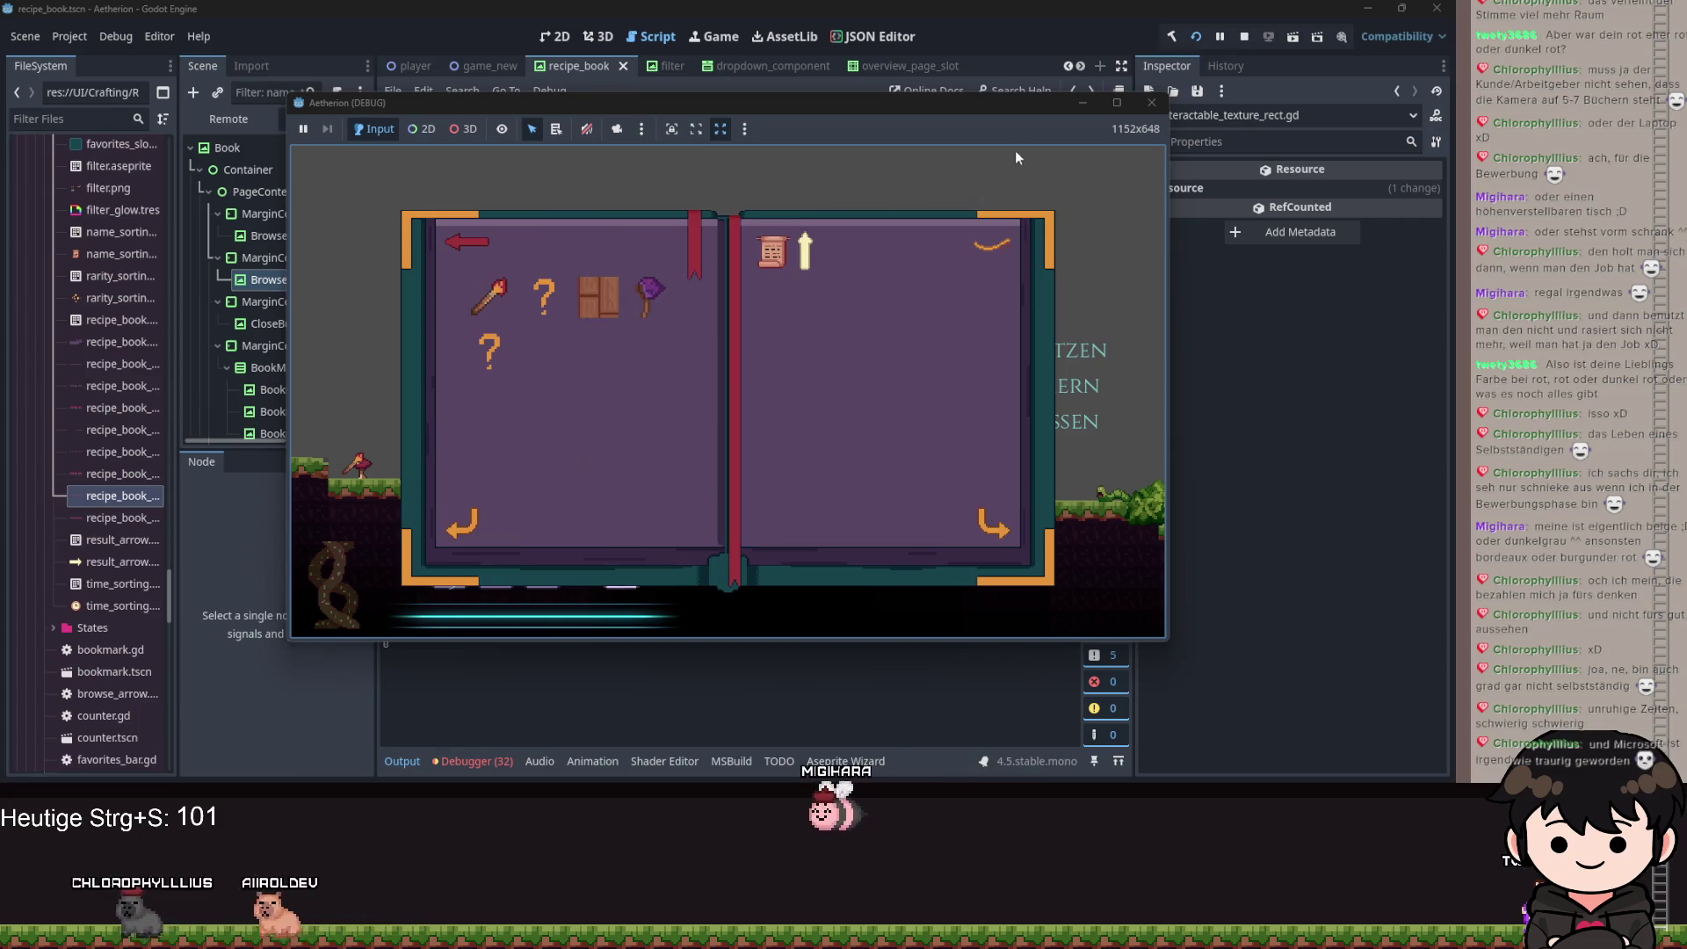
pyautogui.press('F8')
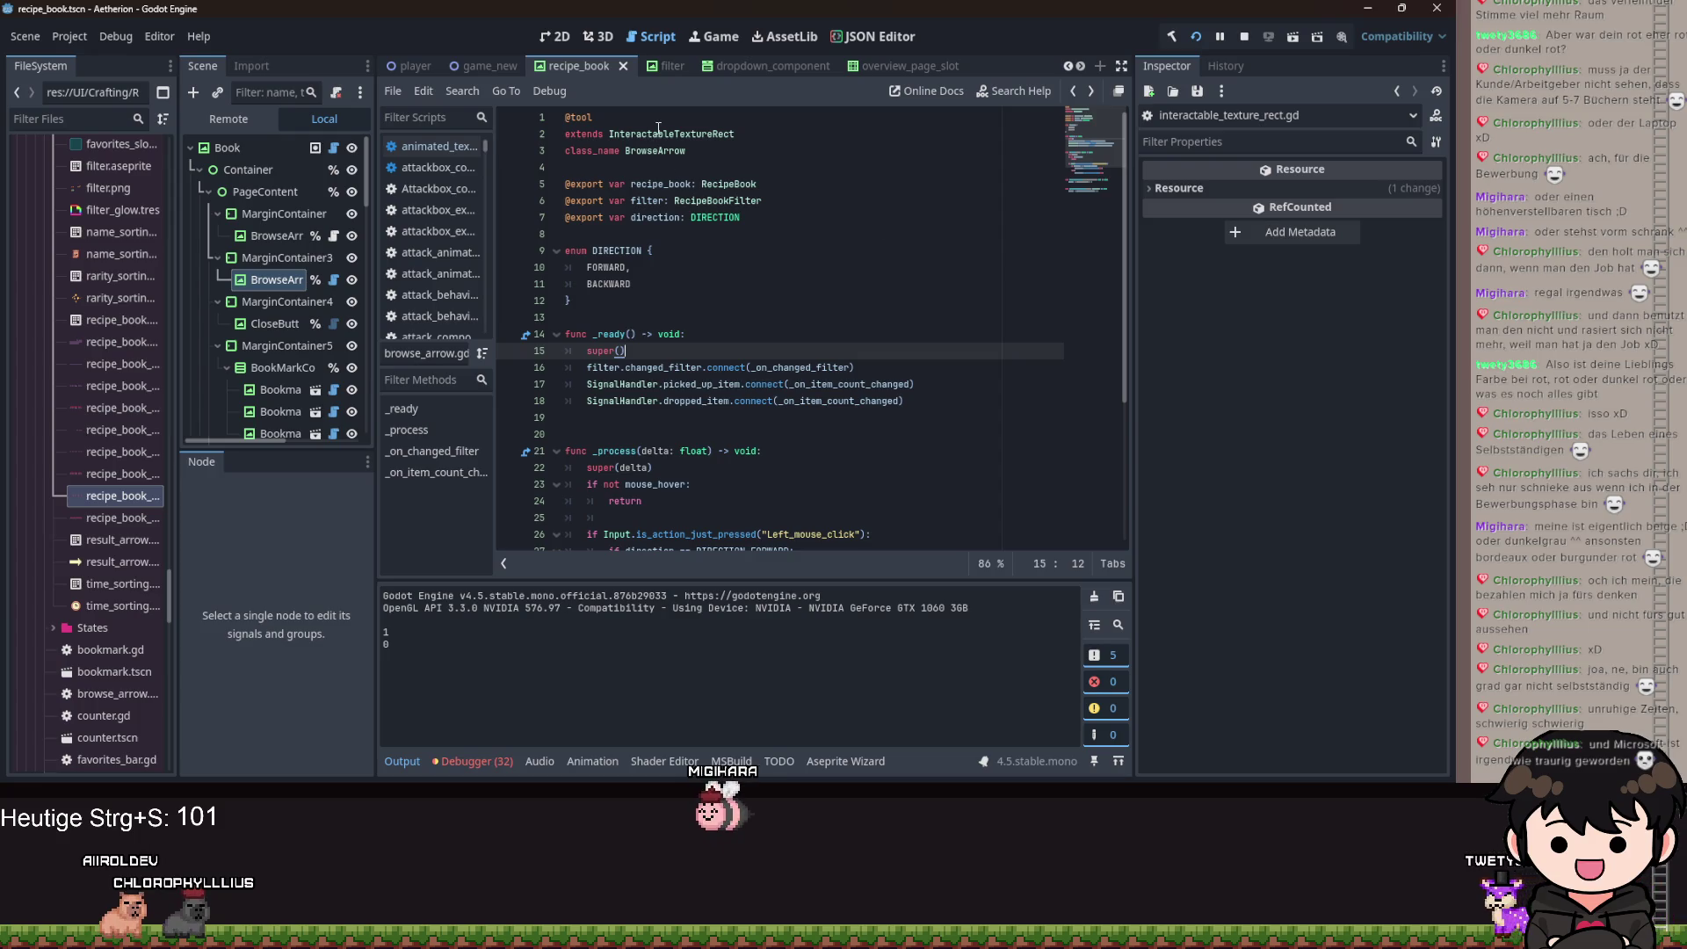
# Start an autocompleted _on_mouse_entered function below the DIRECTION enum.
pyautogui.click(608, 133)
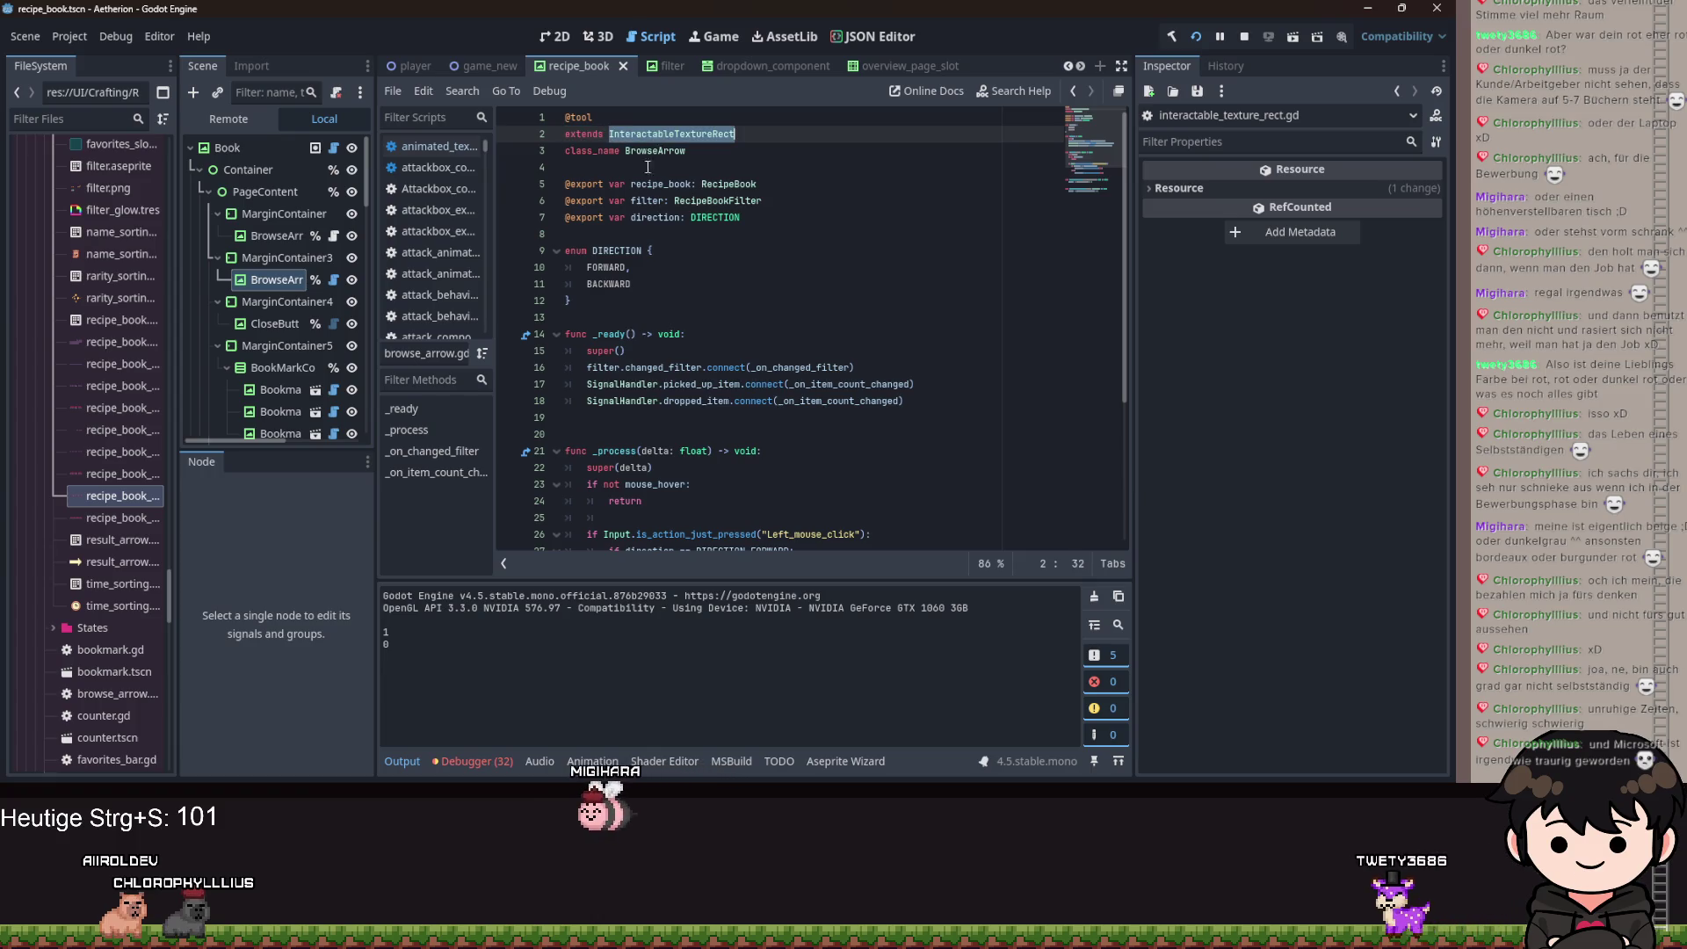
pyautogui.hotkey('ctrl', 'z')
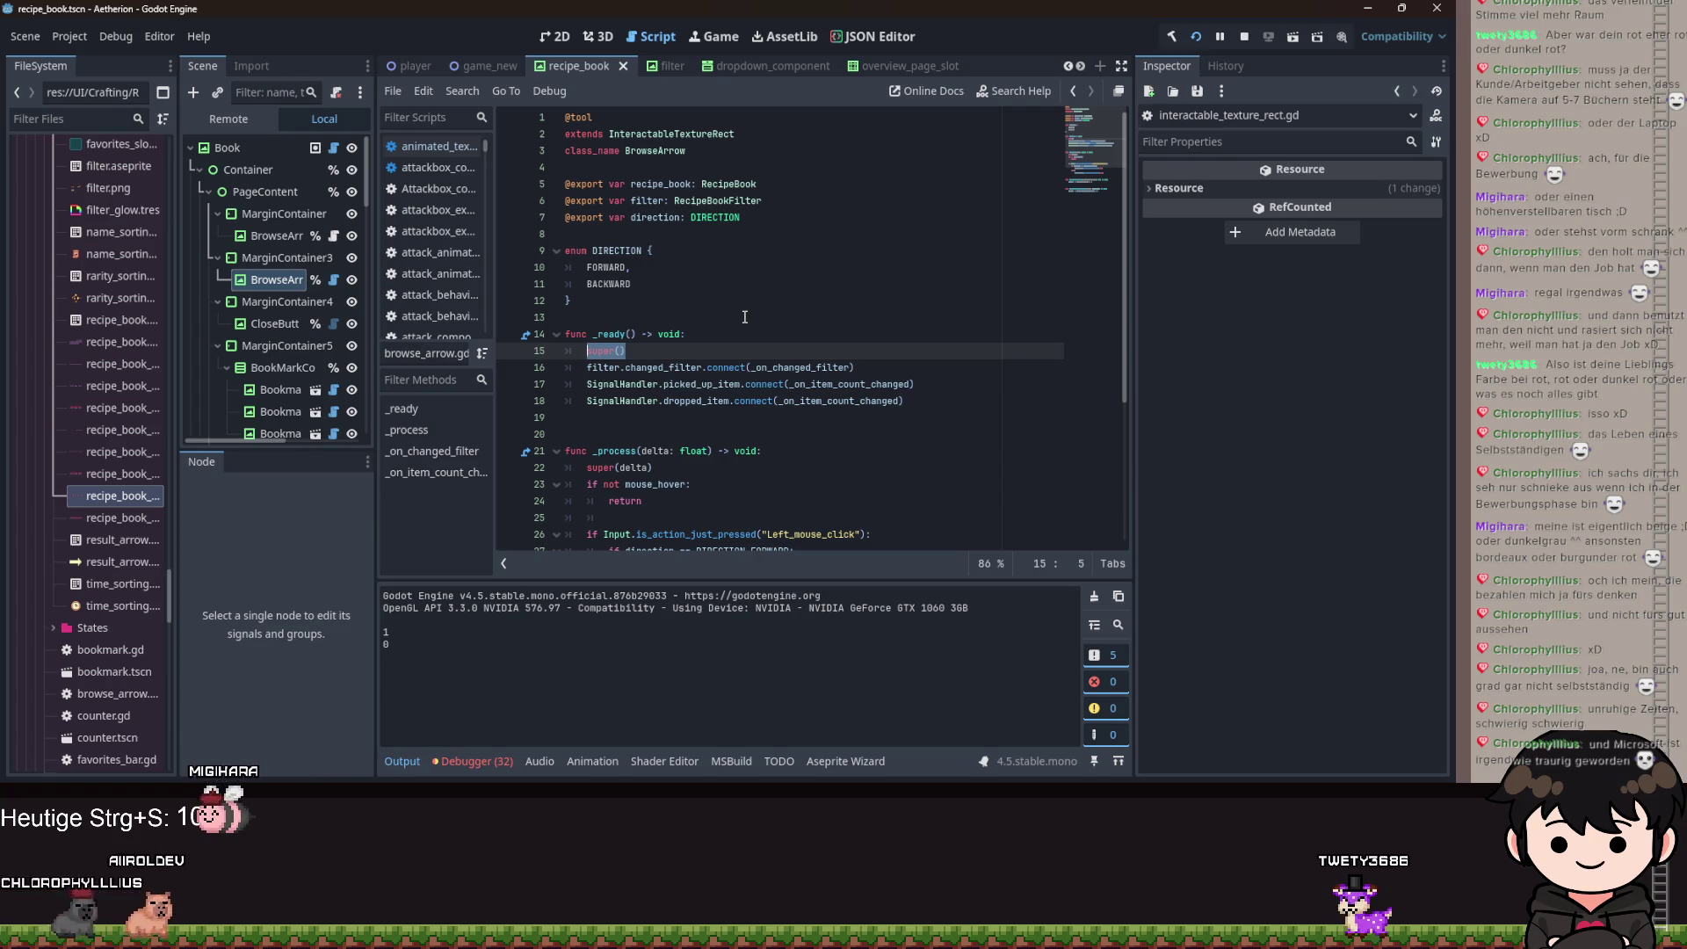
pyautogui.click(629, 294)
pyautogui.press('Return')
pyautogui.press('Return')
pyautogui.write('func _')
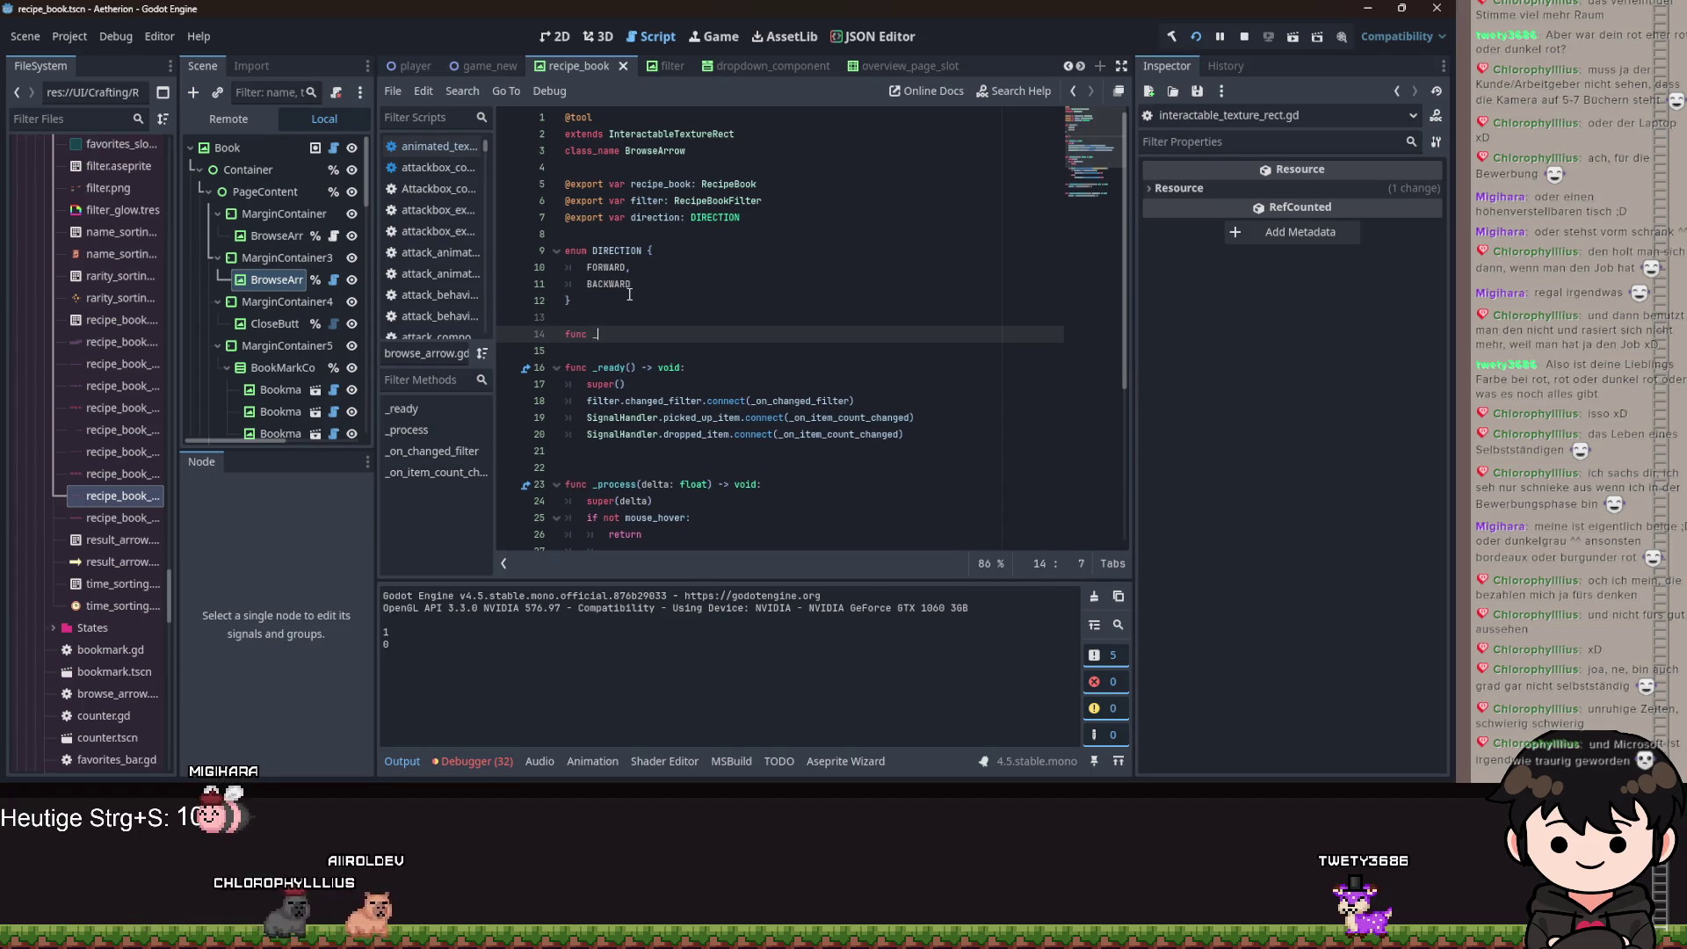
pyautogui.write('r')
pyautogui.press('BackSpace')
pyautogui.press('BackSpace')
pyautogui.write('mou')
pyautogui.press('Return')
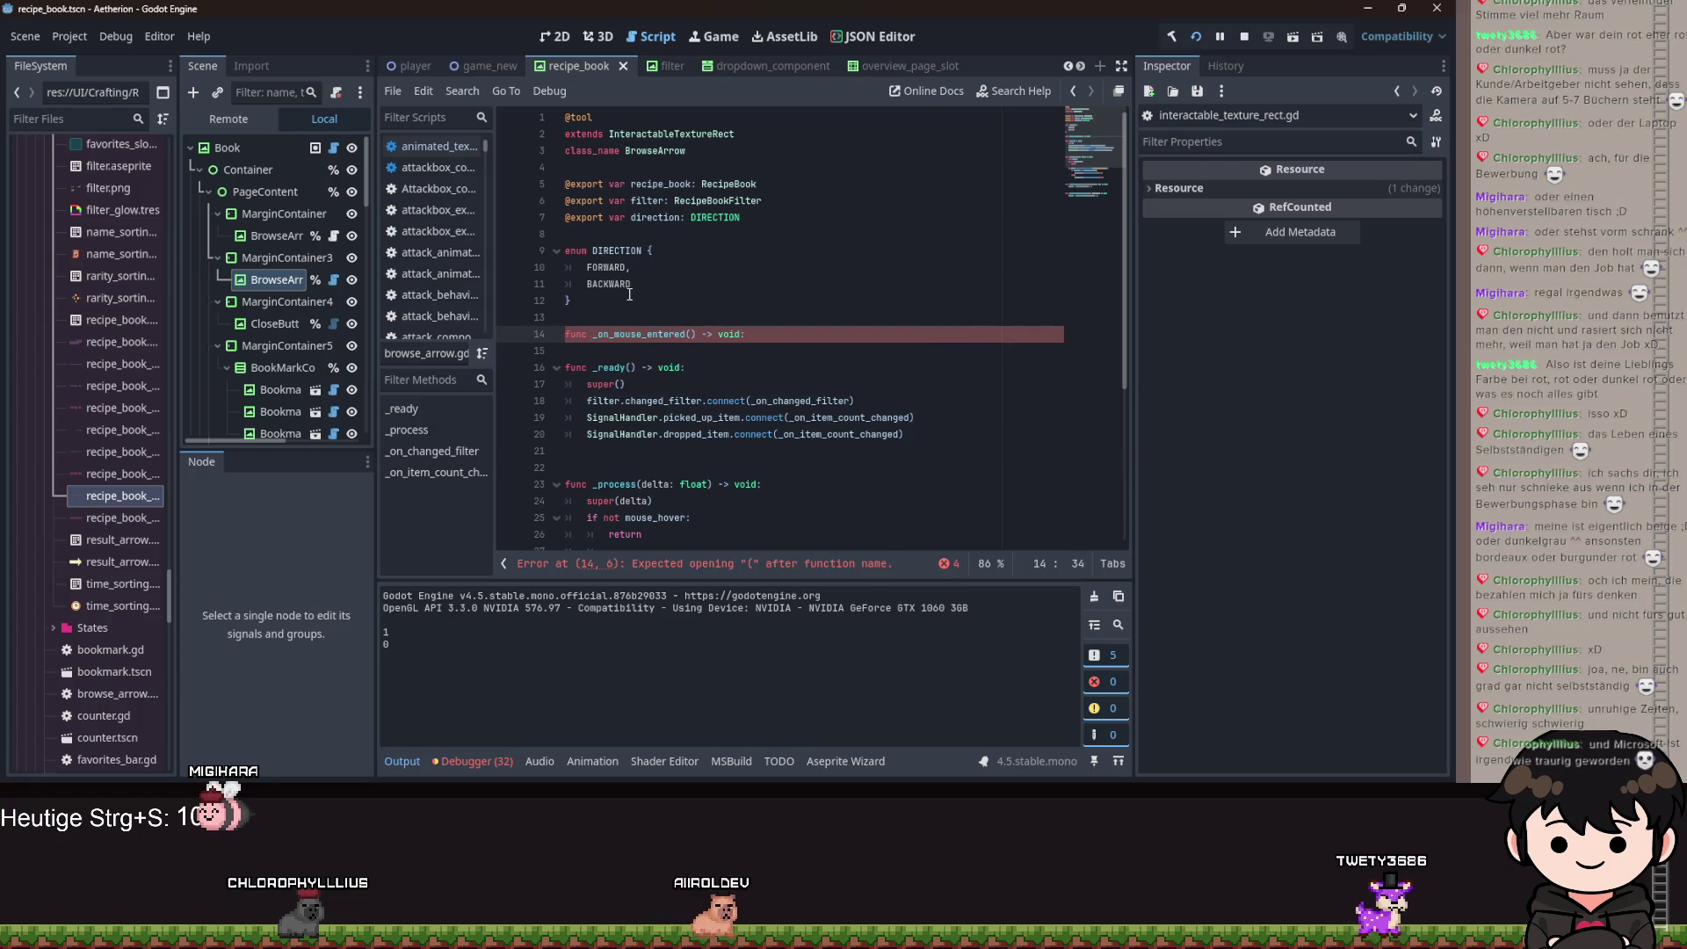
# Undo the half-written mouse-entered function and save the scene and script.
pyautogui.hotkey('shift', 'Left')
pyautogui.hotkey('shift', 'Left')
pyautogui.hotkey('shift', 'Left')
pyautogui.hotkey('ctrl', 'z')
pyautogui.hotkey('ctrl', 'z')
pyautogui.hotkey('ctrl', 'z')
pyautogui.hotkey('ctrl', 's')
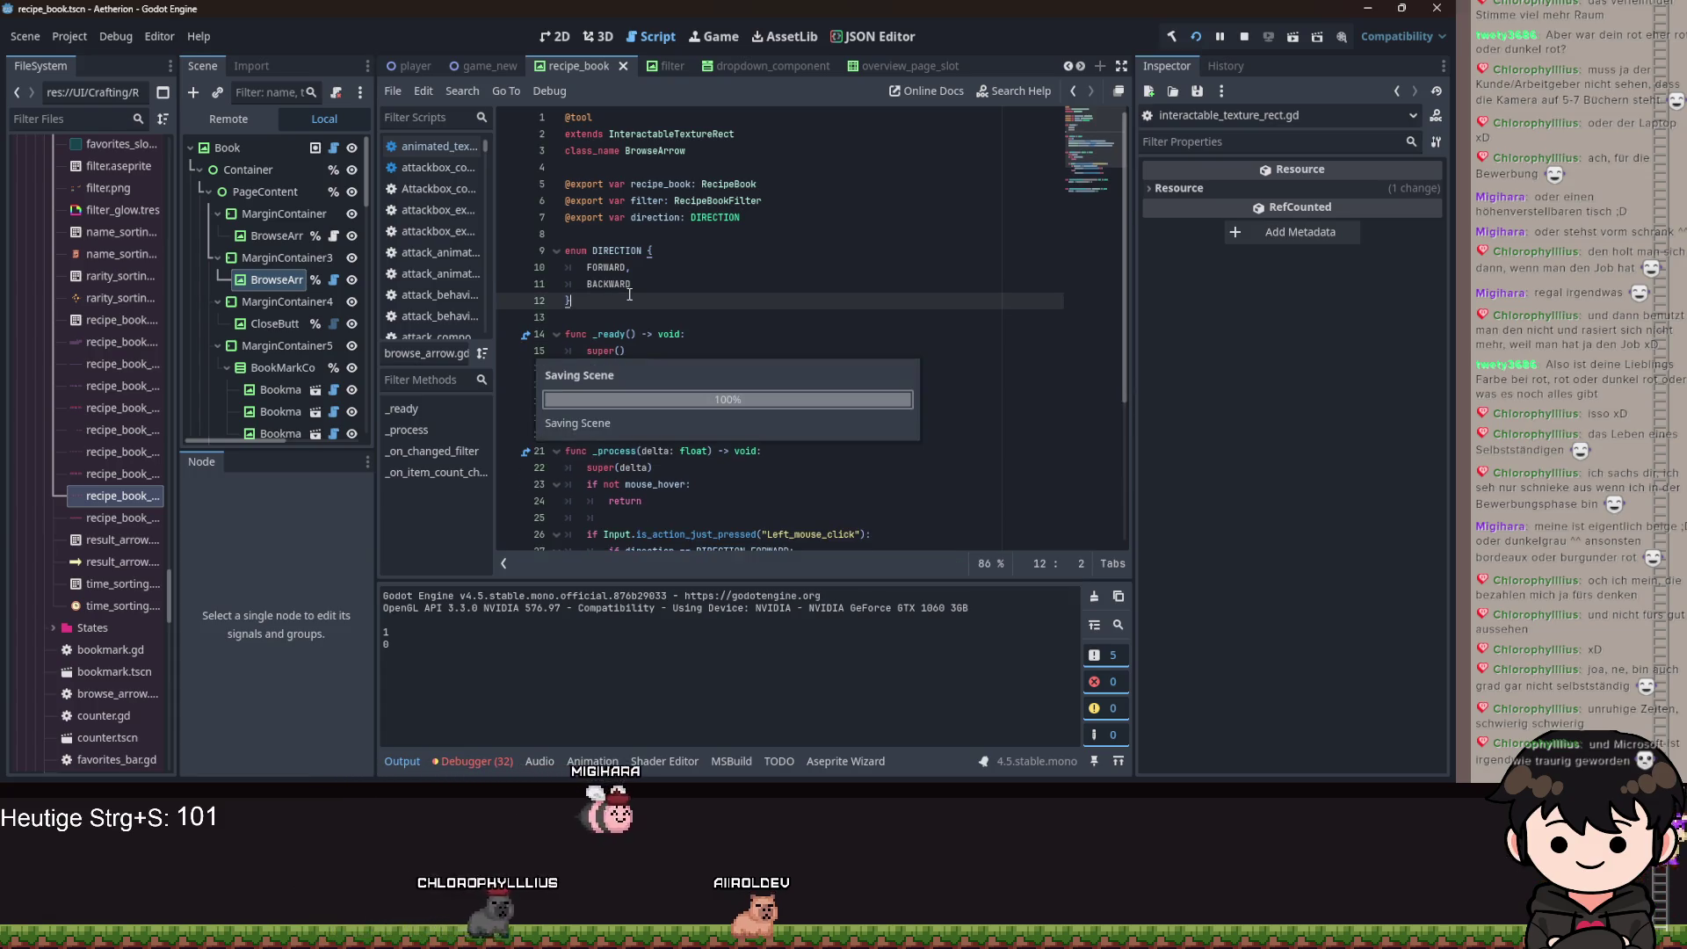
pyautogui.hotkey('ctrl', 's')
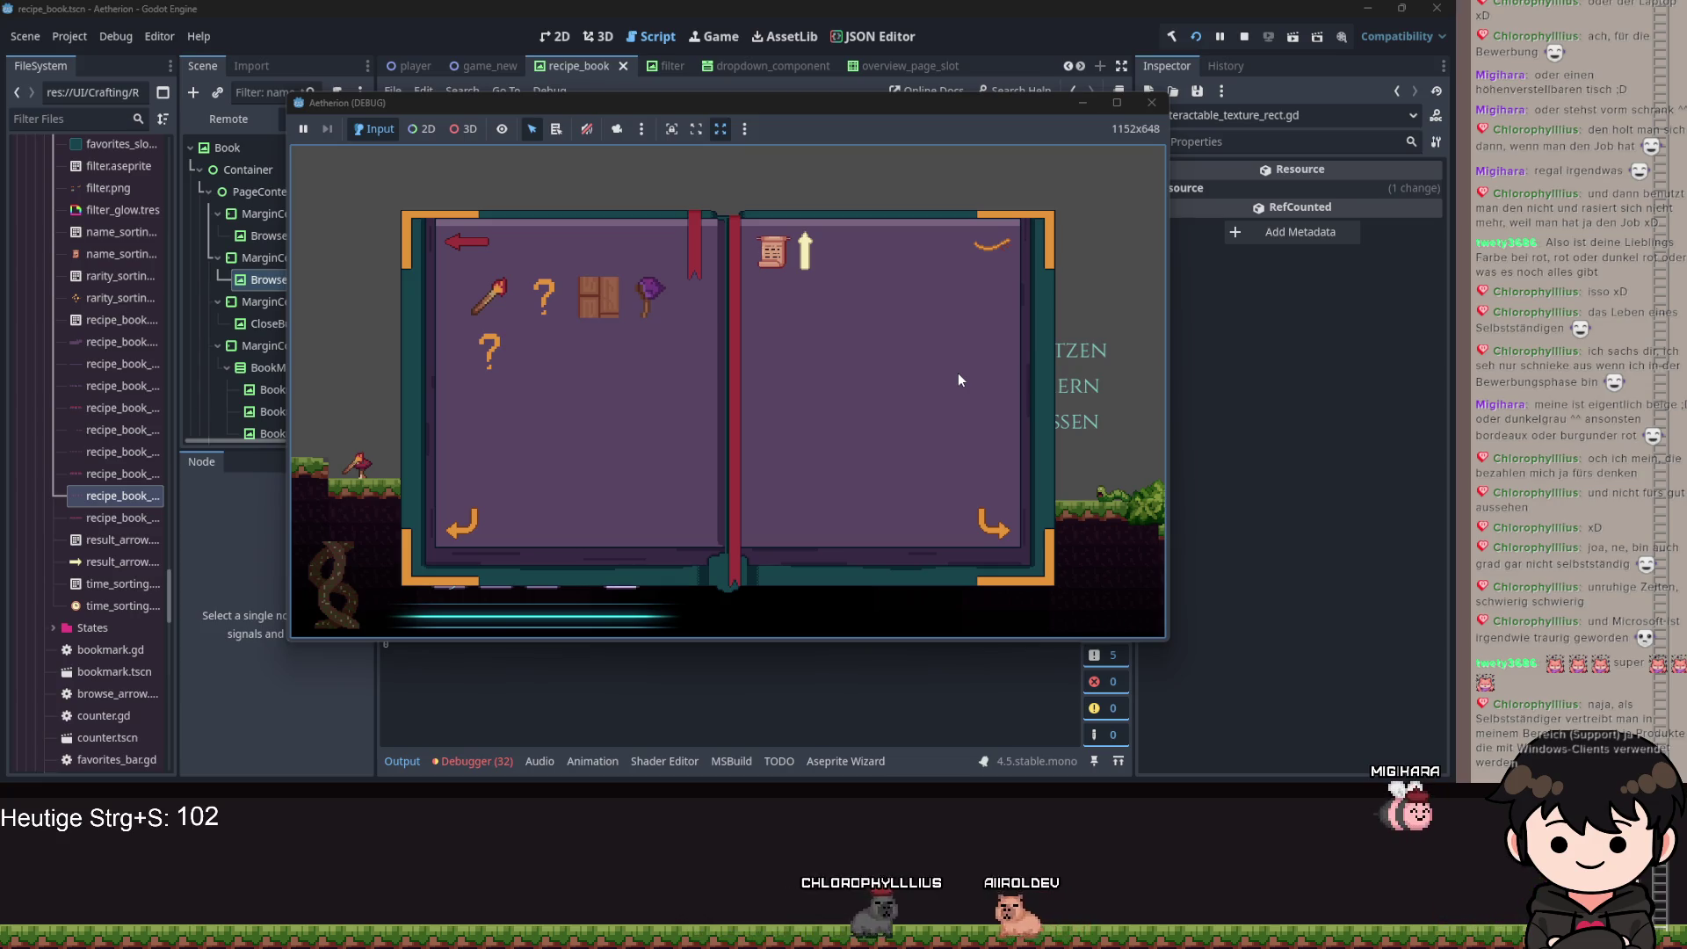
# Open the recipe book, apply the eye filter to its item list, and close it.
pyautogui.press('Tab')
pyautogui.press('Tab')
pyautogui.click(448, 253)
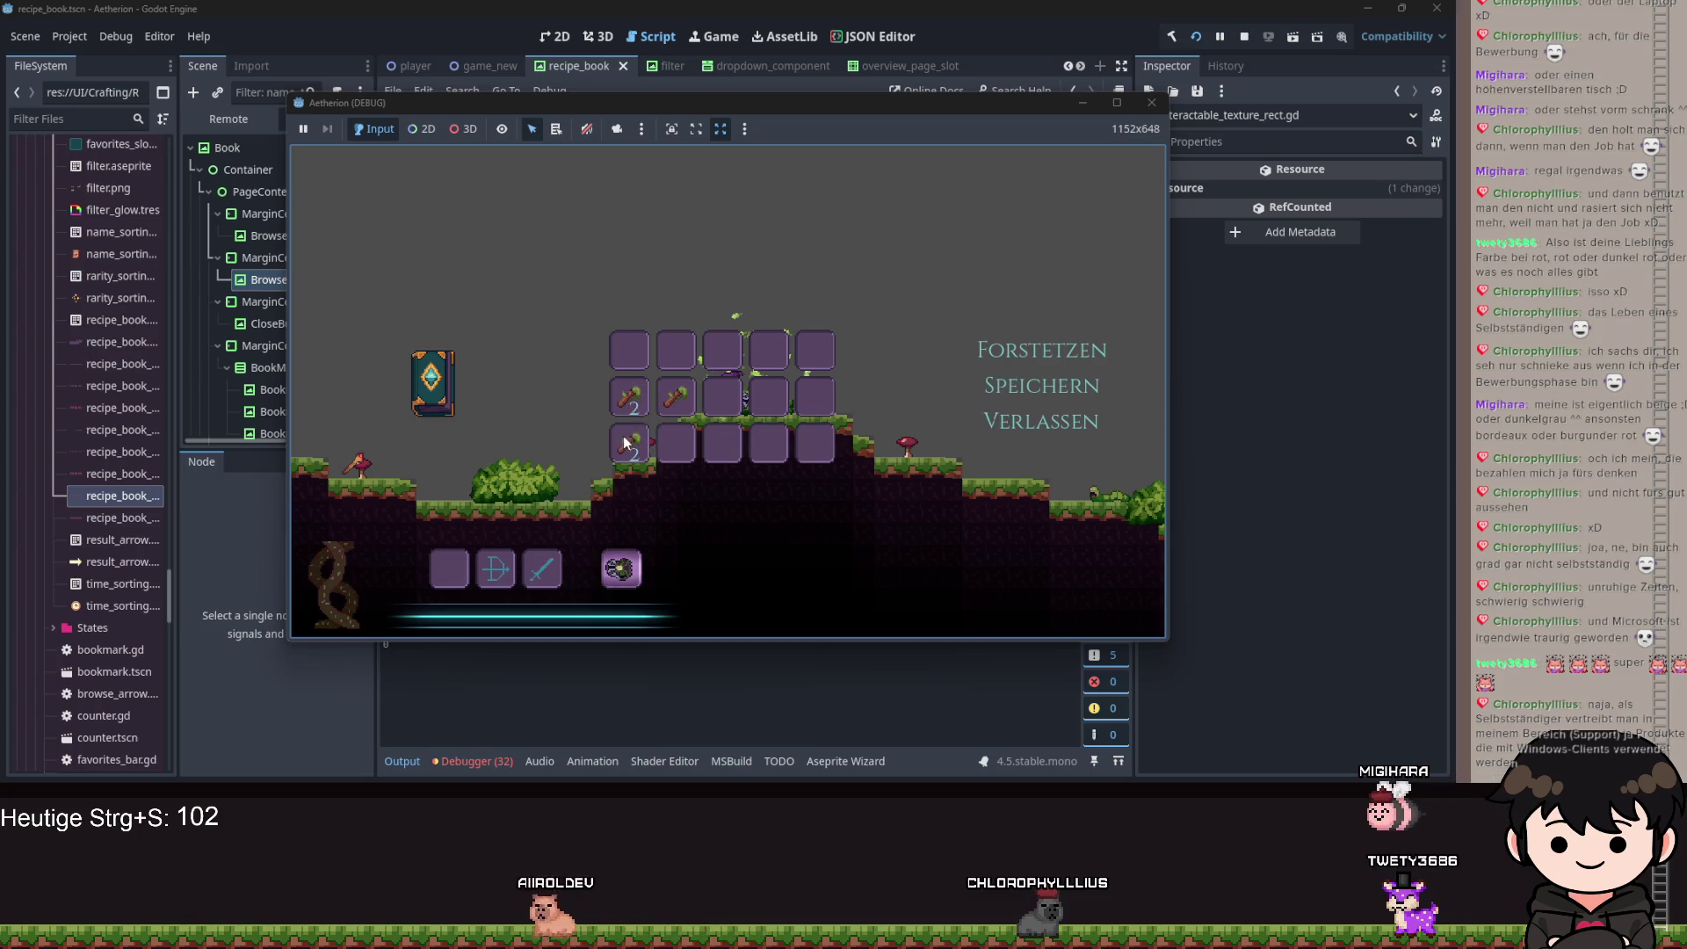
pyautogui.click(417, 344)
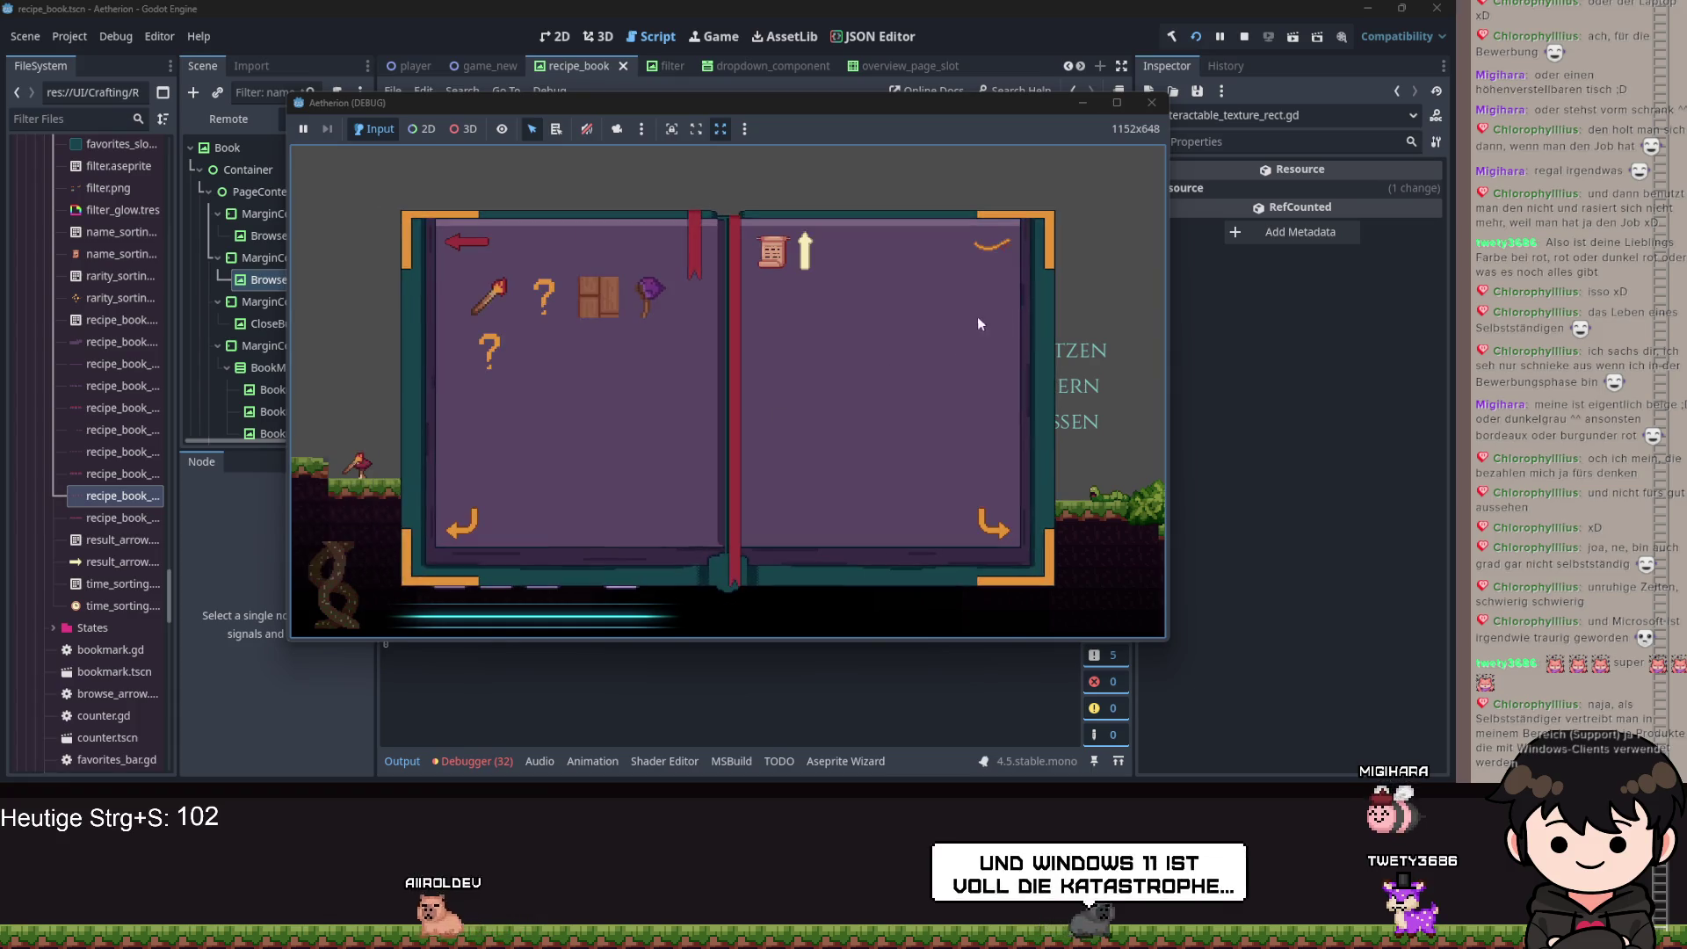
pyautogui.click(1002, 255)
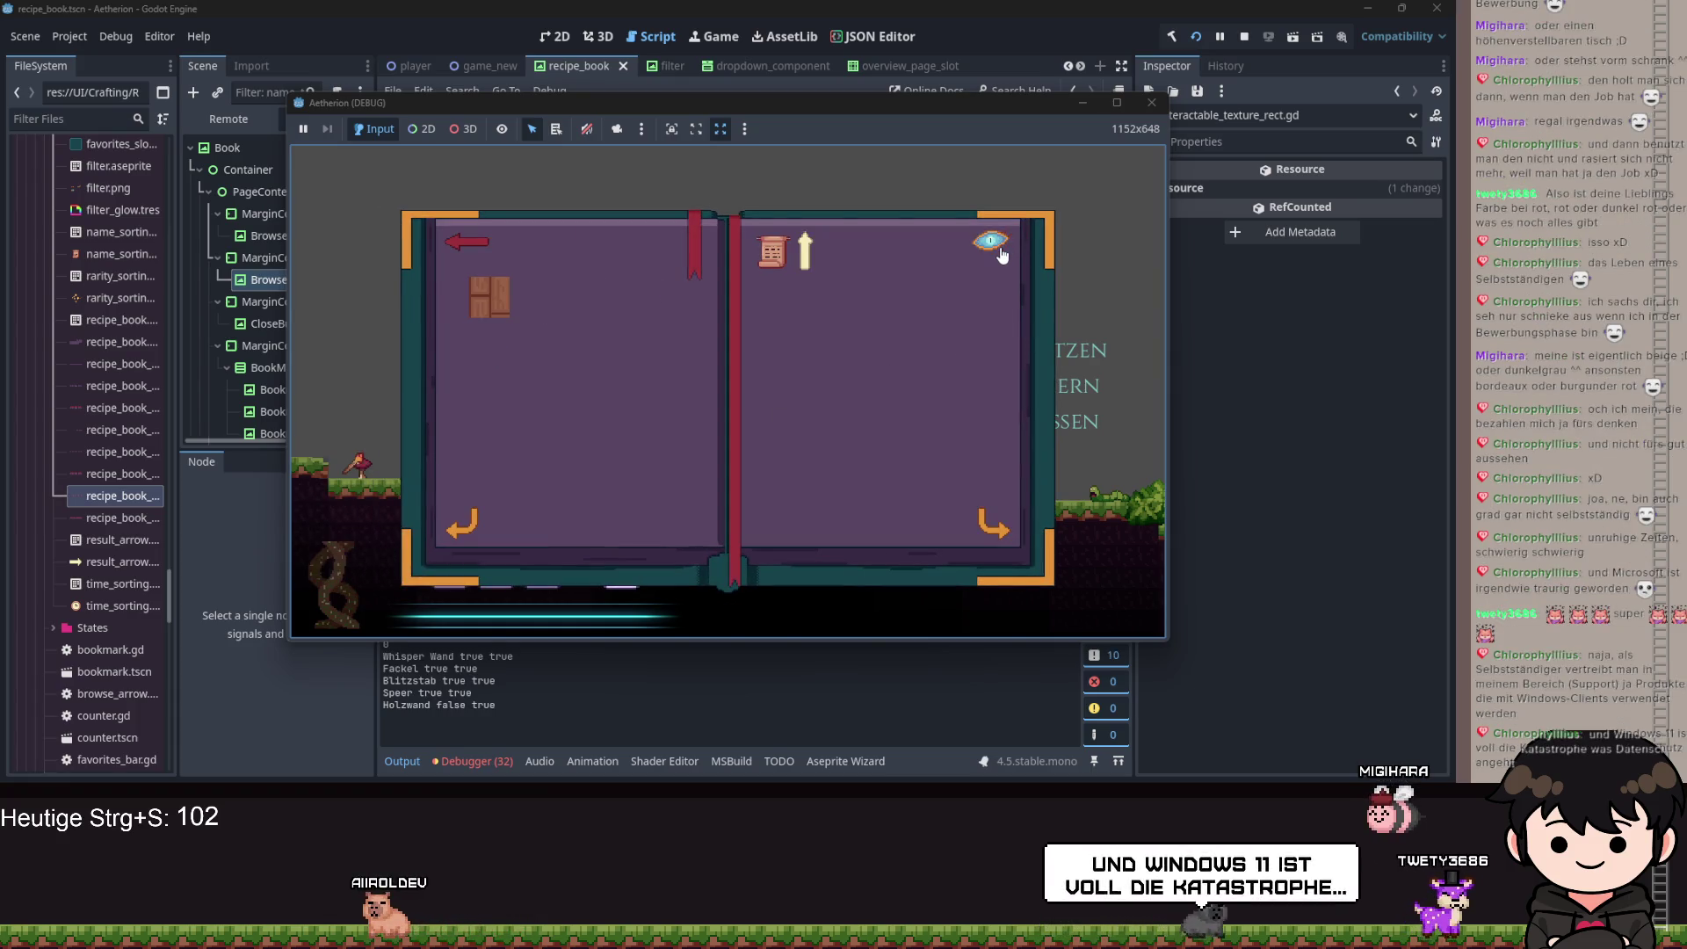
pyautogui.press('Tab')
# Walk the character right, then toggle the recipe book with B, leaving it open.
pyautogui.press('d')
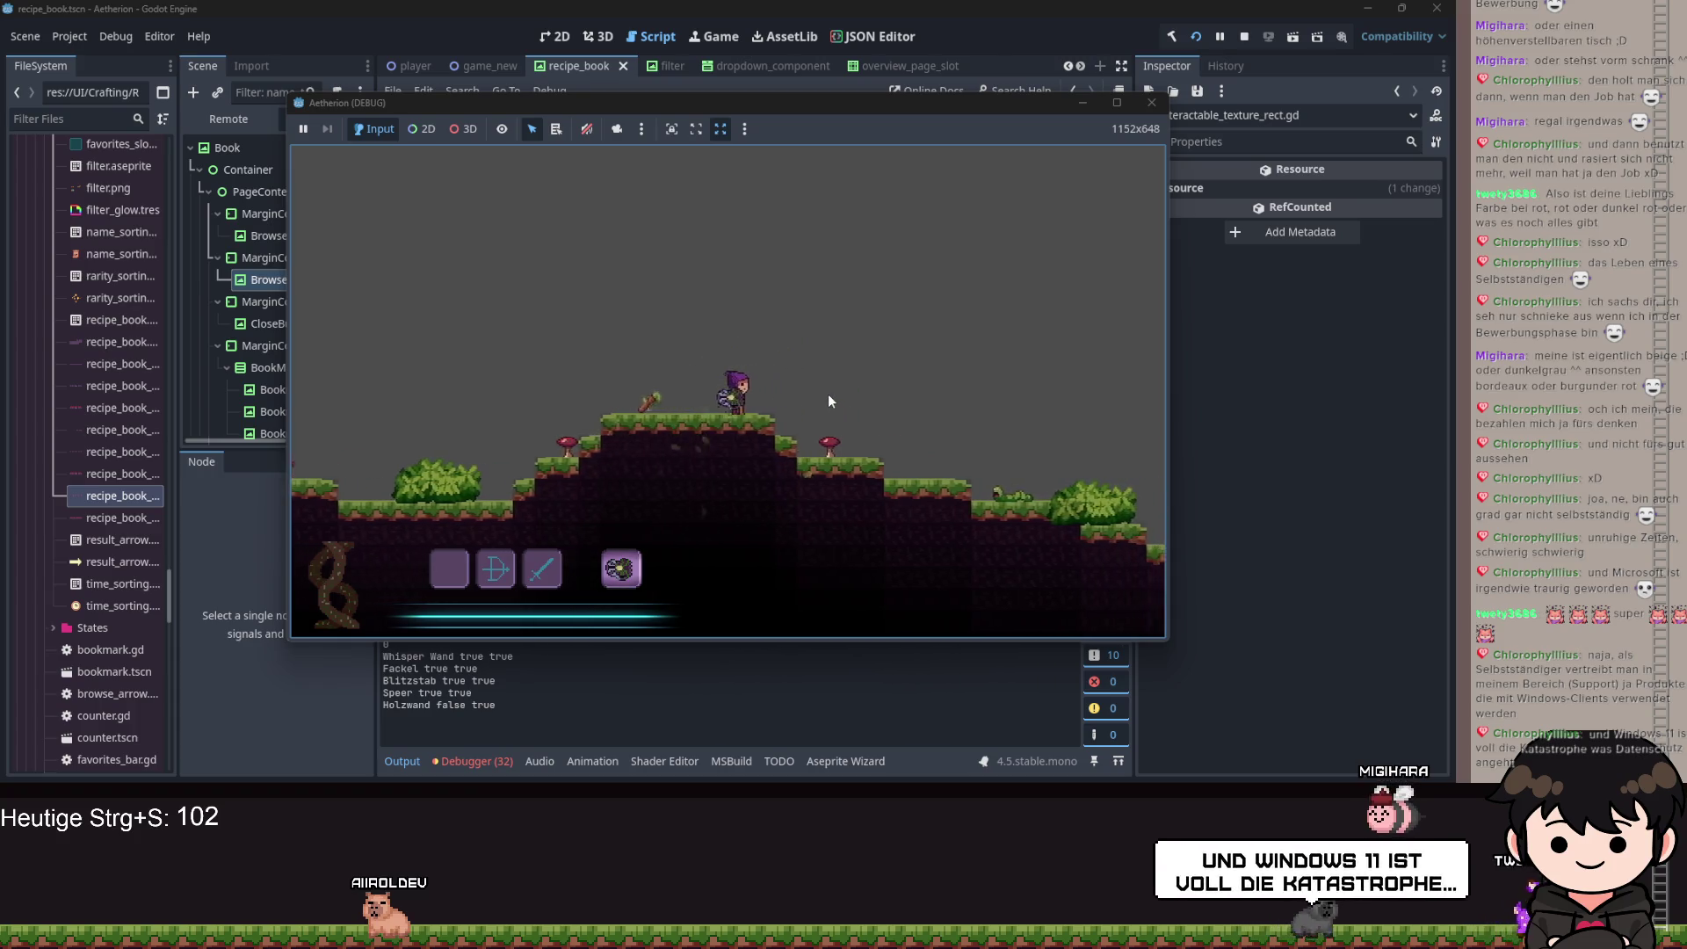
pyautogui.press('d')
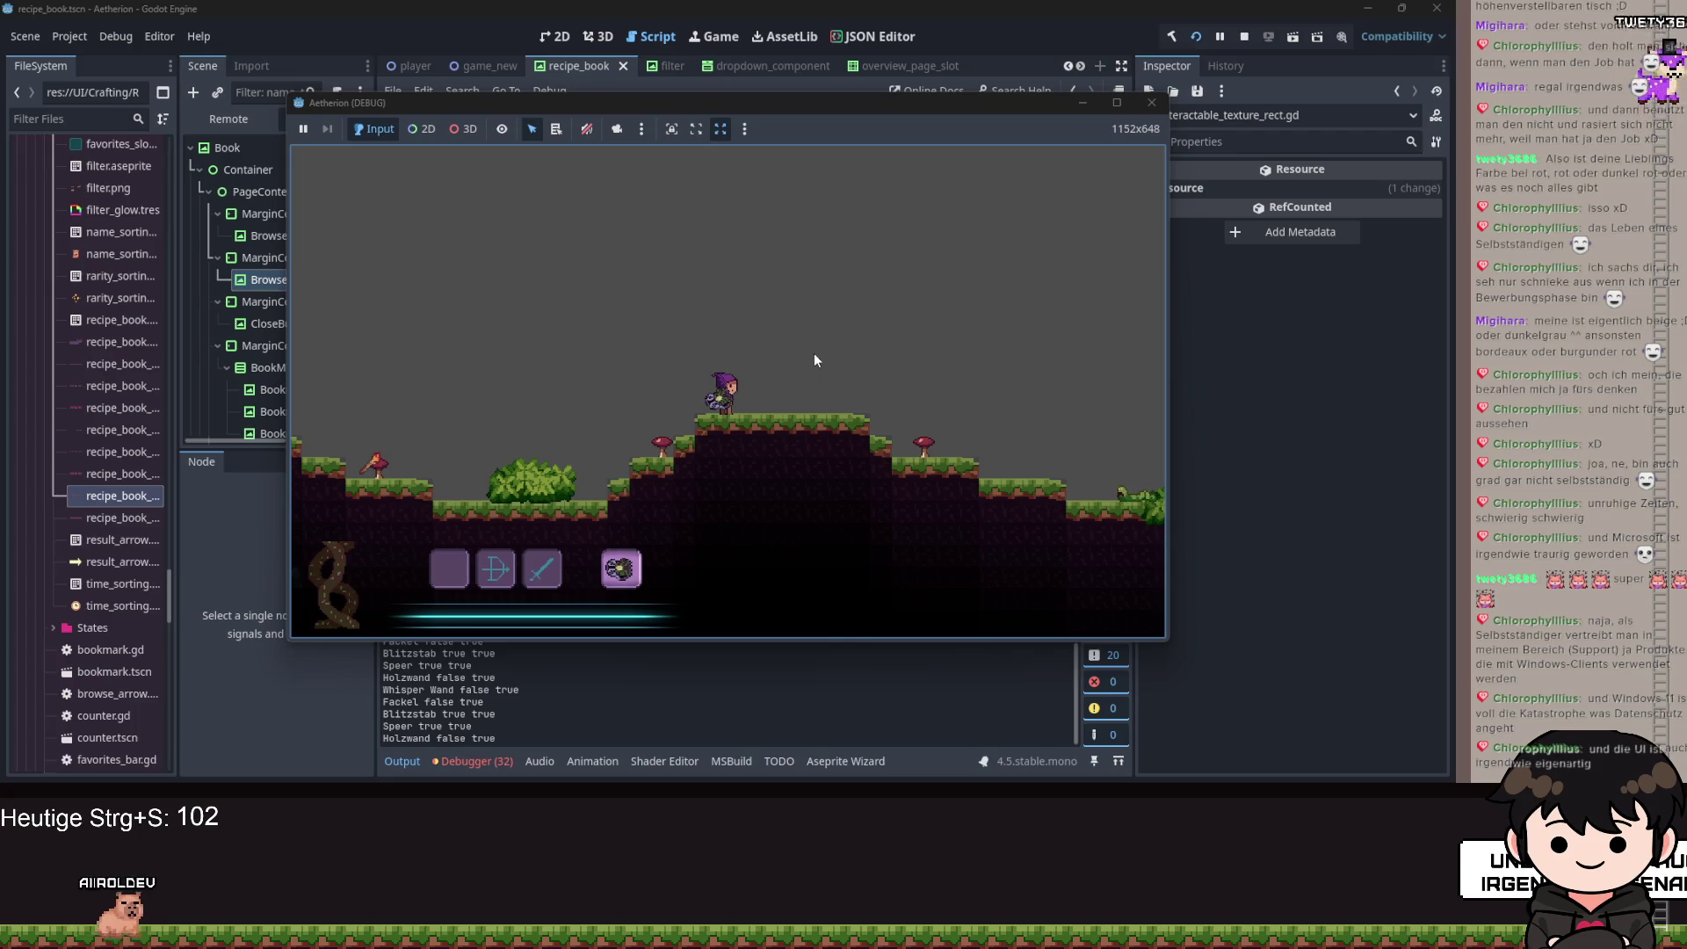
pyautogui.press('d')
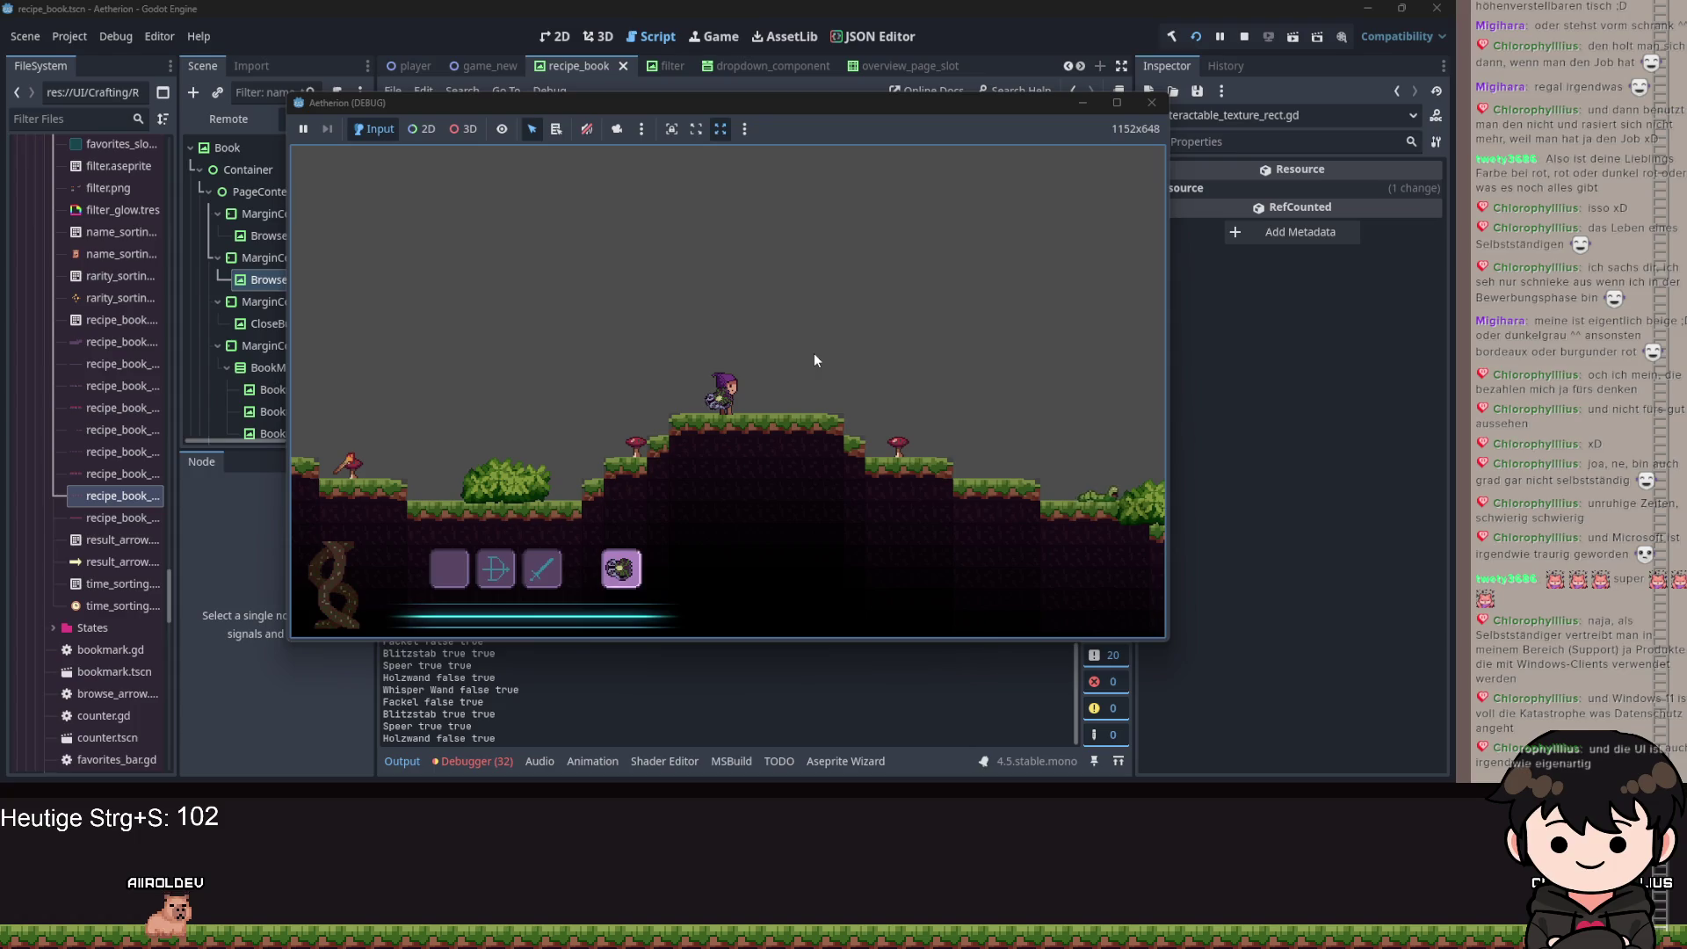
pyautogui.press('b')
pyautogui.press('b')
pyautogui.press('b')
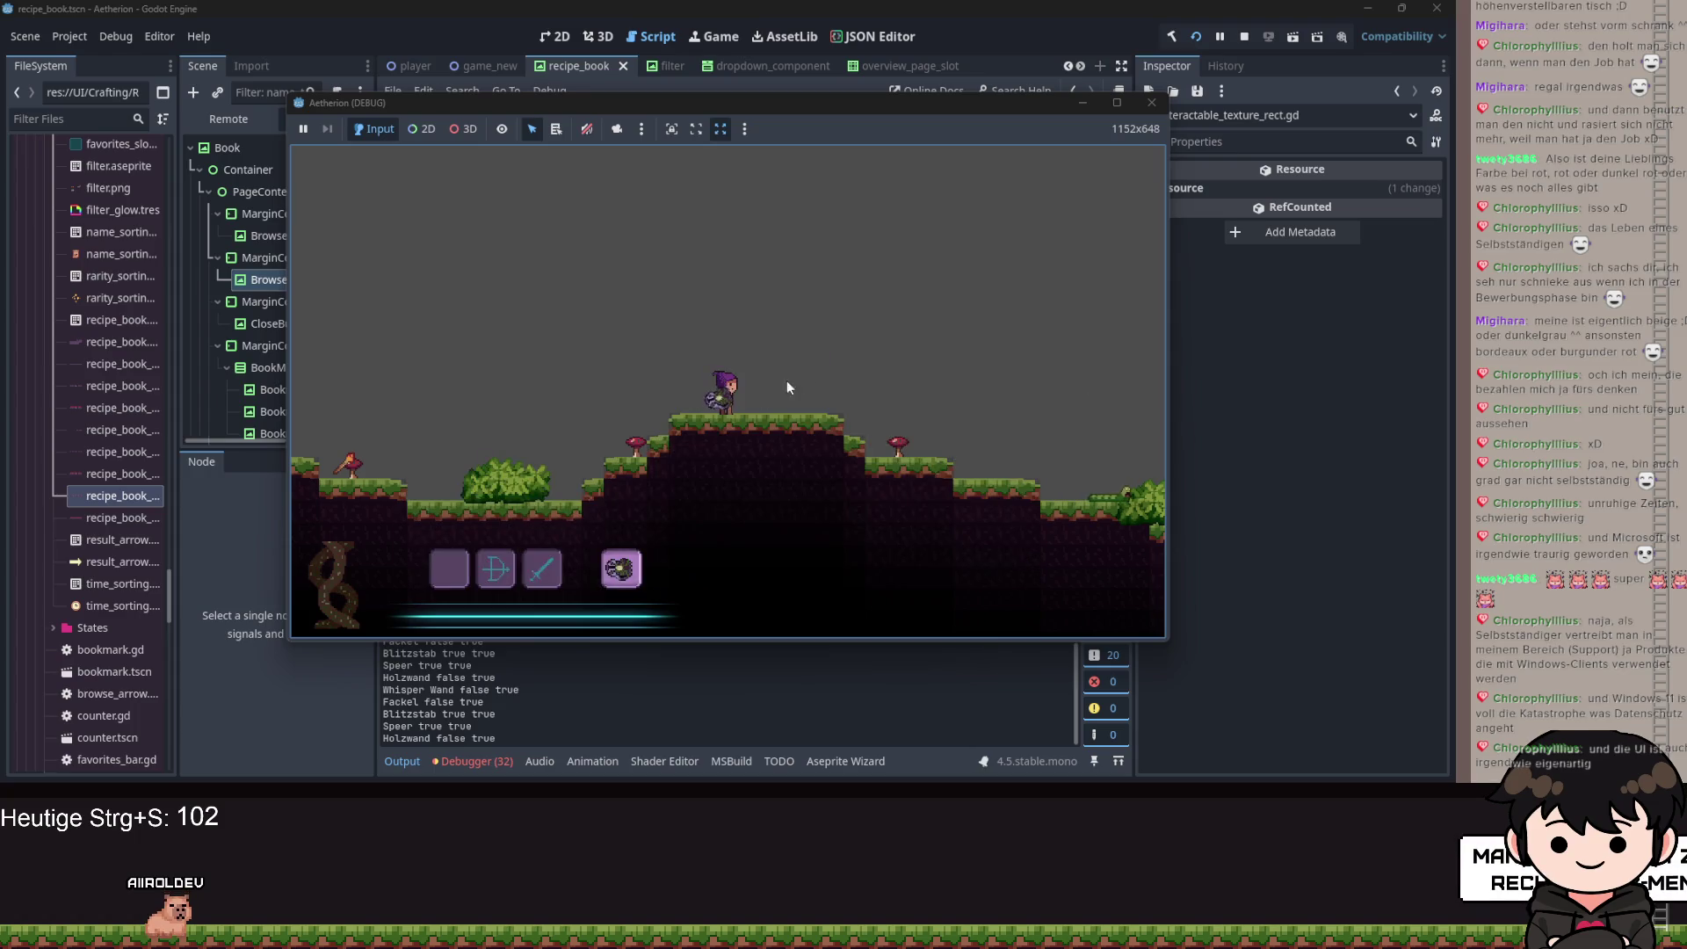
pyautogui.press('b')
pyautogui.press('b')
pyautogui.press('b')
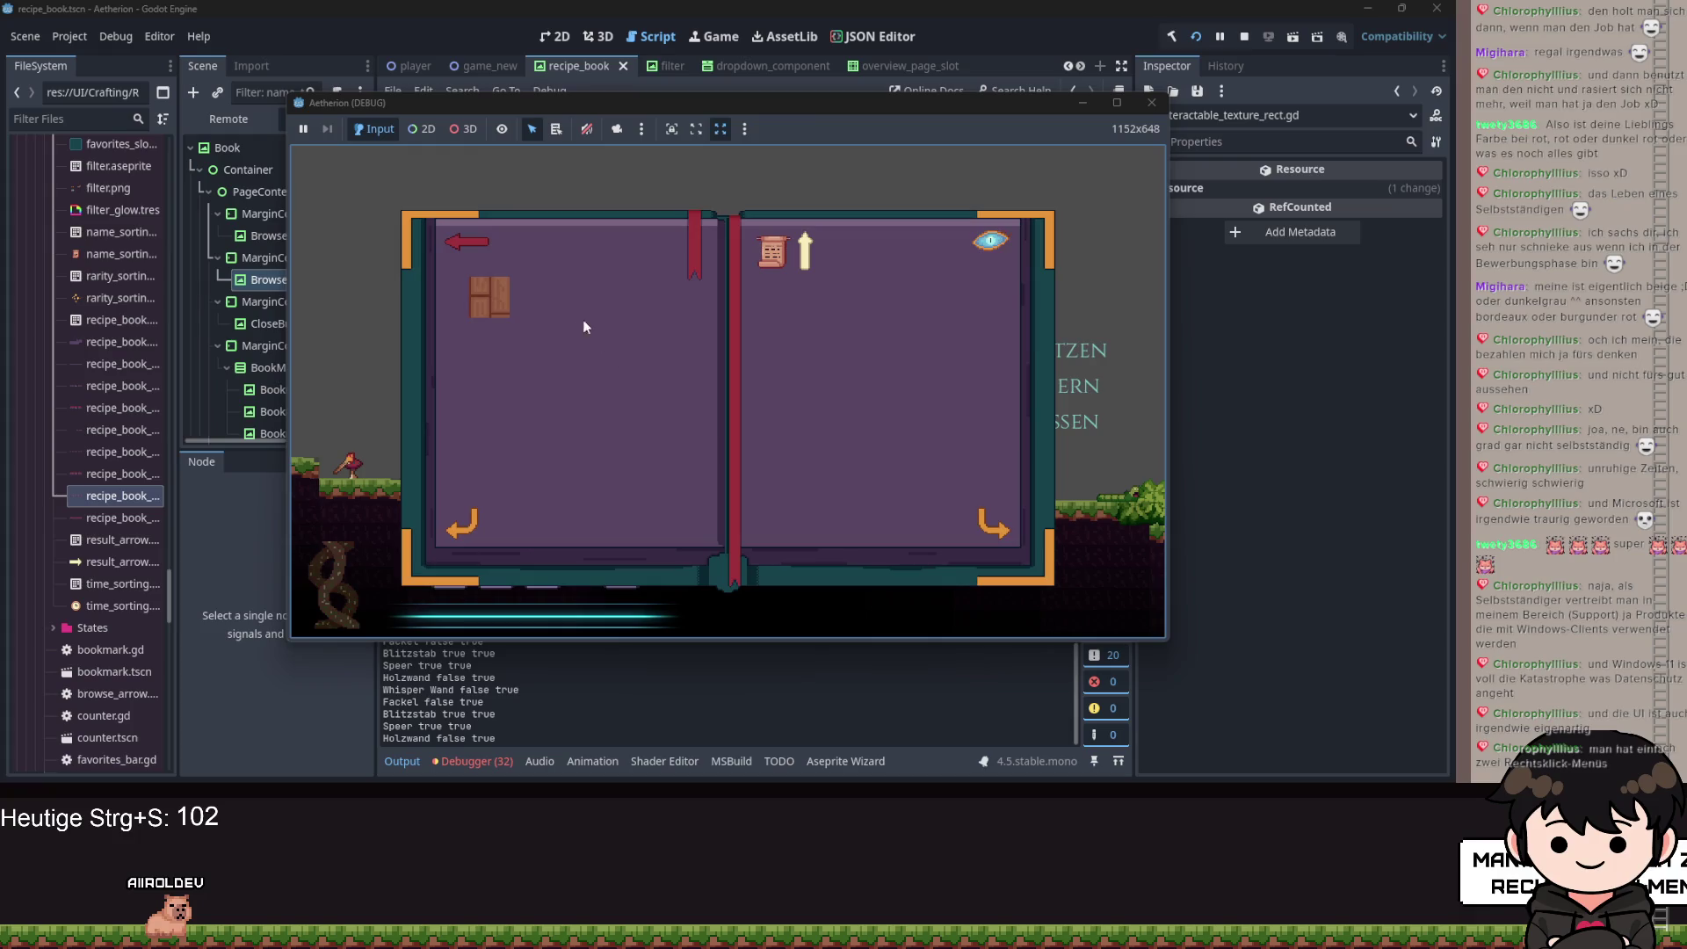
pyautogui.press('b')
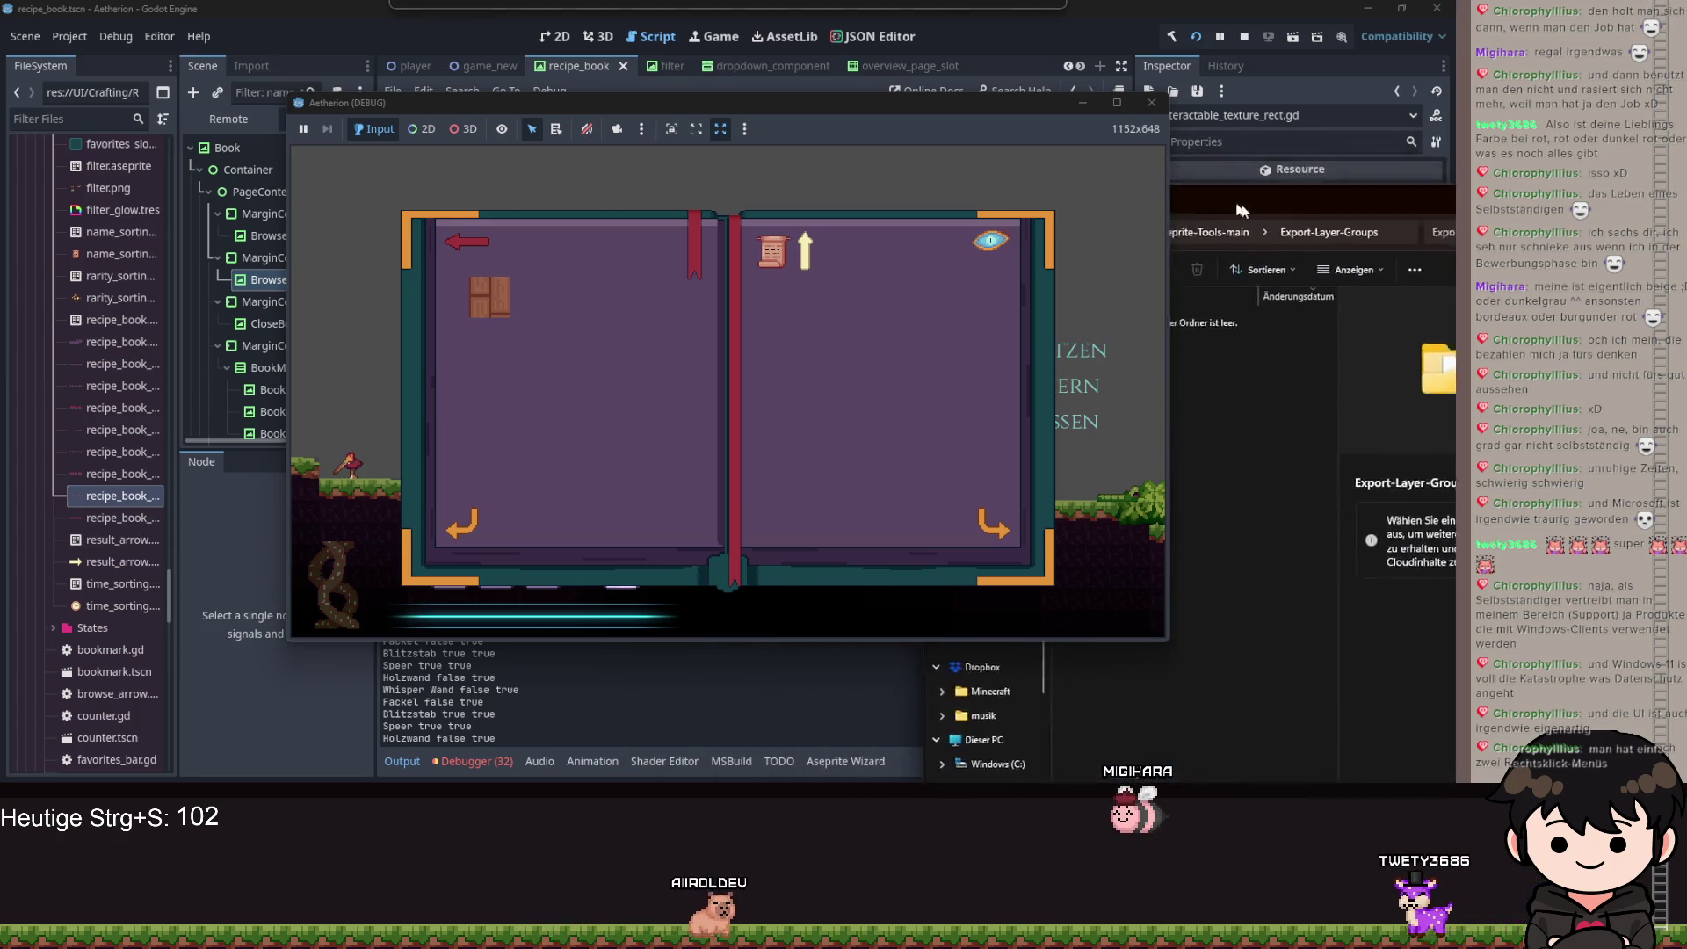
# Open the empty Export-Layer-Groups folder's context menu and expand it to show more options.
pyautogui.click(1190, 458)
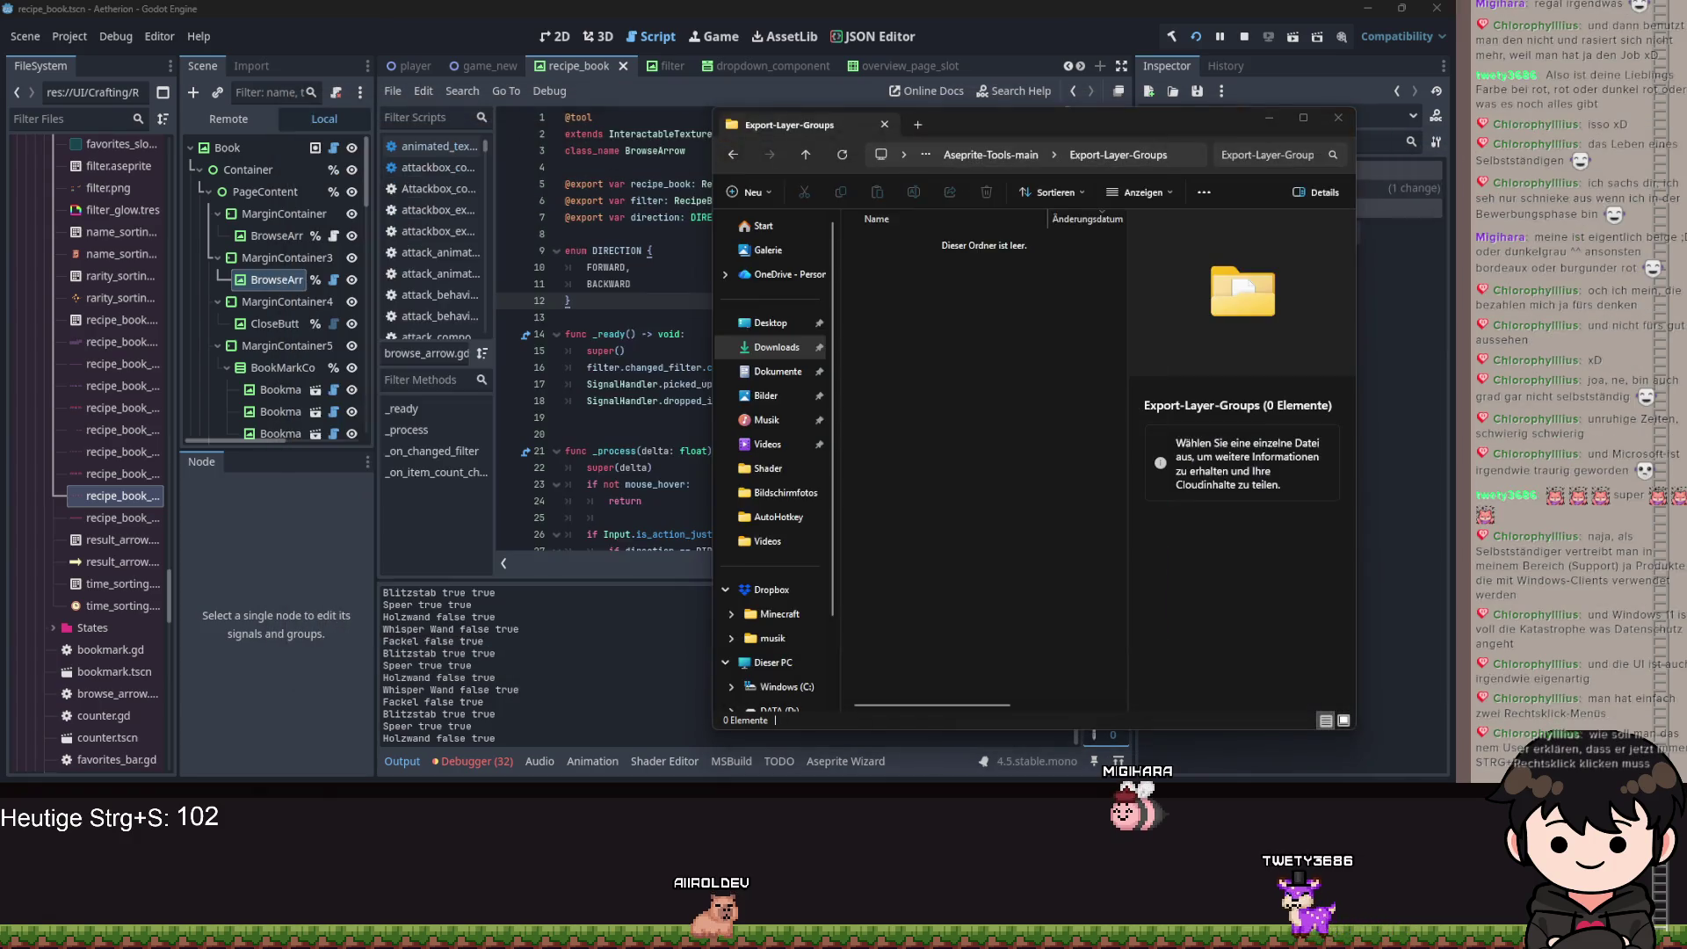
pyautogui.rightClick(968, 408)
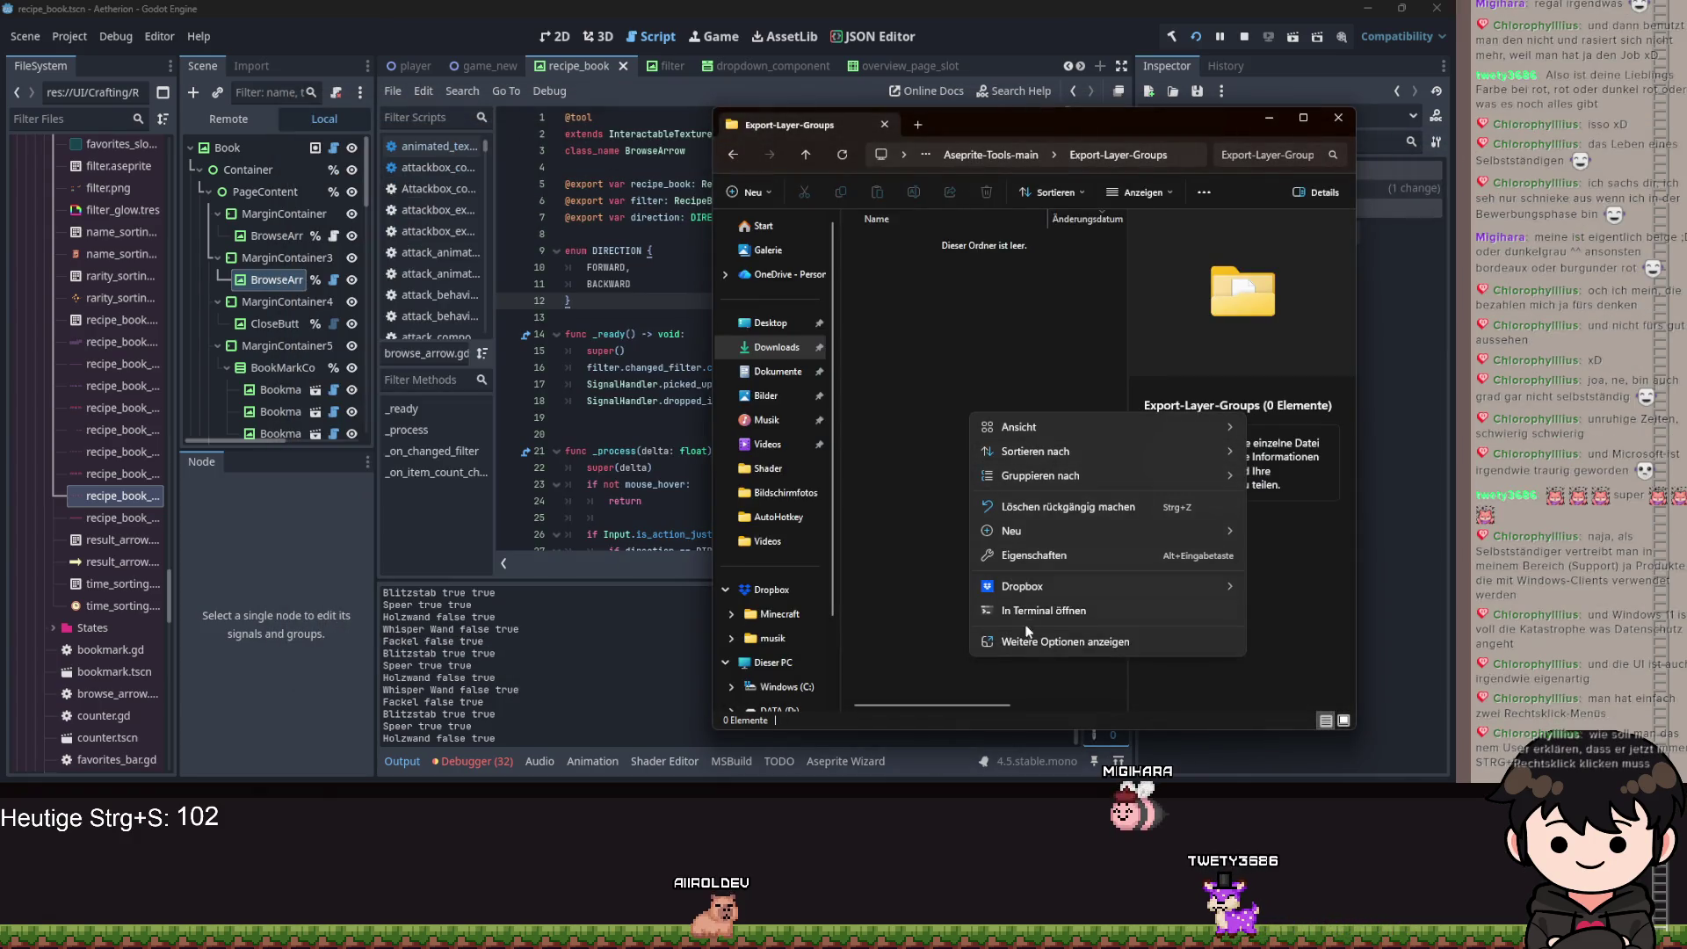
pyautogui.click(1026, 641)
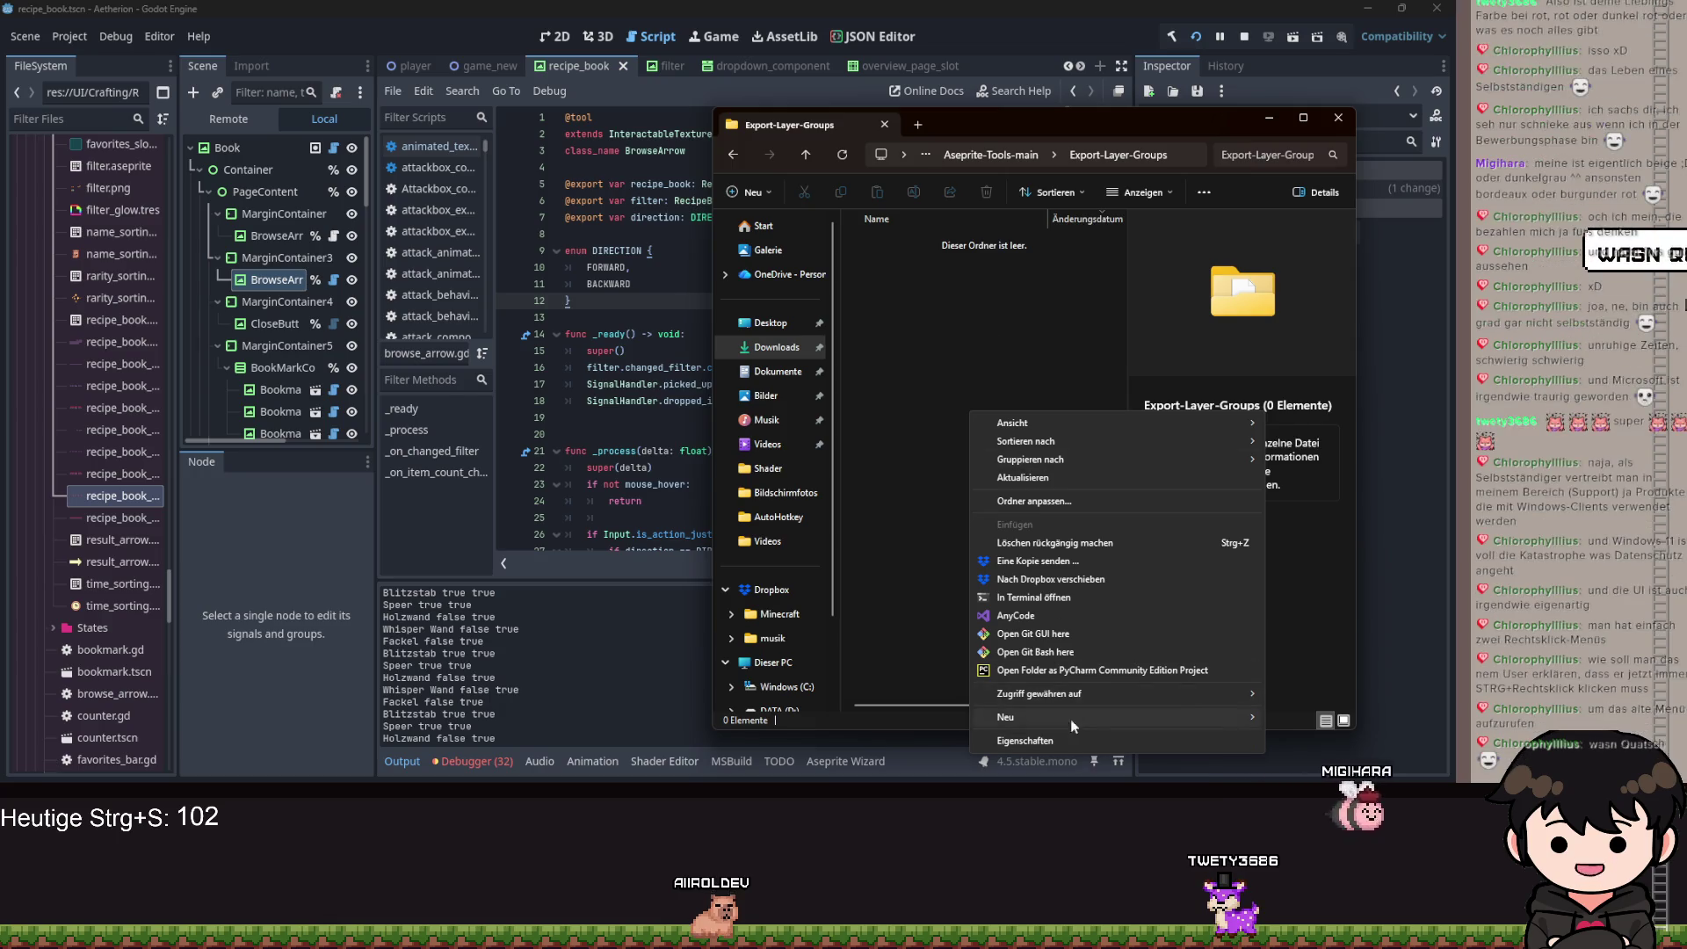
pyautogui.click(989, 307)
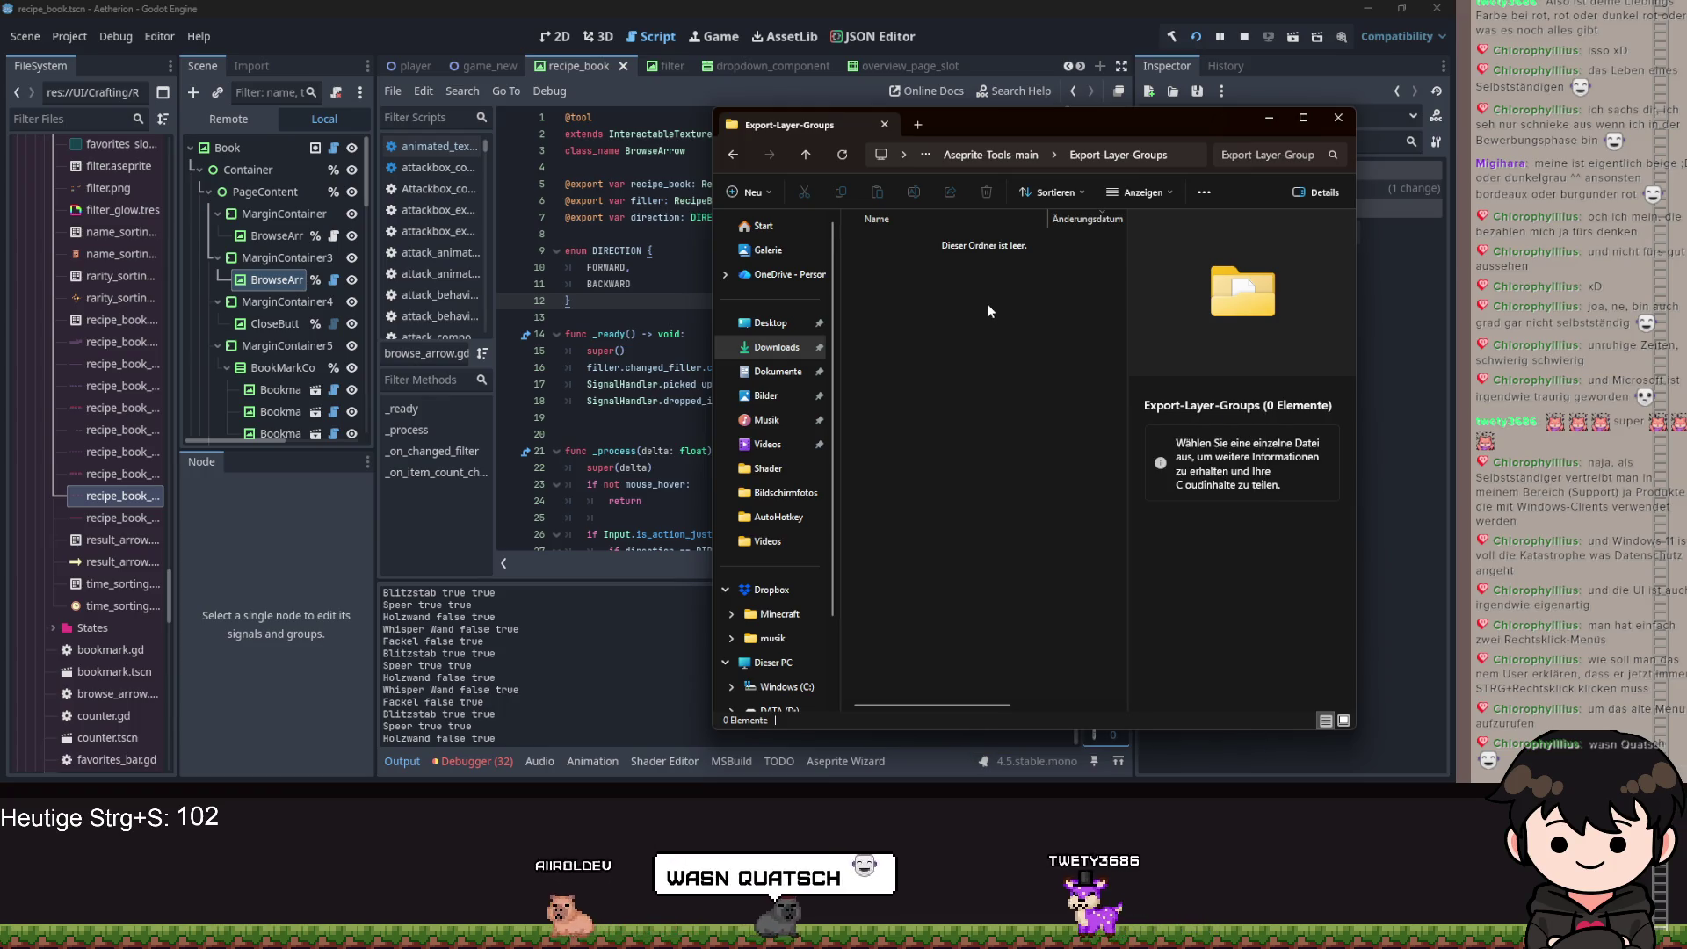
pyautogui.rightClick(1004, 392)
pyautogui.click(962, 443)
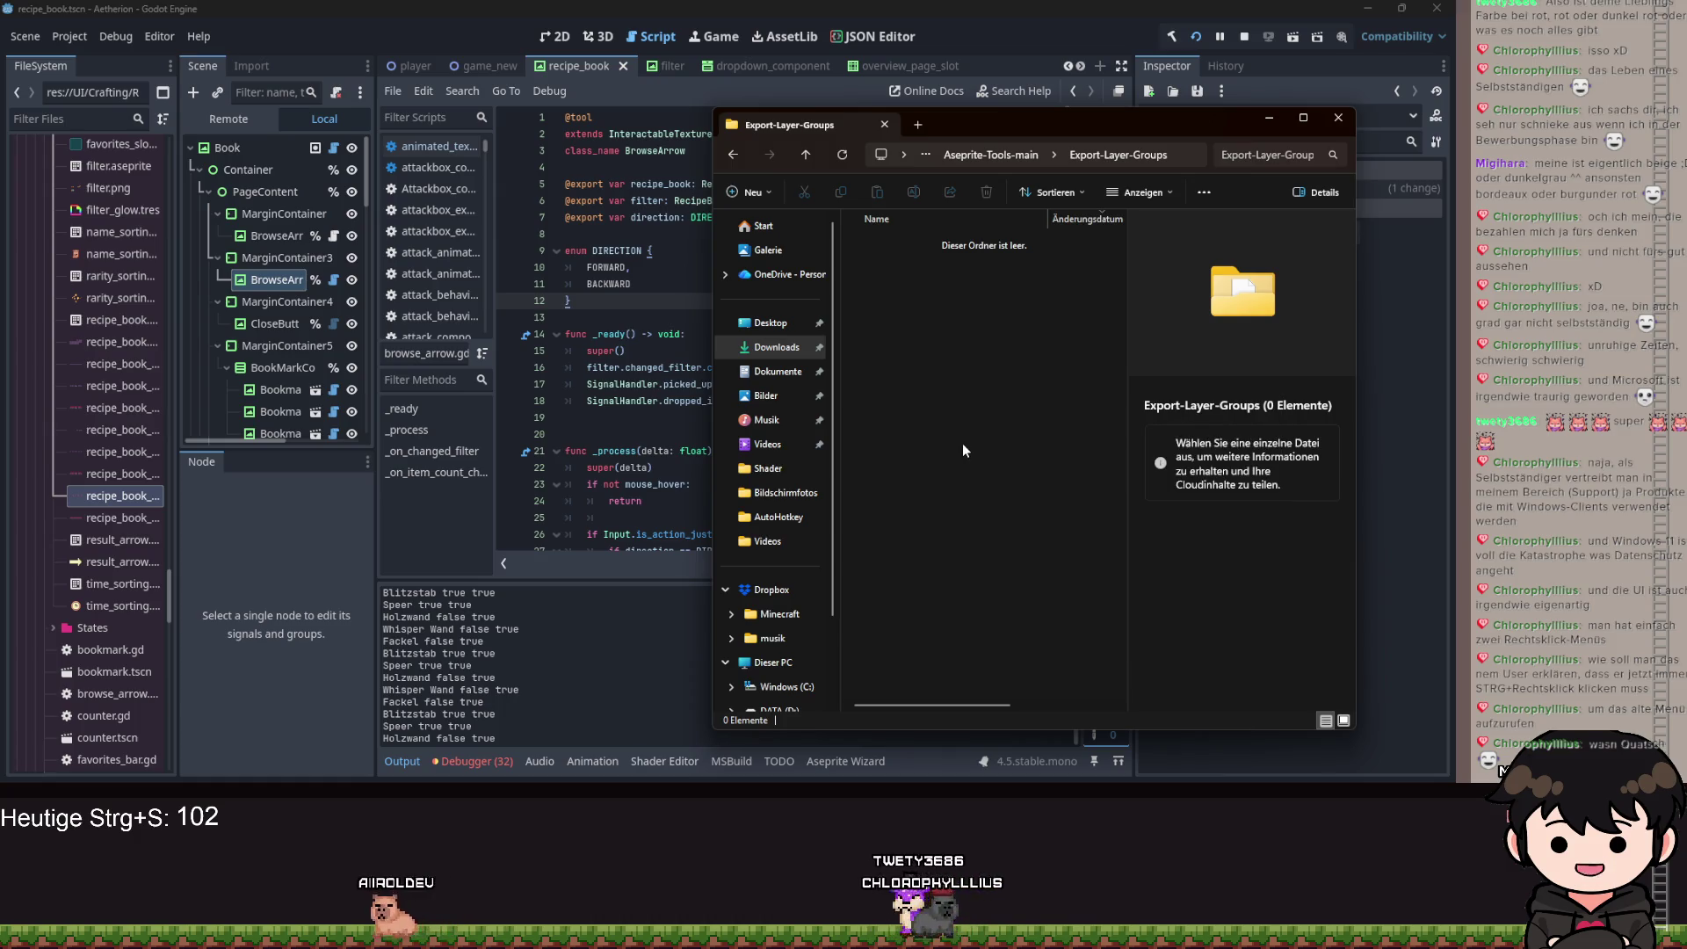
pyautogui.rightClick(959, 441)
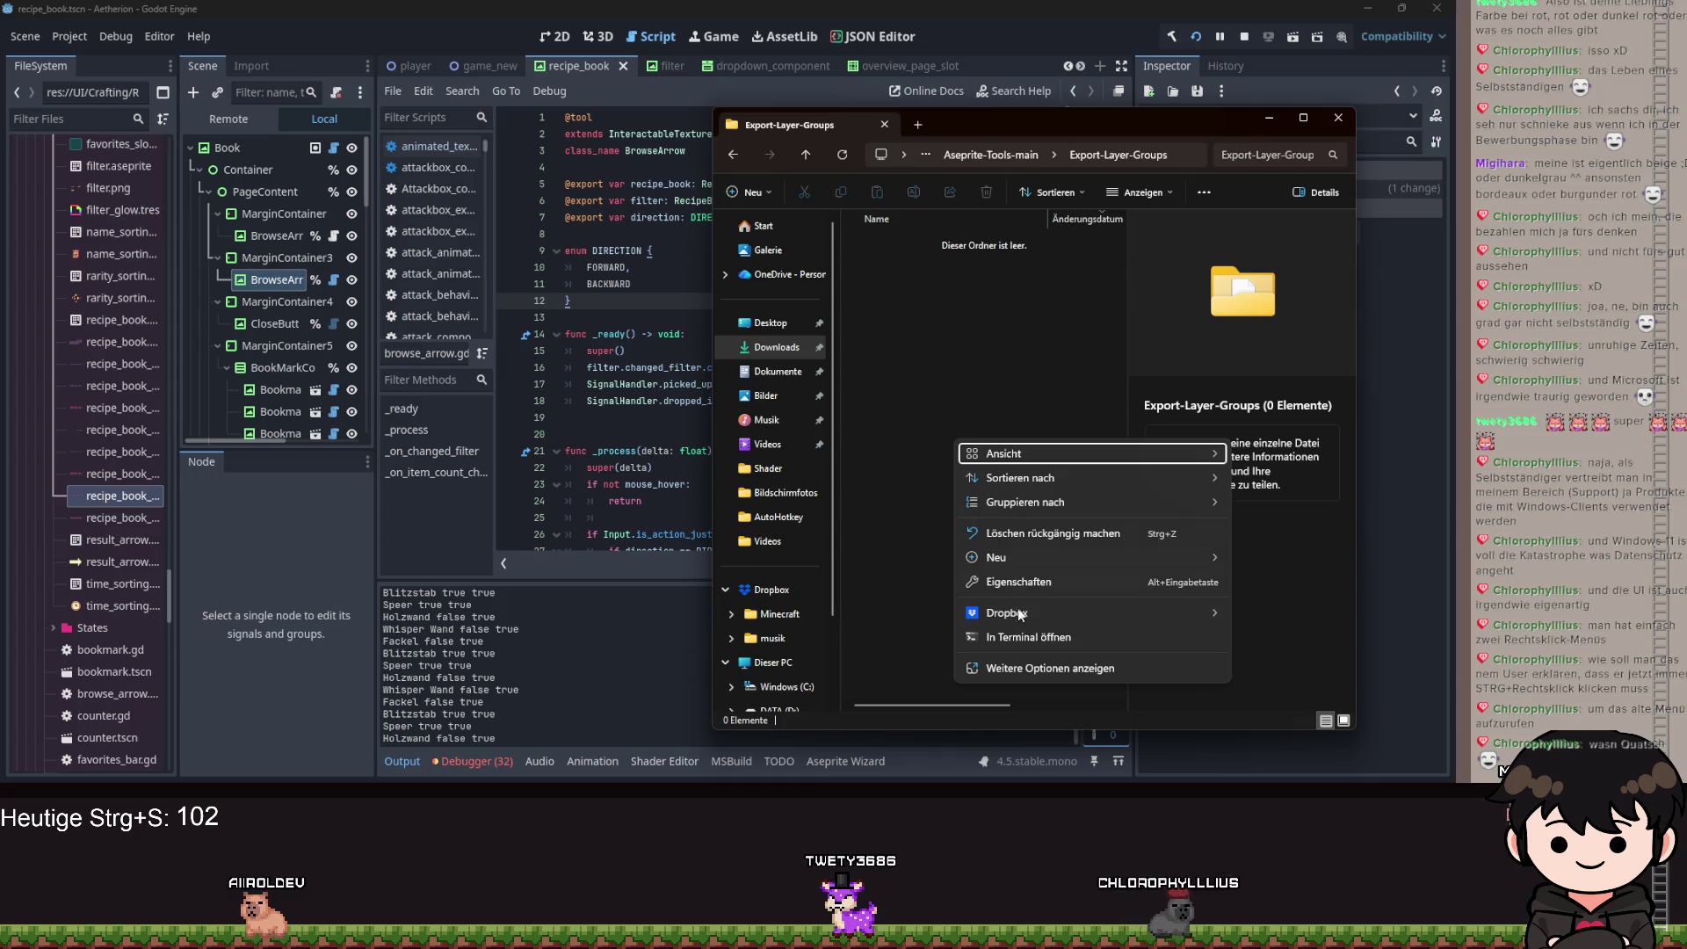
pyautogui.click(1038, 666)
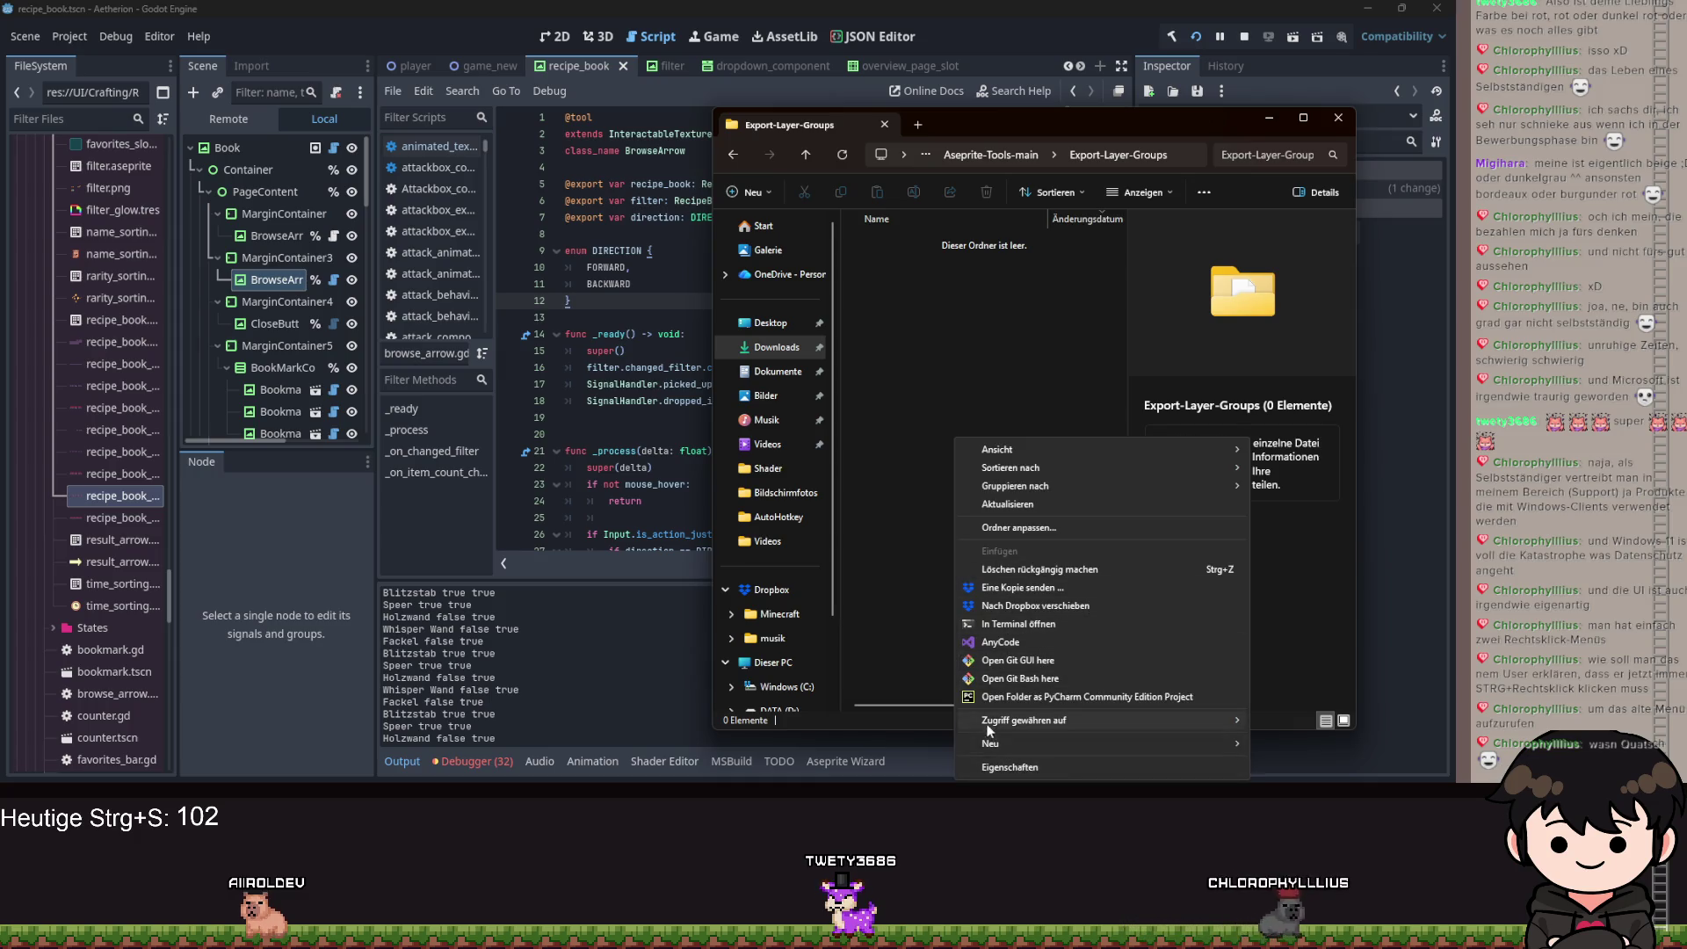
pyautogui.click(945, 435)
# Repeatedly try opening the extended context menu directly in the empty folder.
pyautogui.keyDown('shift'); pyautogui.rightClick(973, 424); pyautogui.keyUp('shift')
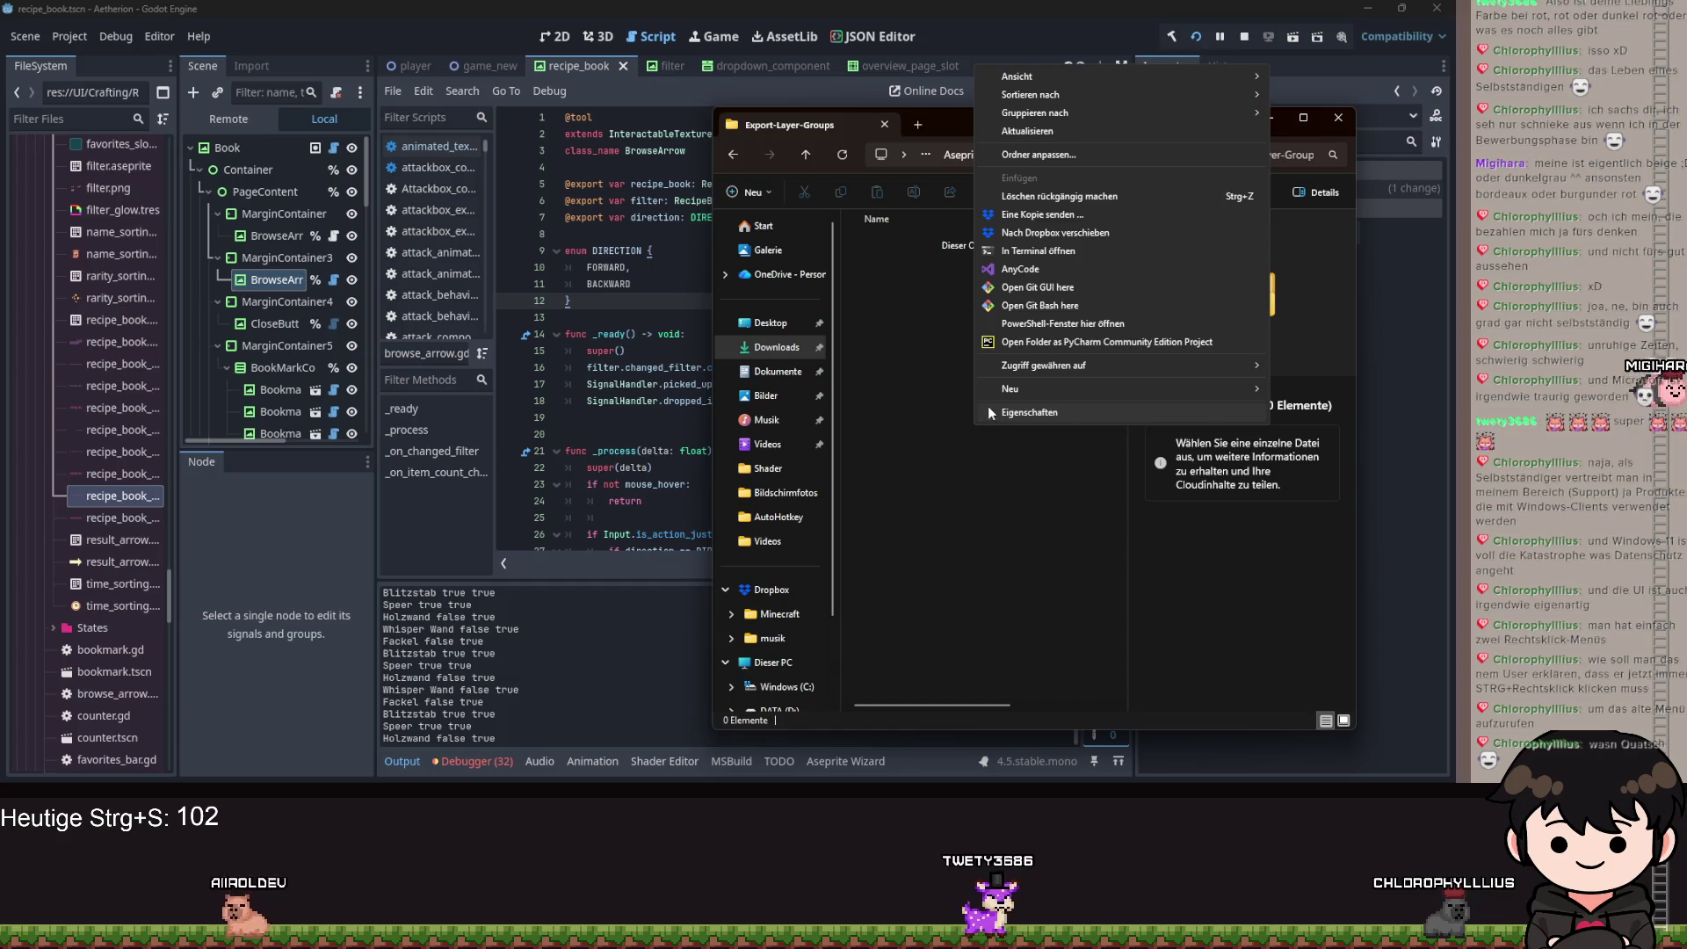
pyautogui.click(911, 371)
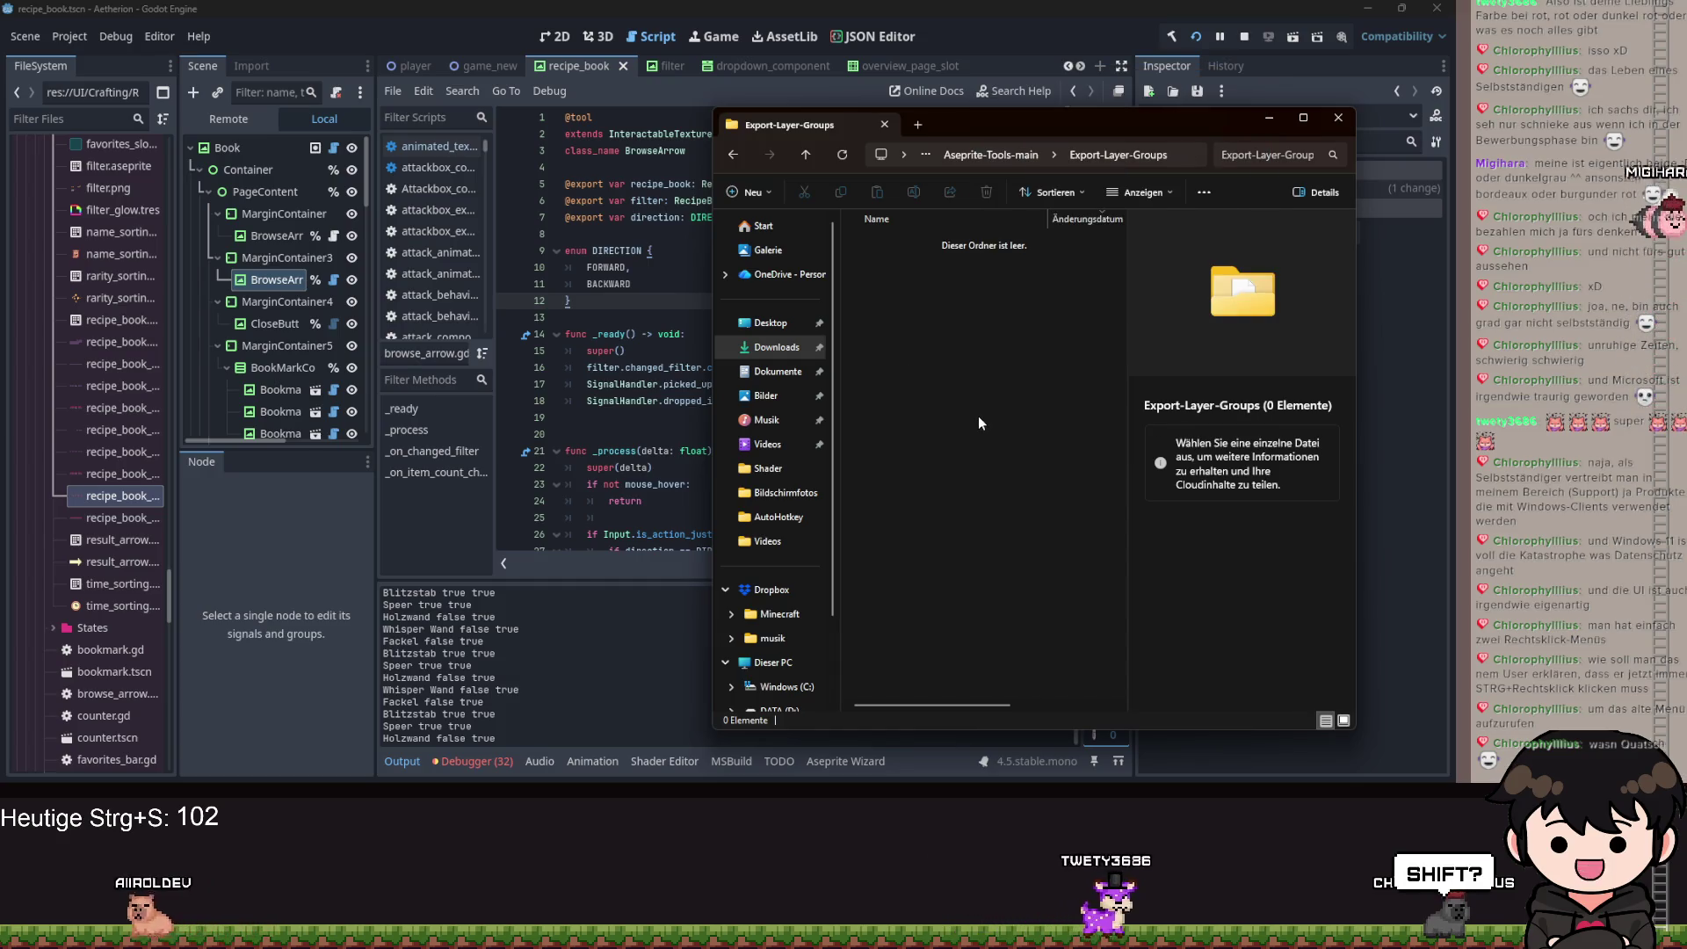
pyautogui.rightClick(977, 415)
pyautogui.click(935, 363)
pyautogui.keyDown('shift'); pyautogui.rightClick(935, 363); pyautogui.keyUp('shift')
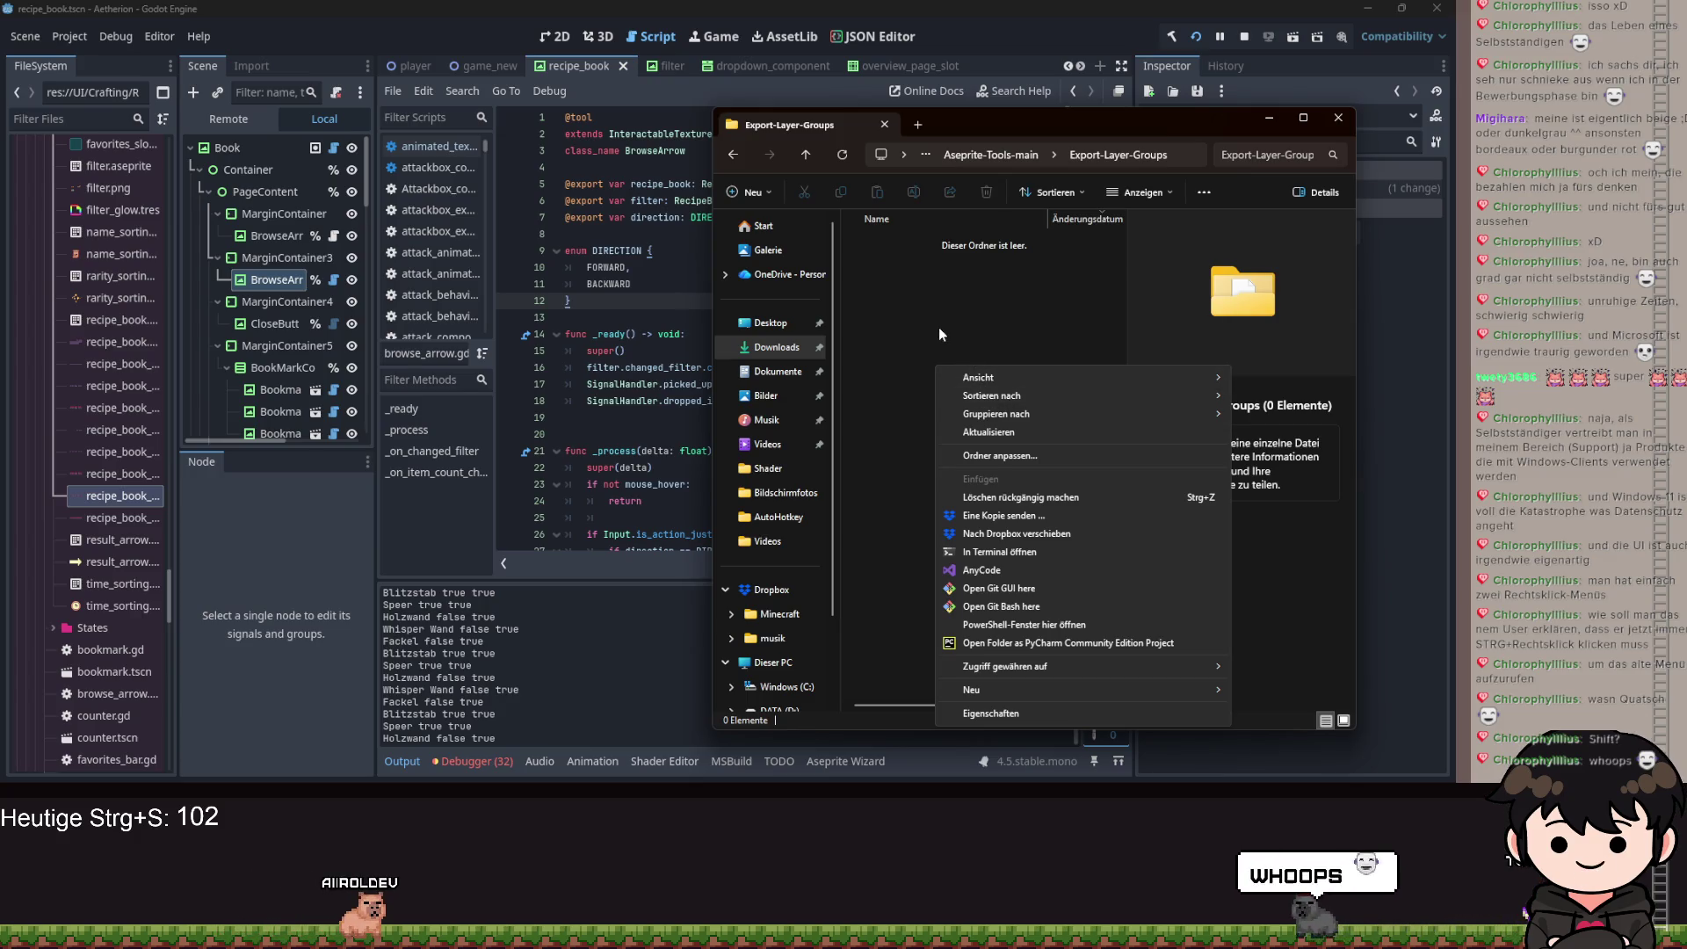
pyautogui.click(939, 327)
pyautogui.rightClick(921, 335)
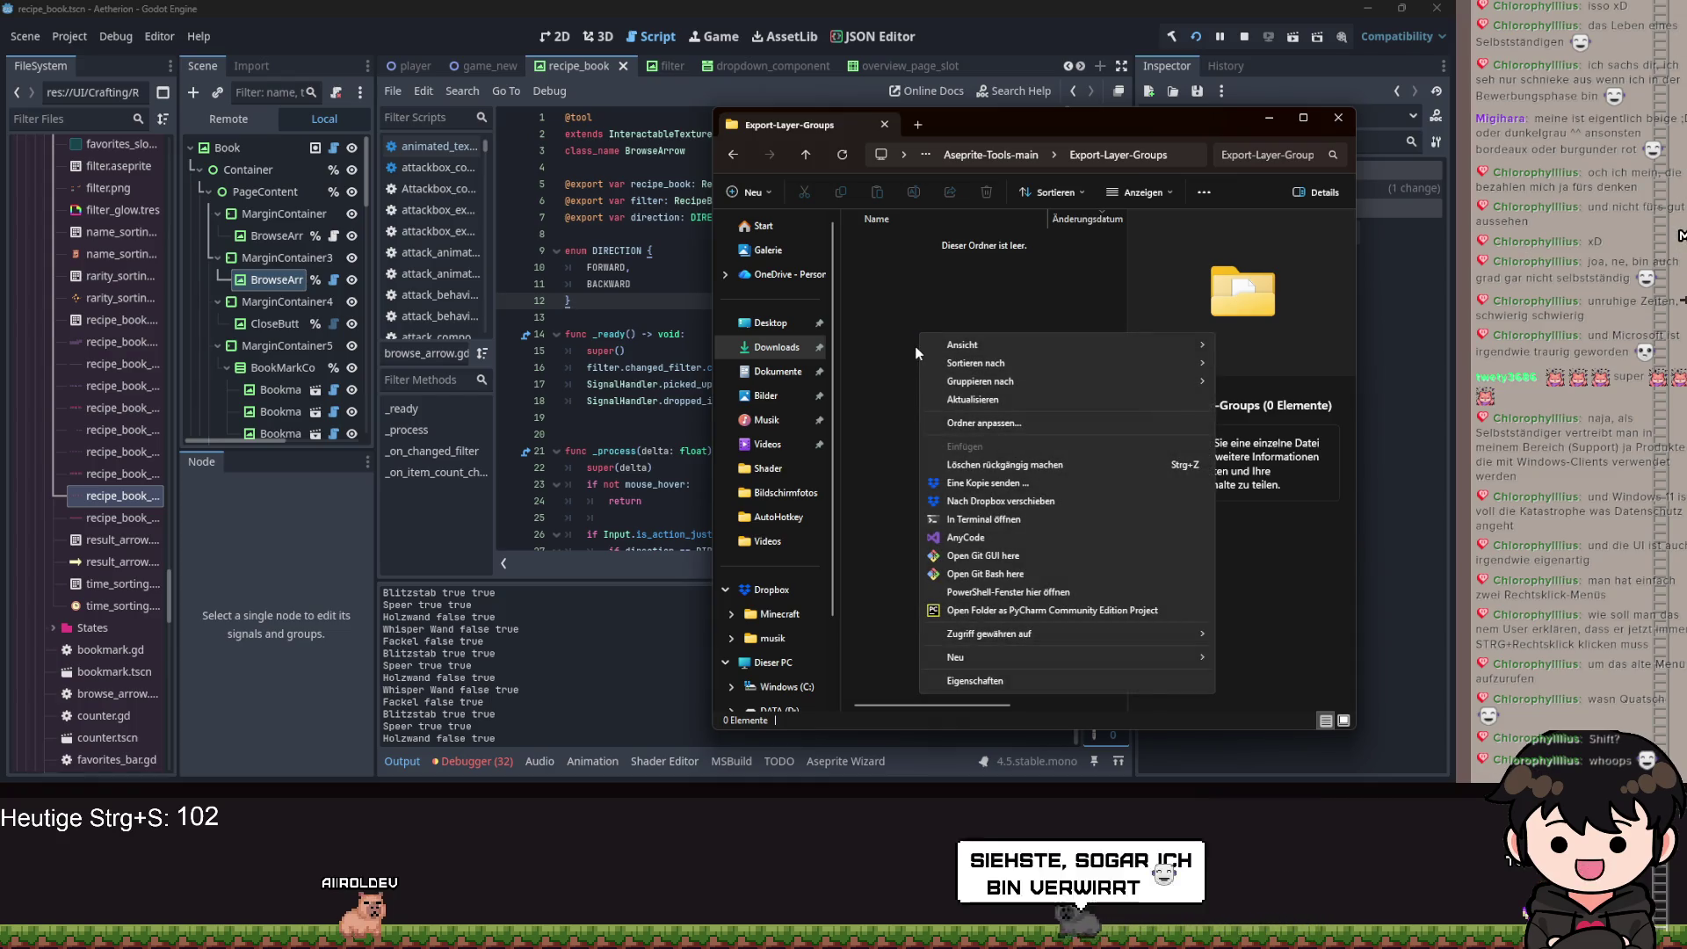
pyautogui.click(952, 276)
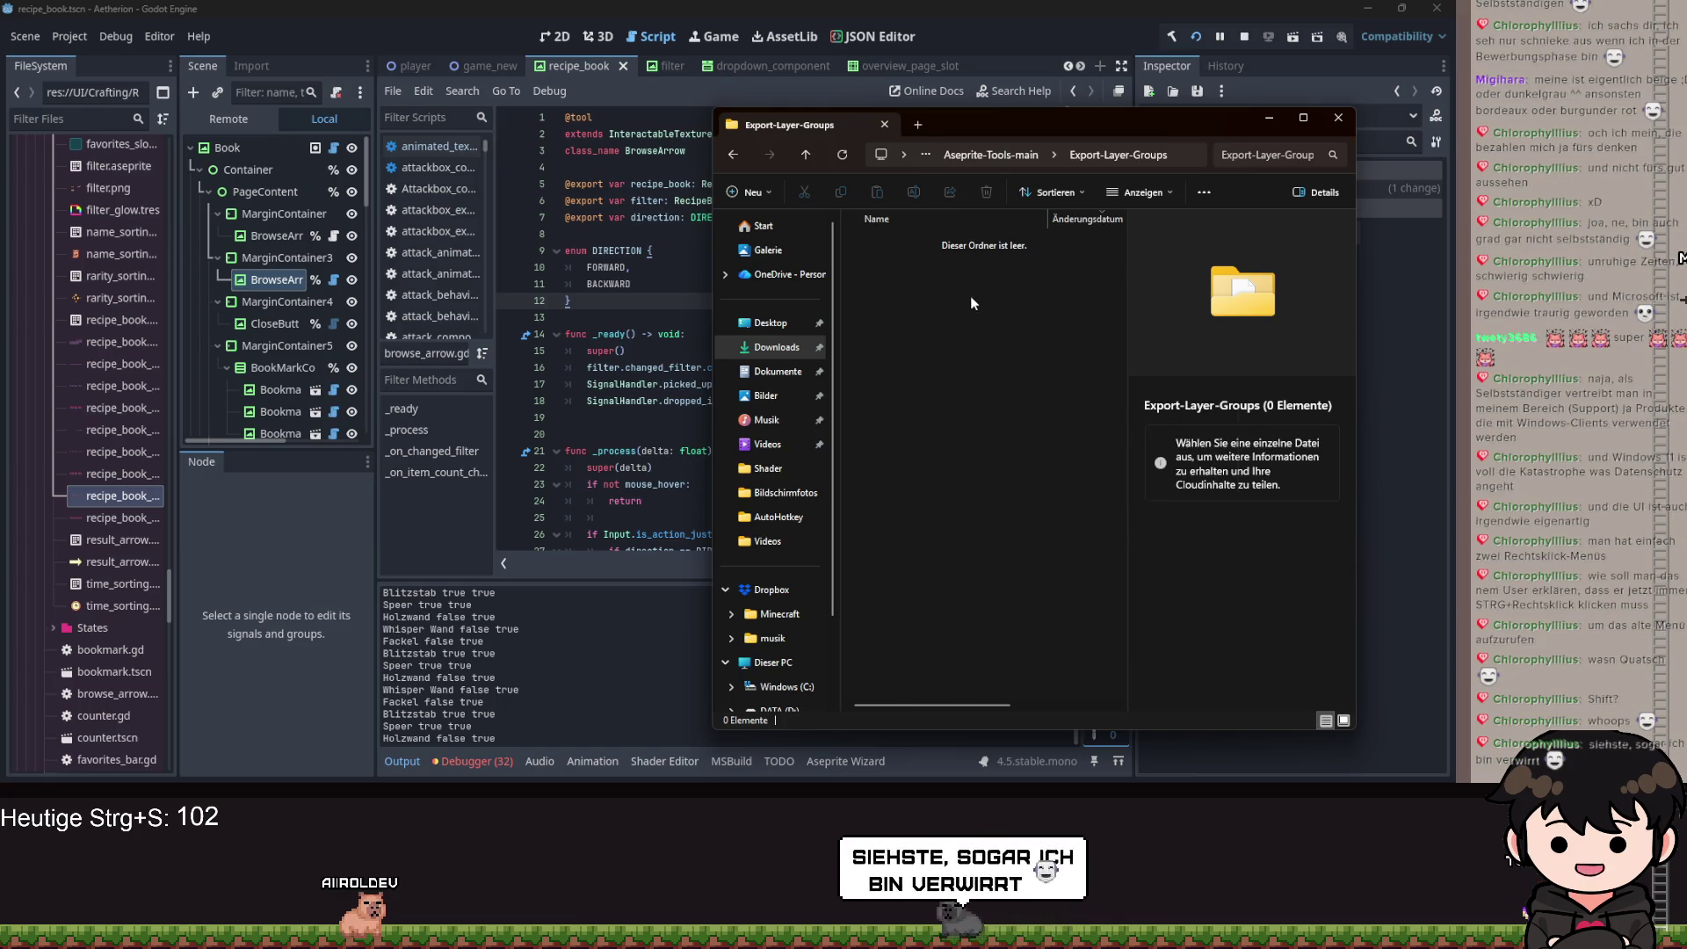
# Show the full classic context menu once more, then close the Explorer window.
pyautogui.rightClick(967, 288)
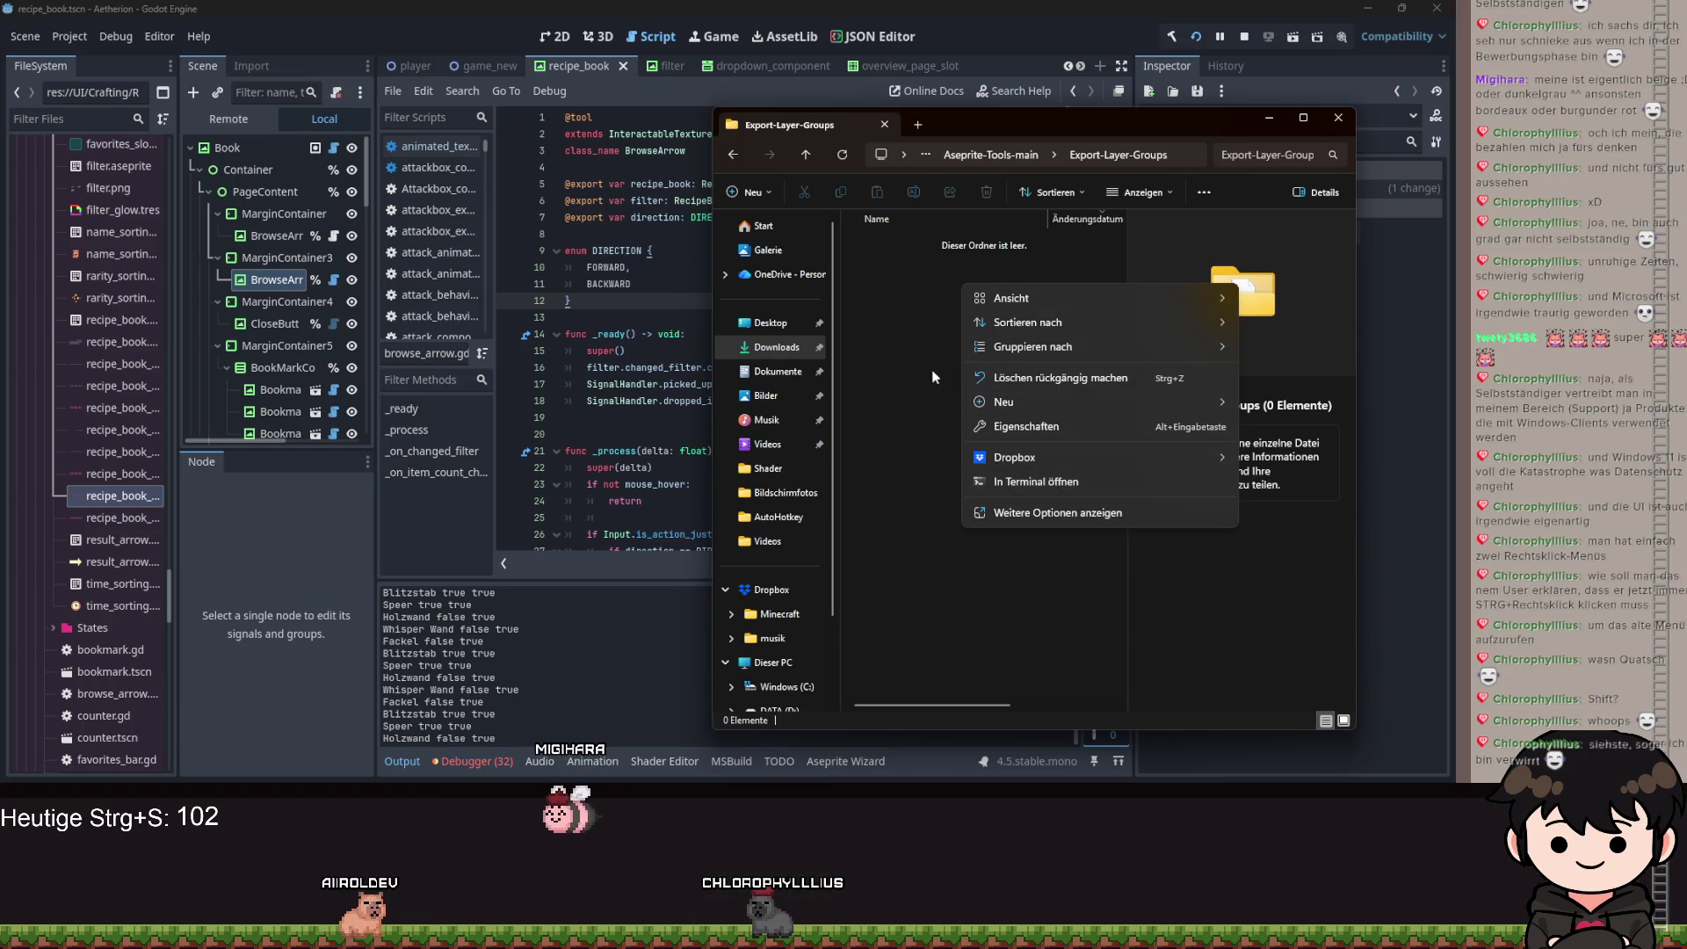
pyautogui.click(1013, 521)
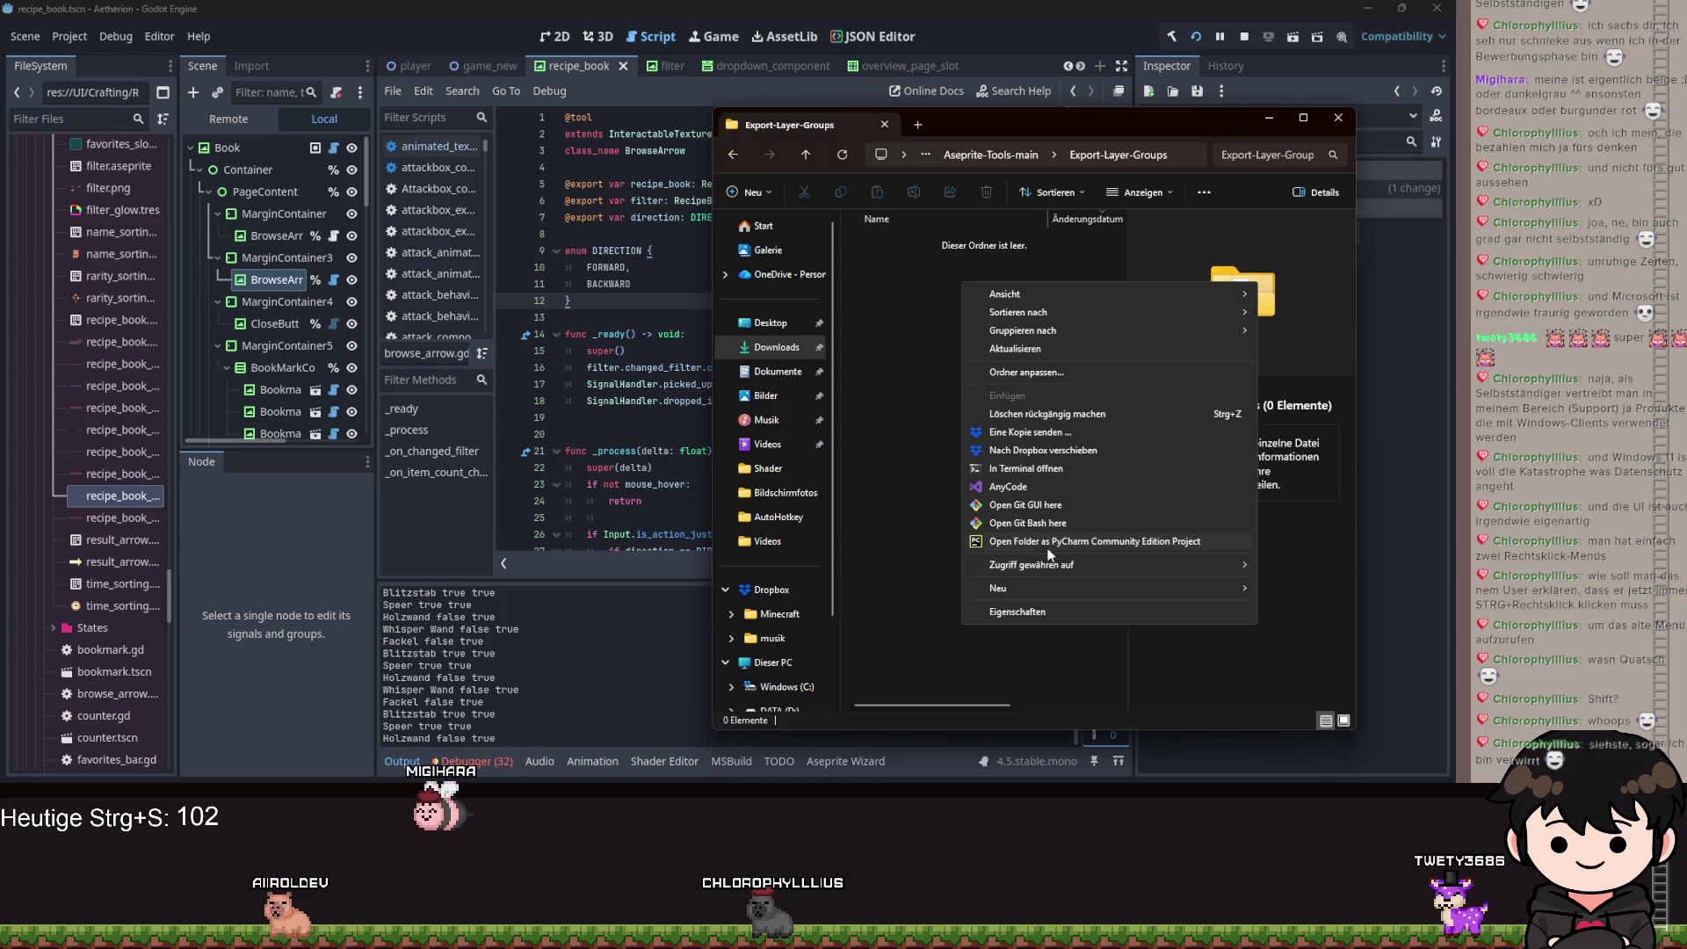
pyautogui.click(919, 492)
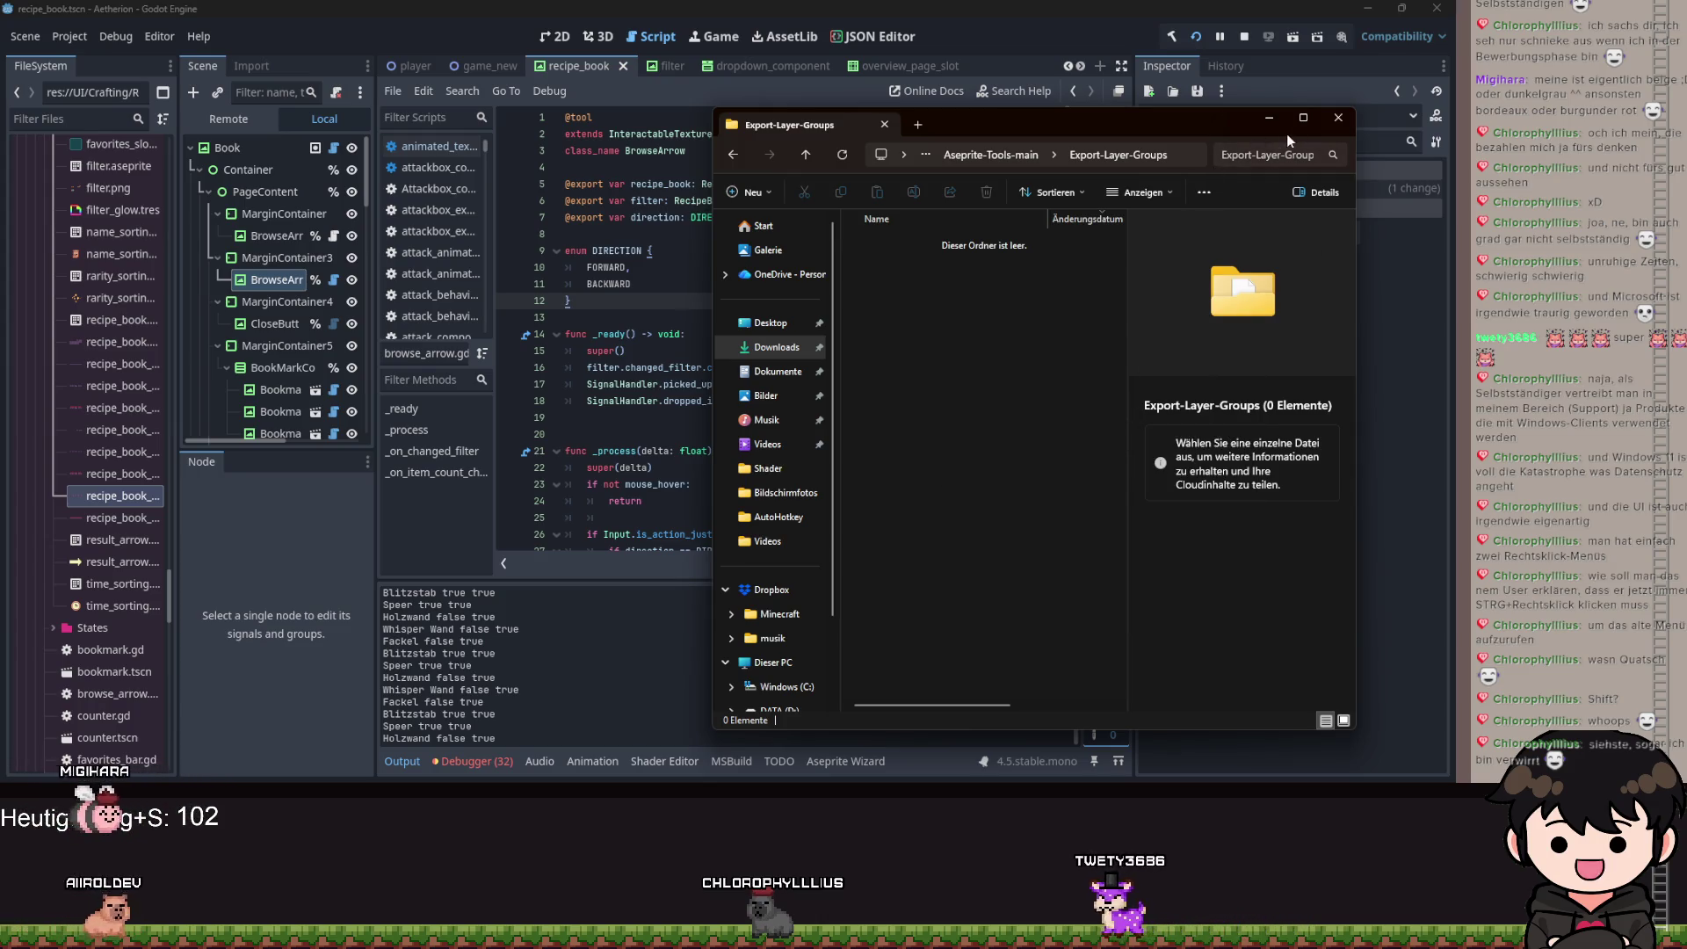
pyautogui.hotkey('alt', 'F4')
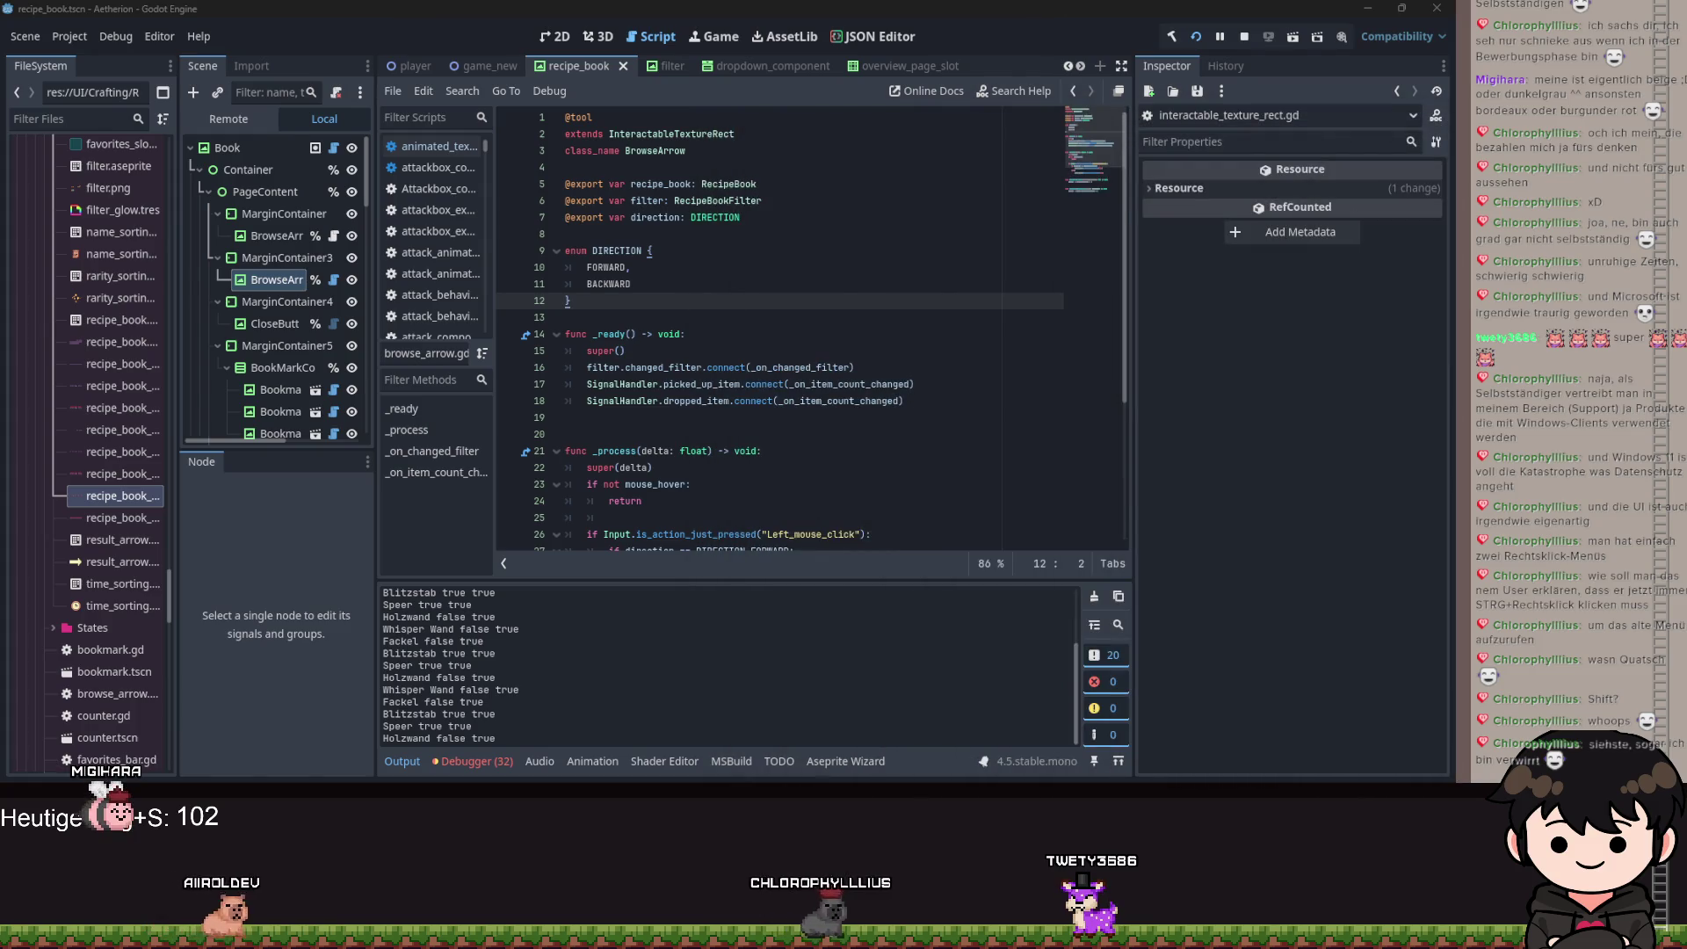
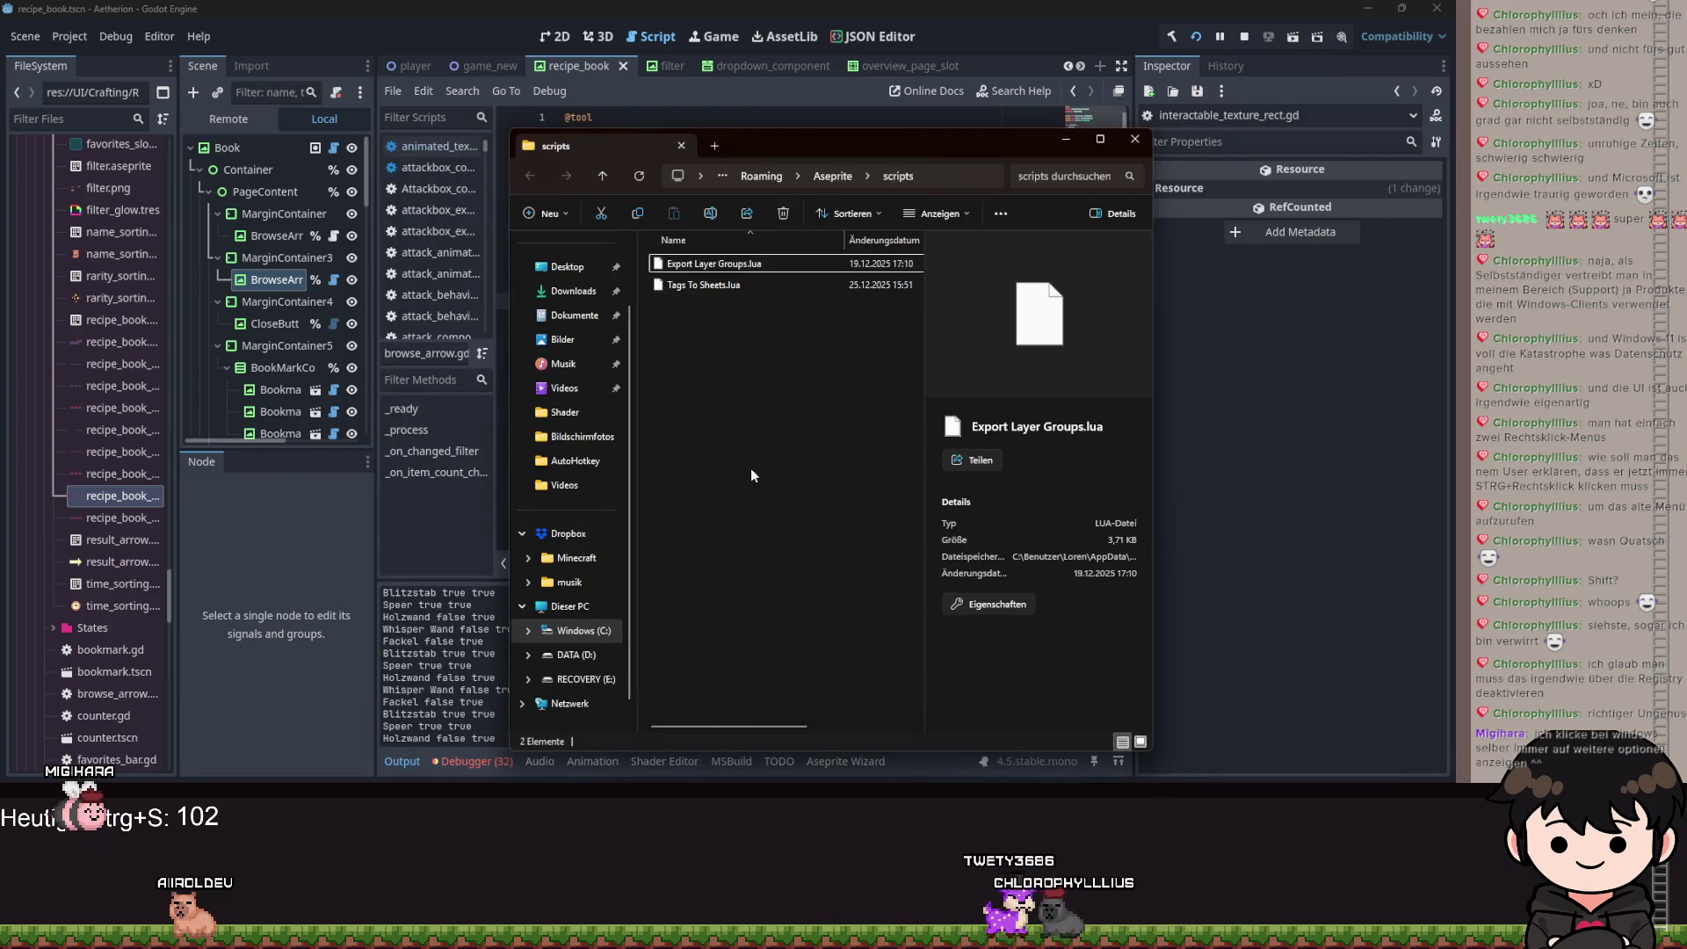
# Dismiss the scripts folder's context menu and close the Aseprite scripts Explorer window.
pyautogui.rightClick(752, 475)
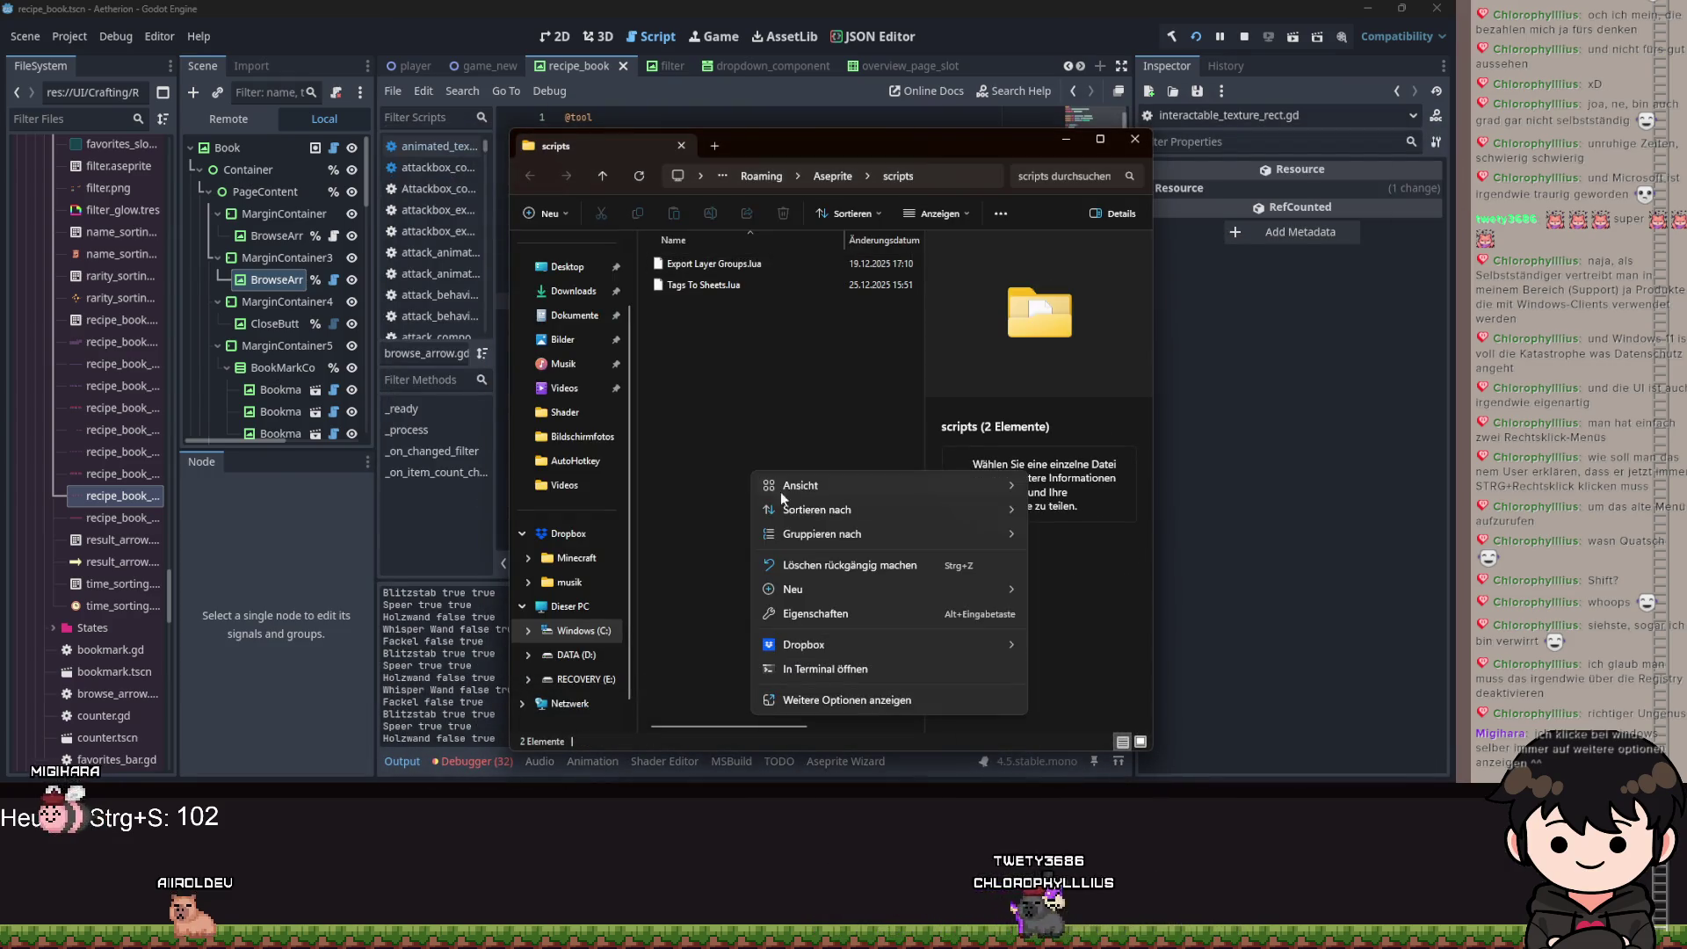
pyautogui.click(835, 696)
pyautogui.press('Escape')
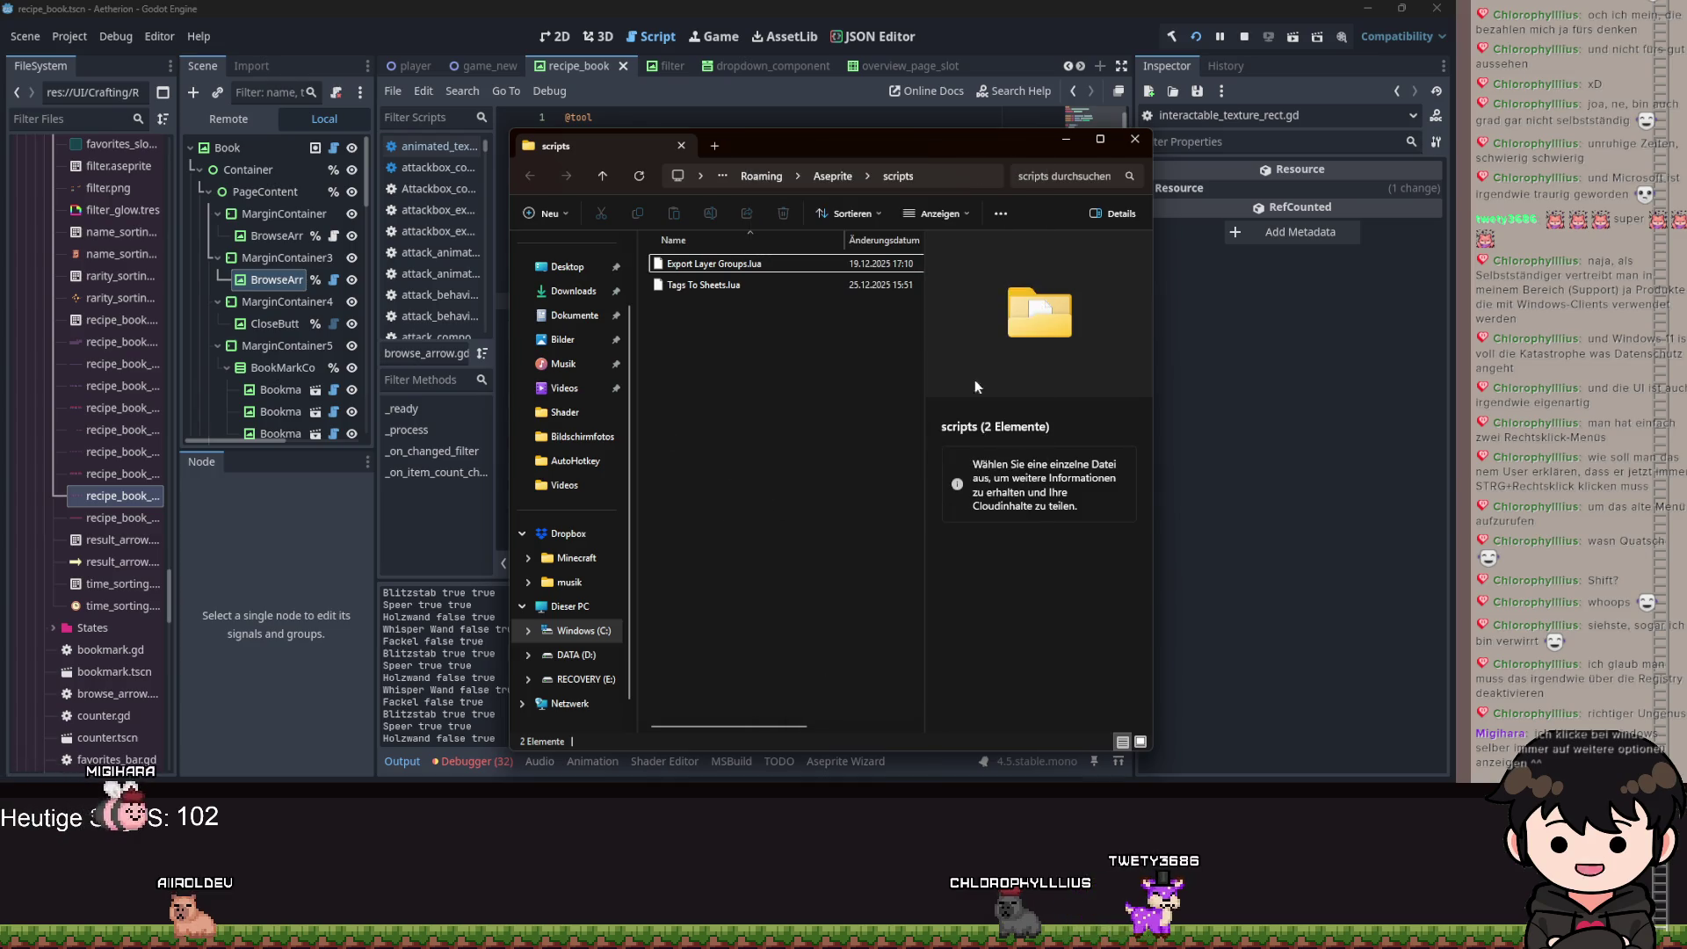
pyautogui.click(1067, 141)
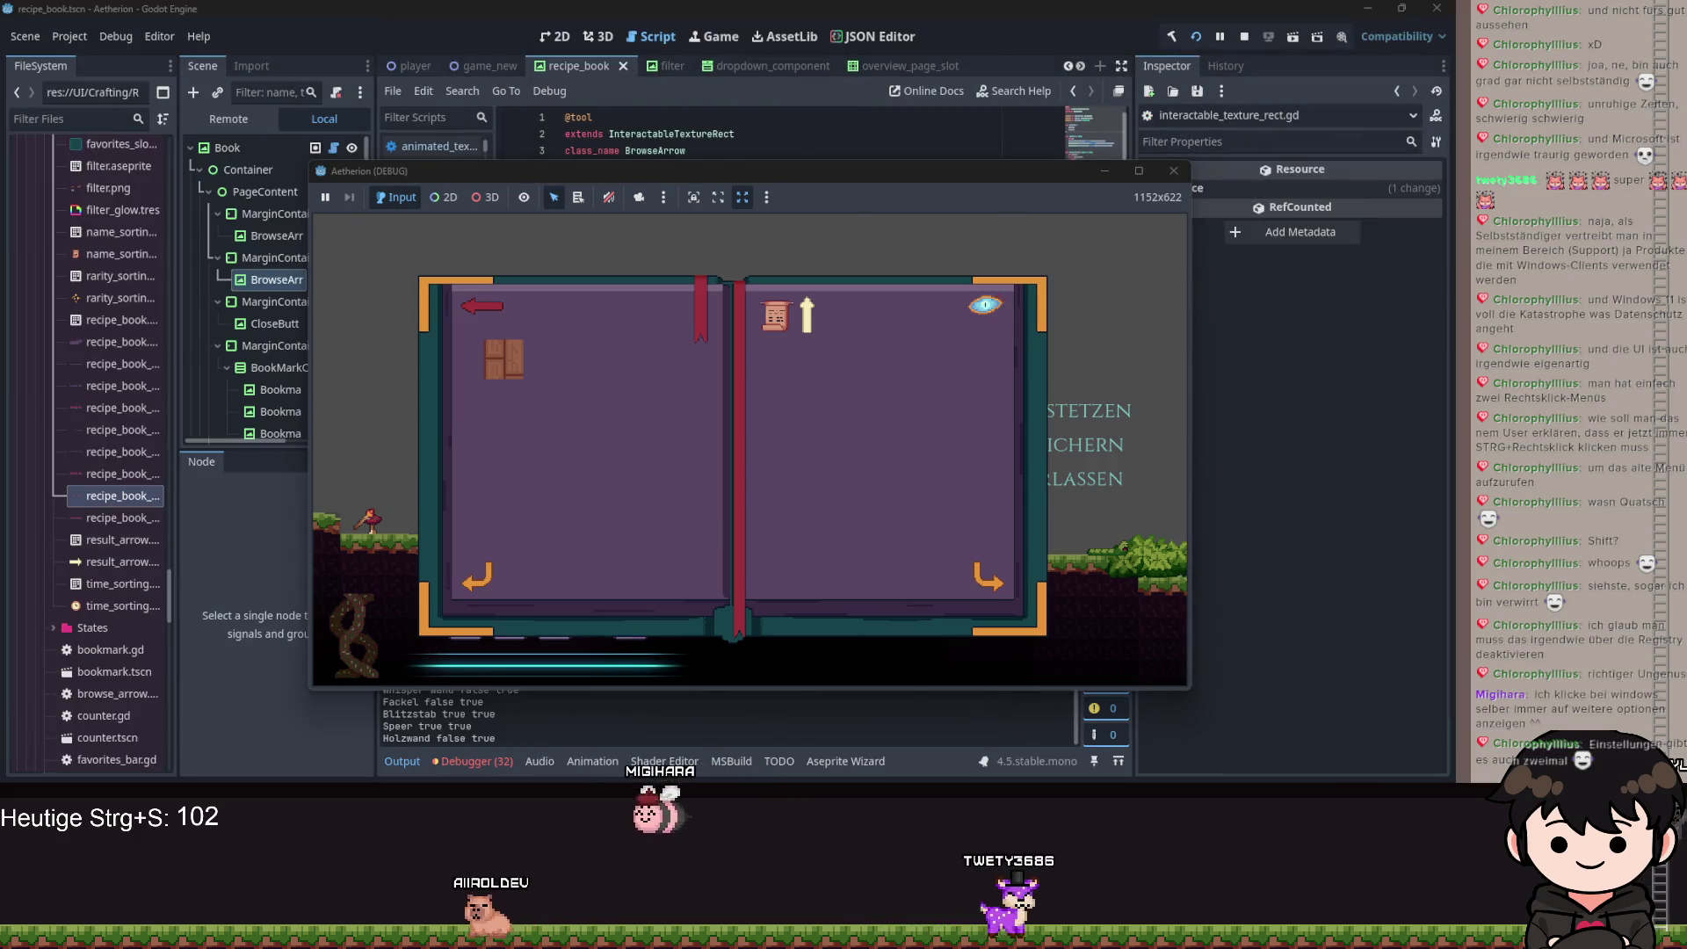
pyautogui.click(1236, 162)
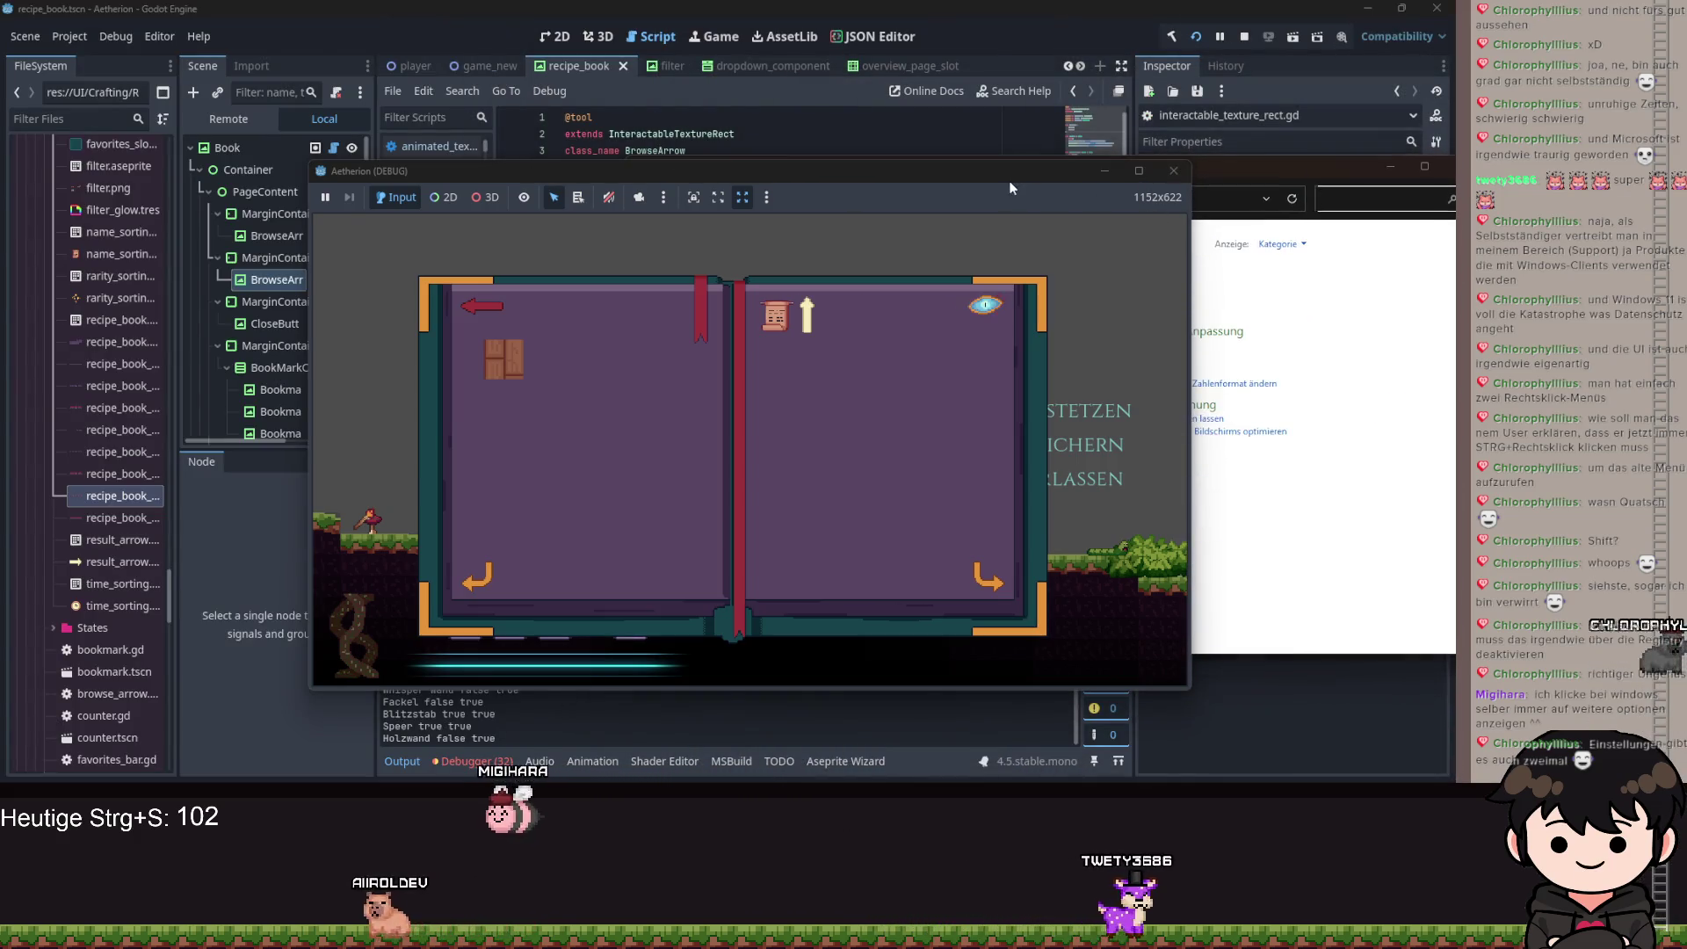
pyautogui.moveTo(1139, 178); pyautogui.dragTo(1023, 187)
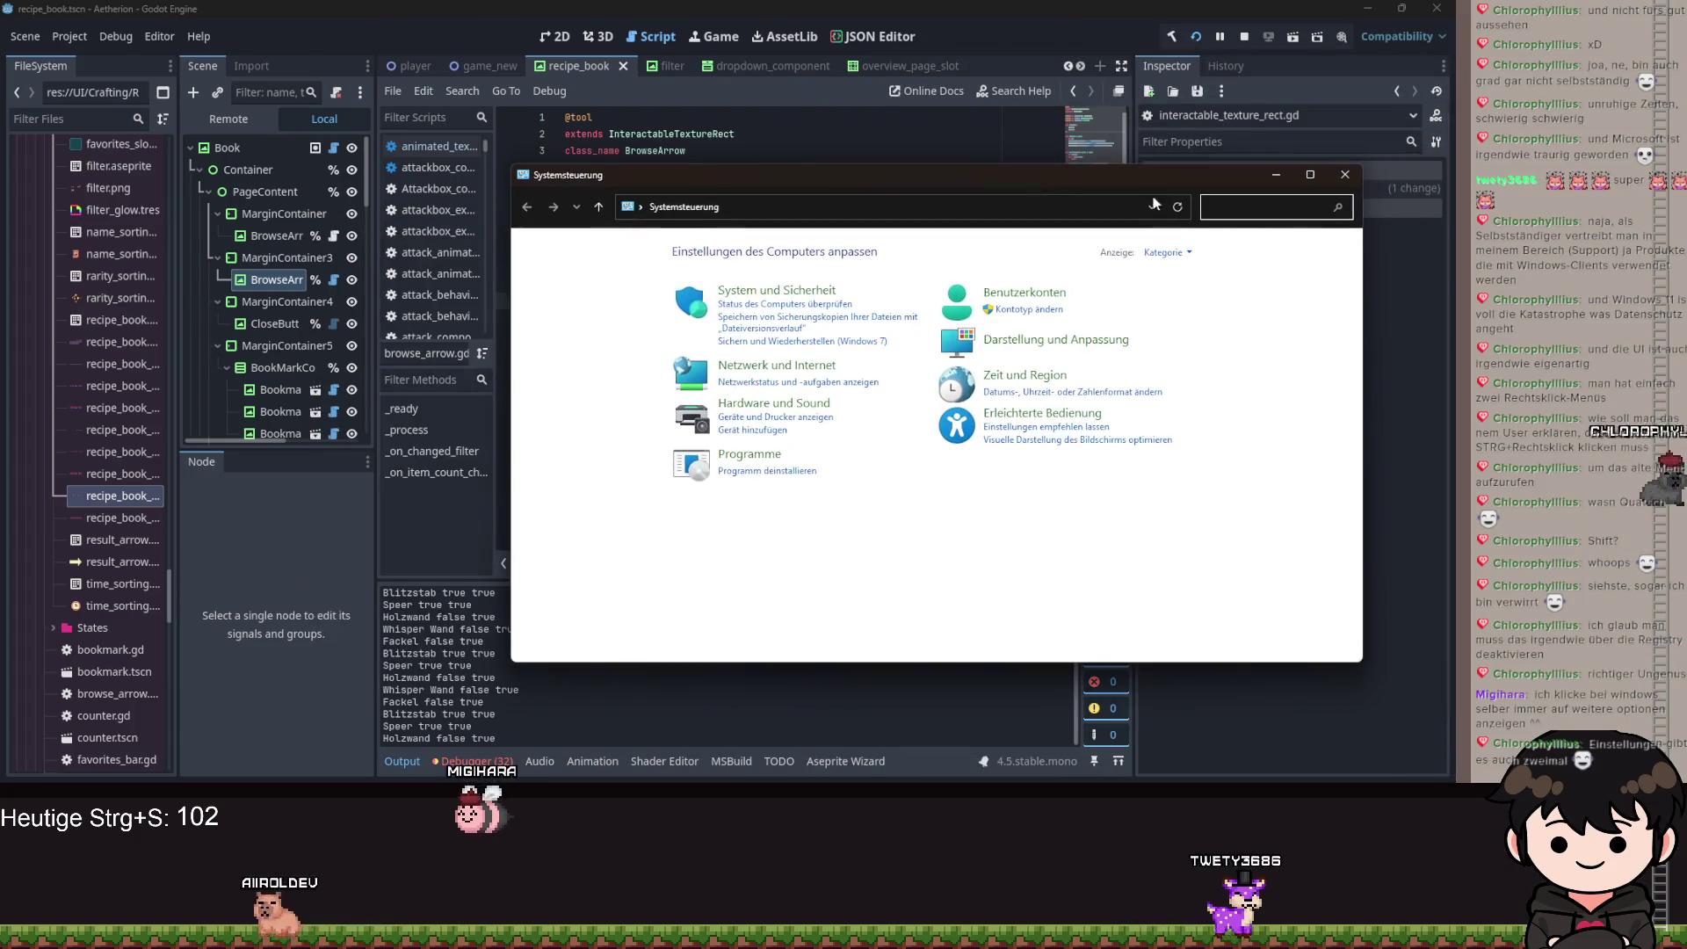
pyautogui.click(1333, 181)
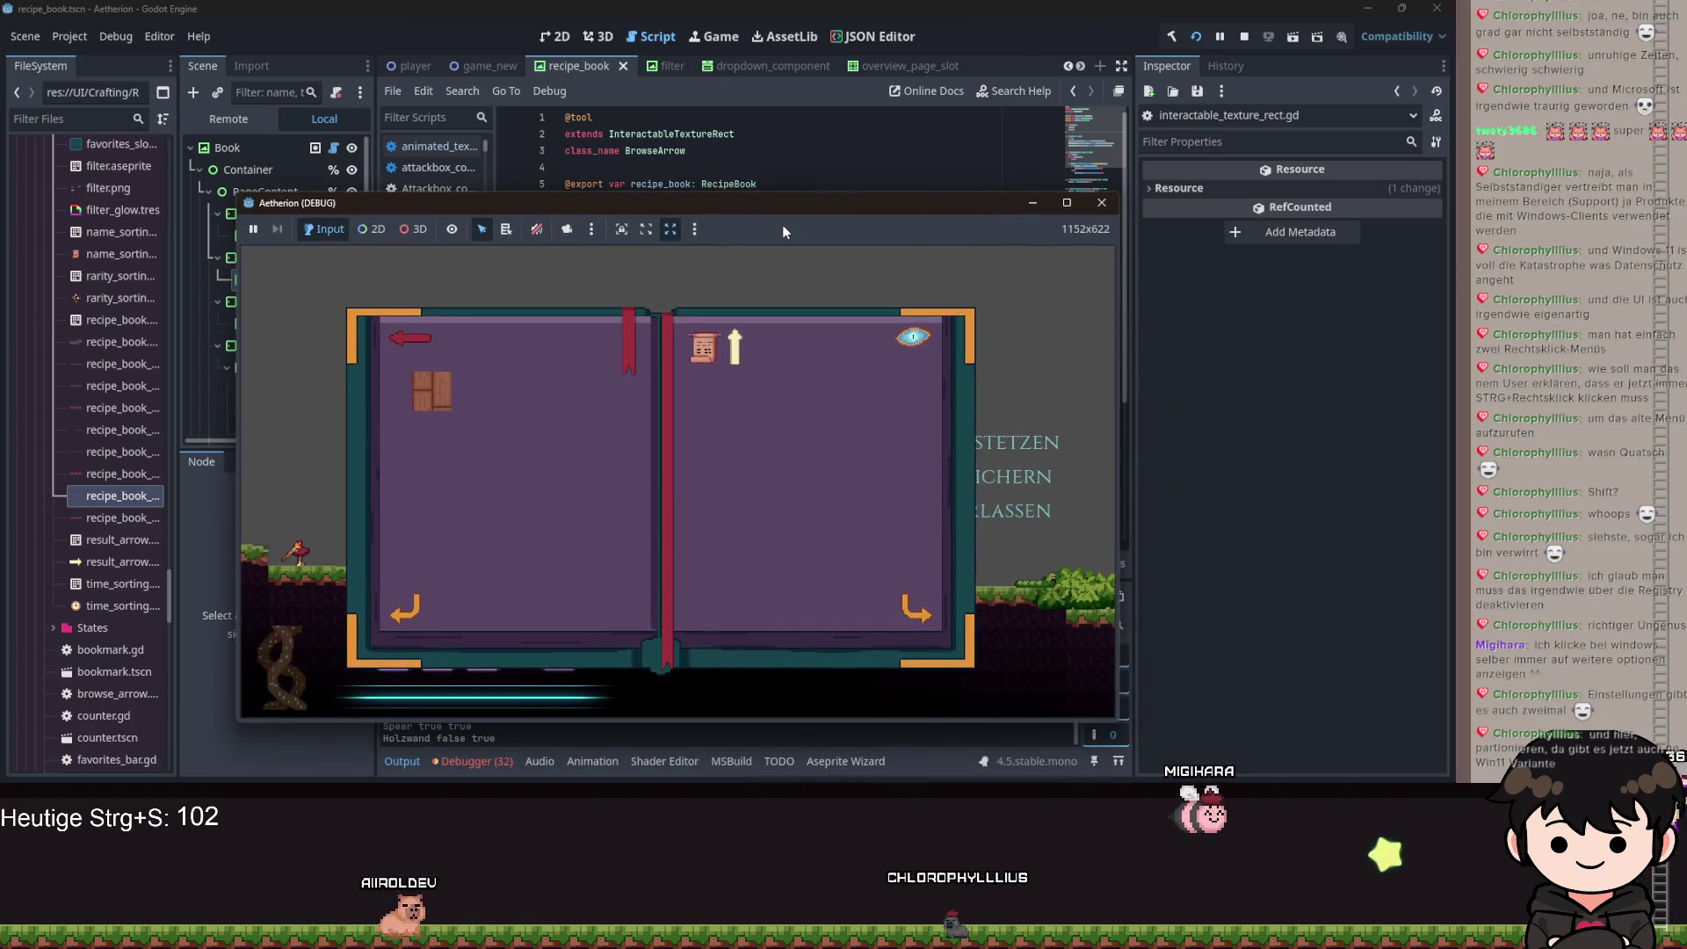
# Maximize the Aetherion (DEBUG) window, then stop the running game with F8.
pyautogui.click(1059, 203)
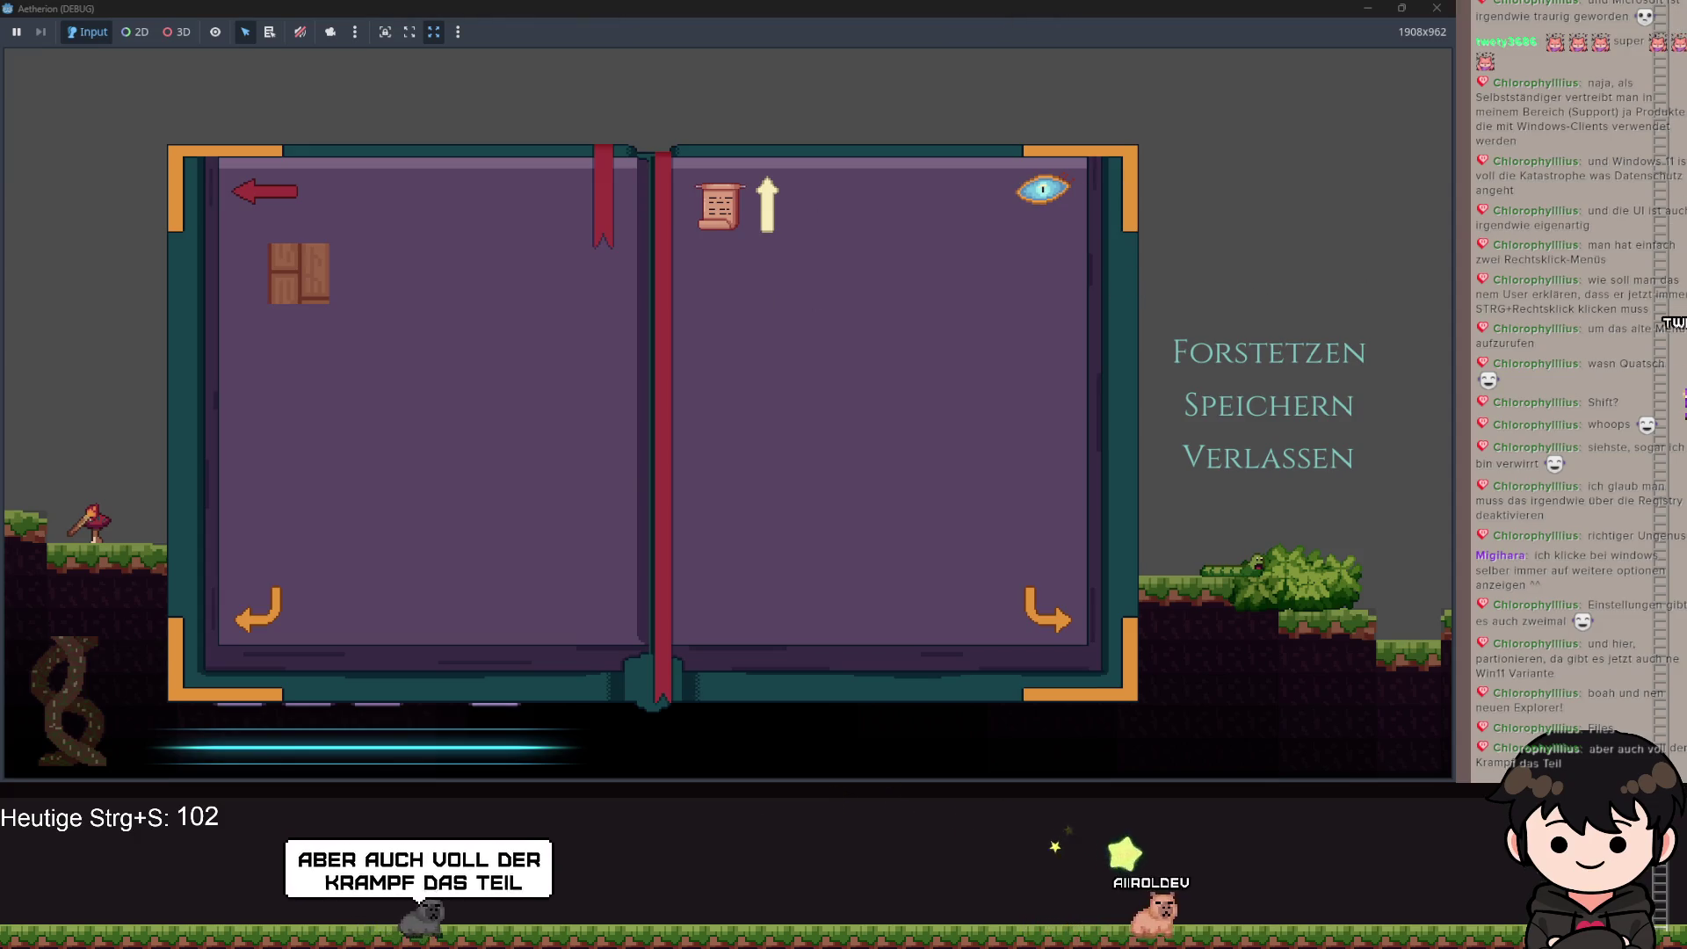
pyautogui.press('F8')
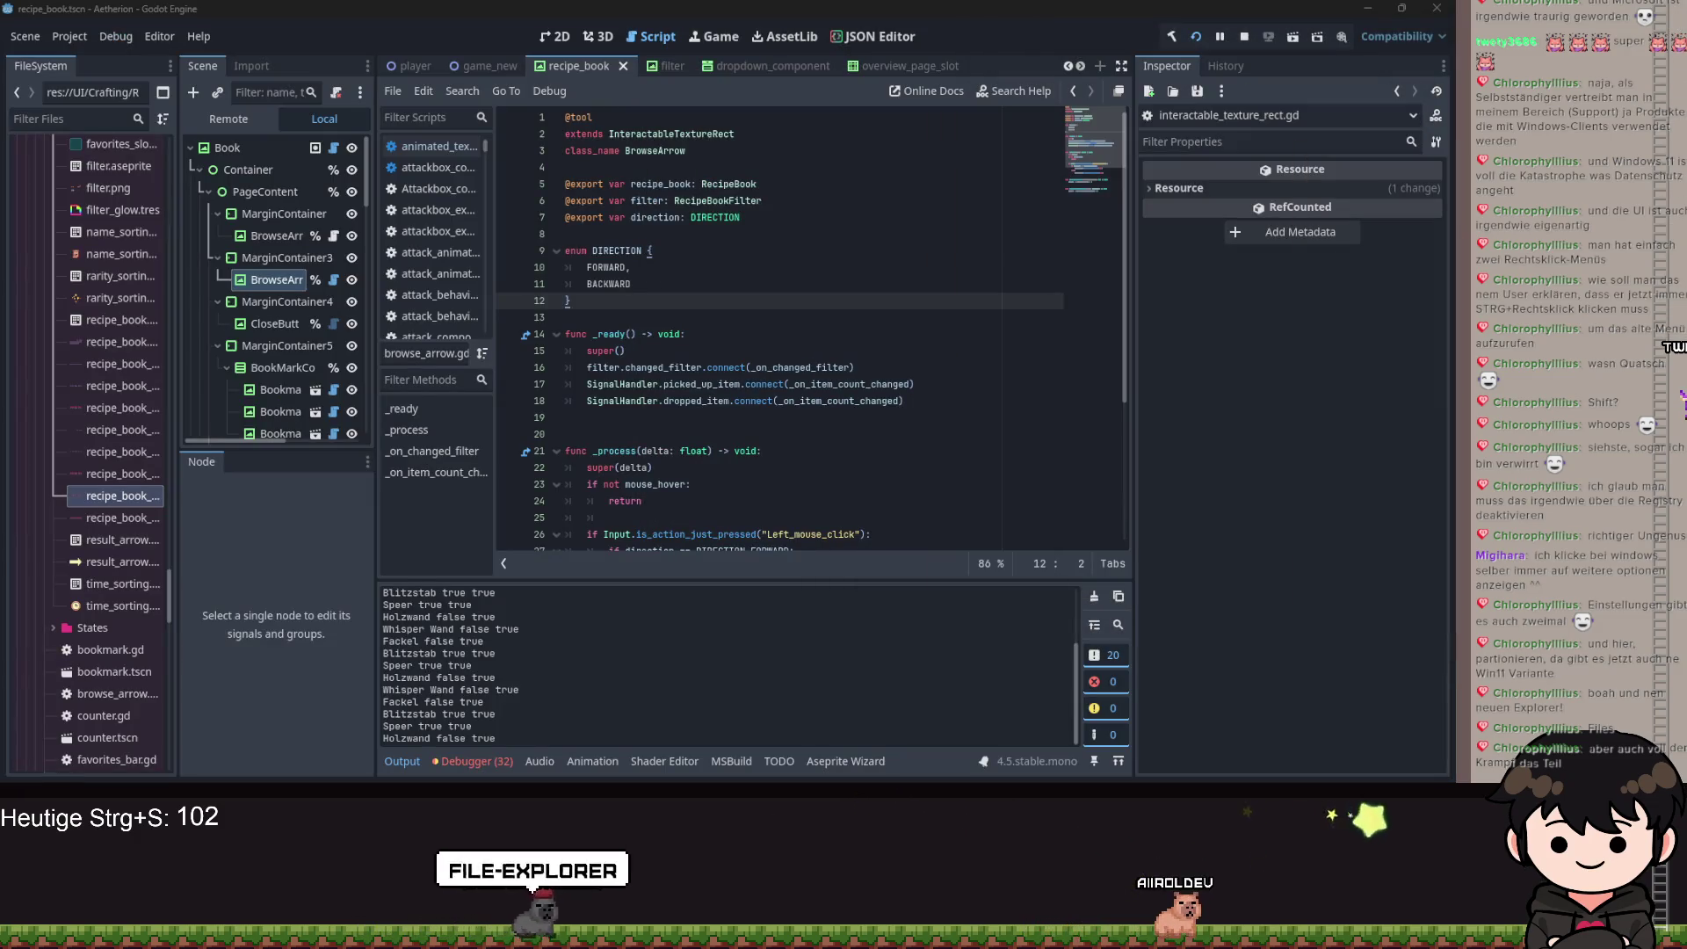
pyautogui.hotkey('alt', 'Tab')
pyautogui.moveTo(802, 195)
pyautogui.mouseDown()
pyautogui.moveTo(743, 150)
pyautogui.moveTo(764, 154)
pyautogui.moveTo(728, 145)
pyautogui.moveTo(817, 215)
pyautogui.moveTo(747, 235)
pyautogui.mouseUp()
pyautogui.hotkey('alt', 'Tab')
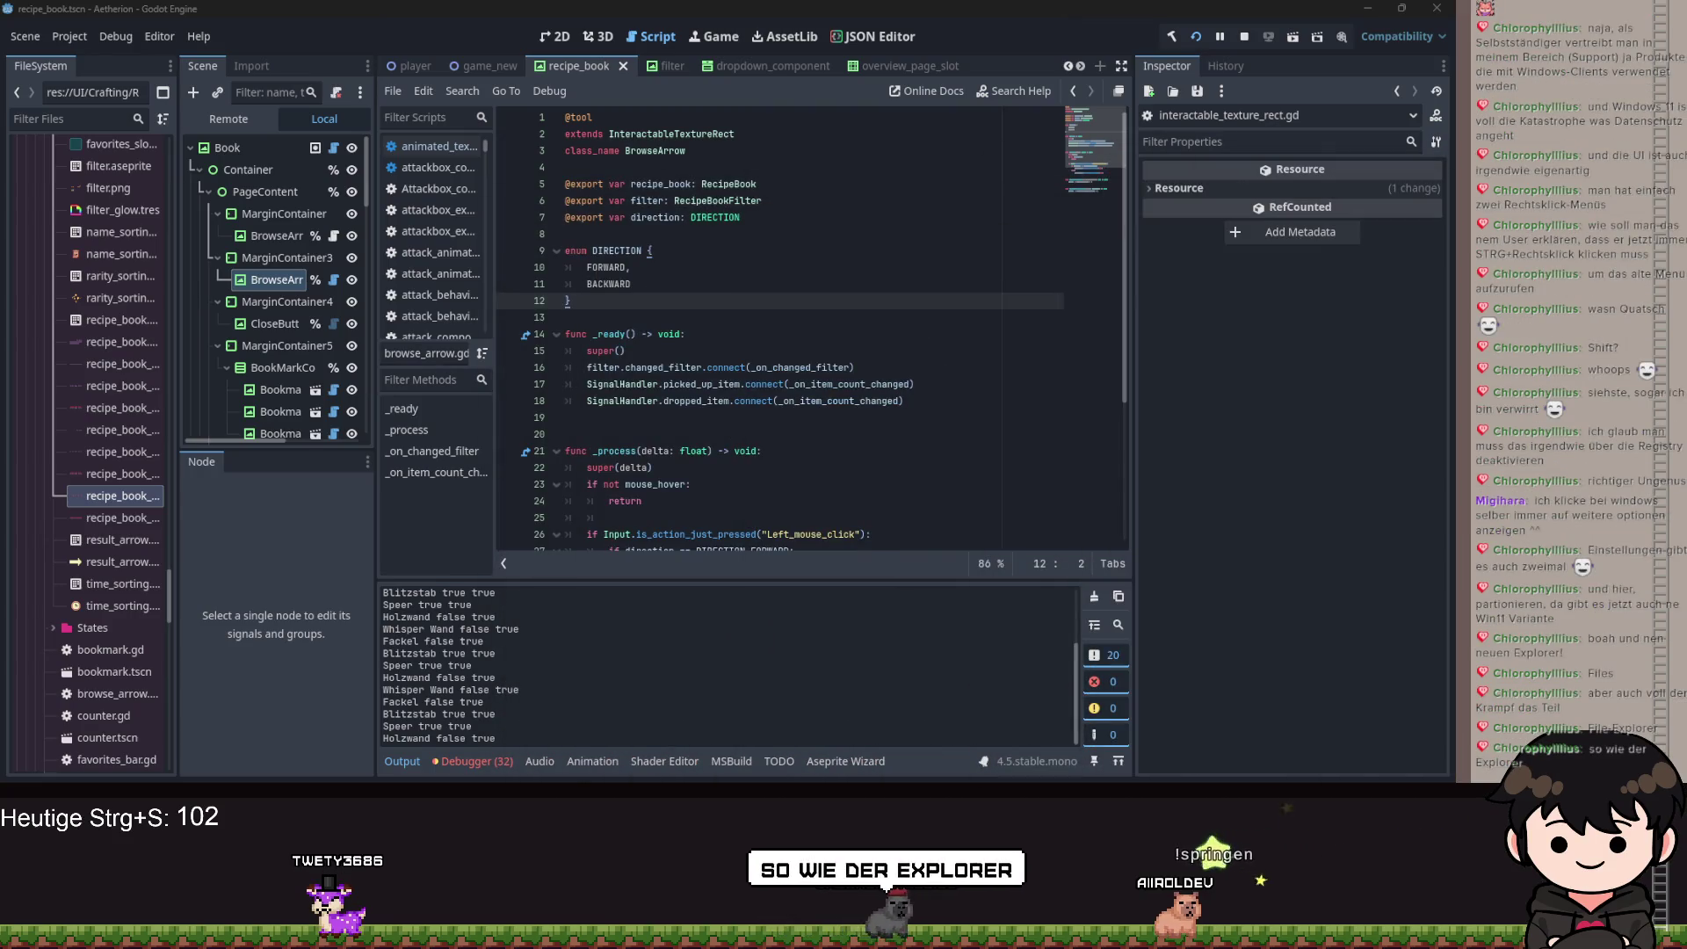
pyautogui.press('F5')
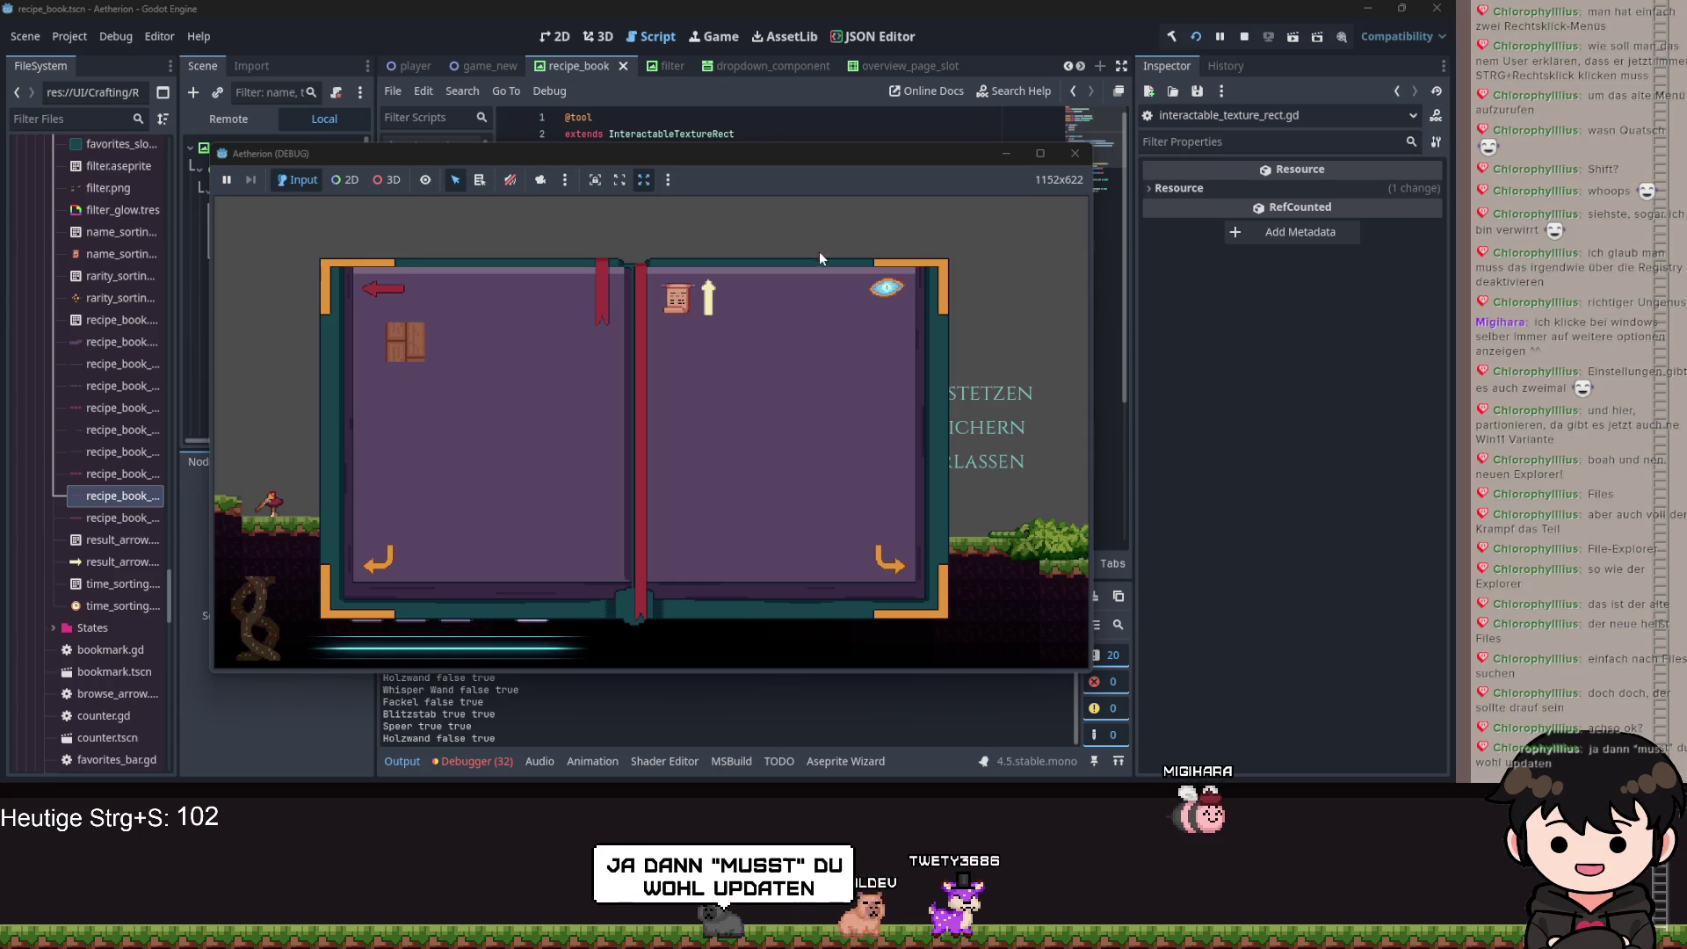
pyautogui.moveTo(785, 153); pyautogui.dragTo(803, 150)
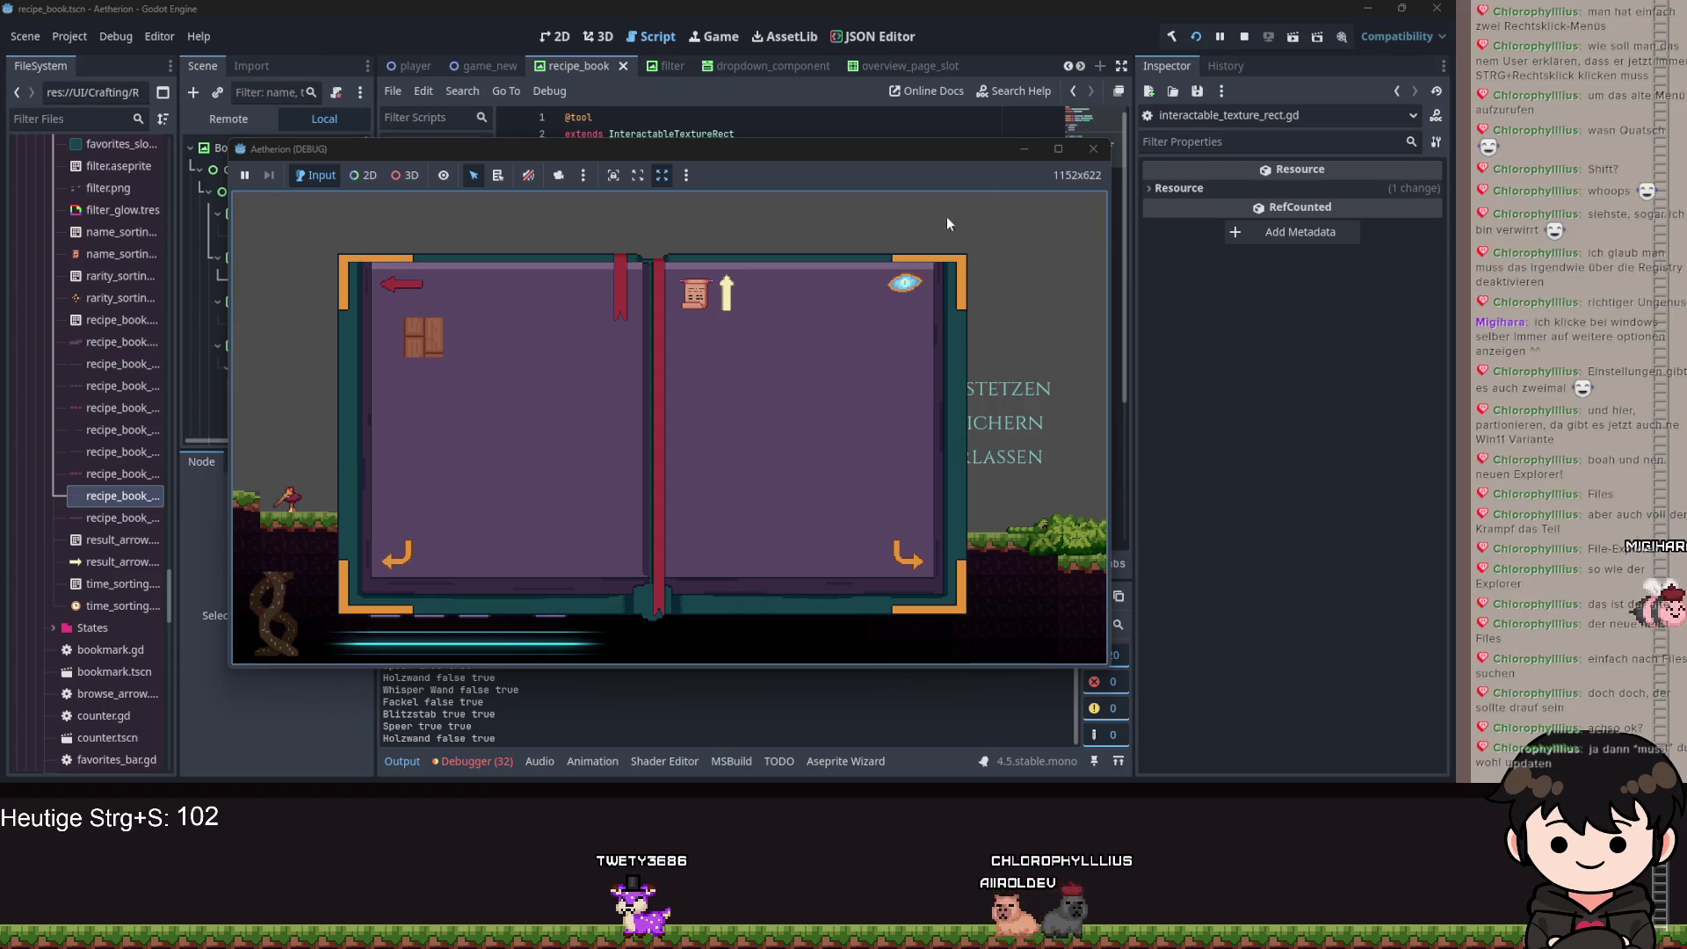
pyautogui.click(1023, 148)
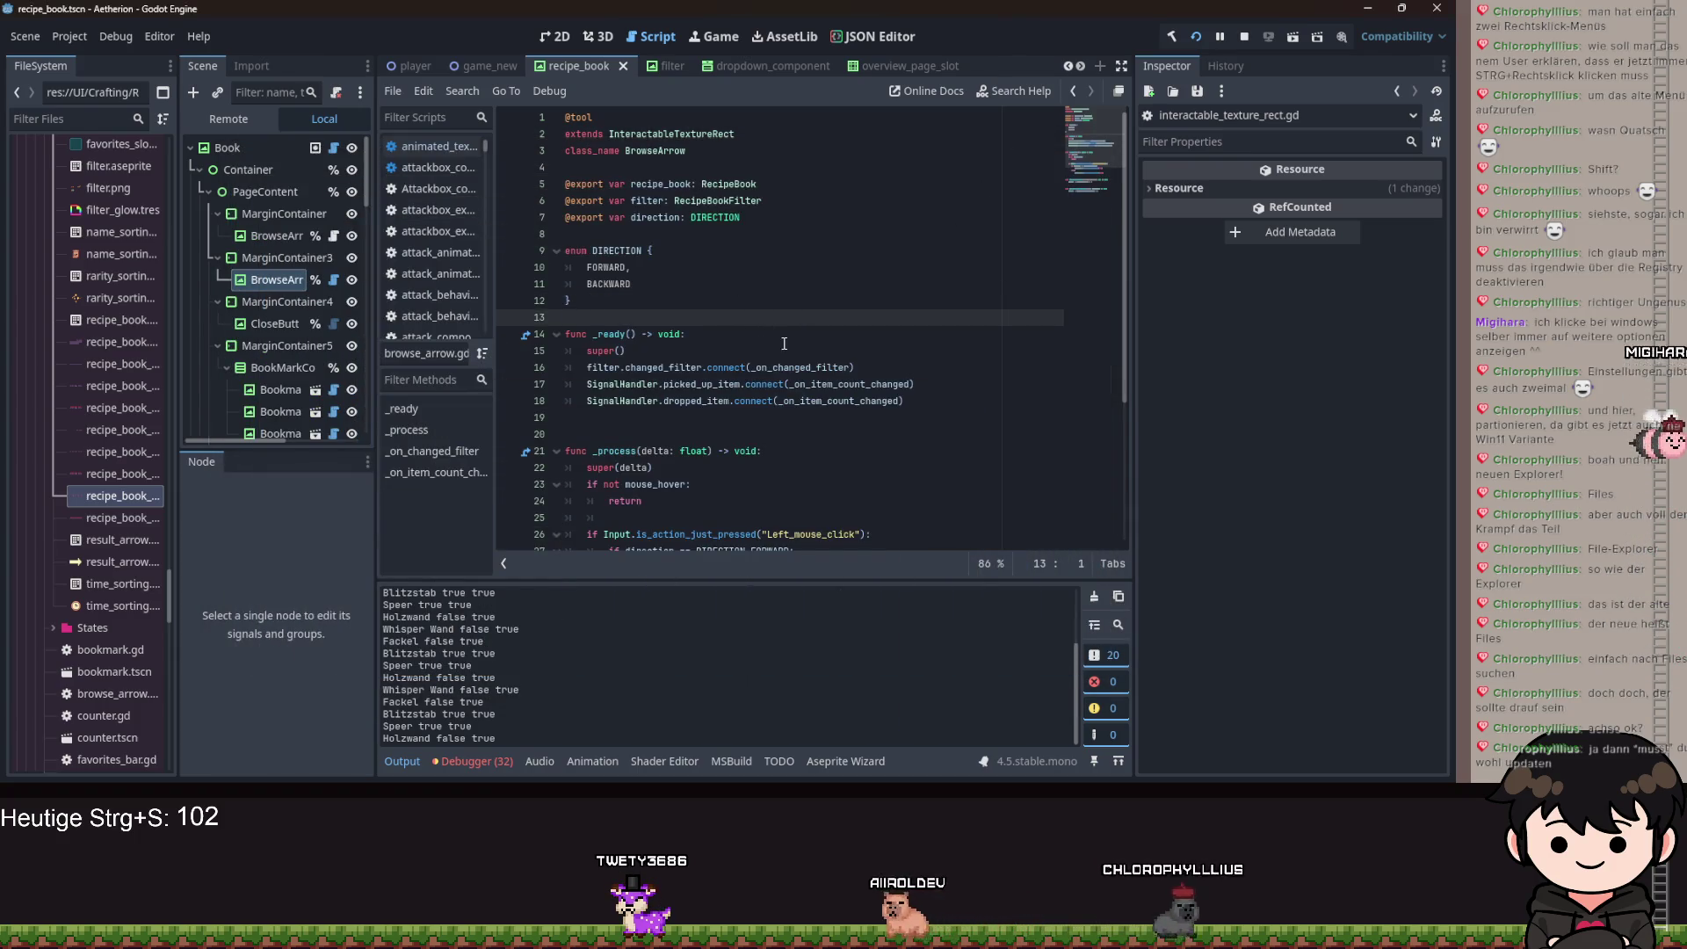
# Save browse_arrow.gd at line 14 and review its _process and signal handlers.
pyautogui.click(782, 342)
pyautogui.scroll(-3, 721, 316)
pyautogui.scroll(3, 685, 299)
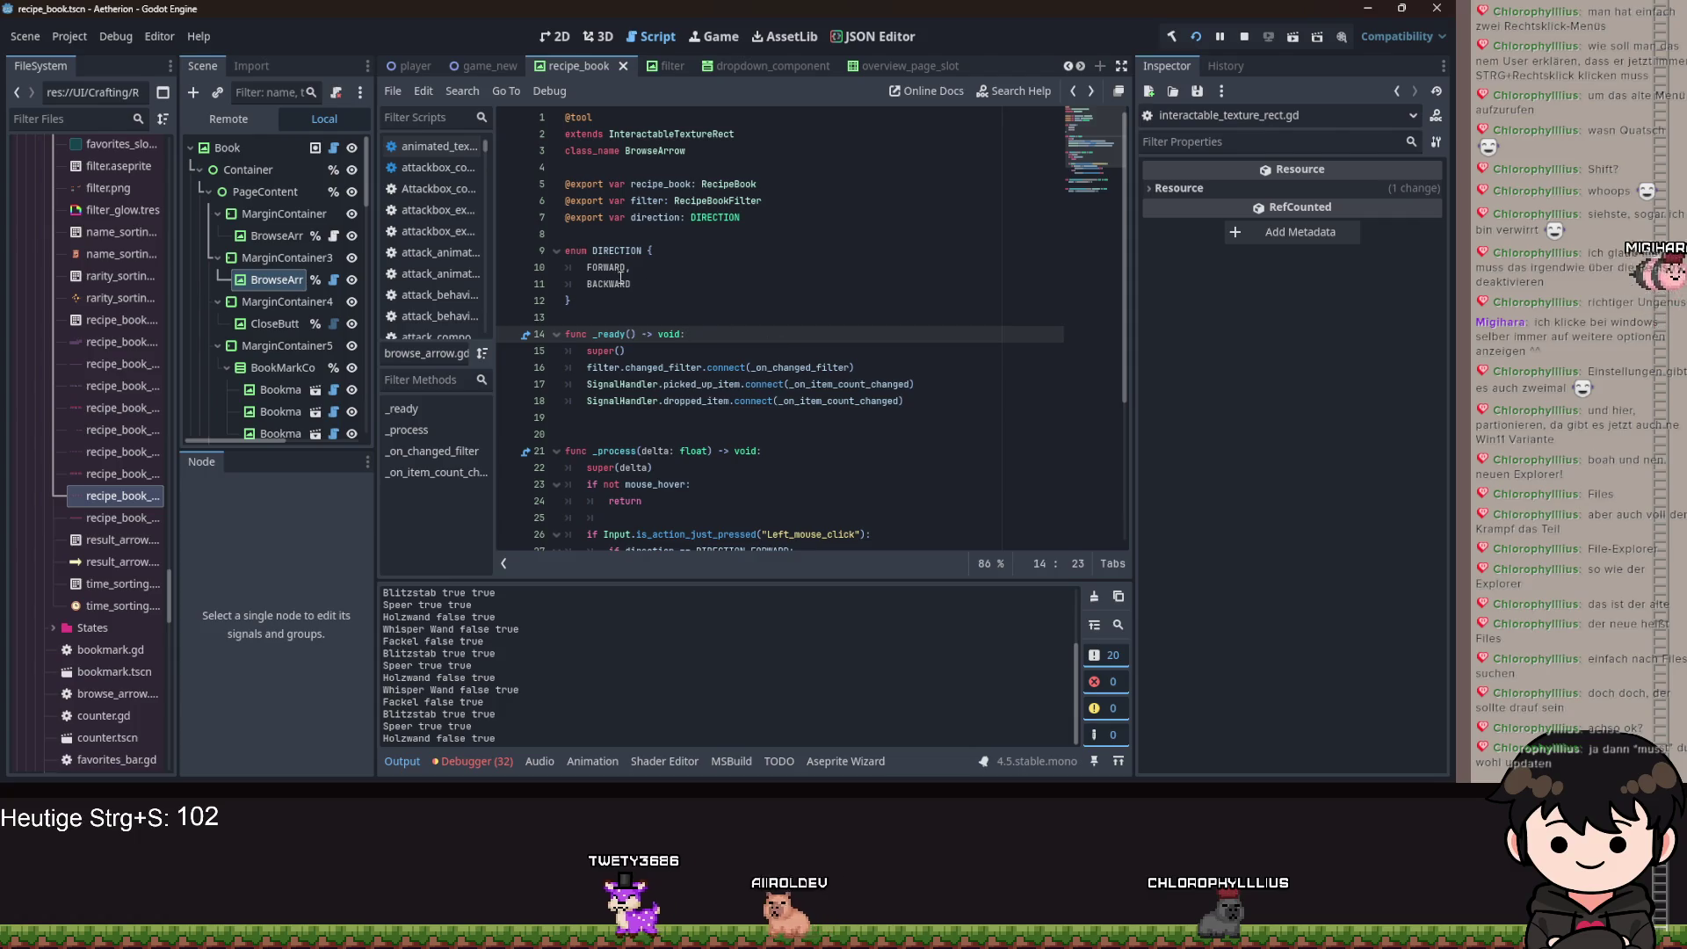
pyautogui.hotkey('ctrl', 's')
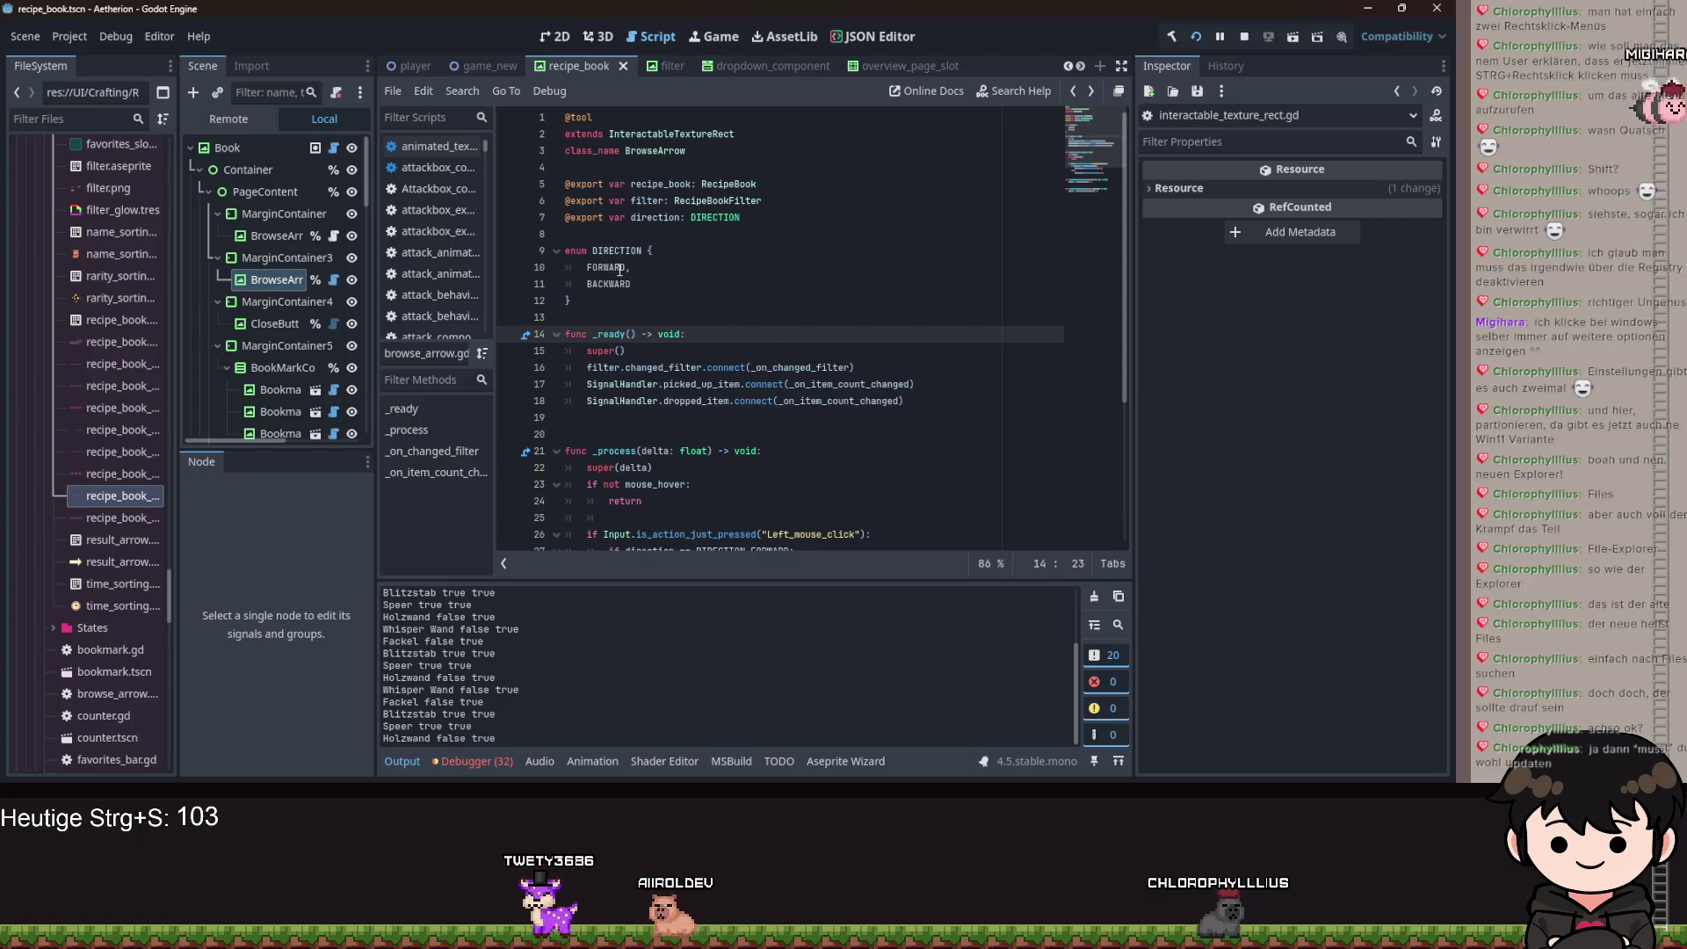
pyautogui.scroll(-4, 740, 309)
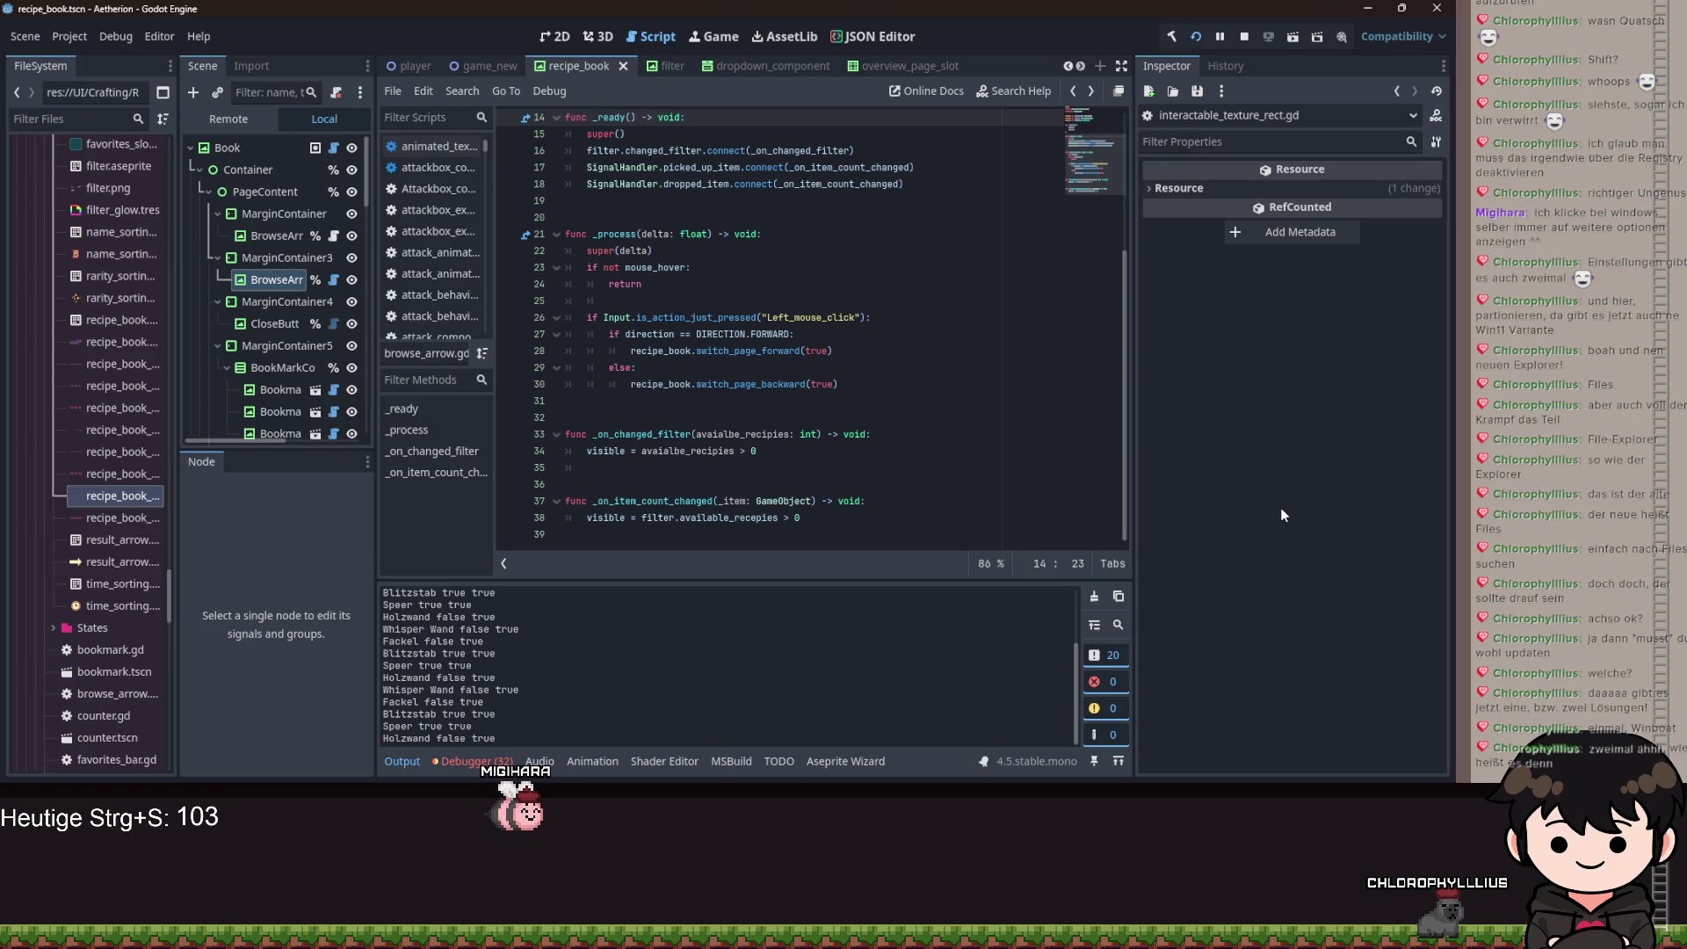
# Reveal more recipes in-game, then split the sticks into stacks of 2 and 3.
pyautogui.click(823, 340)
pyautogui.scroll(4, 815, 352)
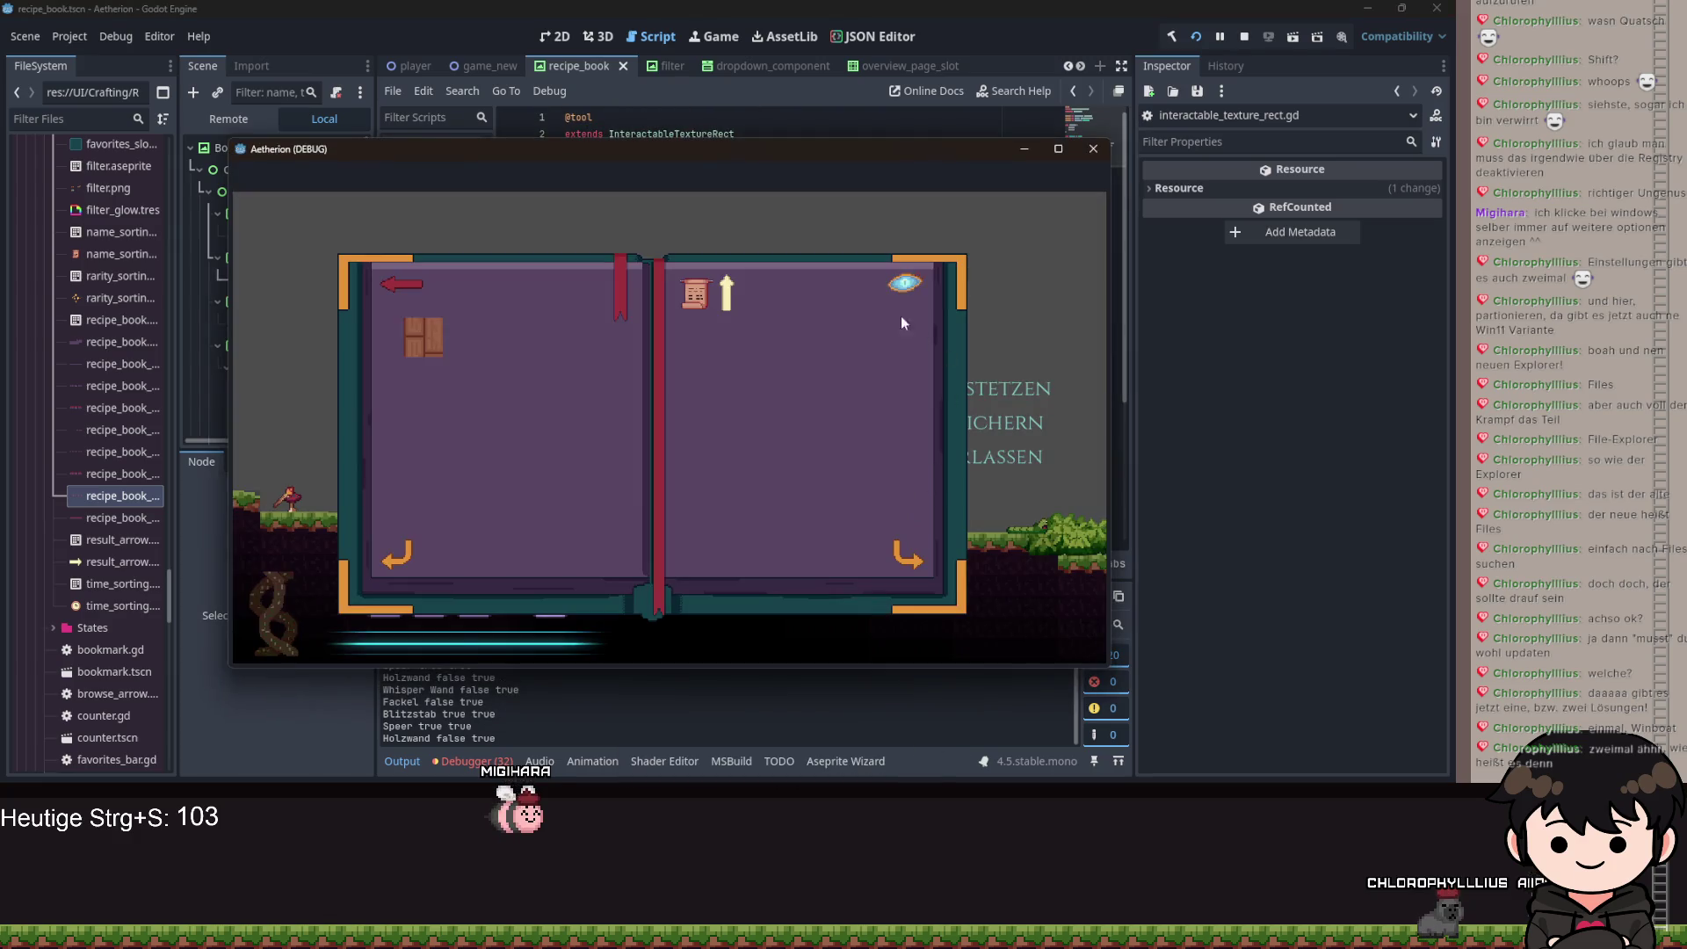
pyautogui.click(906, 284)
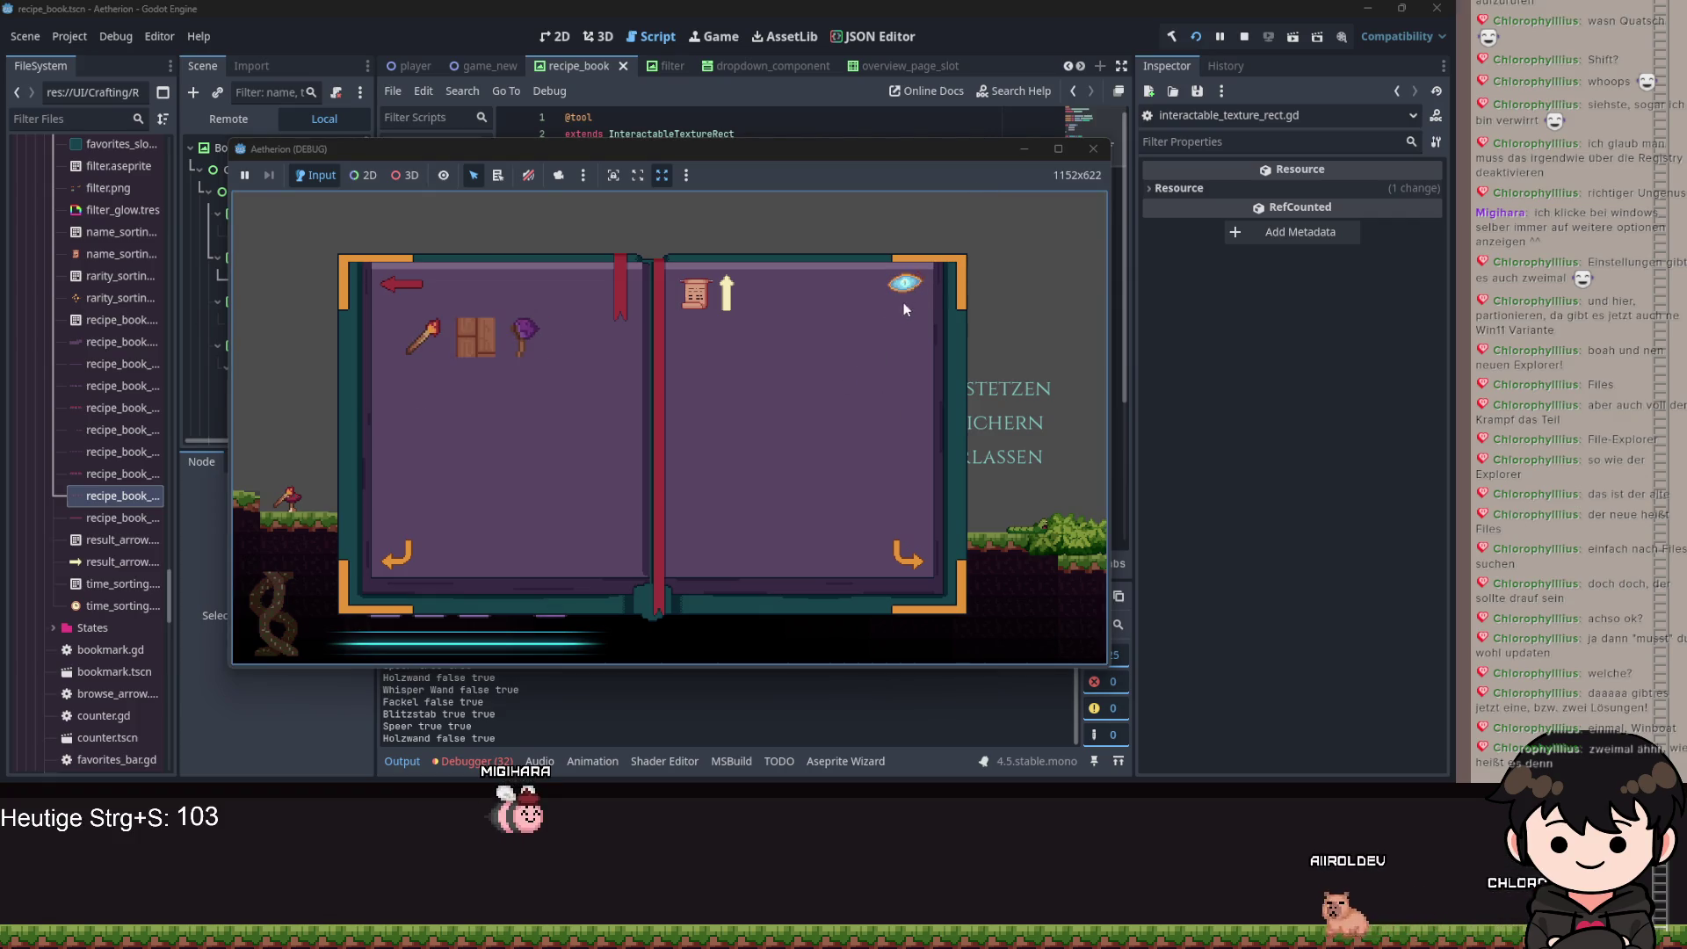
pyautogui.click(420, 280)
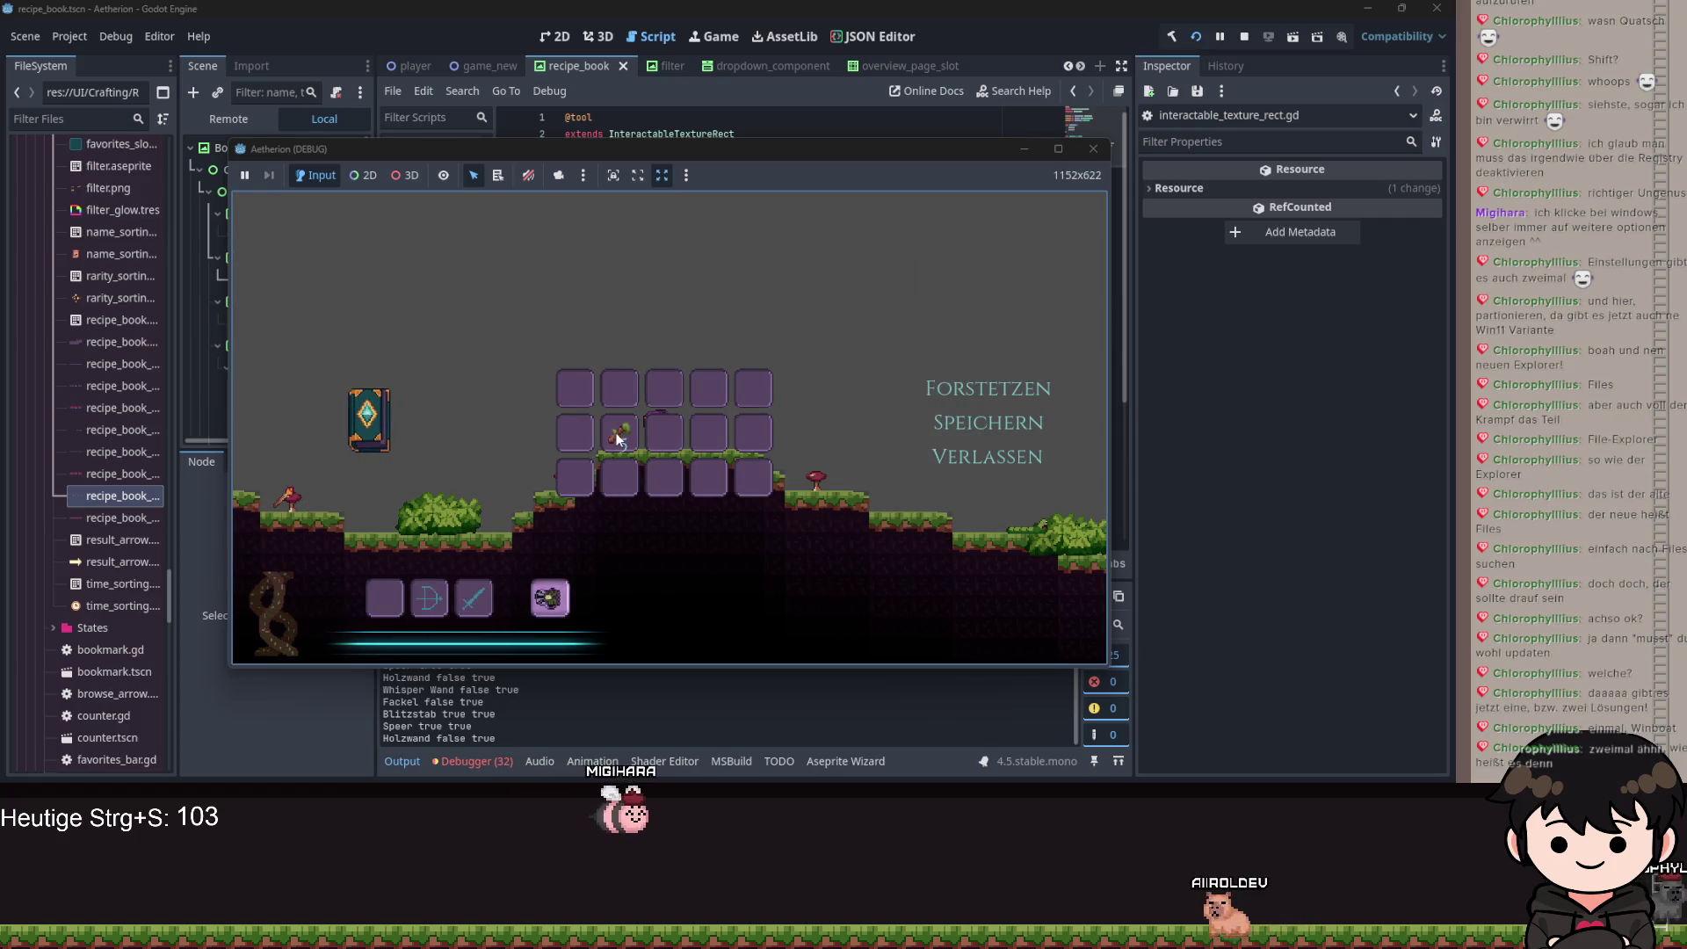
pyautogui.moveTo(618, 440)
pyautogui.mouseDown()
pyautogui.moveTo(659, 433)
pyautogui.moveTo(618, 430)
pyautogui.mouseUp()
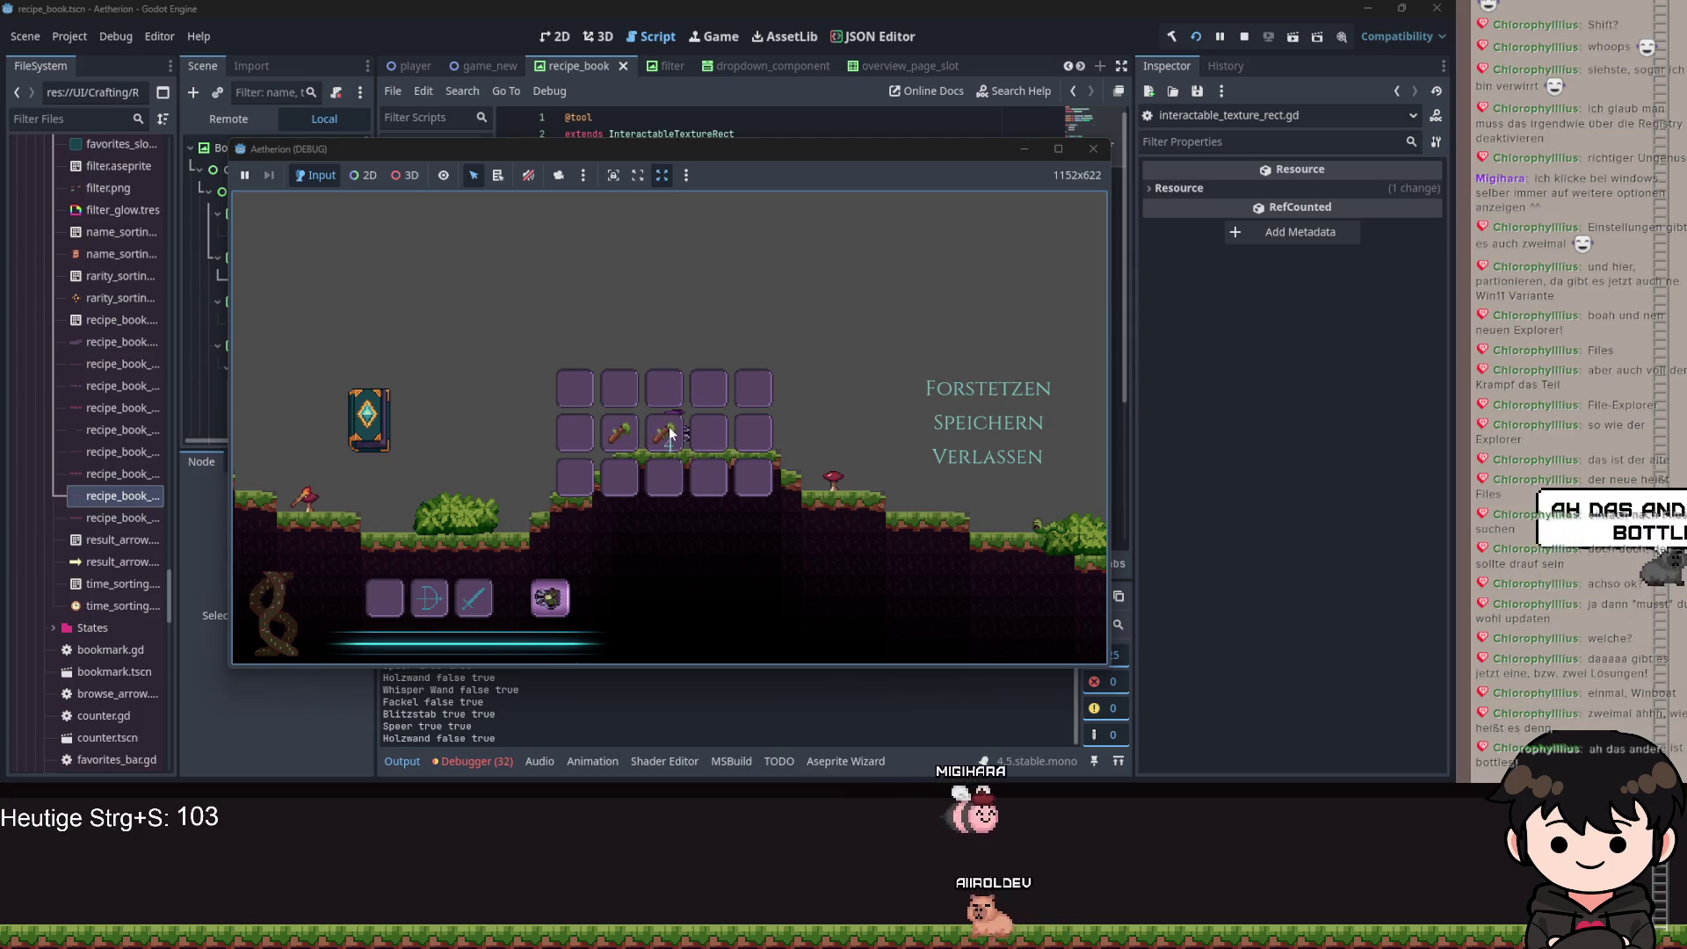
# Reopen the recipe book, page forward twice to the Holzwand Stock recipe, and widen and move the game window aside.
pyautogui.click(369, 390)
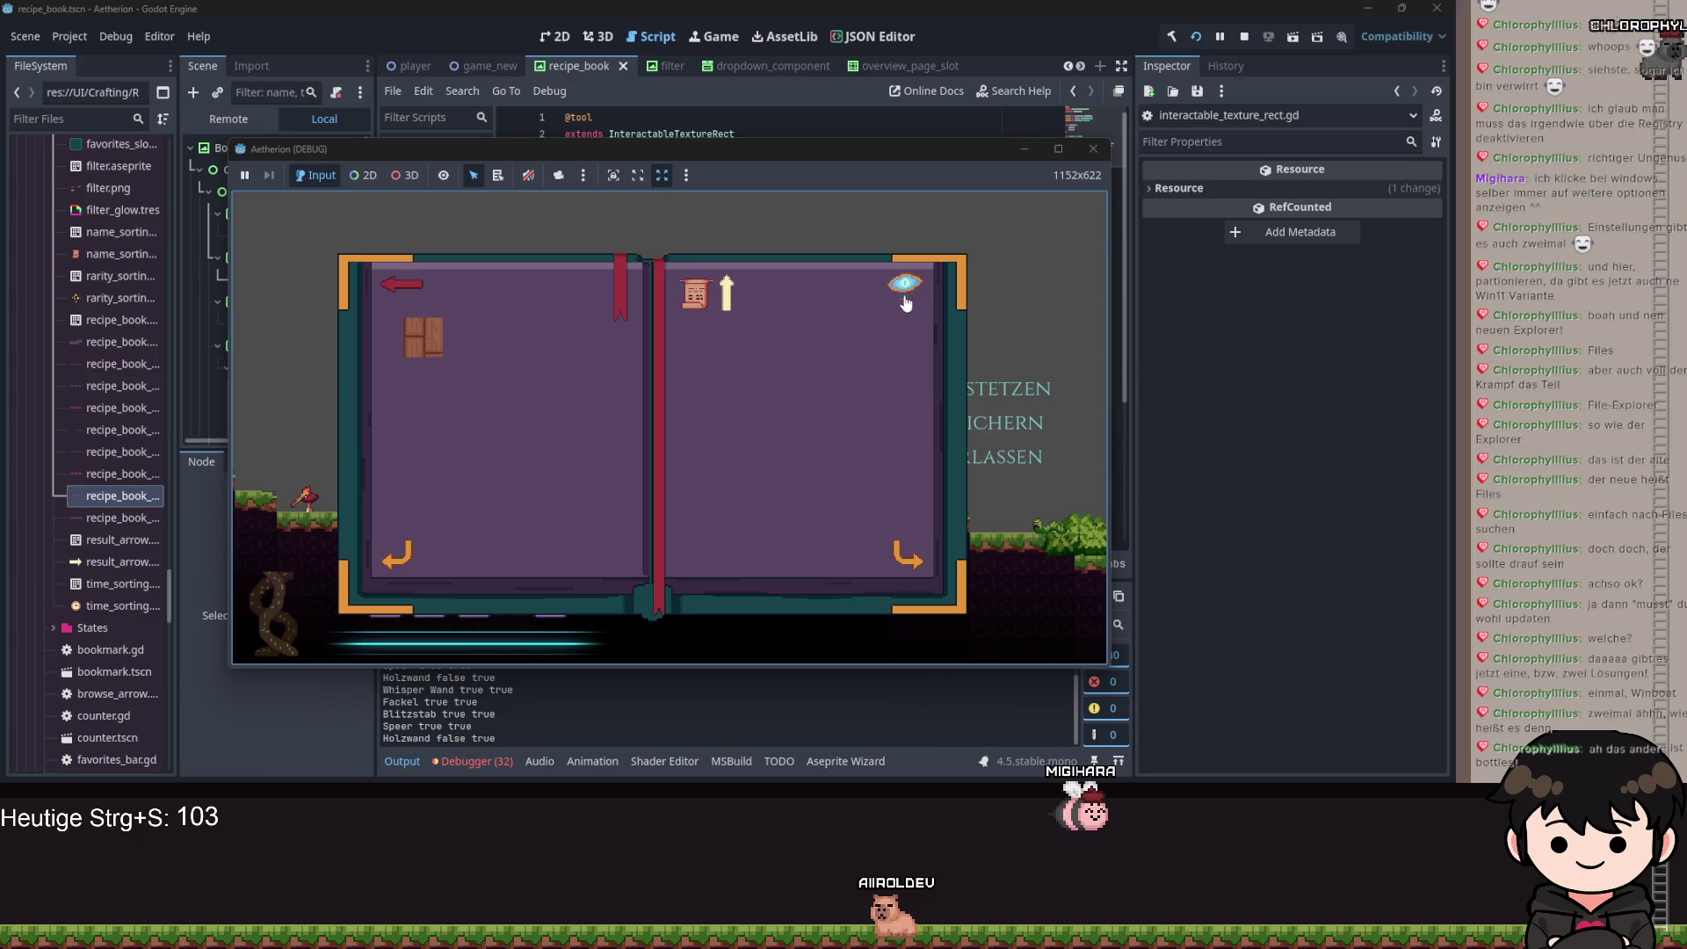
pyautogui.click(900, 552)
pyautogui.click(903, 554)
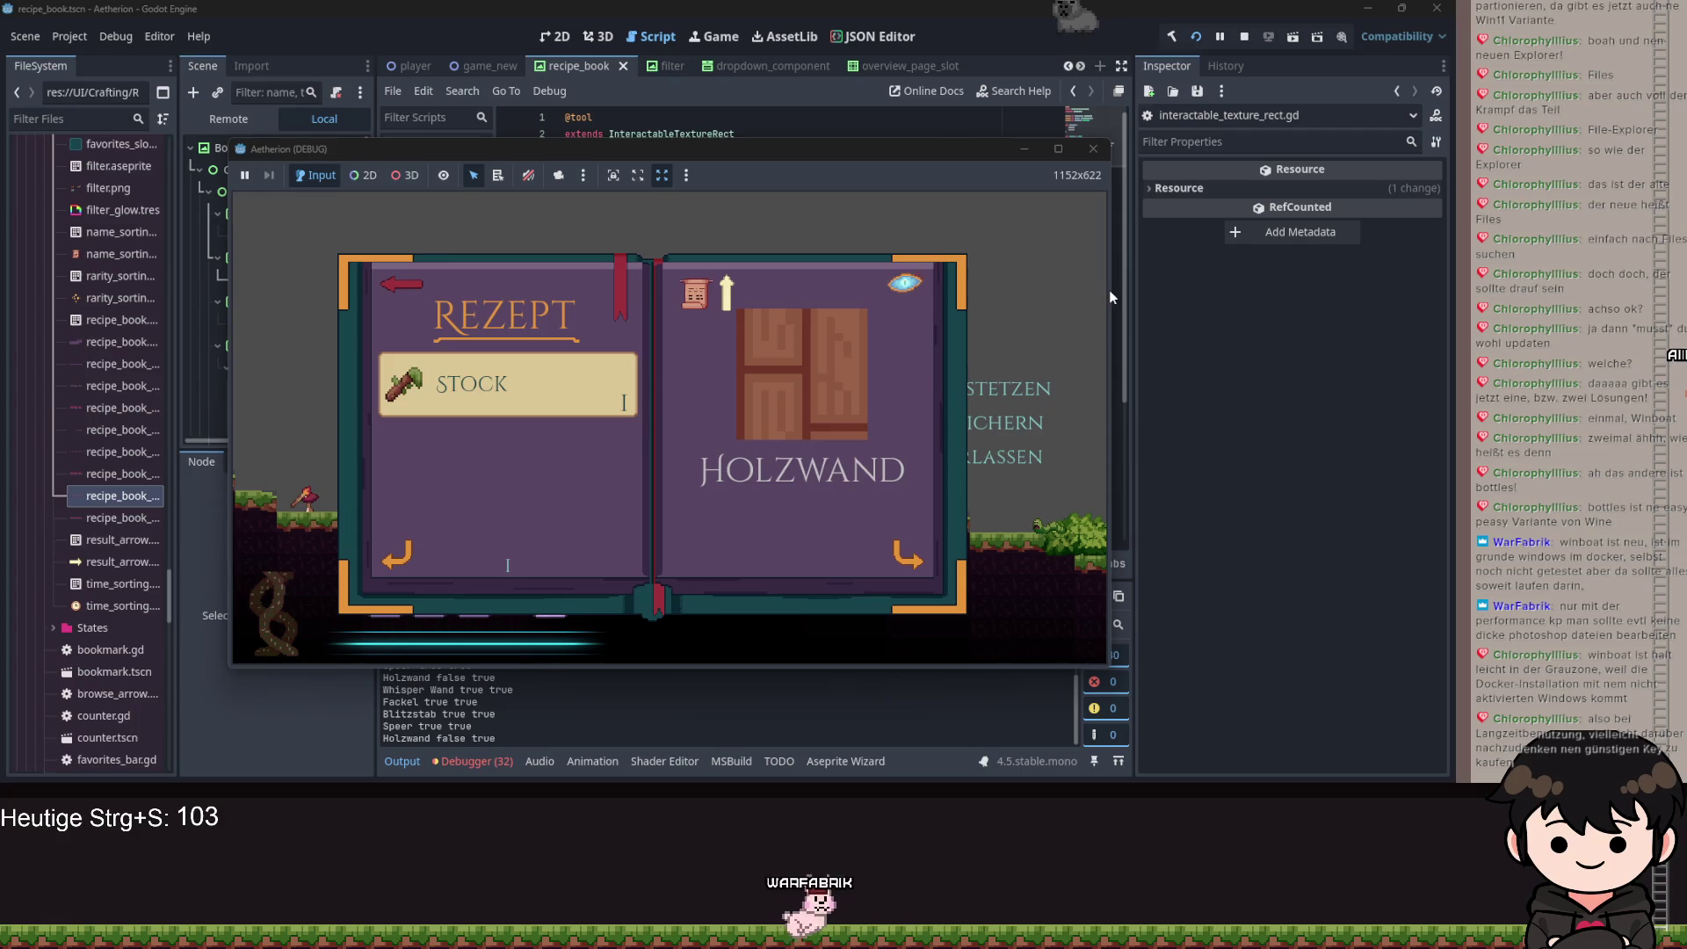
pyautogui.moveTo(1109, 291)
pyautogui.mouseDown()
pyautogui.moveTo(1216, 309)
pyautogui.moveTo(1063, 304)
pyautogui.mouseUp()
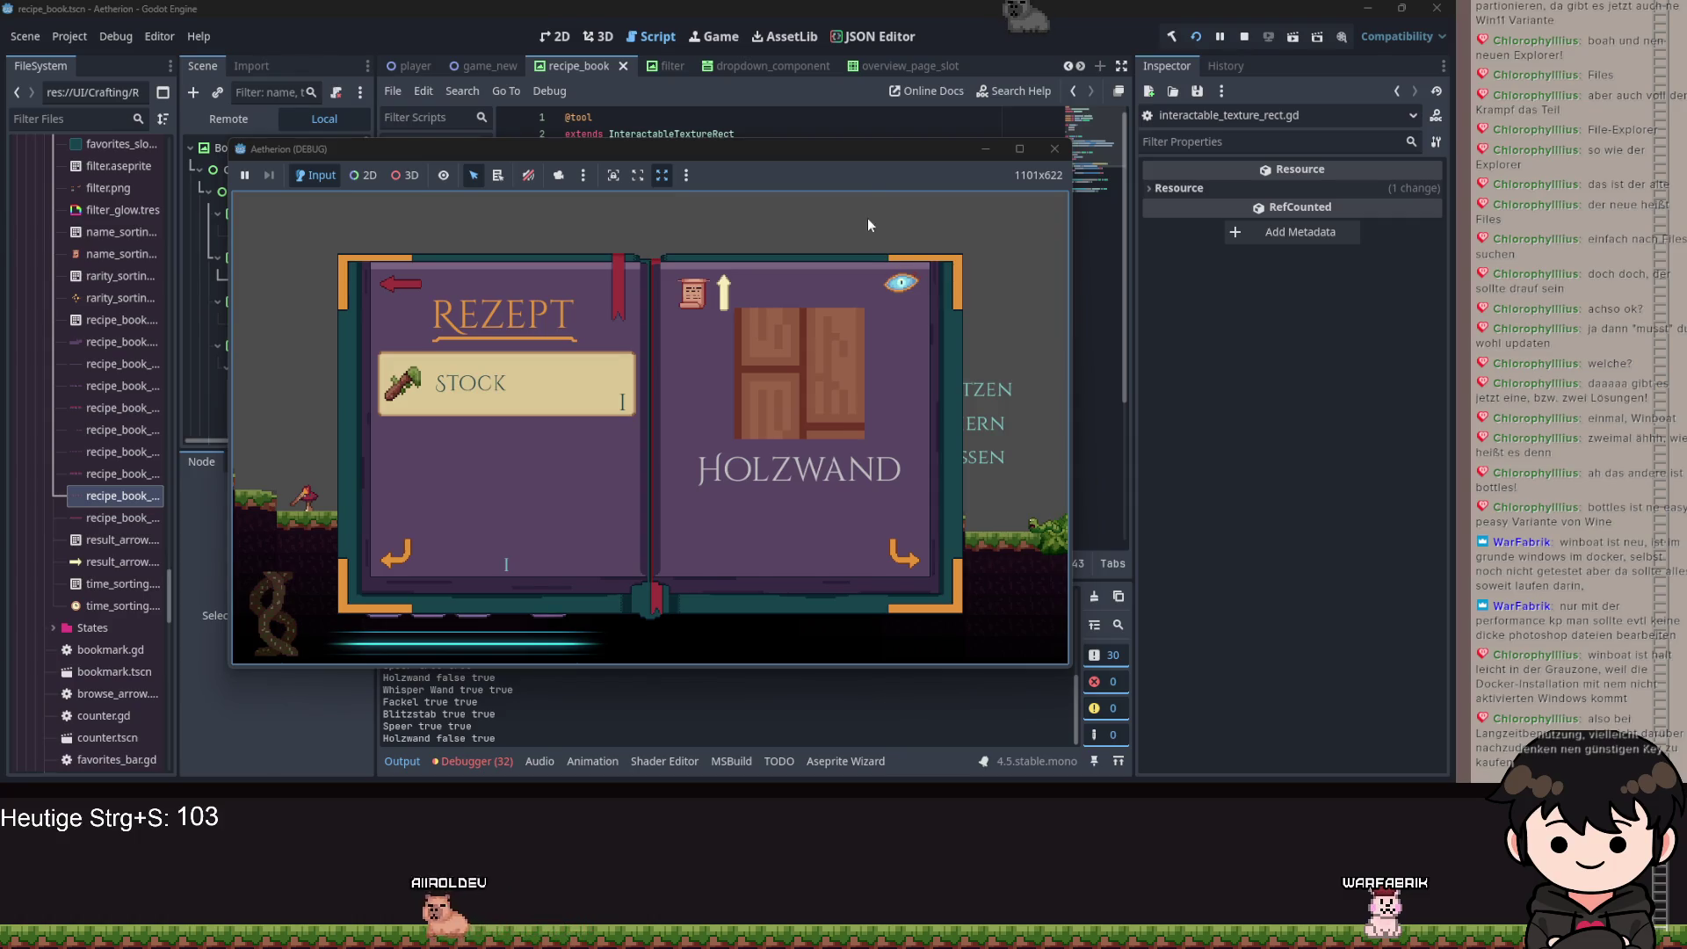
pyautogui.moveTo(842, 155)
pyautogui.mouseDown()
pyautogui.moveTo(1114, 151)
pyautogui.moveTo(1004, 147)
pyautogui.mouseUp()
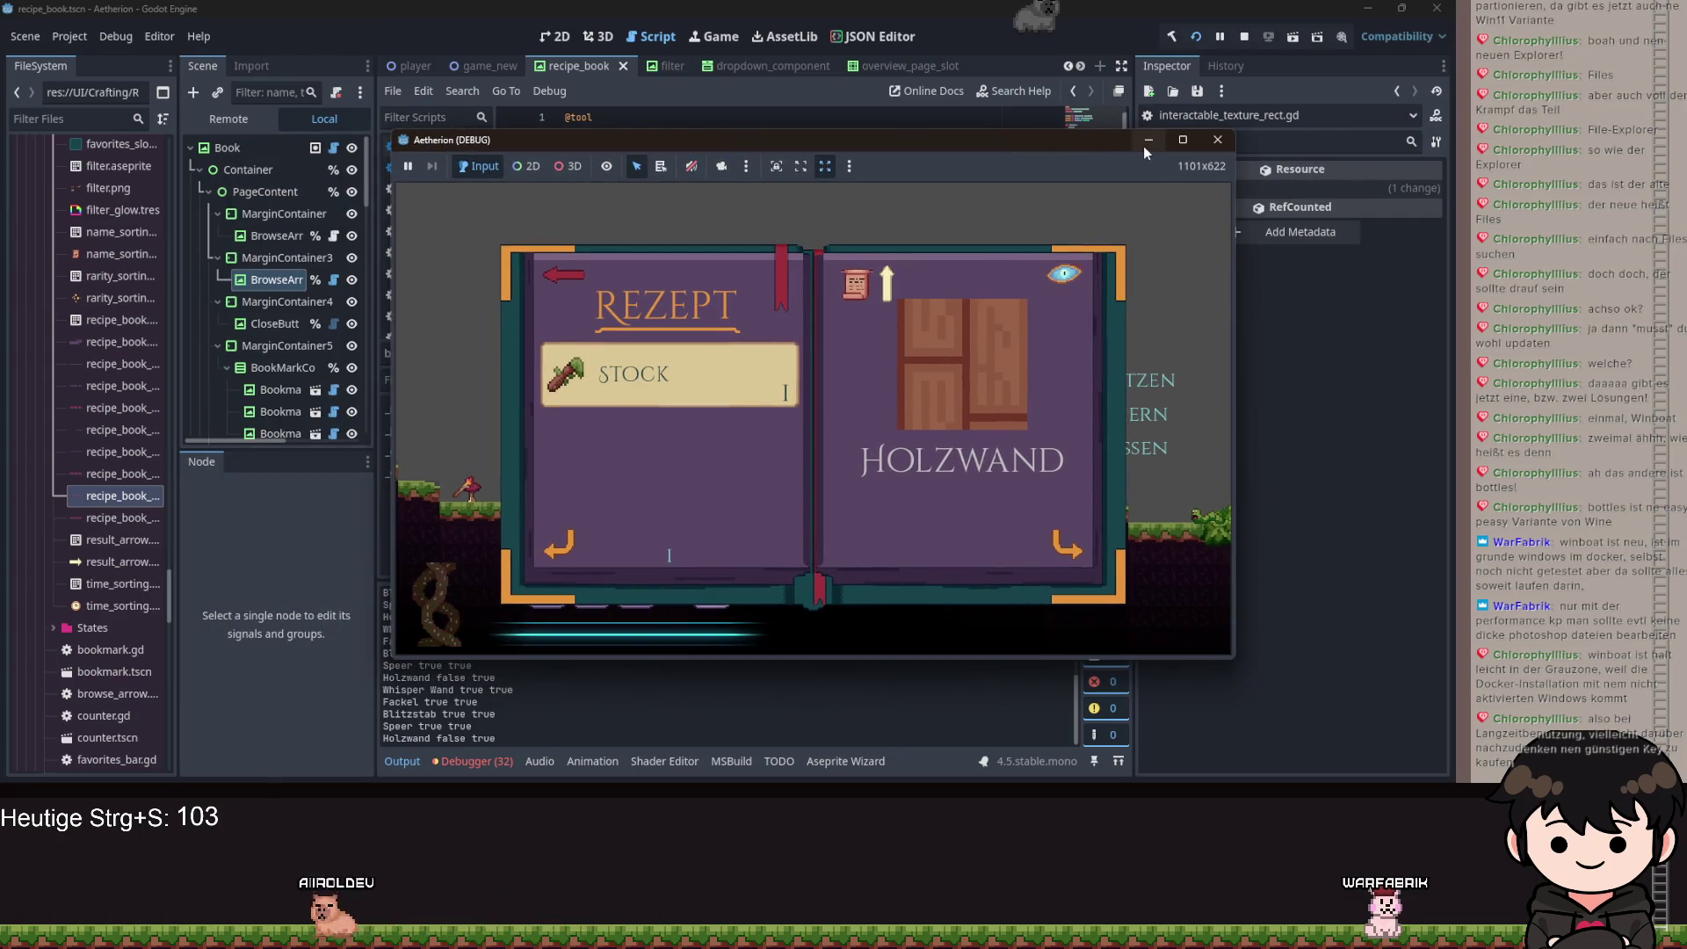
# Save the browse_arrow script with the caret on the backward-paging line 30.
pyautogui.click(1148, 140)
pyautogui.click(864, 309)
pyautogui.scroll(-4, 864, 309)
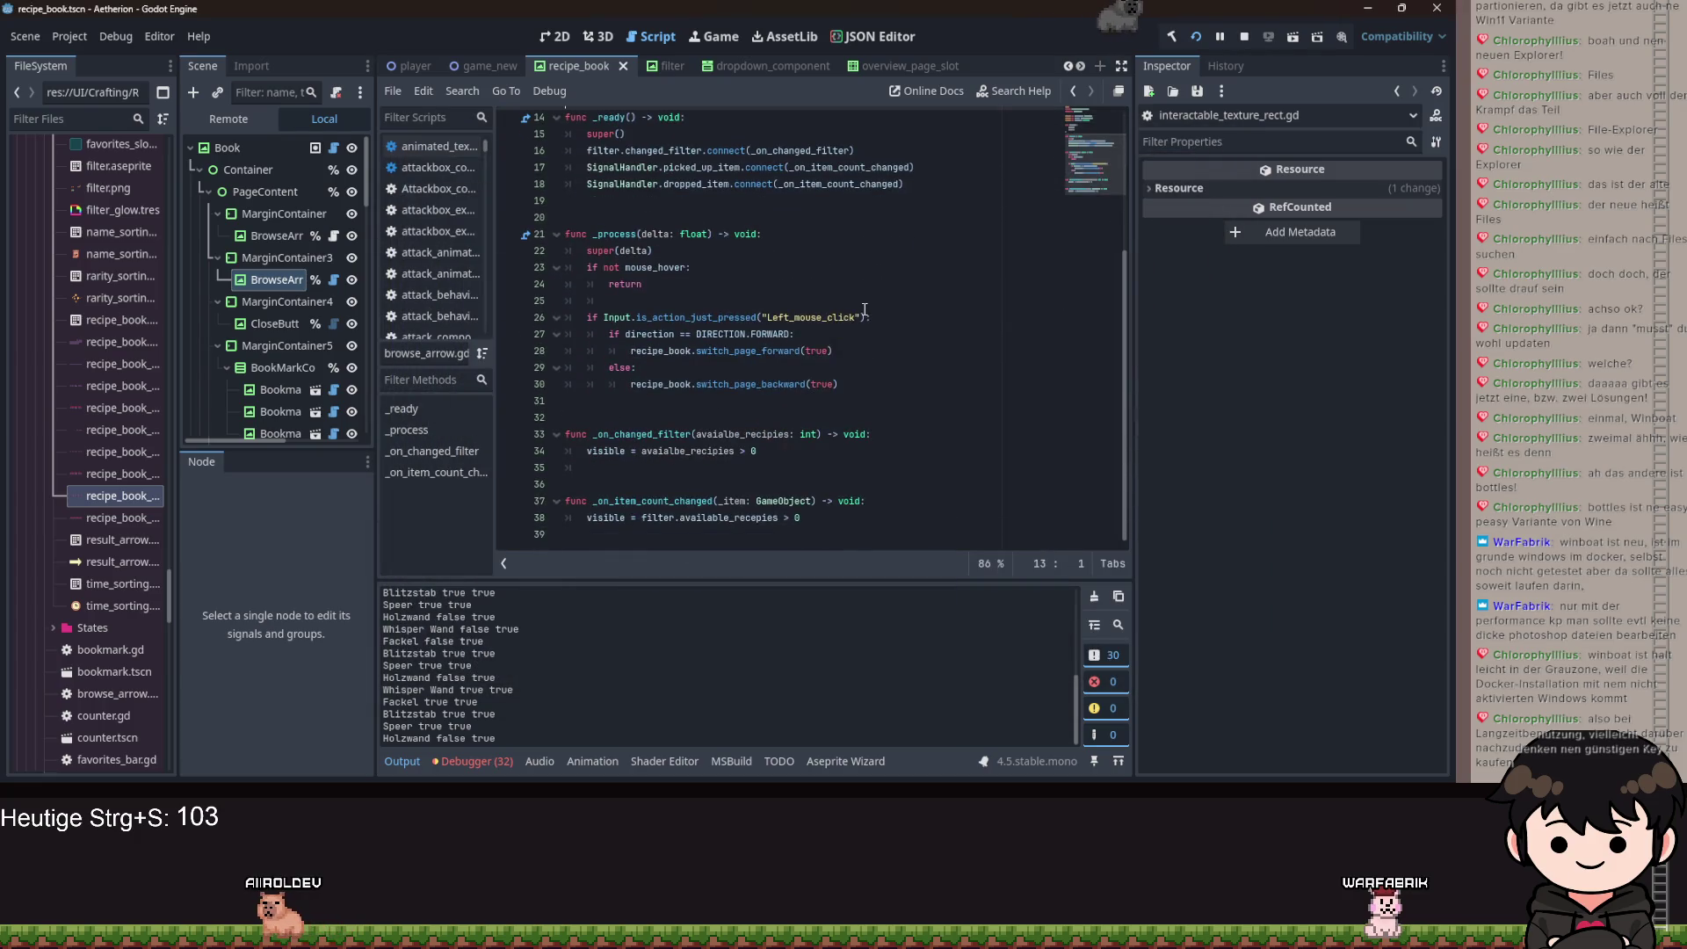
pyautogui.click(831, 383)
pyautogui.hotkey('ctrl', 's')
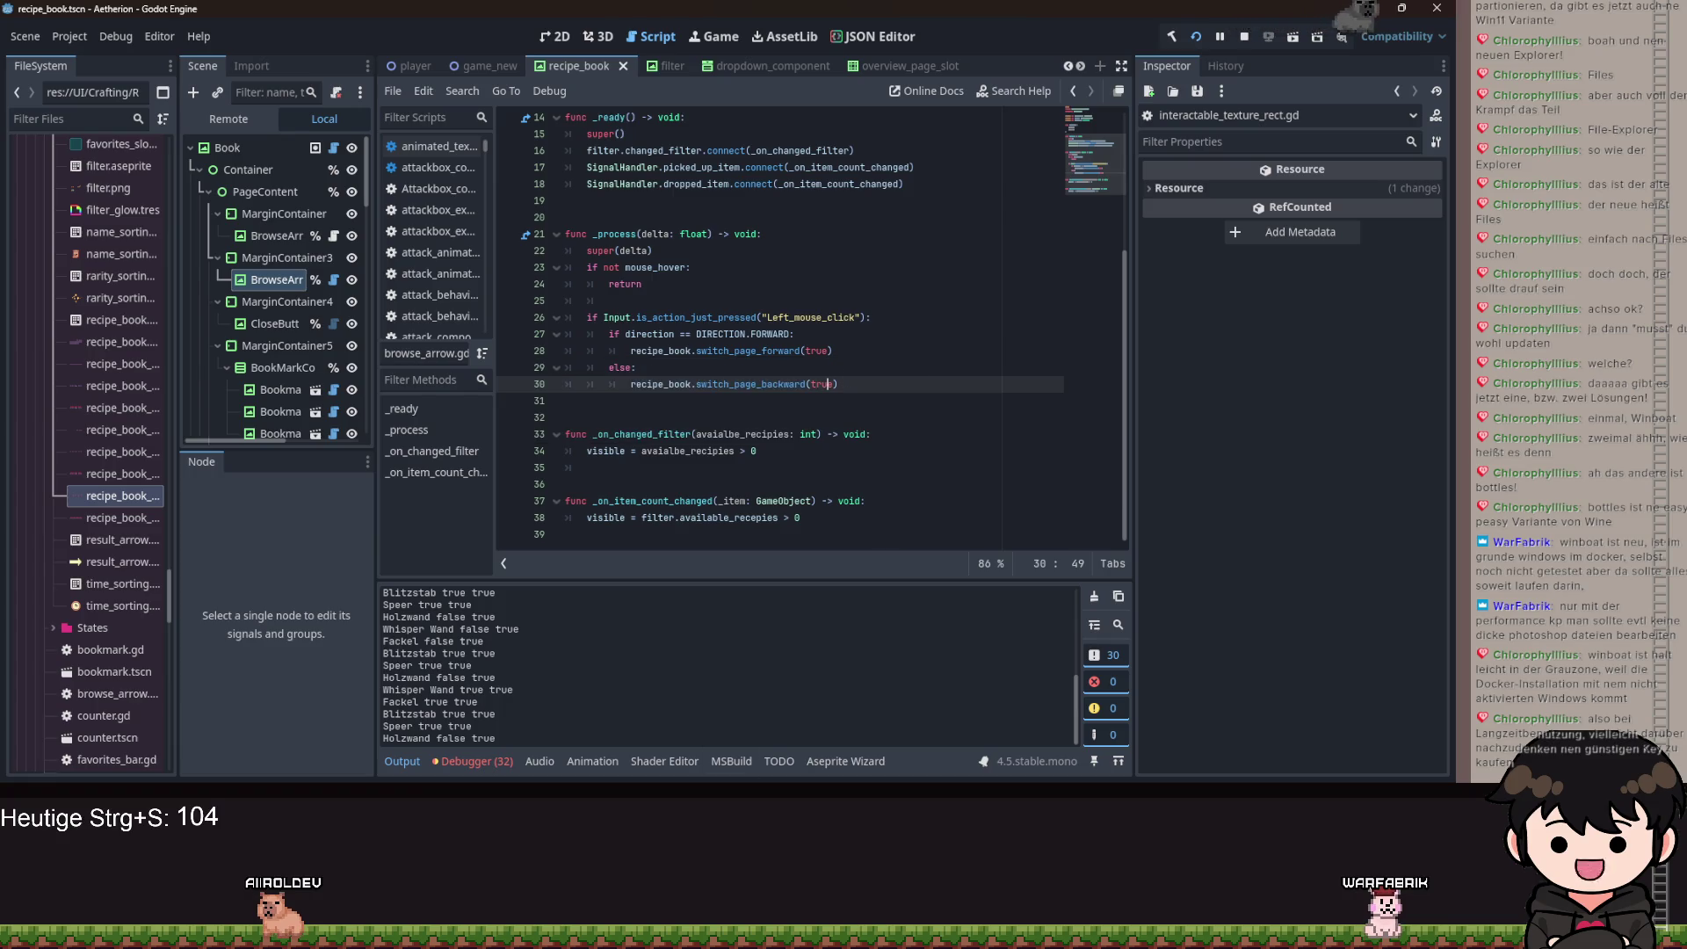
# In the game, page the recipe book backward, then close and reopen it.
pyautogui.click(840, 741)
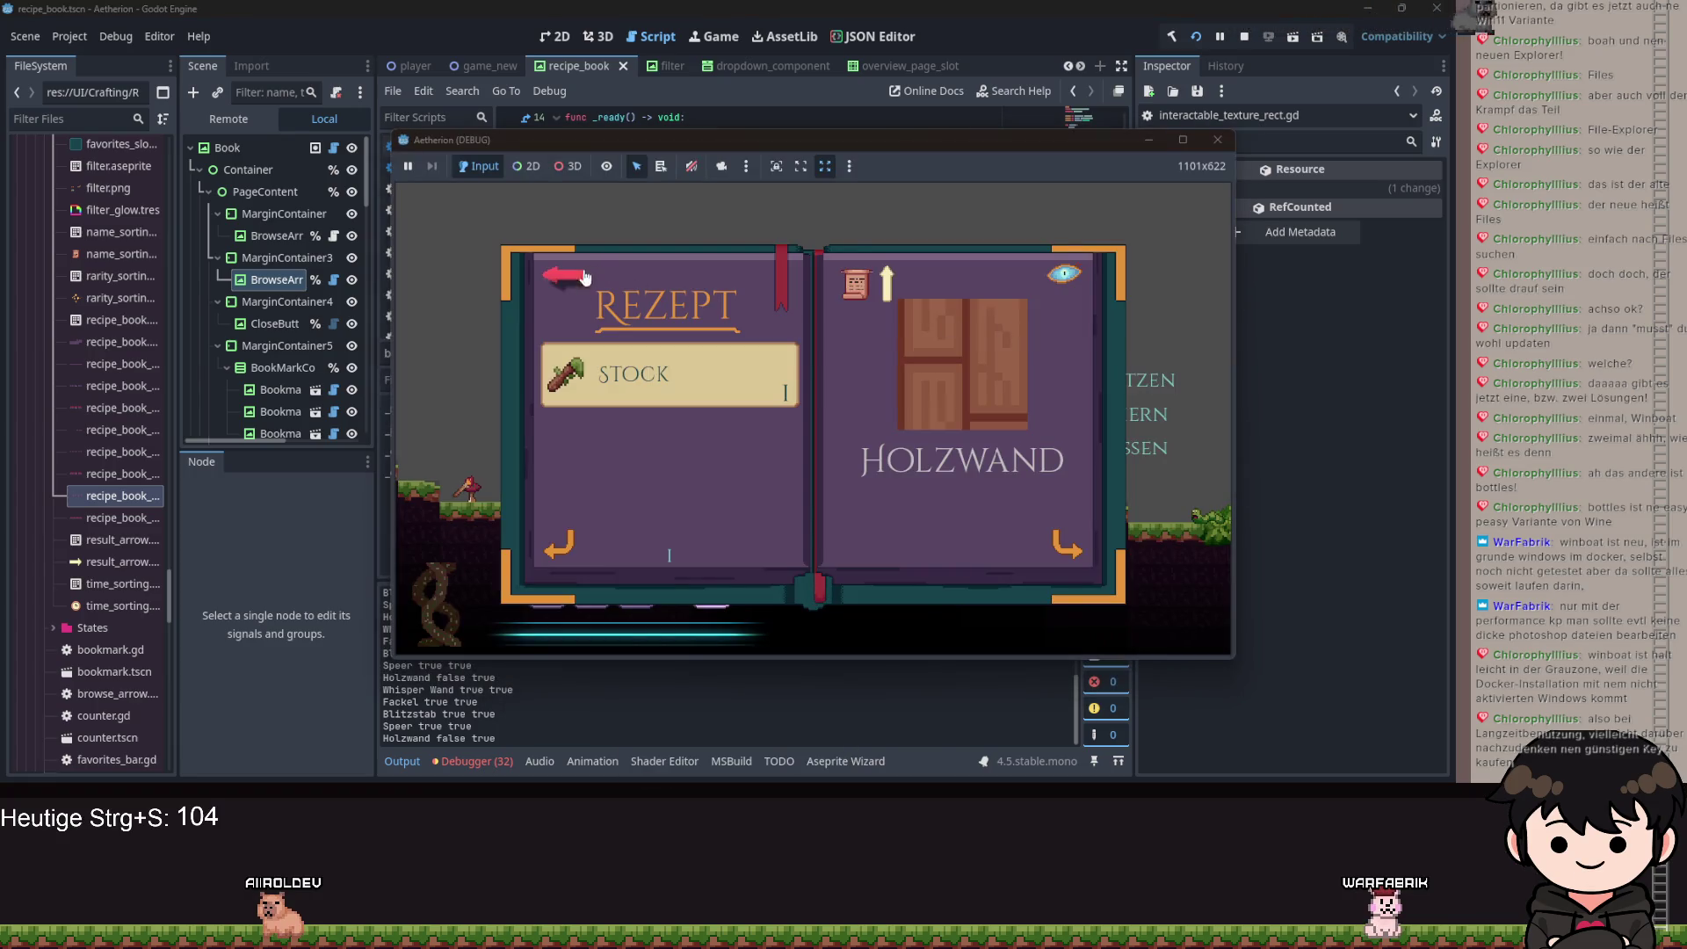
pyautogui.click(941, 421)
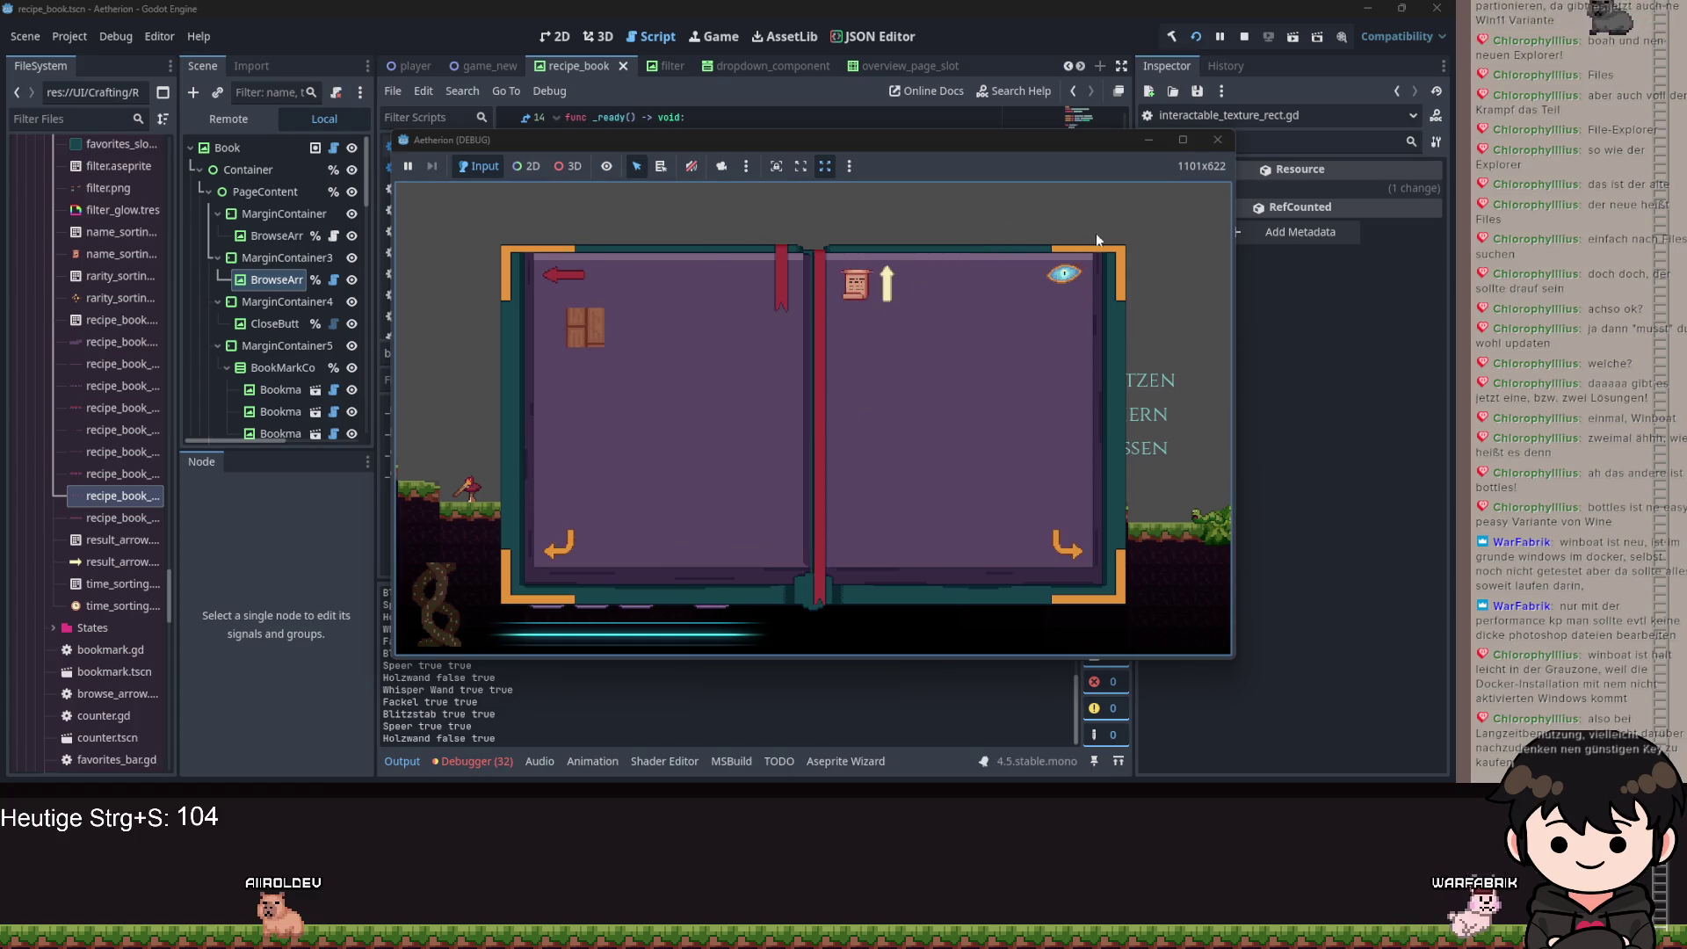
pyautogui.click(563, 281)
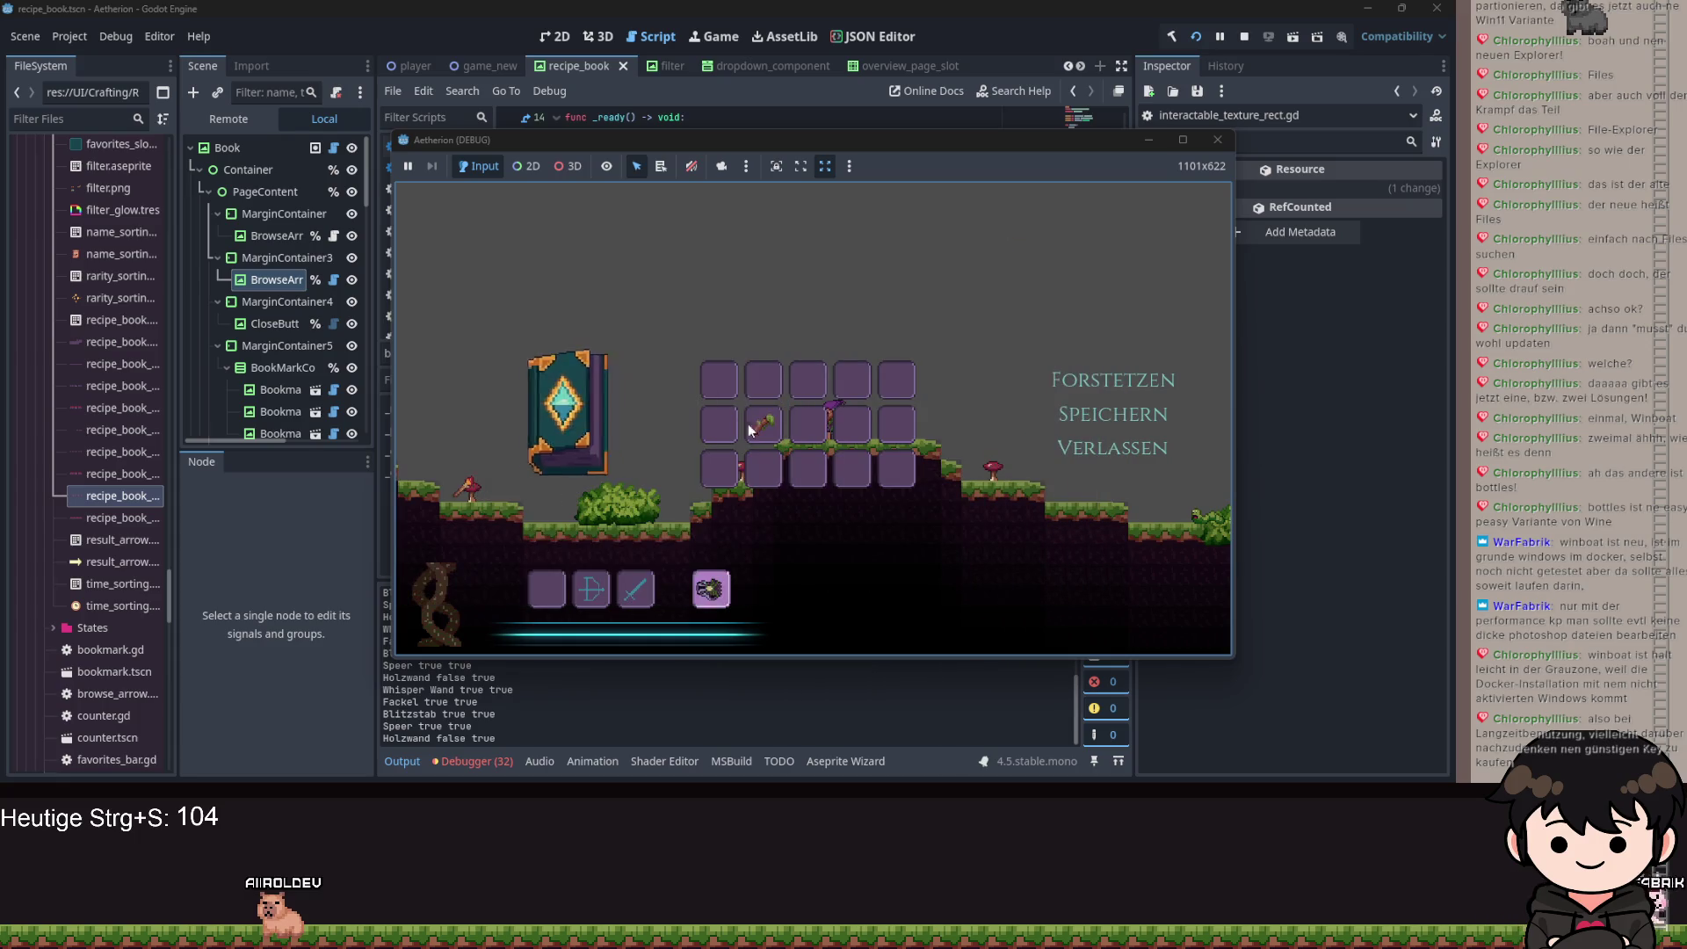
pyautogui.click(527, 400)
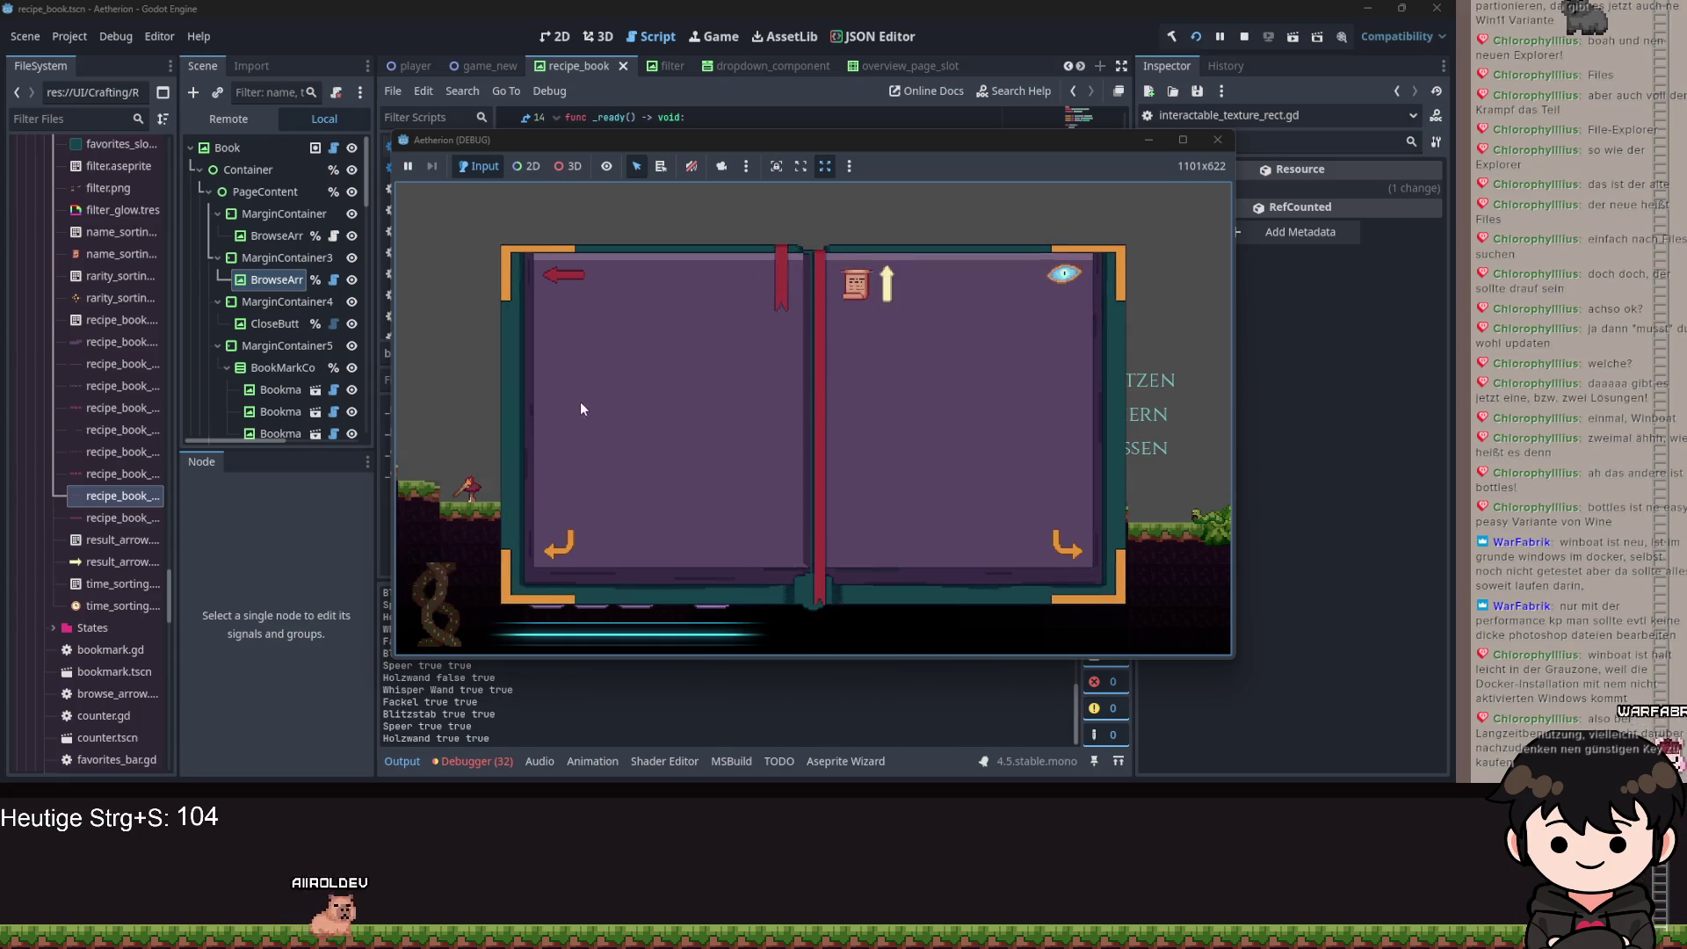
pyautogui.click(1064, 274)
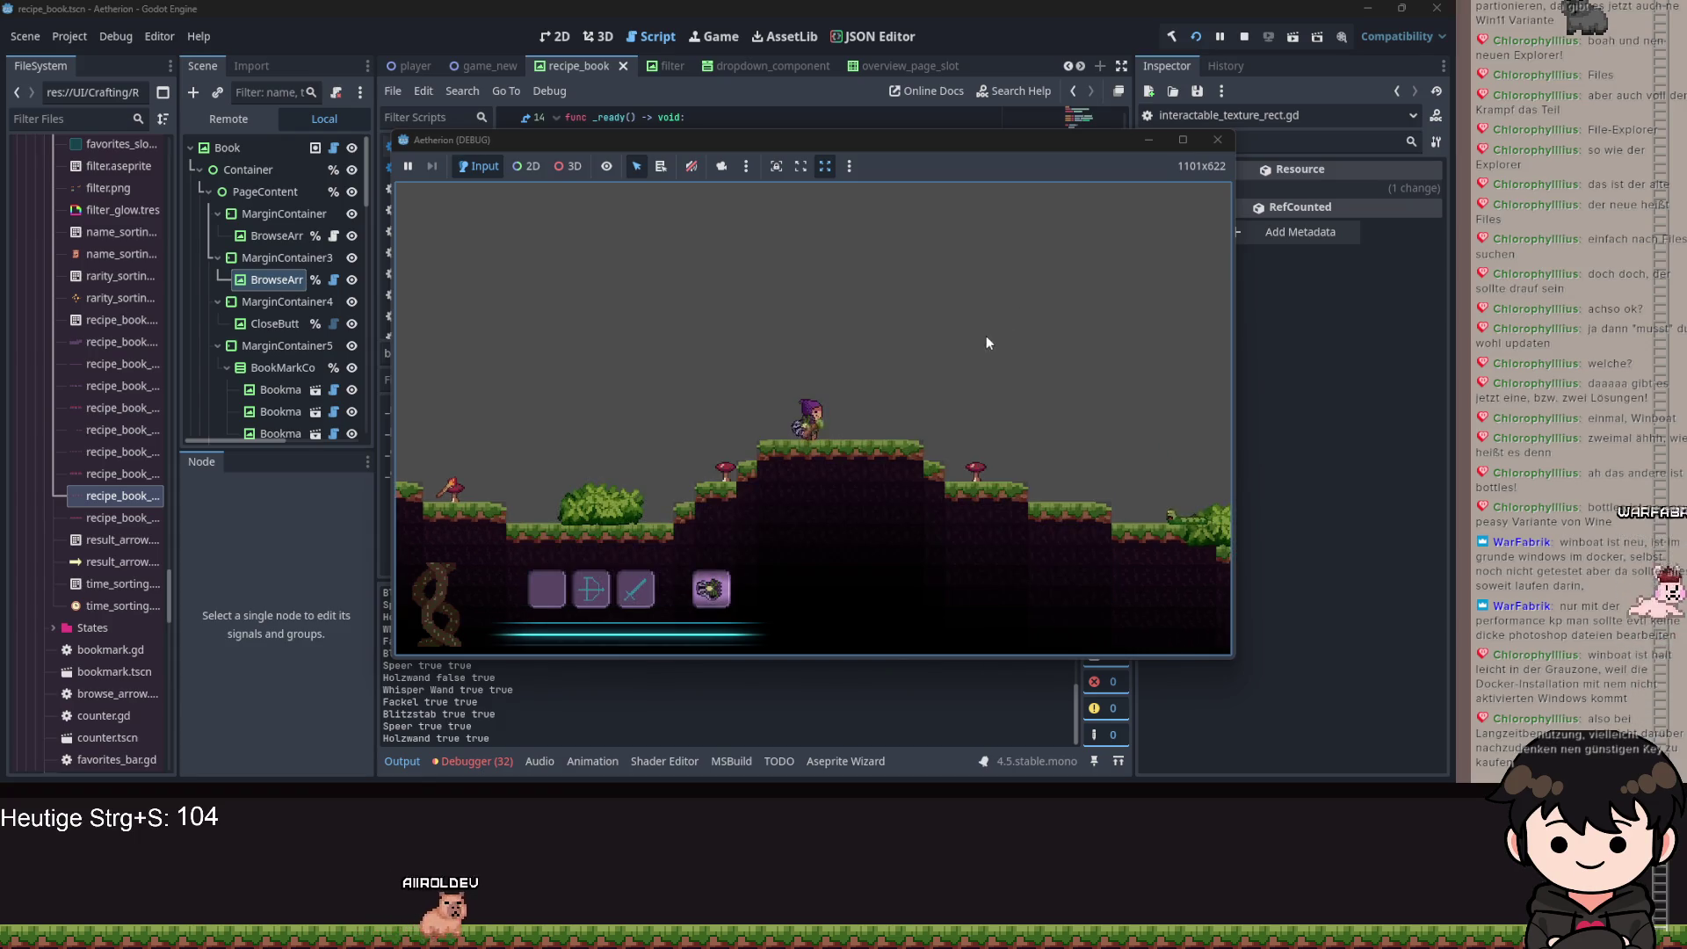
# Walk left for a stick, check the recipe book, then close the game.
pyautogui.press('a')
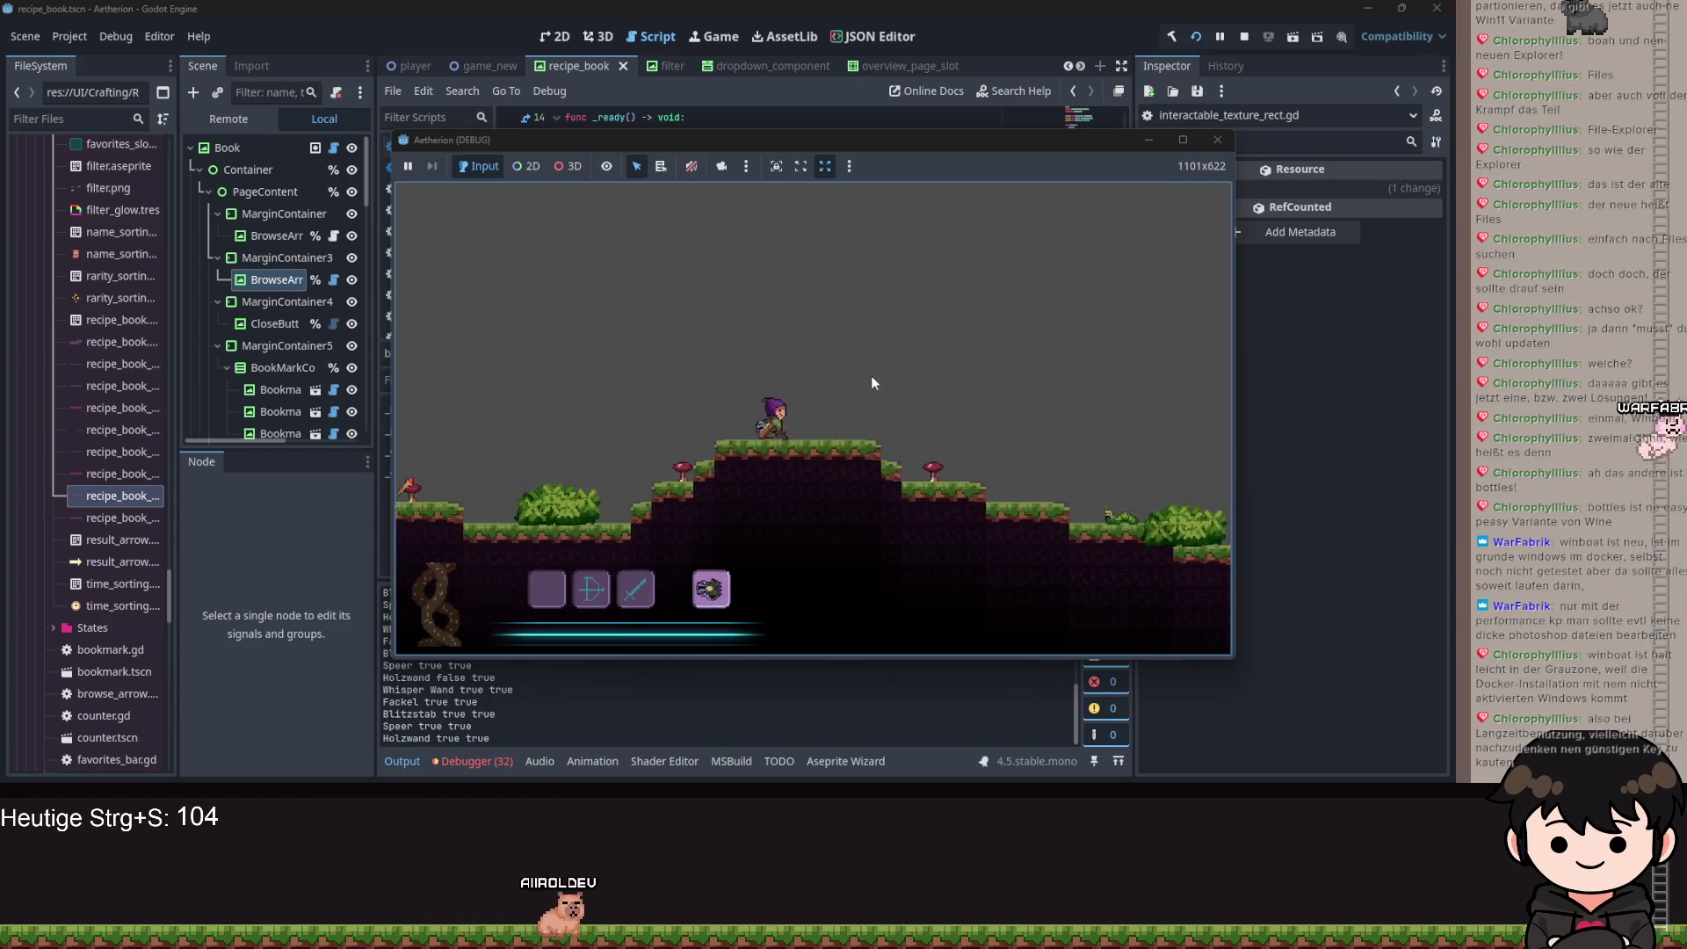
pyautogui.press('b')
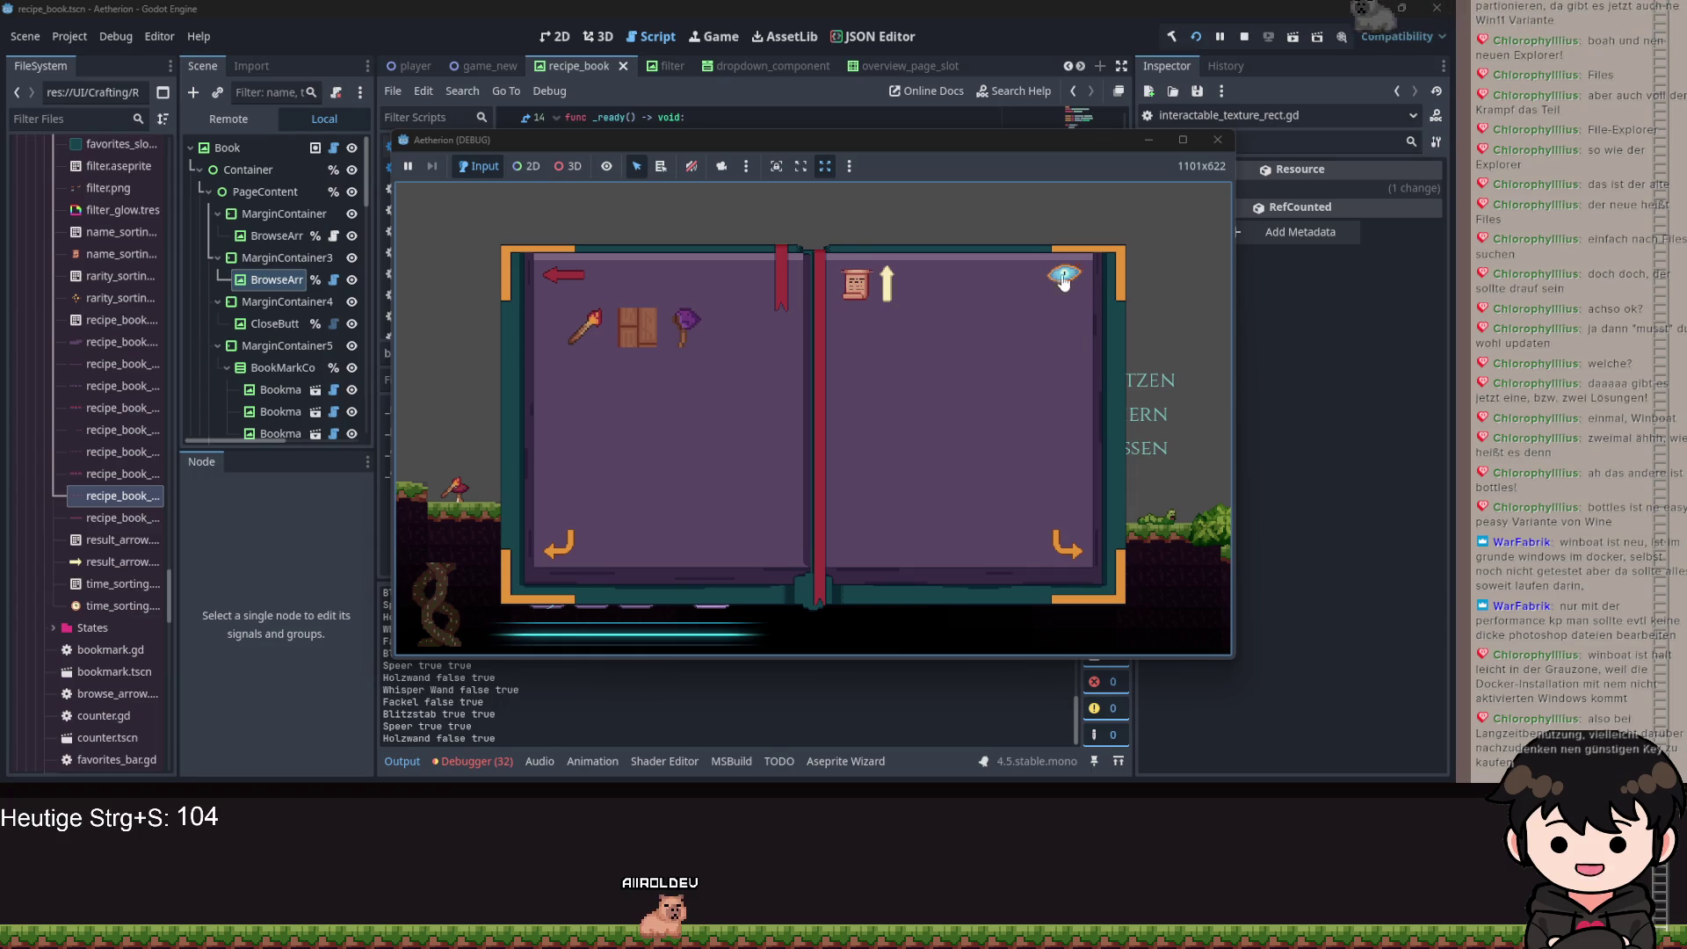
pyautogui.click(1214, 140)
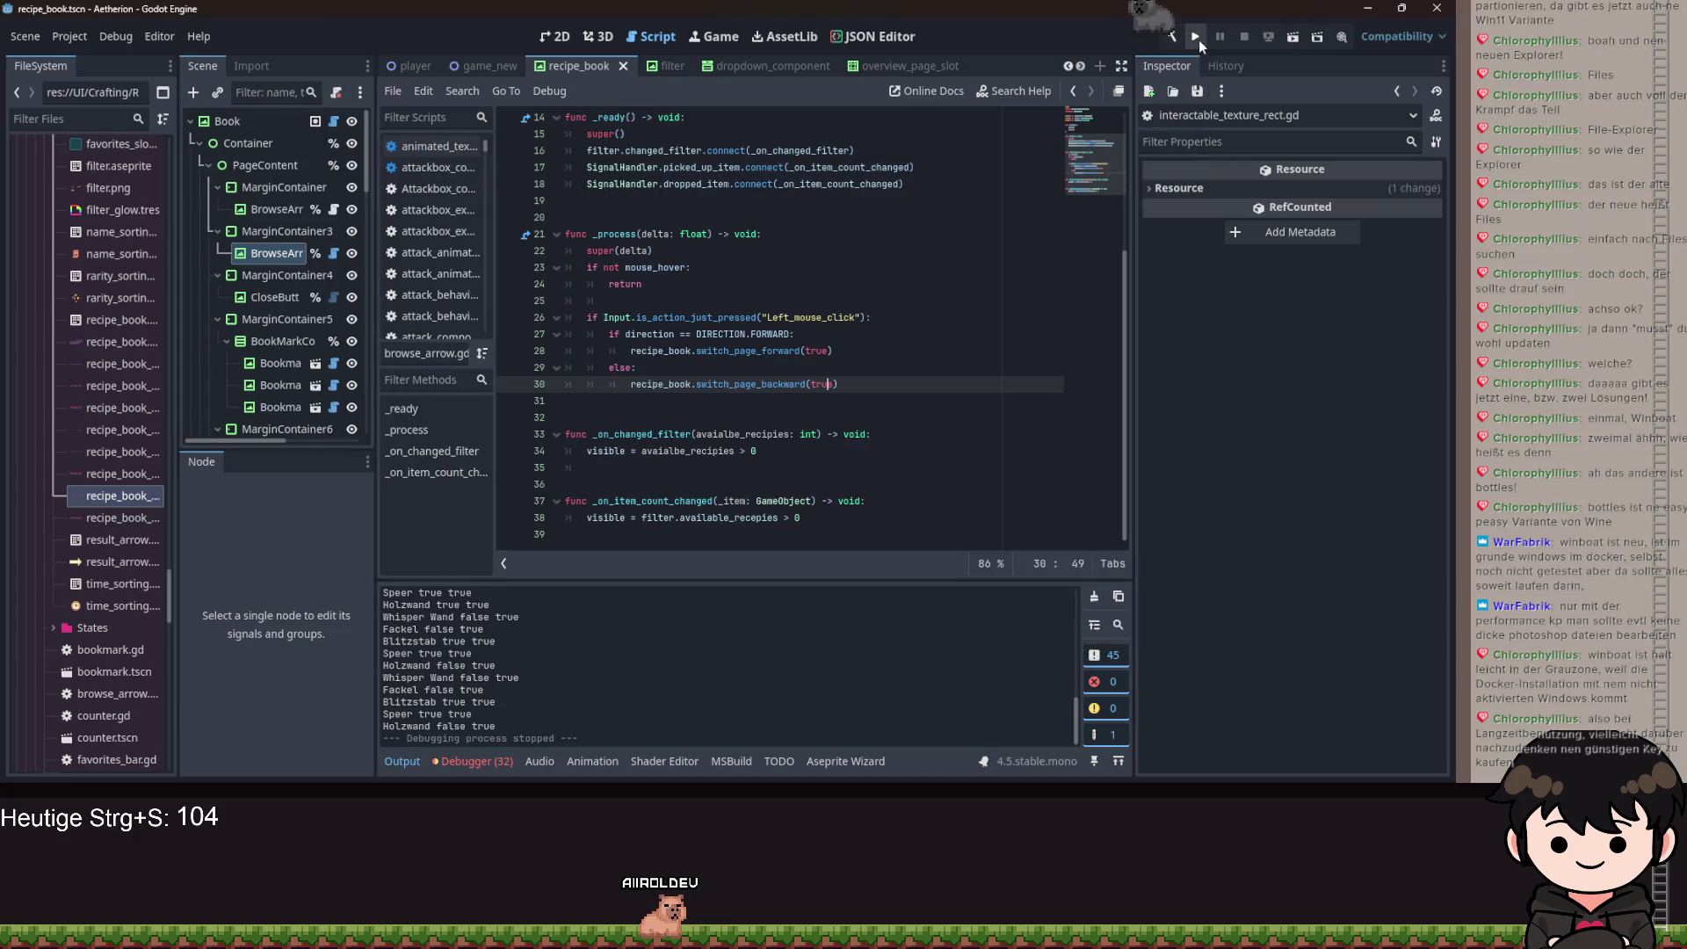
# Run the project and load Spielstand 3 via the Spiel laden menu.
pyautogui.click(1197, 37)
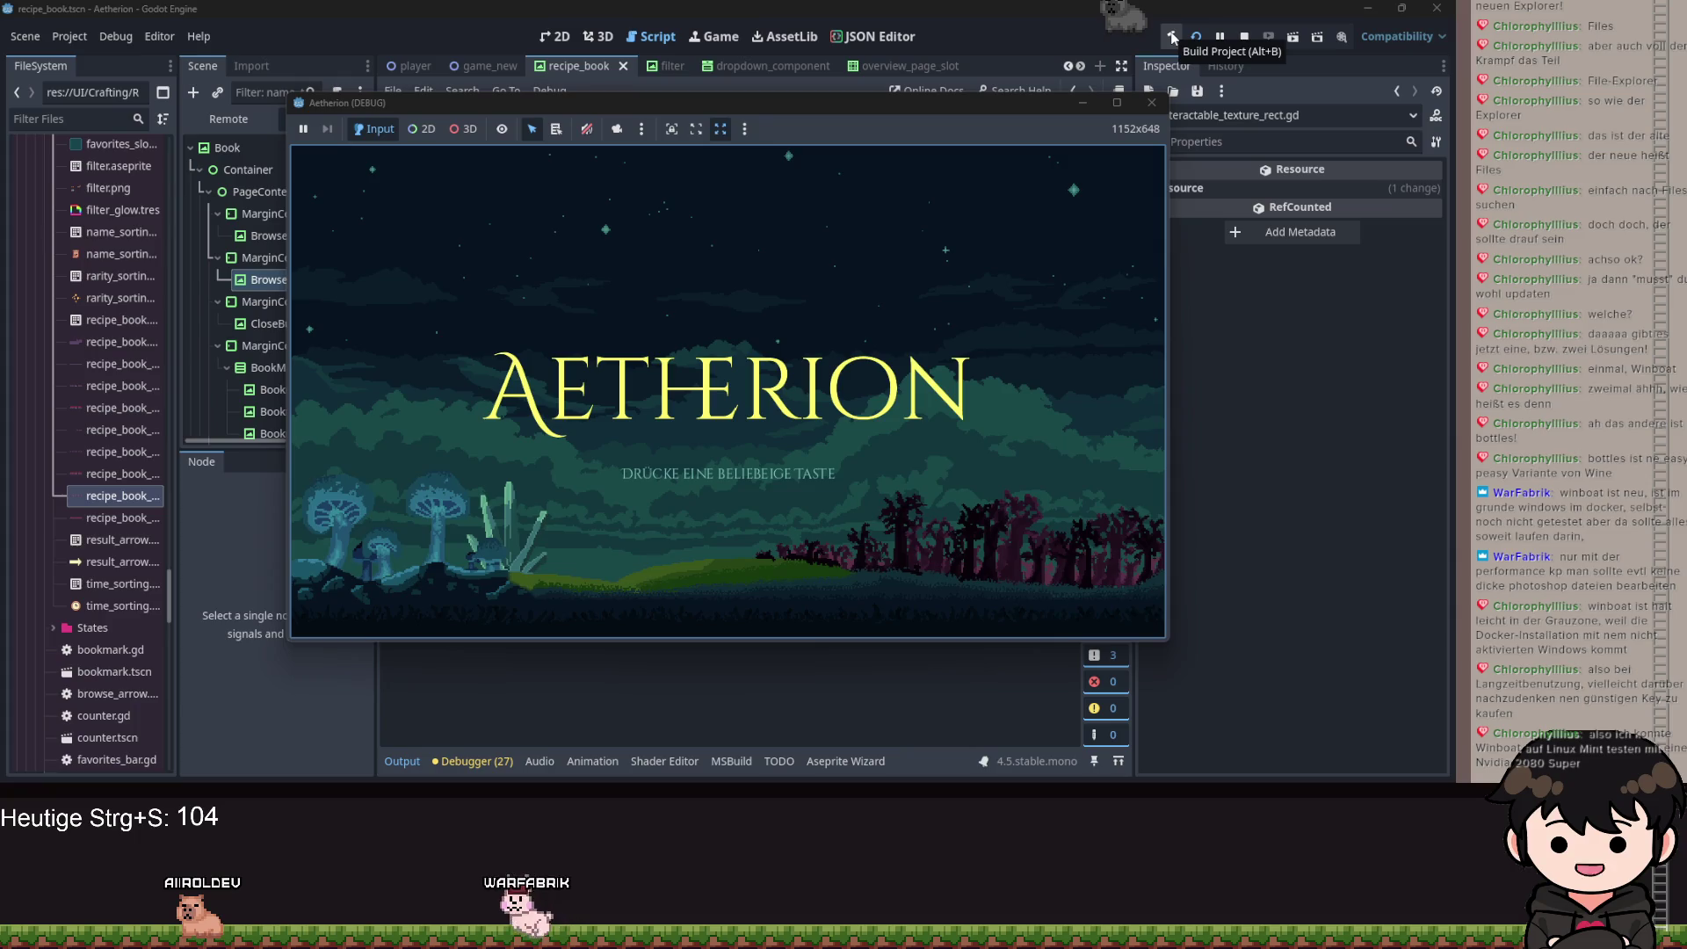
pyautogui.click(298, 457)
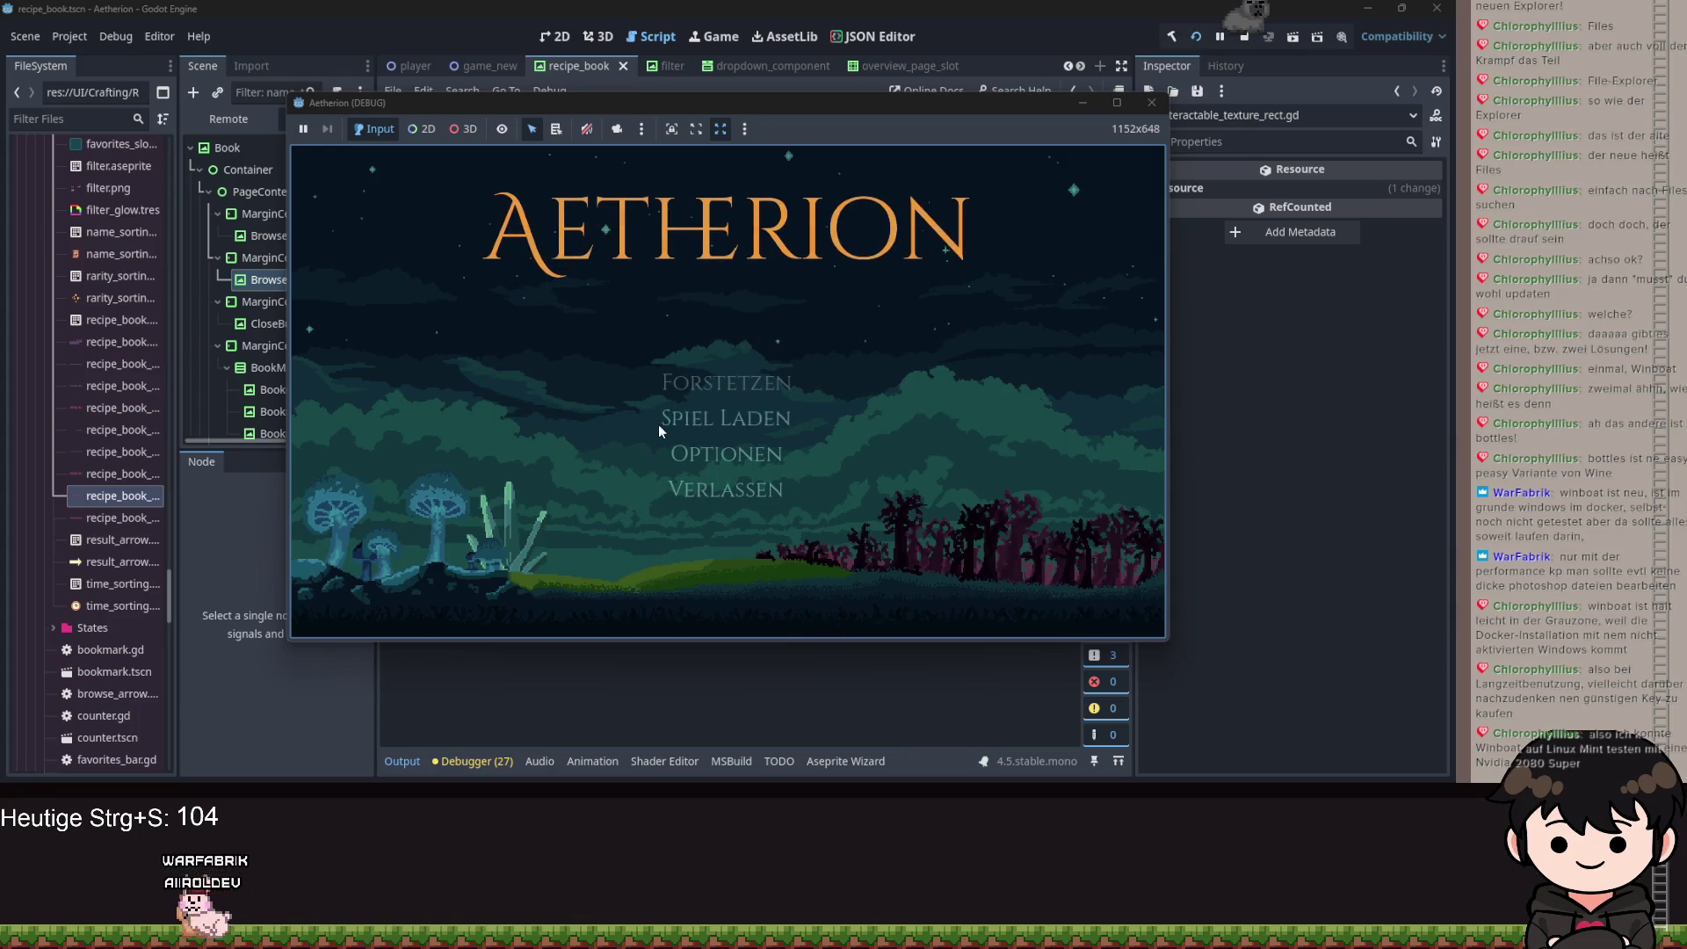
pyautogui.click(976, 384)
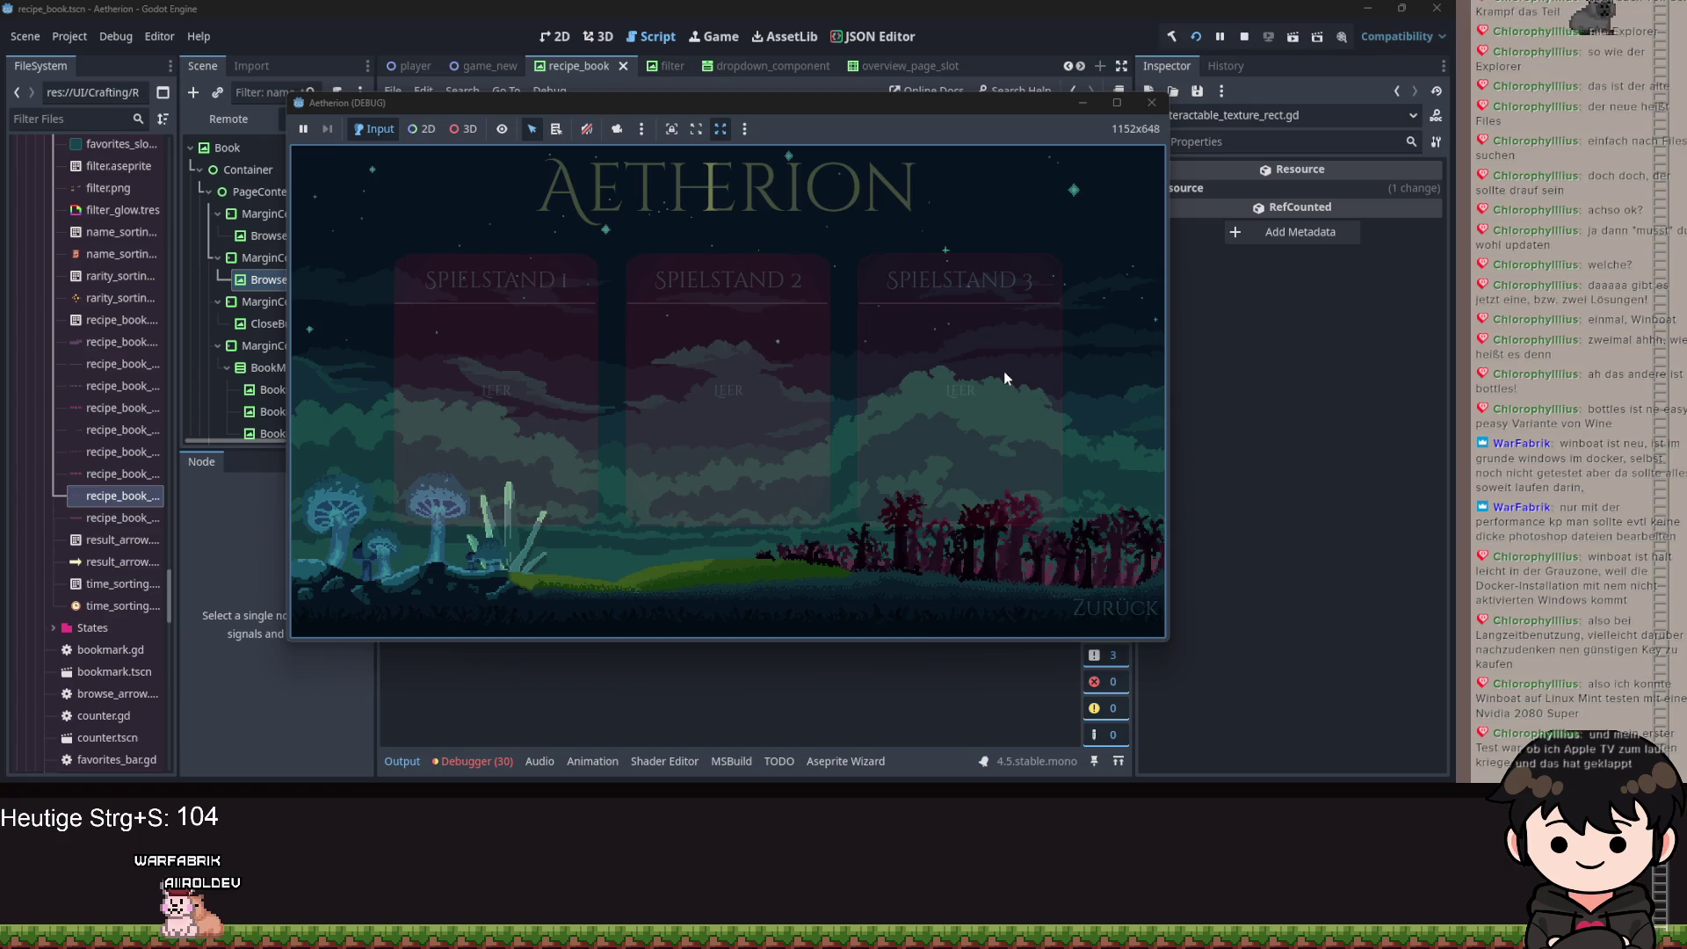
pyautogui.click(907, 441)
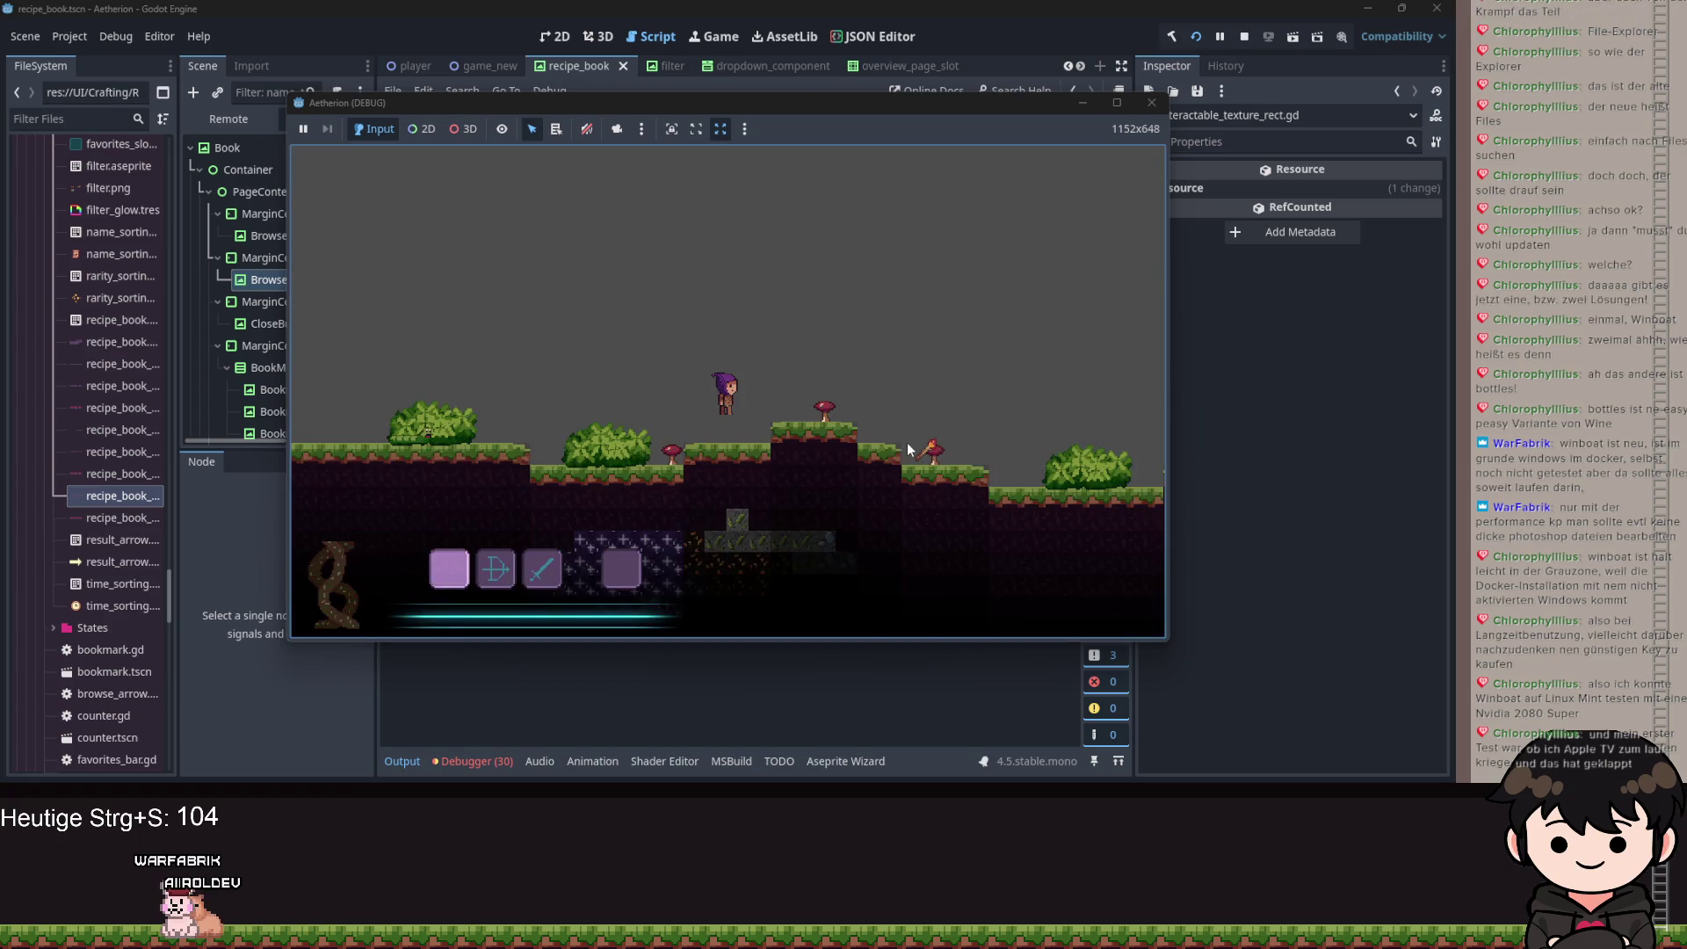
# Walk the character right in the level to pick up the staff.
pyautogui.press('d')
pyautogui.scroll(-3, 905, 367)
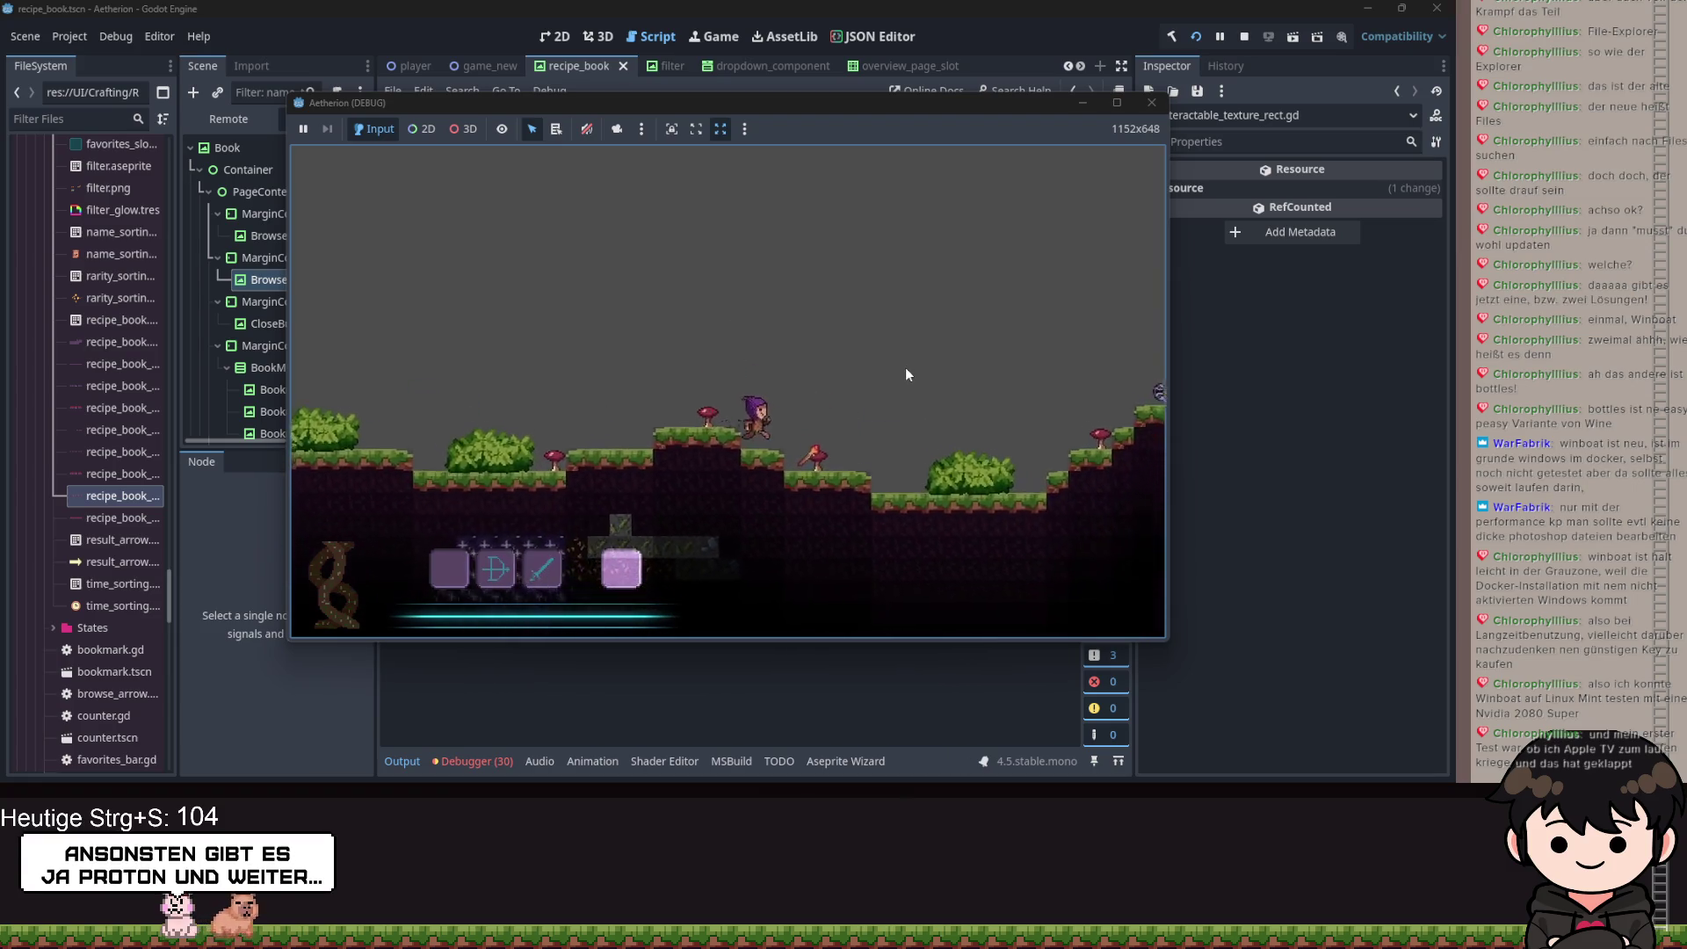
pyautogui.press('d')
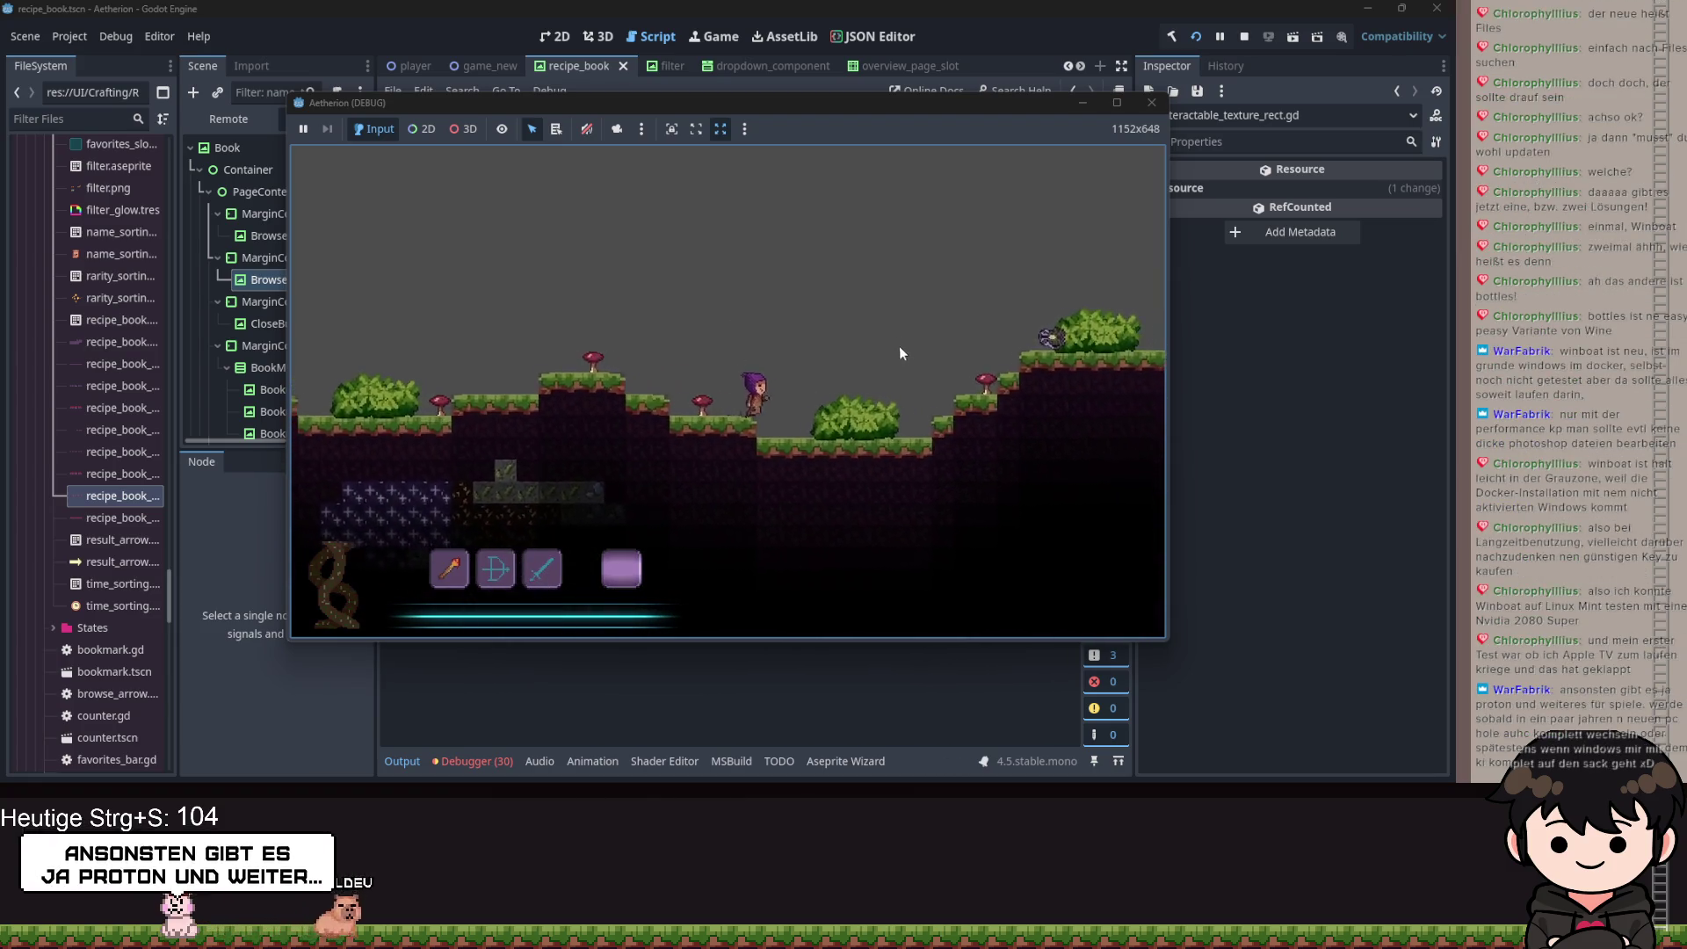